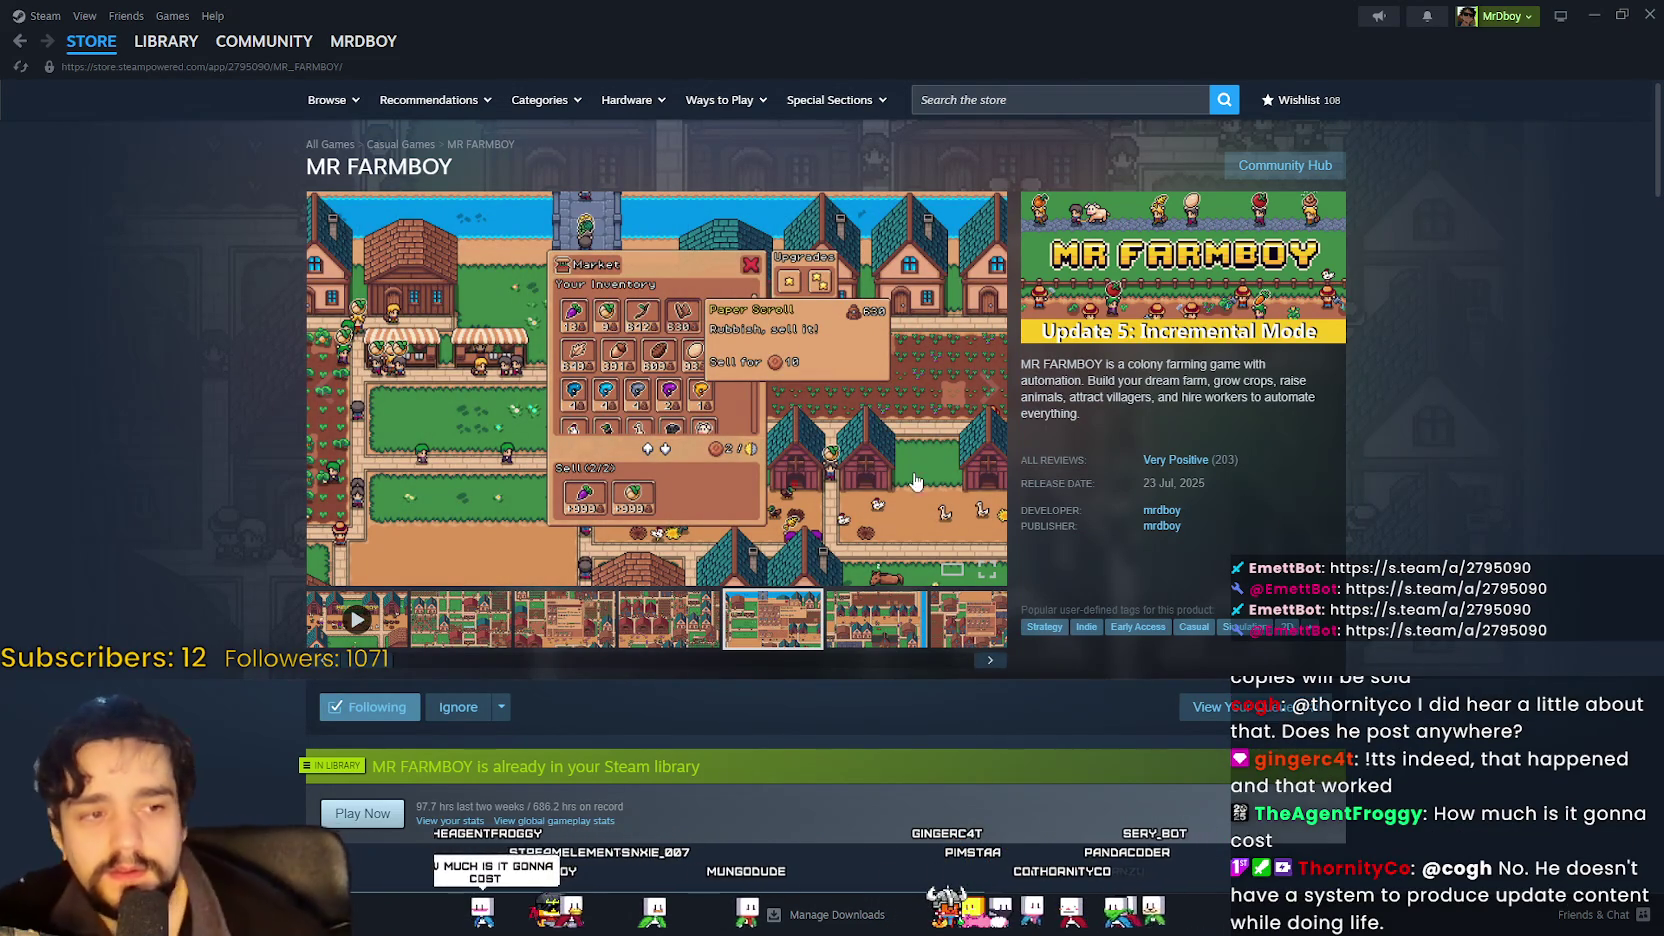
# Scroll the MR FARMBOY store page to its Early Access details, 9,75€ price and Recent Events.
pyautogui.scroll(-3, 422, 692)
pyautogui.scroll(-5, 422, 692)
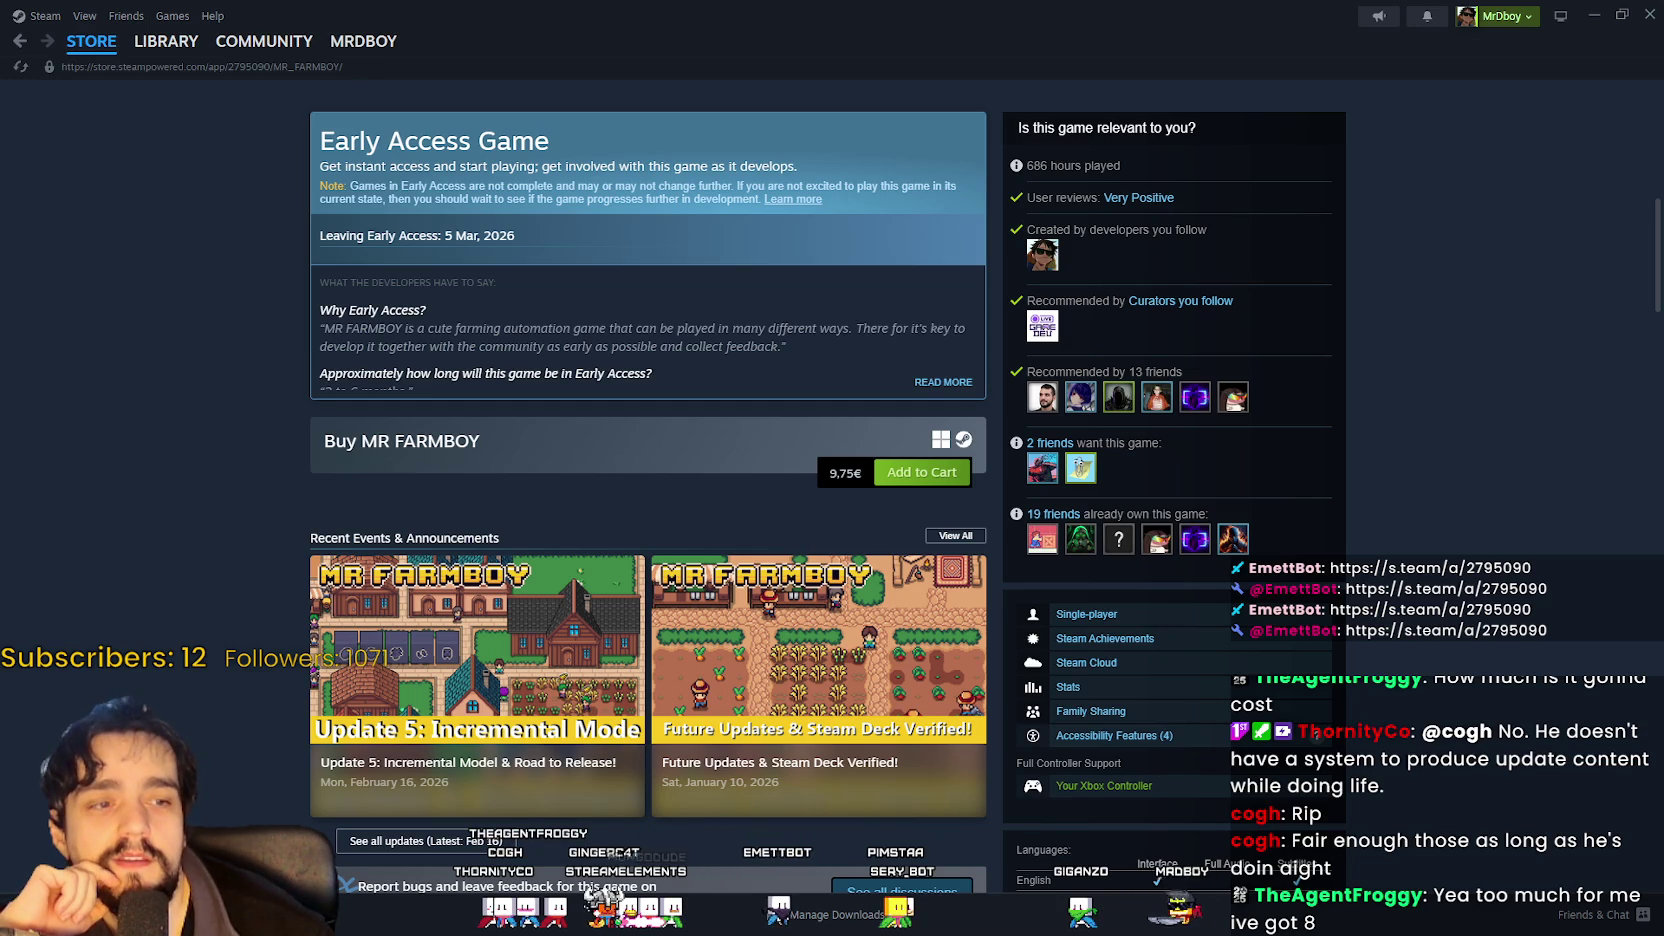
pyautogui.scroll(3, 482, 413)
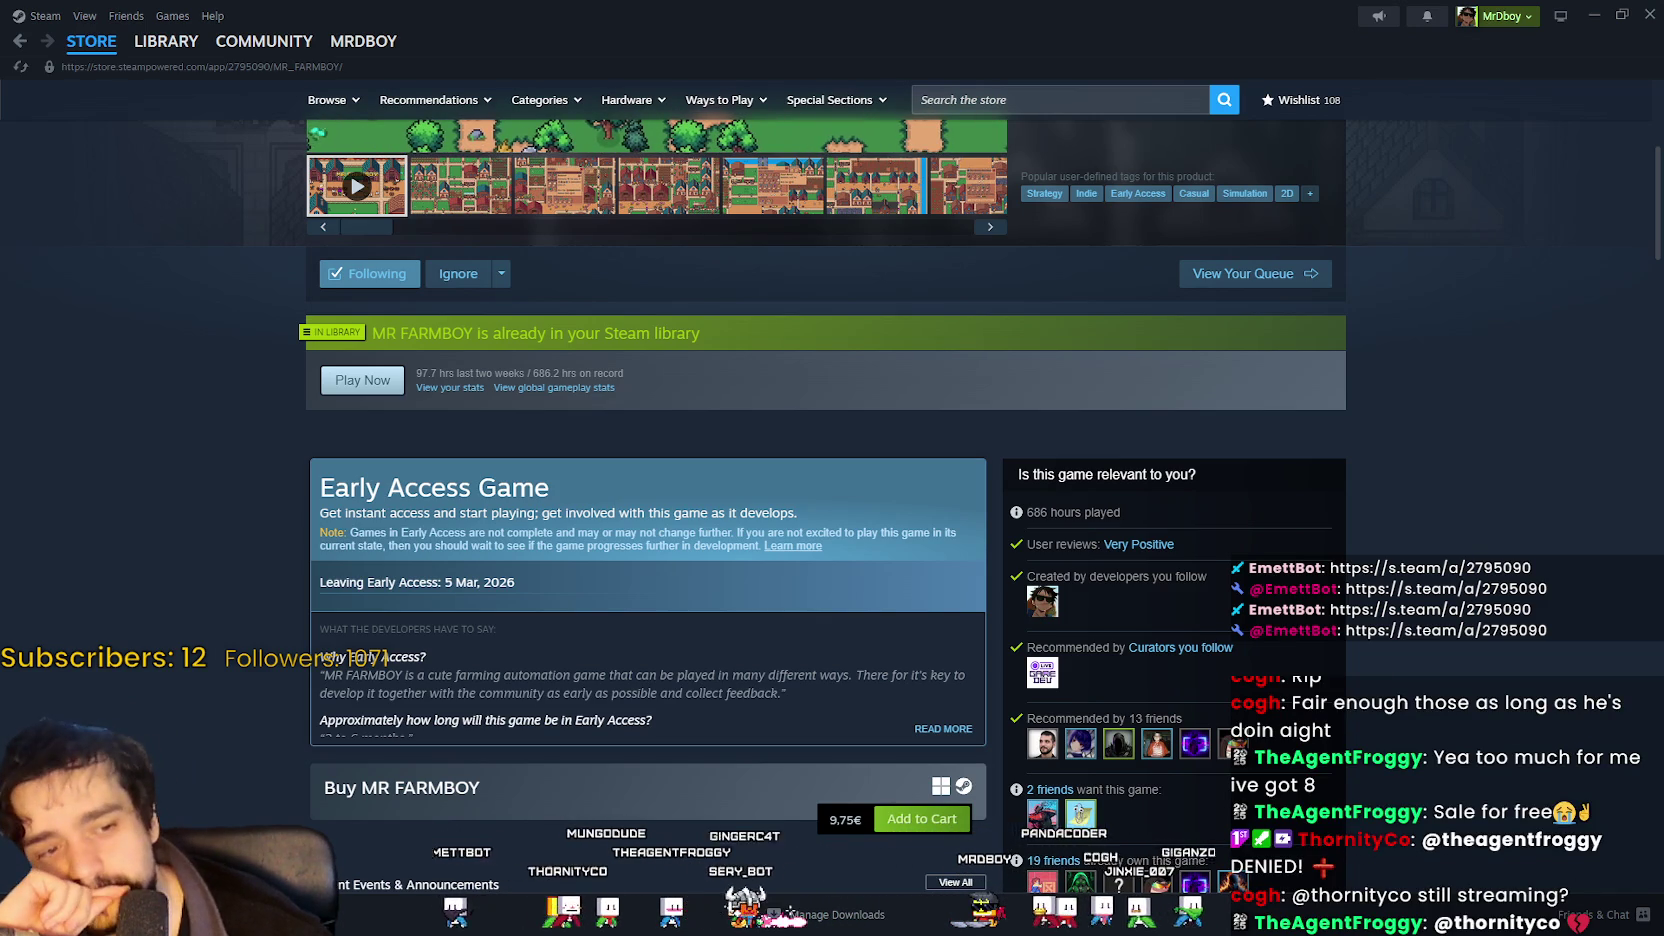
# Scroll back up to the In Library banner showing 686.2 hours of playtime.
pyautogui.scroll(5, 820, 500)
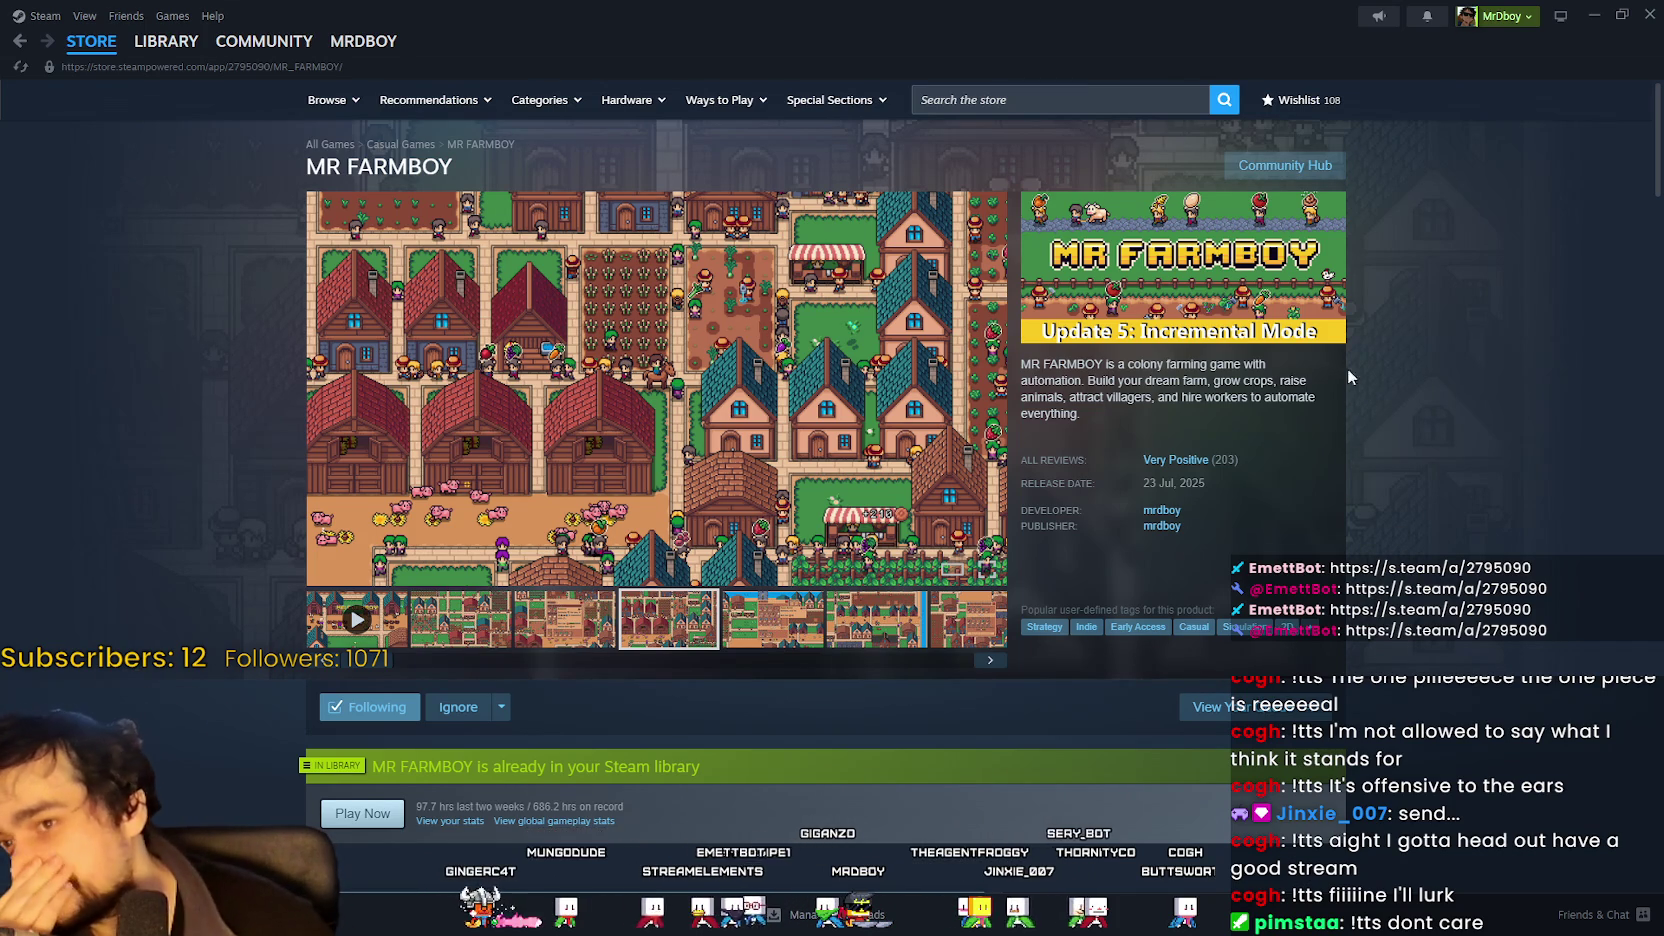
# Open MR FARMBOY's Community Hub from its store page.
pyautogui.click(1285, 165)
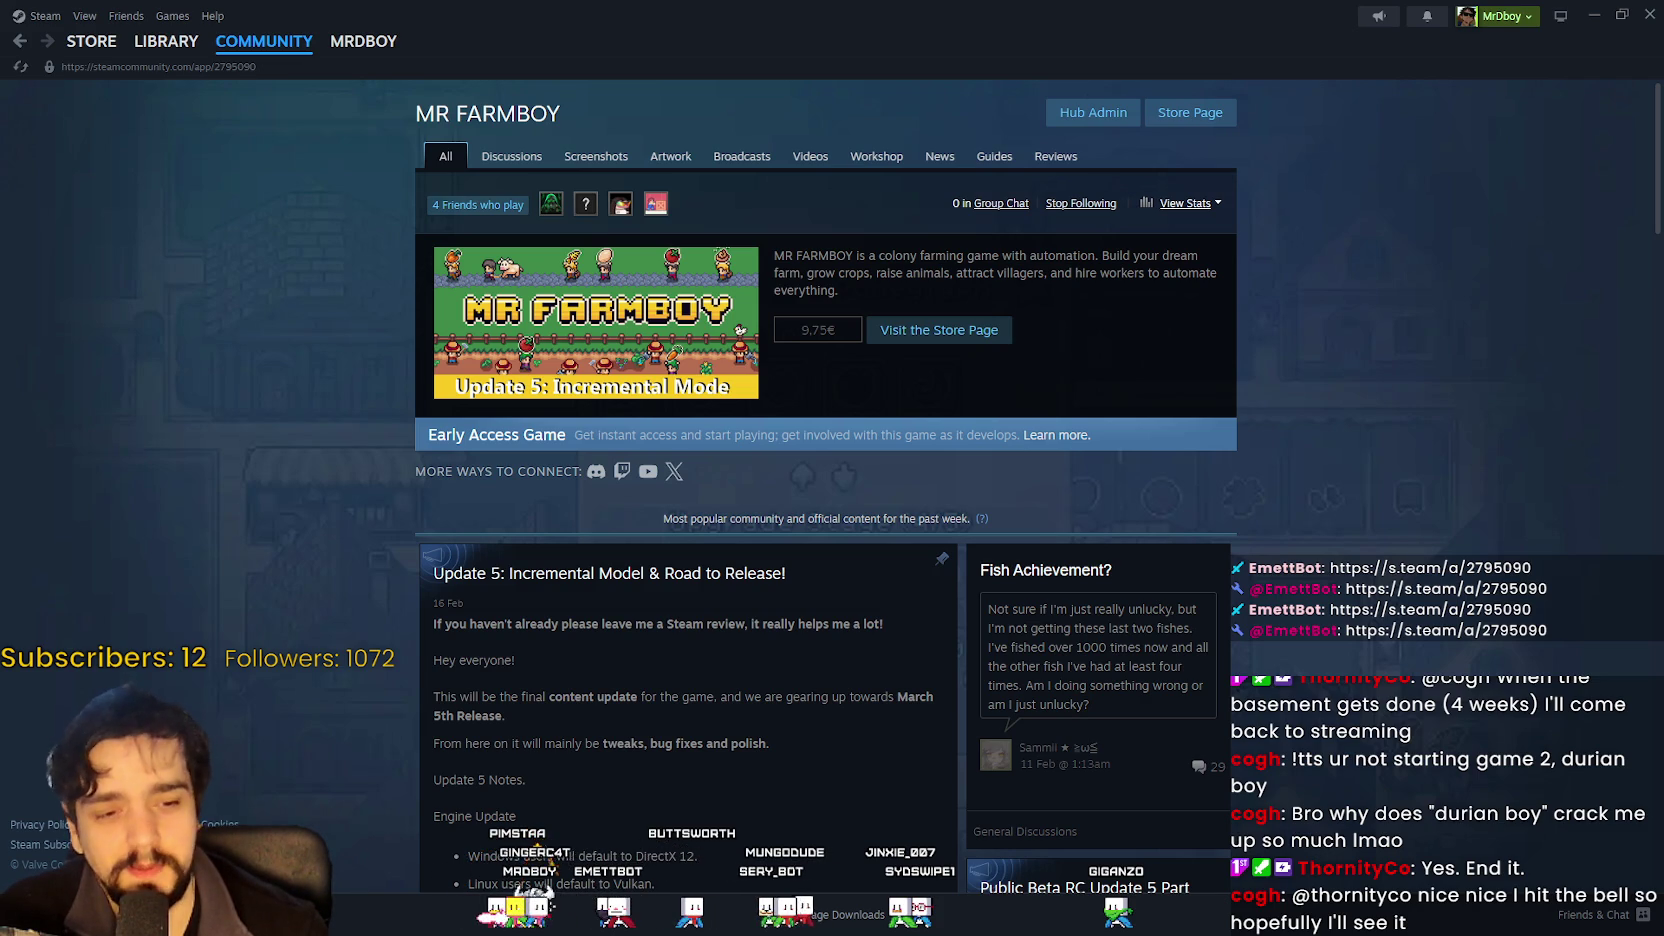
# Glance at the raylib cheatsheet, then minimize the Steam community hub window.
pyautogui.hotkey('alt', 'Tab')
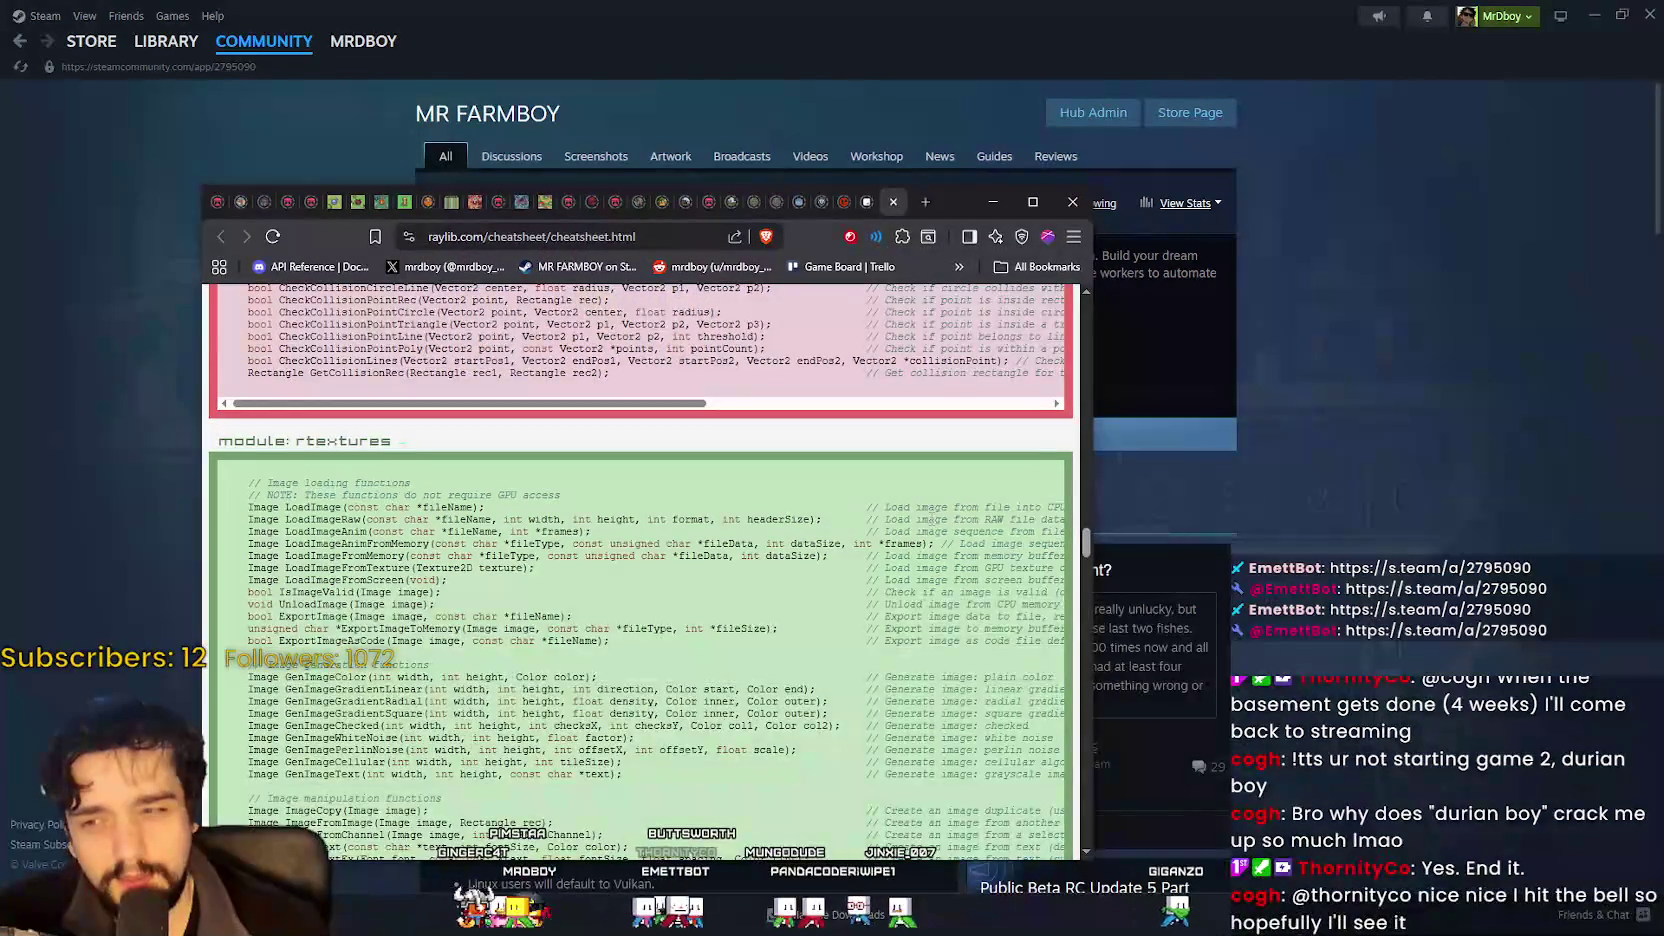
pyautogui.hotkey('alt', 'Tab')
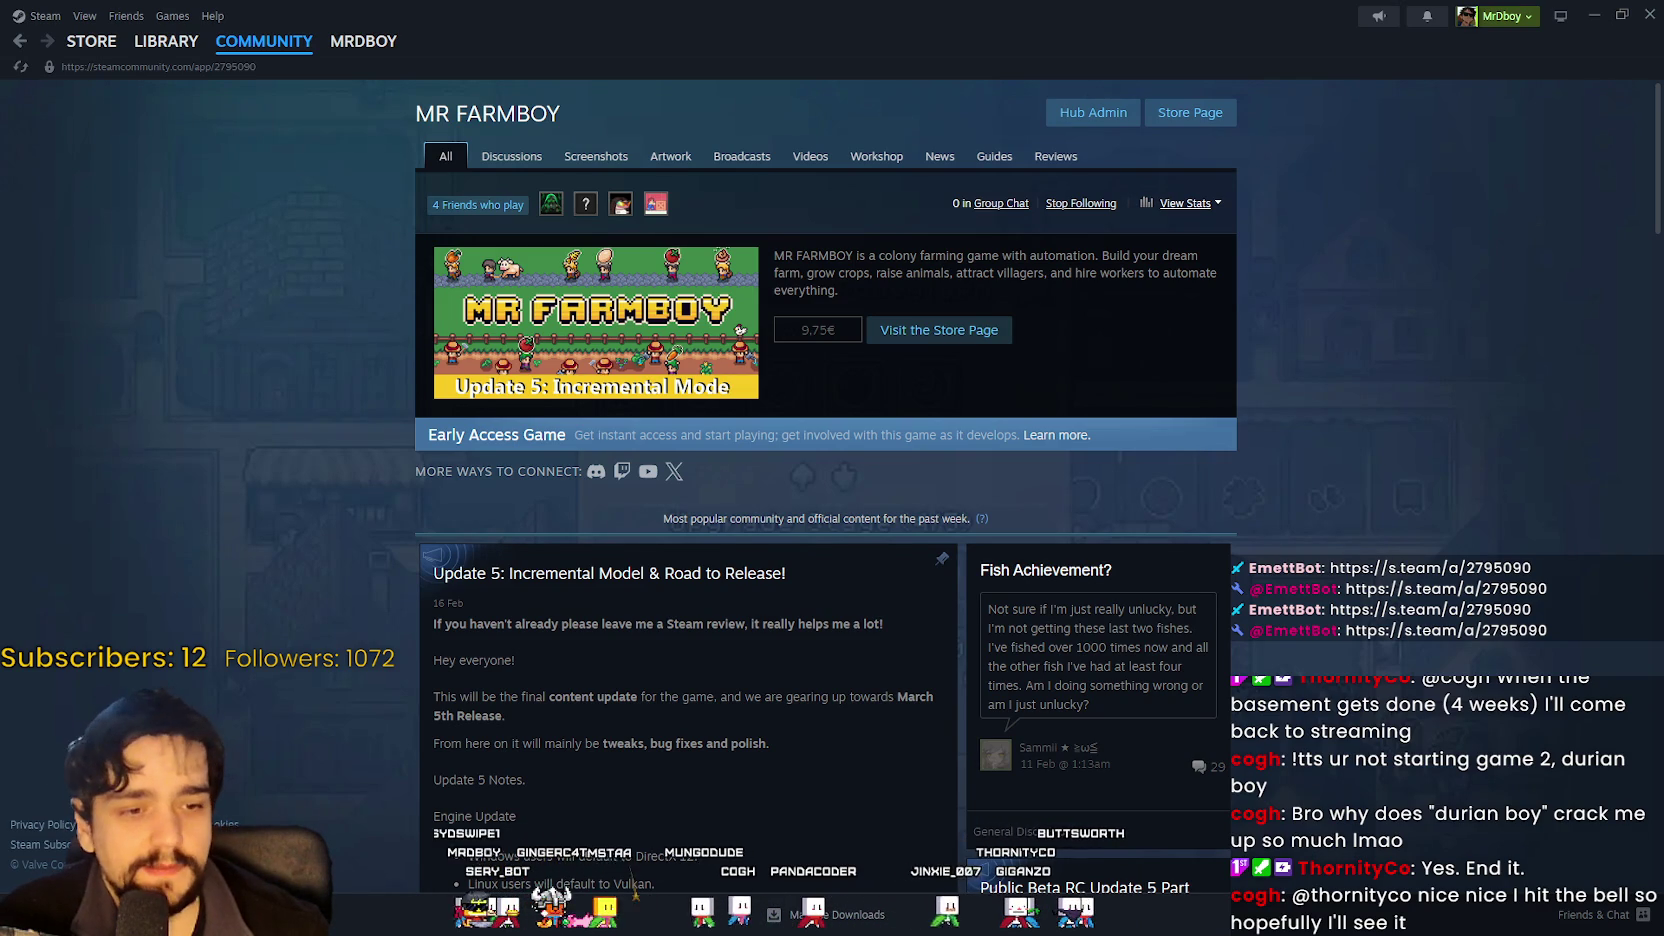
pyautogui.click(1594, 14)
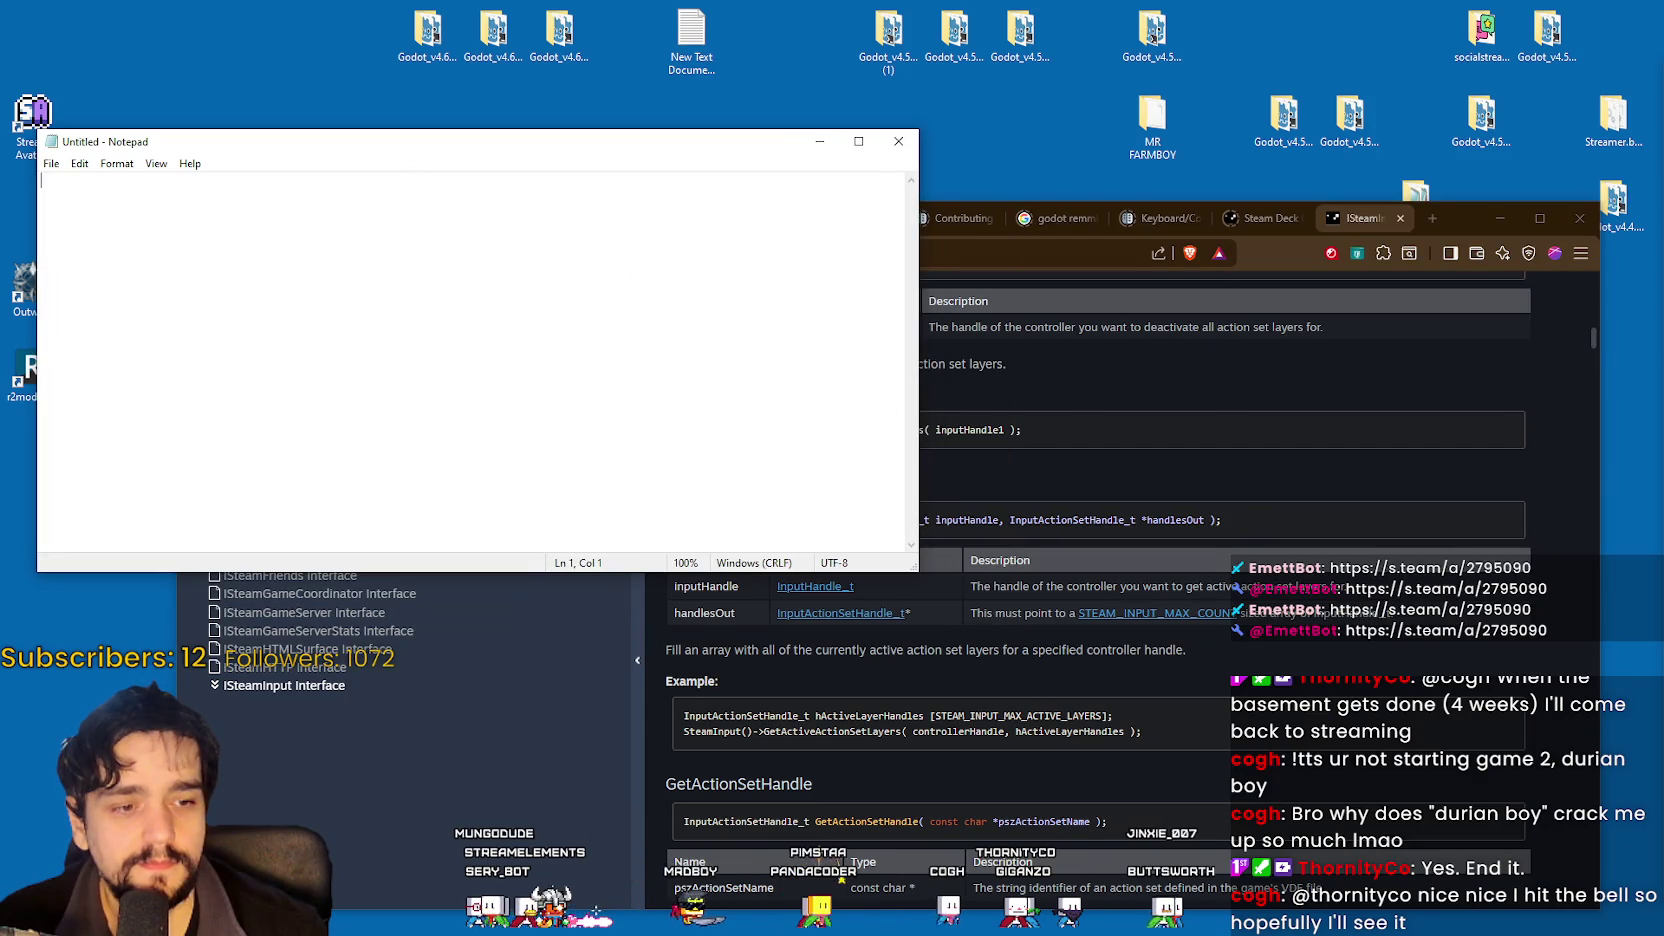
# Move the empty untitled Notepad window and switch to the 24hLaunchParty.txt goal list.
pyautogui.moveTo(131, 142); pyautogui.dragTo(292, 110)
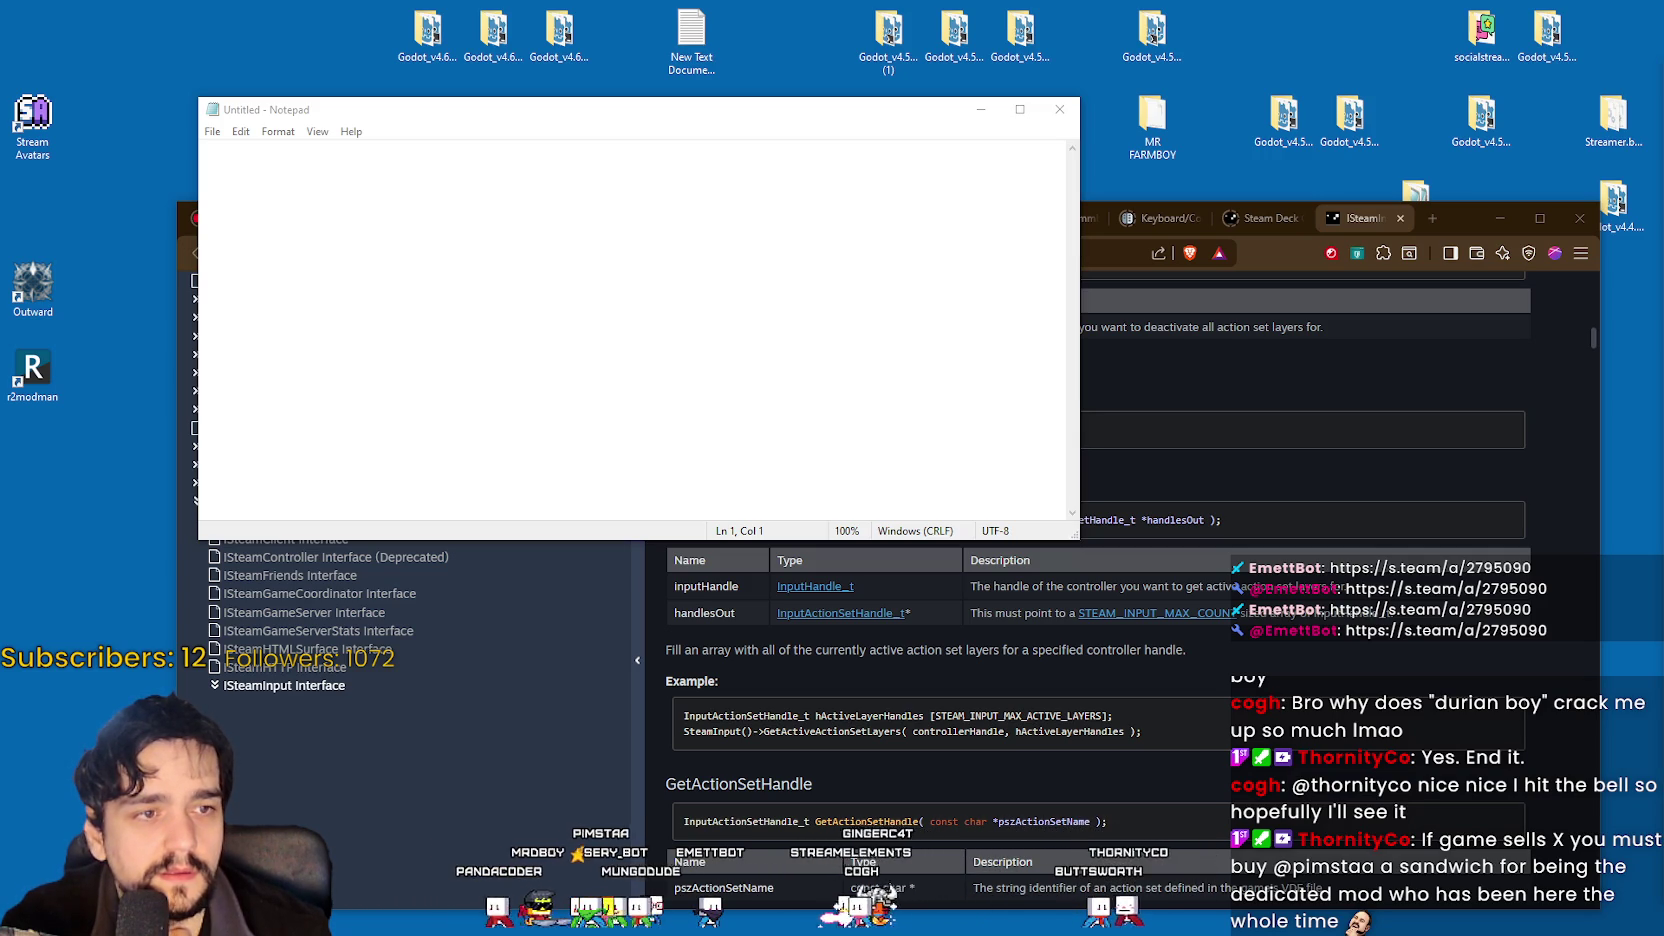
pyautogui.hotkey('alt', 'Tab')
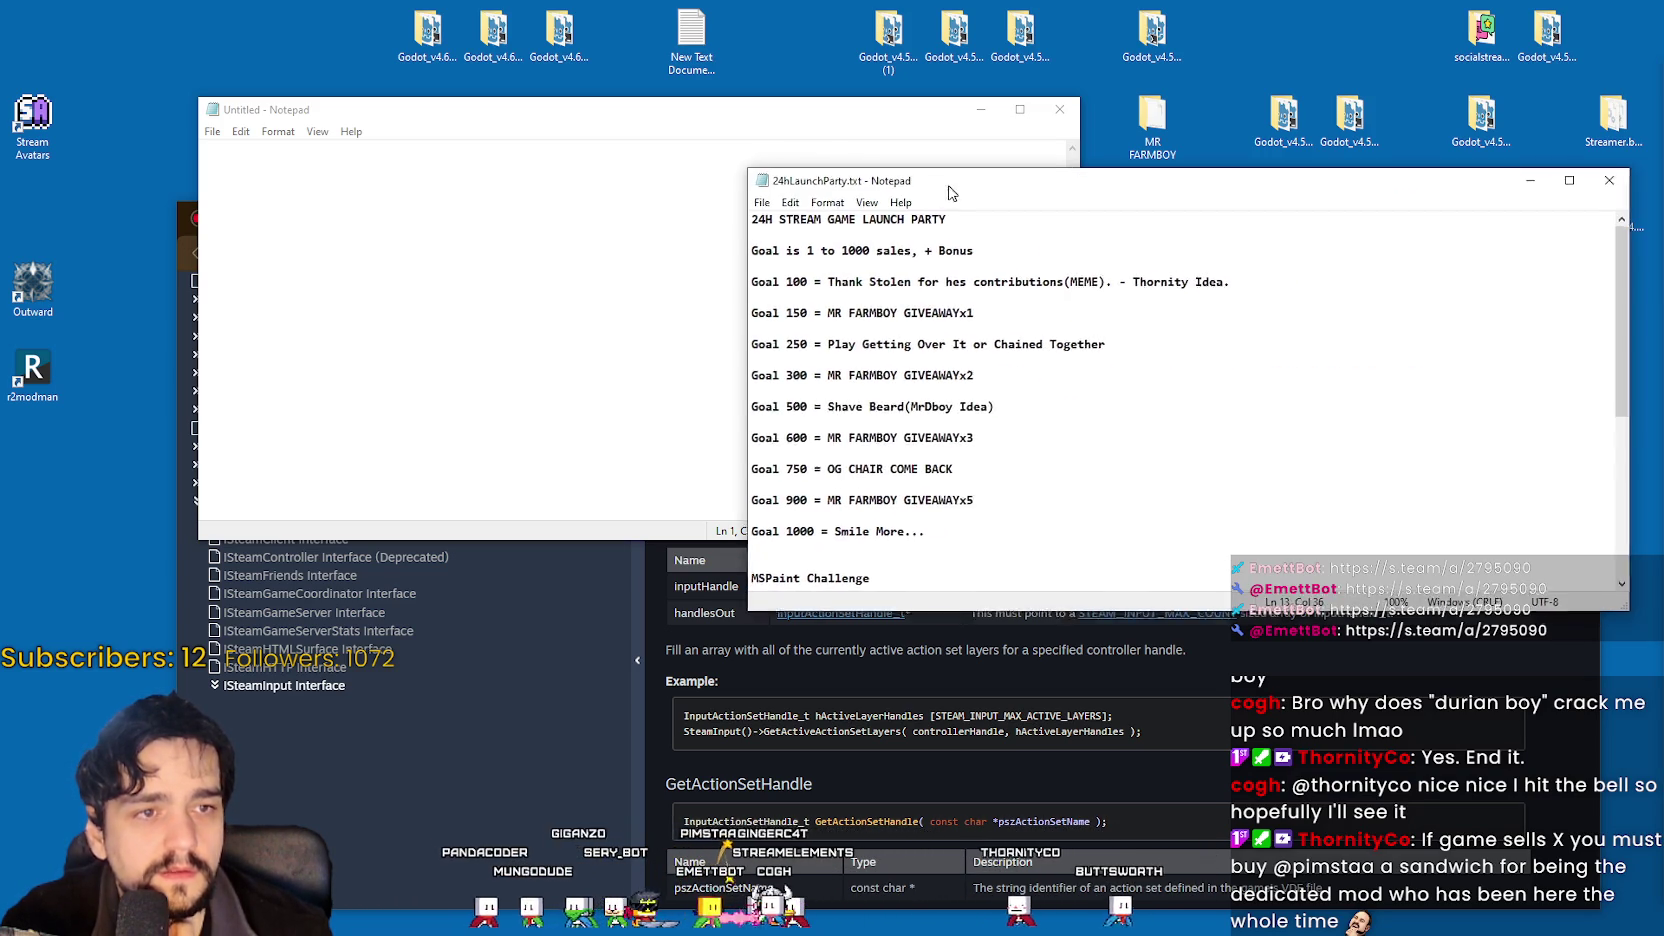
pyautogui.moveTo(1015, 410); pyautogui.dragTo(750, 412)
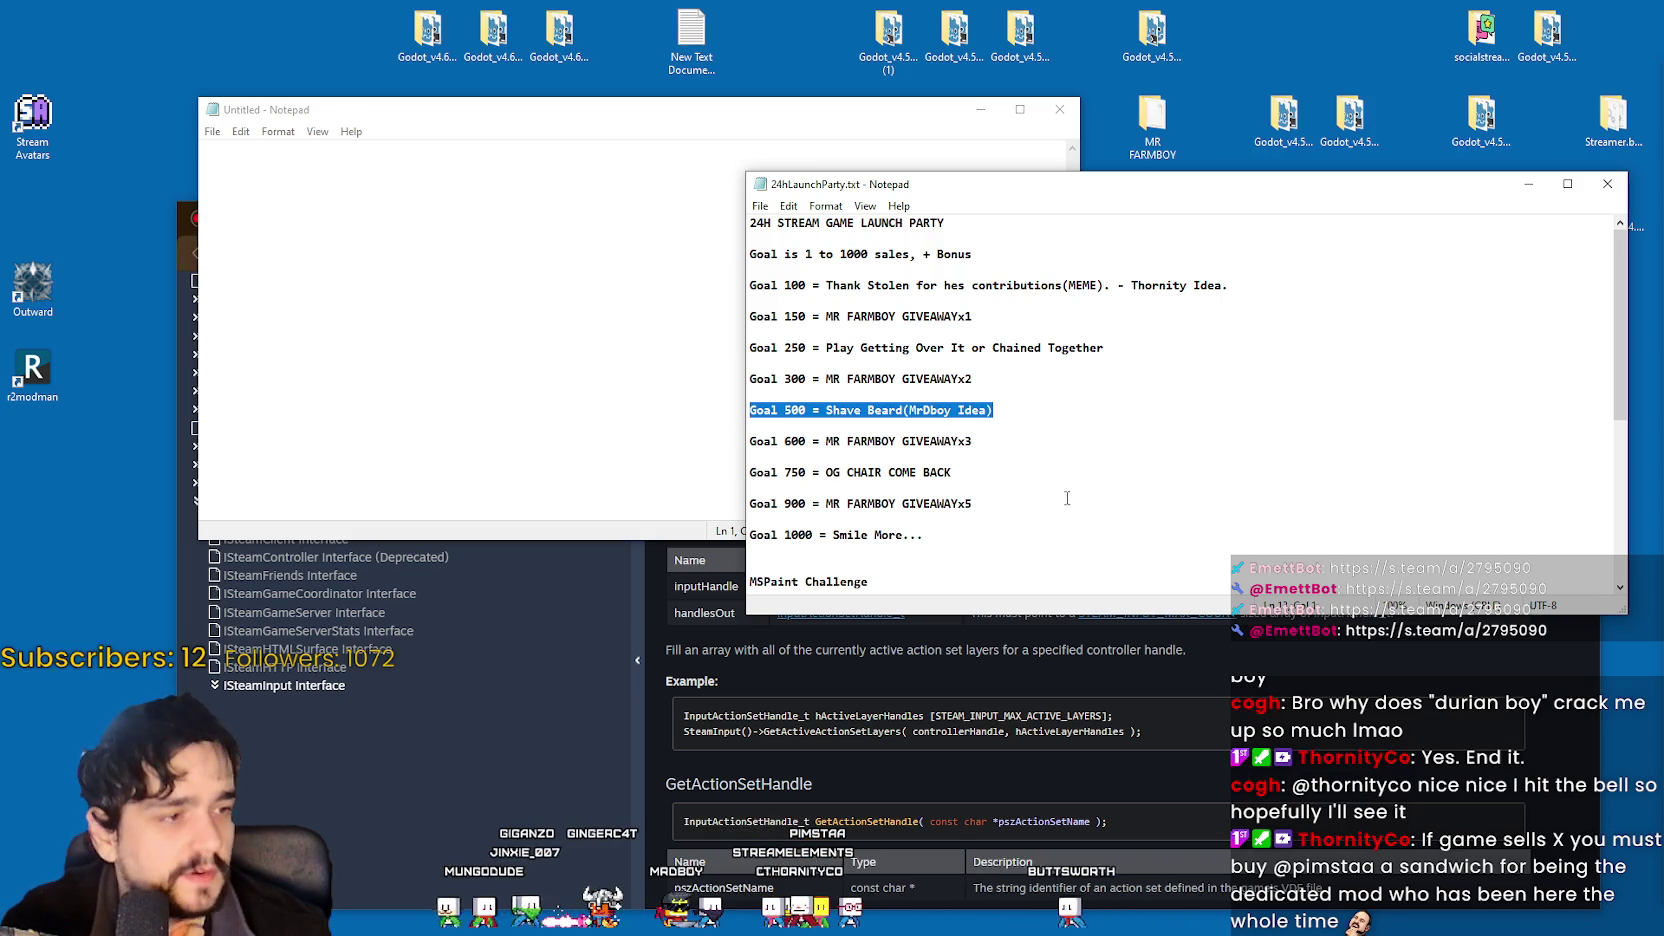
pyautogui.hotkey('ctrl', 'c')
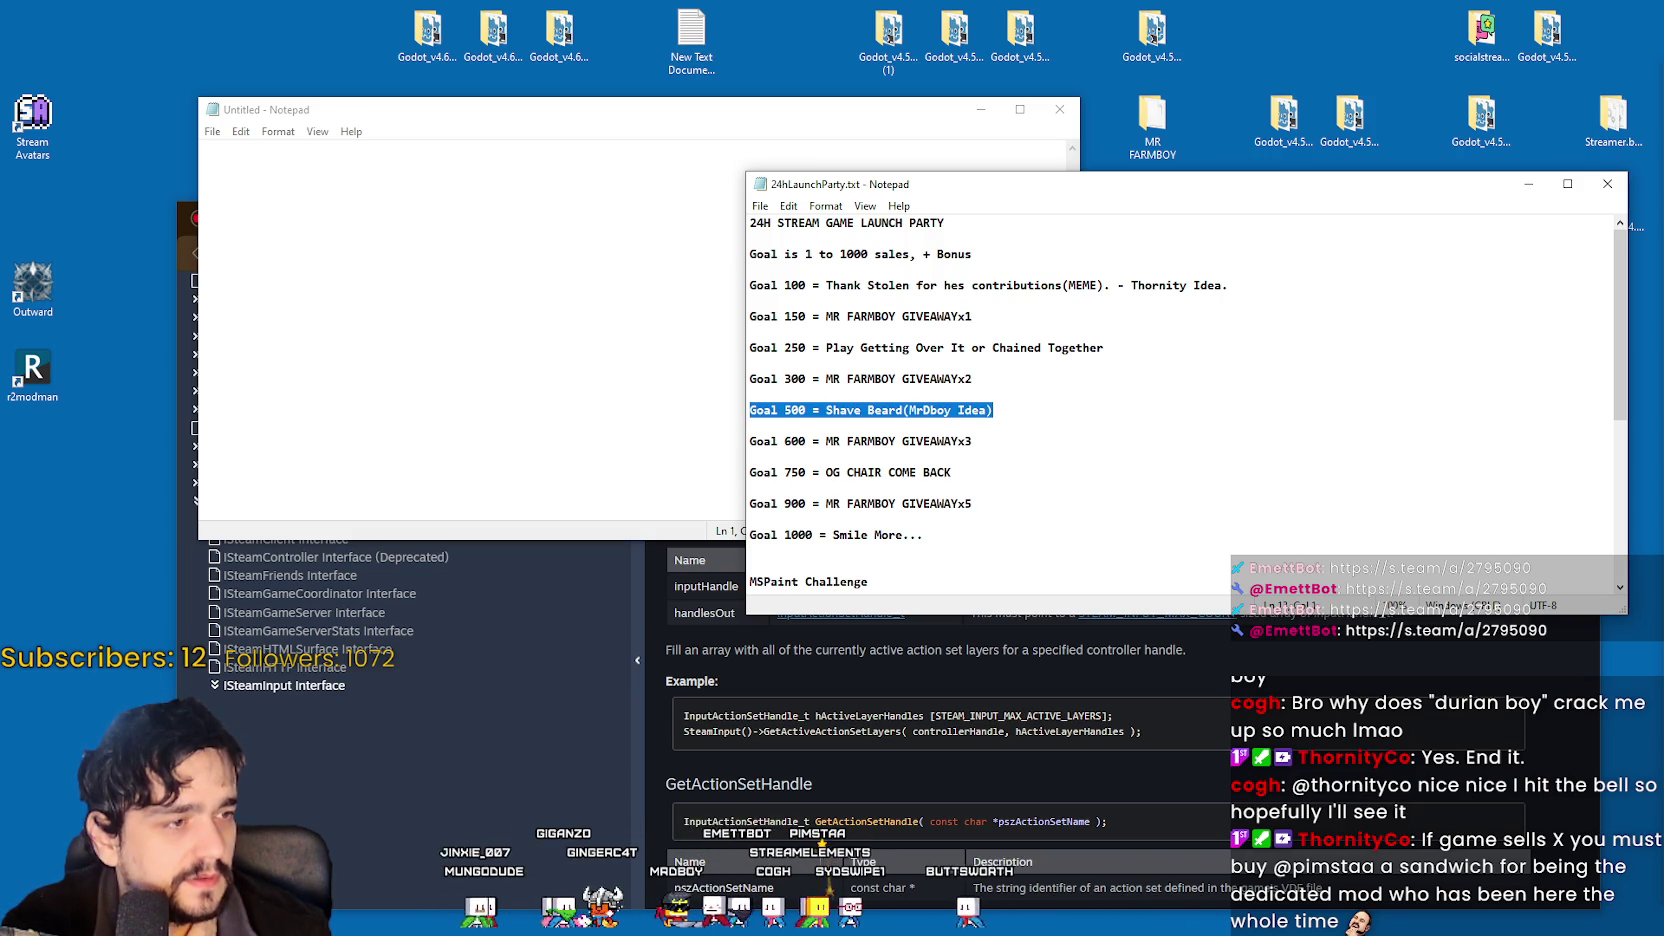
pyautogui.hotkey('alt', 'Tab')
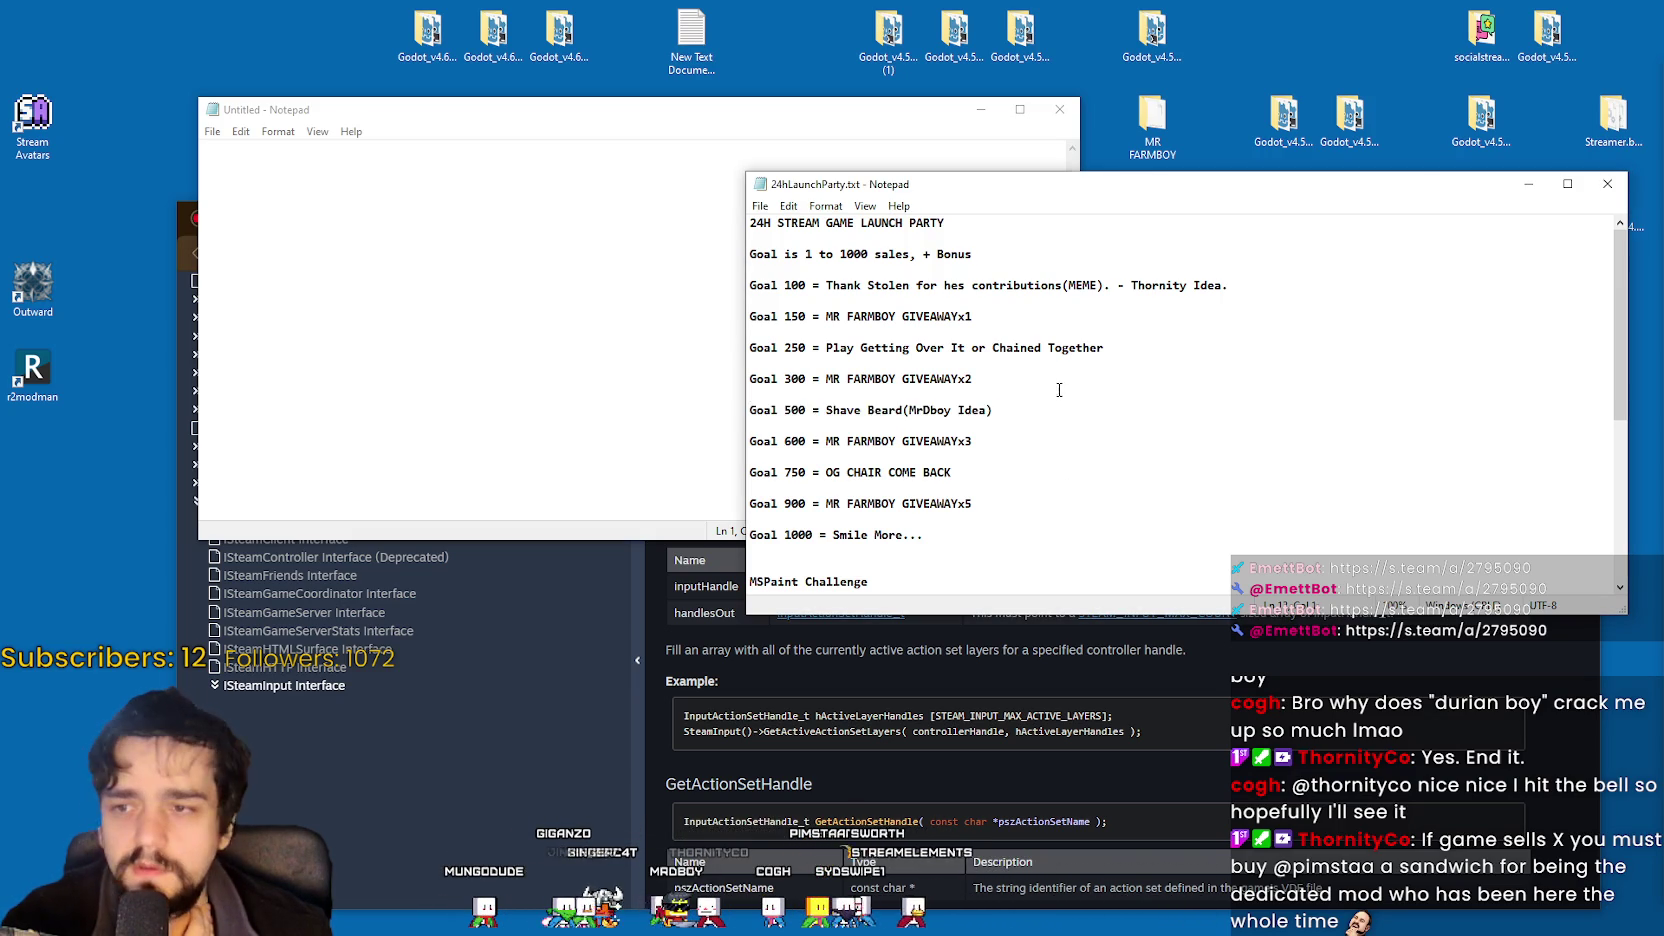
pyautogui.hotkey('alt', 'Tab')
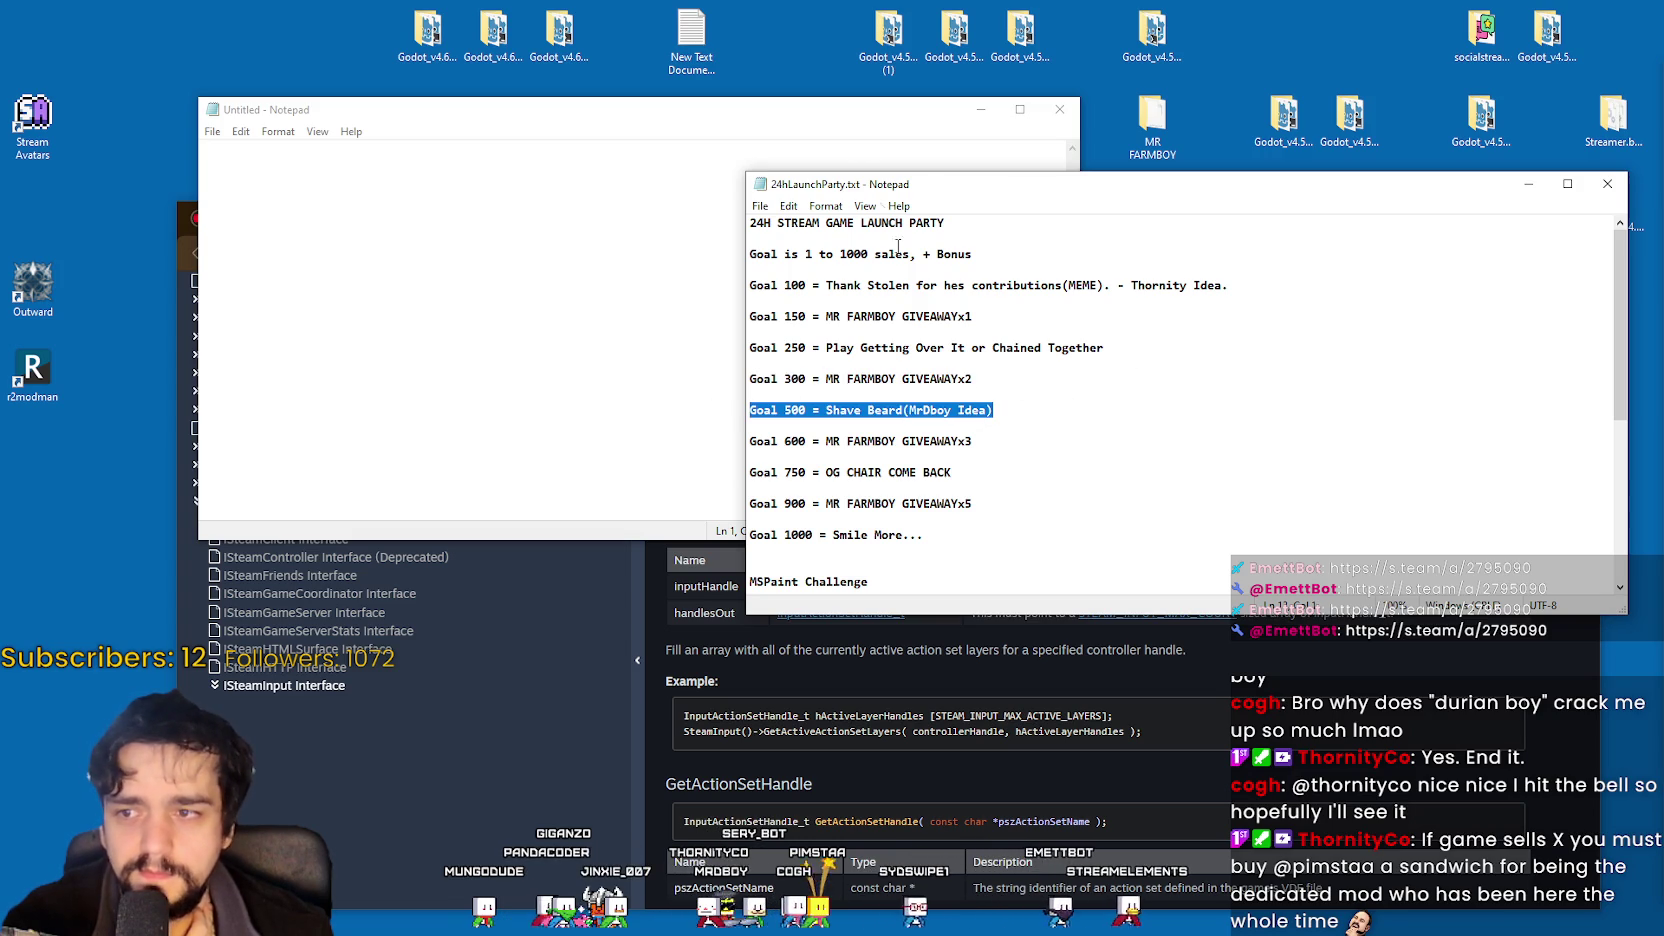
pyautogui.hotkey('alt', 'F4')
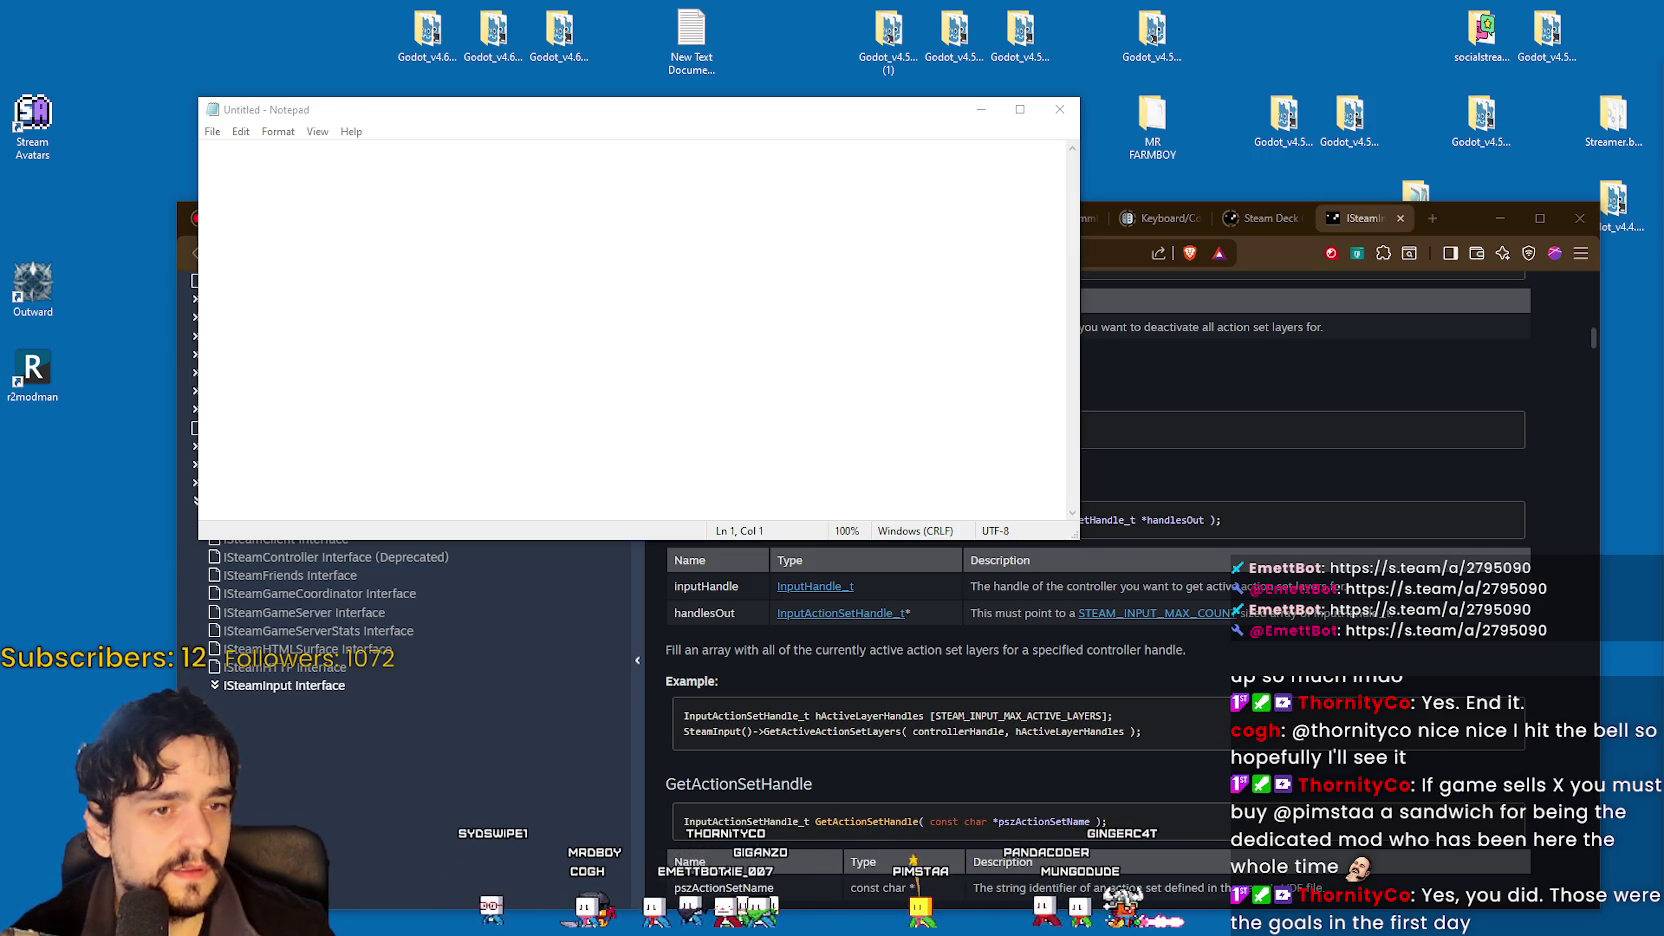
# Switch to Godot and frame the 24H Stream Sale Goals panel in the steam_api scene.
pyautogui.hotkey('alt', 'Tab')
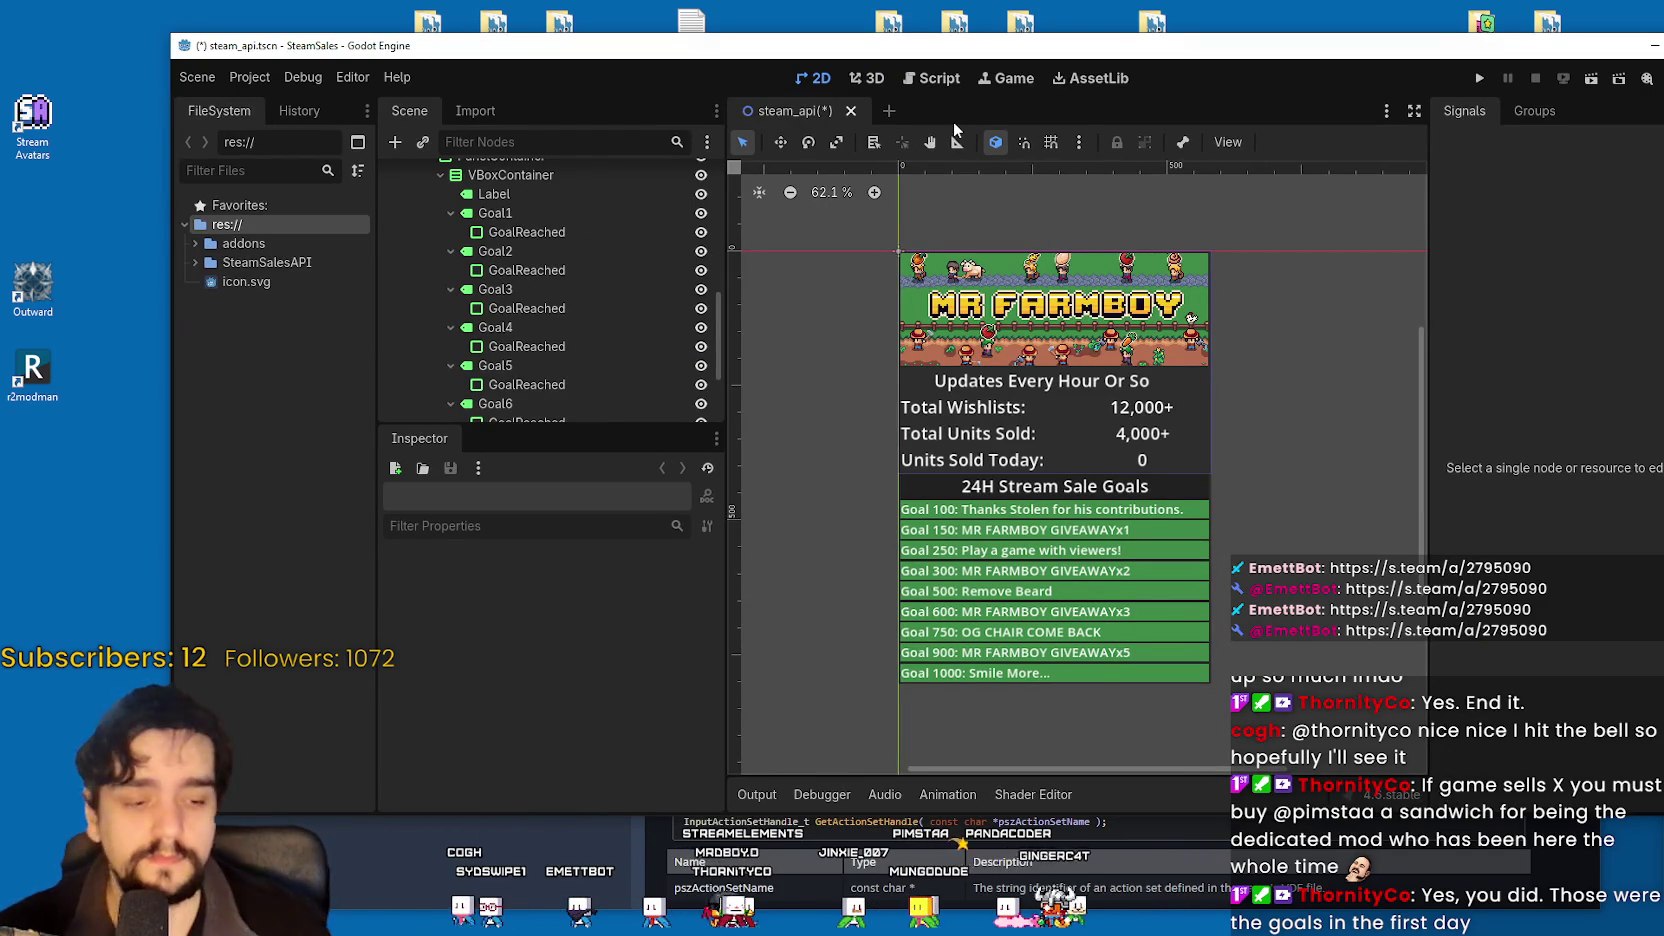
pyautogui.scroll(2, 951, 604)
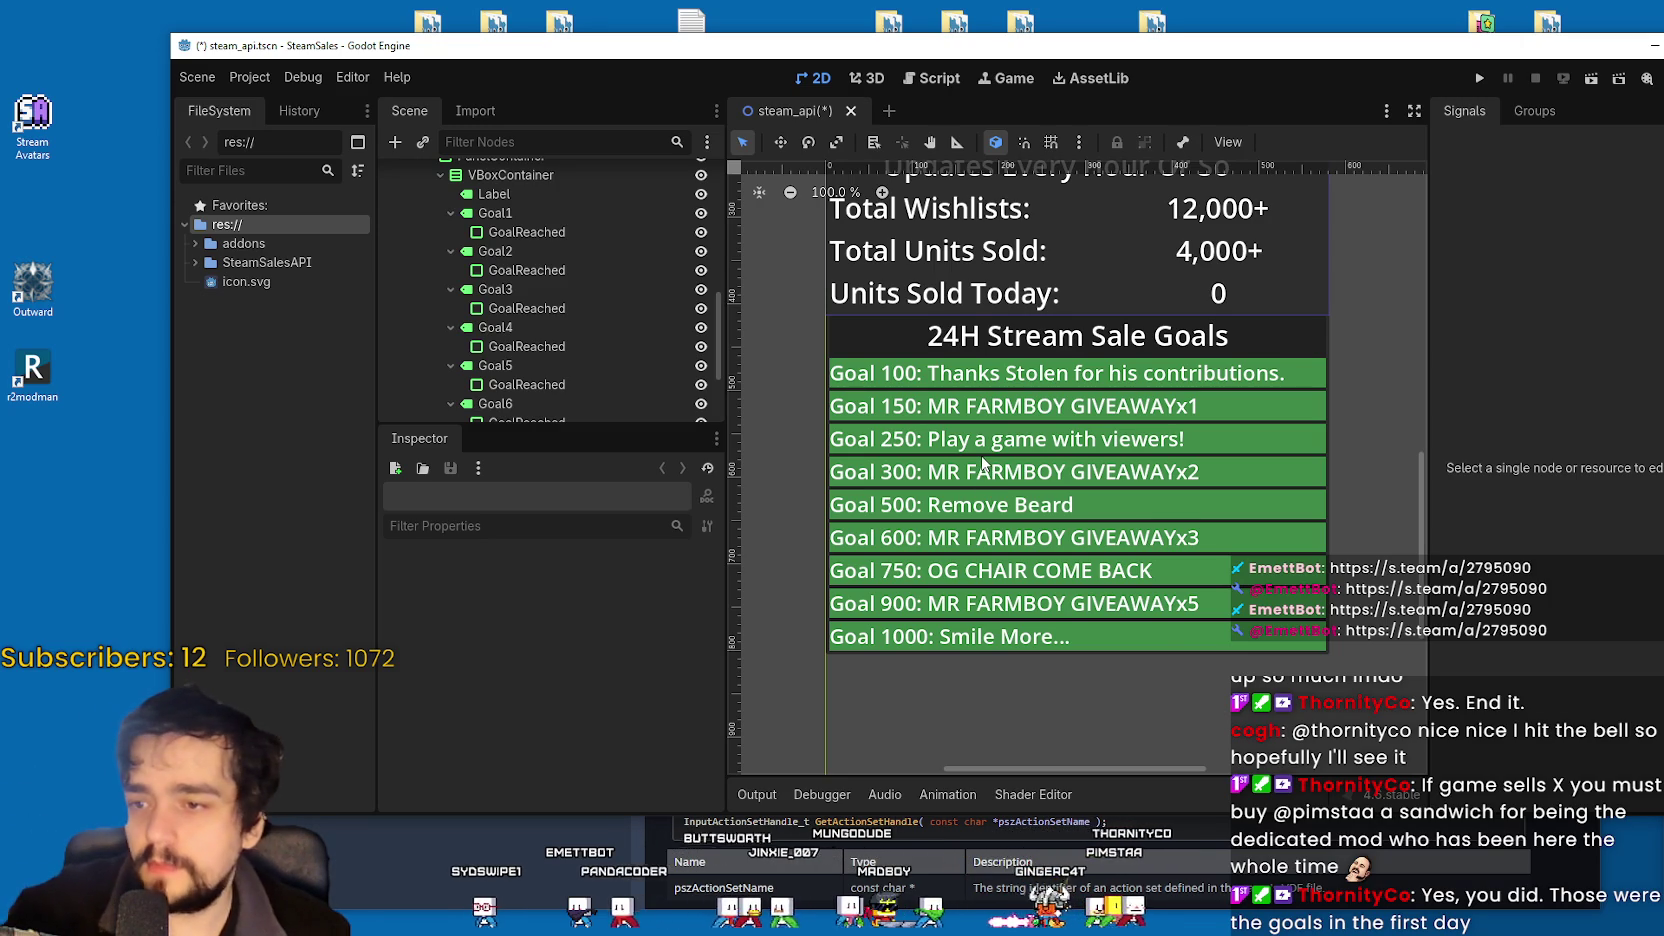
pyautogui.scroll(-2, 983, 462)
pyautogui.moveTo(1110, 474); pyautogui.dragTo(1098, 458)
pyautogui.hotkey('alt', 'Tab')
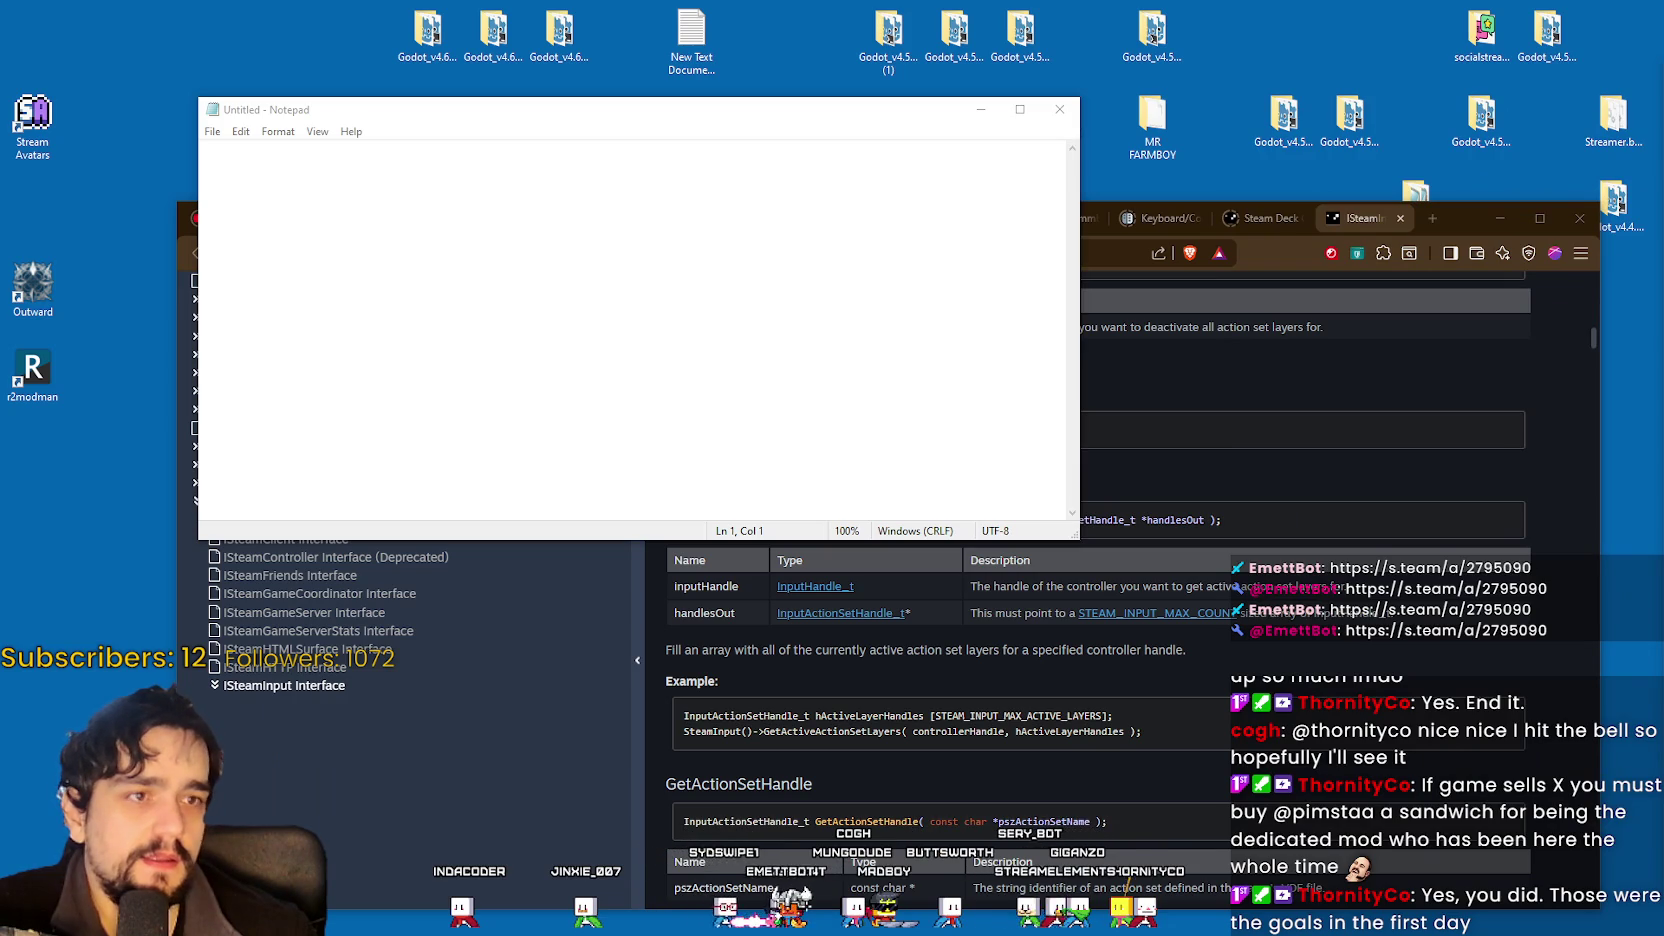
pyautogui.hotkey('alt', 'Tab')
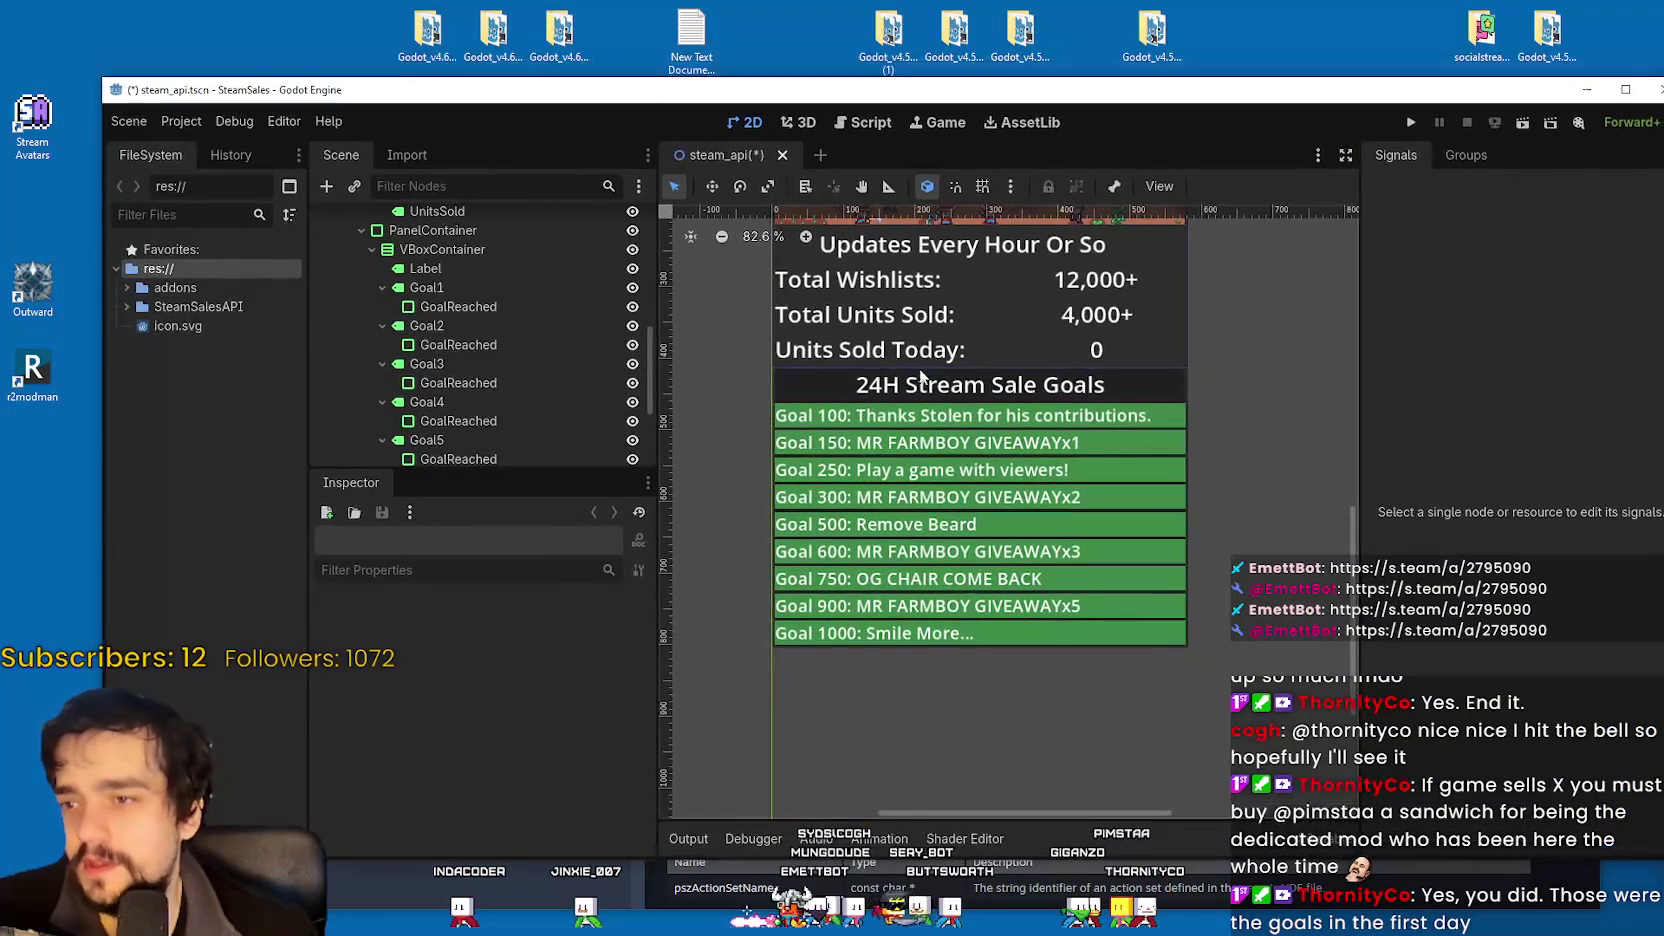
# Delete the '12H ' prefix from the goals heading label so it reads 'Stream Sale Goals'.
pyautogui.click(897, 393)
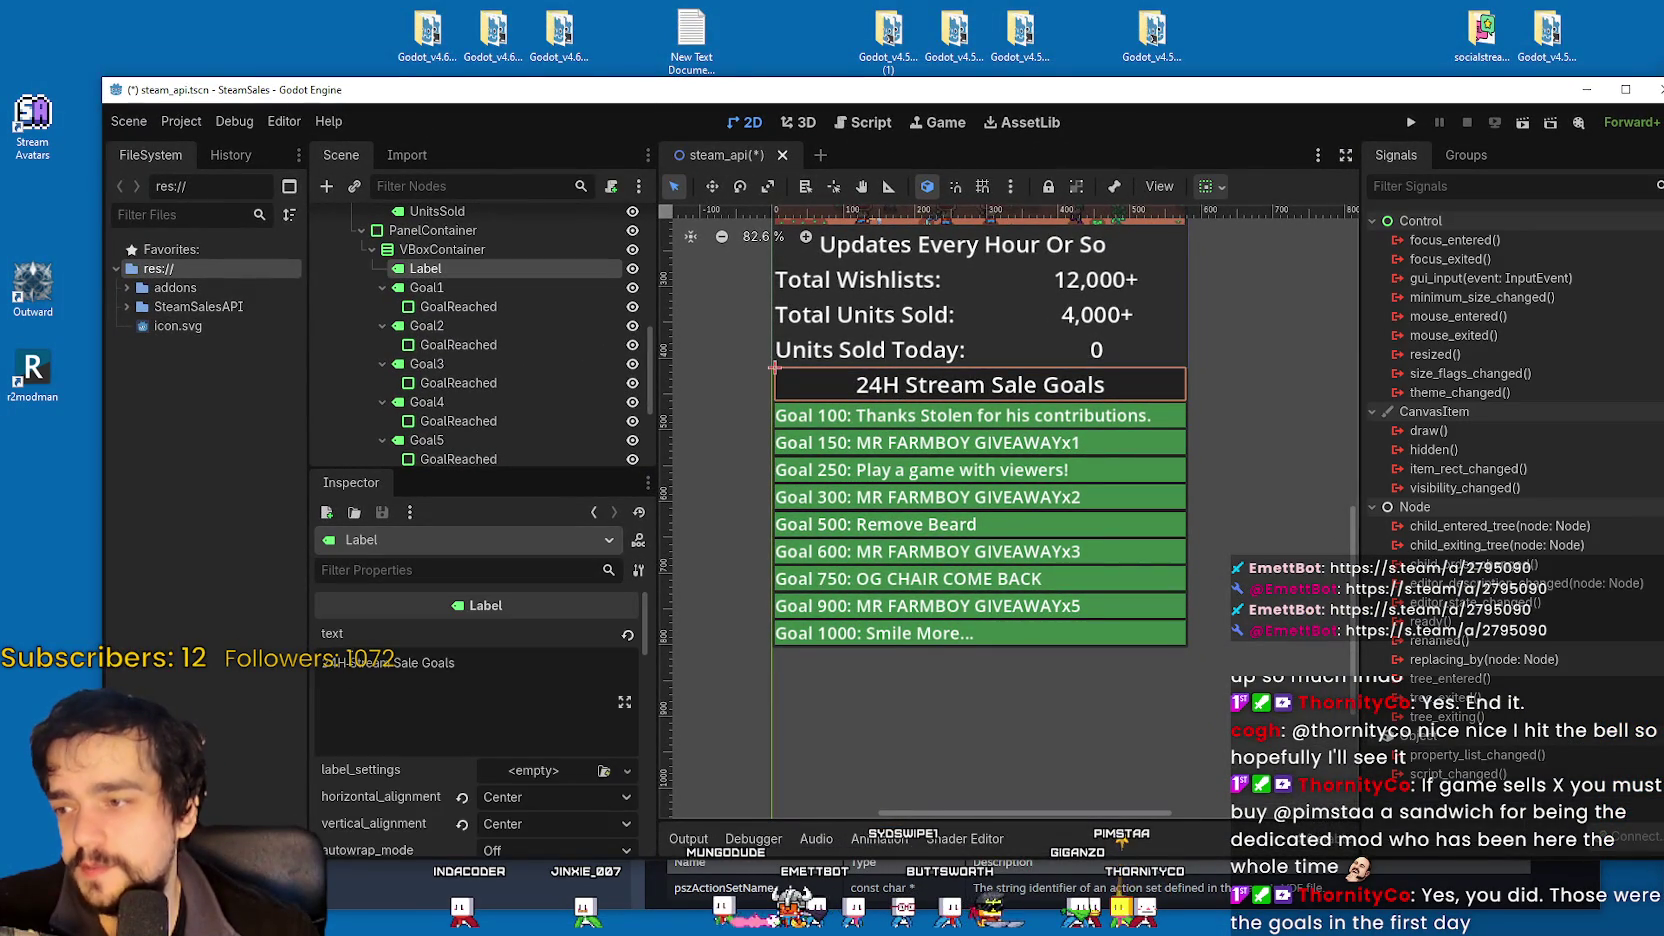
pyautogui.moveTo(337, 665); pyautogui.dragTo(200, 670)
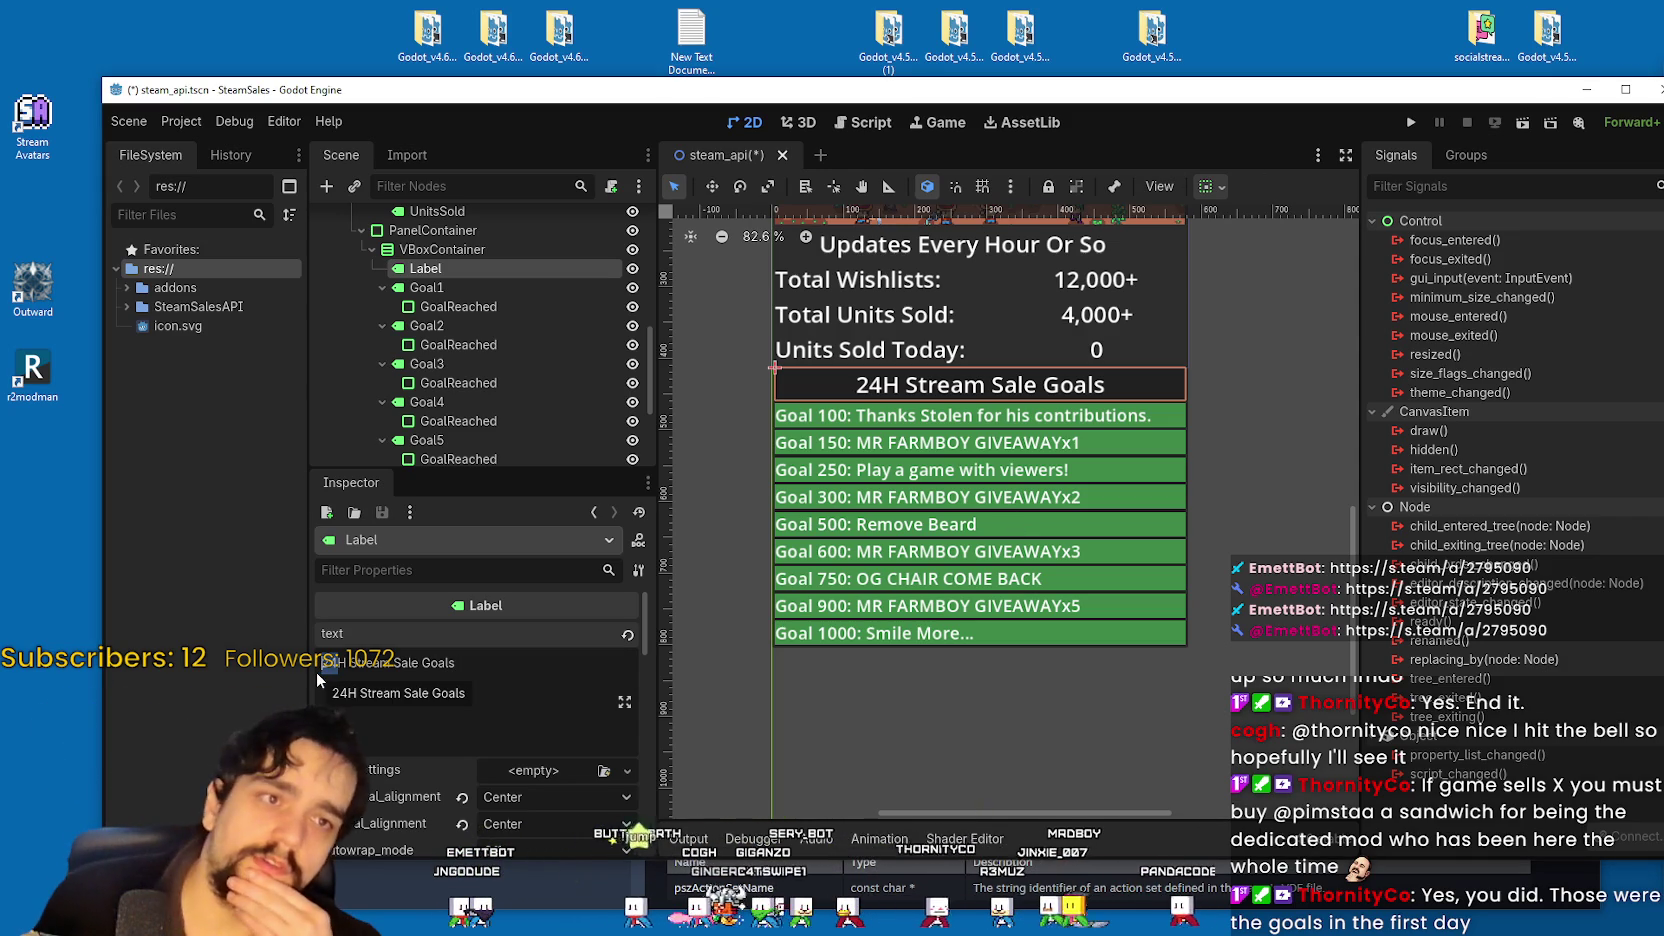
pyautogui.write('12')
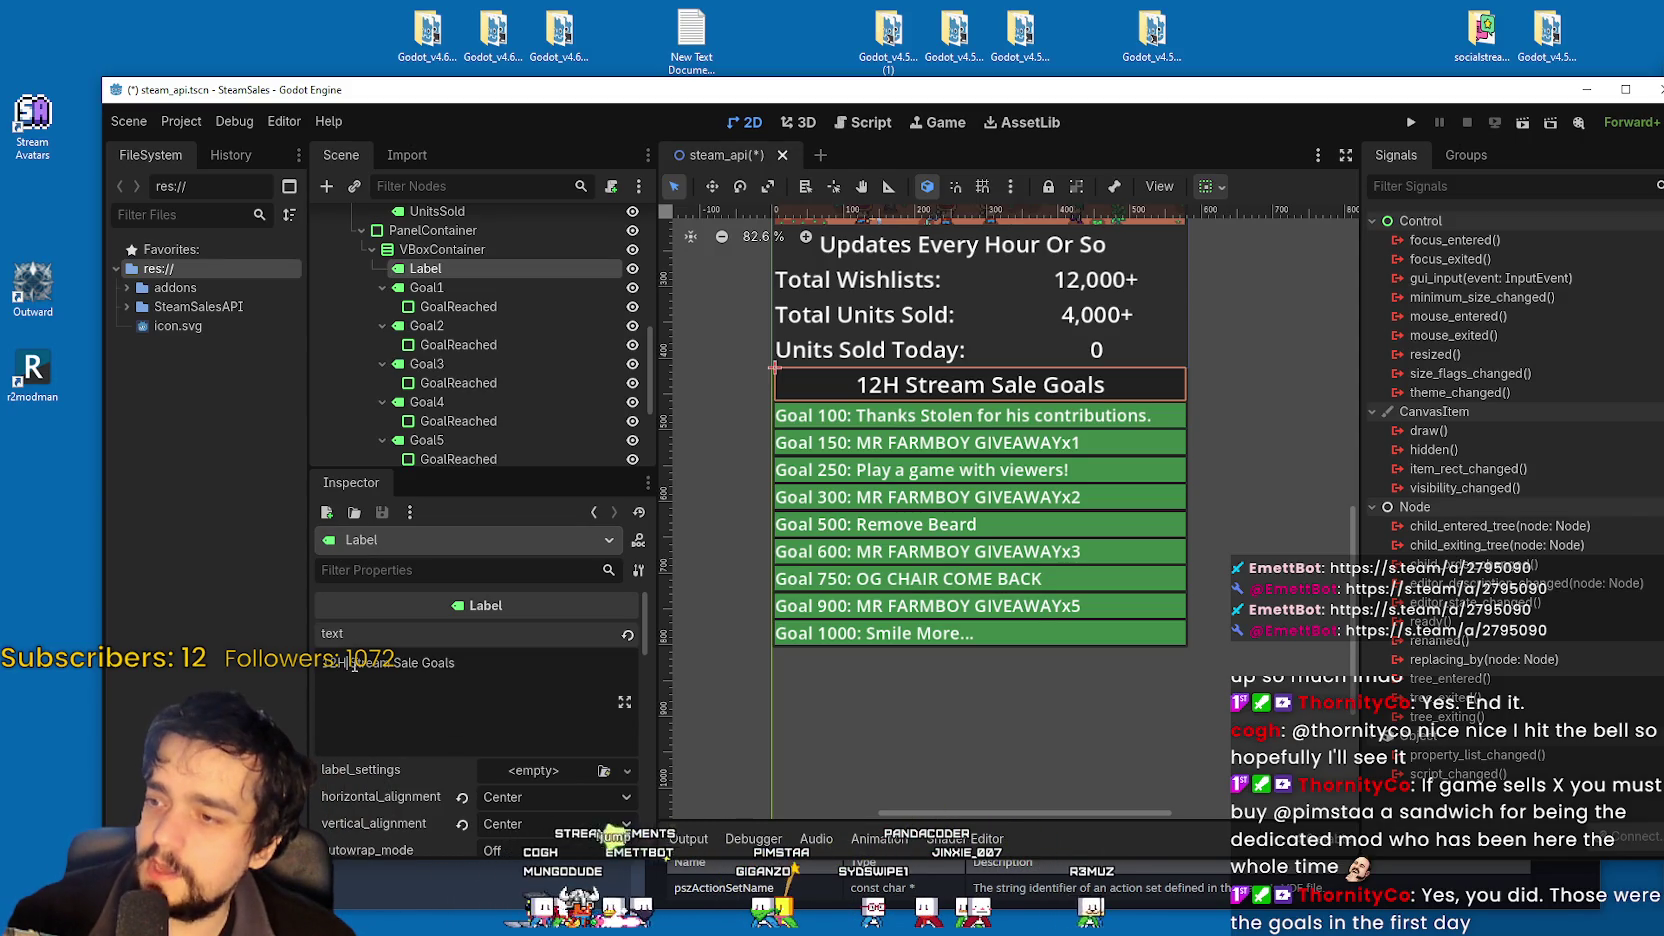
pyautogui.moveTo(353, 665); pyautogui.dragTo(278, 642)
pyautogui.press('BackSpace')
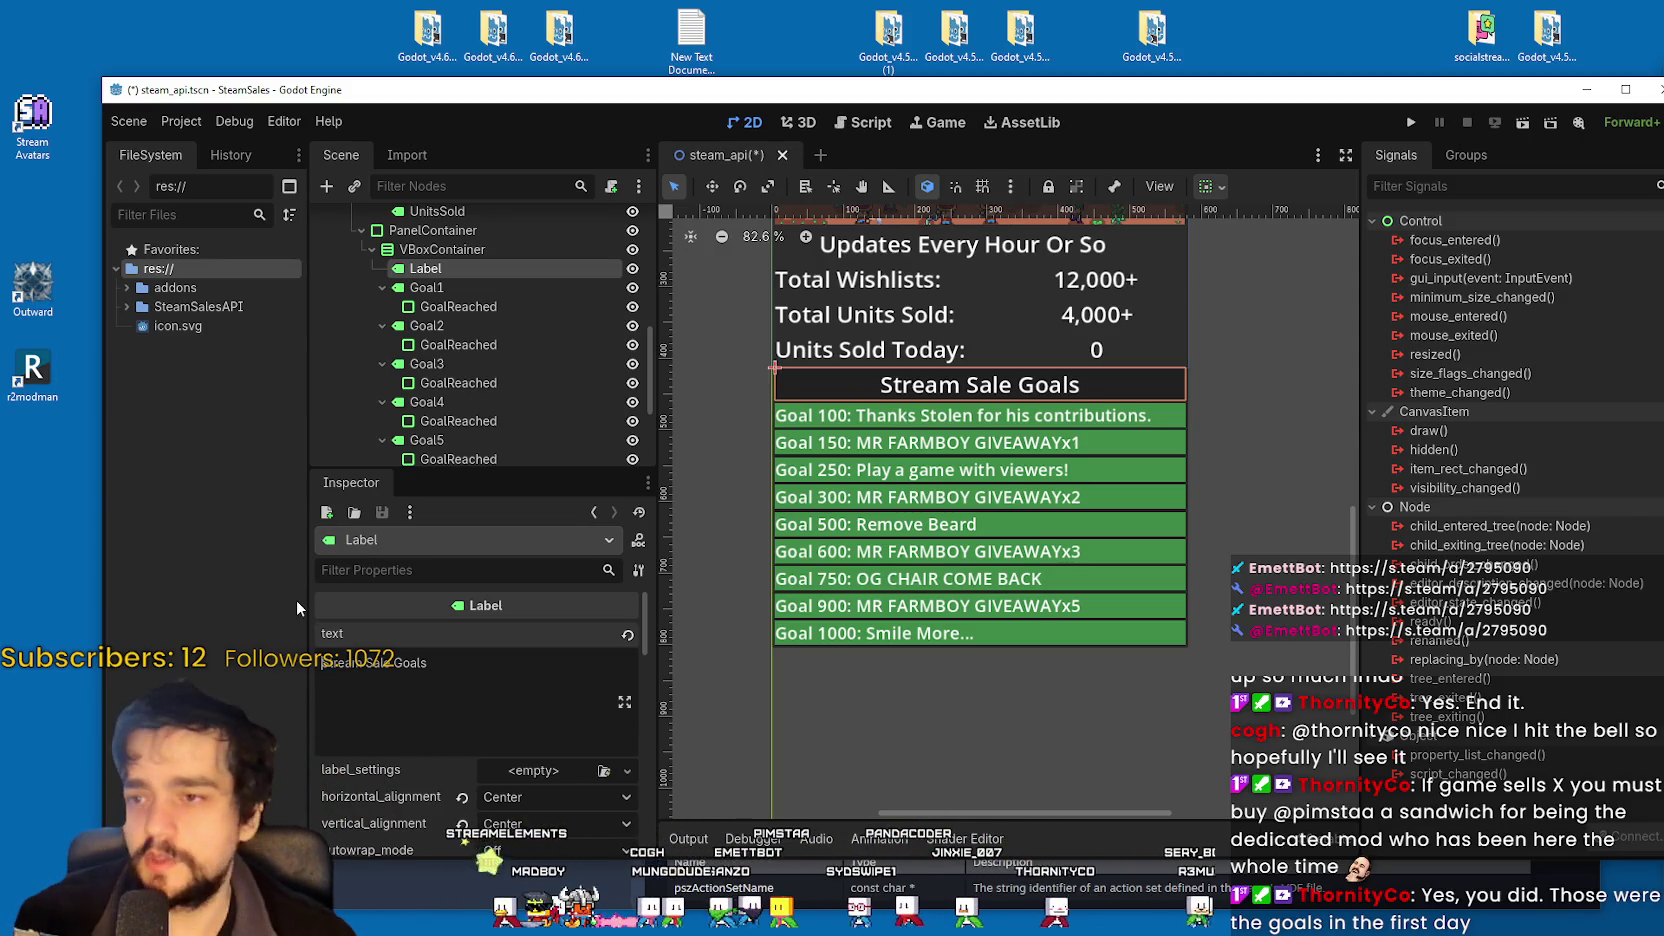
pyautogui.click(448, 305)
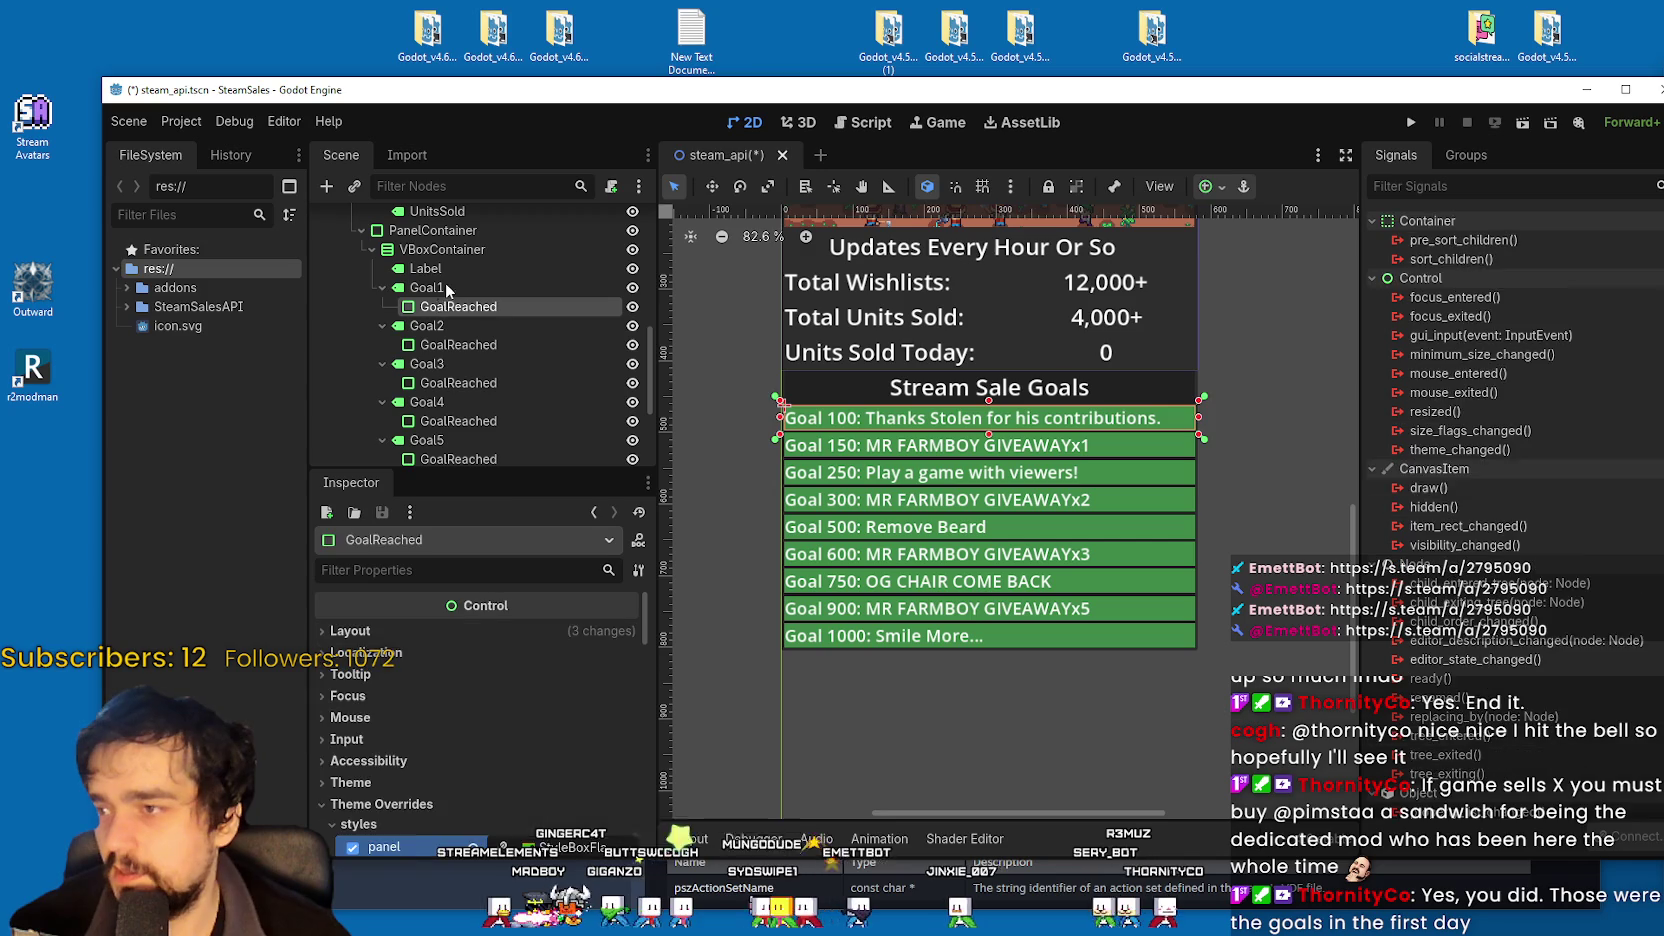
pyautogui.click(446, 288)
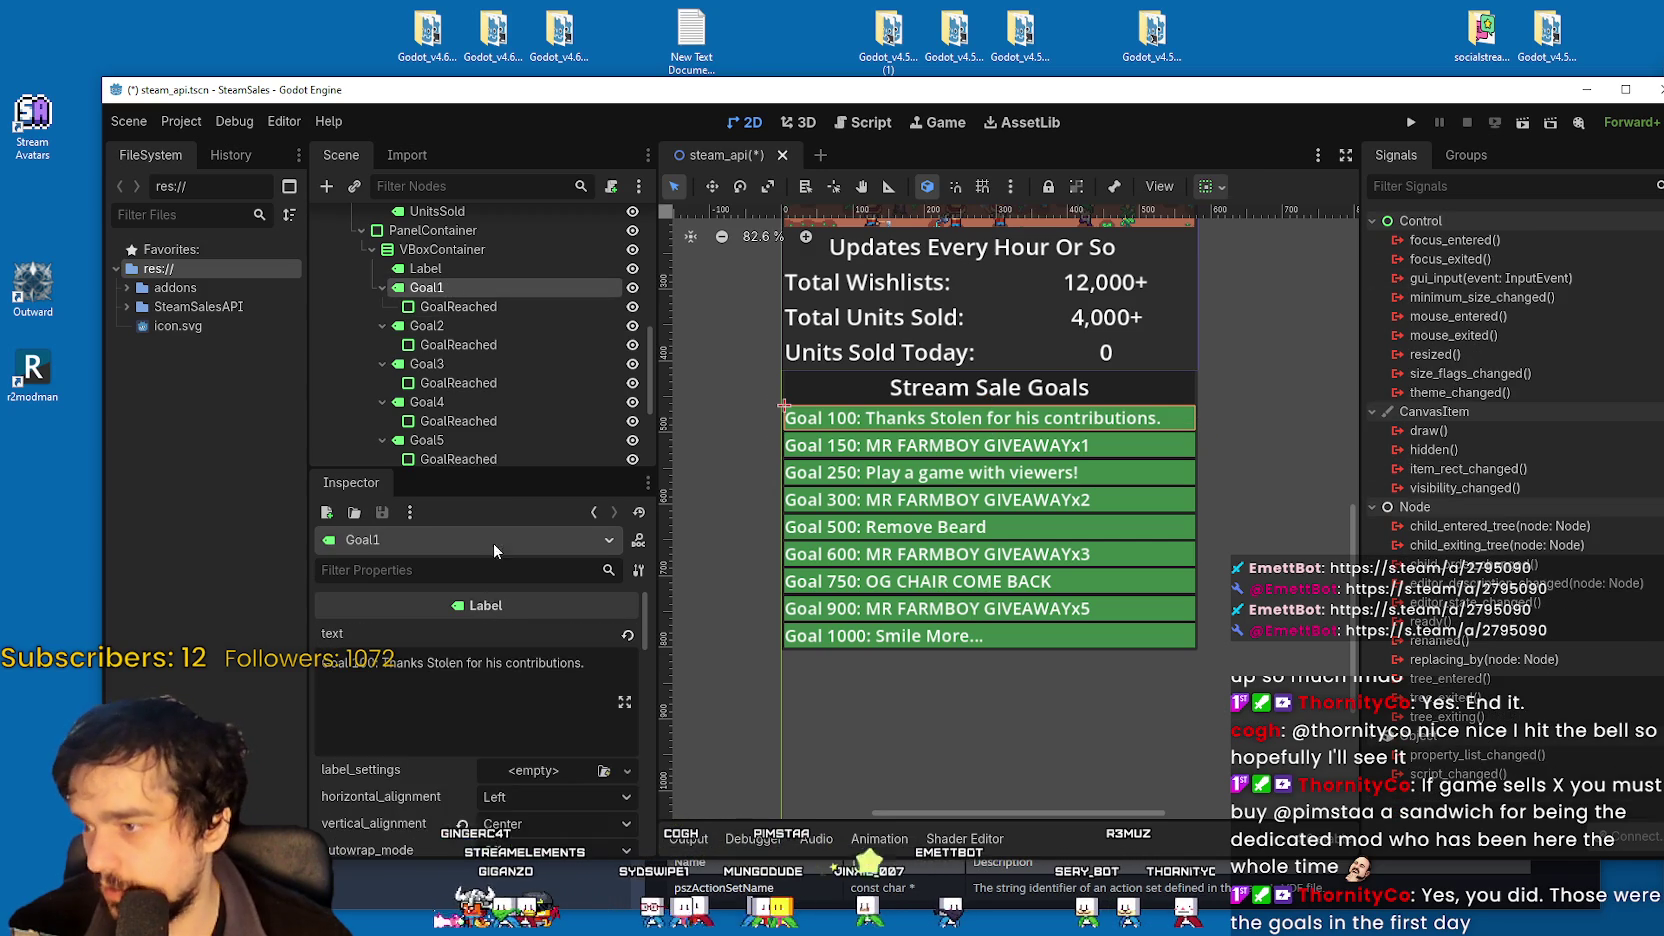
pyautogui.moveTo(384, 666); pyautogui.dragTo(581, 666)
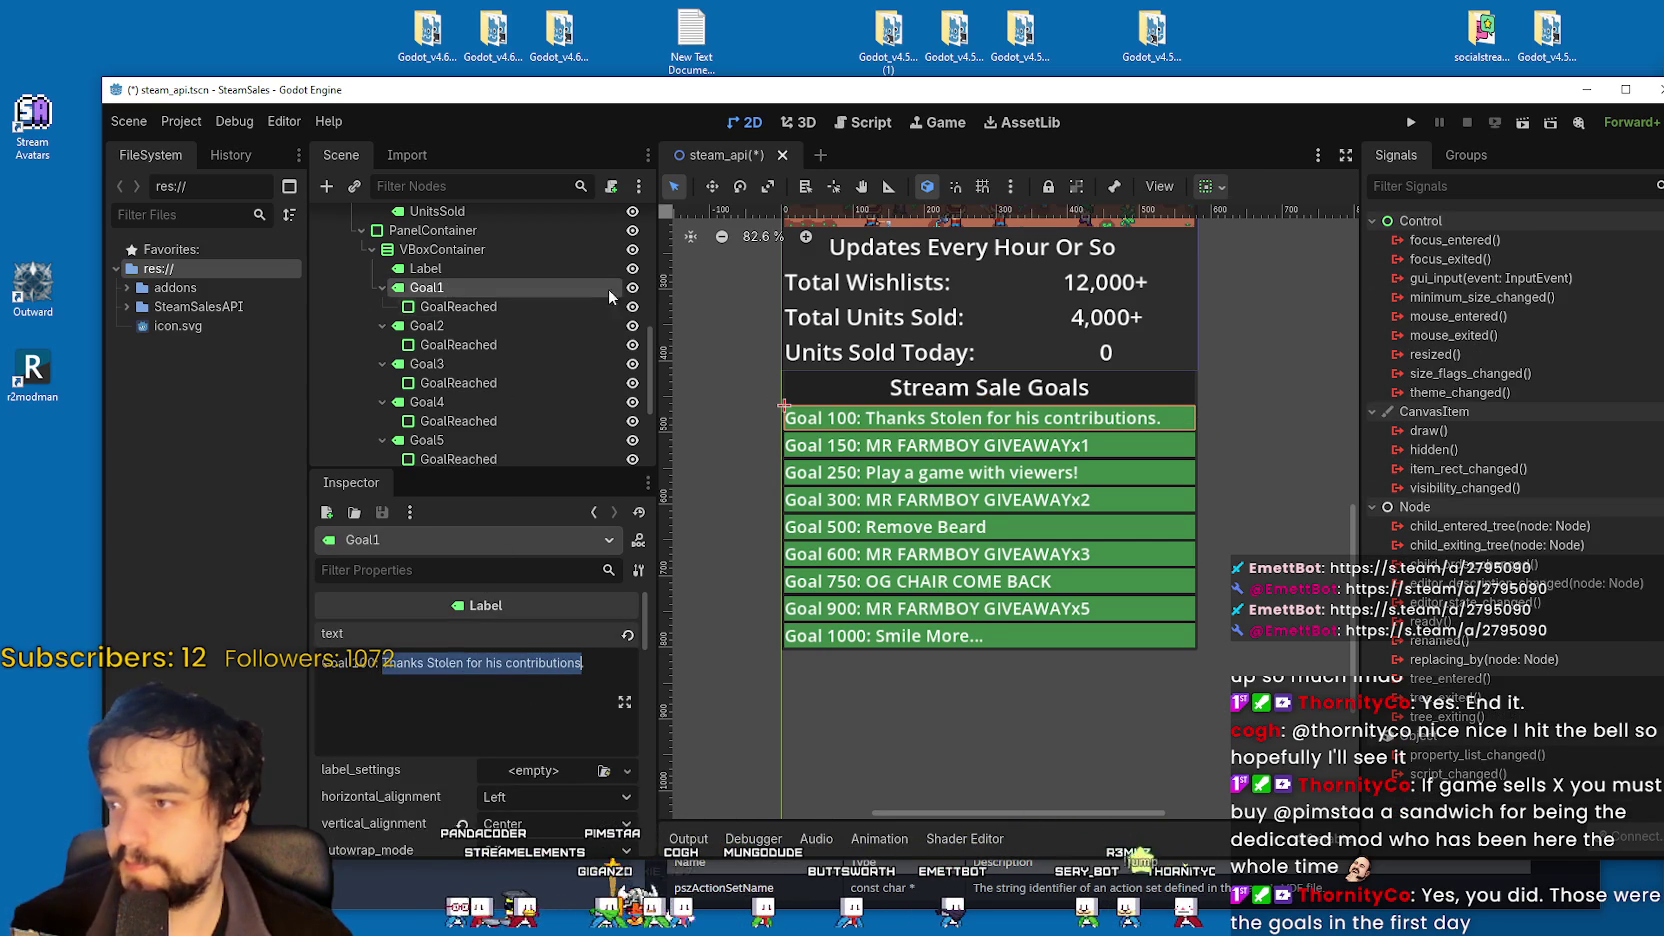
pyautogui.press('Escape')
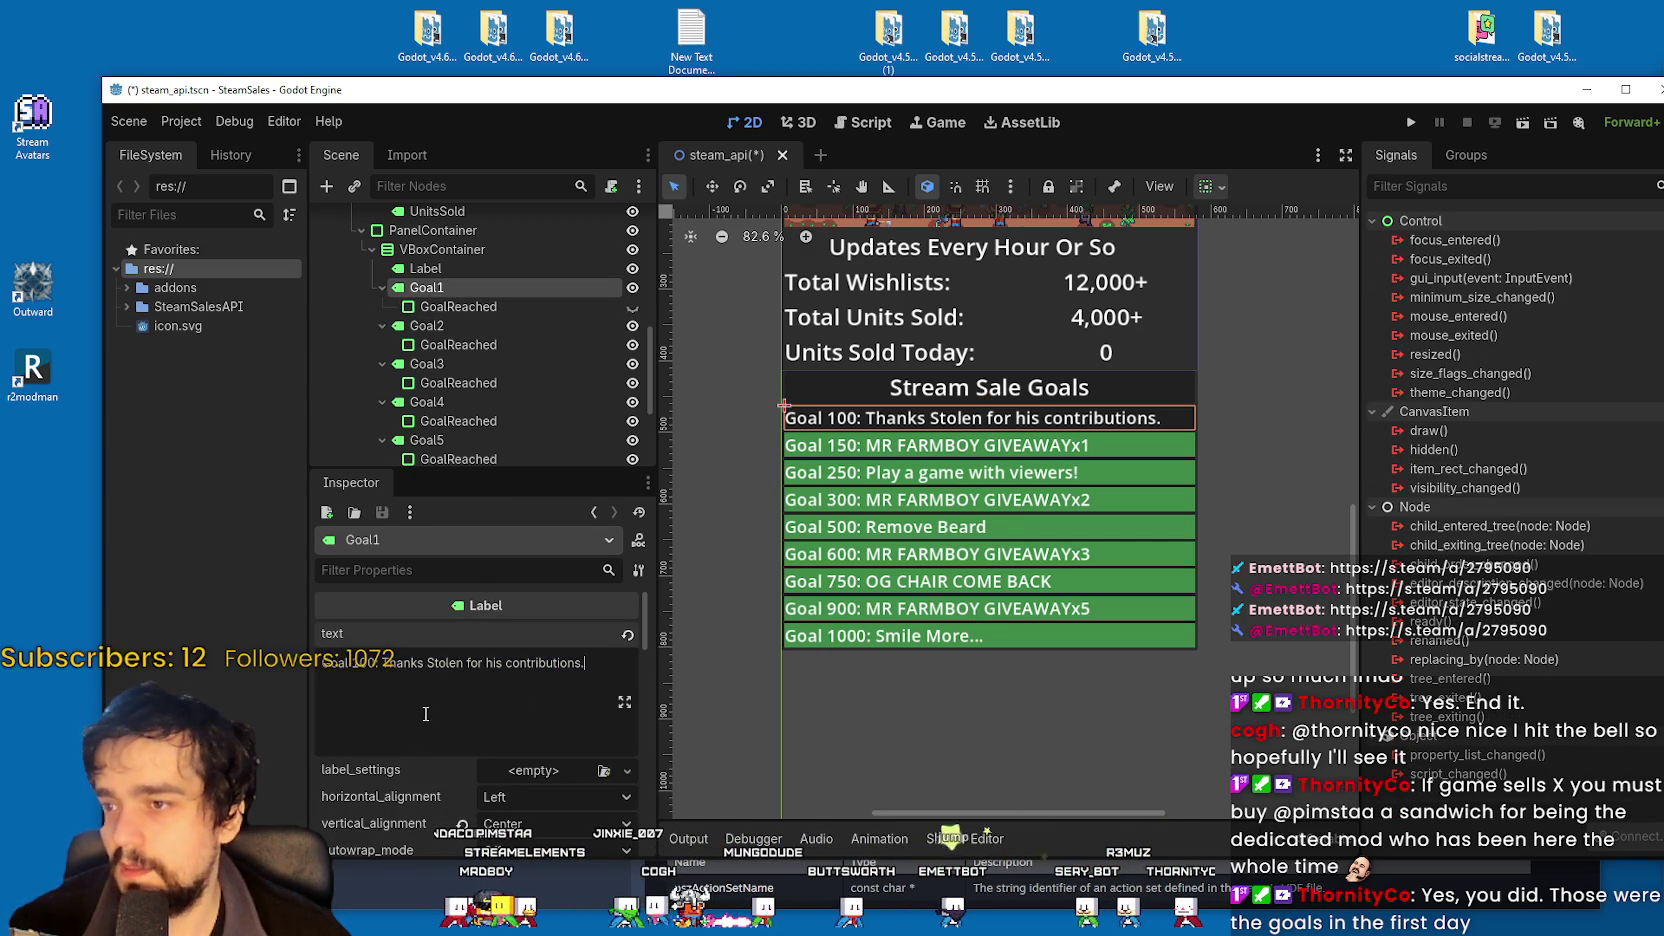
pyautogui.moveTo(582, 664); pyautogui.dragTo(383, 673)
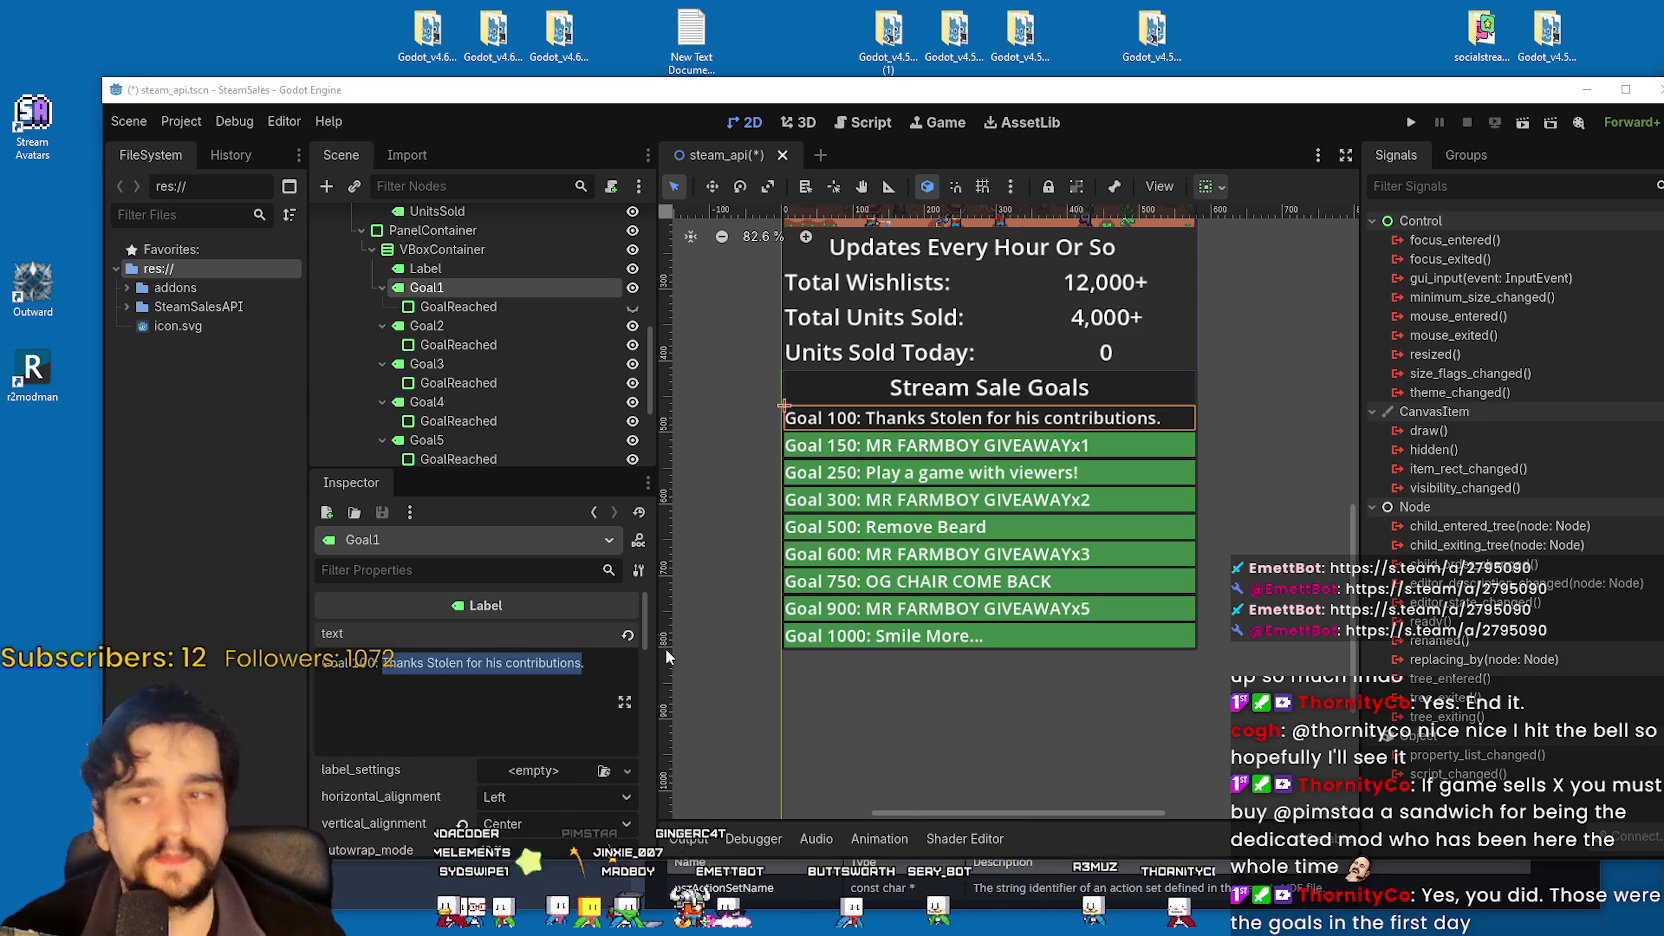
pyautogui.click(447, 672)
pyautogui.moveTo(582, 664); pyautogui.dragTo(385, 670)
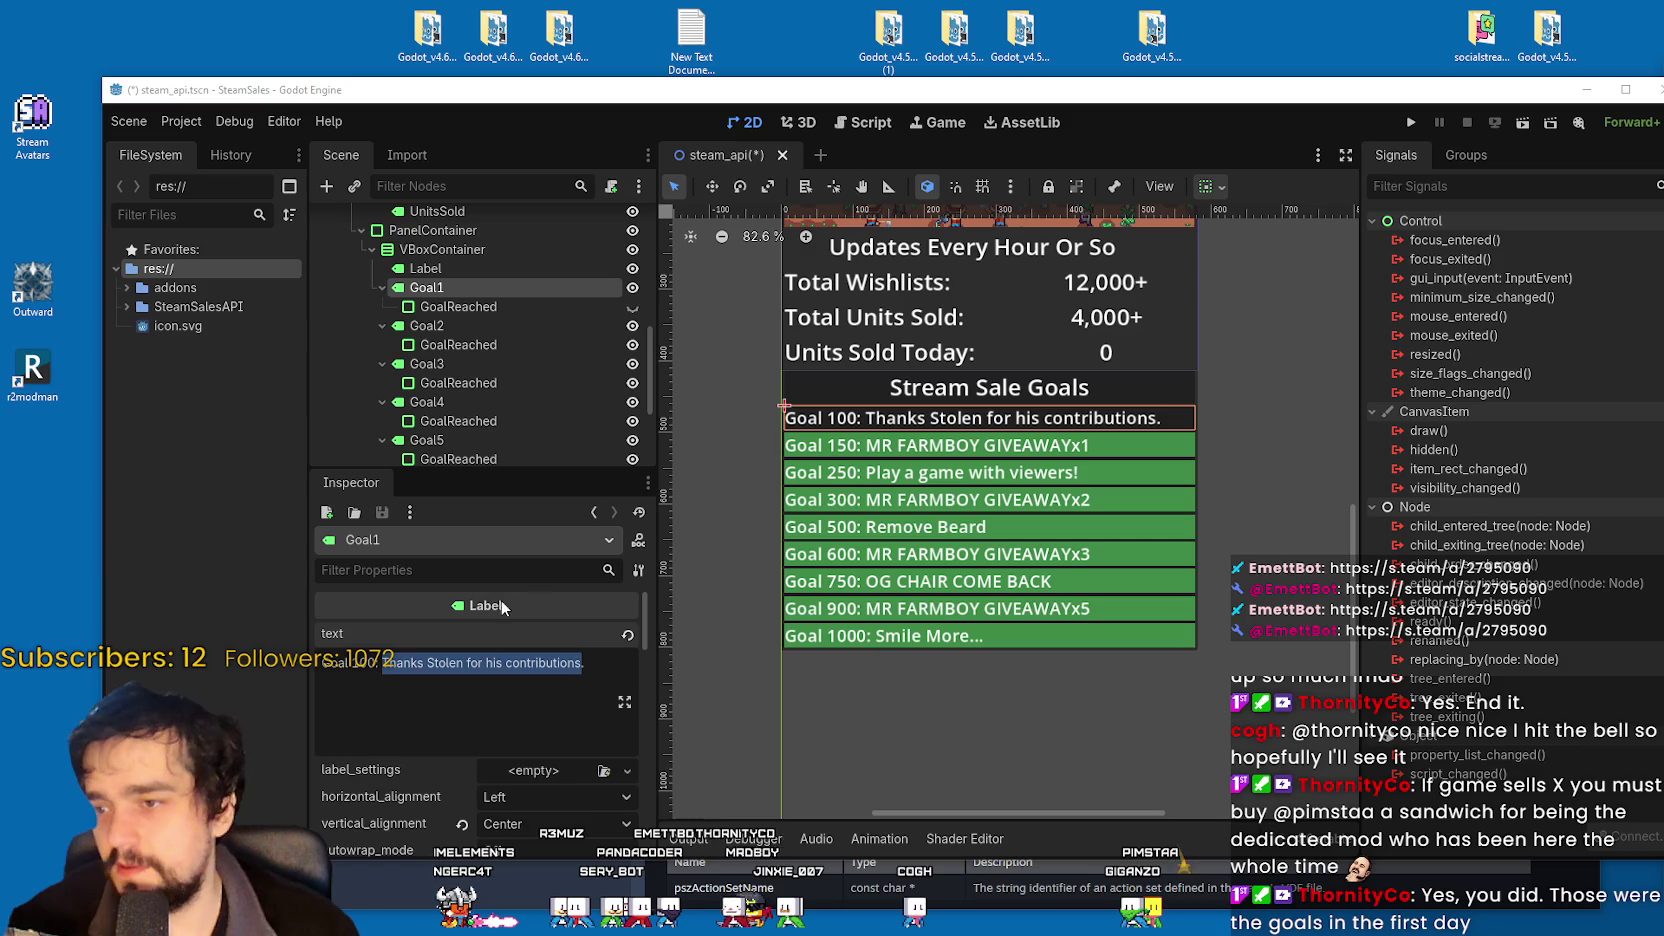
pyautogui.scroll(-5, 439, 372)
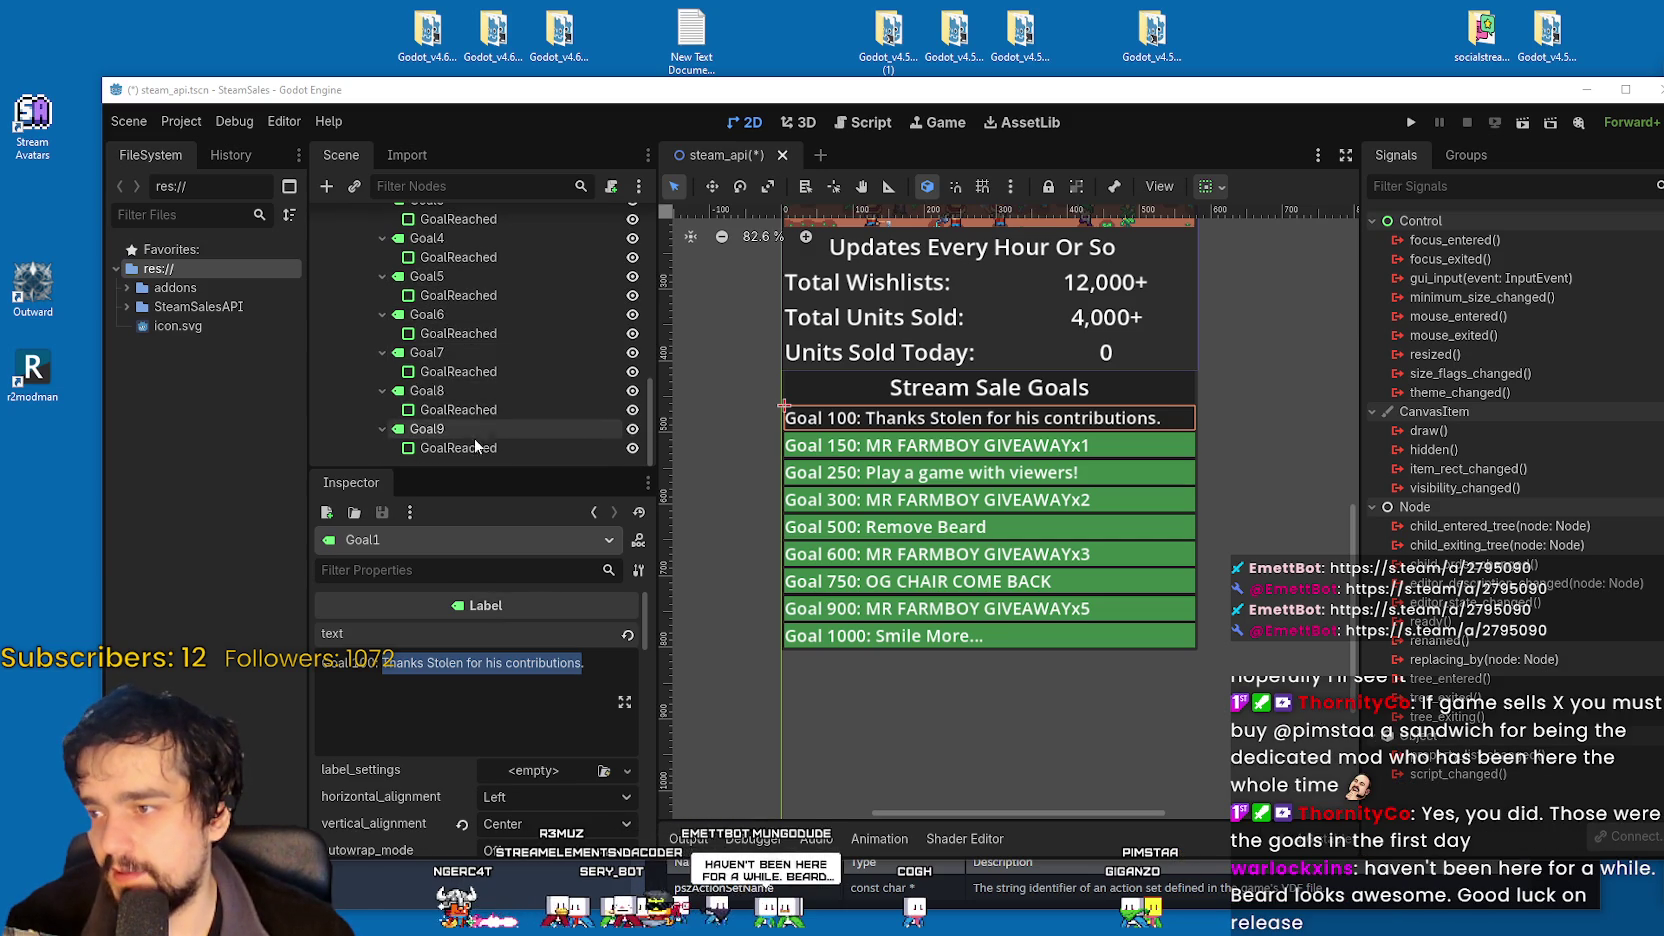
# Replace 'Smile More...' in the Goal 1000 label text with 'Shave Beard'.
pyautogui.click(475, 428)
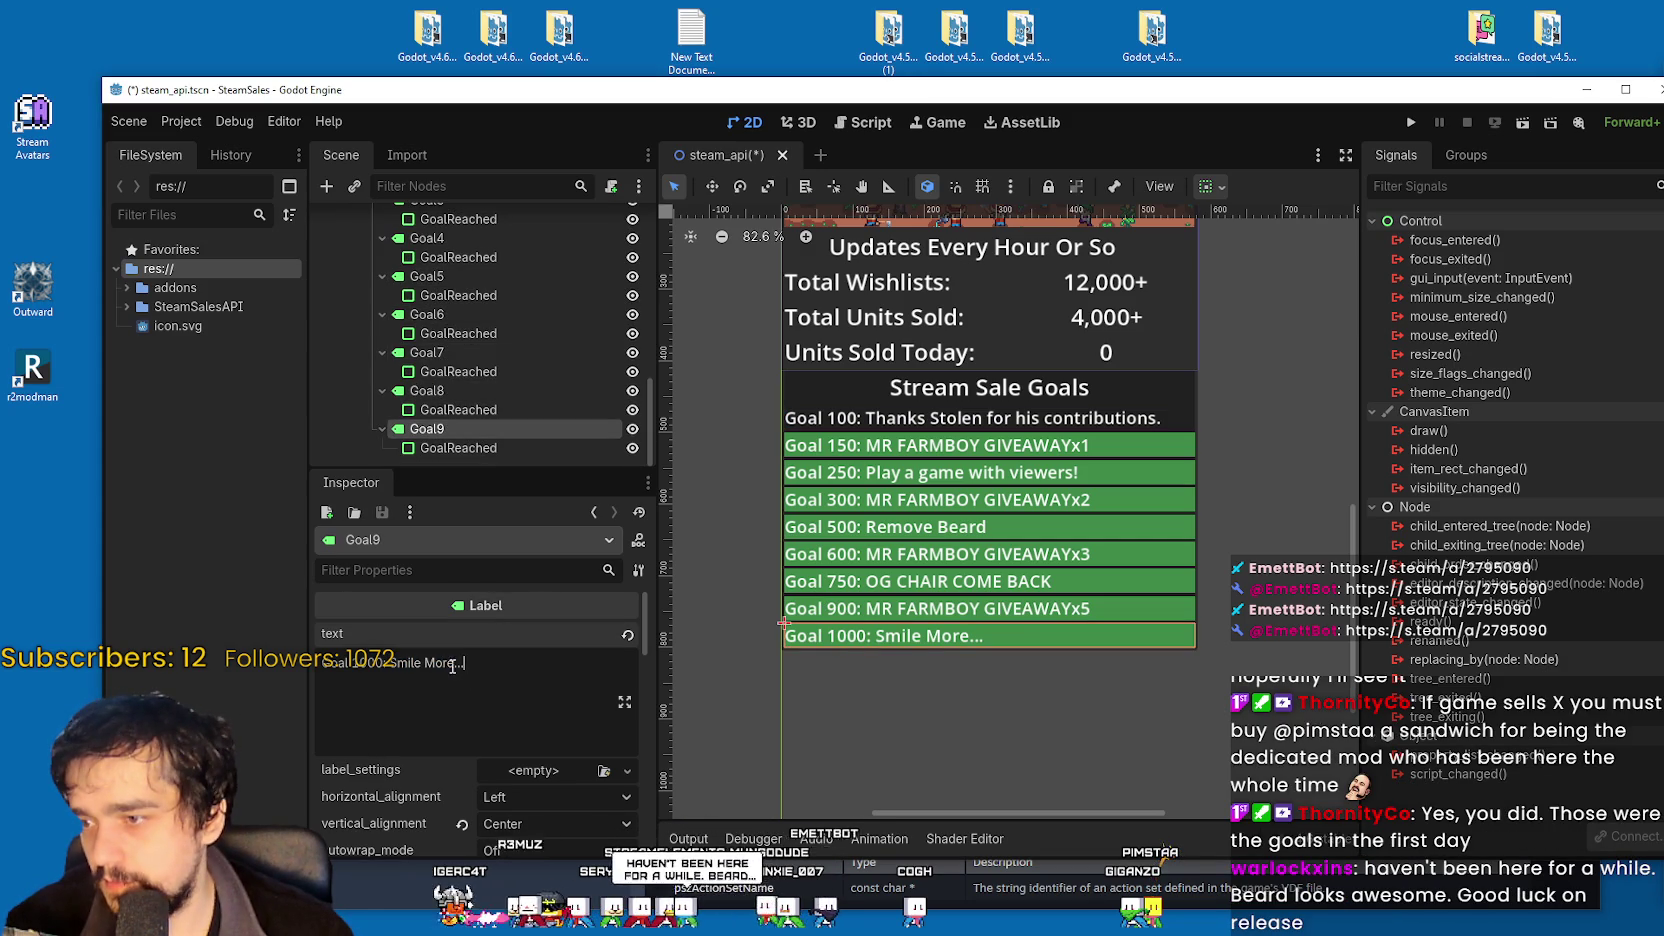
pyautogui.moveTo(460, 663); pyautogui.dragTo(390, 663)
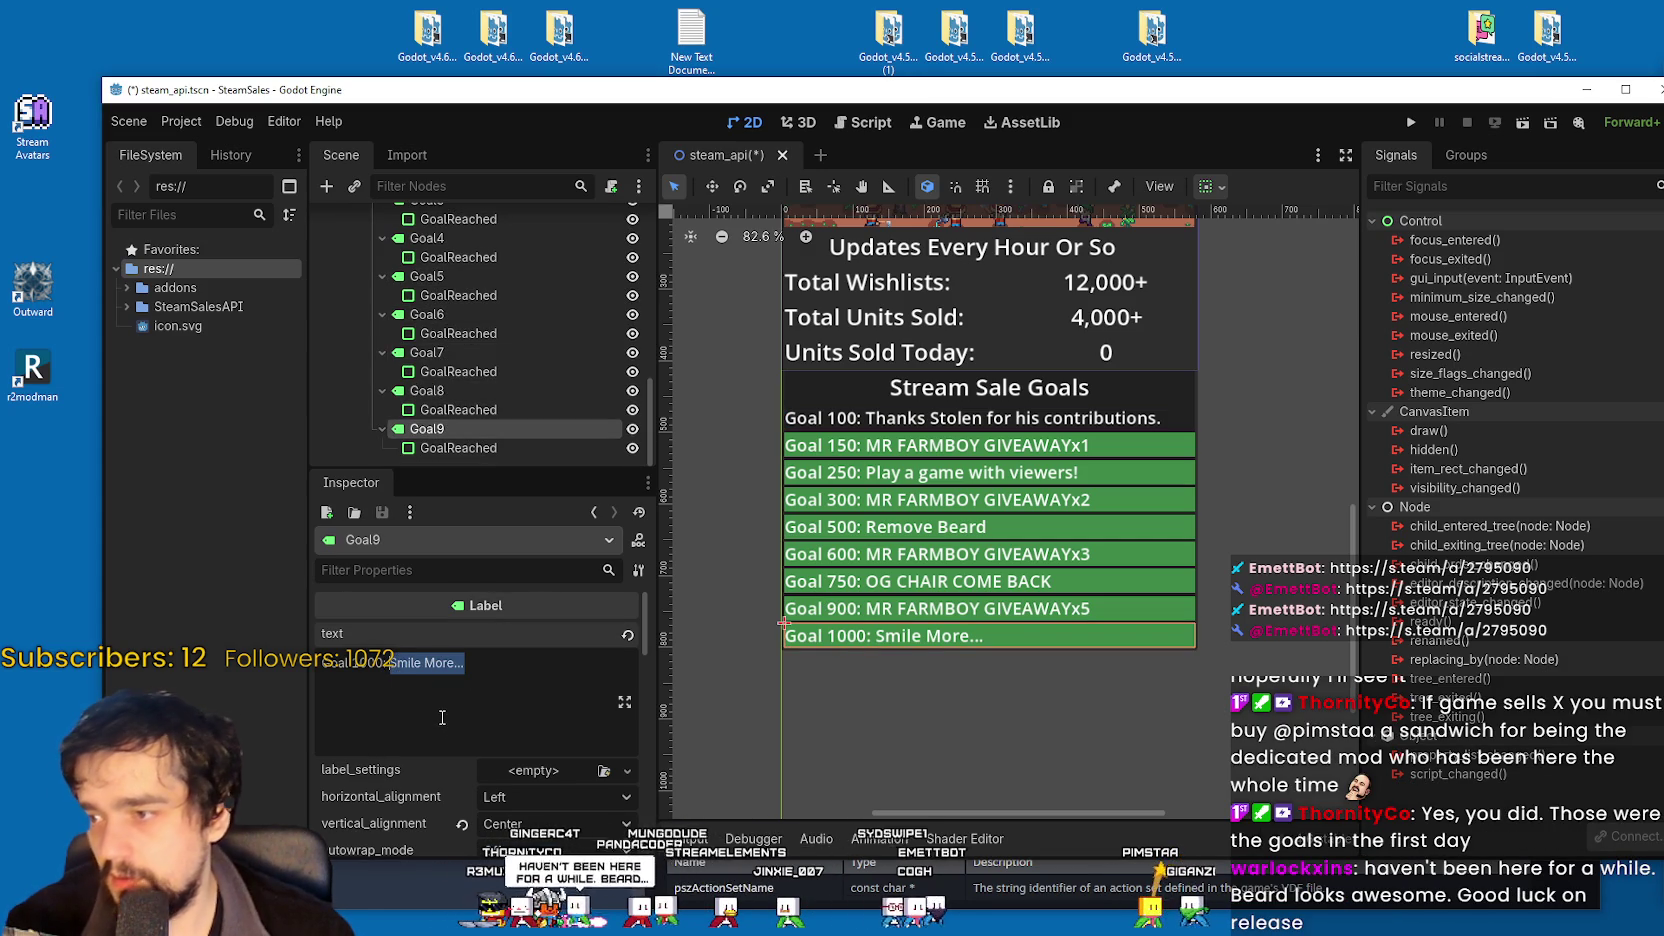
pyautogui.write('S')
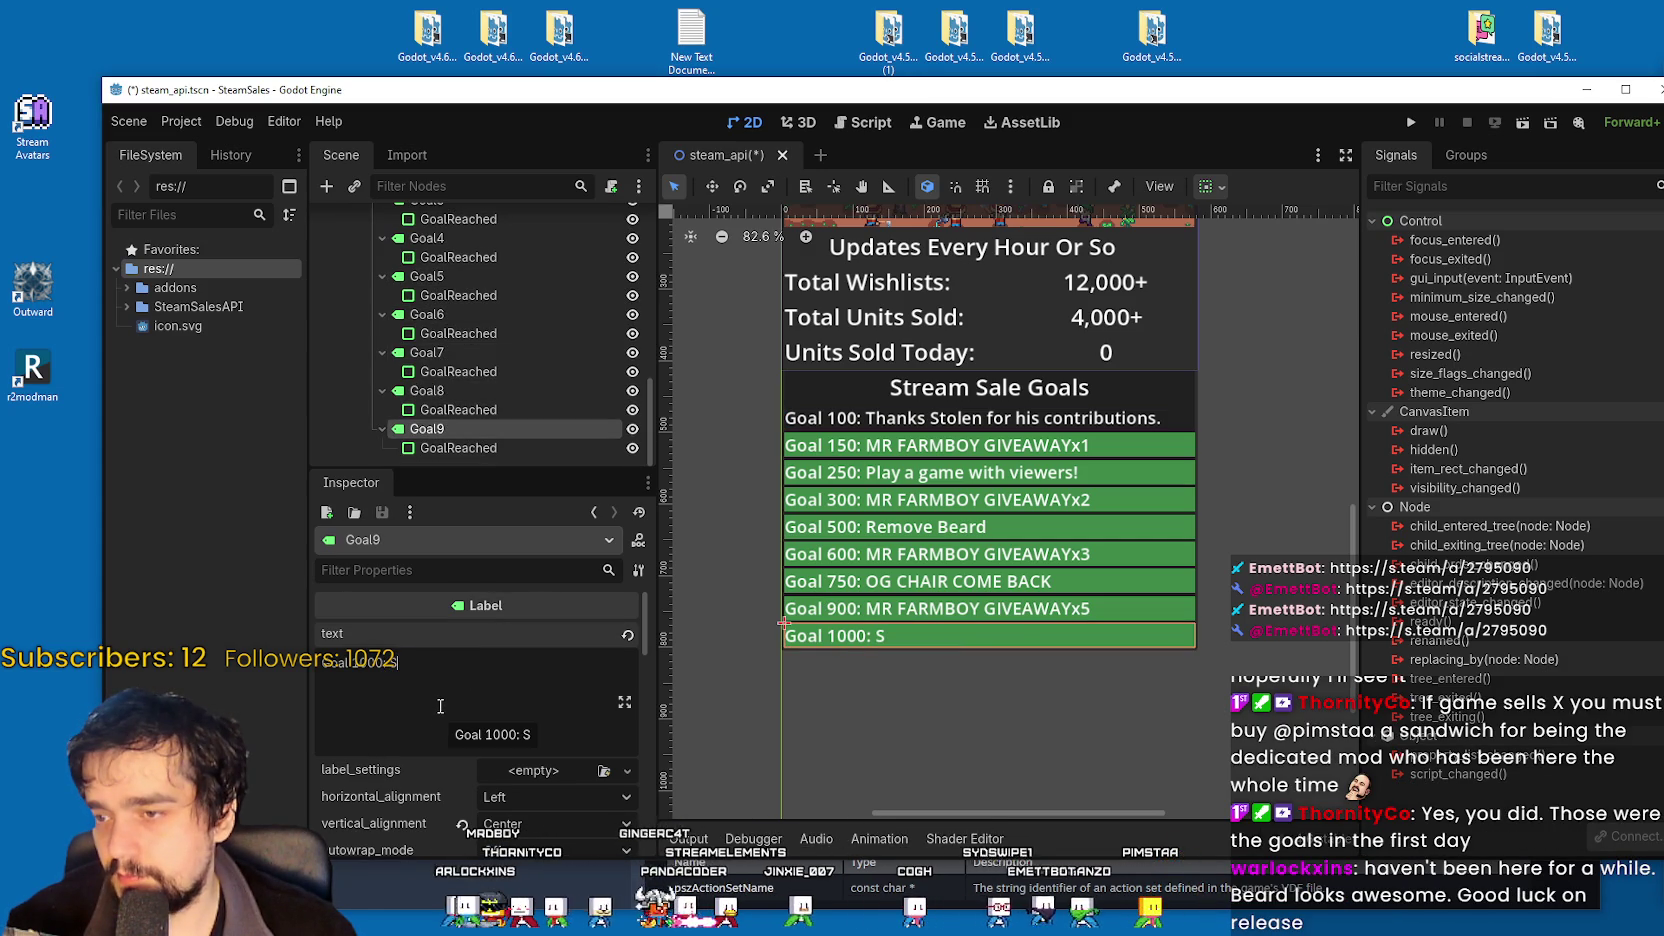
pyautogui.write('have')
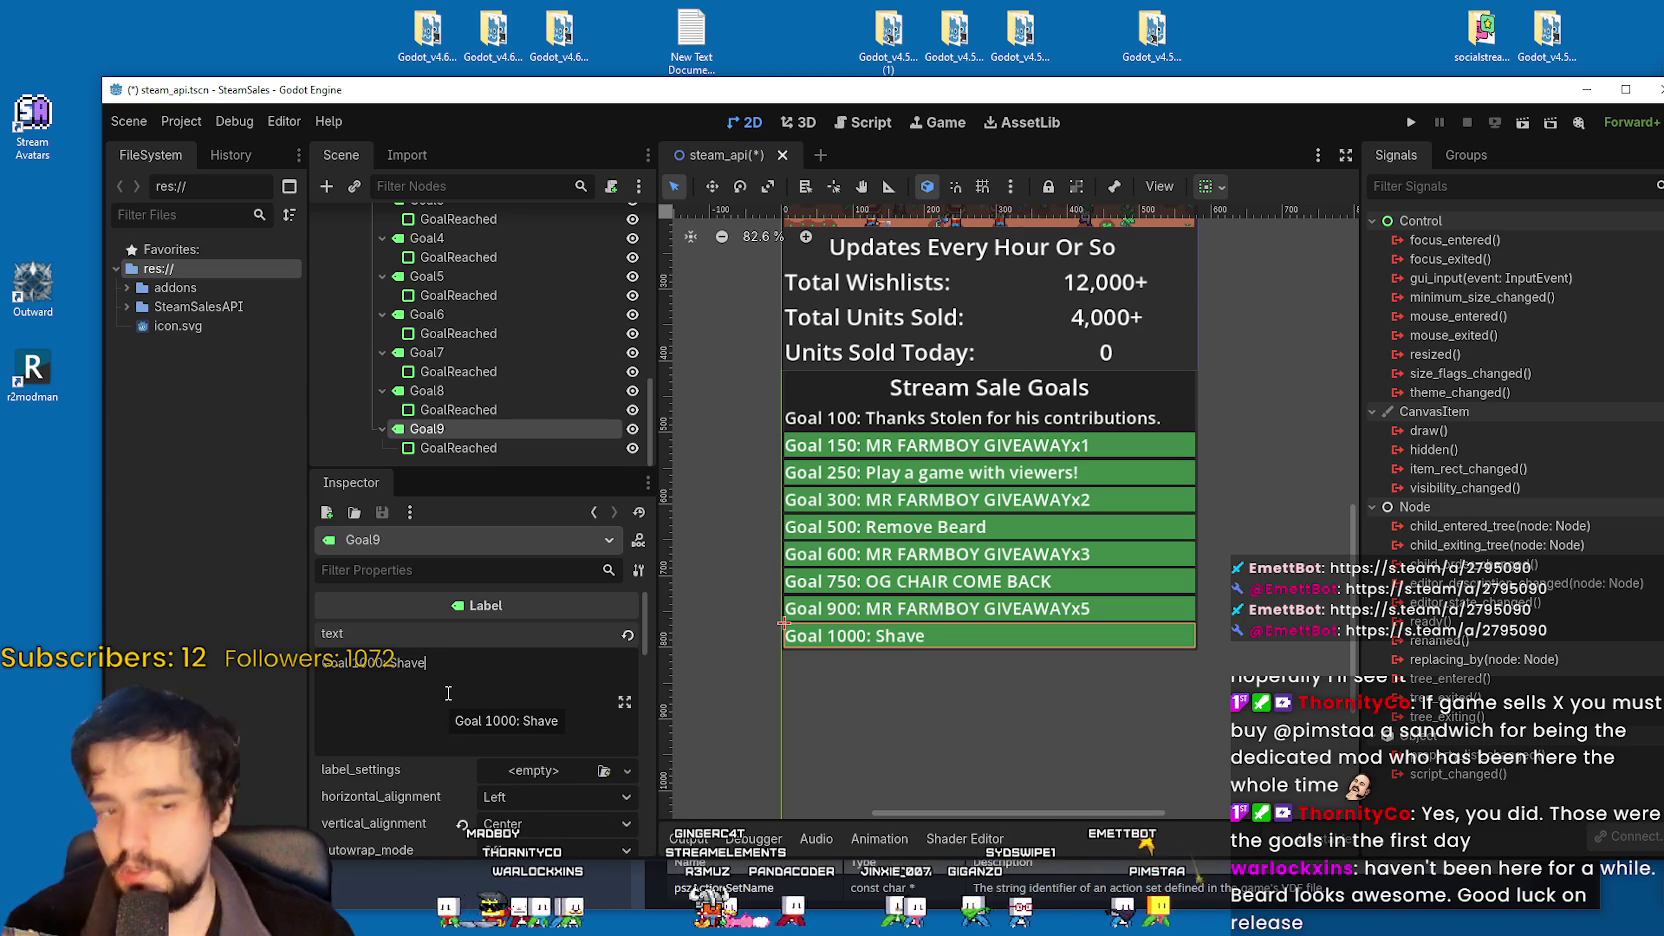
pyautogui.write(' Beard')
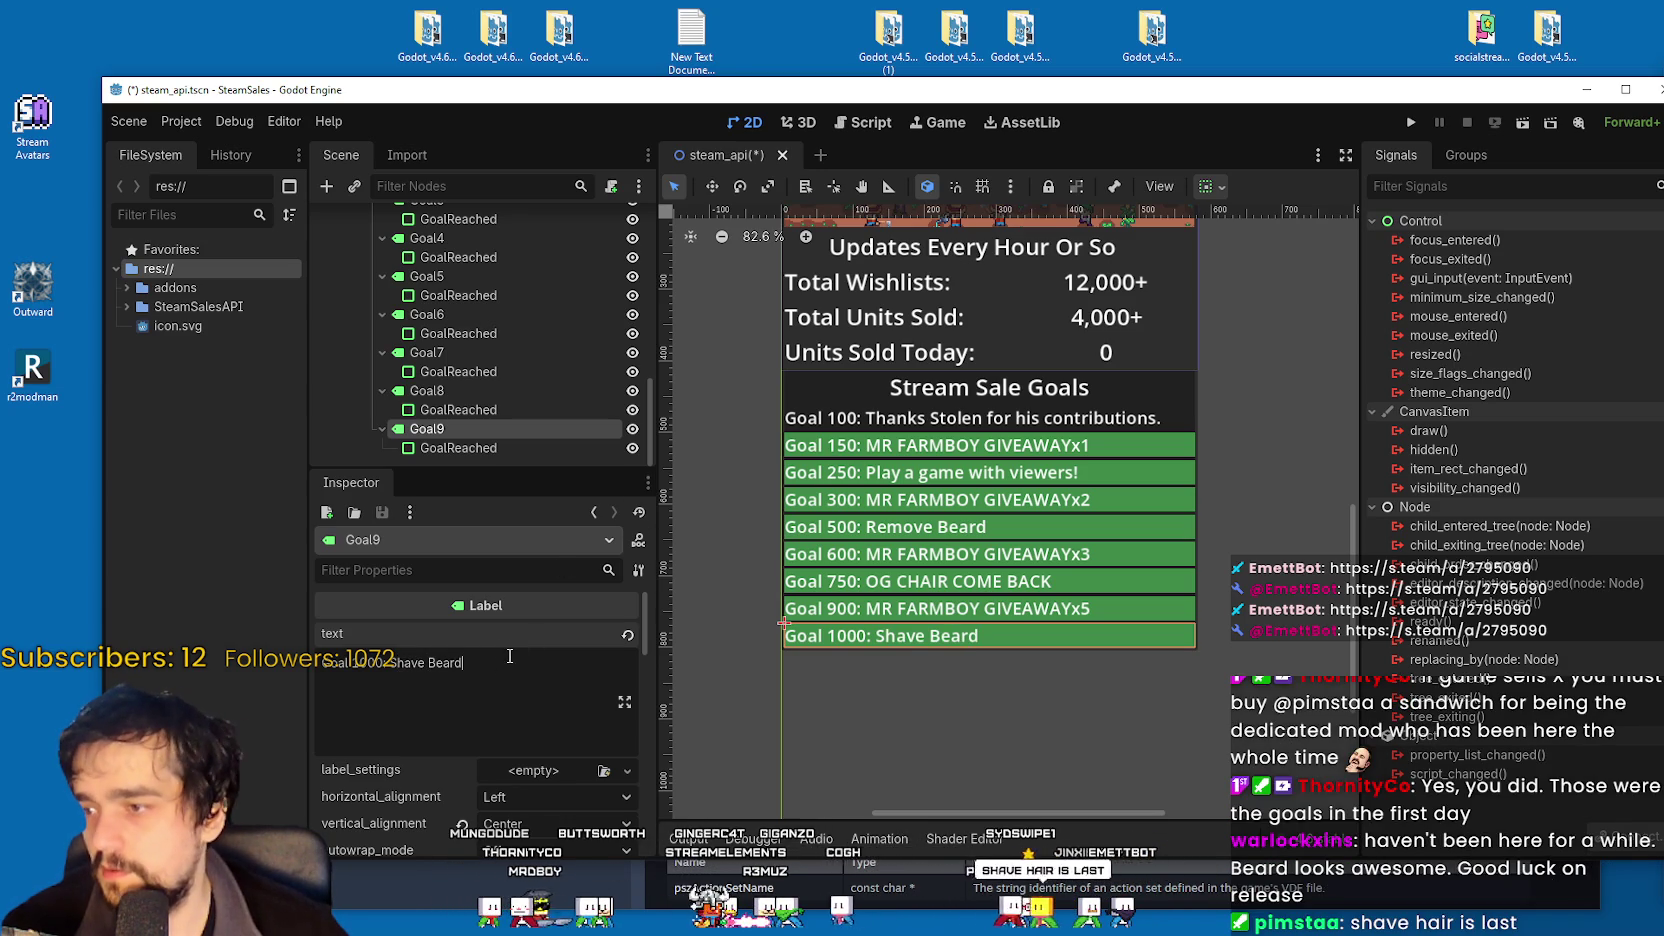
# Review the Goal 900 and Goal 750 label texts in the Inspector.
pyautogui.click(481, 389)
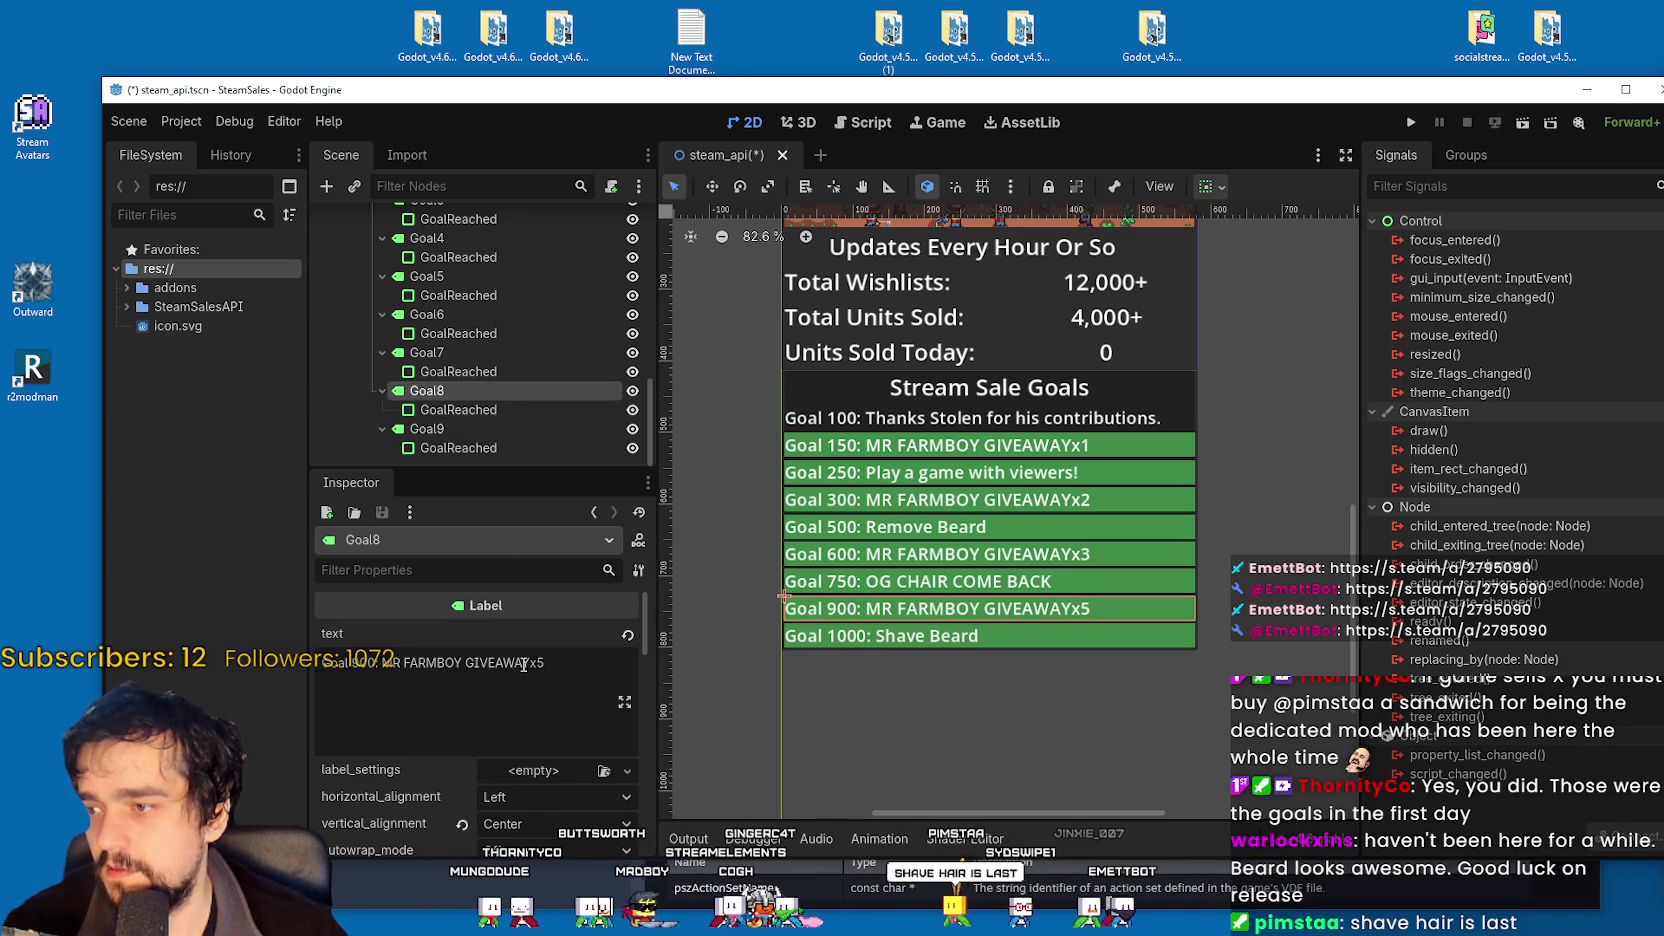
pyautogui.moveTo(515, 663); pyautogui.dragTo(409, 663)
pyautogui.click(409, 663)
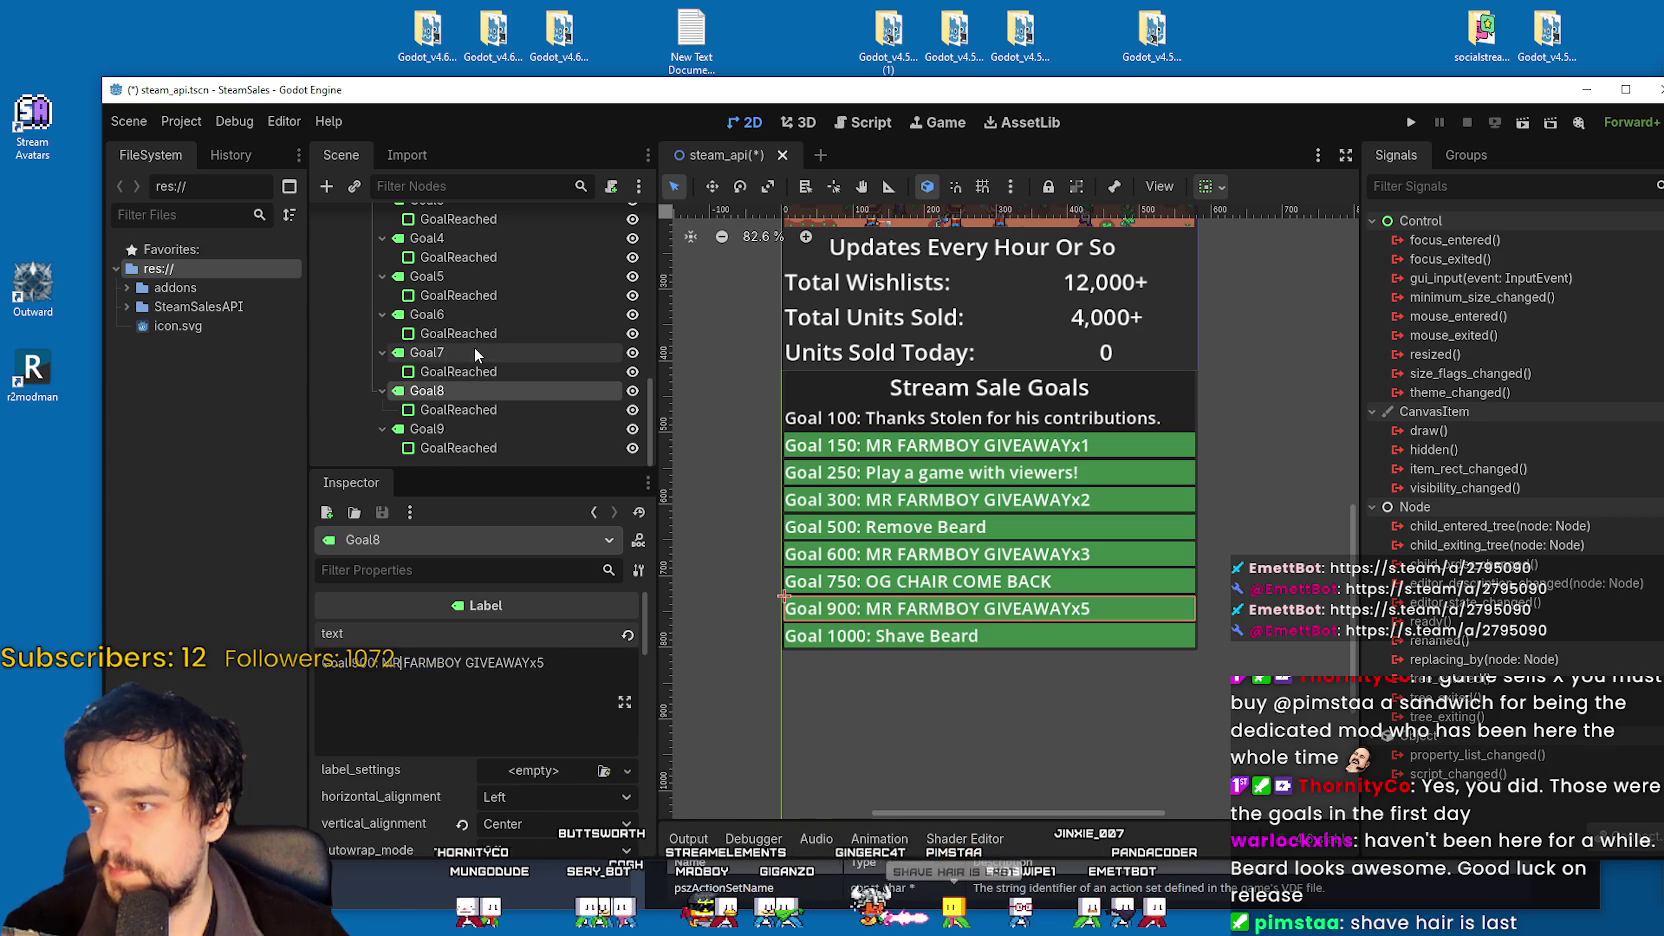
pyautogui.click(474, 352)
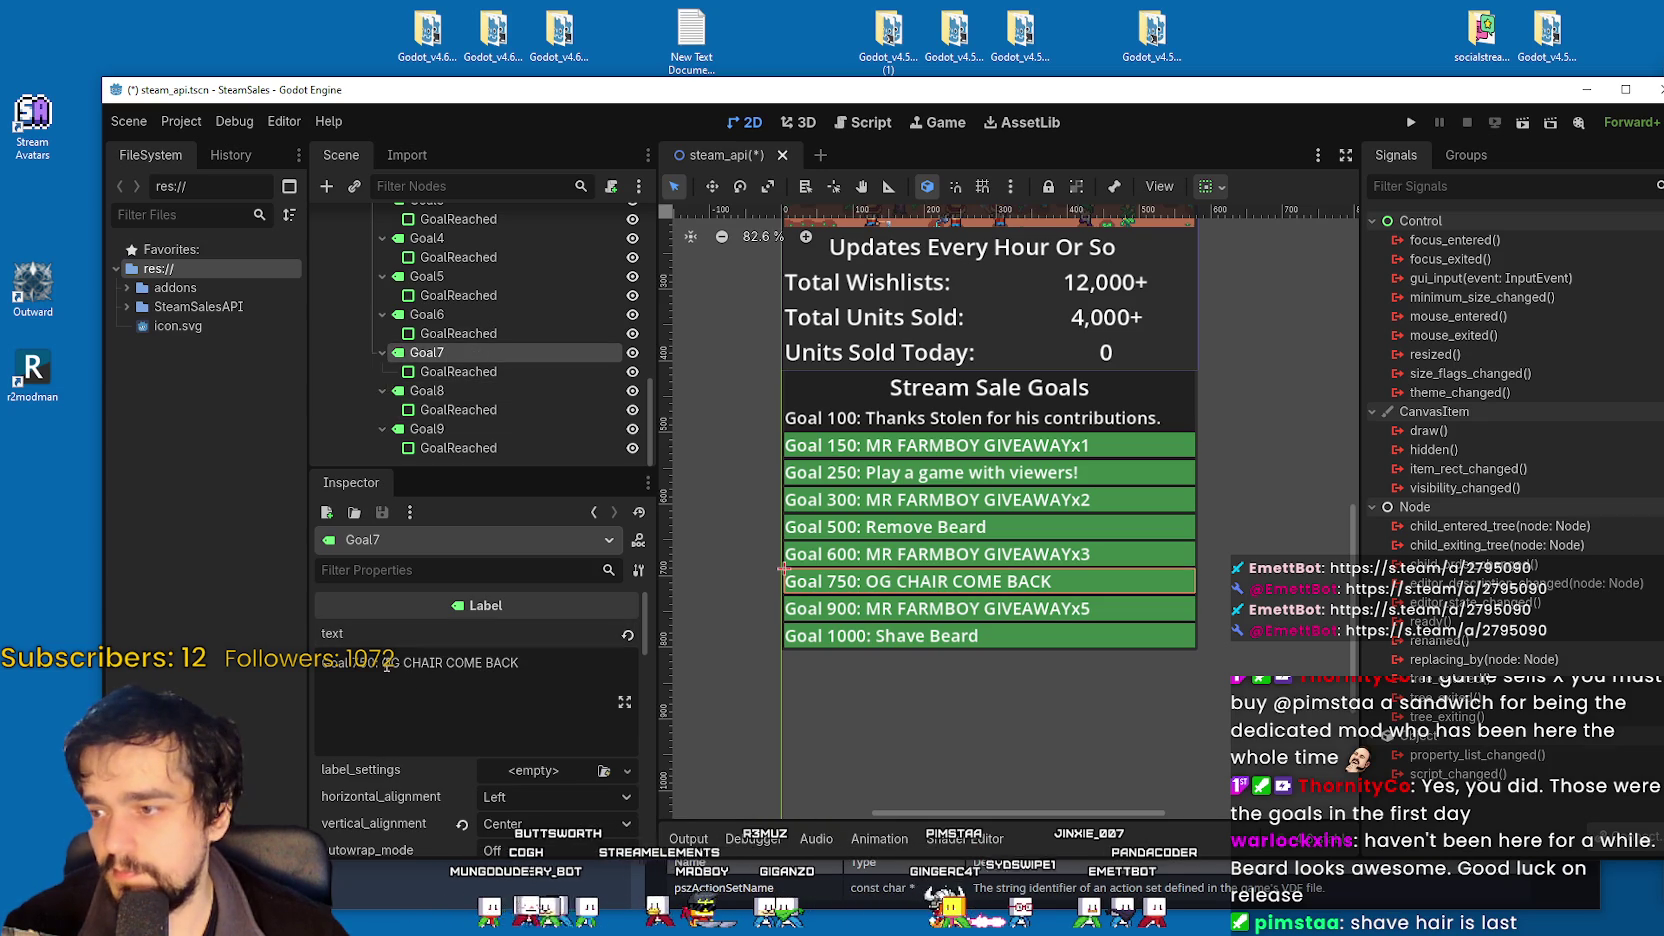
pyautogui.moveTo(377, 663); pyautogui.dragTo(505, 663)
pyautogui.click(530, 667)
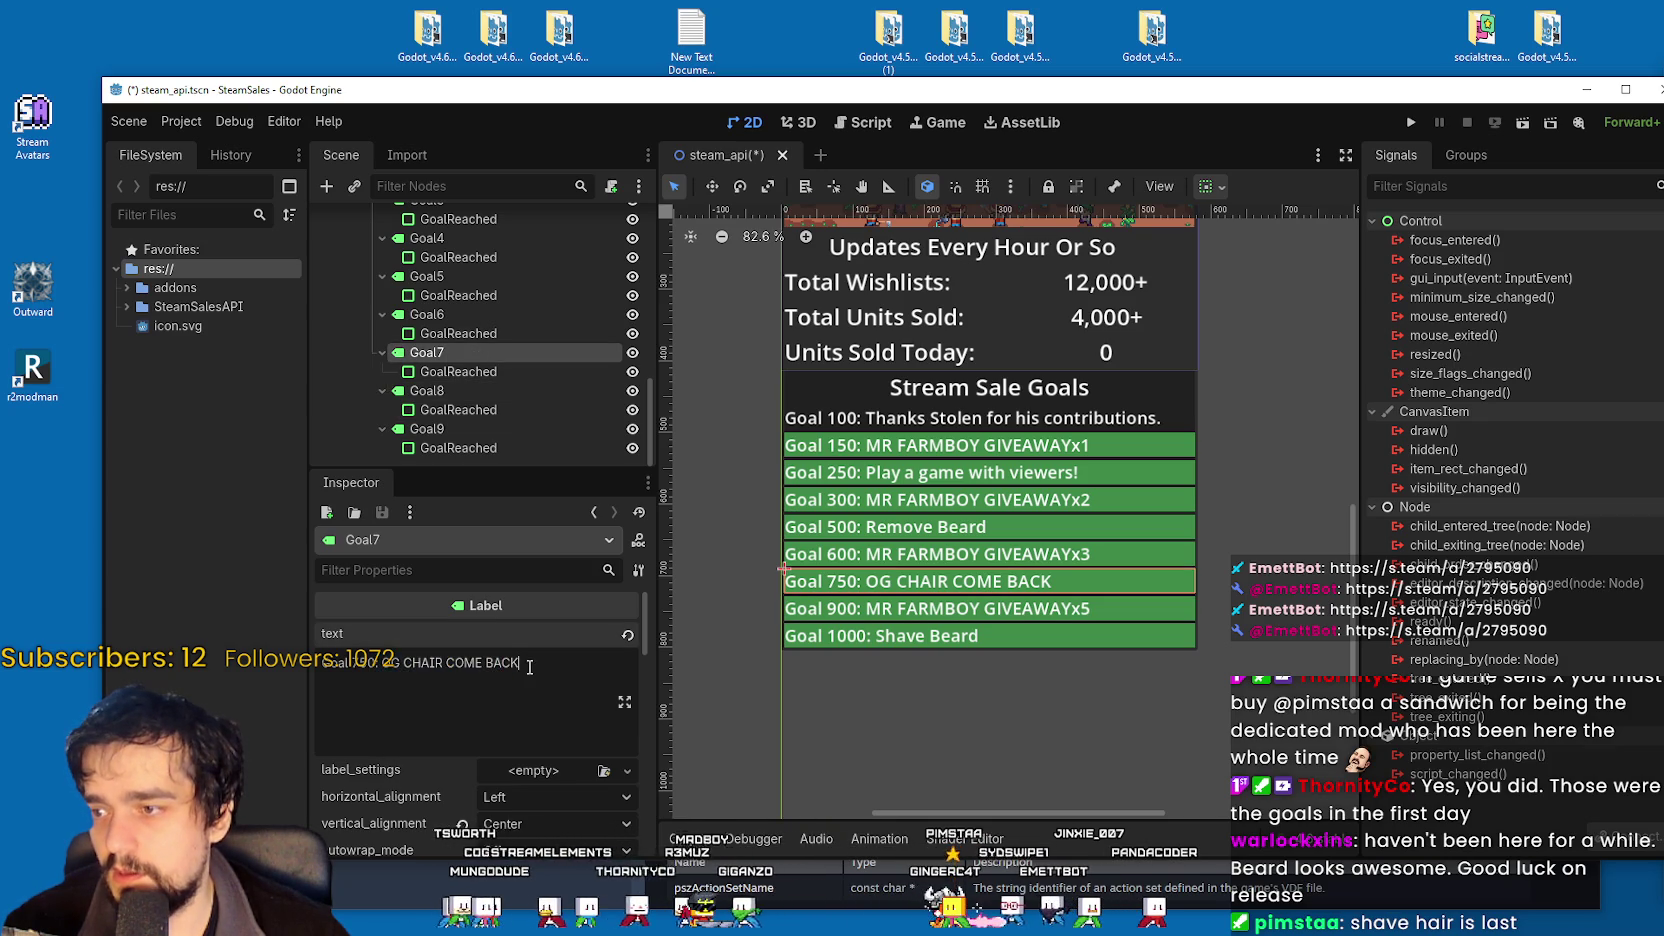
pyautogui.click(458, 412)
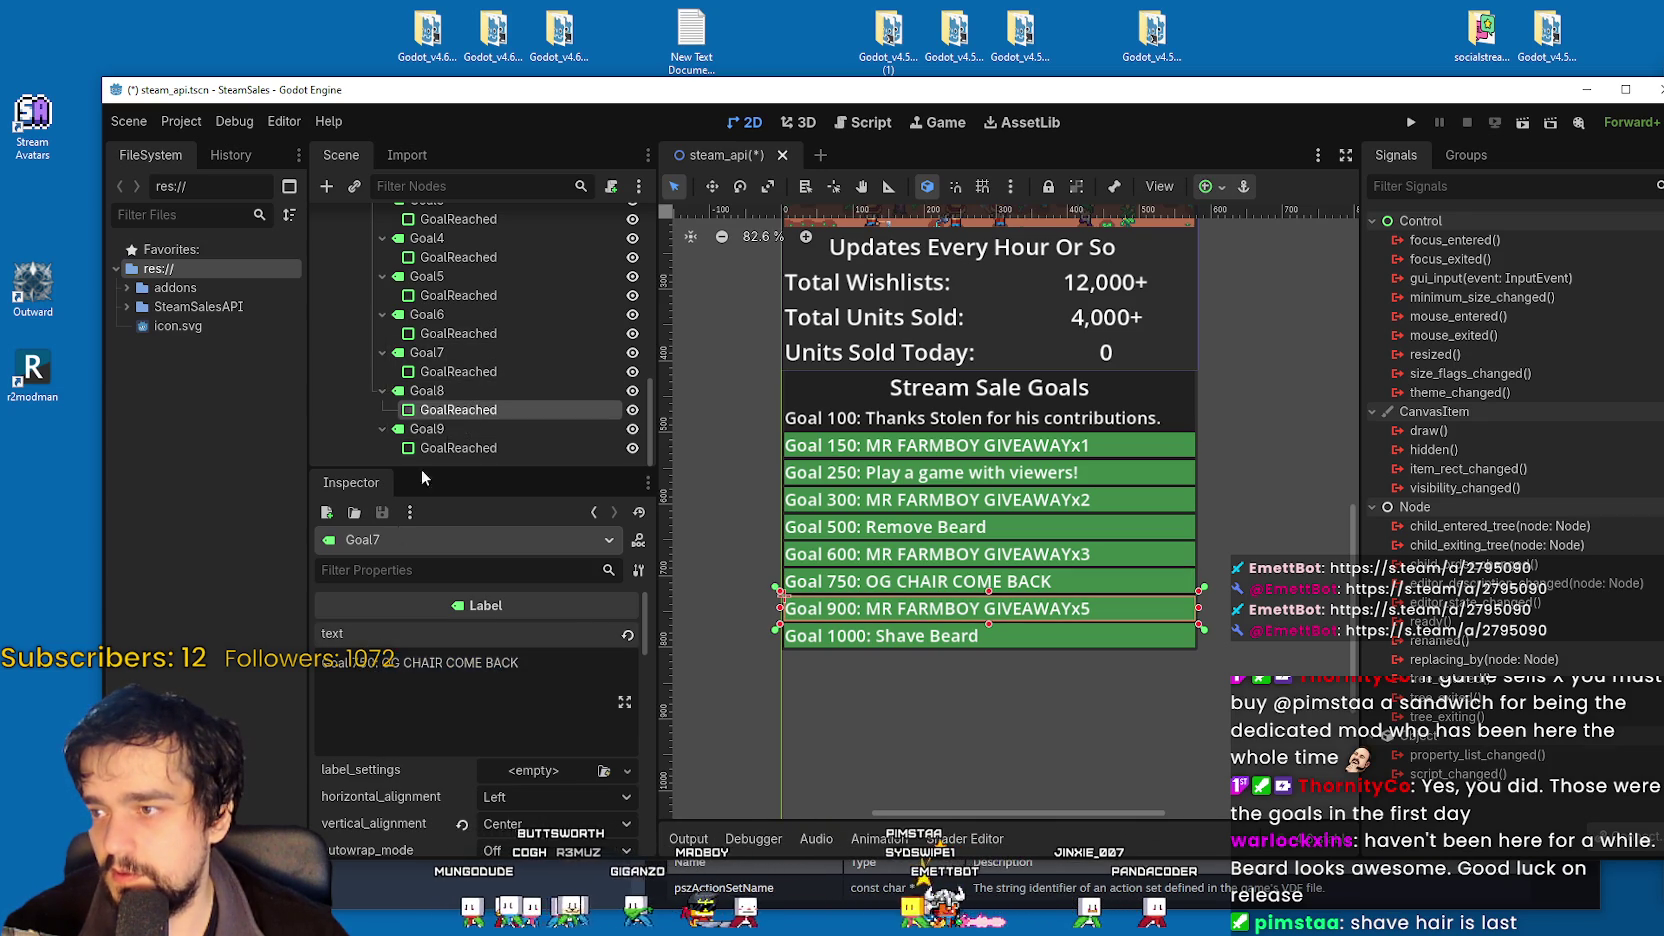
# Hide the GoalReached highlights for Goals 900, 1000, 750, 600, 500 and 300.
pyautogui.click(632, 410)
pyautogui.click(523, 447)
pyautogui.click(632, 448)
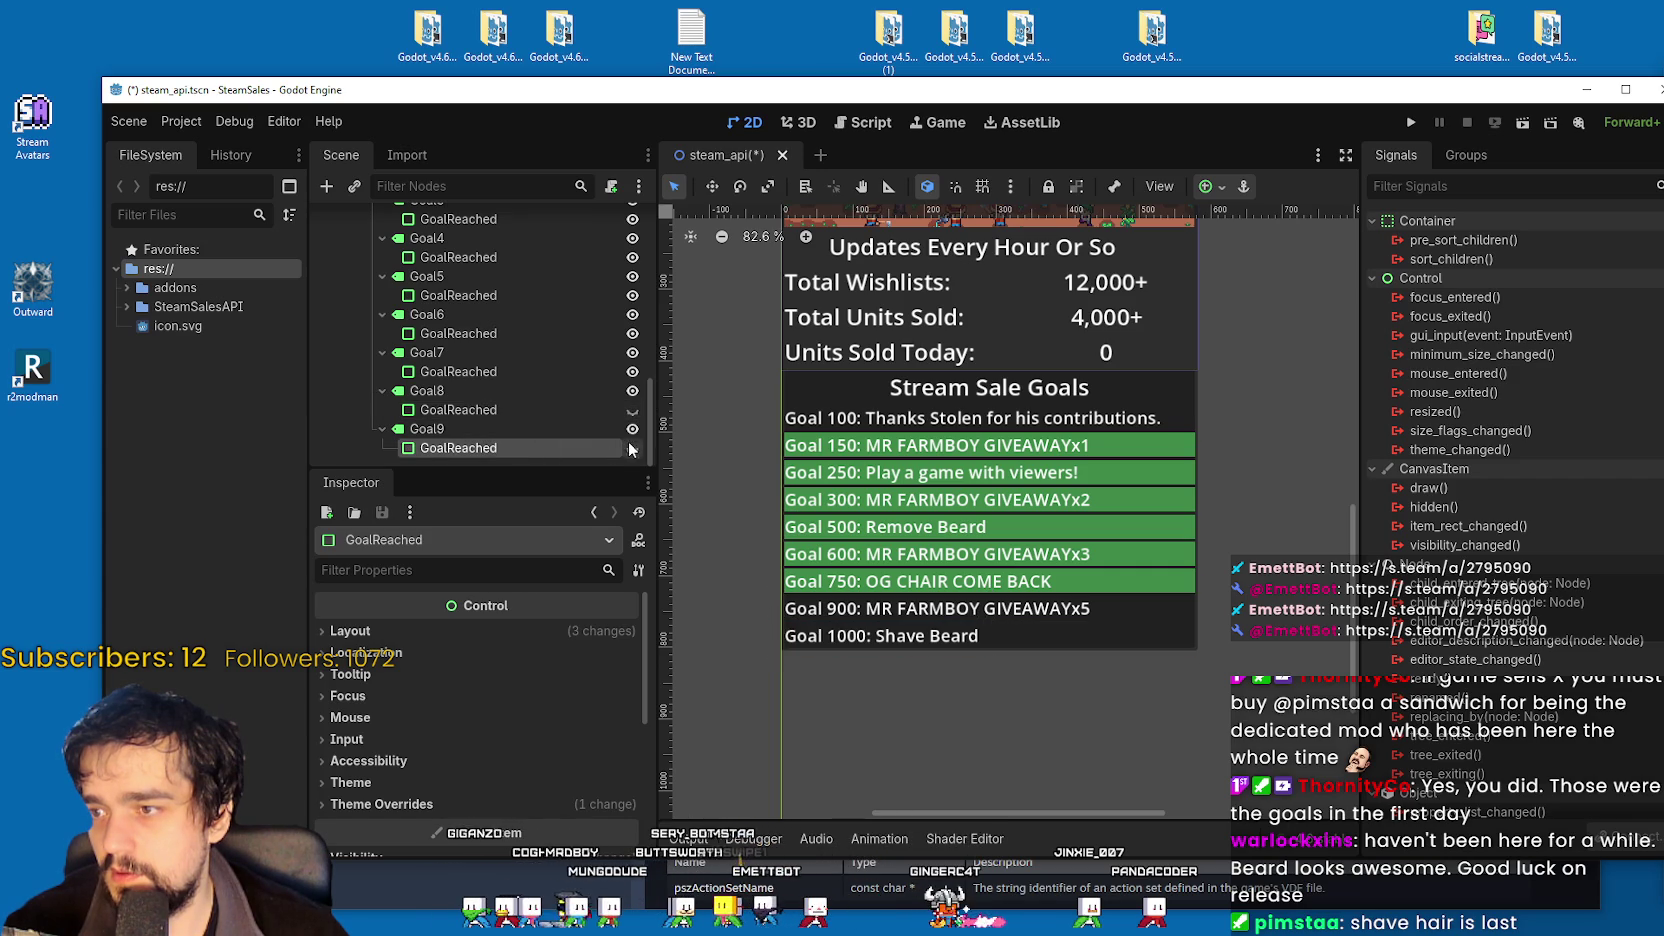
pyautogui.click(632, 371)
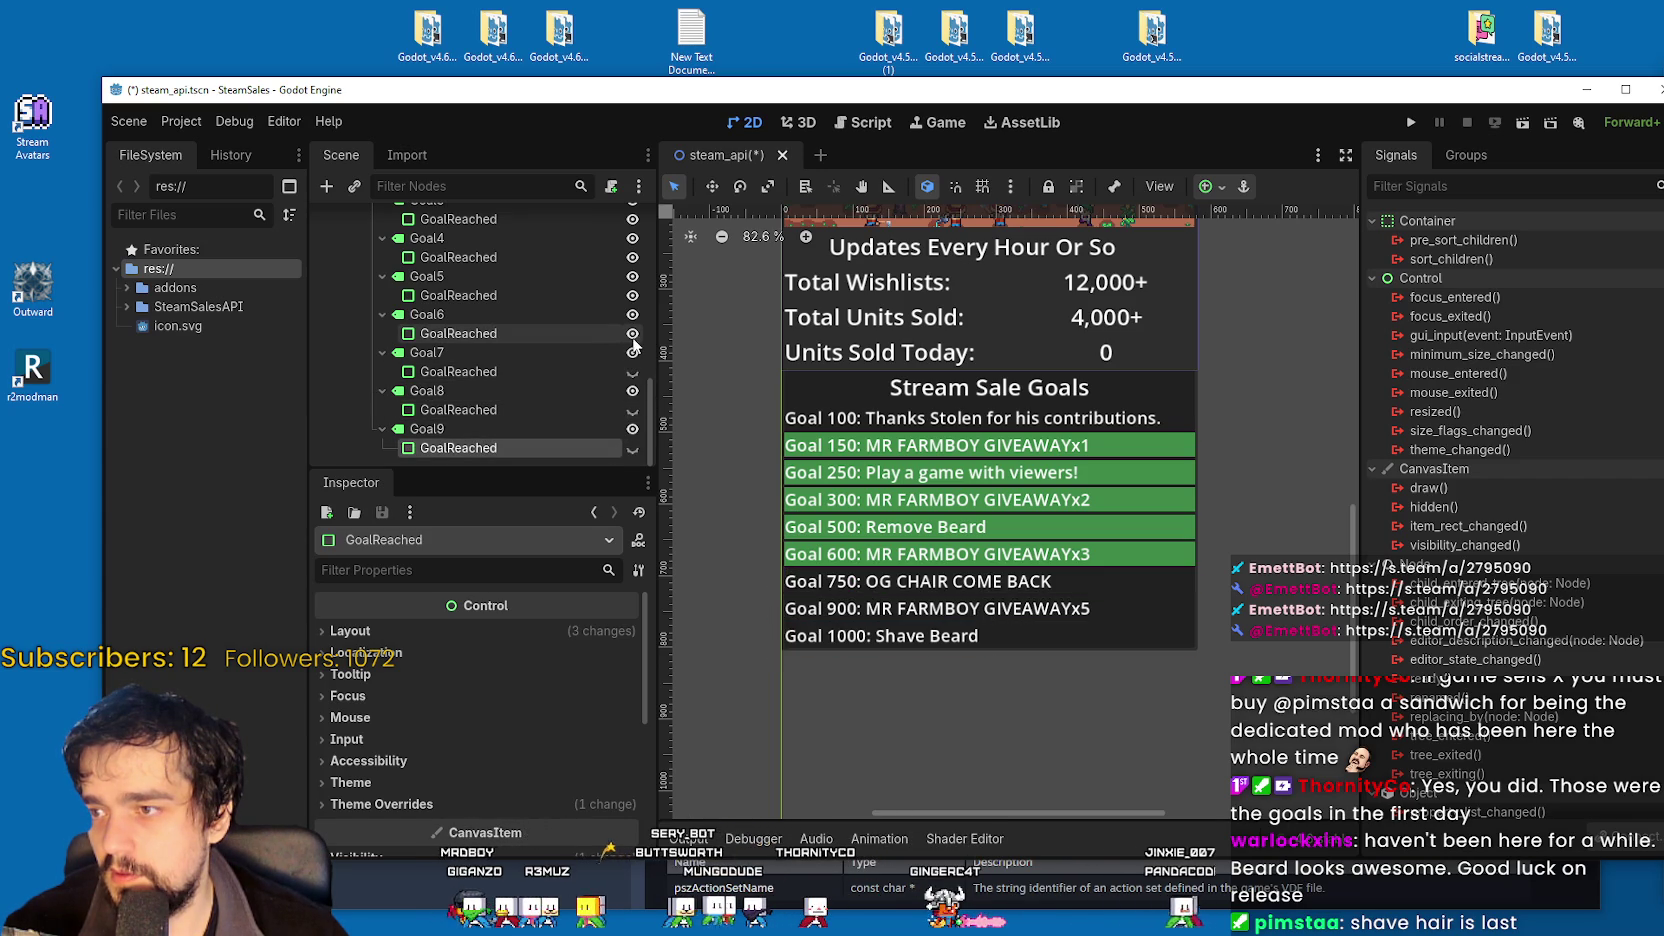
pyautogui.click(632, 333)
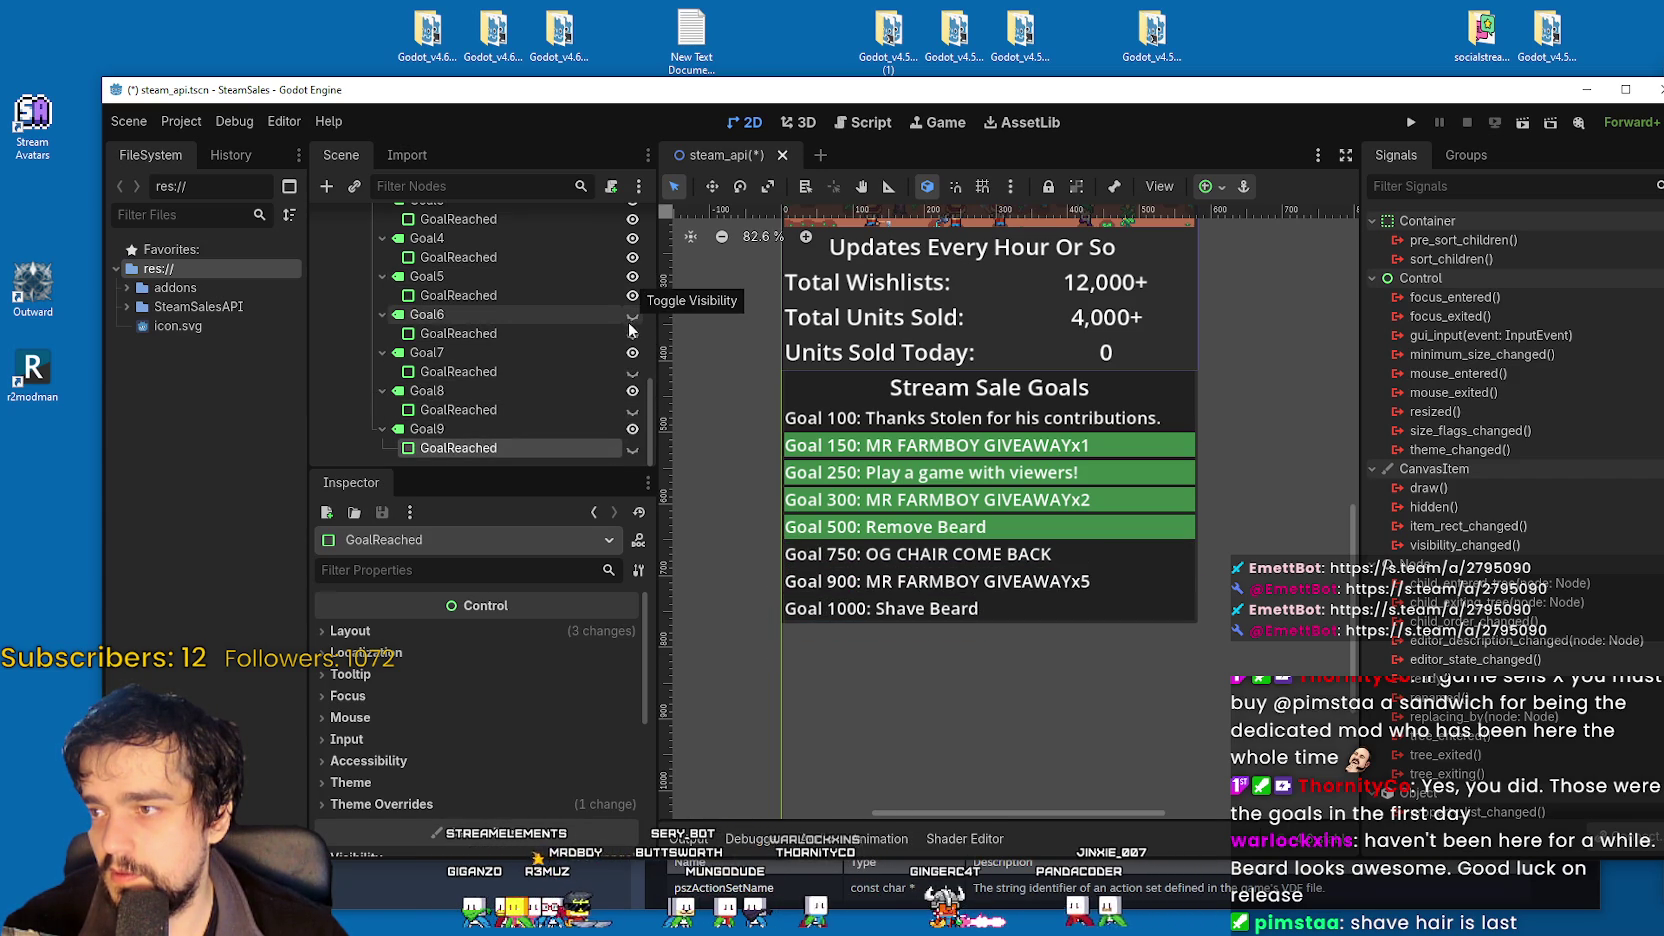
pyautogui.click(632, 333)
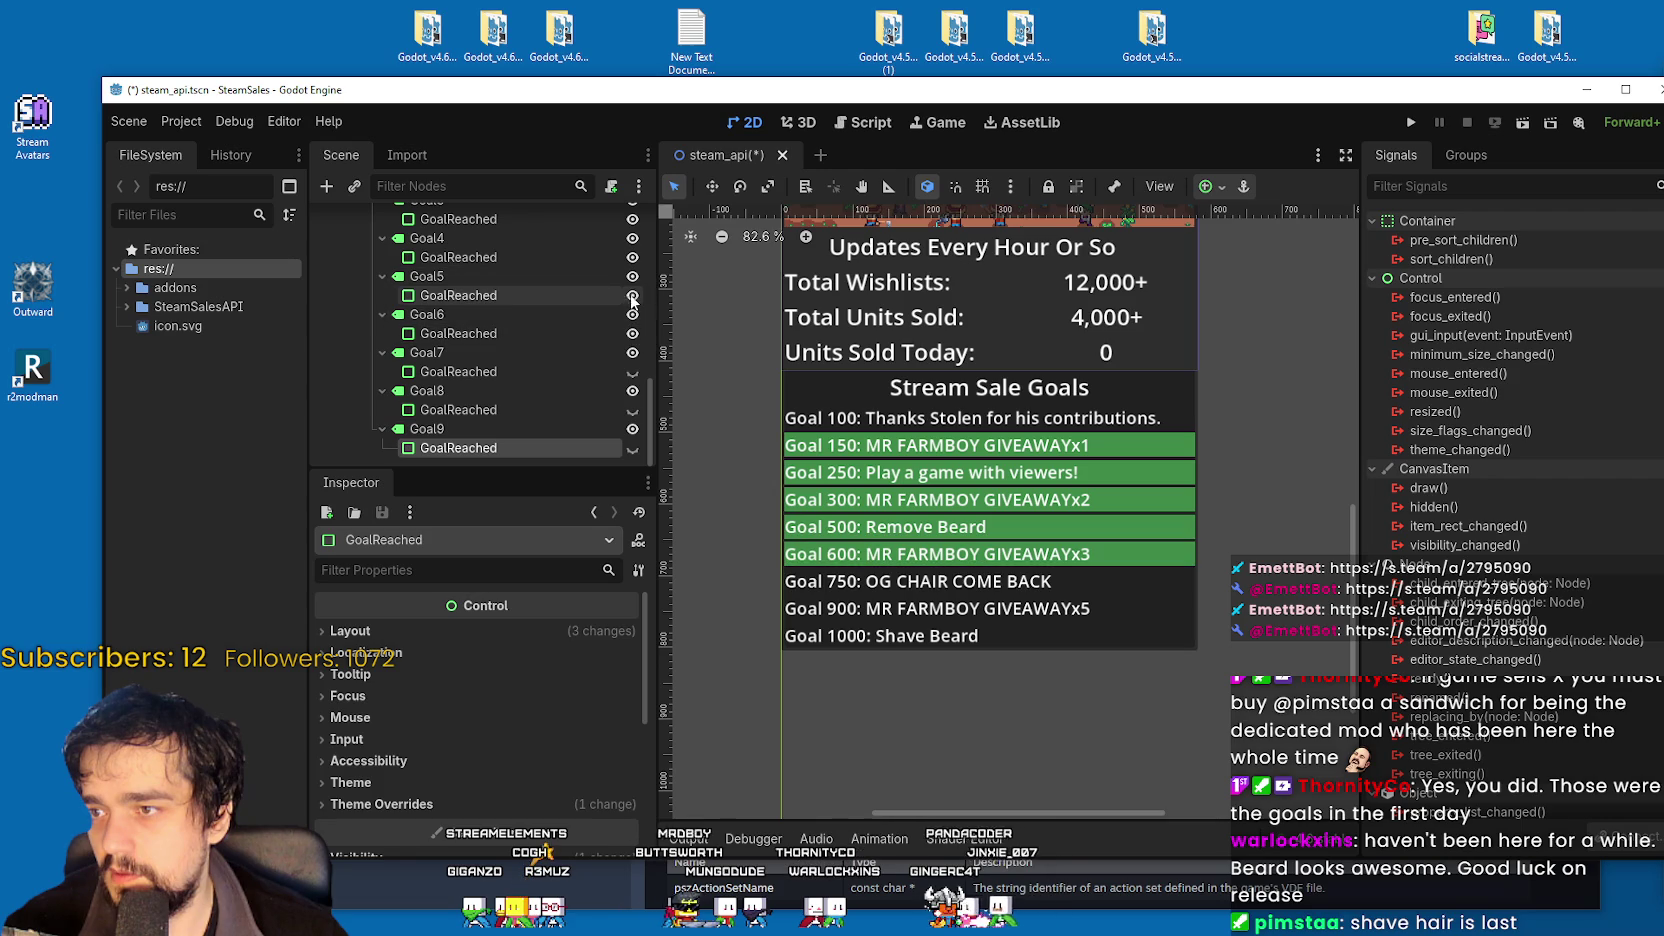
pyautogui.click(632, 295)
pyautogui.click(632, 257)
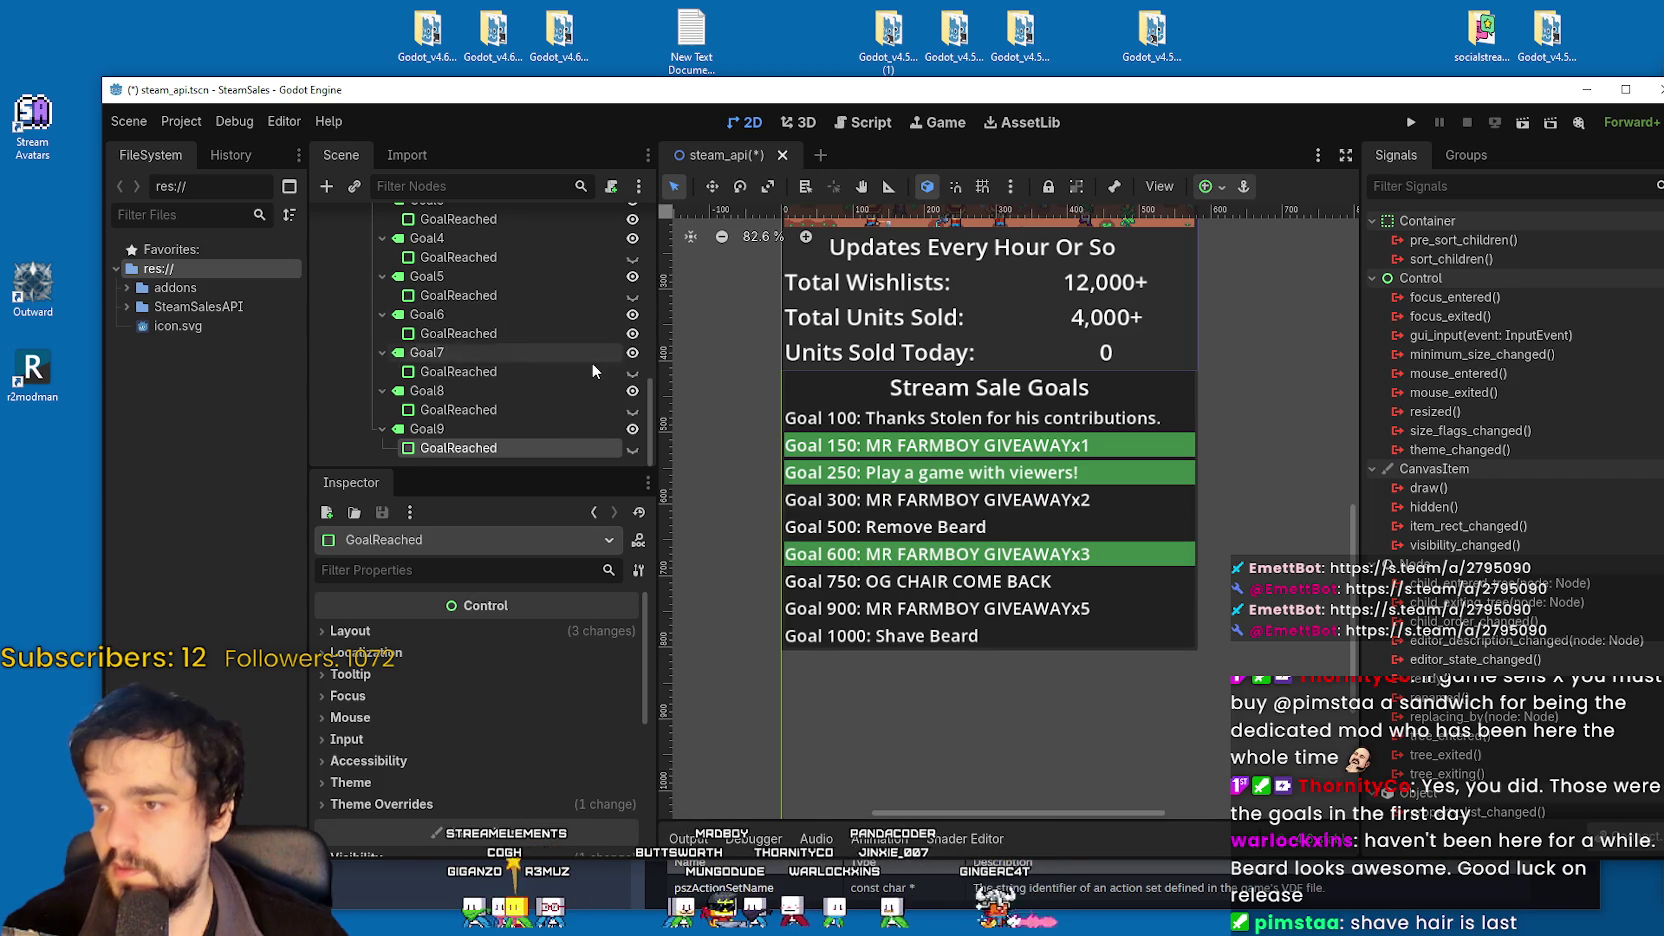
# Hide the remaining reached highlights on Goals 250, 150 and 600.
pyautogui.scroll(1, 592, 360)
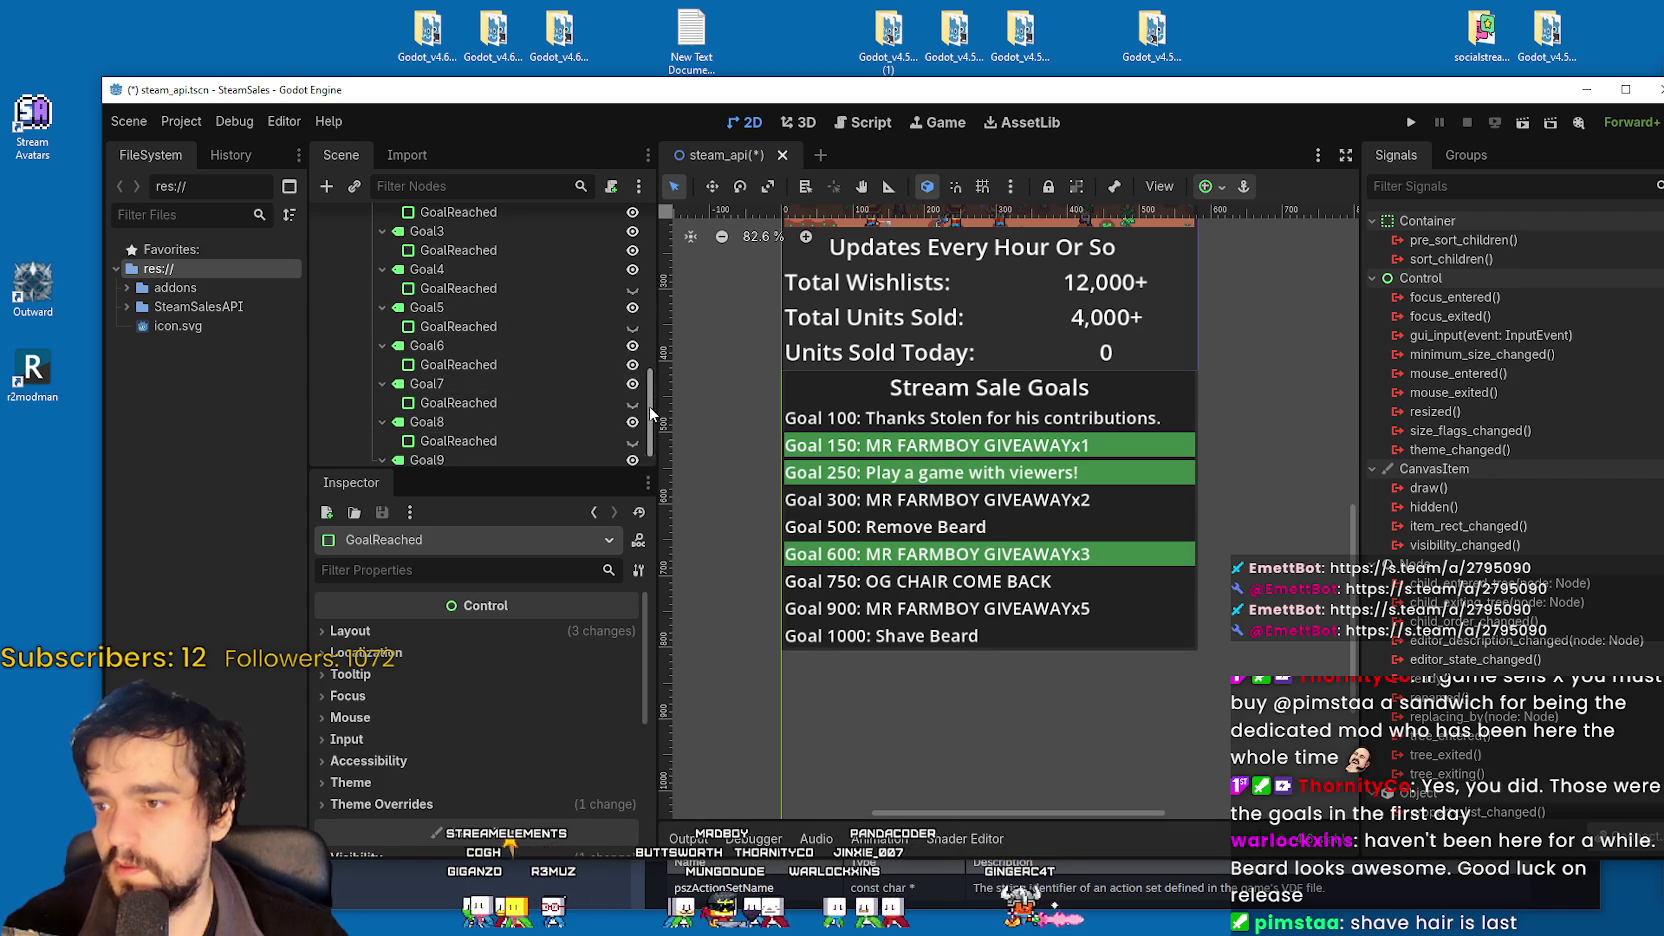
pyautogui.click(632, 250)
pyautogui.scroll(2, 632, 260)
pyautogui.click(633, 275)
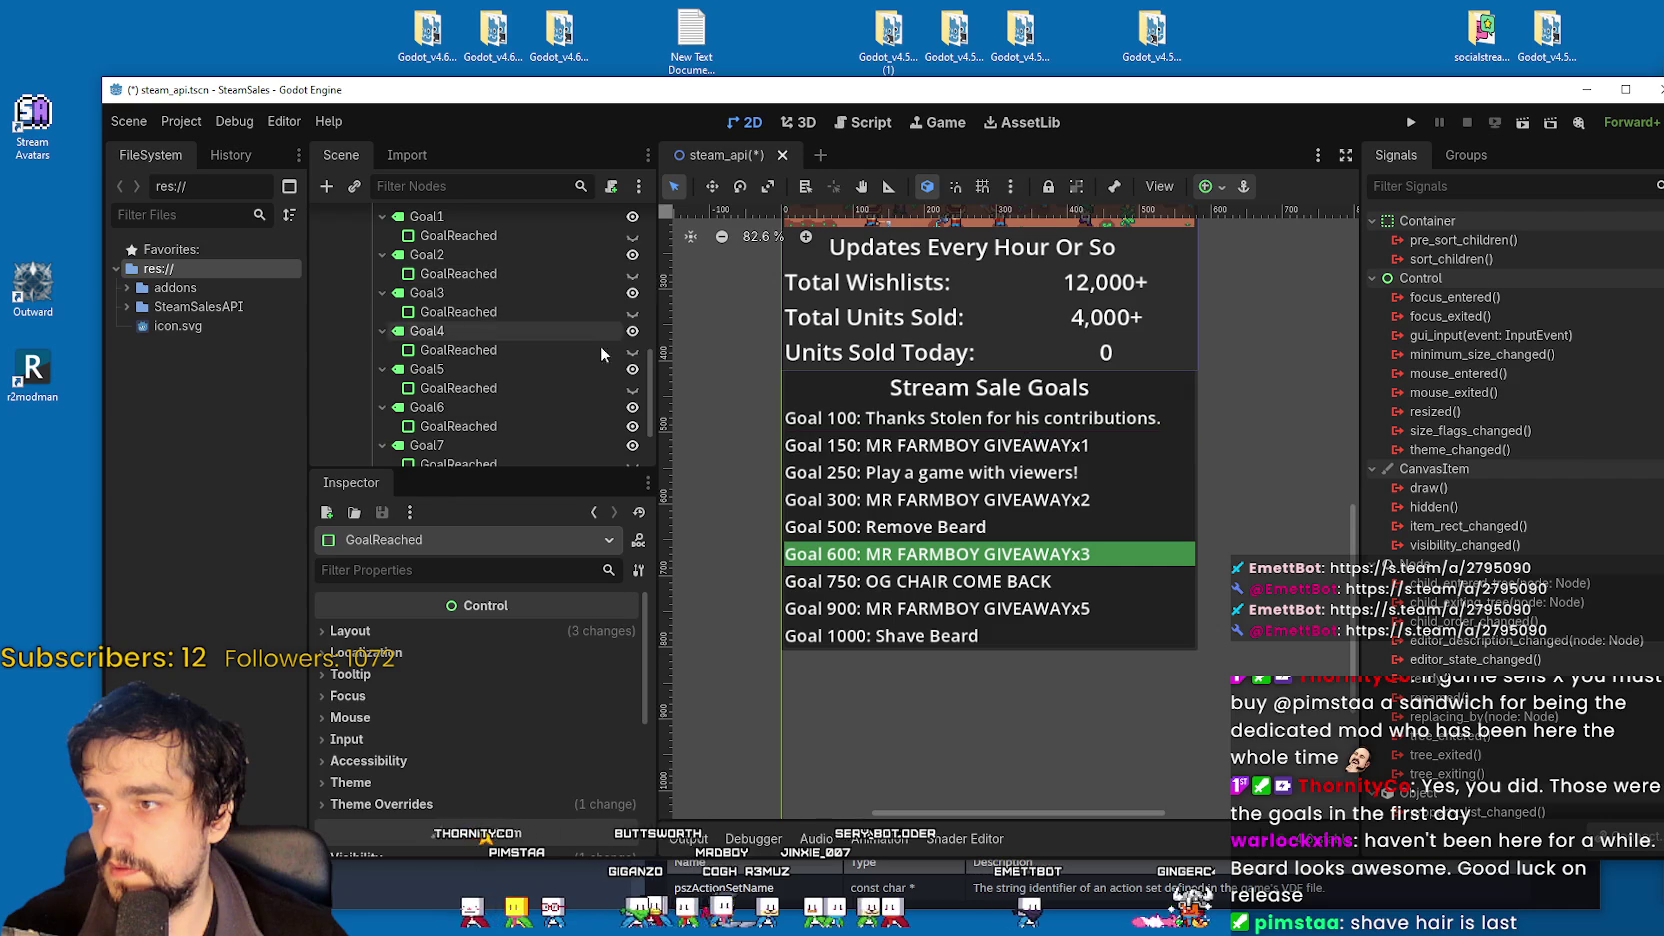
pyautogui.scroll(-2, 590, 380)
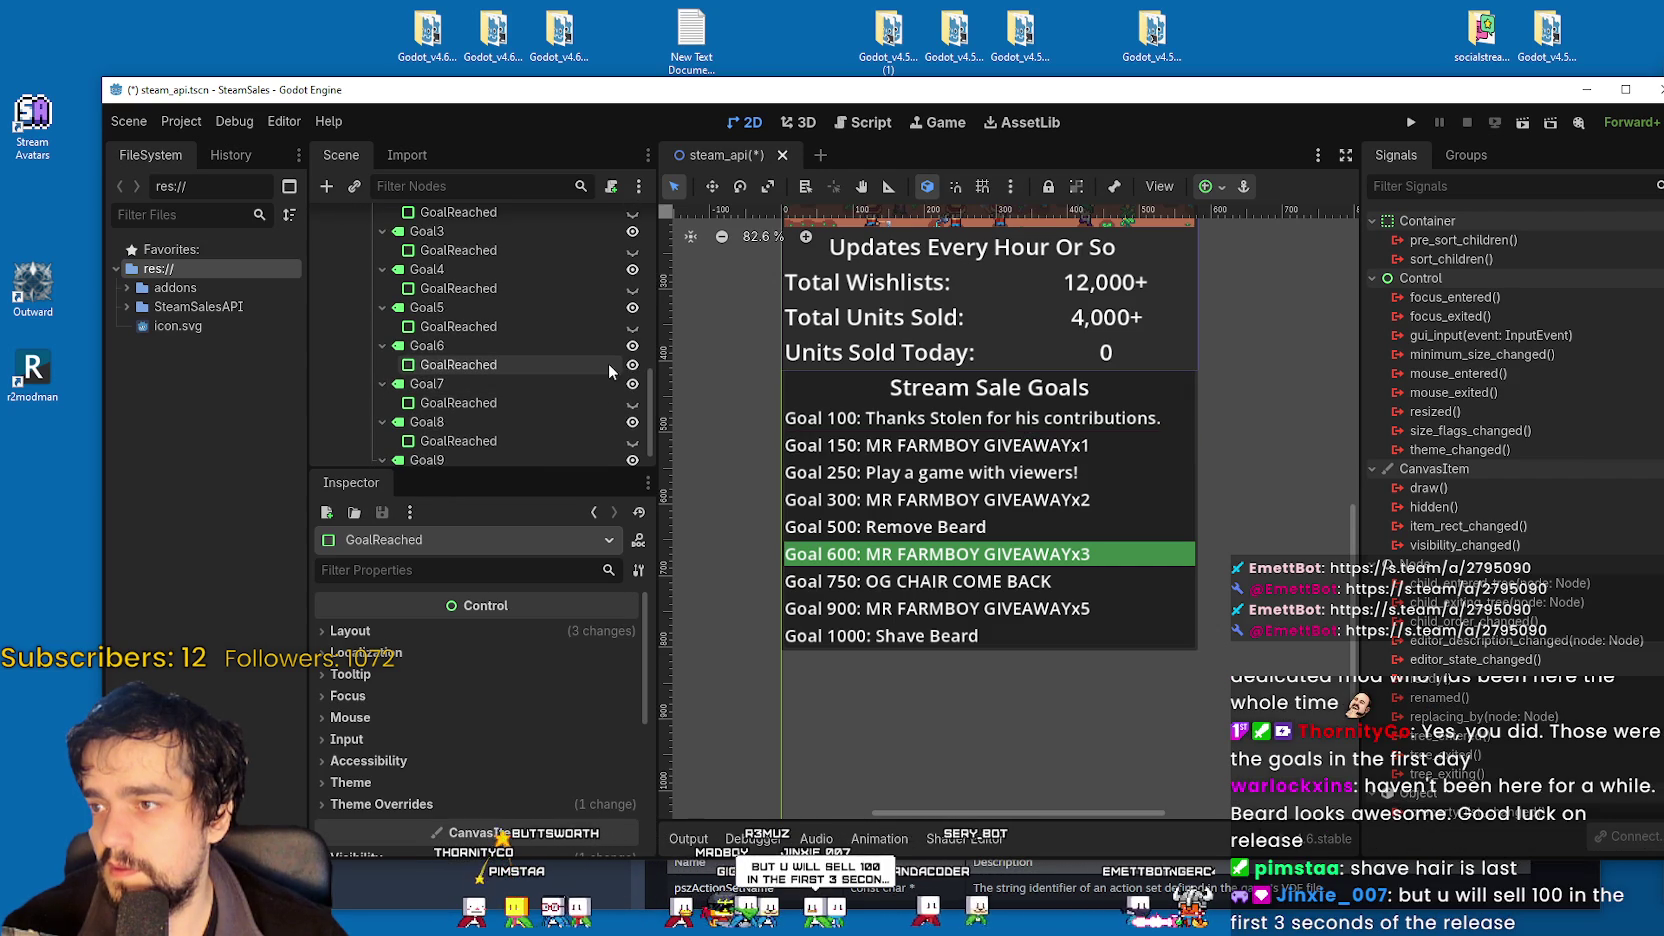
pyautogui.click(632, 364)
pyautogui.scroll(-2, 611, 391)
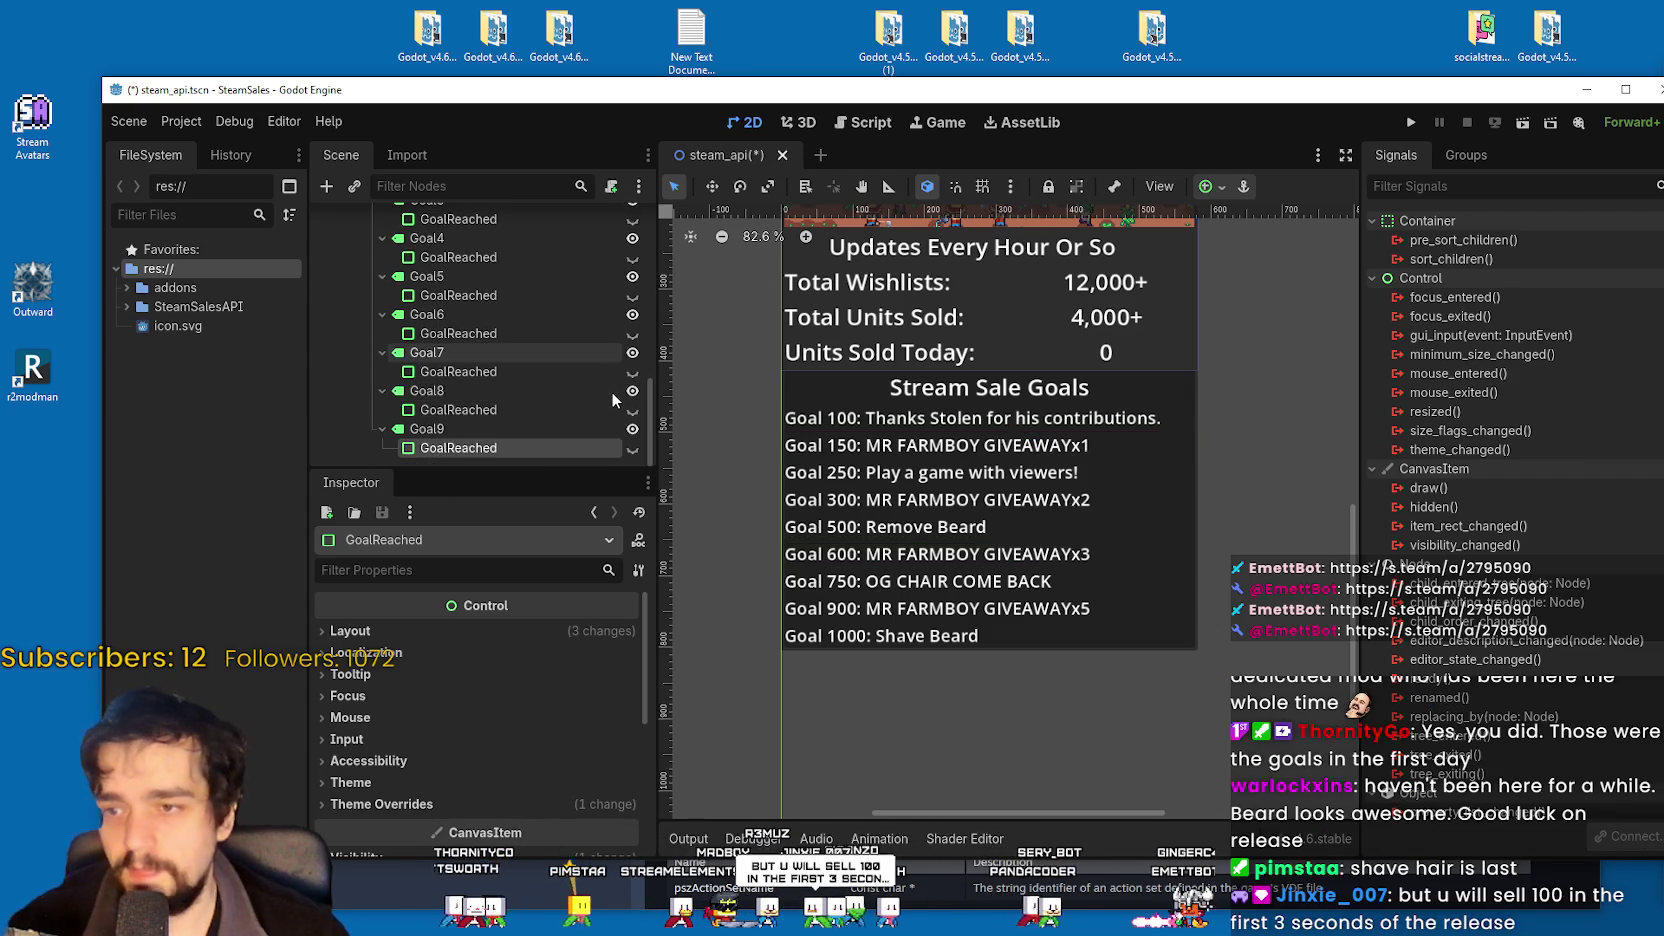
pyautogui.scroll(5, 536, 358)
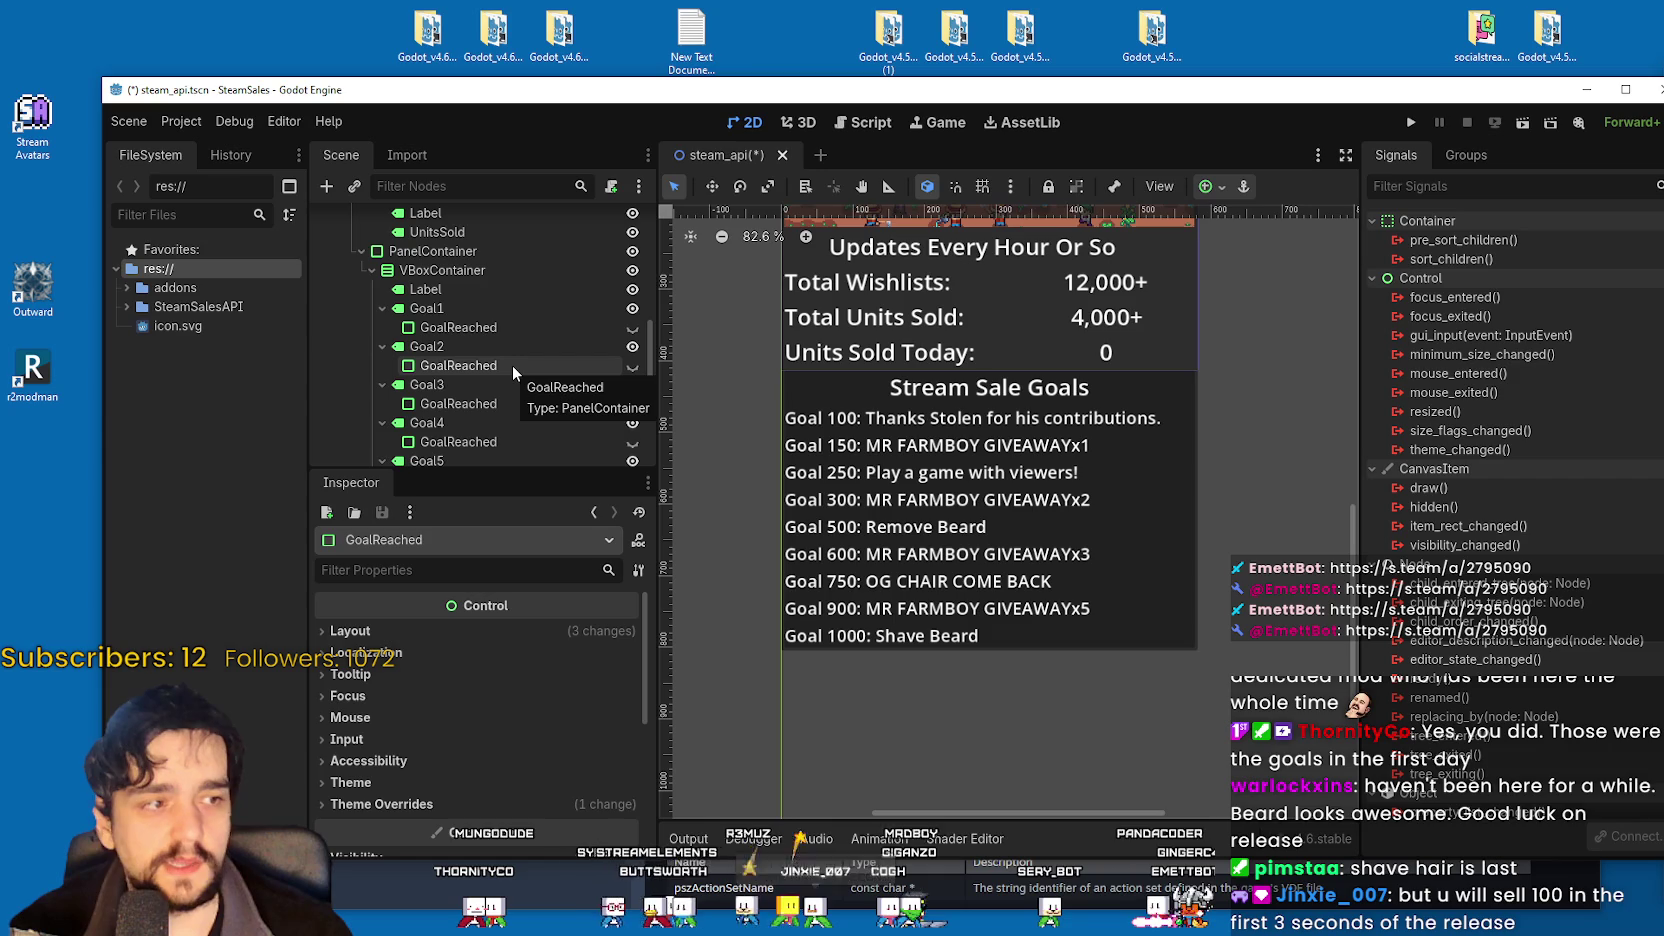
# Inspect the Goal1 through Goal3 nodes, ending on the Goal 250 label's properties.
pyautogui.click(517, 320)
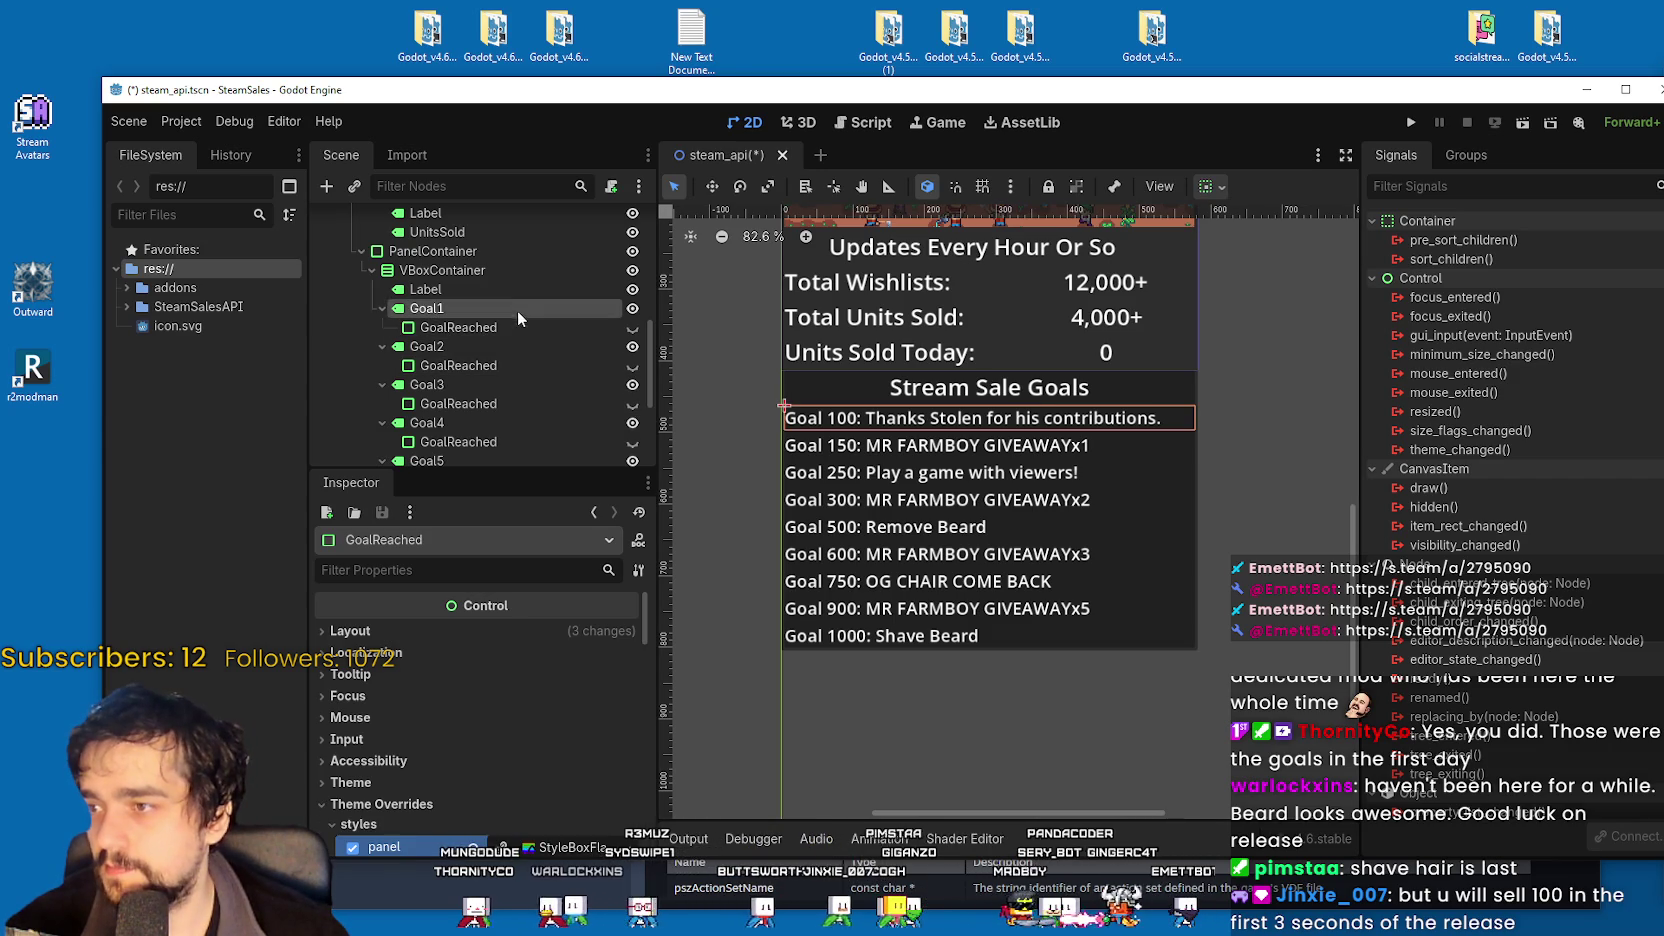
pyautogui.click(517, 309)
pyautogui.click(515, 346)
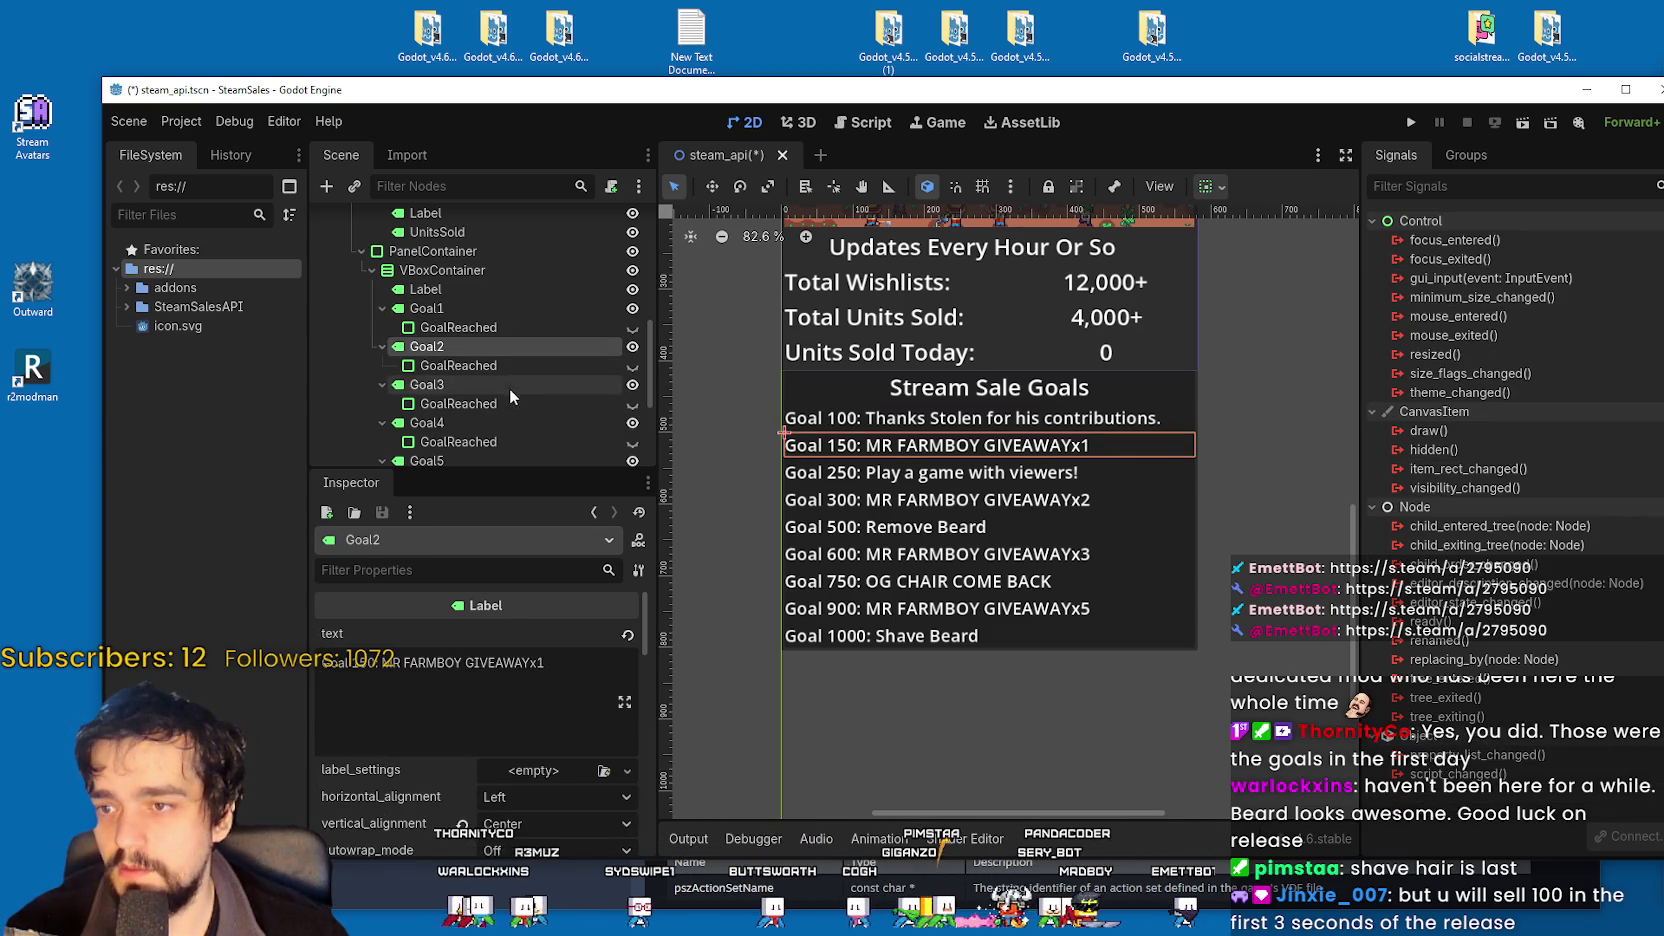
pyautogui.click(507, 364)
pyautogui.click(486, 405)
pyautogui.click(491, 365)
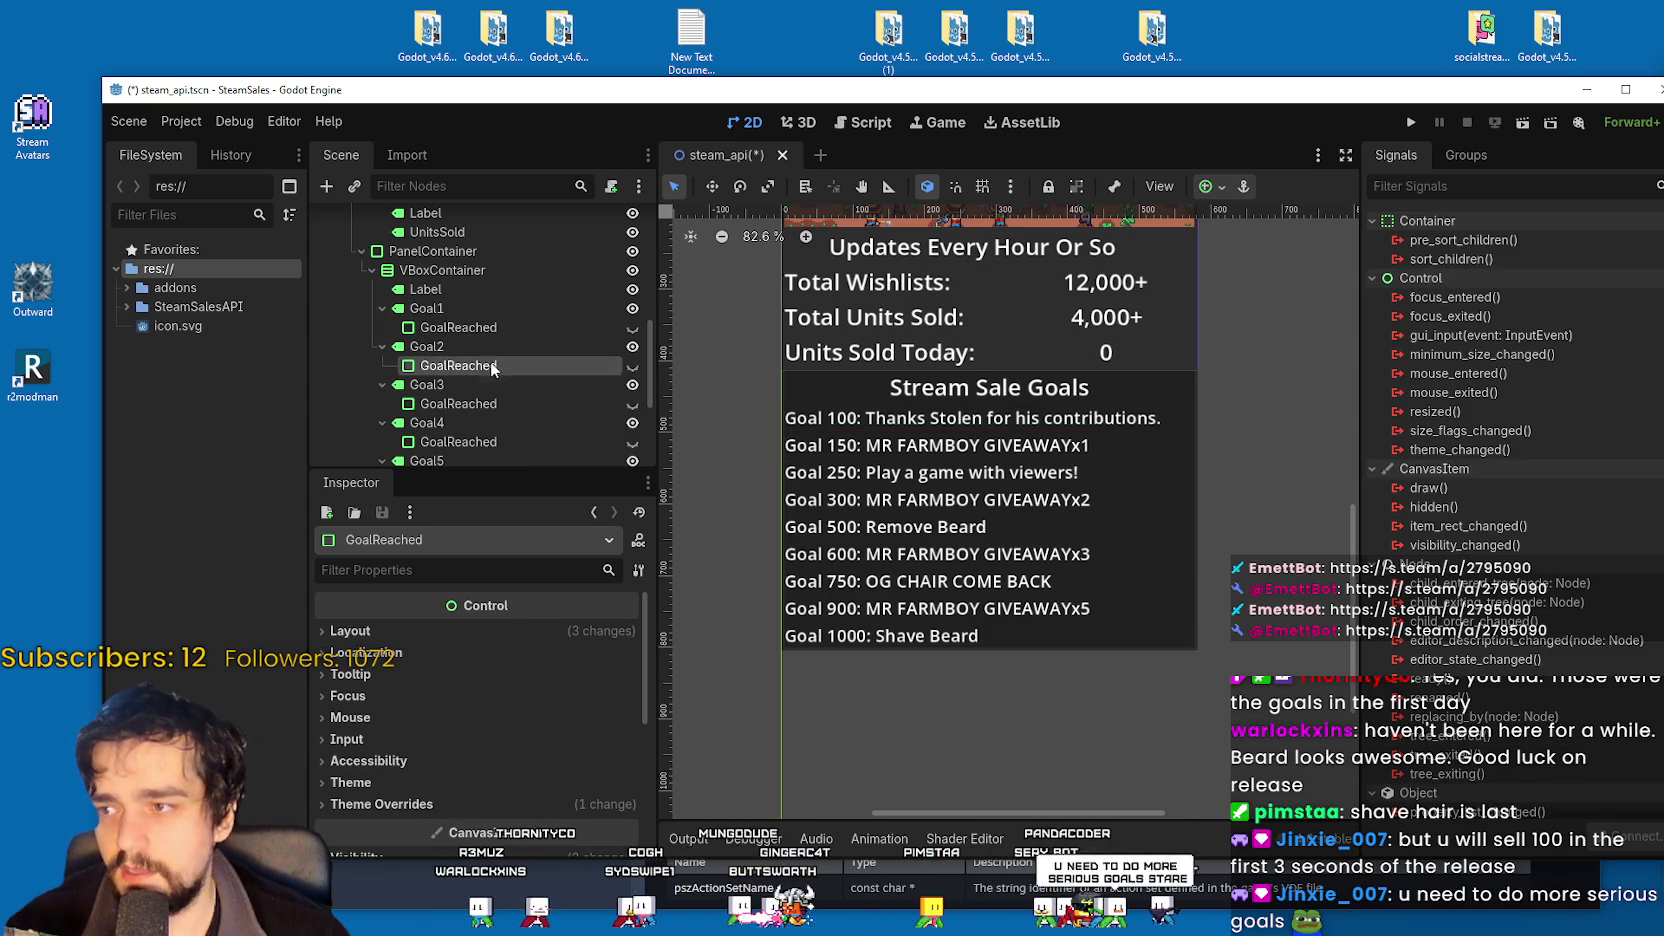
pyautogui.click(480, 388)
pyautogui.scroll(-2, 481, 380)
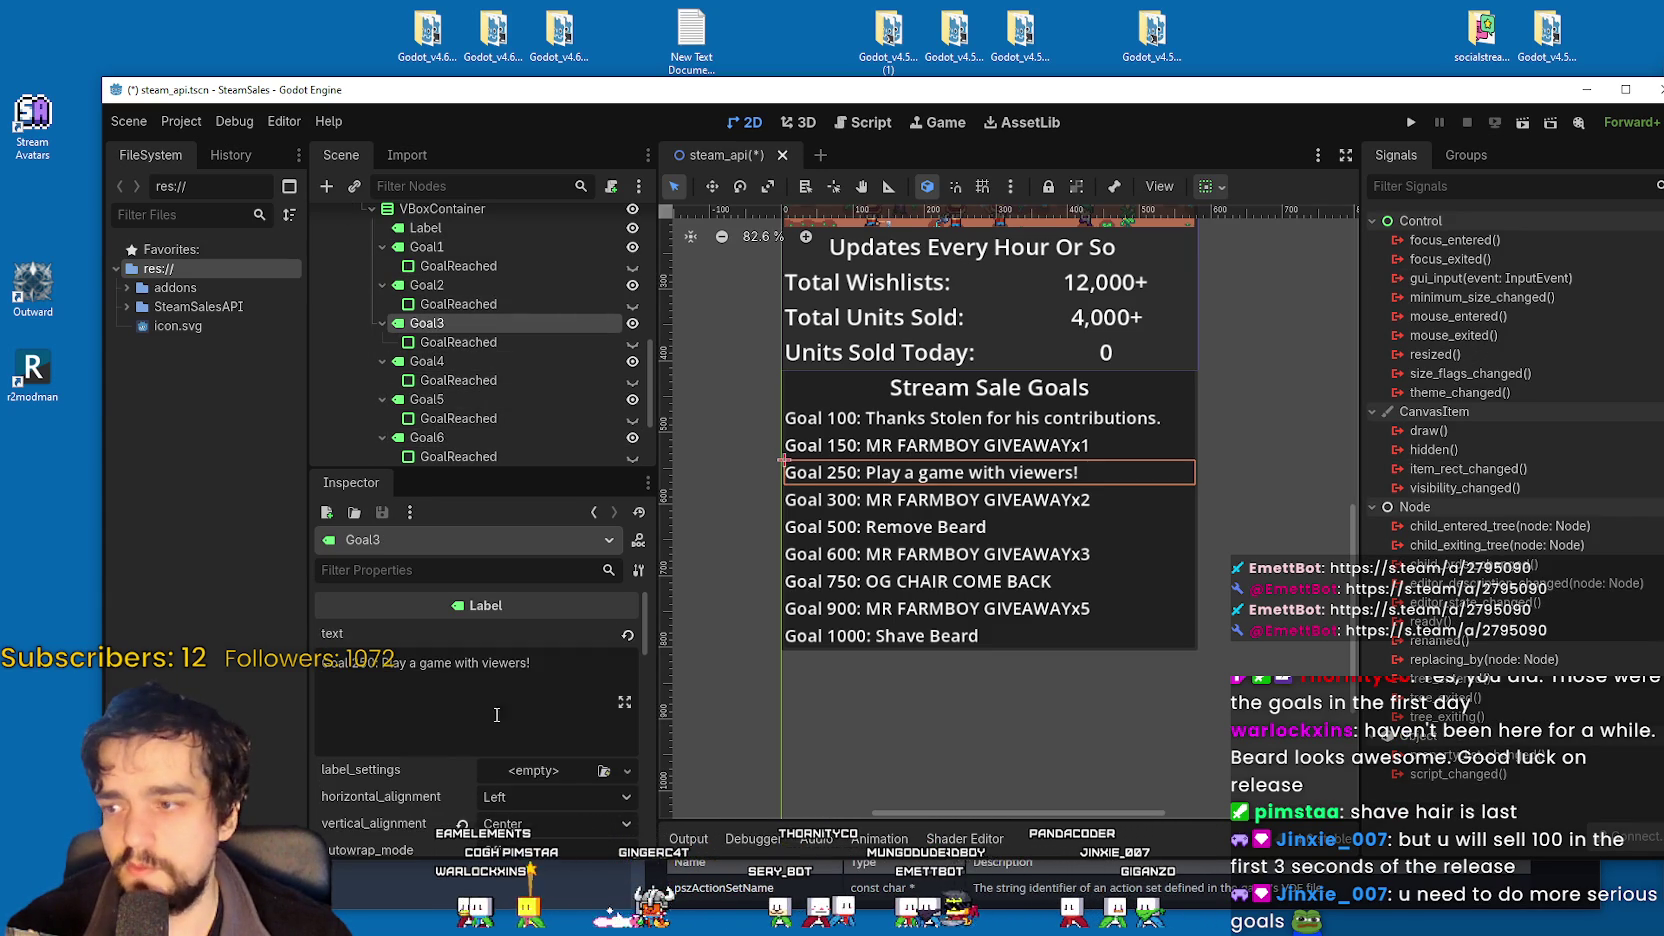
# Replace Goal 250's 'Play a game with viewers!' with 'Become Cheetozilla for an Hour!'.
pyautogui.moveTo(383, 663); pyautogui.dragTo(503, 669)
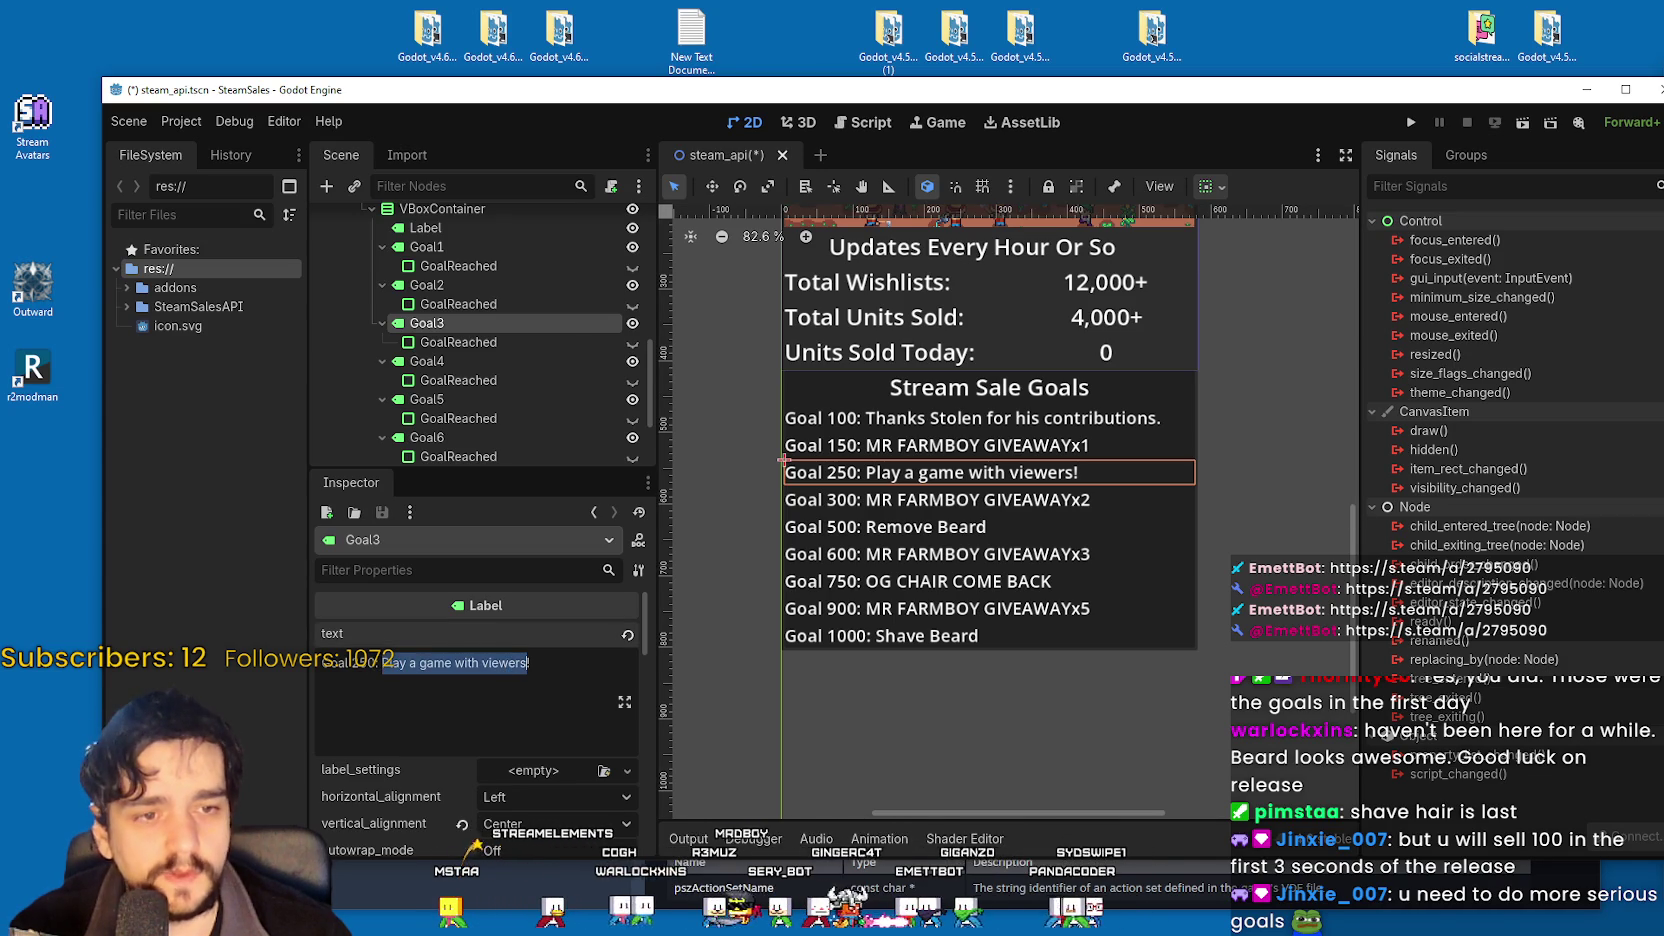
pyautogui.doubleClick(503, 665)
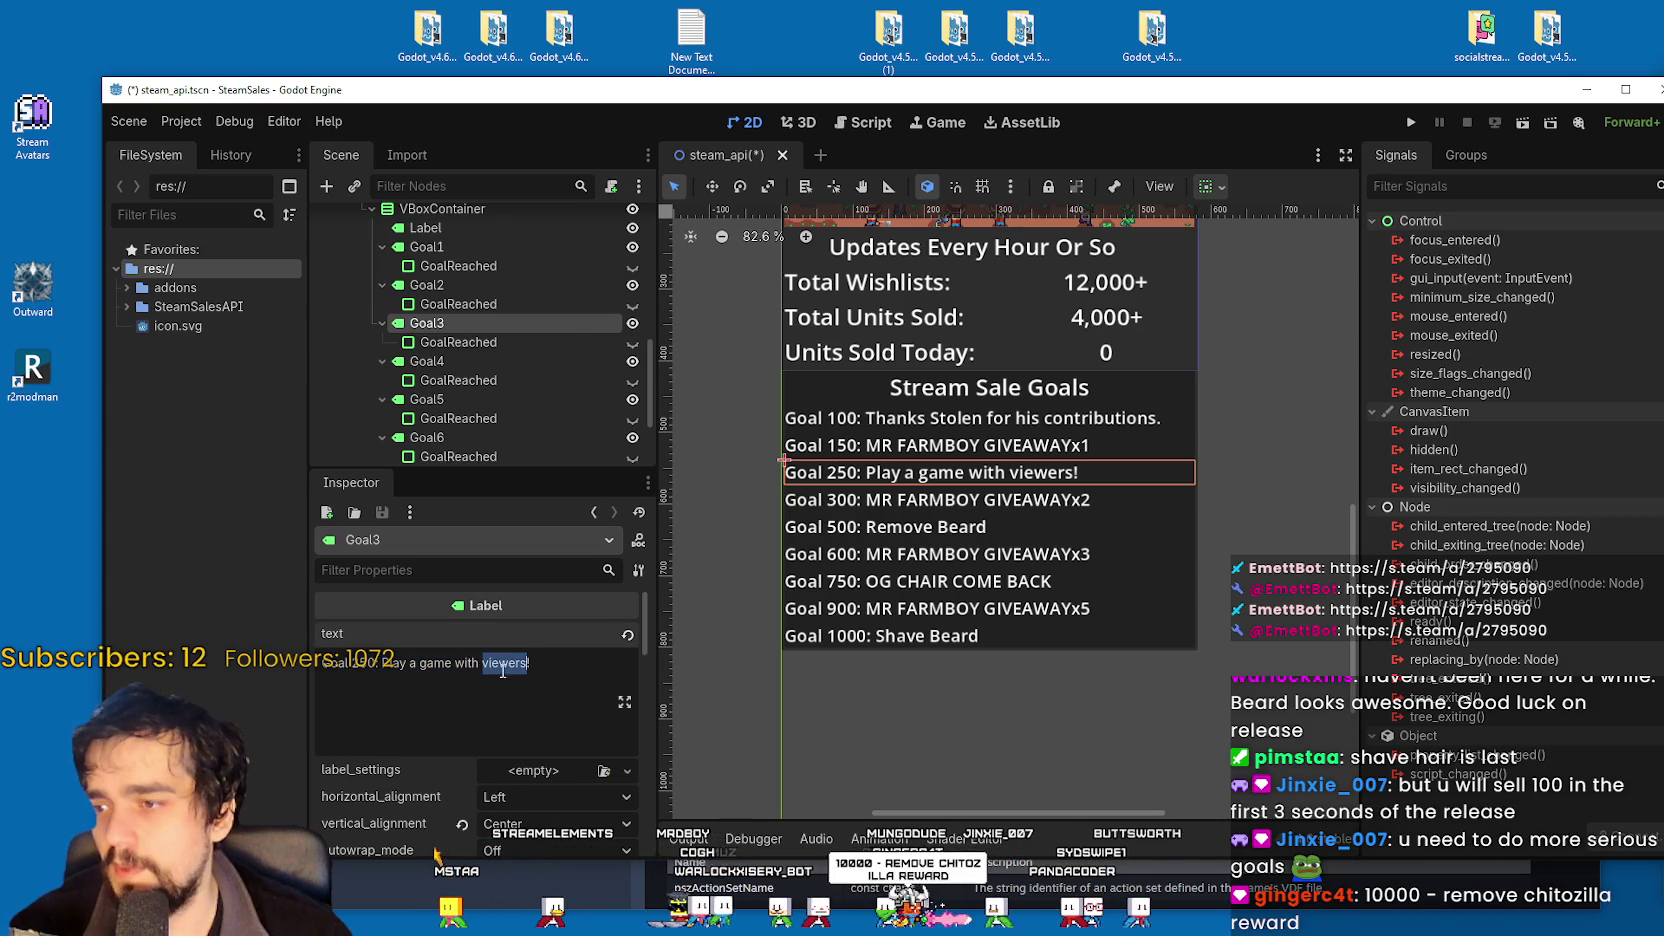
pyautogui.keyDown('shift'); pyautogui.click(385, 666); pyautogui.keyUp('shift')
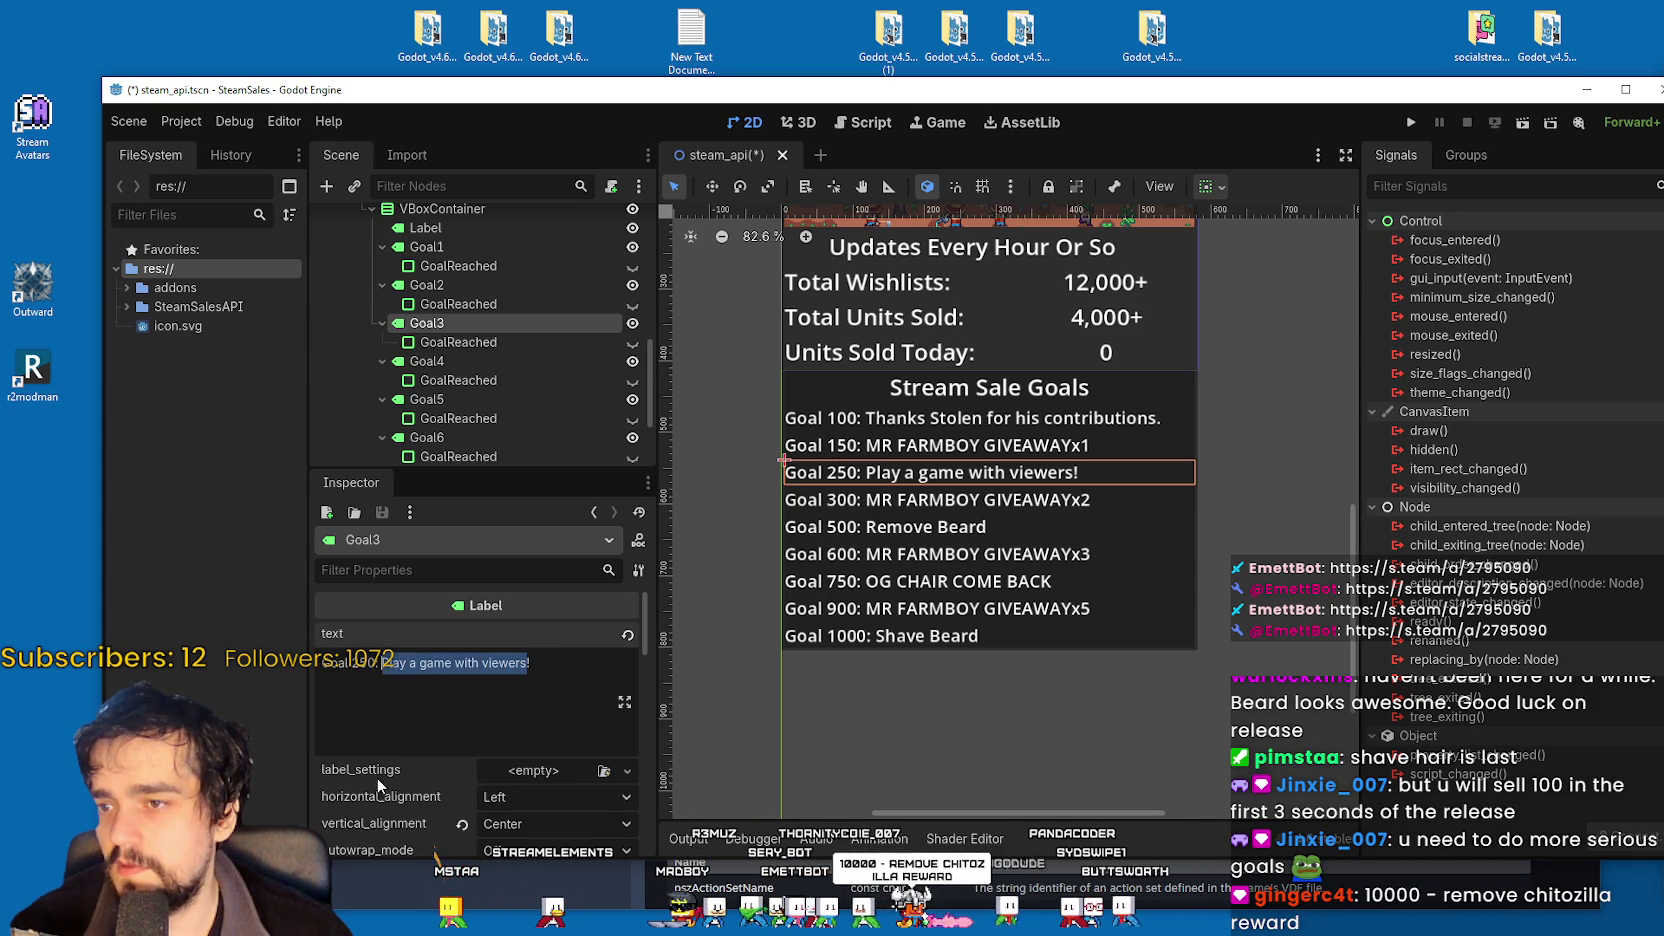
pyautogui.write('Be!')
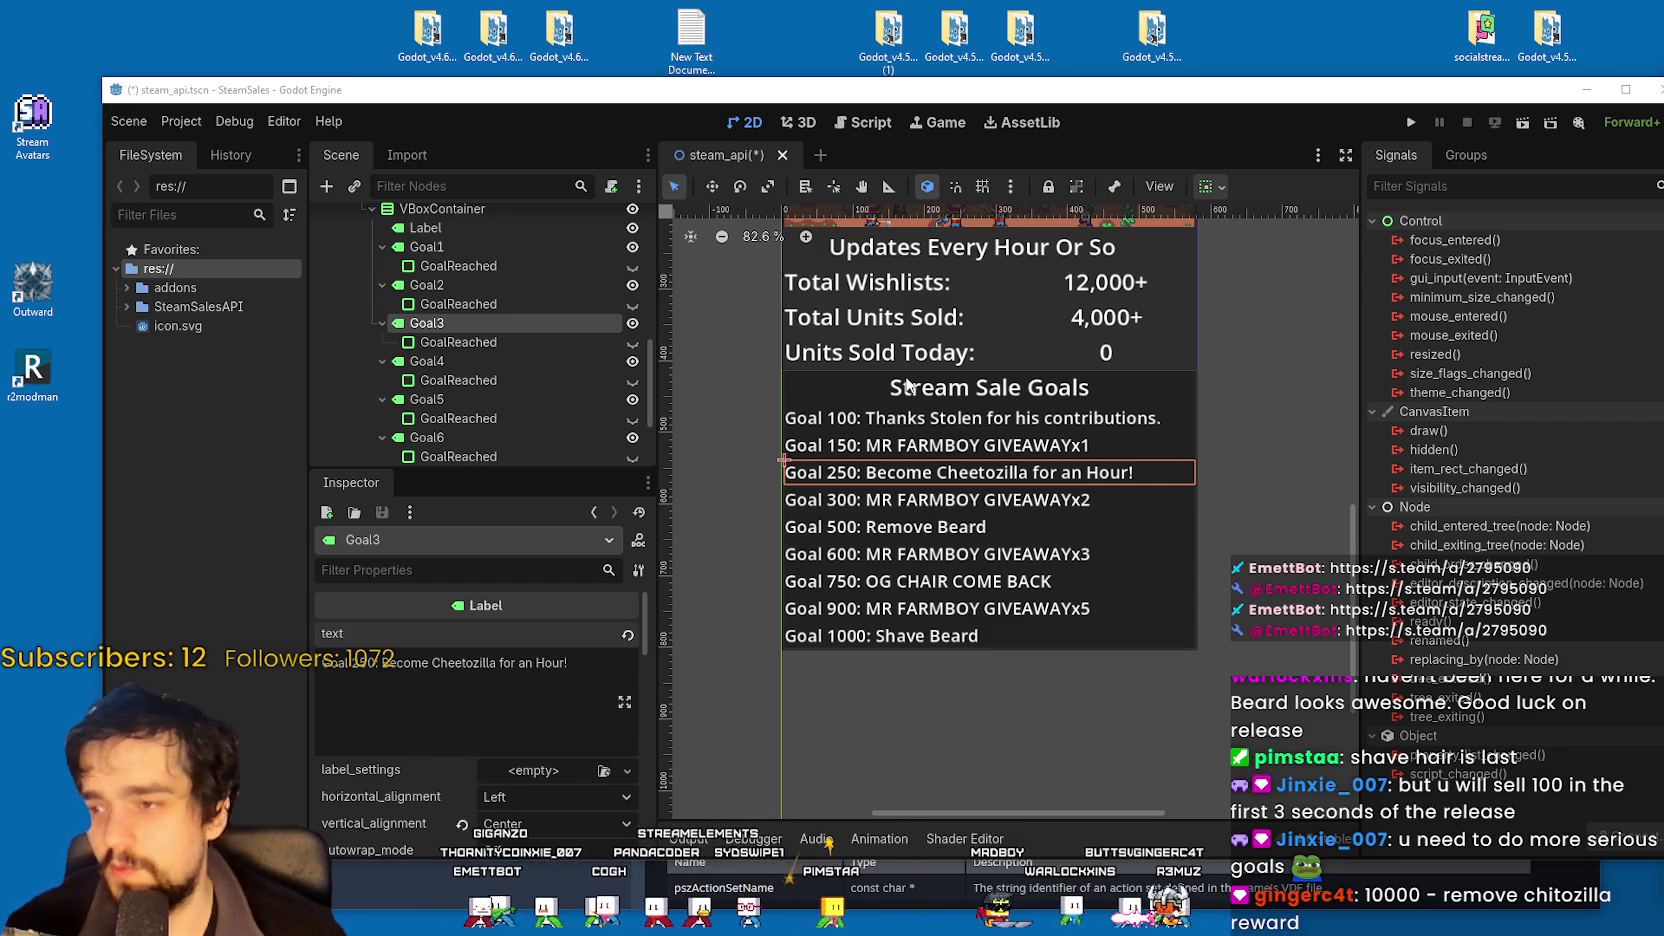
pyautogui.scroll(-3, 470, 390)
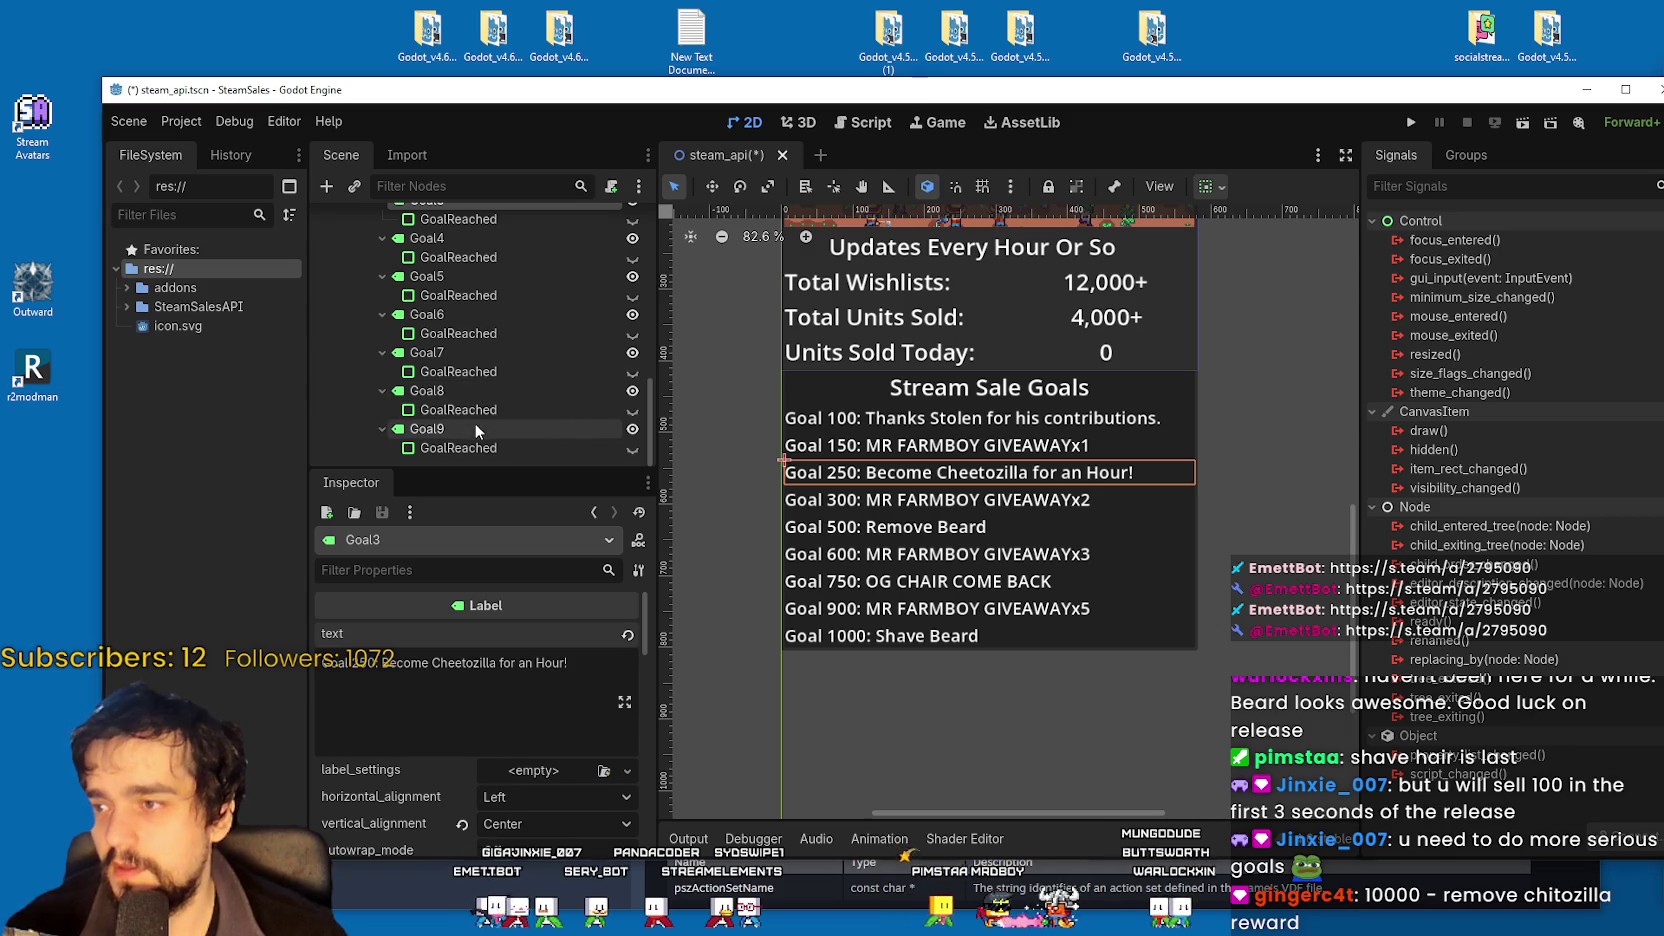
# Duplicate the Goal 1000 label as a new Goal10 node with the amount 10,000.
pyautogui.click(478, 449)
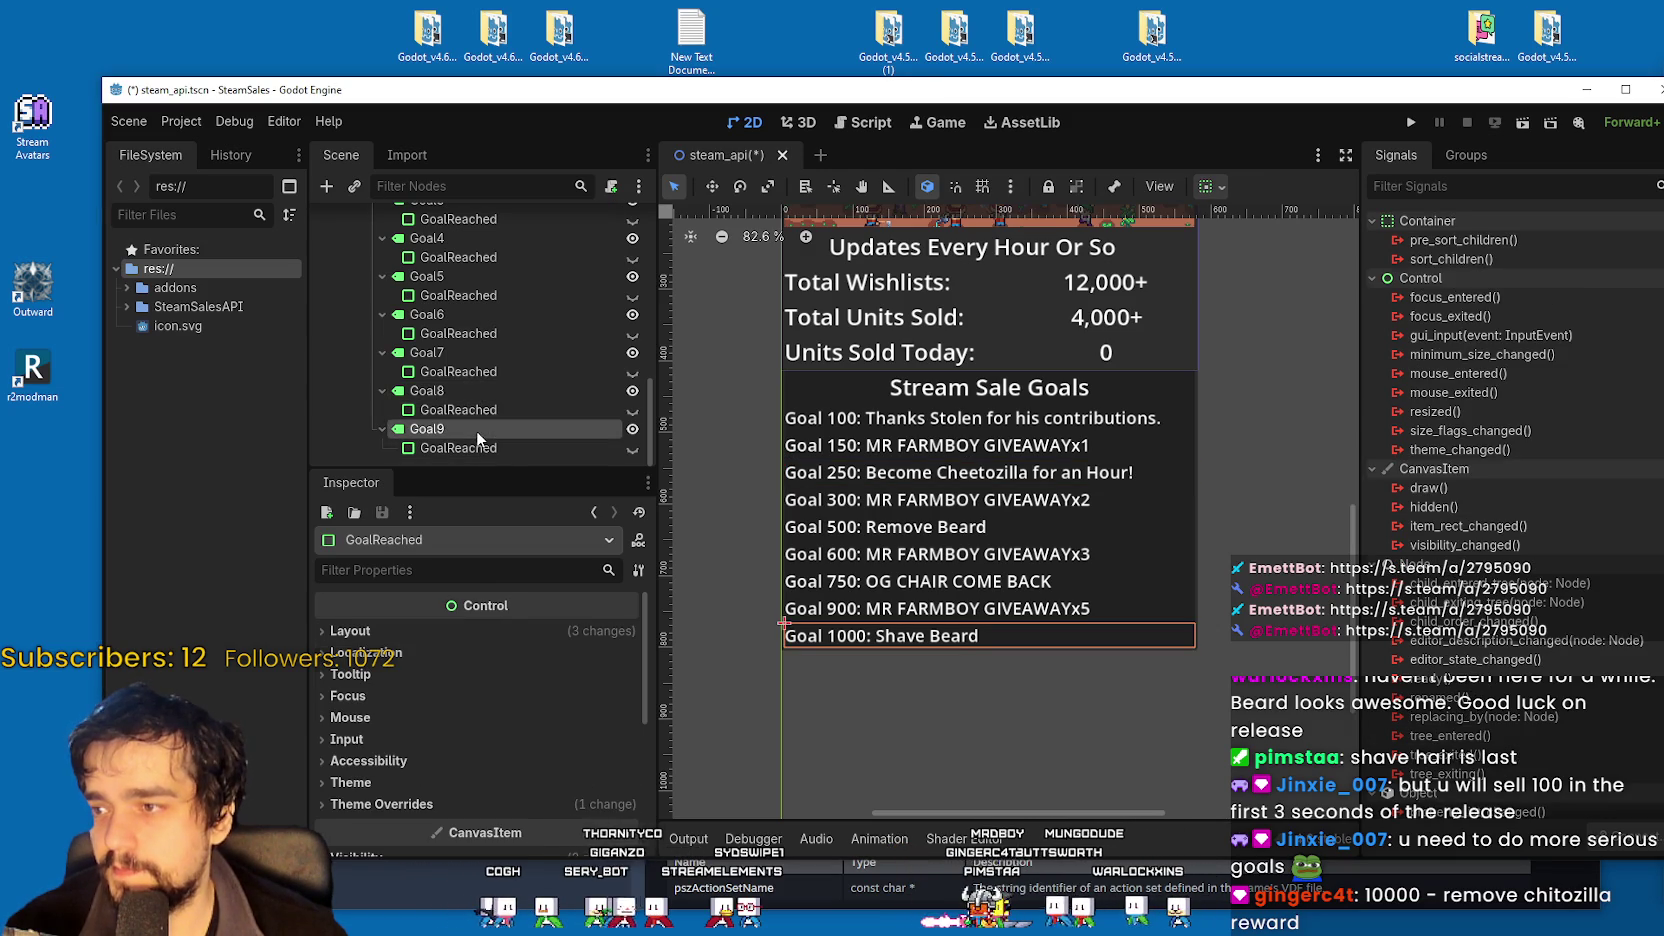
pyautogui.hotkey('ctrl', 'd')
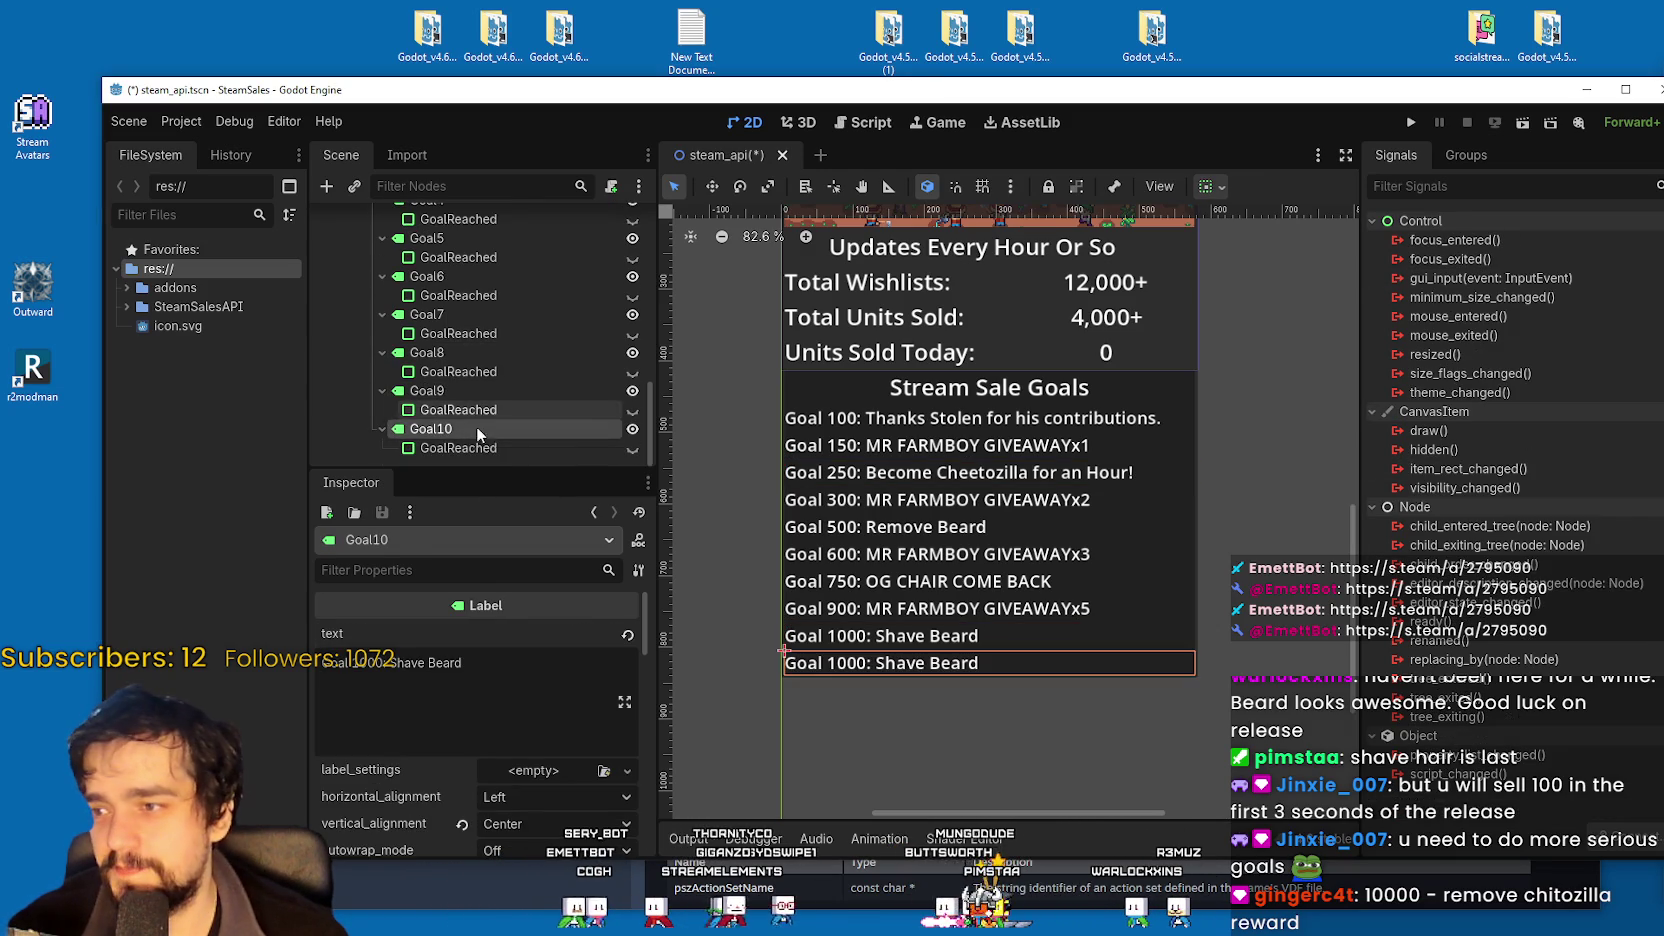
pyautogui.press('F2')
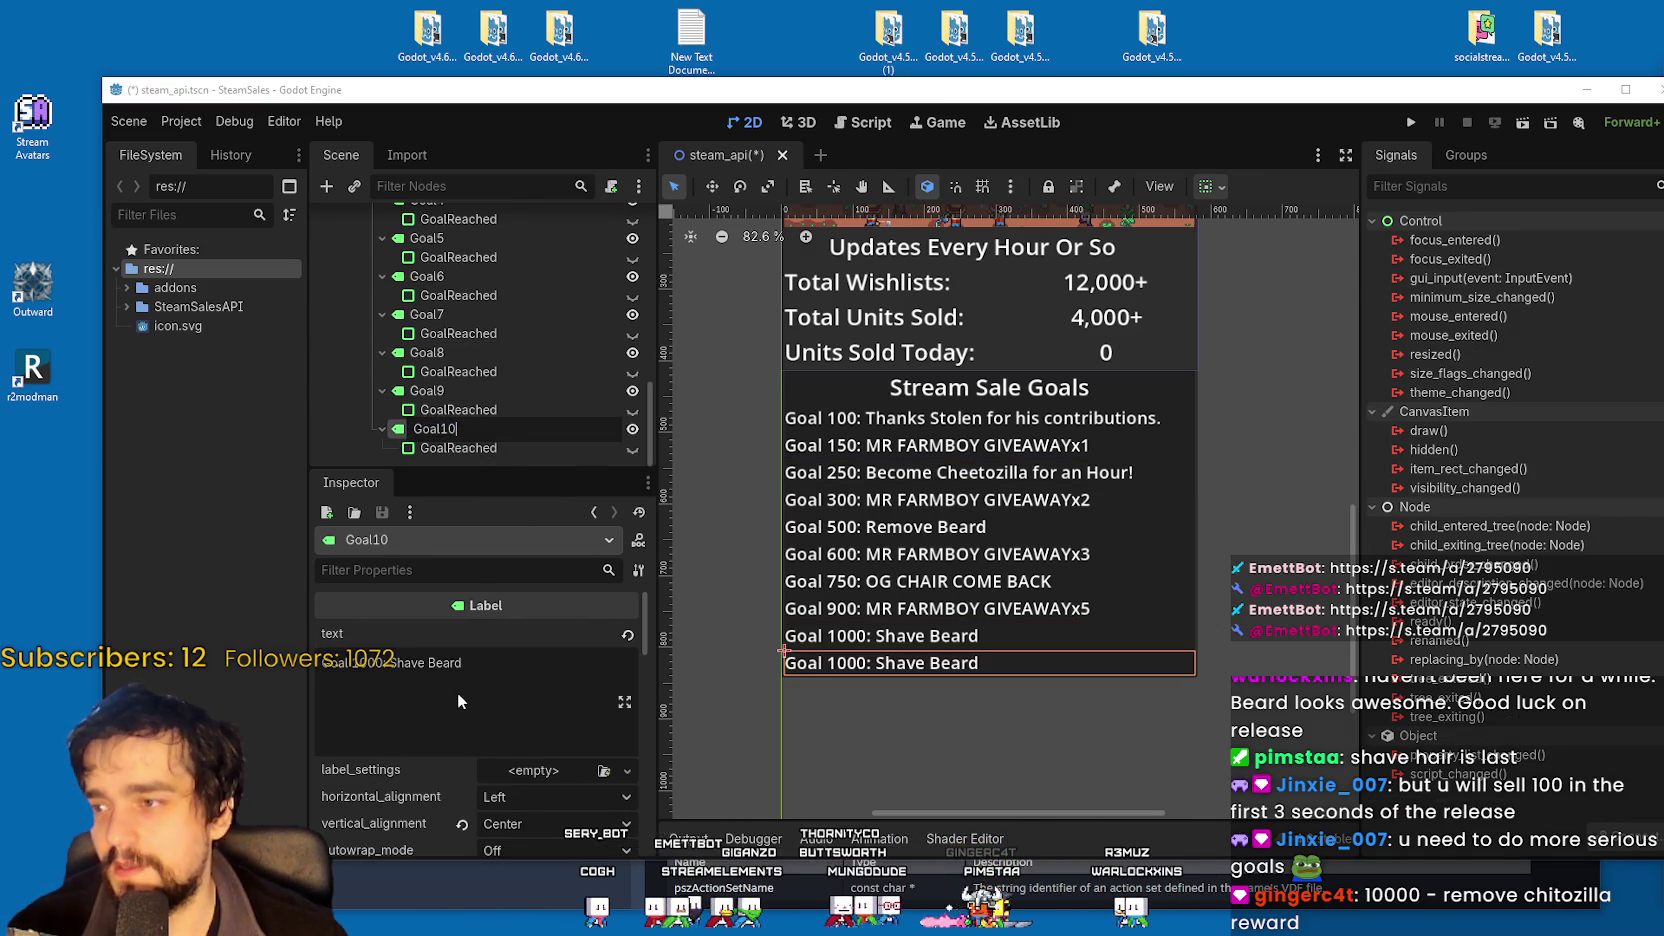
pyautogui.press('Return')
pyautogui.click(364, 690)
pyautogui.write('0')
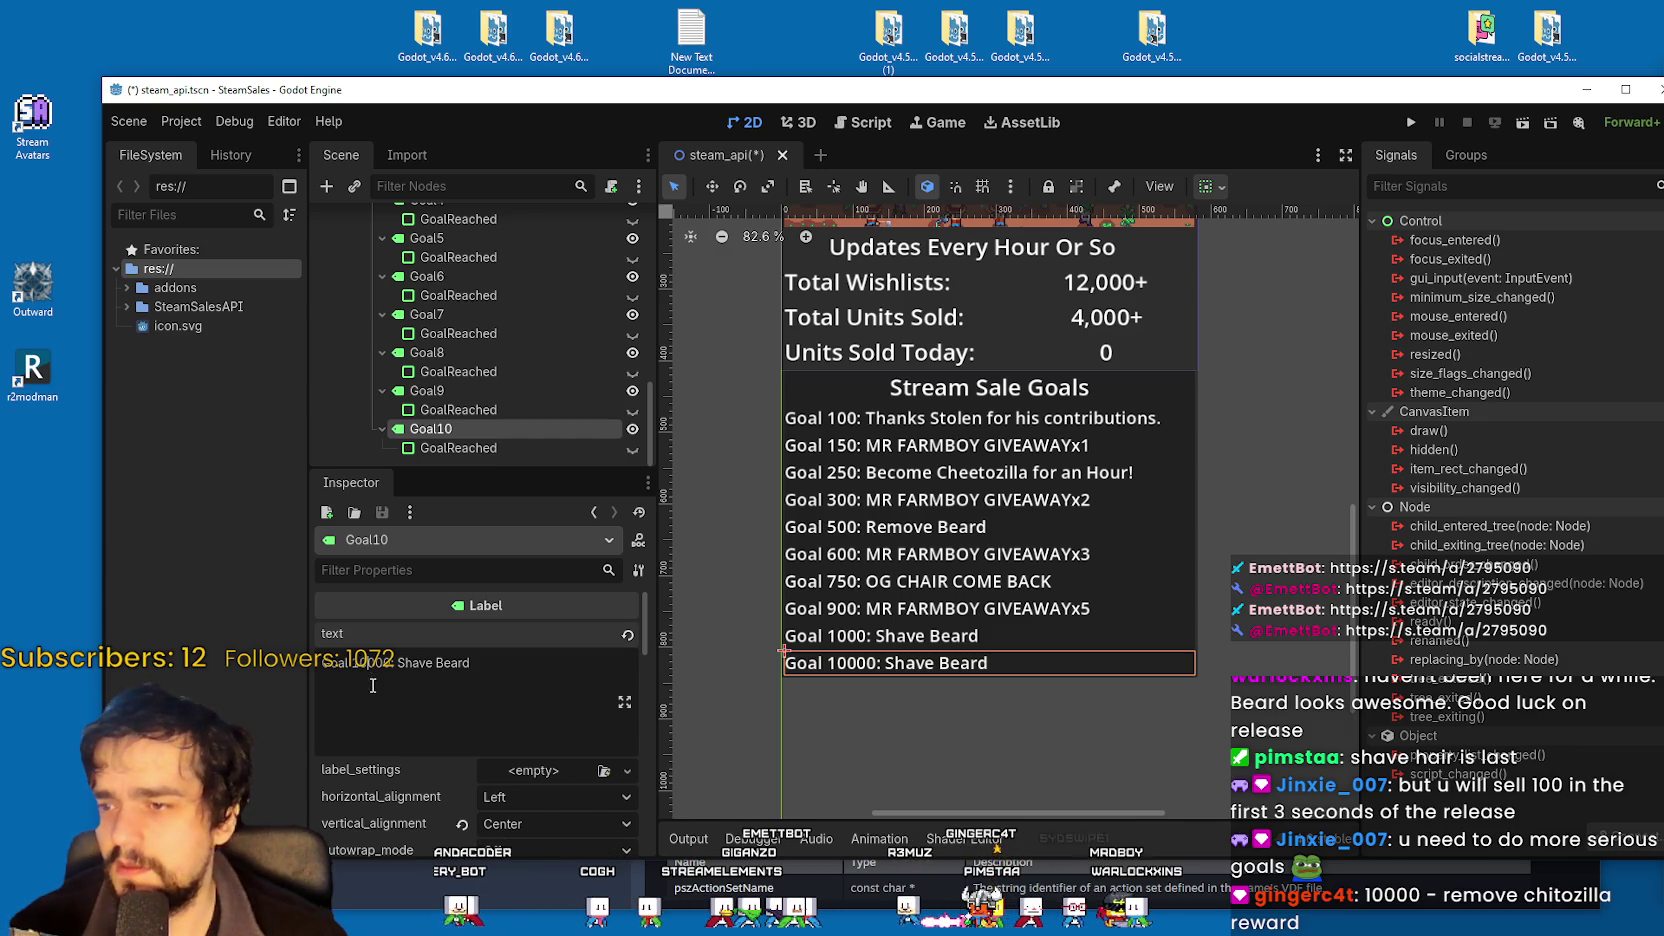
pyautogui.write(',')
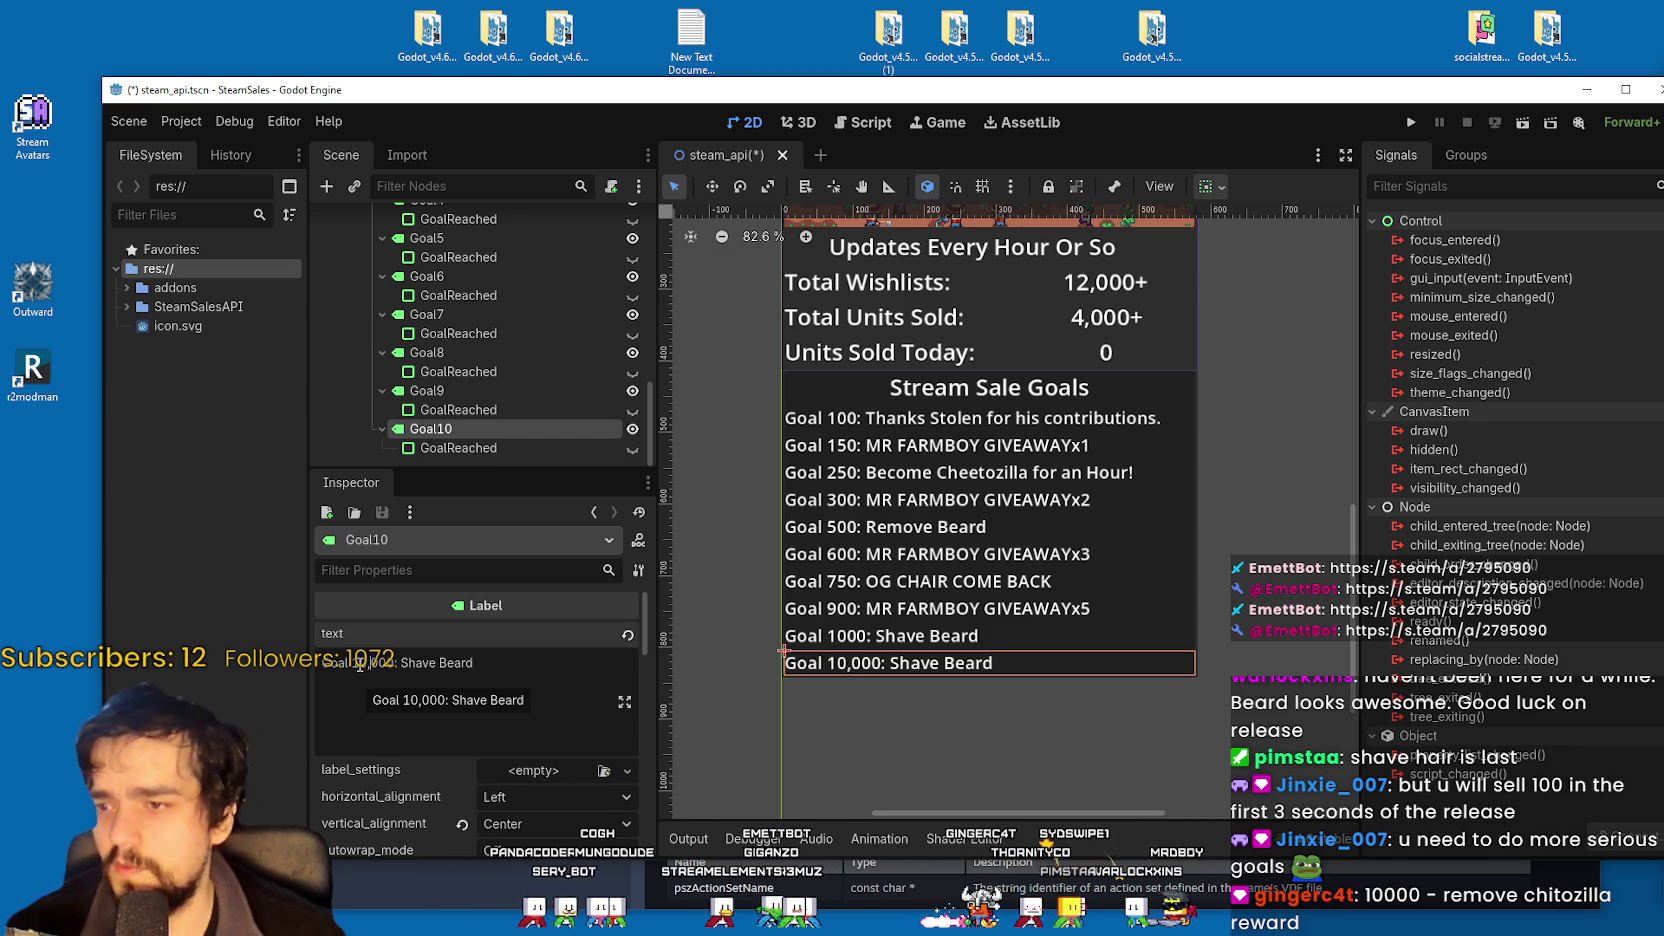
# Give Goal9 a comma separator so it reads 'Goal 1,000: Shave Beard'.
pyautogui.click(438, 410)
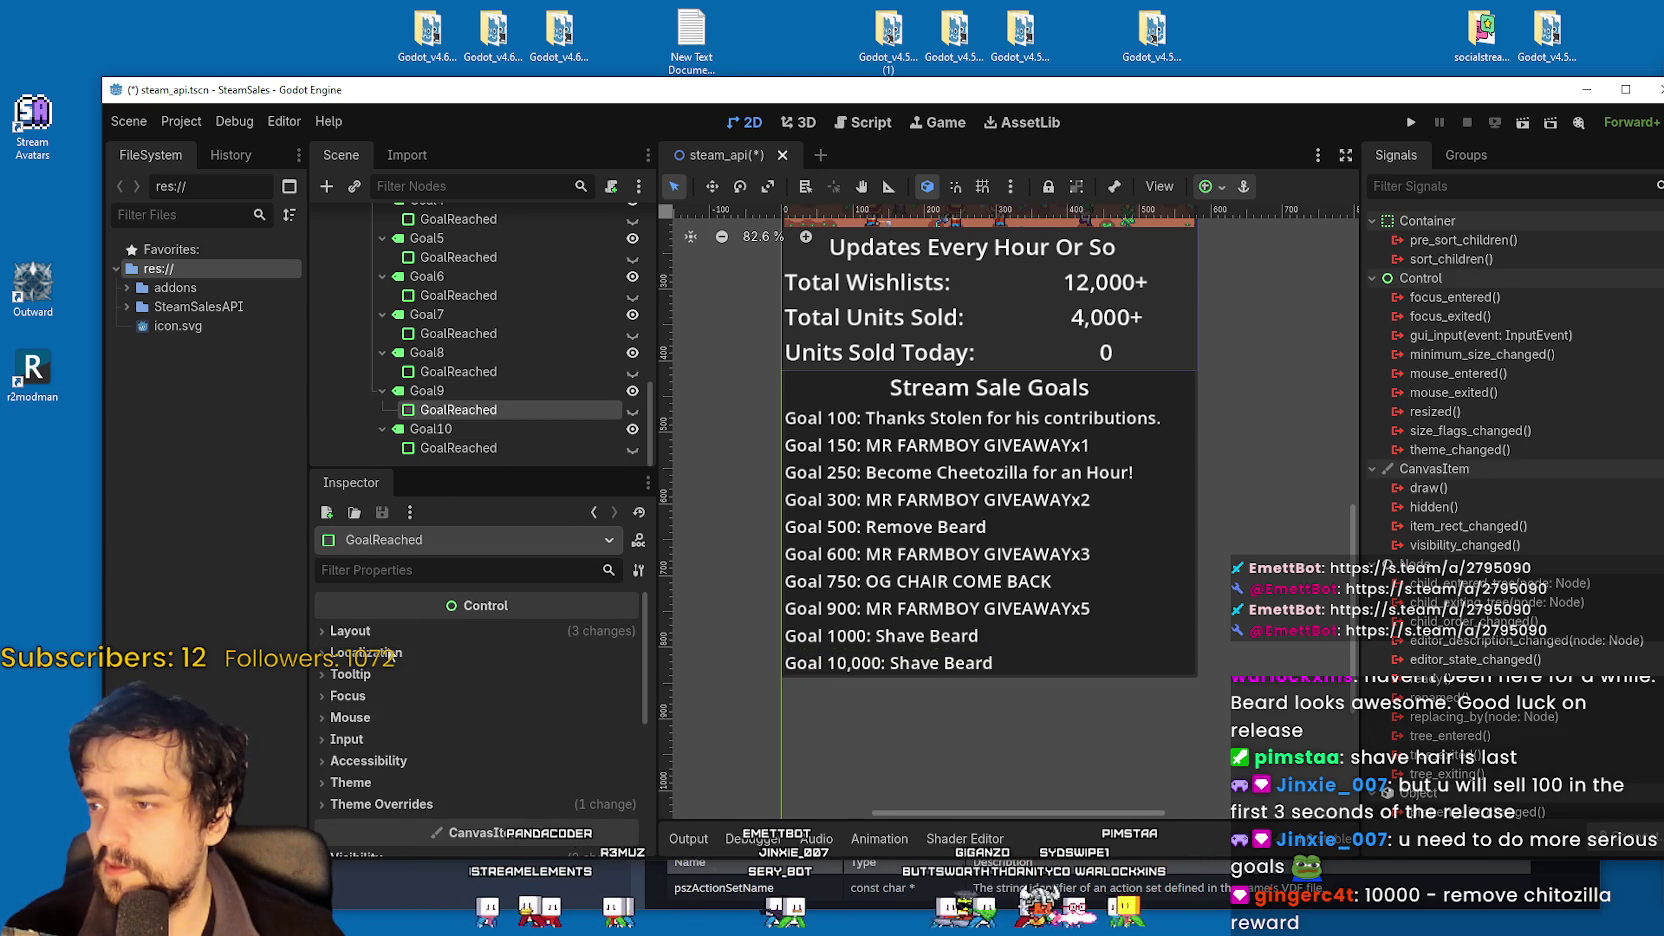
pyautogui.click(428, 391)
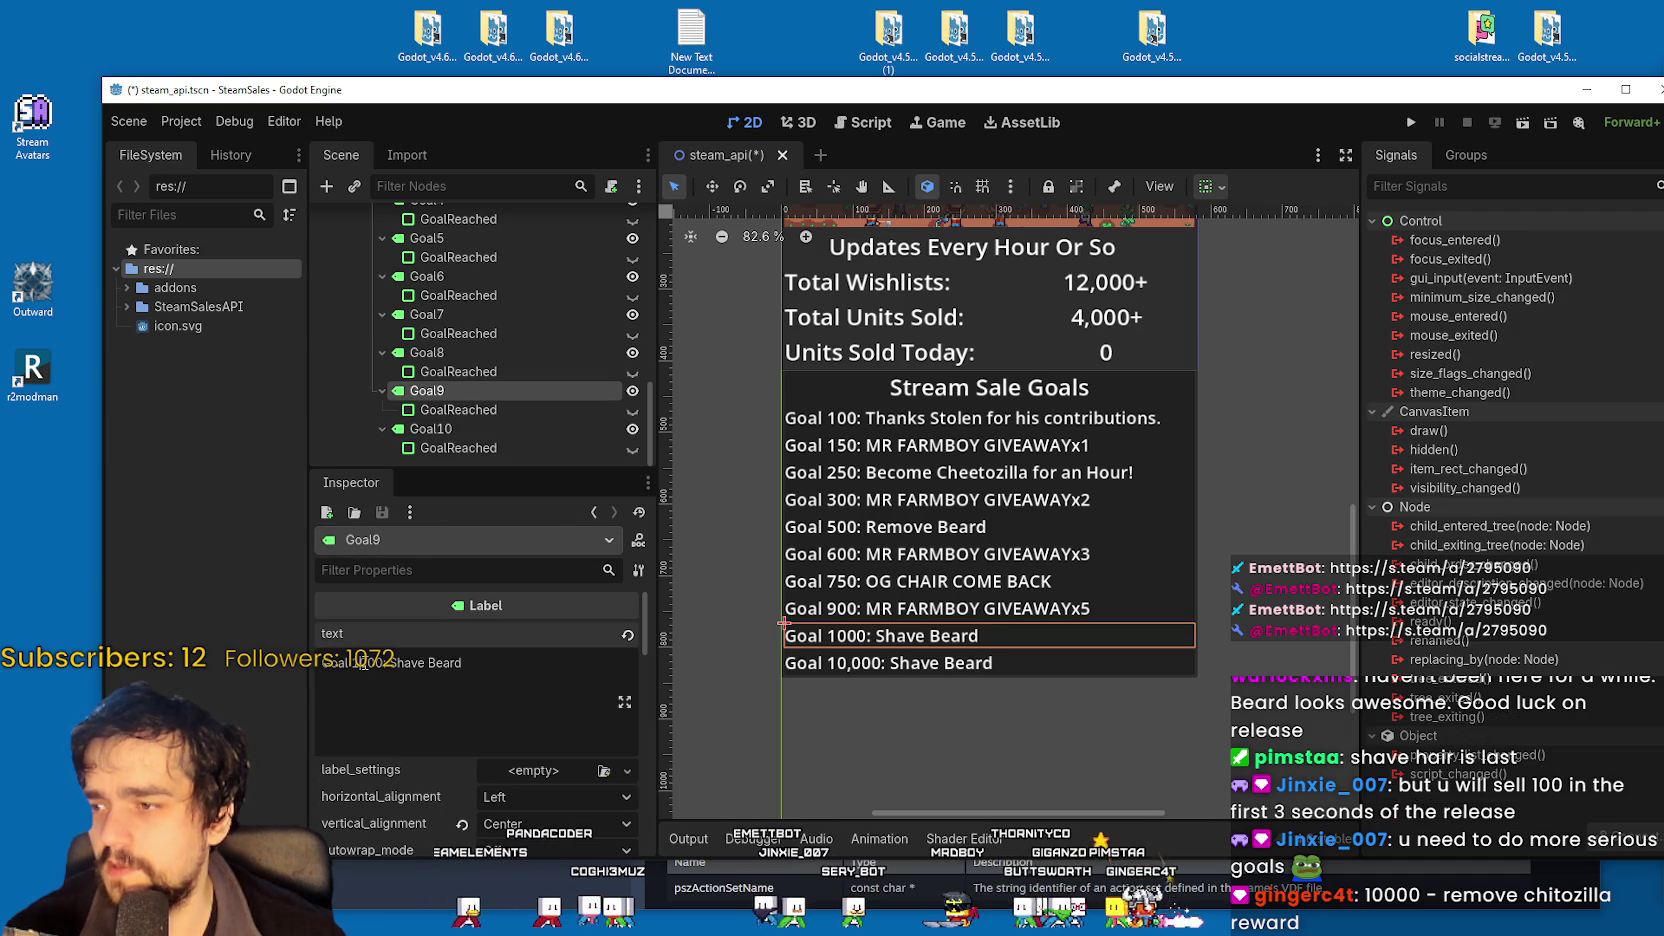
pyautogui.click(360, 663)
pyautogui.write('.')
pyautogui.press('BackSpace')
pyautogui.write(',')
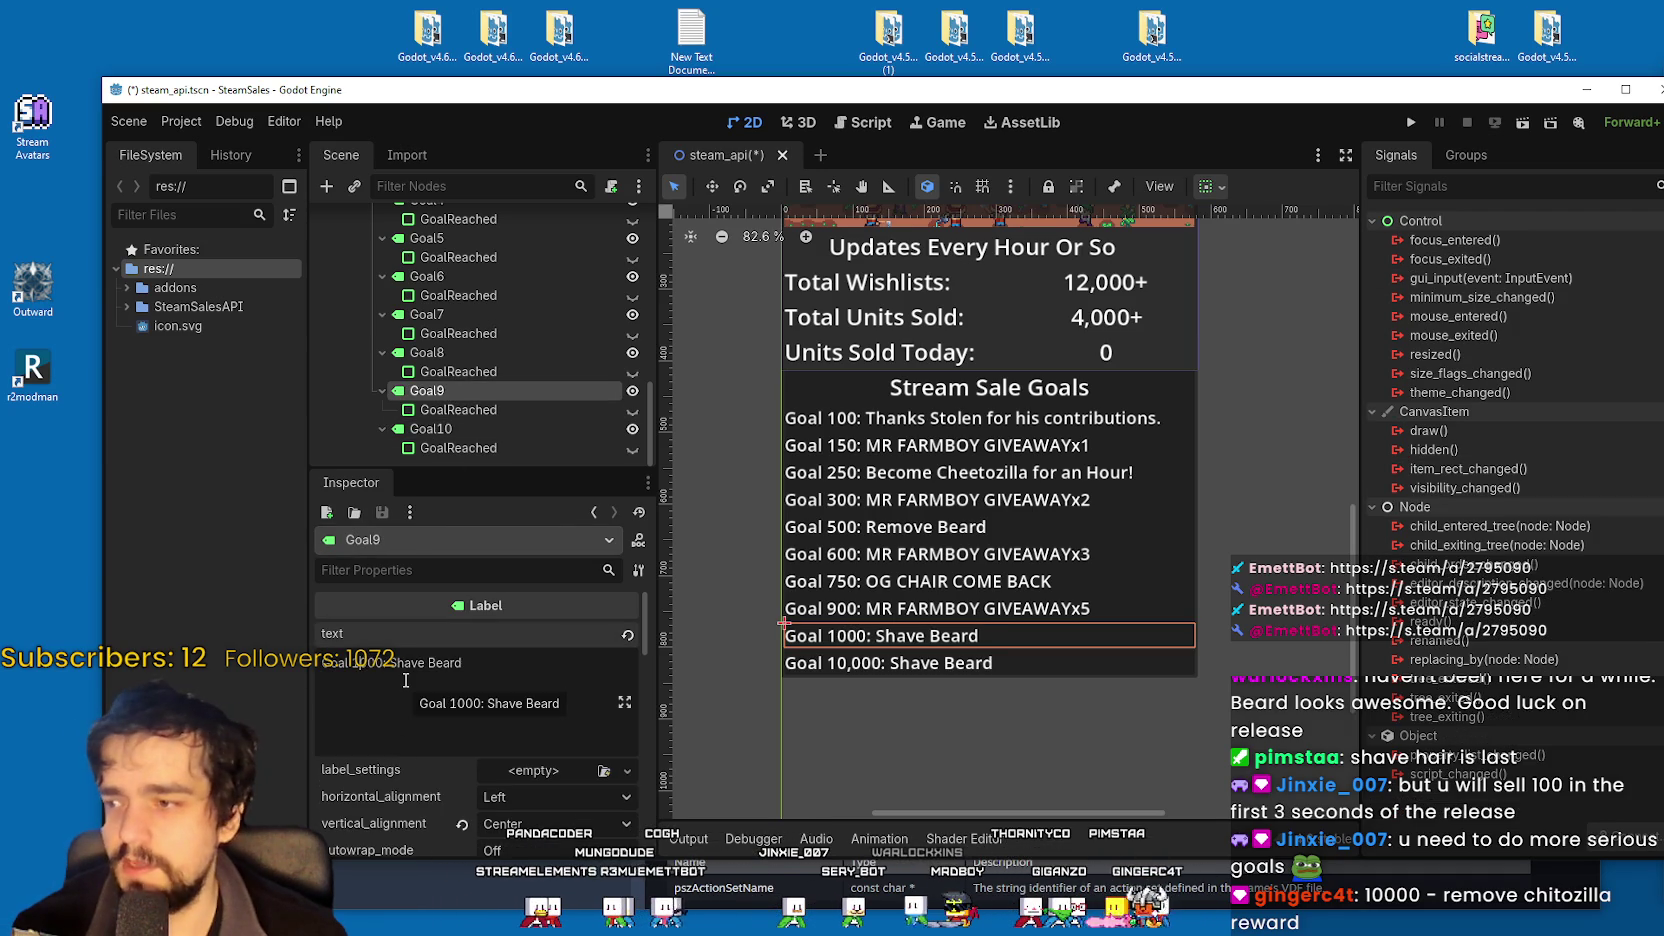
# Replace Goal10's 'Shave Beard' wording with 'Remove Chitozilla Reward'.
pyautogui.click(472, 451)
pyautogui.click(430, 428)
pyautogui.moveTo(400, 663); pyautogui.dragTo(531, 664)
pyautogui.write('Remo')
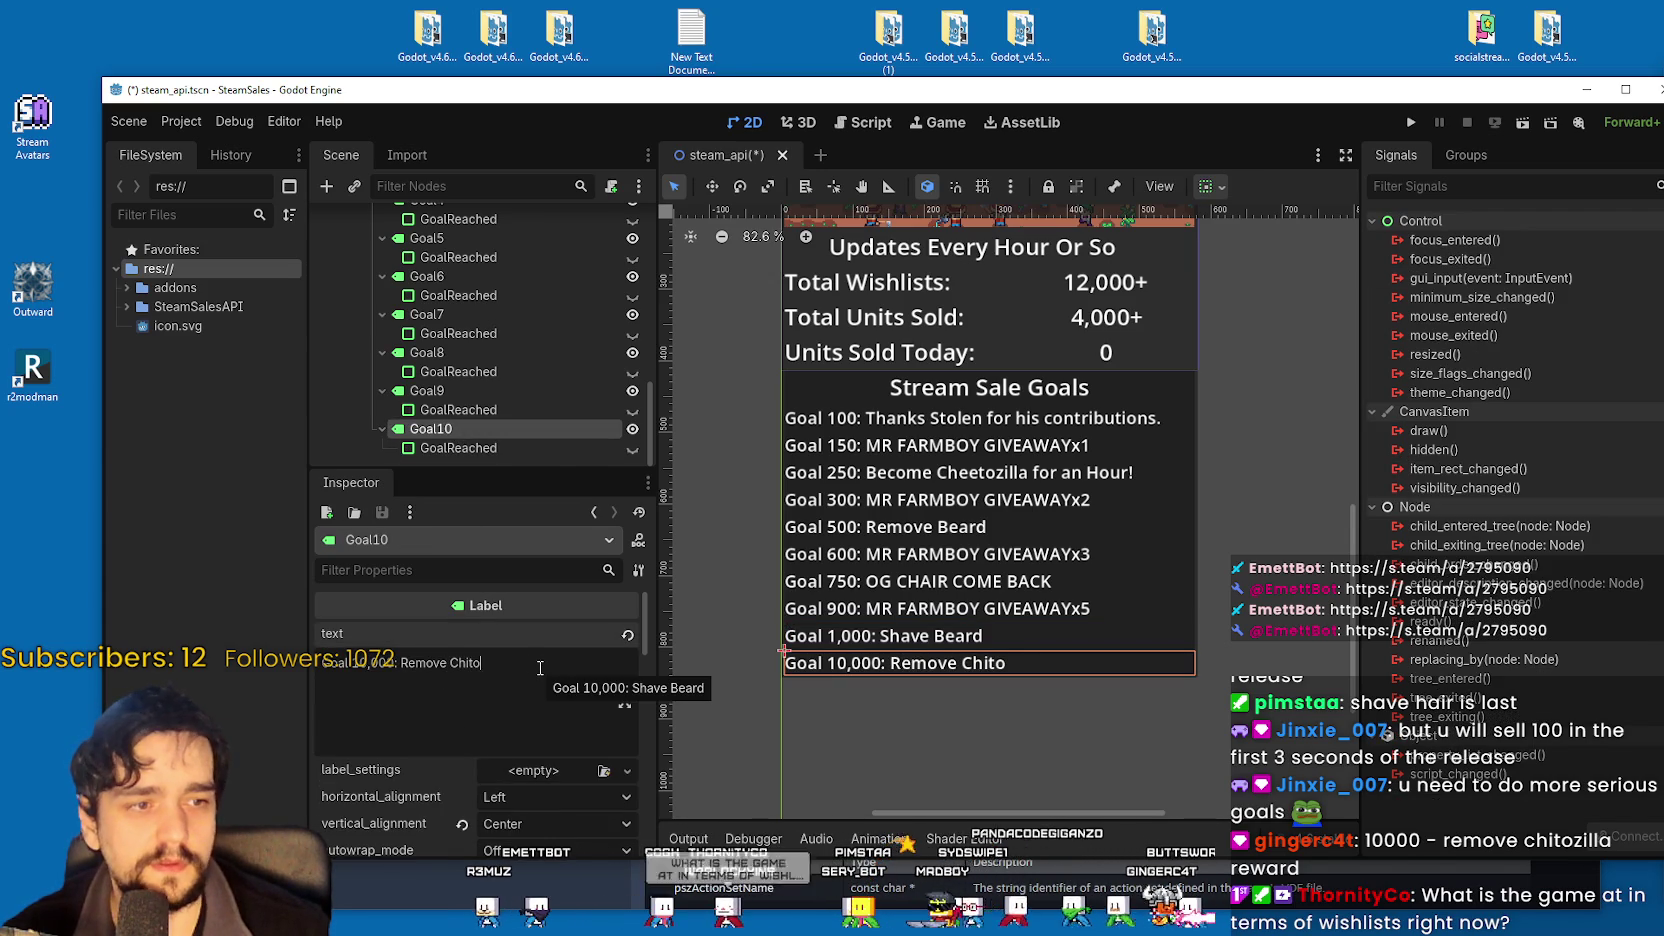
pyautogui.write('zilla Reward')
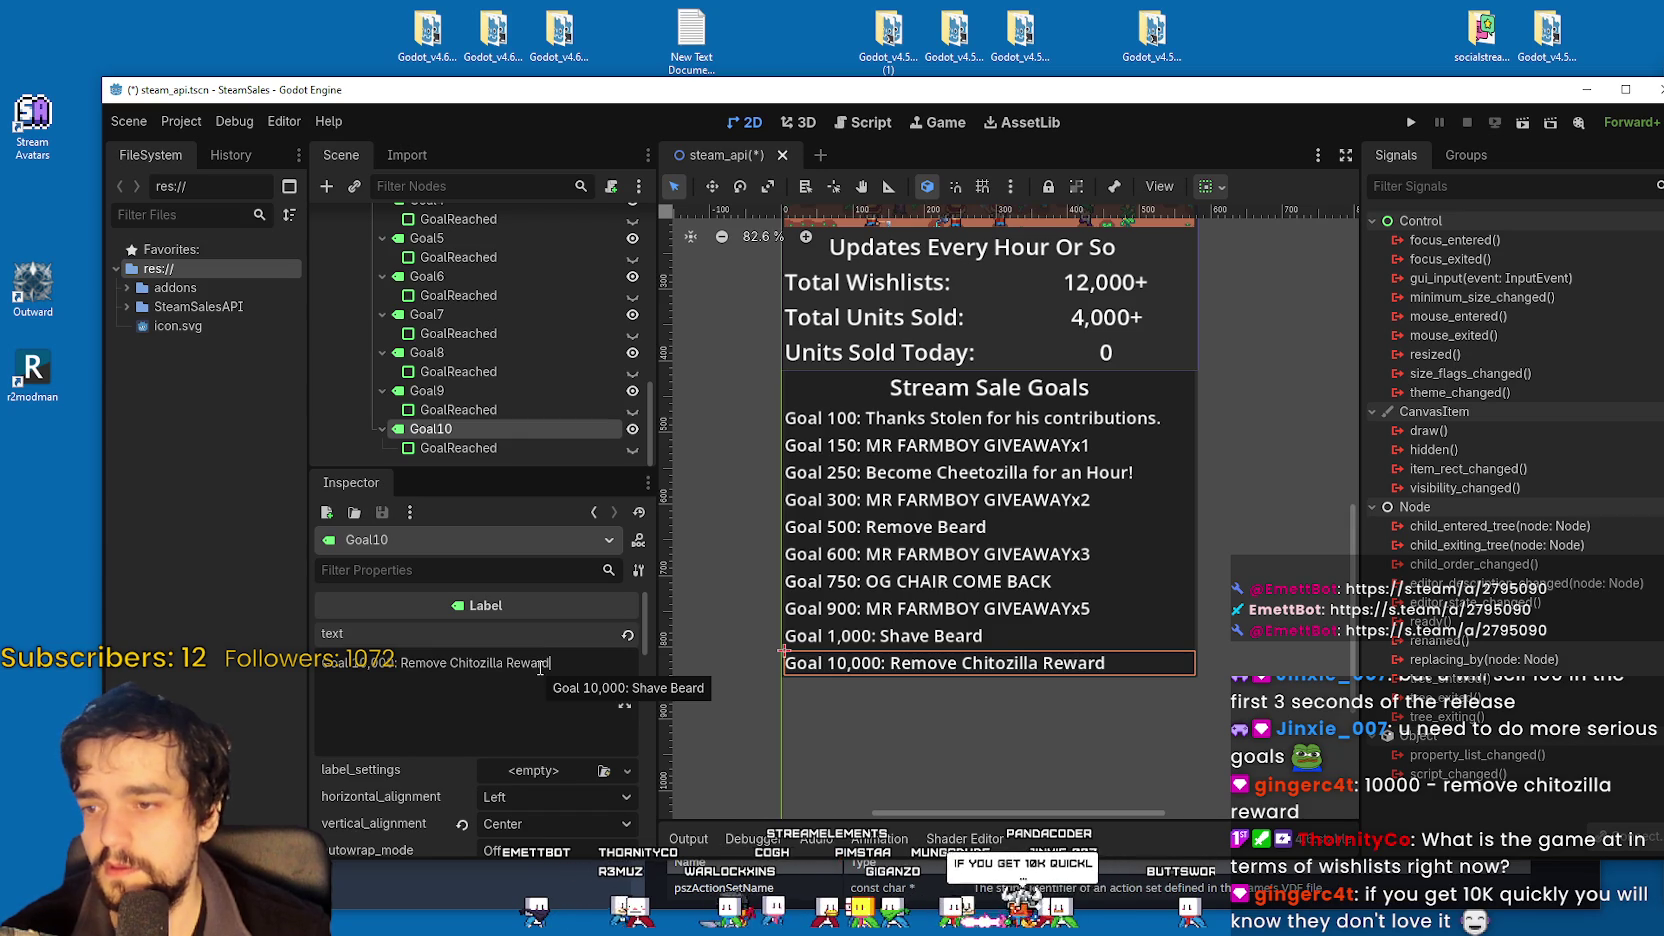
pyautogui.click(502, 394)
pyautogui.scroll(3, 501, 340)
pyautogui.scroll(2, 500, 326)
pyautogui.click(505, 286)
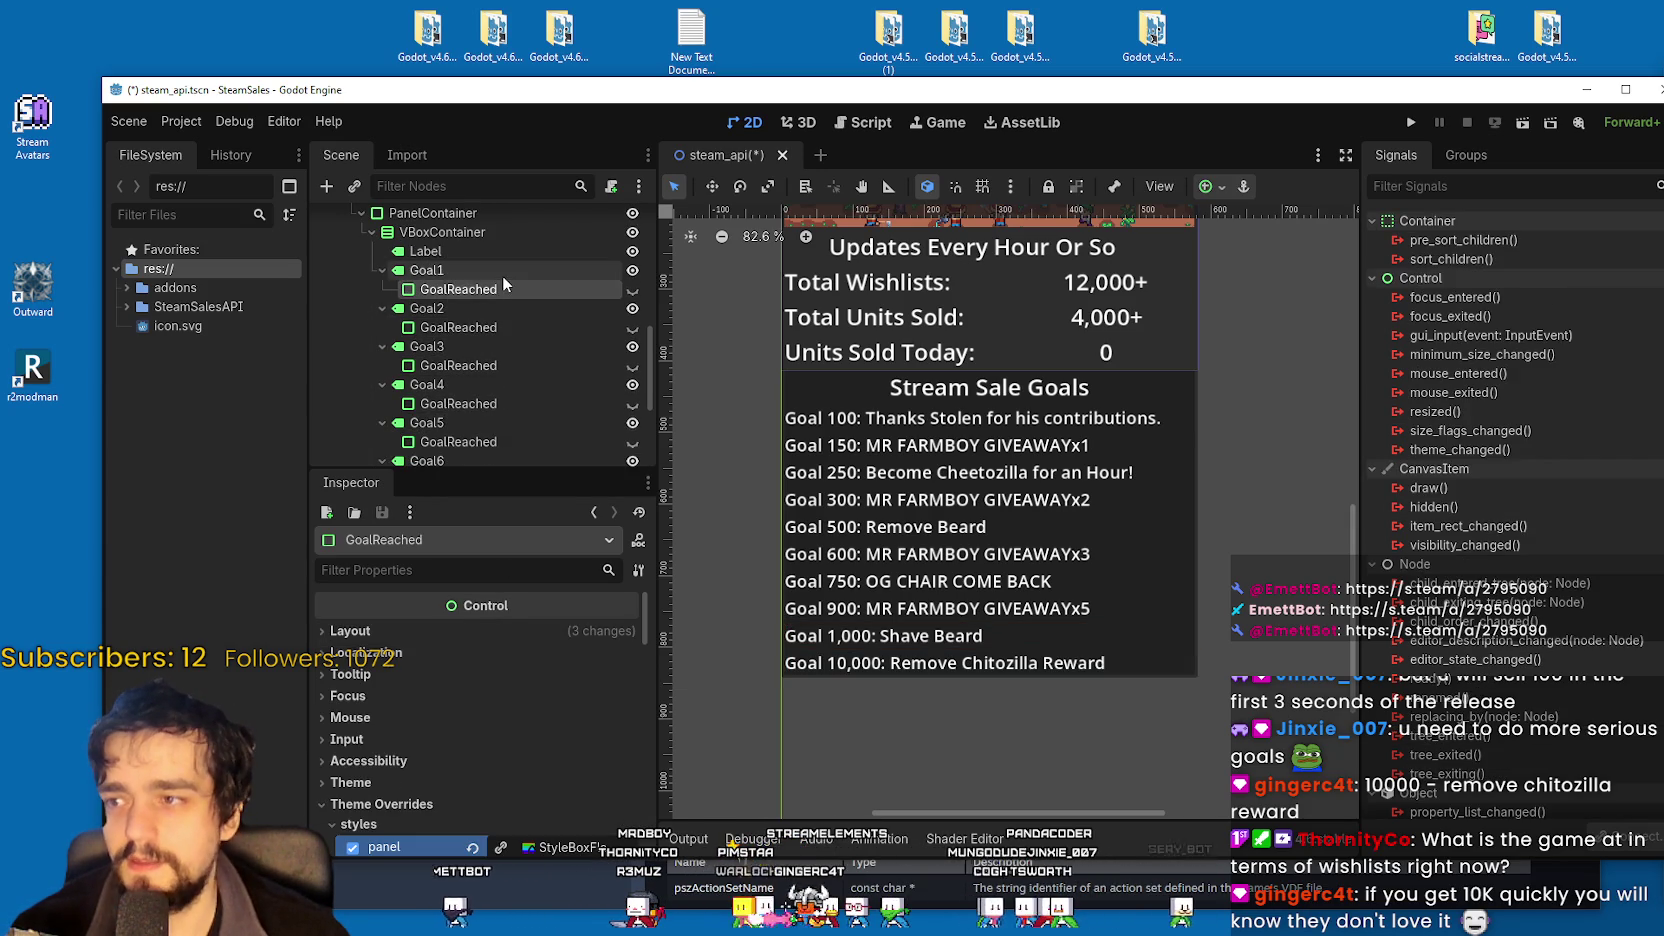
pyautogui.click(502, 274)
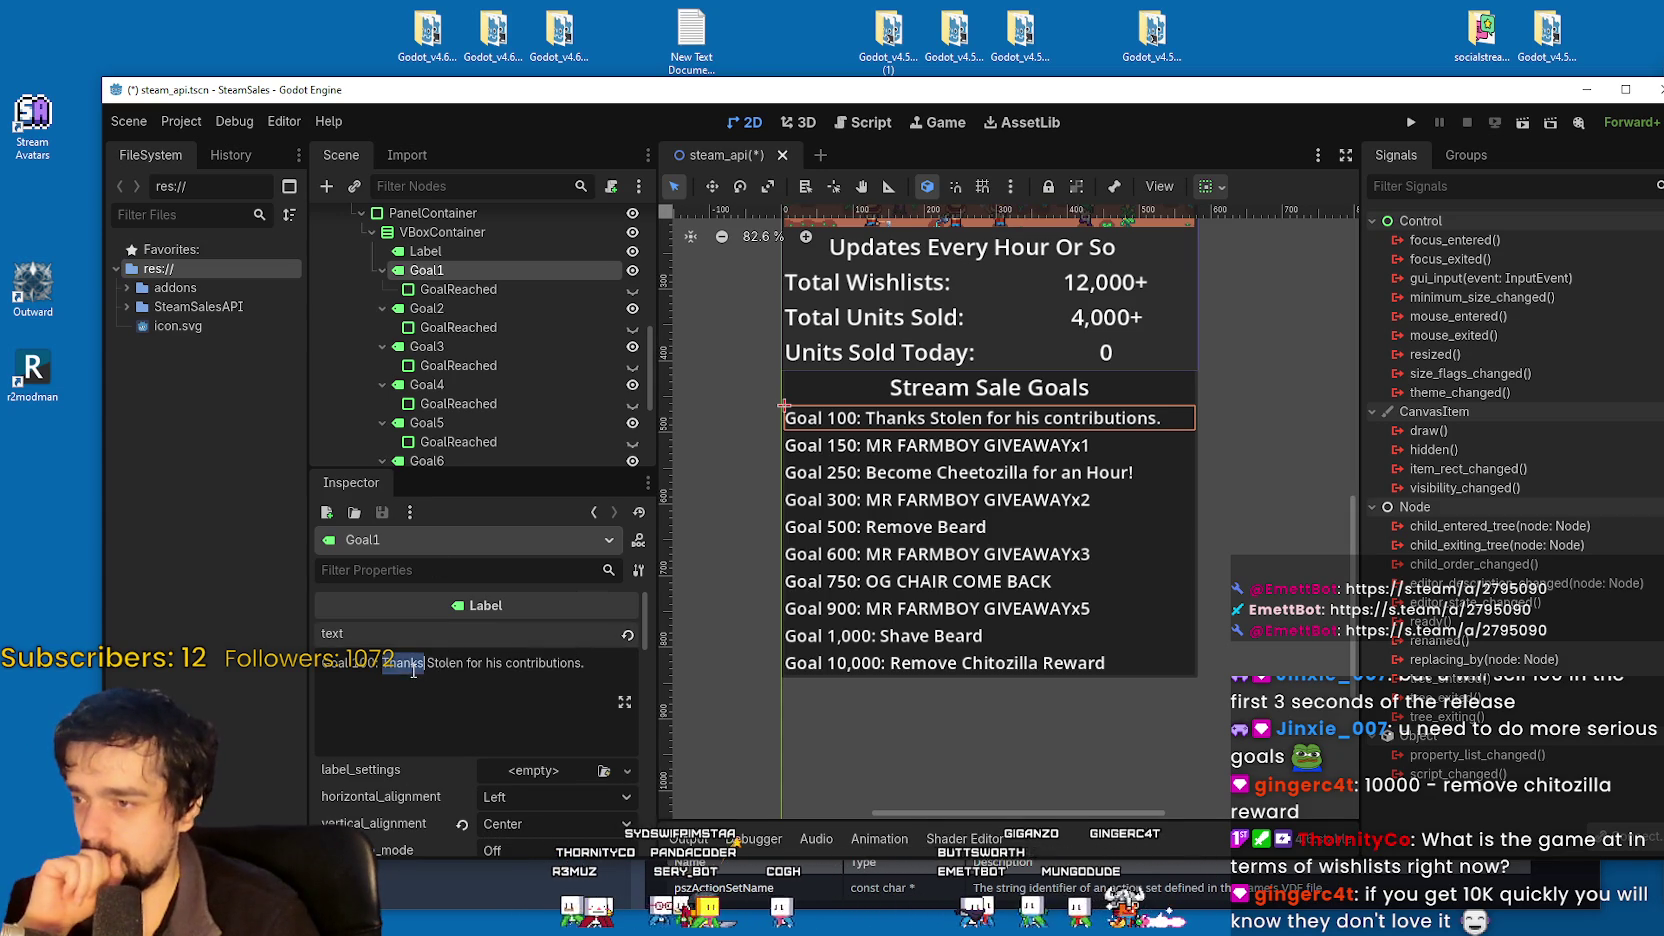
pyautogui.moveTo(582, 663); pyautogui.dragTo(429, 662)
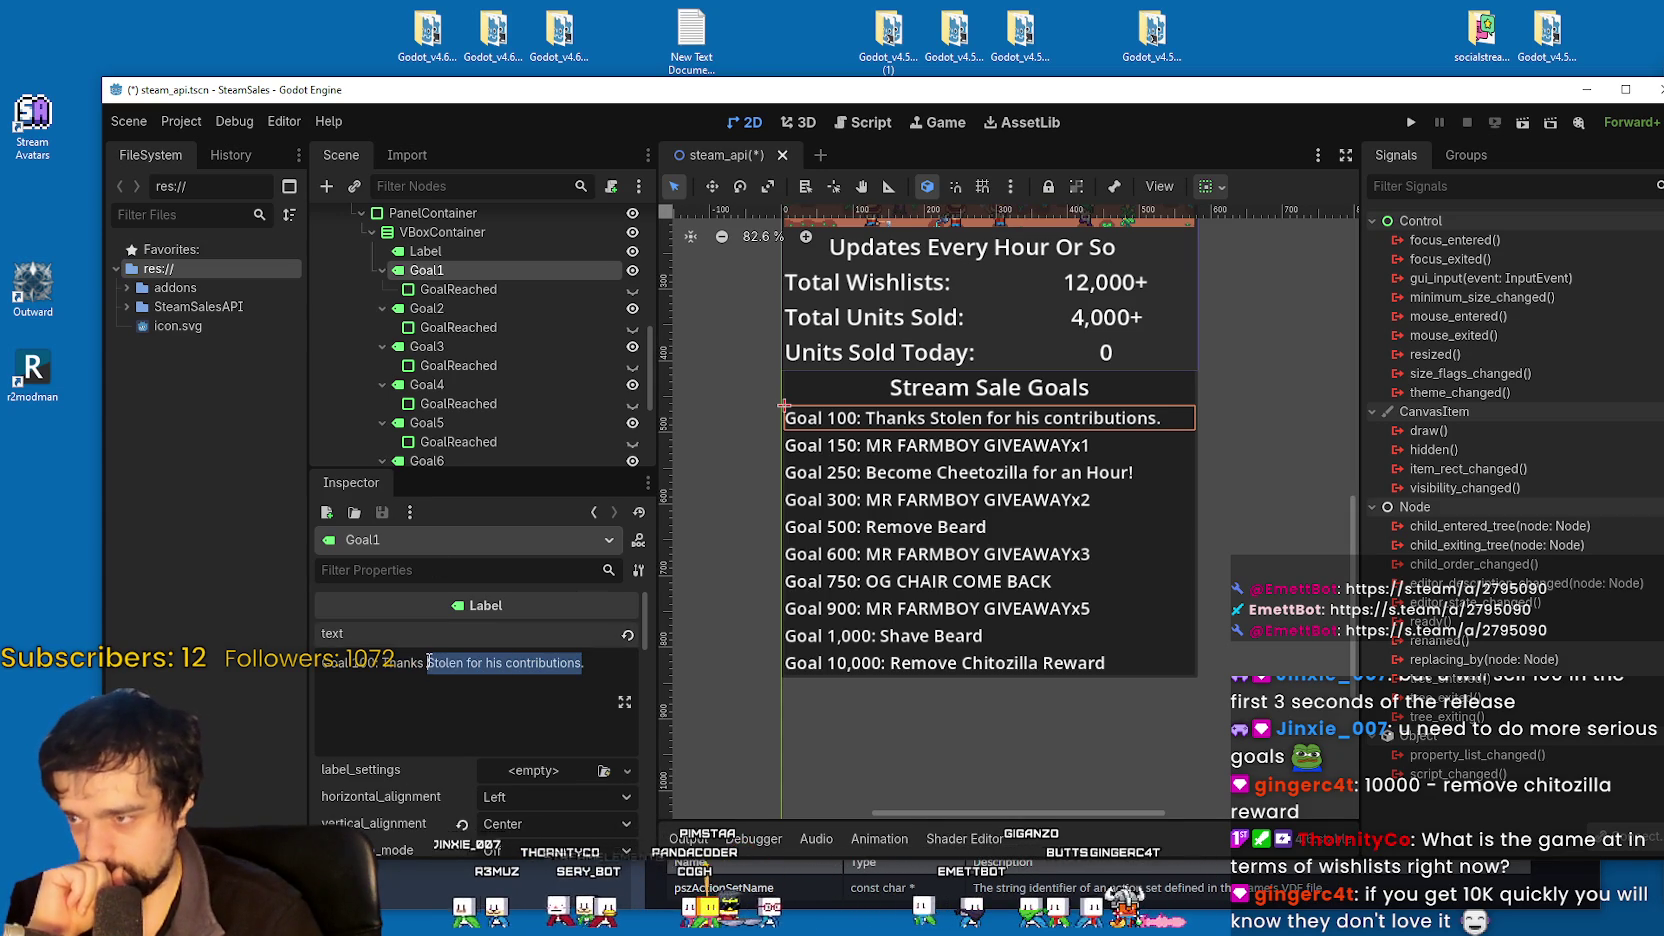
pyautogui.moveTo(409, 666)
pyautogui.mouseDown()
pyautogui.moveTo(430, 666)
pyautogui.moveTo(405, 666)
pyautogui.mouseUp()
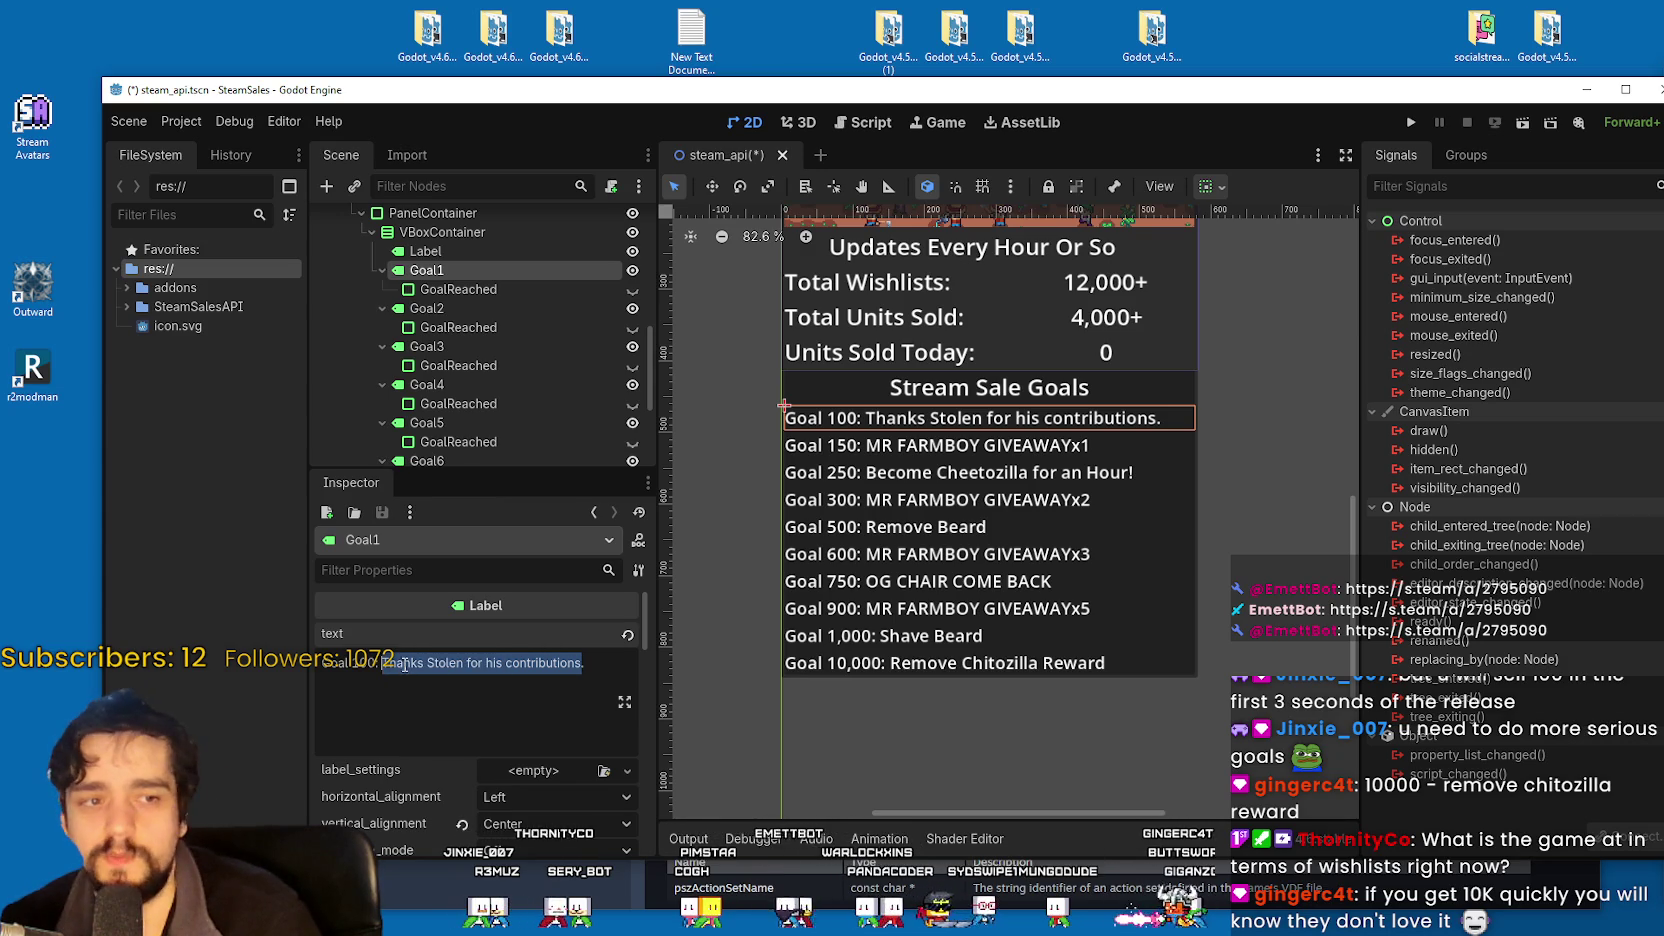
pyautogui.click(465, 290)
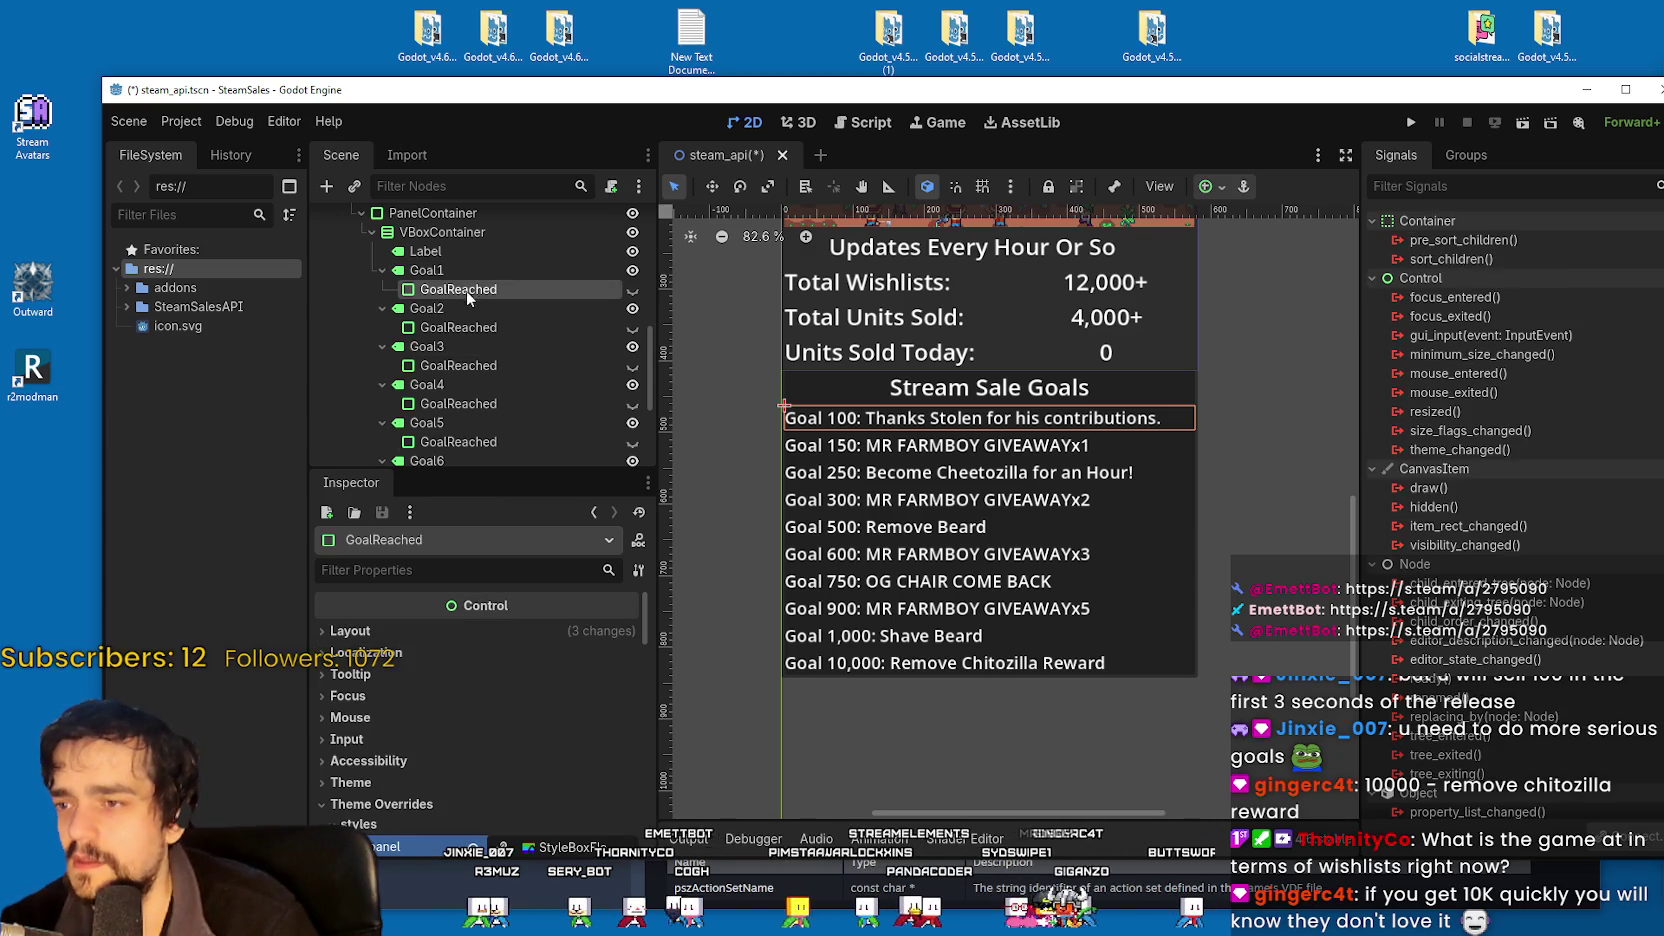
pyautogui.click(447, 270)
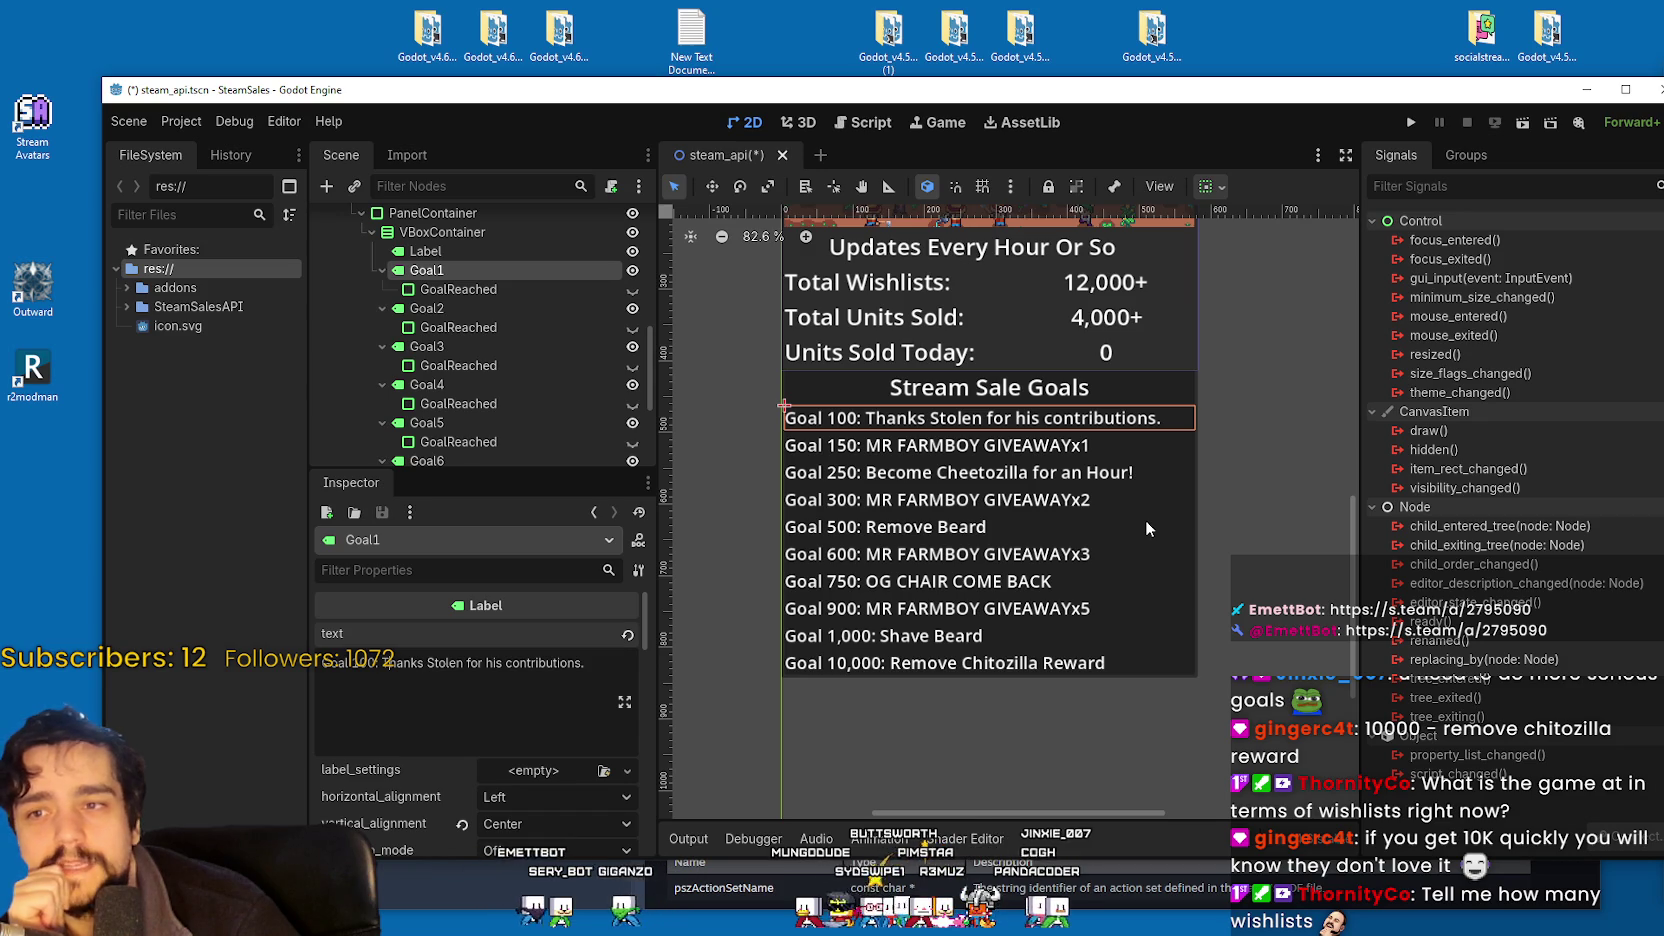
pyautogui.scroll(1, 592, 365)
pyautogui.scroll(3, 560, 358)
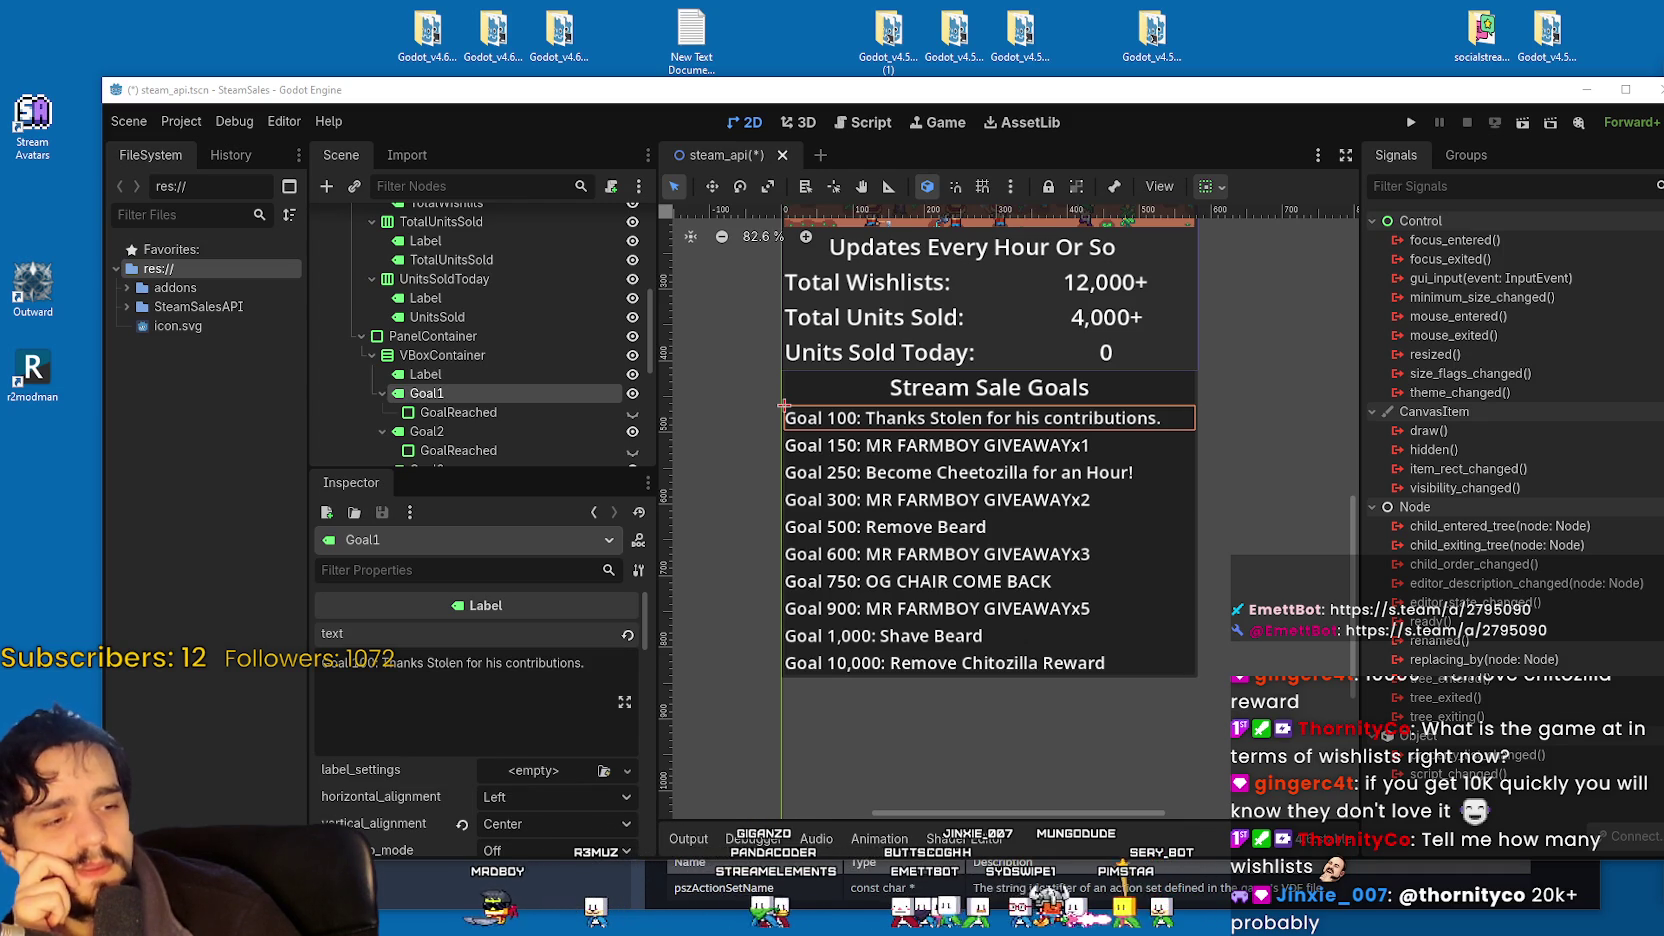
# Restore and close the Steam store window to get back to Godot's sales tracker scene.
pyautogui.hotkey('alt', 'Tab')
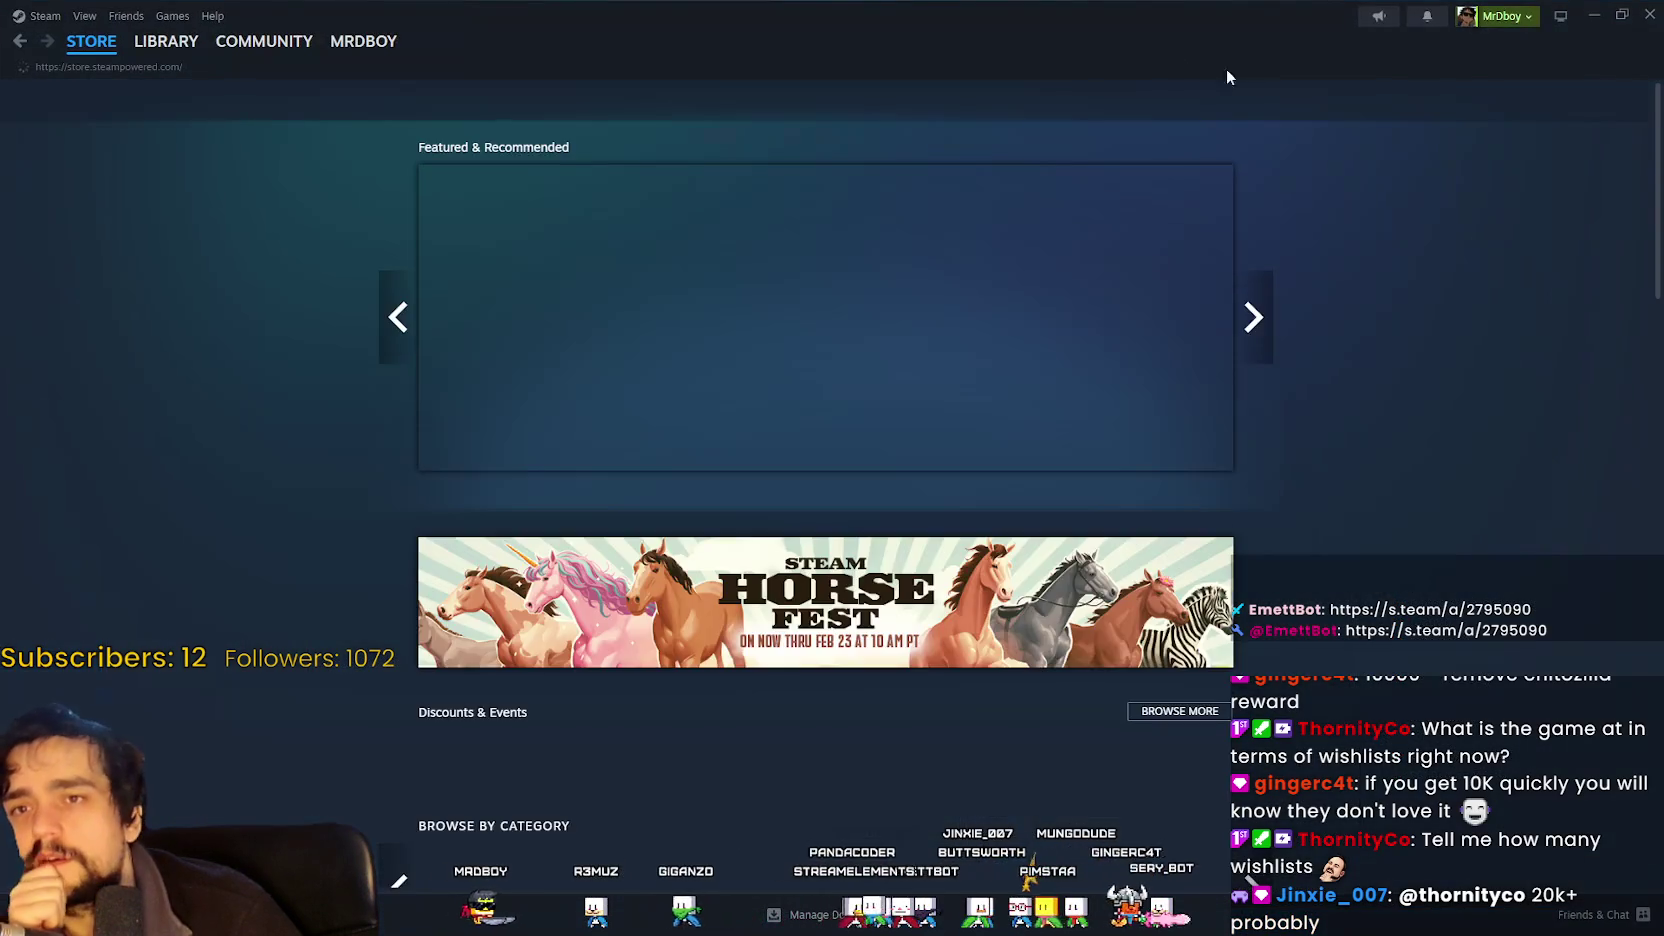
pyautogui.doubleClick(1226, 68)
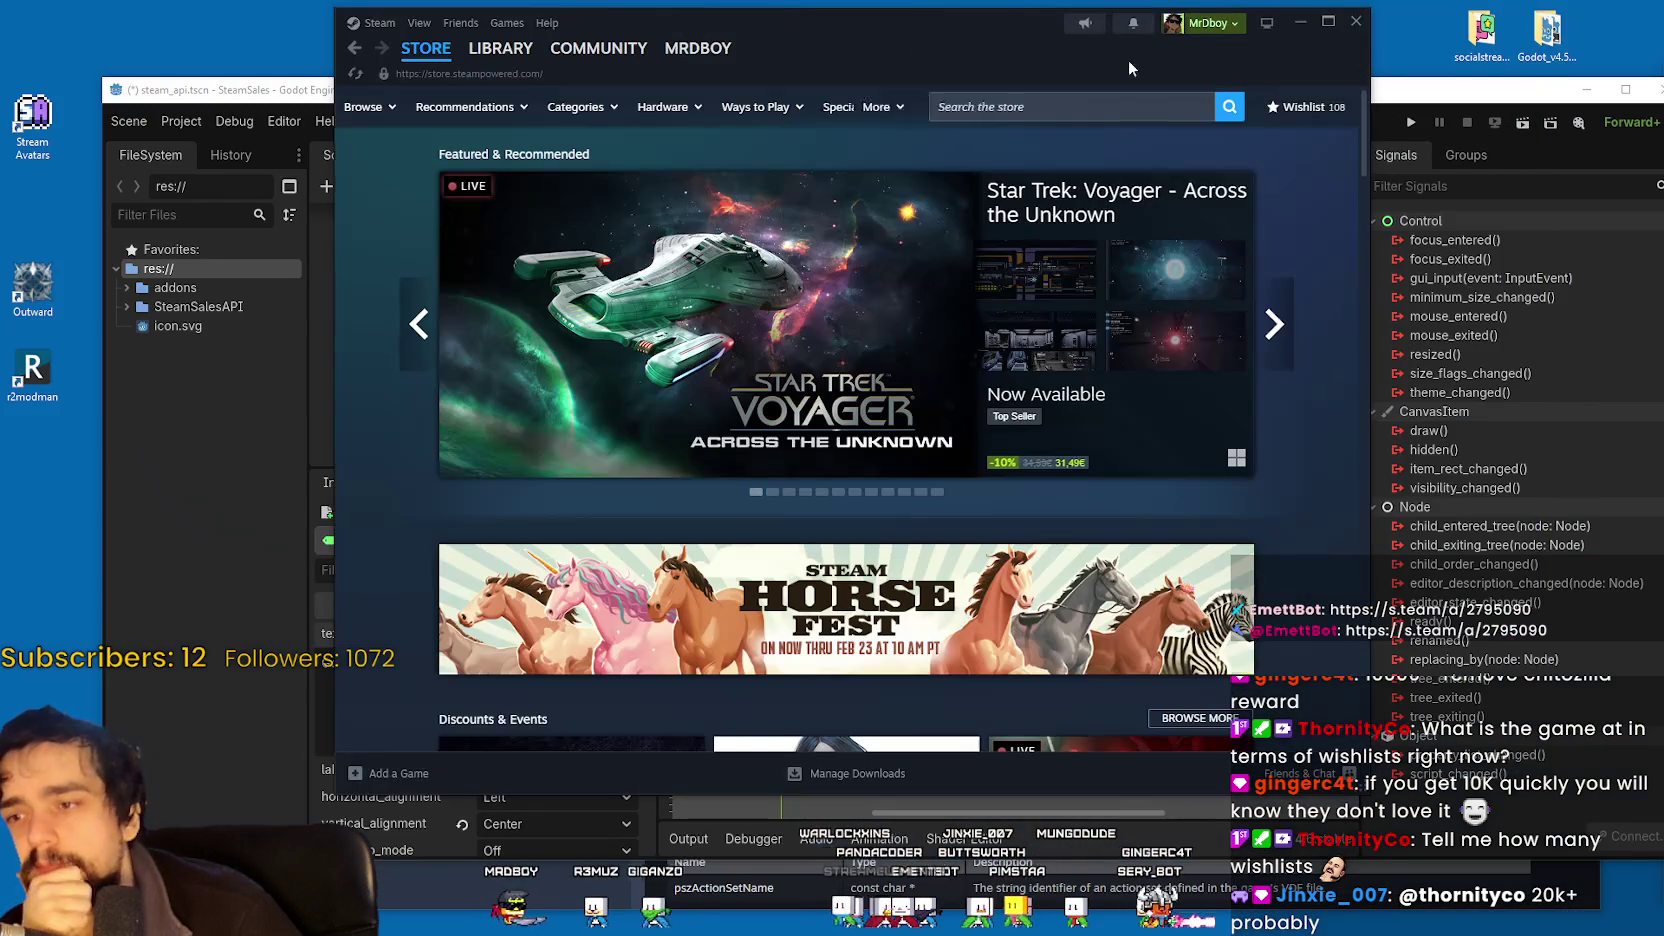
pyautogui.click(1362, 26)
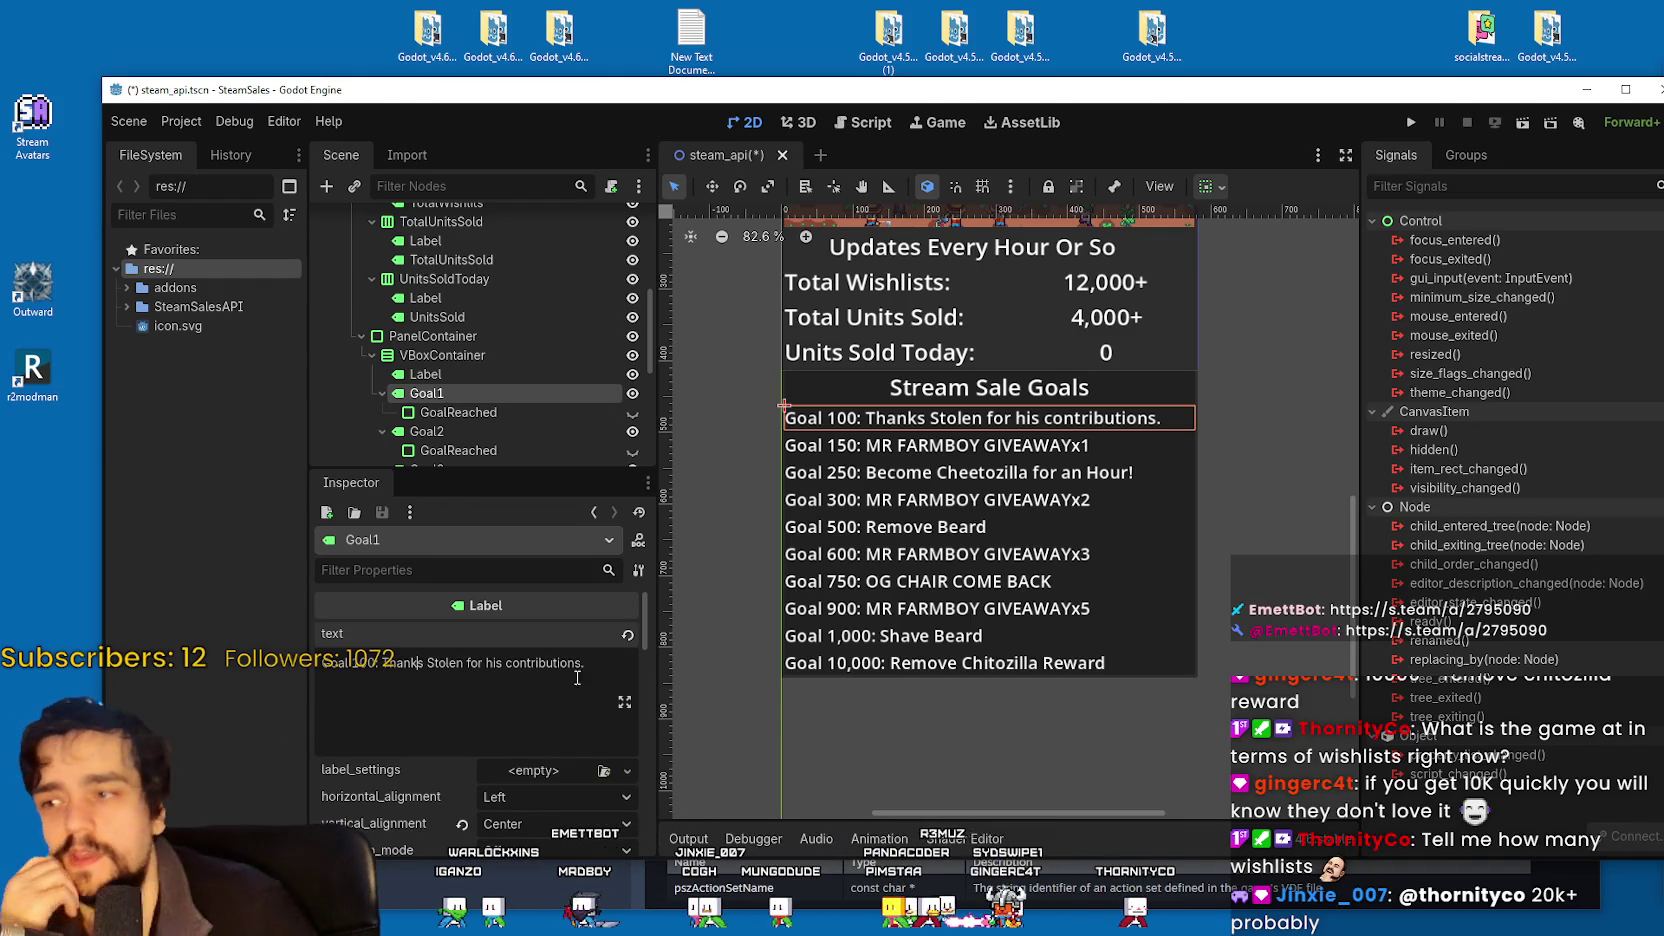
pyautogui.click(382, 393)
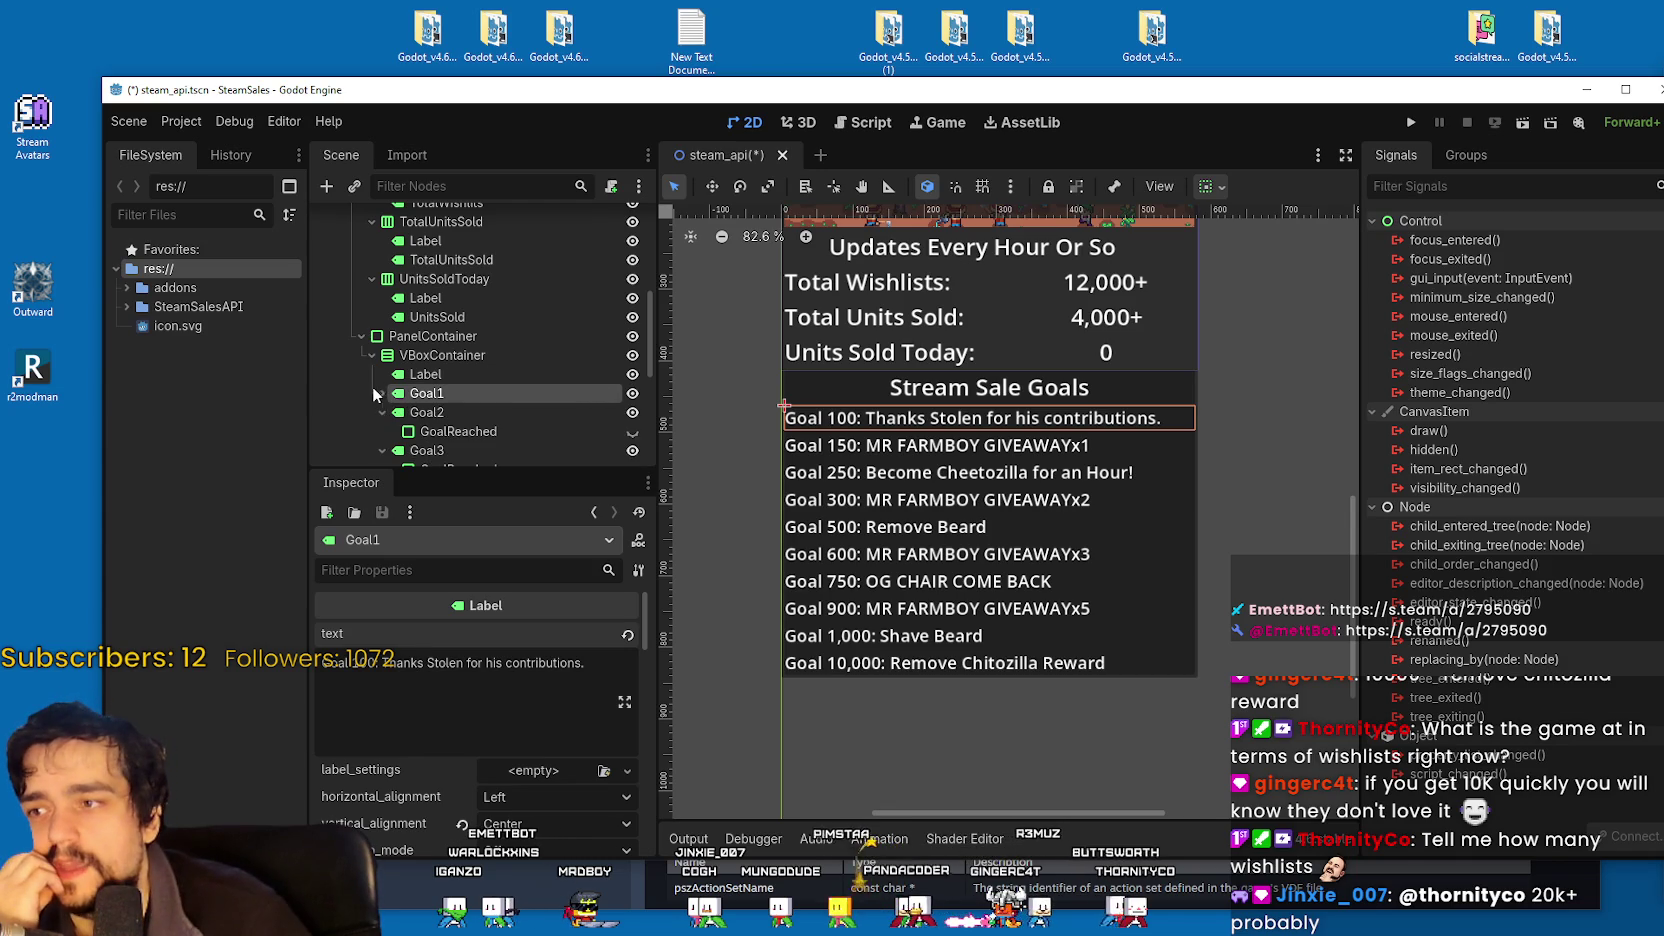
# Hide the Goal 100 line so the goals list starts at Goal 150.
pyautogui.click(632, 393)
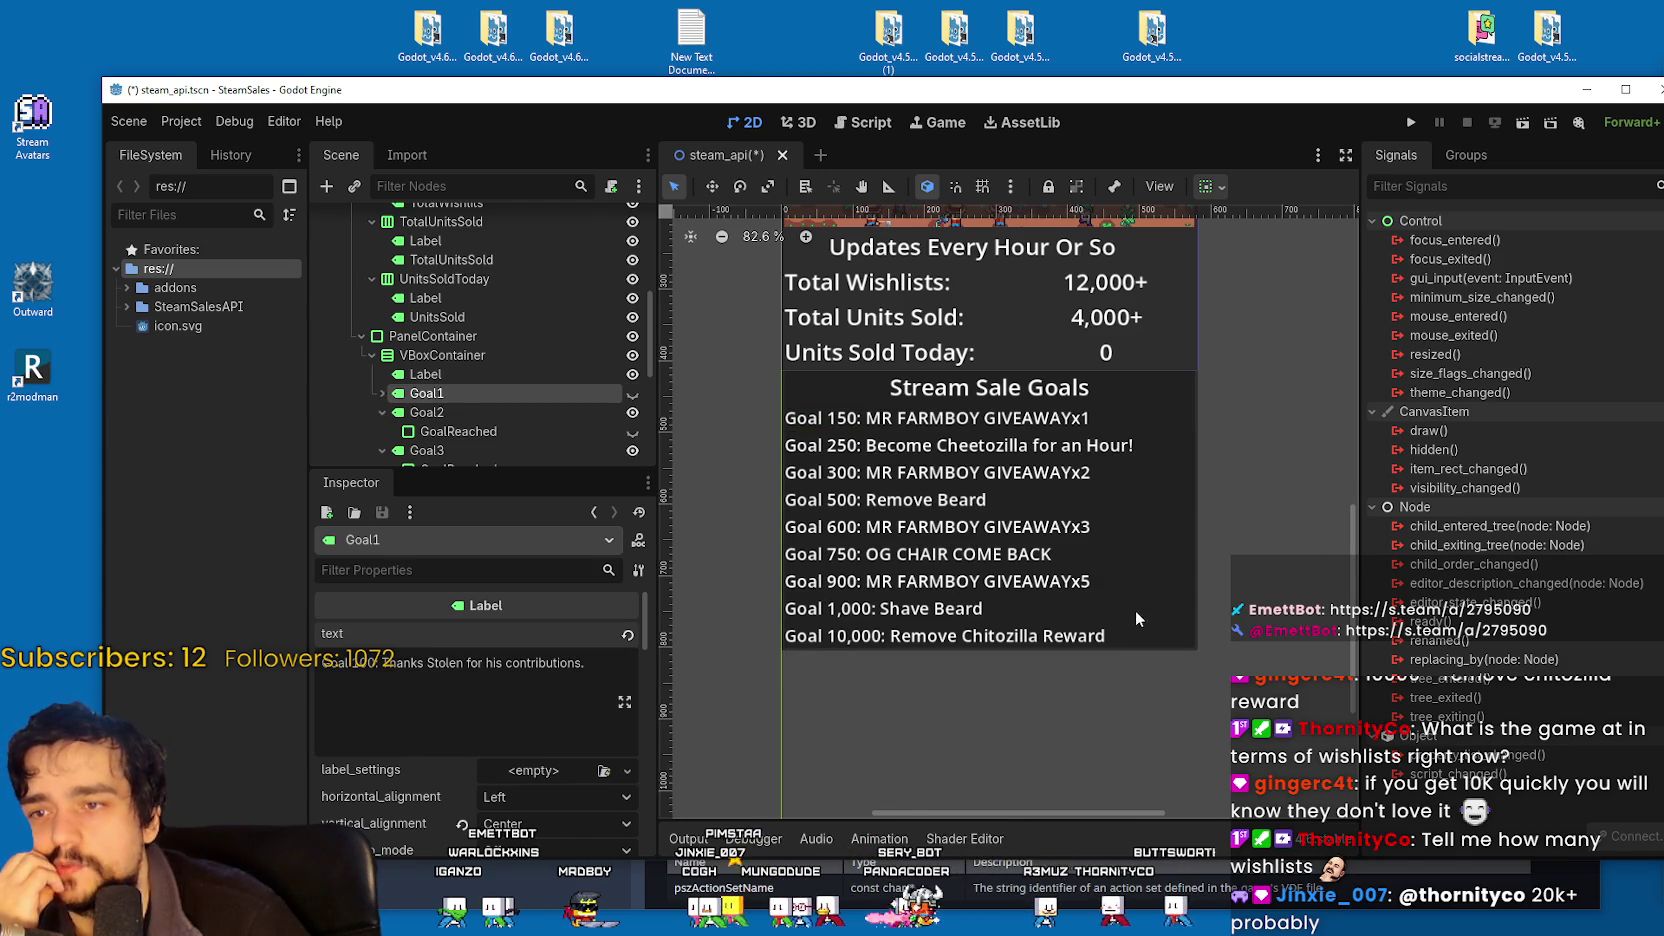
pyautogui.scroll(4, 1050, 532)
pyautogui.scroll(-3, 1068, 385)
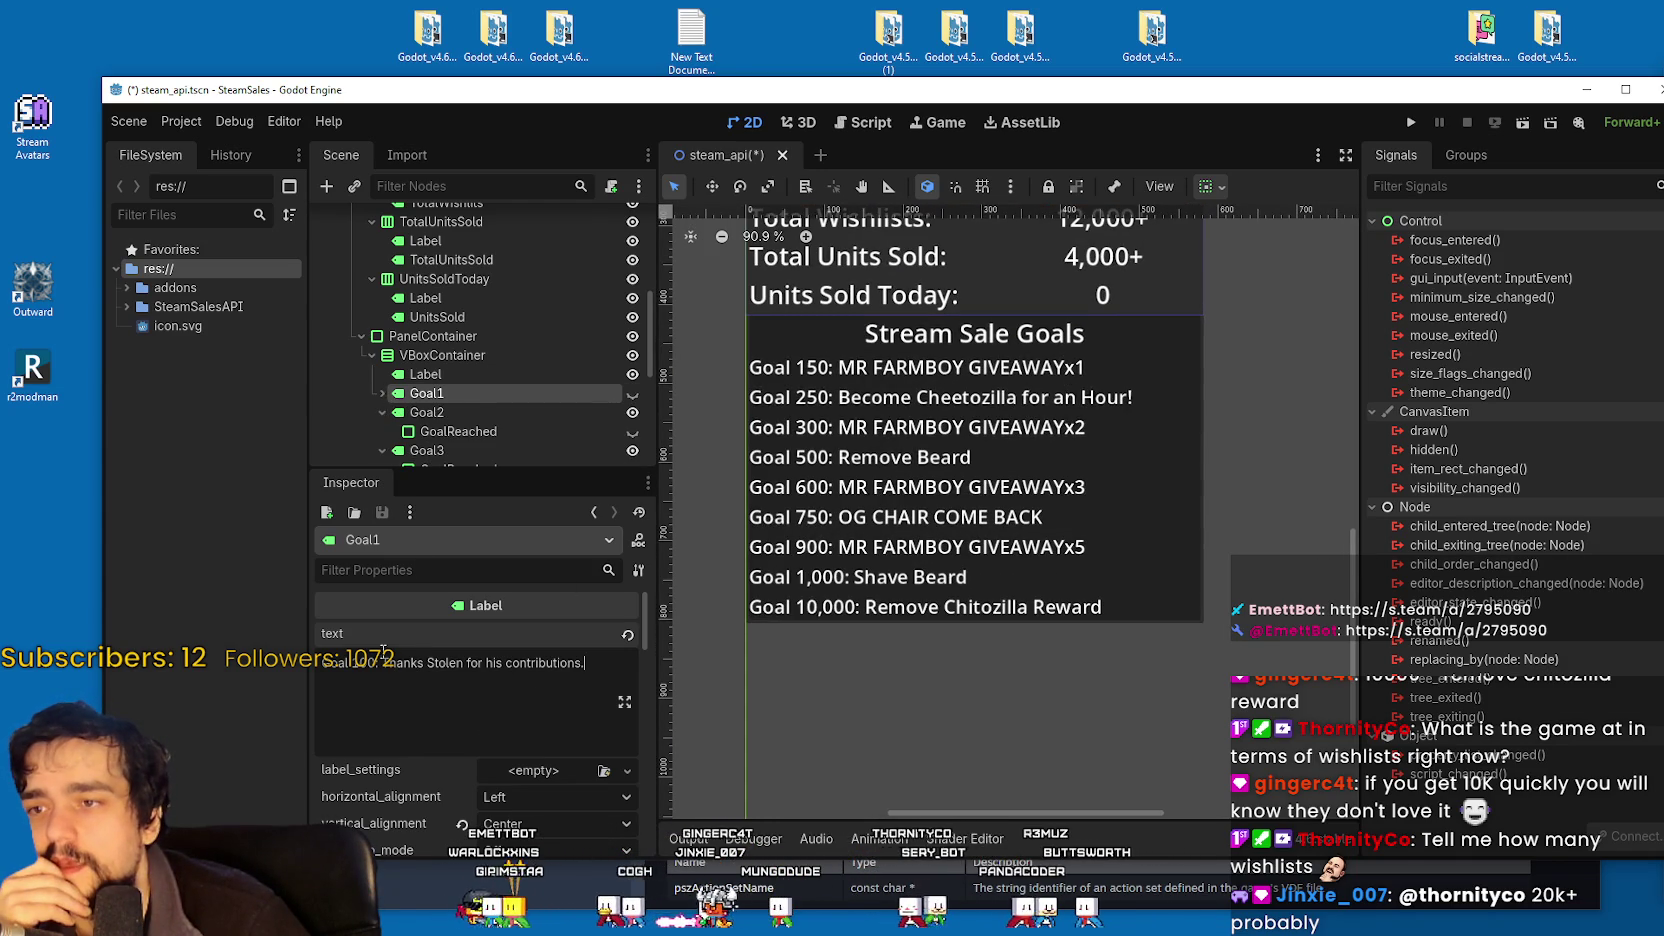
# Select the Goal2 label and zoom the viewport onto the Stream Sale Goals list.
pyautogui.click(440, 412)
pyautogui.scroll(6, 827, 367)
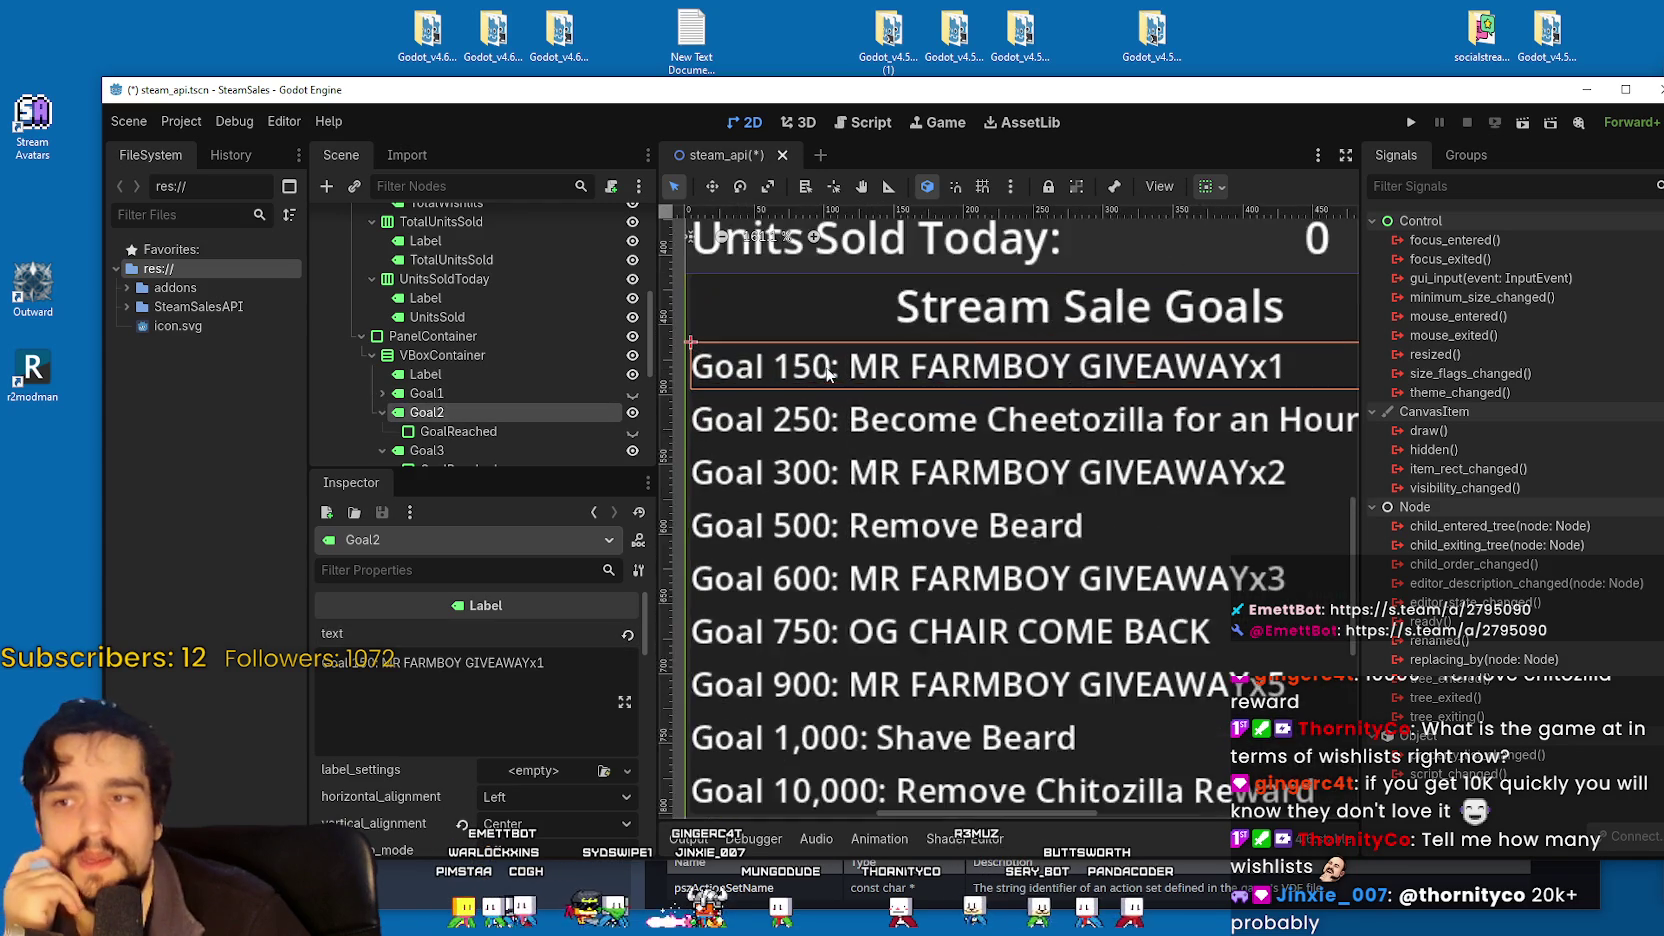
pyautogui.scroll(-3, 820, 395)
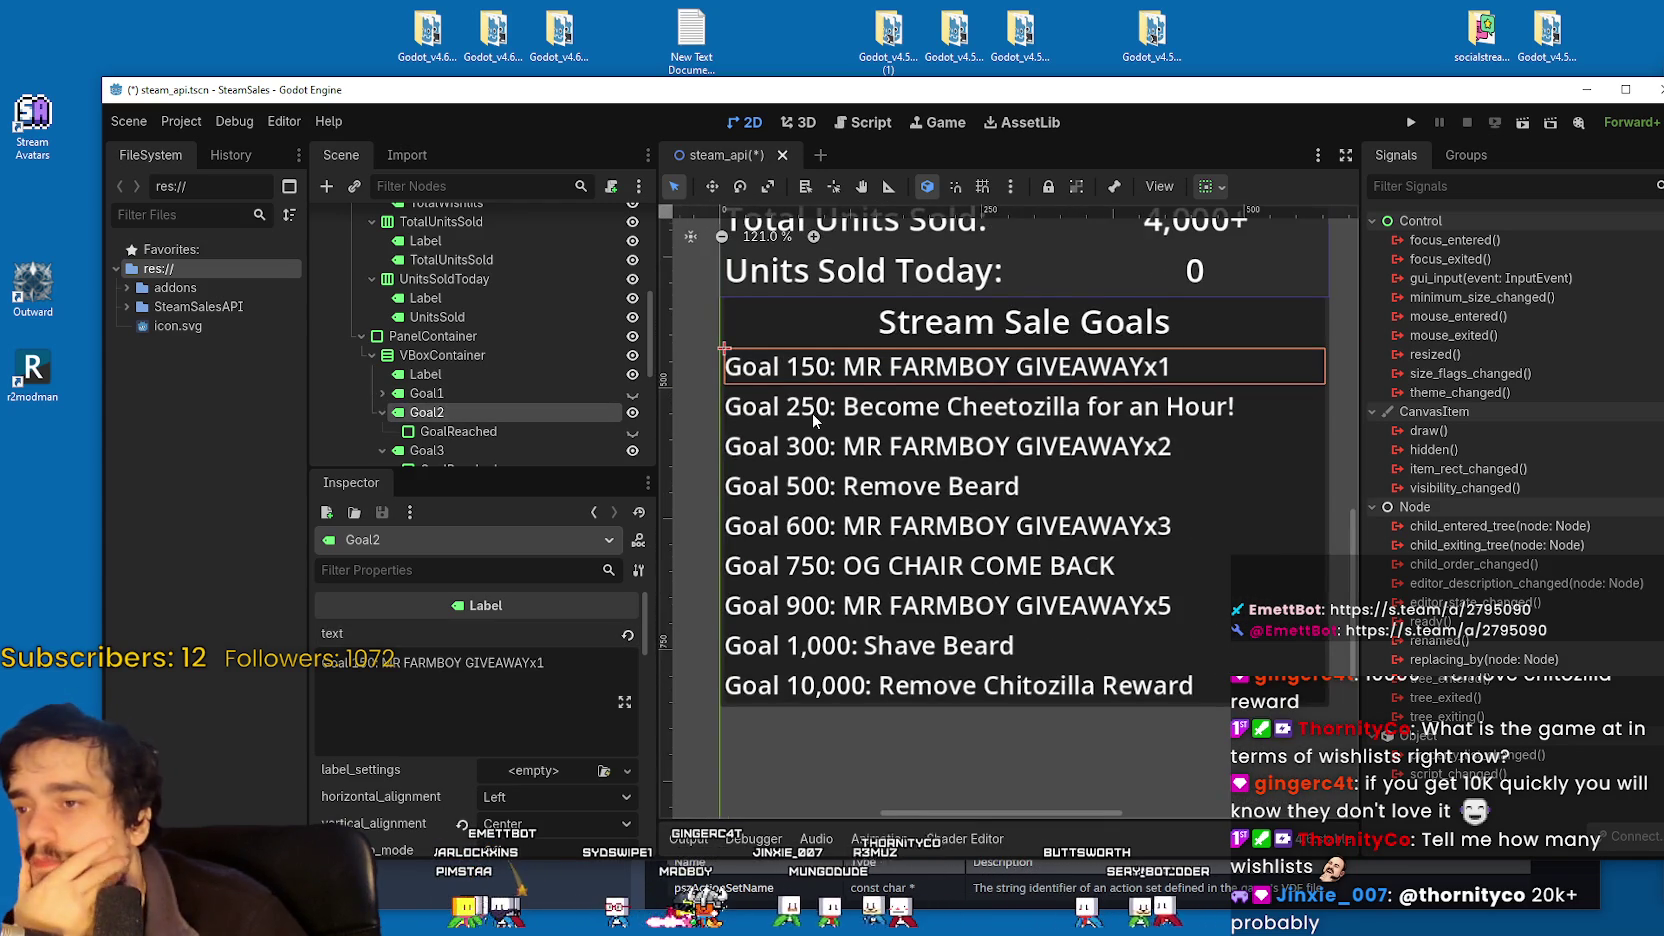
pyautogui.scroll(-3, 815, 413)
pyautogui.scroll(6, 1011, 413)
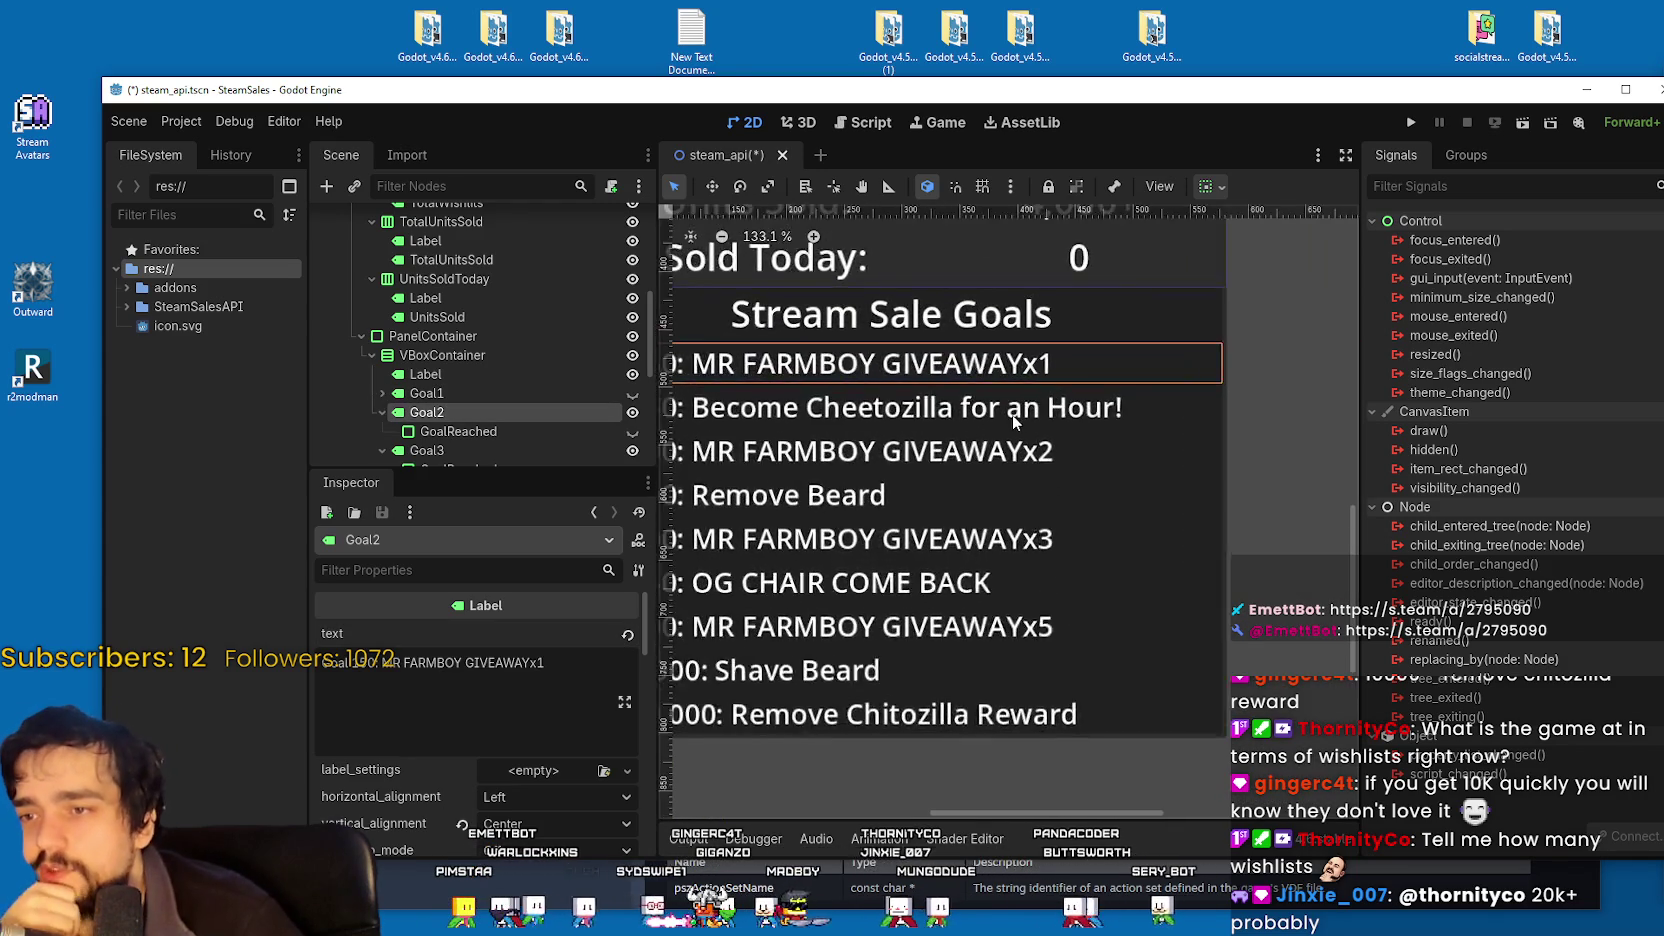
pyautogui.scroll(-7, 1008, 410)
pyautogui.scroll(5, 990, 380)
pyautogui.scroll(-3, 1013, 330)
pyautogui.scroll(2, 948, 355)
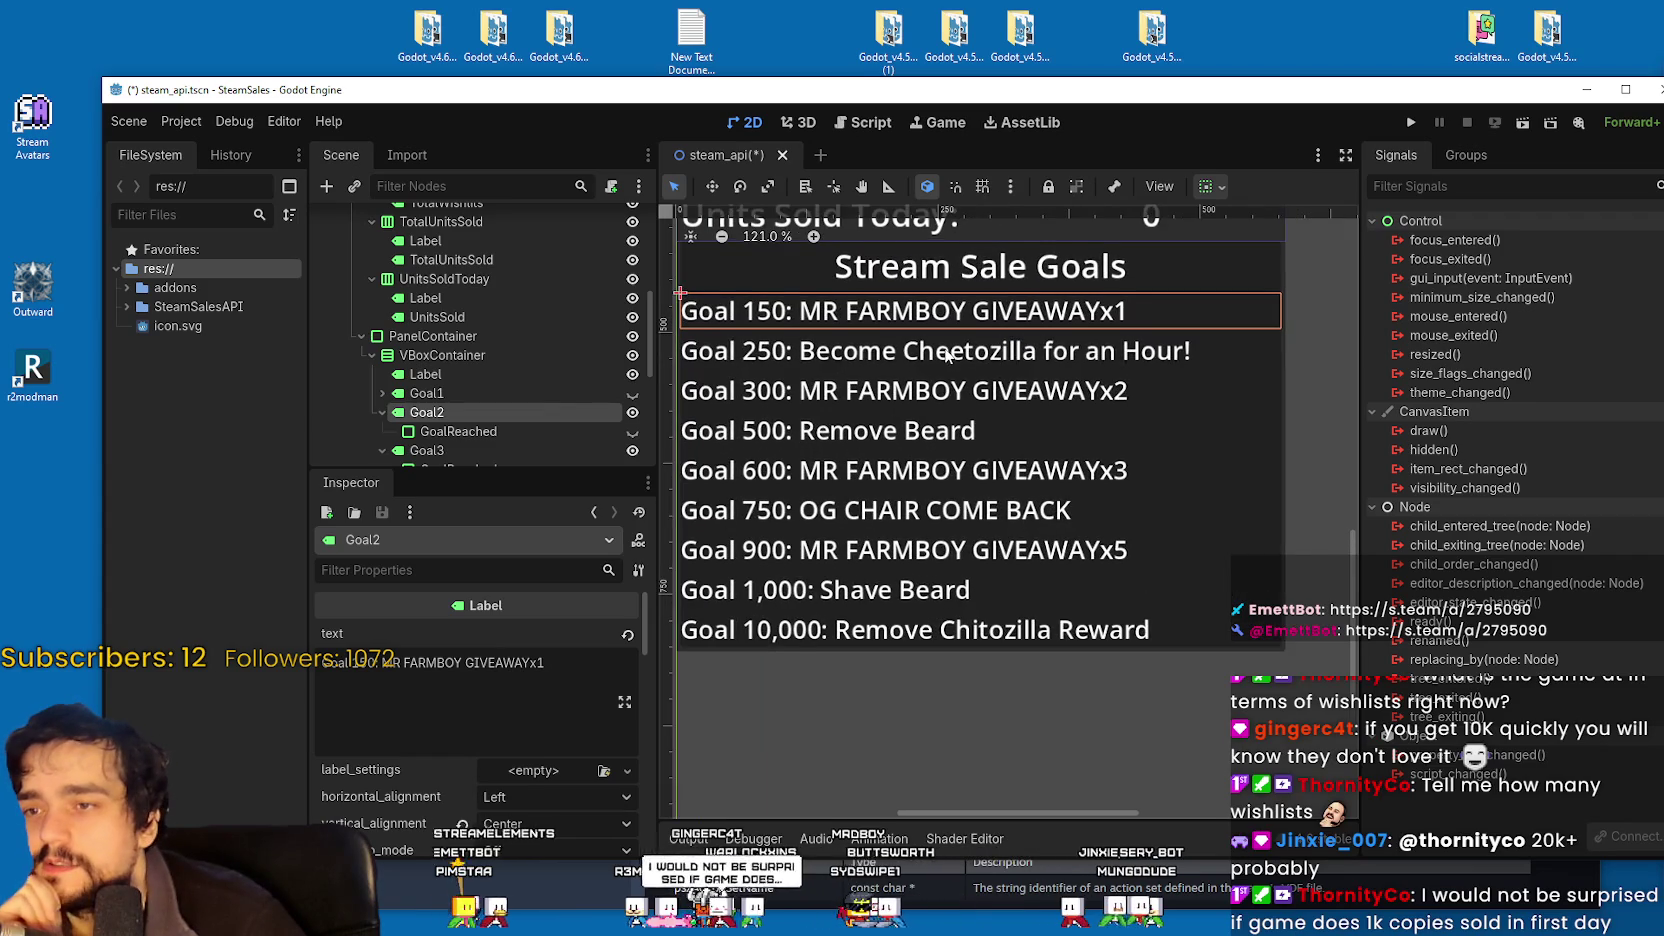
pyautogui.scroll(-2, 817, 408)
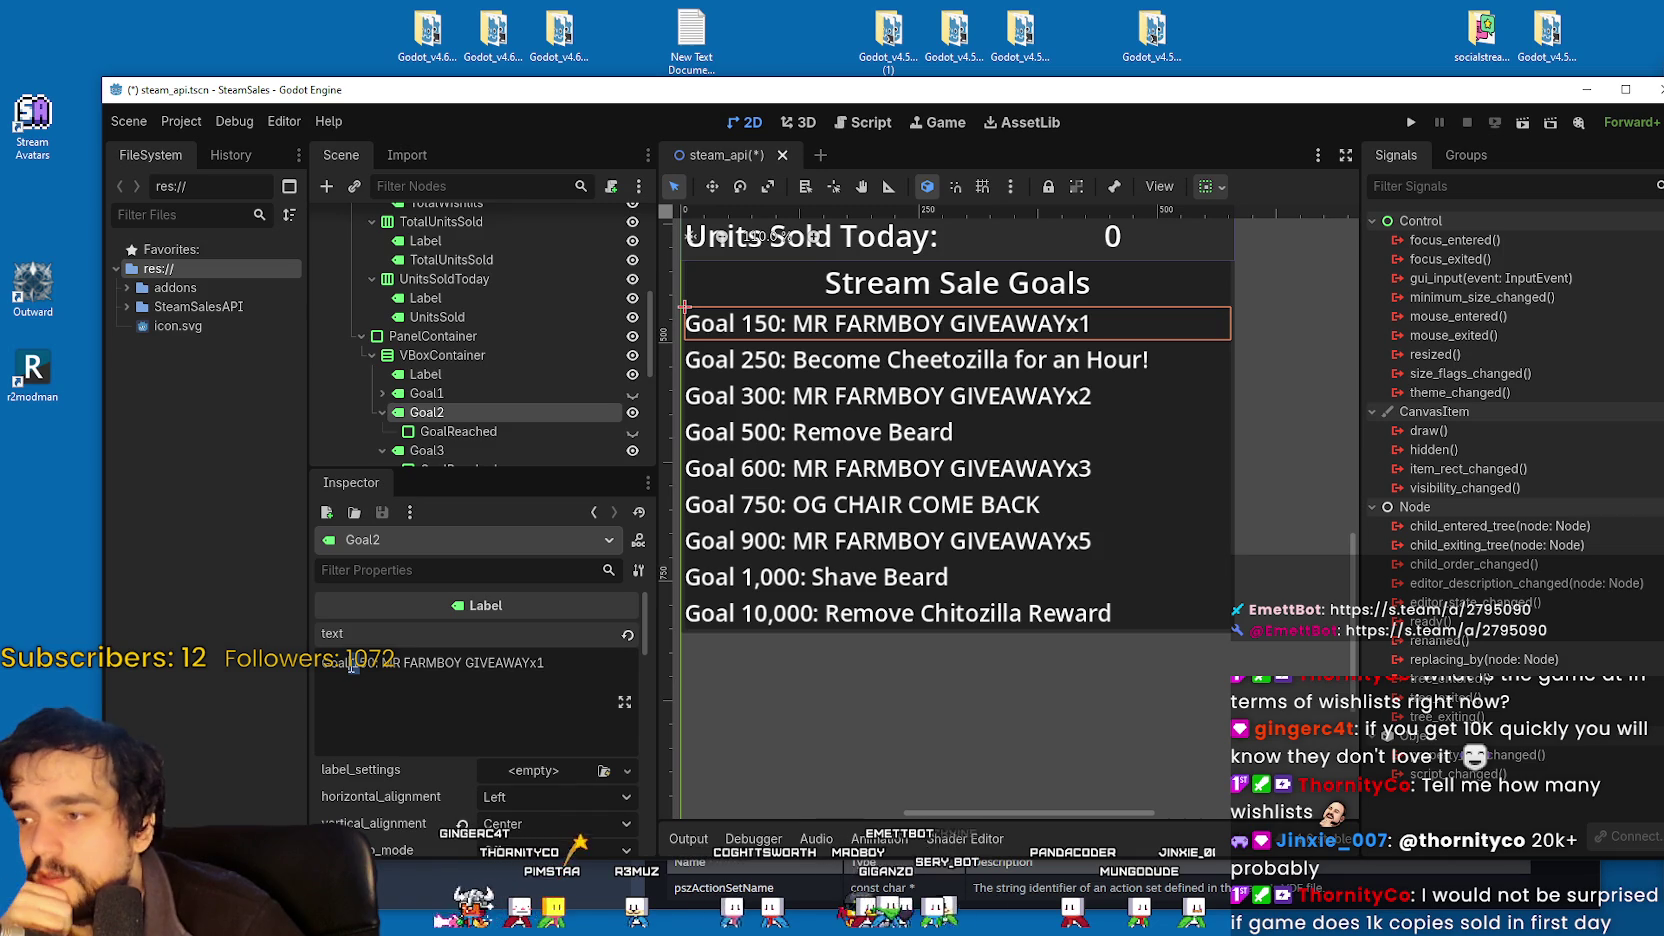
pyautogui.scroll(3, 818, 310)
pyautogui.scroll(-3, 790, 428)
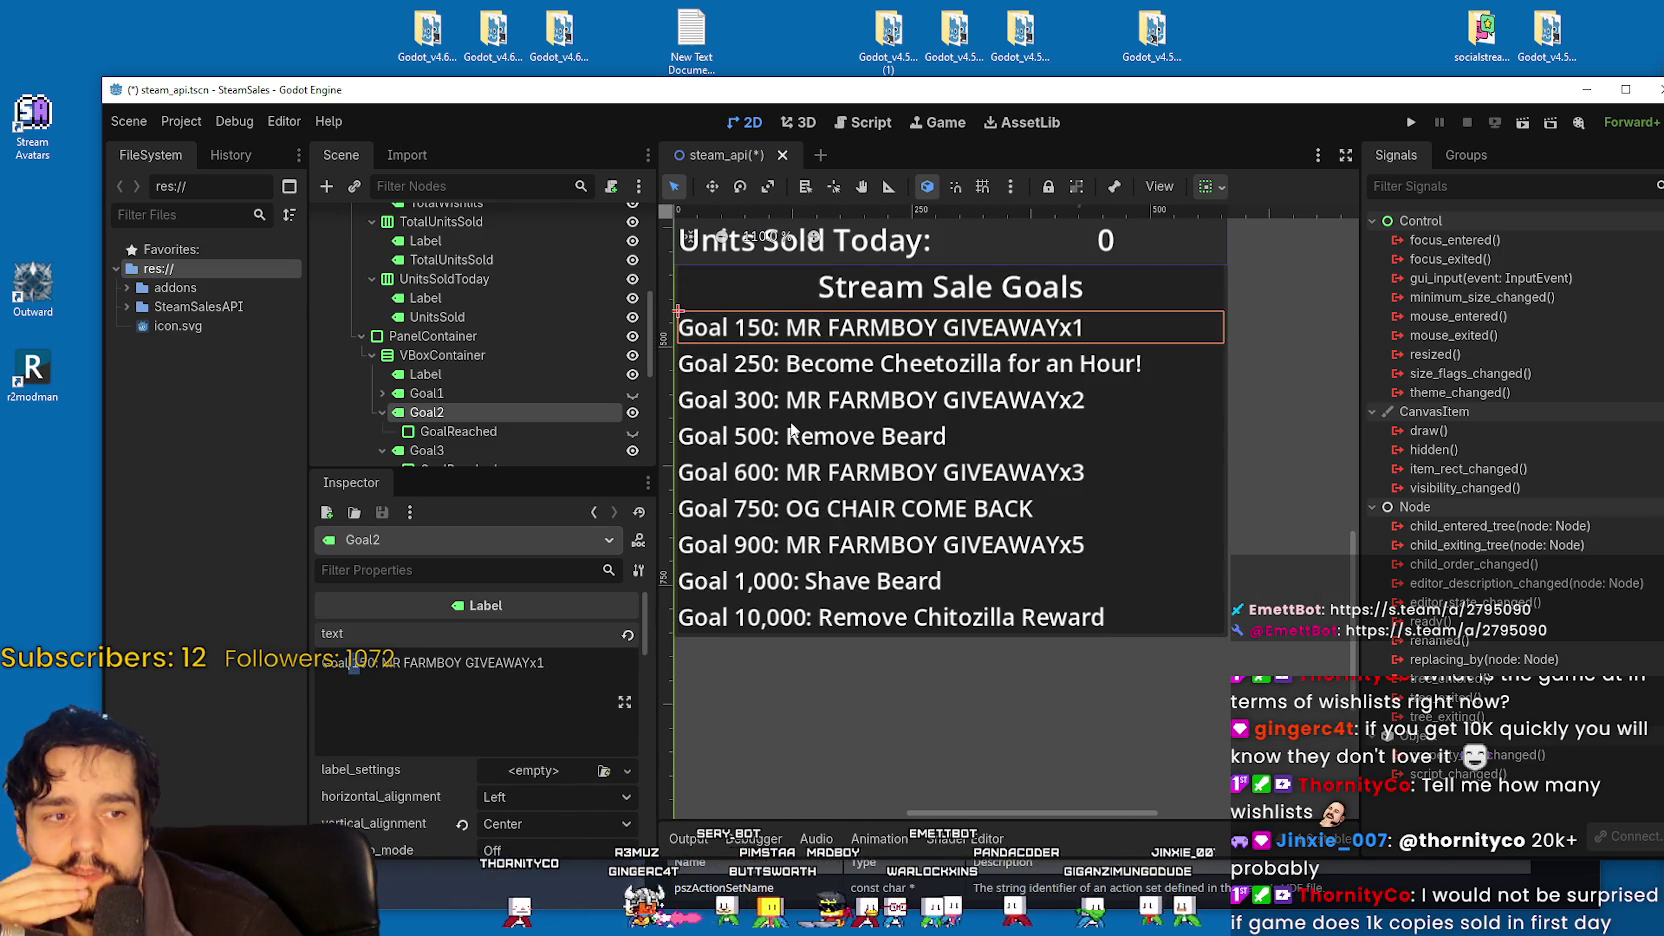
pyautogui.scroll(-1, 792, 428)
pyautogui.scroll(4, 792, 428)
pyautogui.scroll(-4, 792, 428)
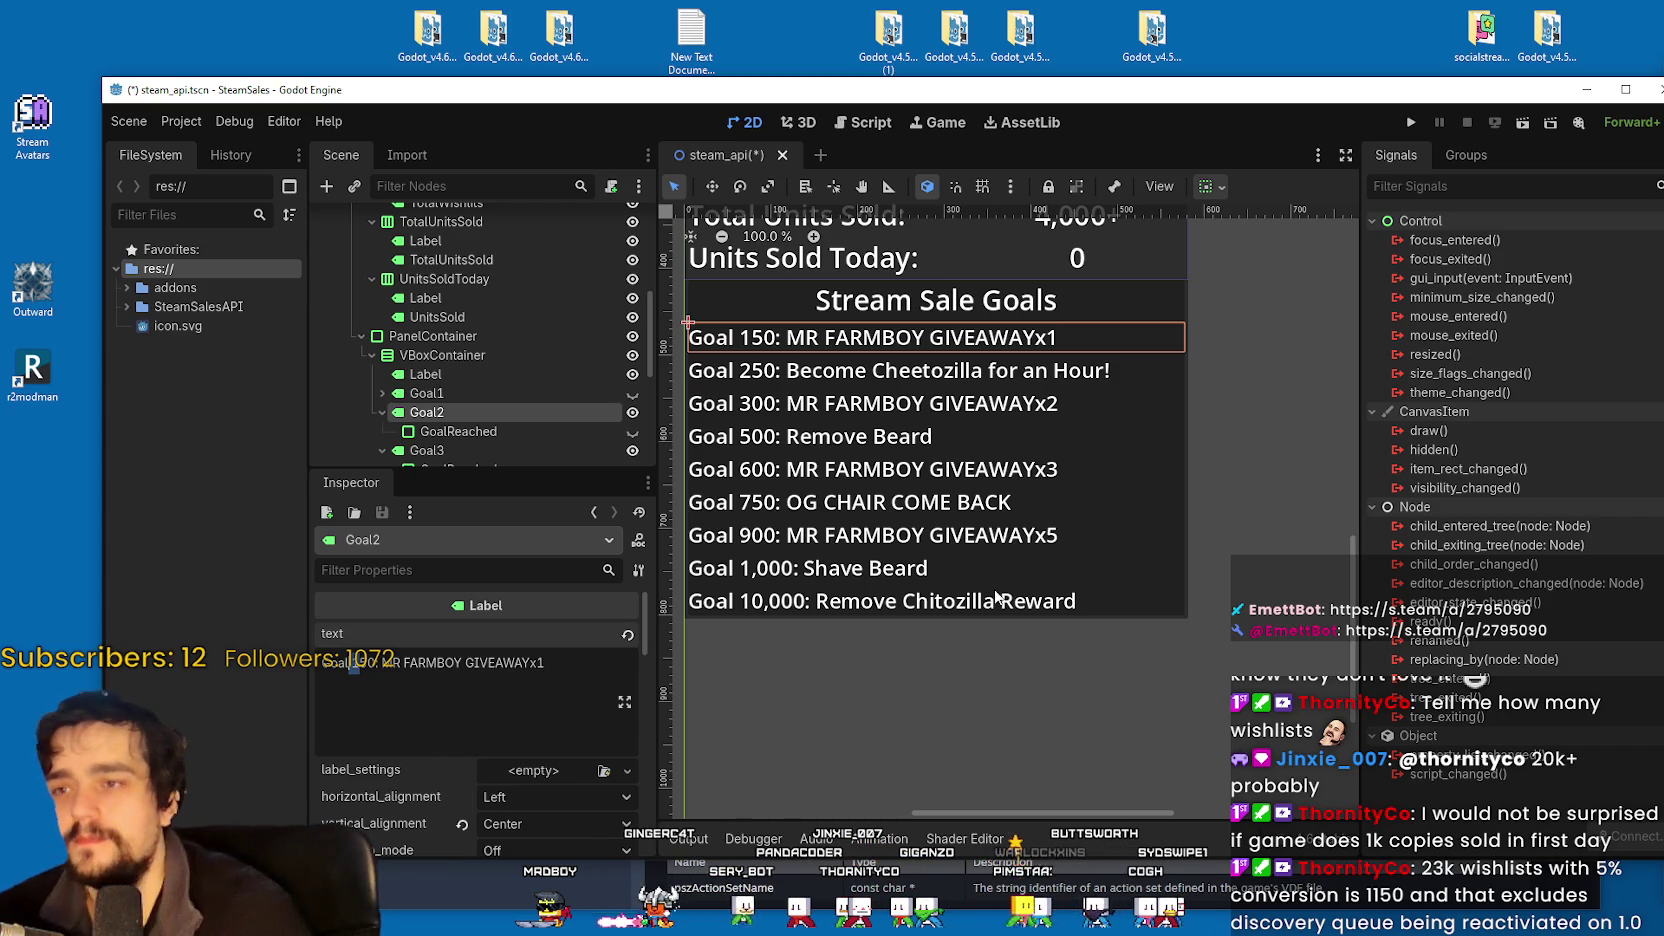
pyautogui.scroll(-2, 757, 545)
pyautogui.scroll(2, 936, 540)
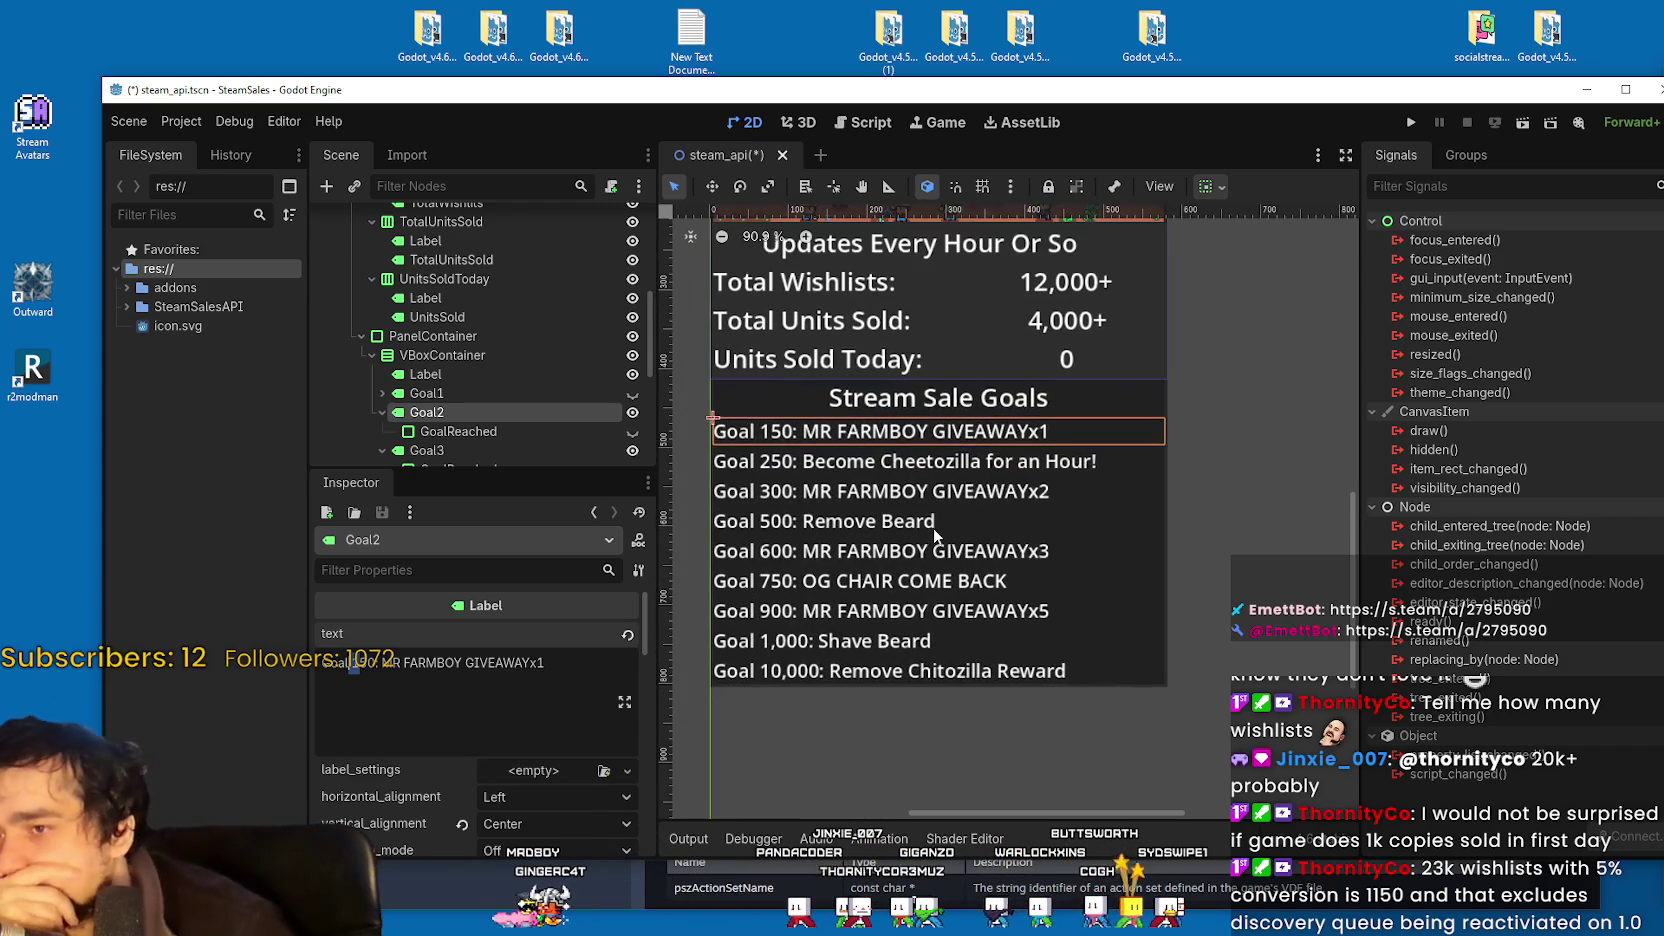
pyautogui.moveTo(933, 526); pyautogui.dragTo(971, 549)
# Change the Total Wishlists value text from 12,000+ to 23,000+.
pyautogui.scroll(2, 459, 312)
pyautogui.click(488, 235)
pyautogui.scroll(4, 497, 359)
pyautogui.click(422, 681)
pyautogui.hotkey('ctrl', 'a')
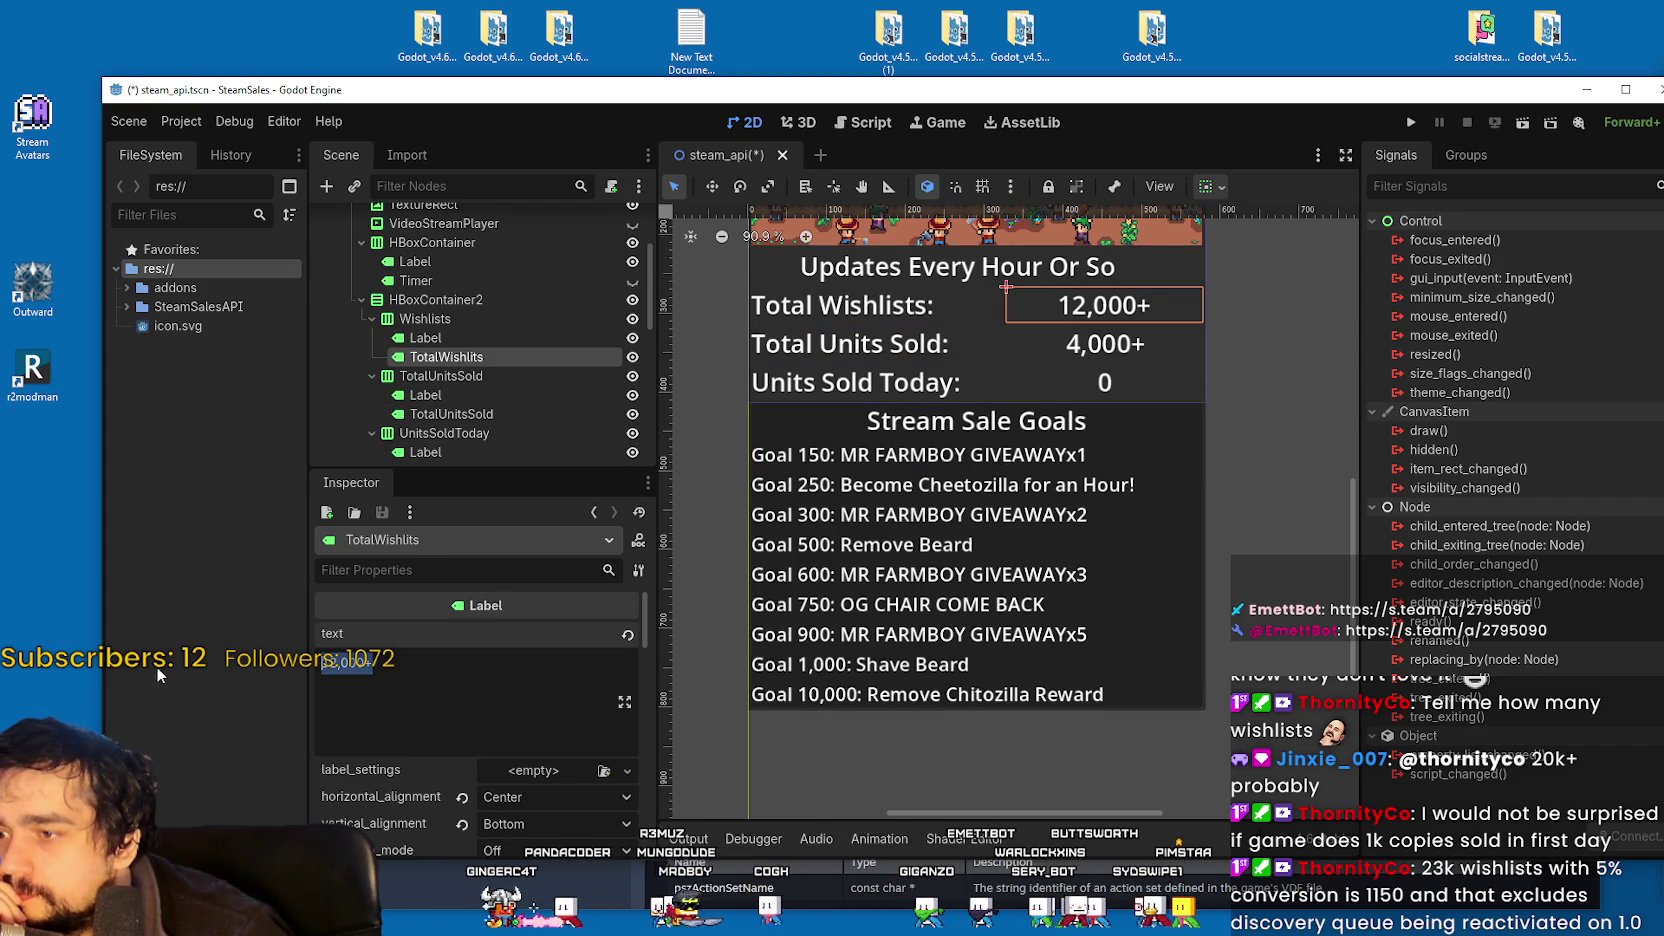
pyautogui.write('23')
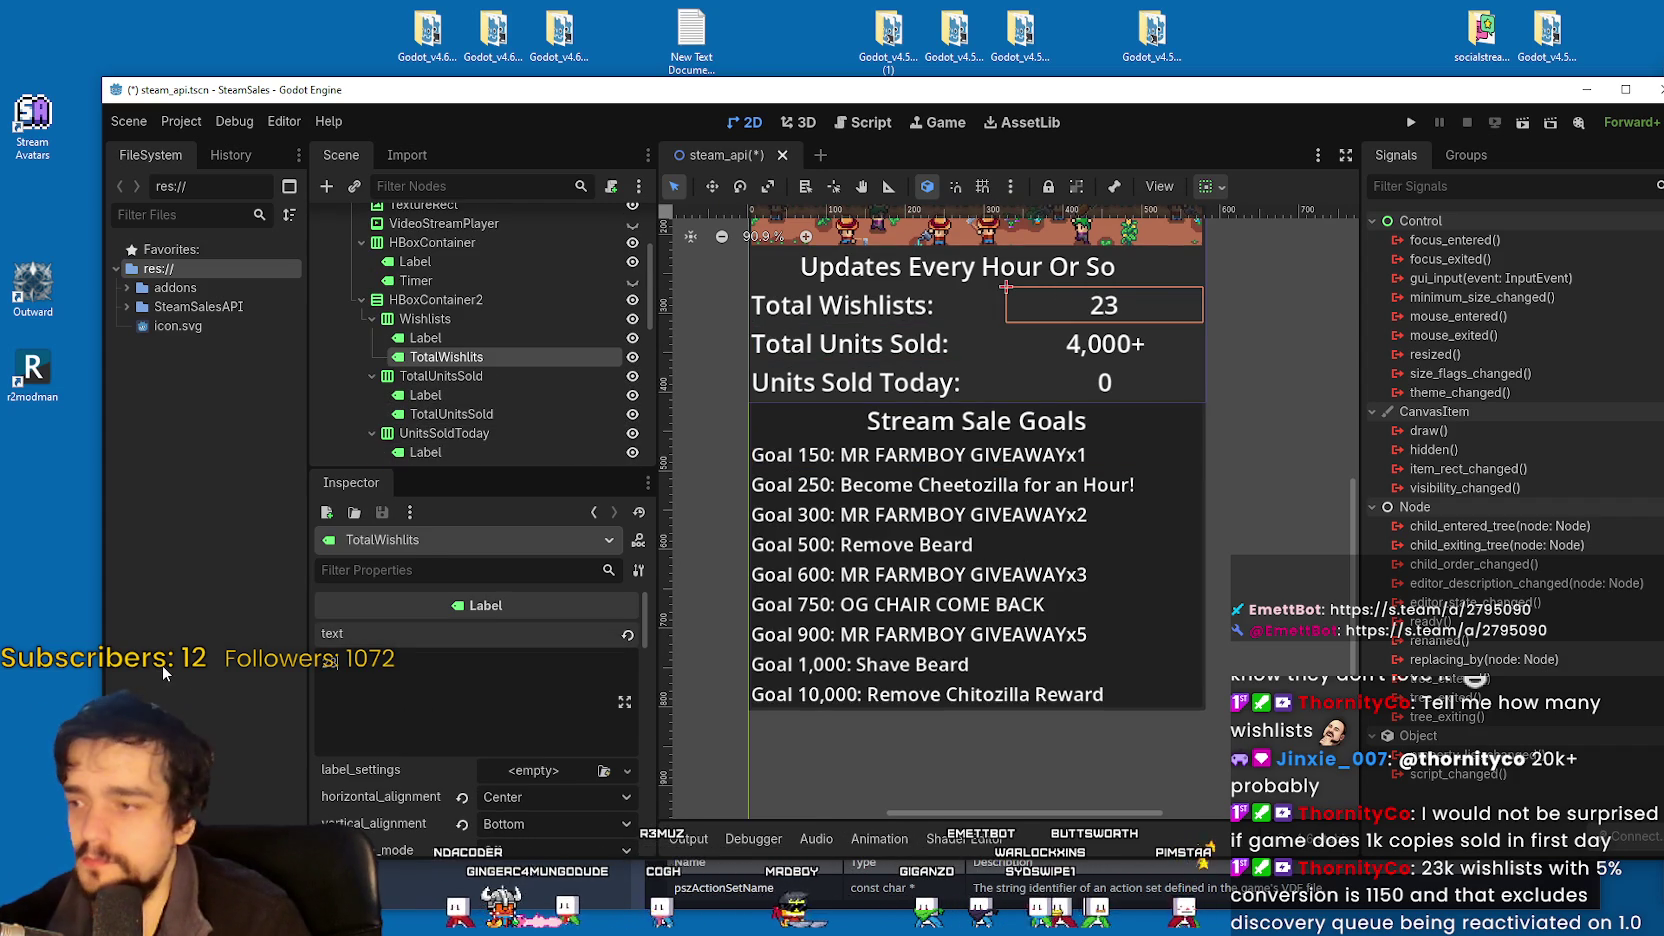
pyautogui.write(',000+')
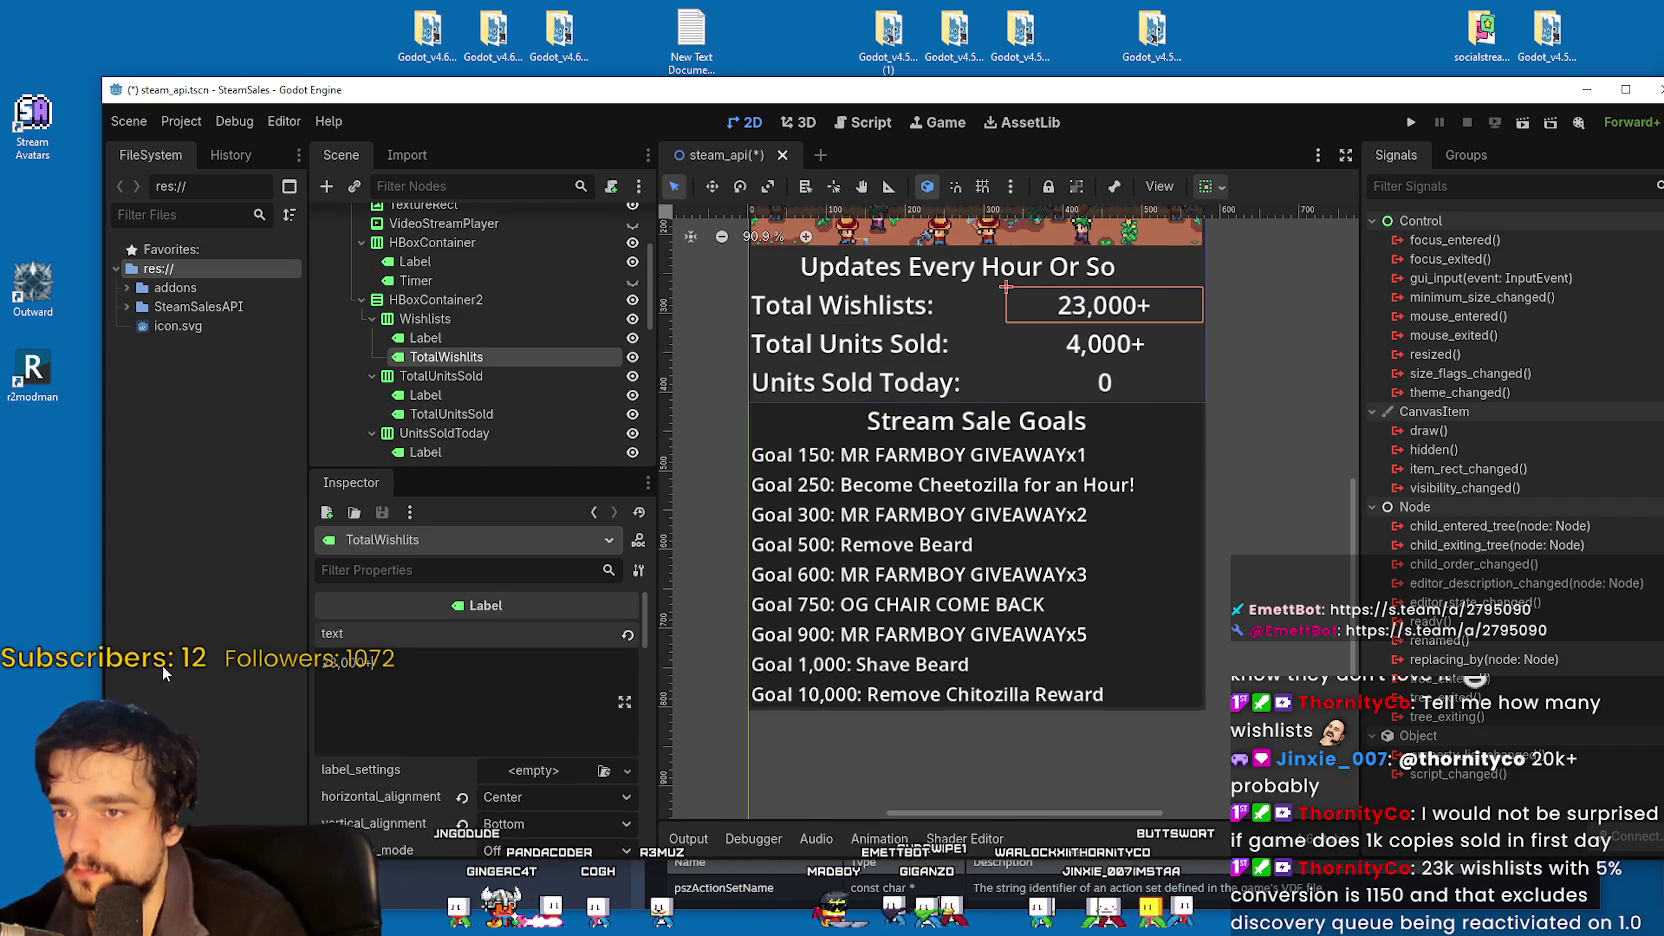
# Hide the Total Units Sold row, leaving Units Sold Today visible.
pyautogui.click(511, 375)
pyautogui.click(633, 377)
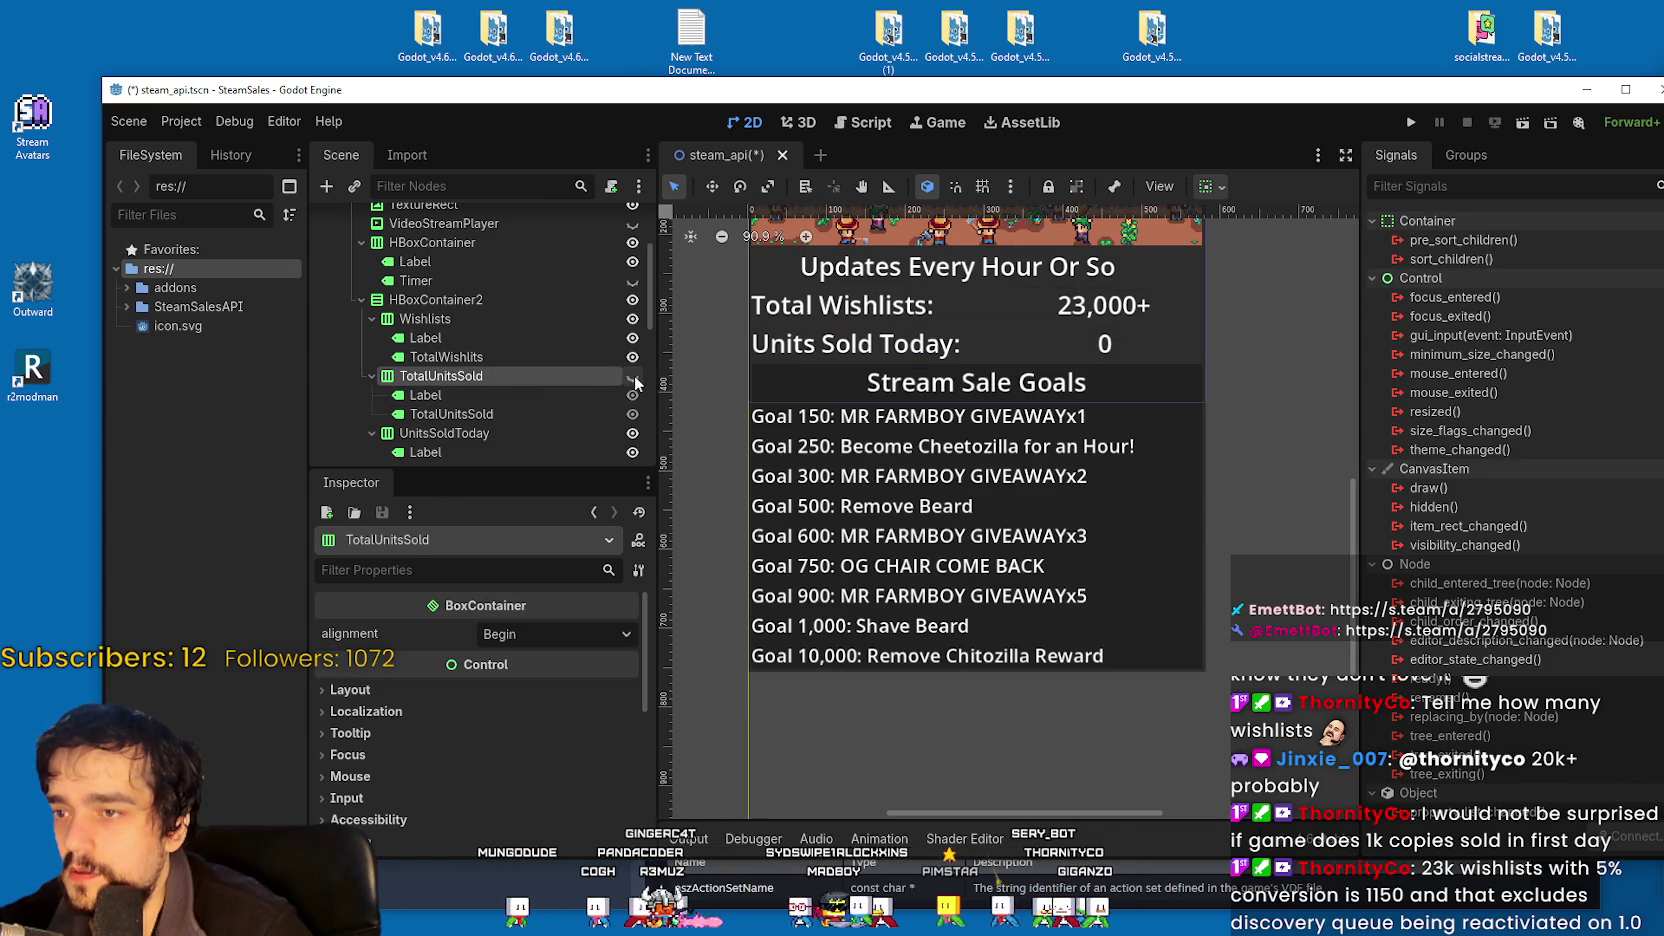
pyautogui.scroll(-3, 462, 374)
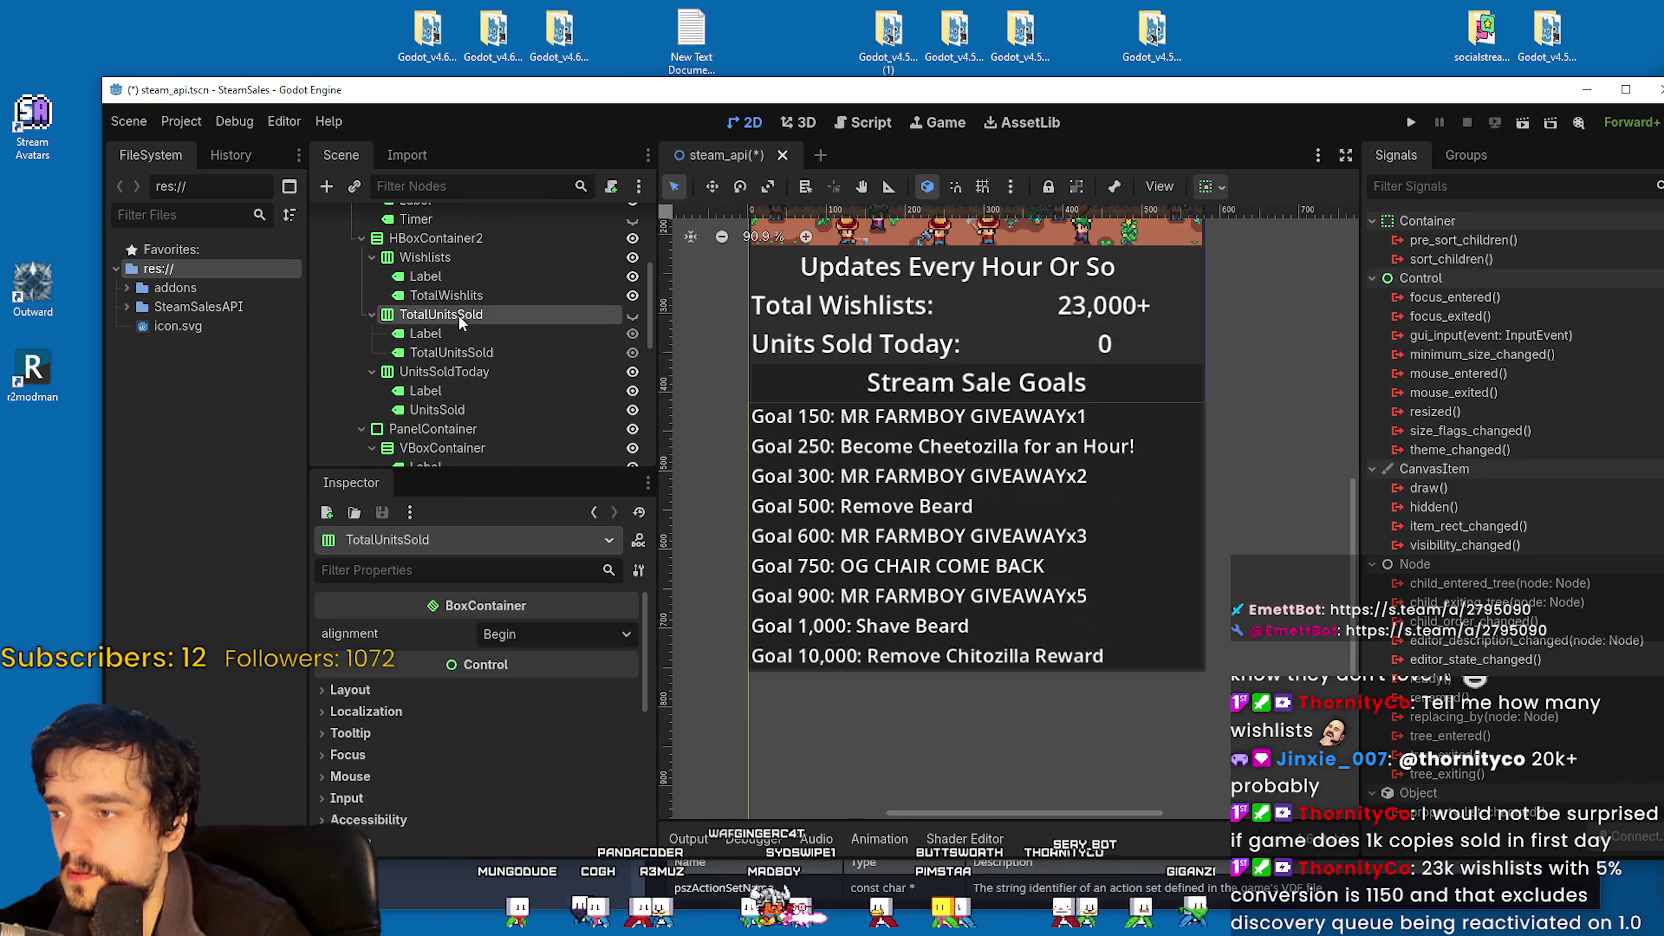
pyautogui.click(477, 371)
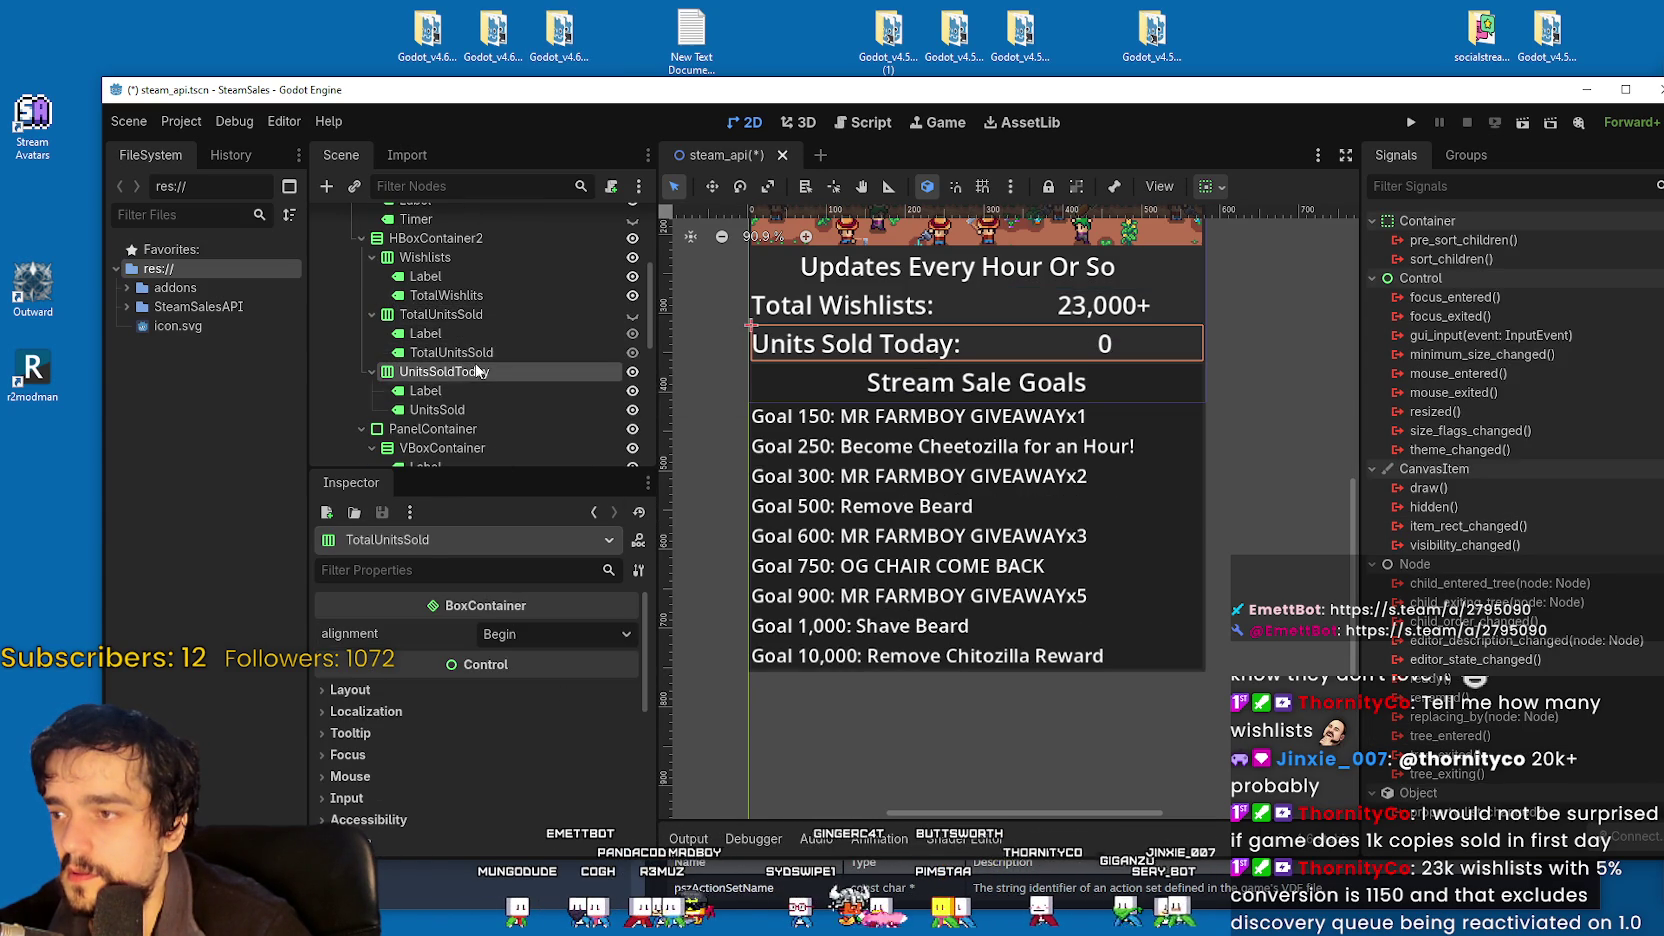
pyautogui.scroll(-3, 469, 374)
pyautogui.click(523, 384)
pyautogui.click(525, 367)
# Step through the goal-reached markers and labels from Goal2 to Goal 600.
pyautogui.click(420, 386)
pyautogui.scroll(-5, 462, 376)
pyautogui.click(465, 370)
pyautogui.click(465, 404)
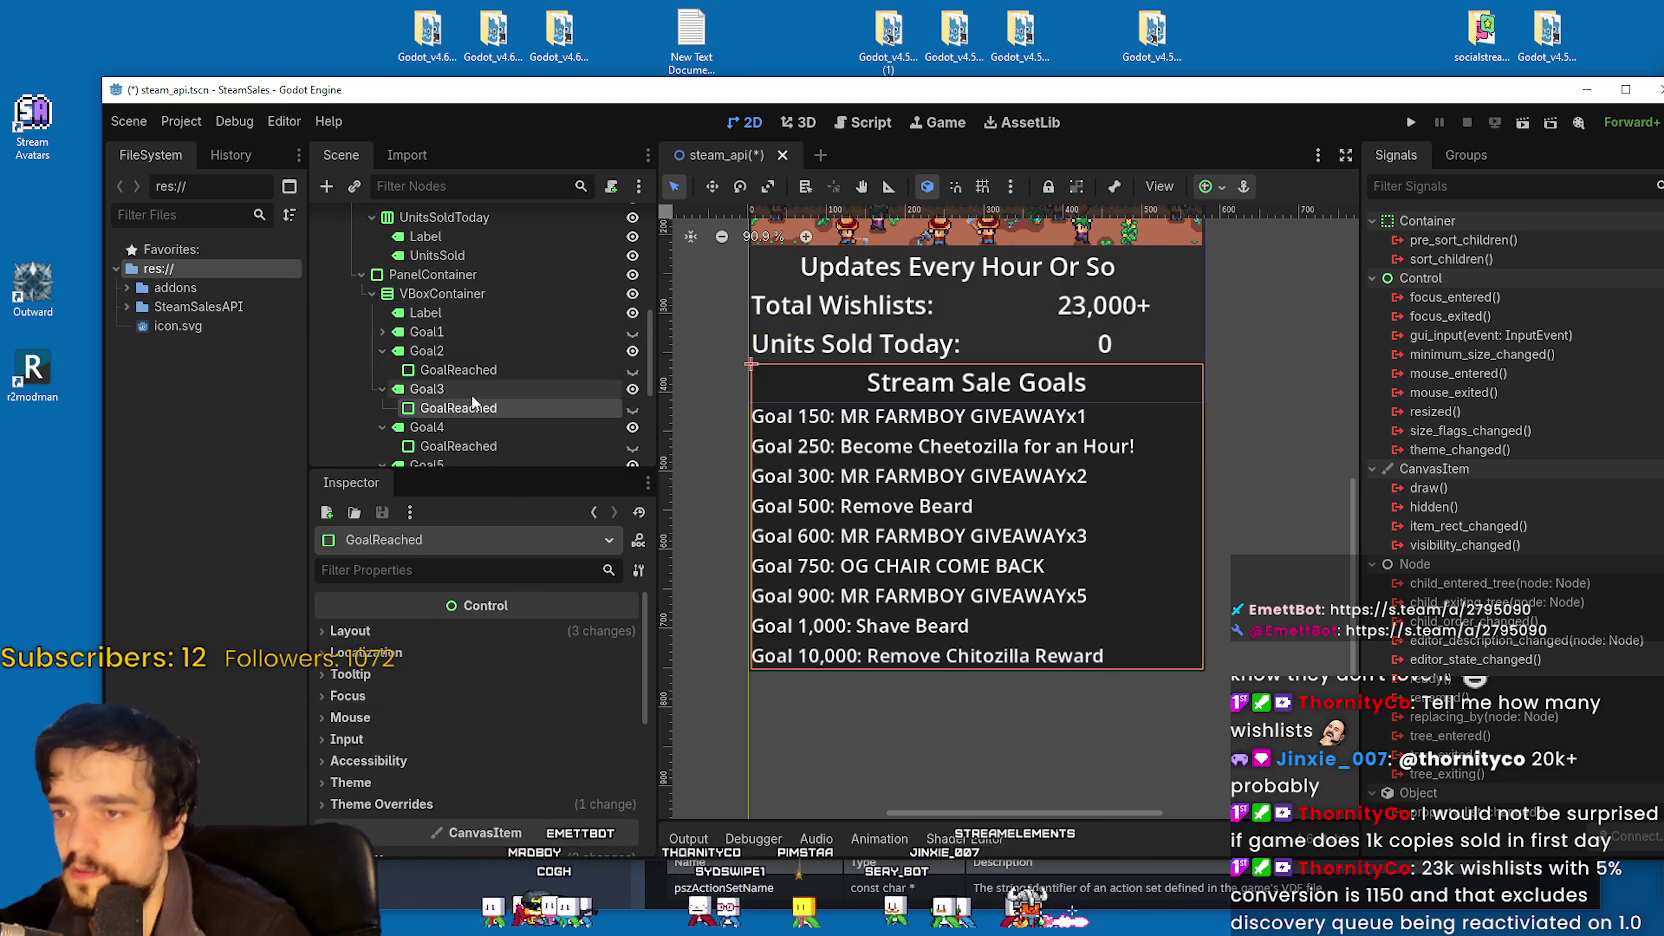
pyautogui.scroll(-5, 471, 394)
pyautogui.click(470, 356)
pyautogui.click(450, 376)
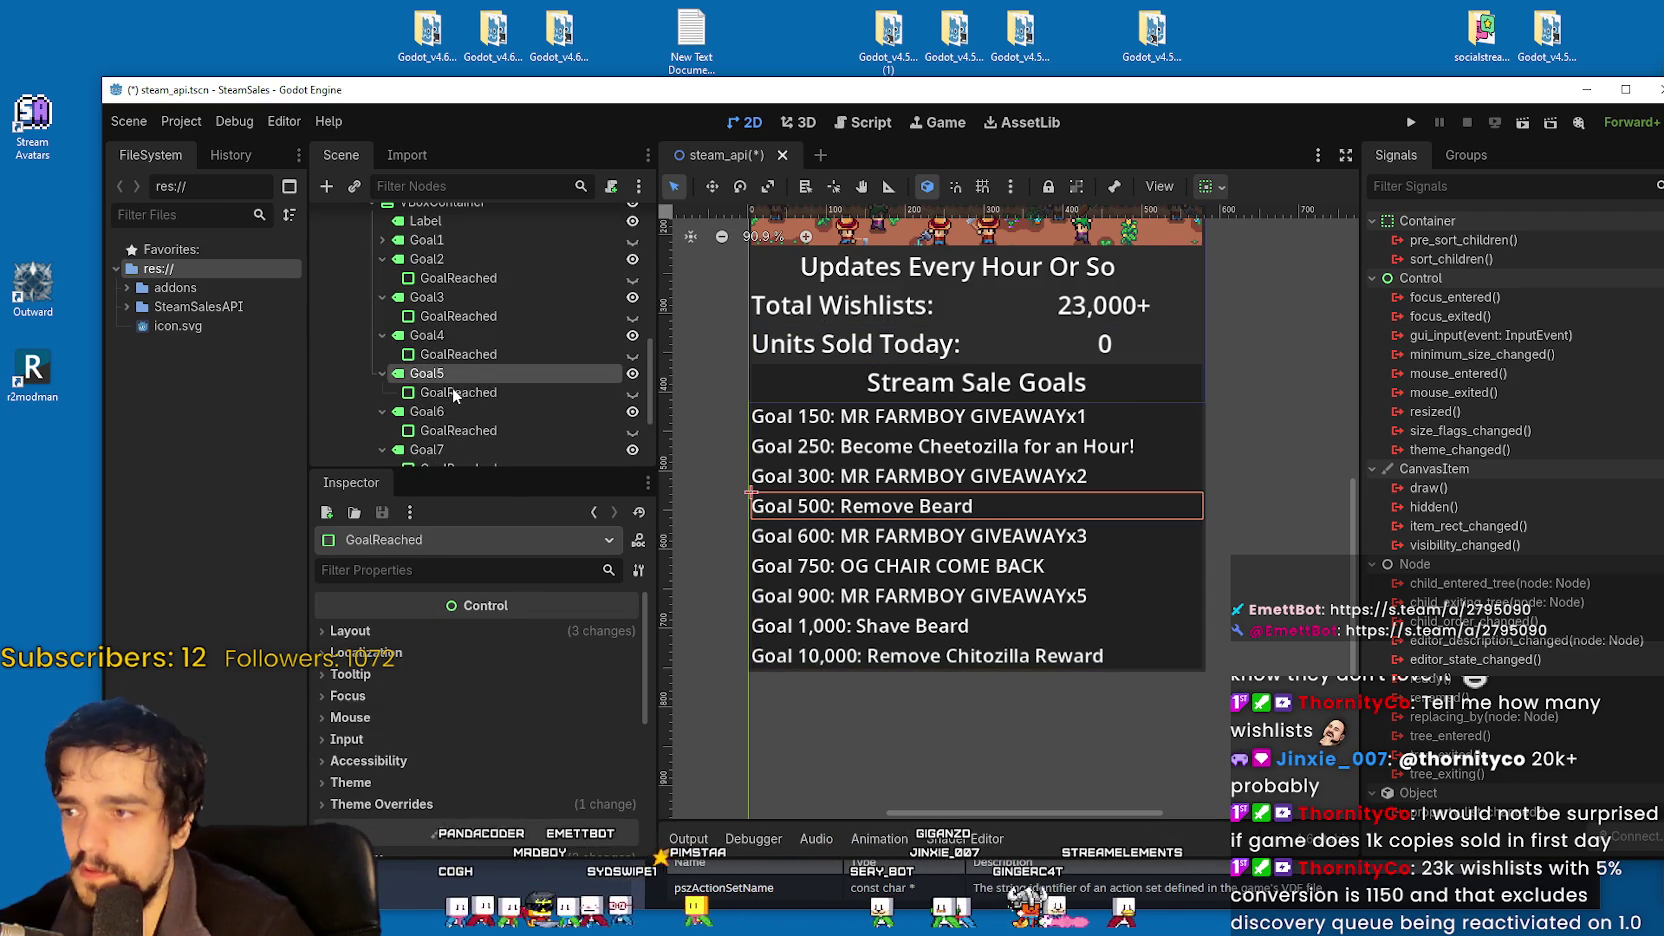
pyautogui.scroll(-3, 440, 375)
pyautogui.click(432, 350)
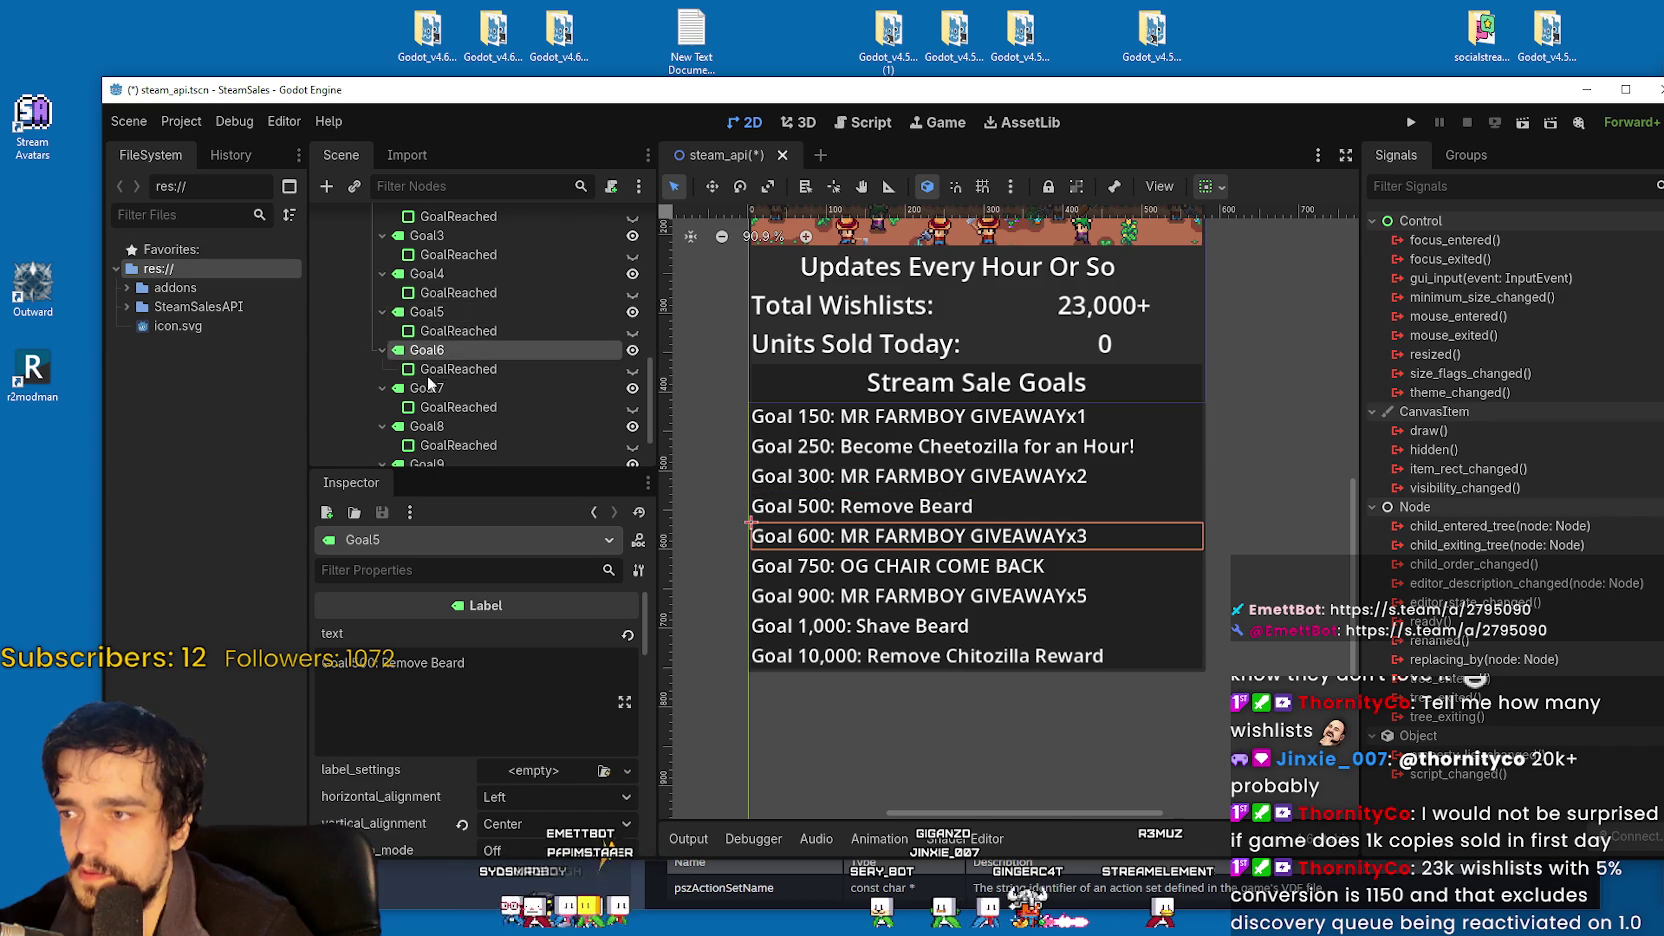
# Check the Goal 750, 900 and 1,000 labels, then select Goal 750.
pyautogui.click(430, 389)
pyautogui.scroll(-2, 437, 426)
pyautogui.scroll(-1, 437, 426)
pyautogui.click(432, 364)
pyautogui.scroll(-1, 514, 449)
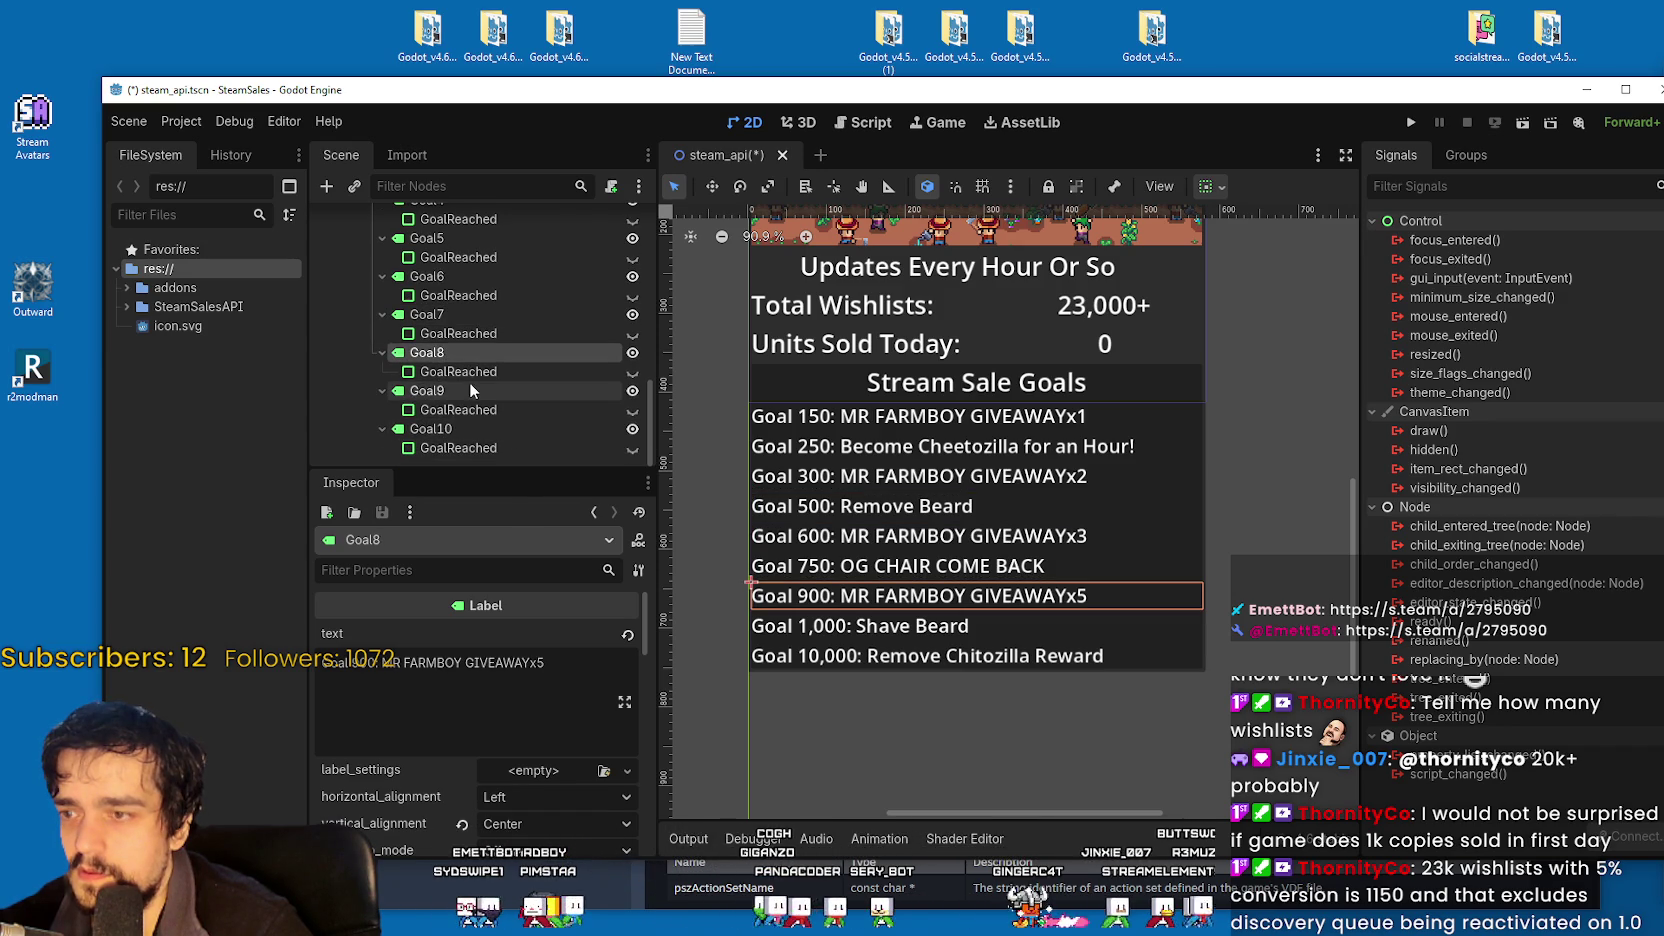
pyautogui.click(423, 392)
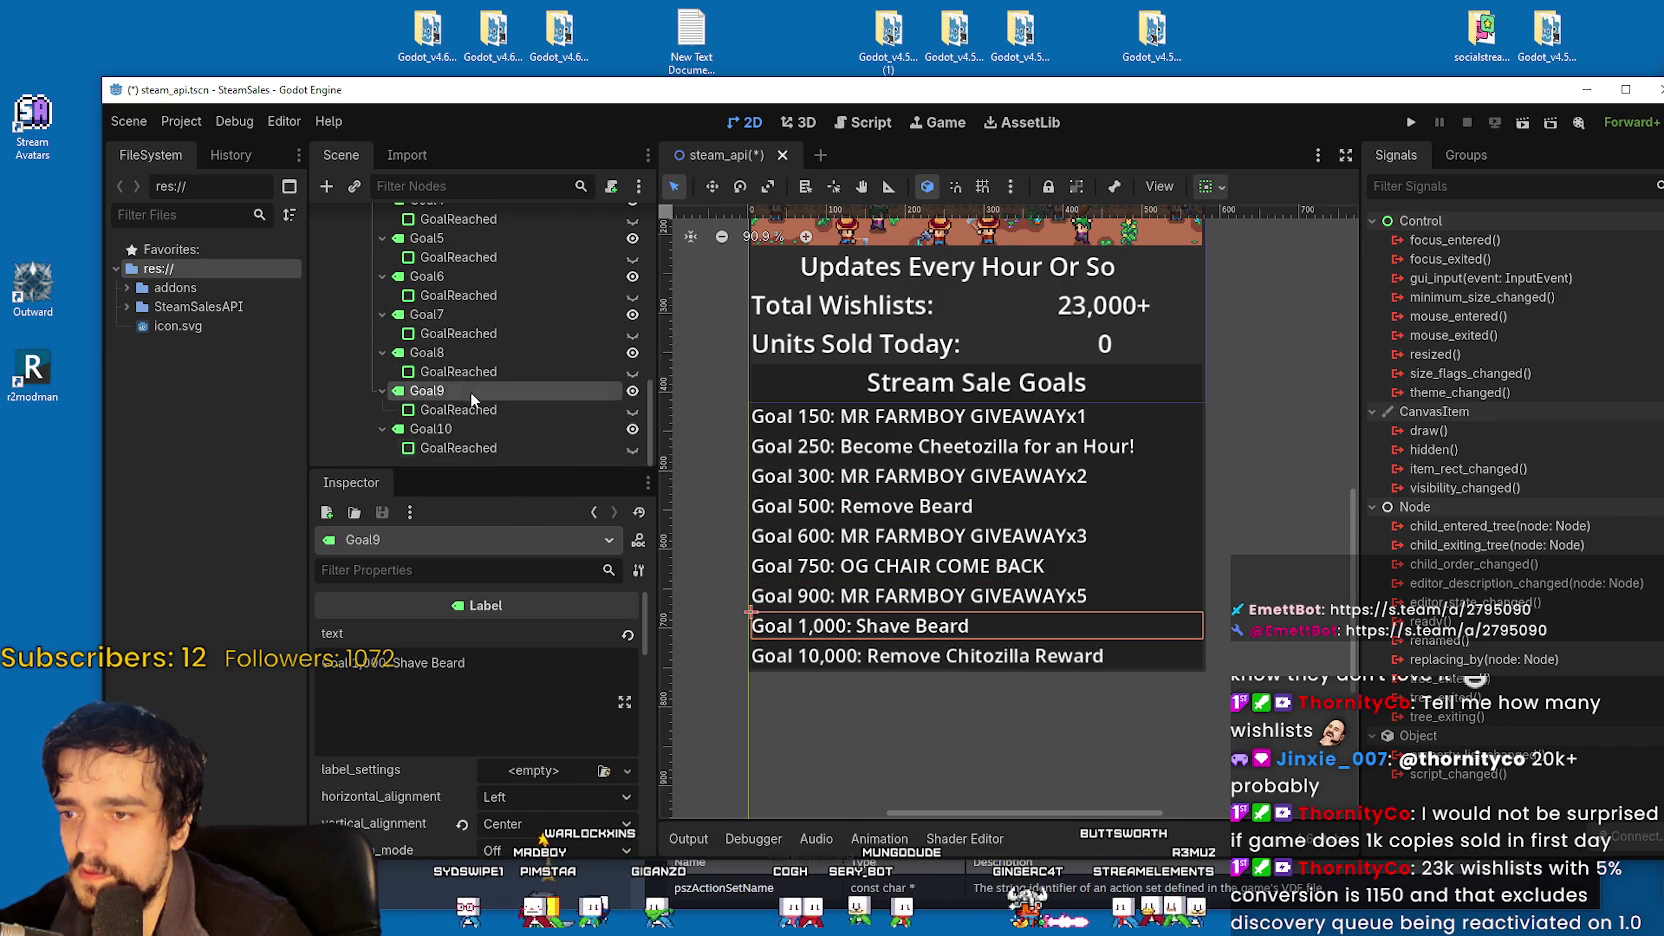
pyautogui.scroll(1, 906, 569)
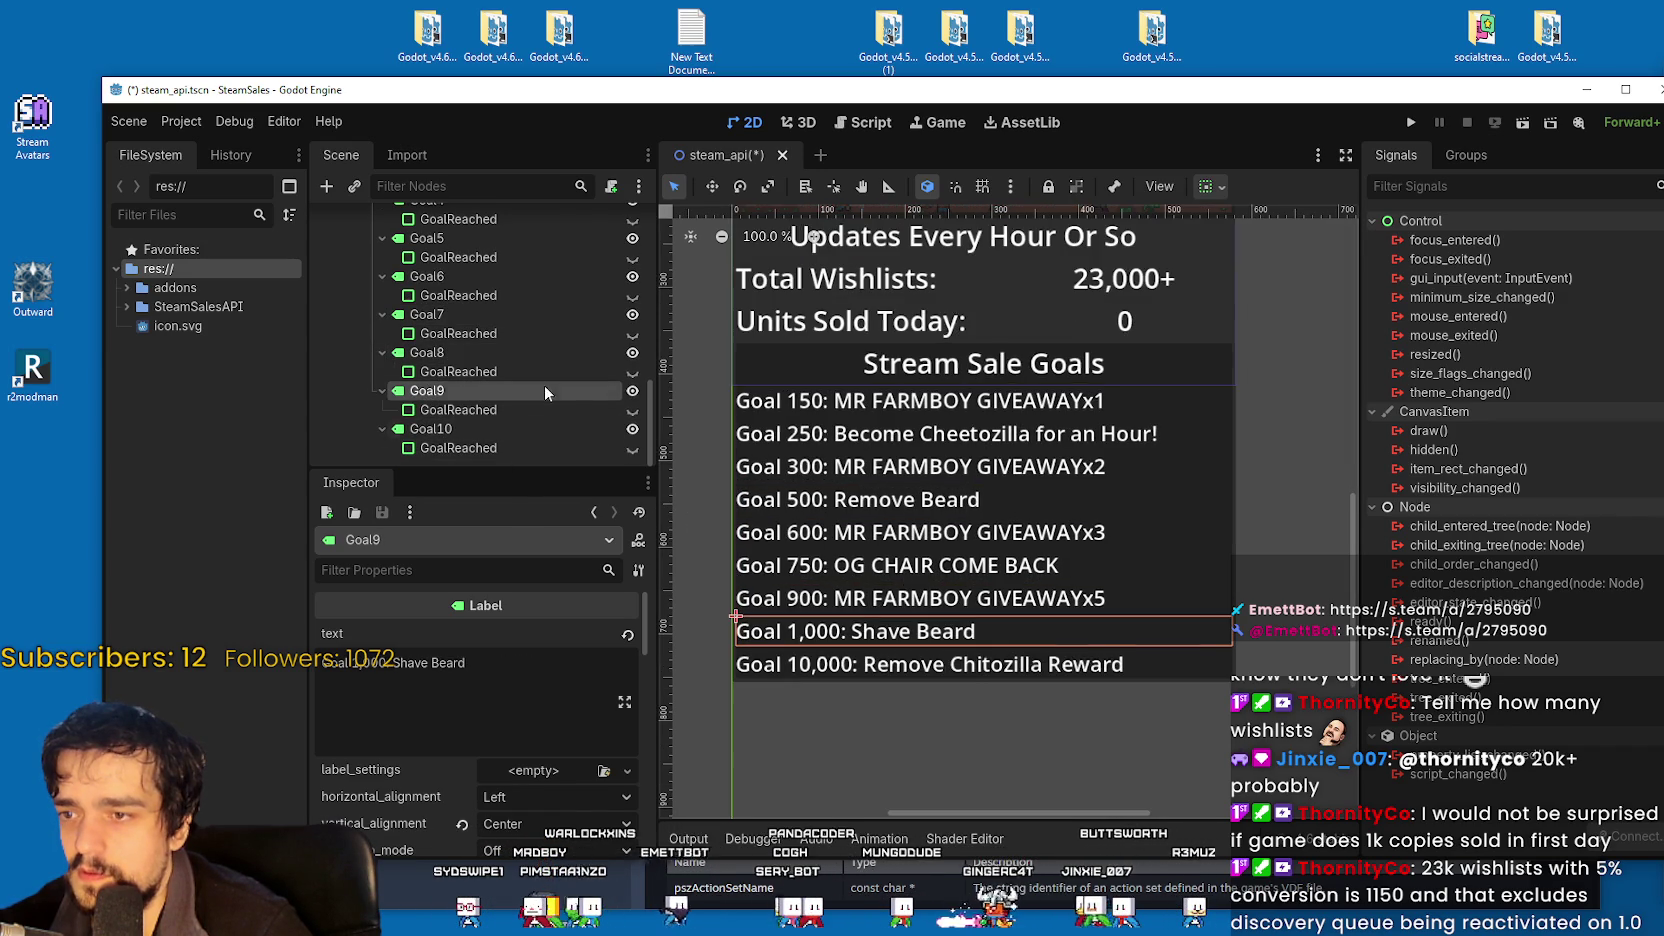
pyautogui.click(453, 320)
pyautogui.scroll(2, 469, 375)
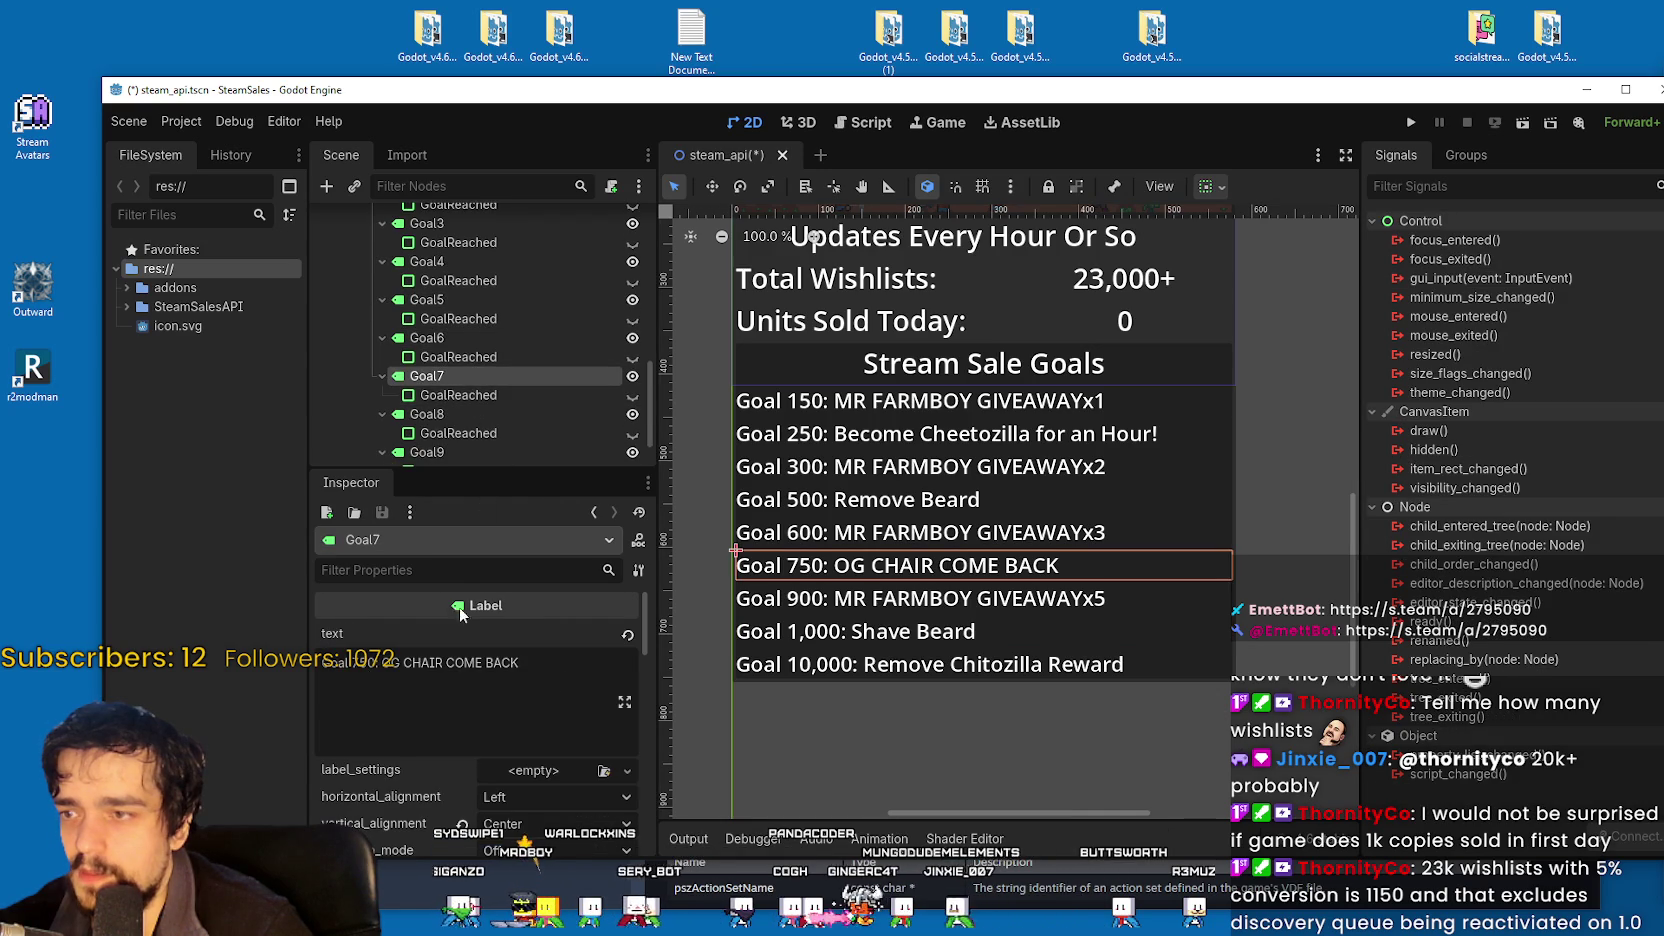
# Replace Goal 750's 'OG CHAIR COME BACK' text with 'Viewer Guests, Q&A'.
pyautogui.moveTo(383, 663); pyautogui.dragTo(531, 663)
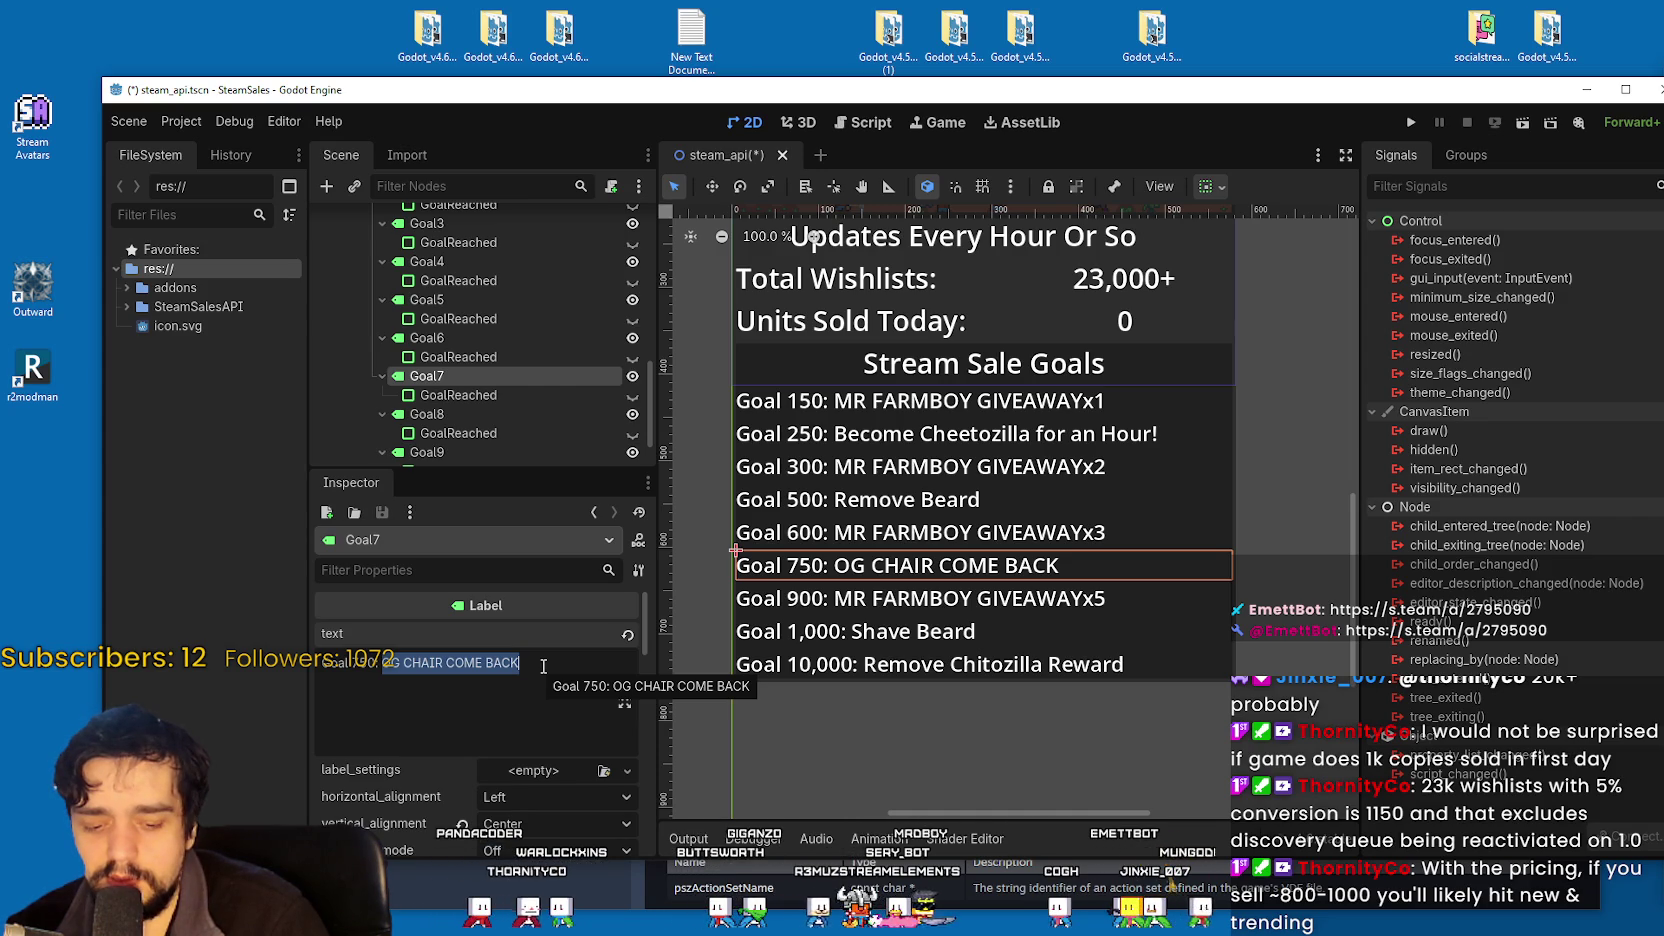
pyautogui.write('Viewe')
pyautogui.write(' Guy')
pyautogui.press('BackSpace')
pyautogui.press('BackSpace')
pyautogui.write('uests, ')
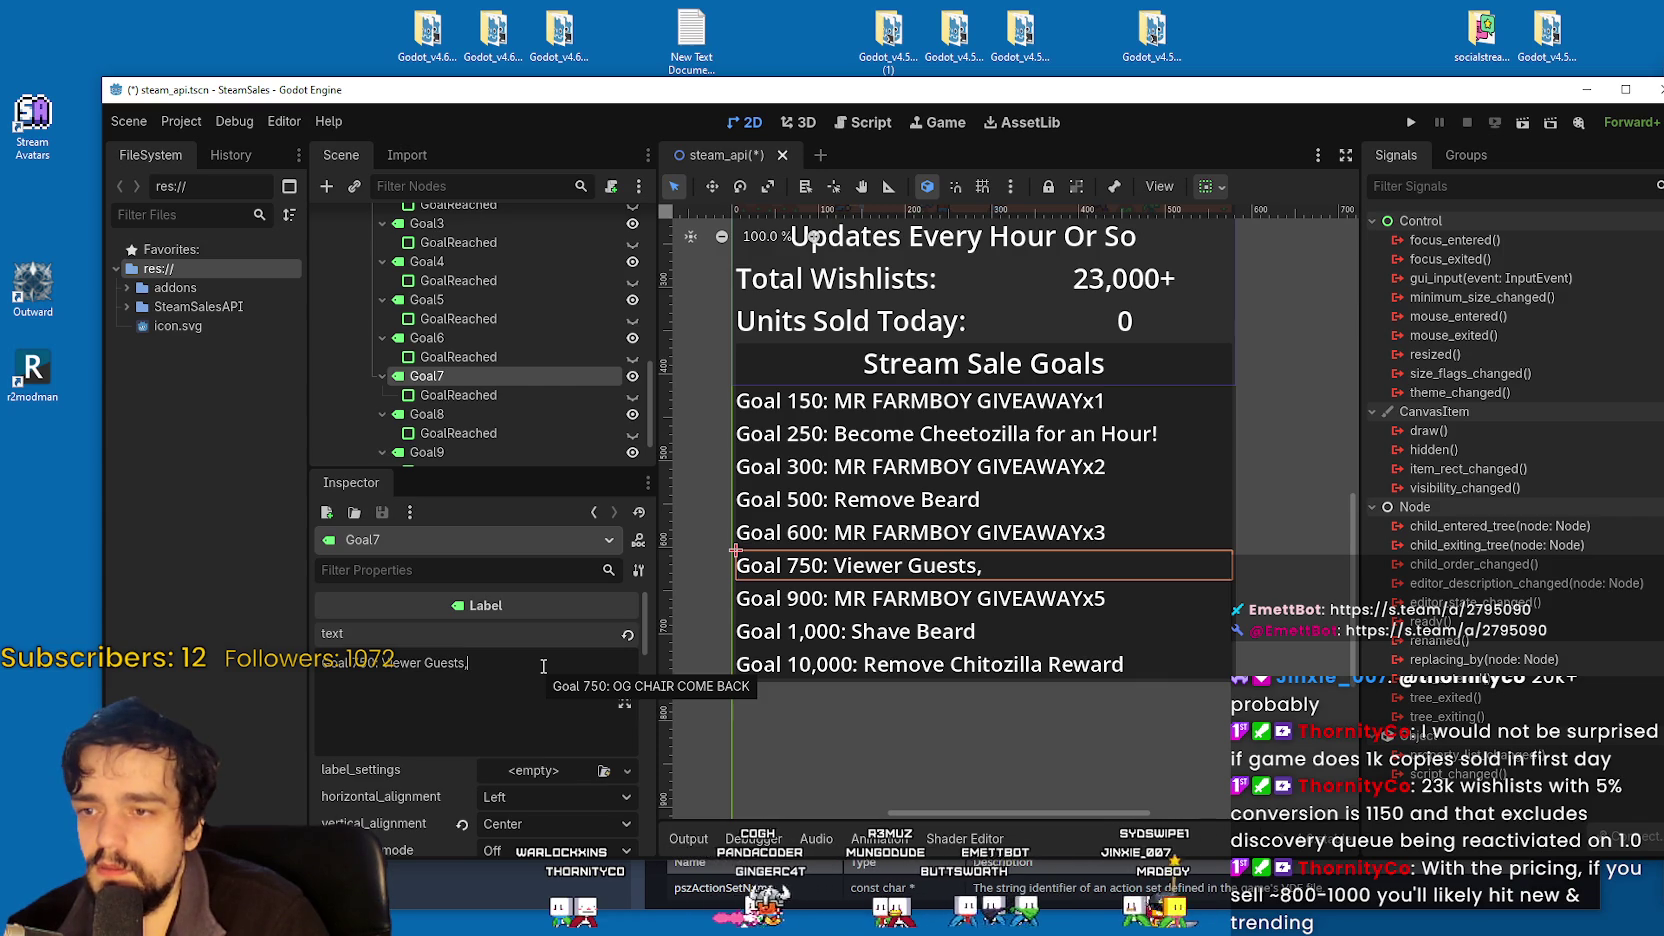
pyautogui.write('Q&A')
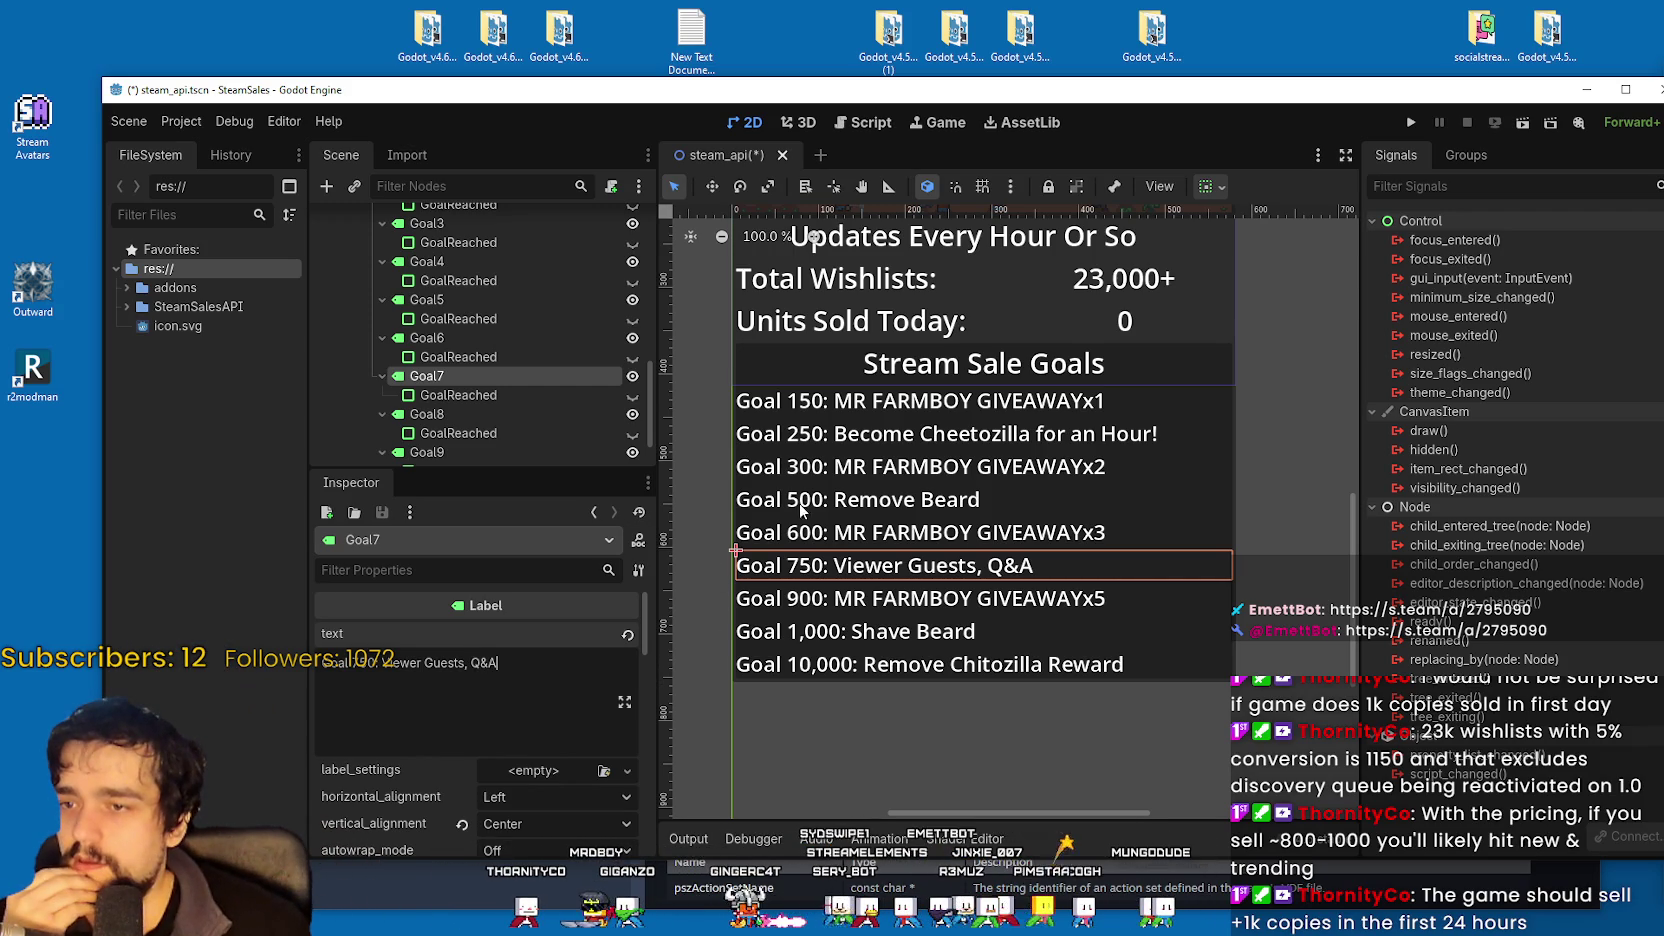
pyautogui.click(842, 510)
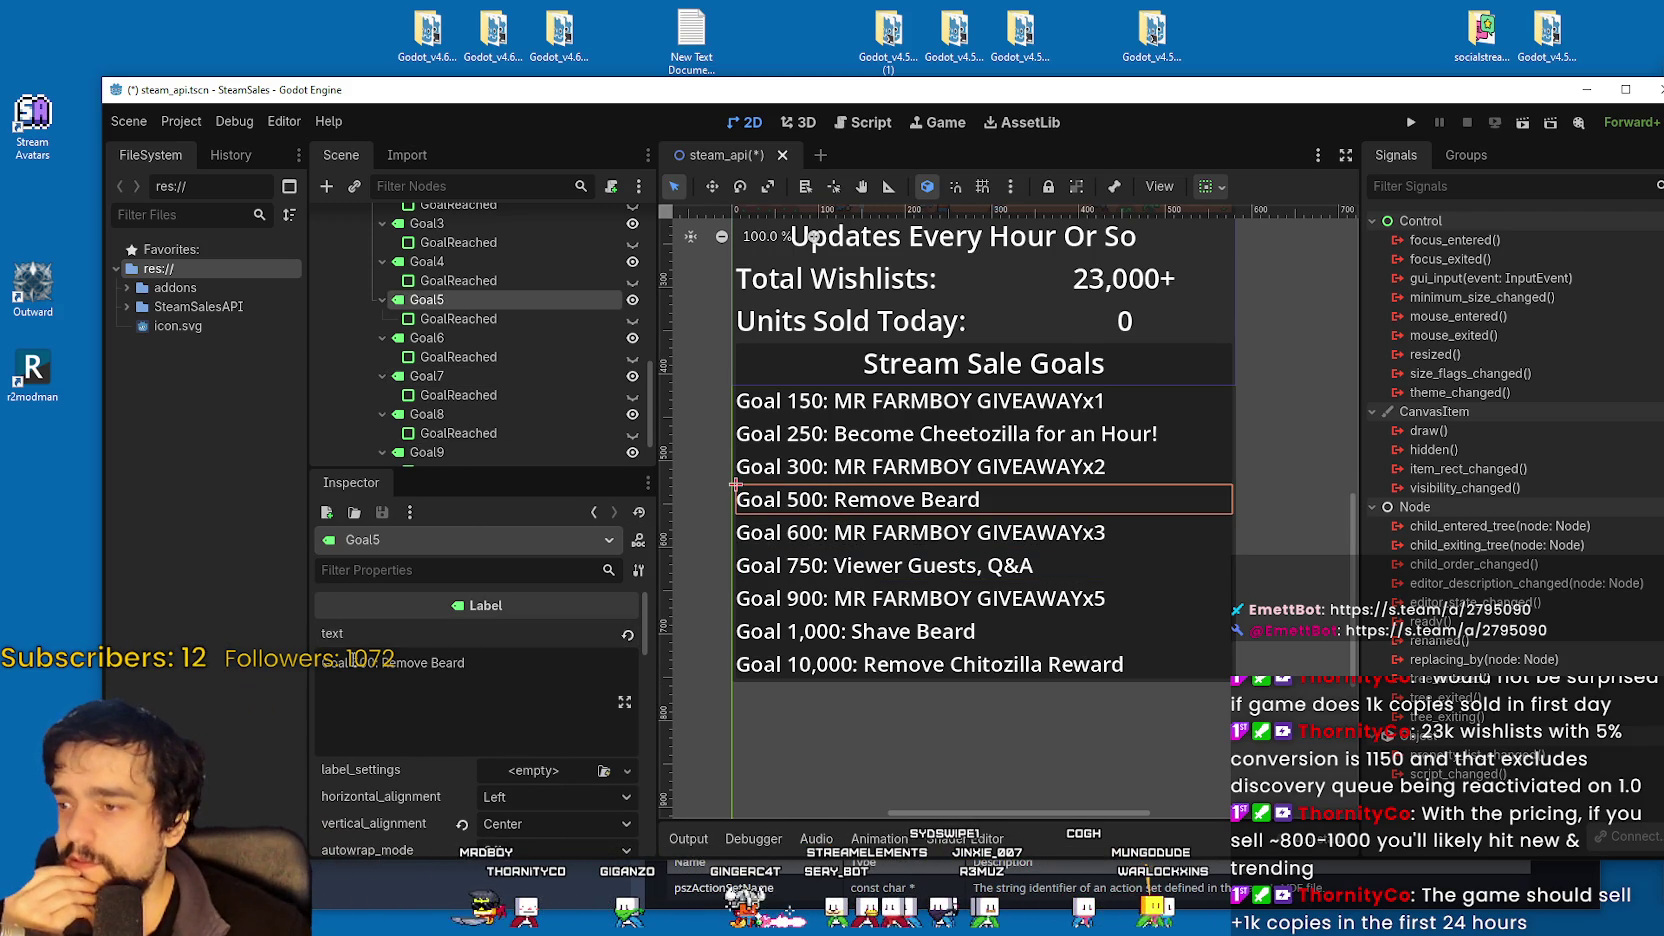
# Replace Goal 500's 'Remove Beard' text with 'Review Viewers Games'.
pyautogui.moveTo(387, 666); pyautogui.dragTo(506, 664)
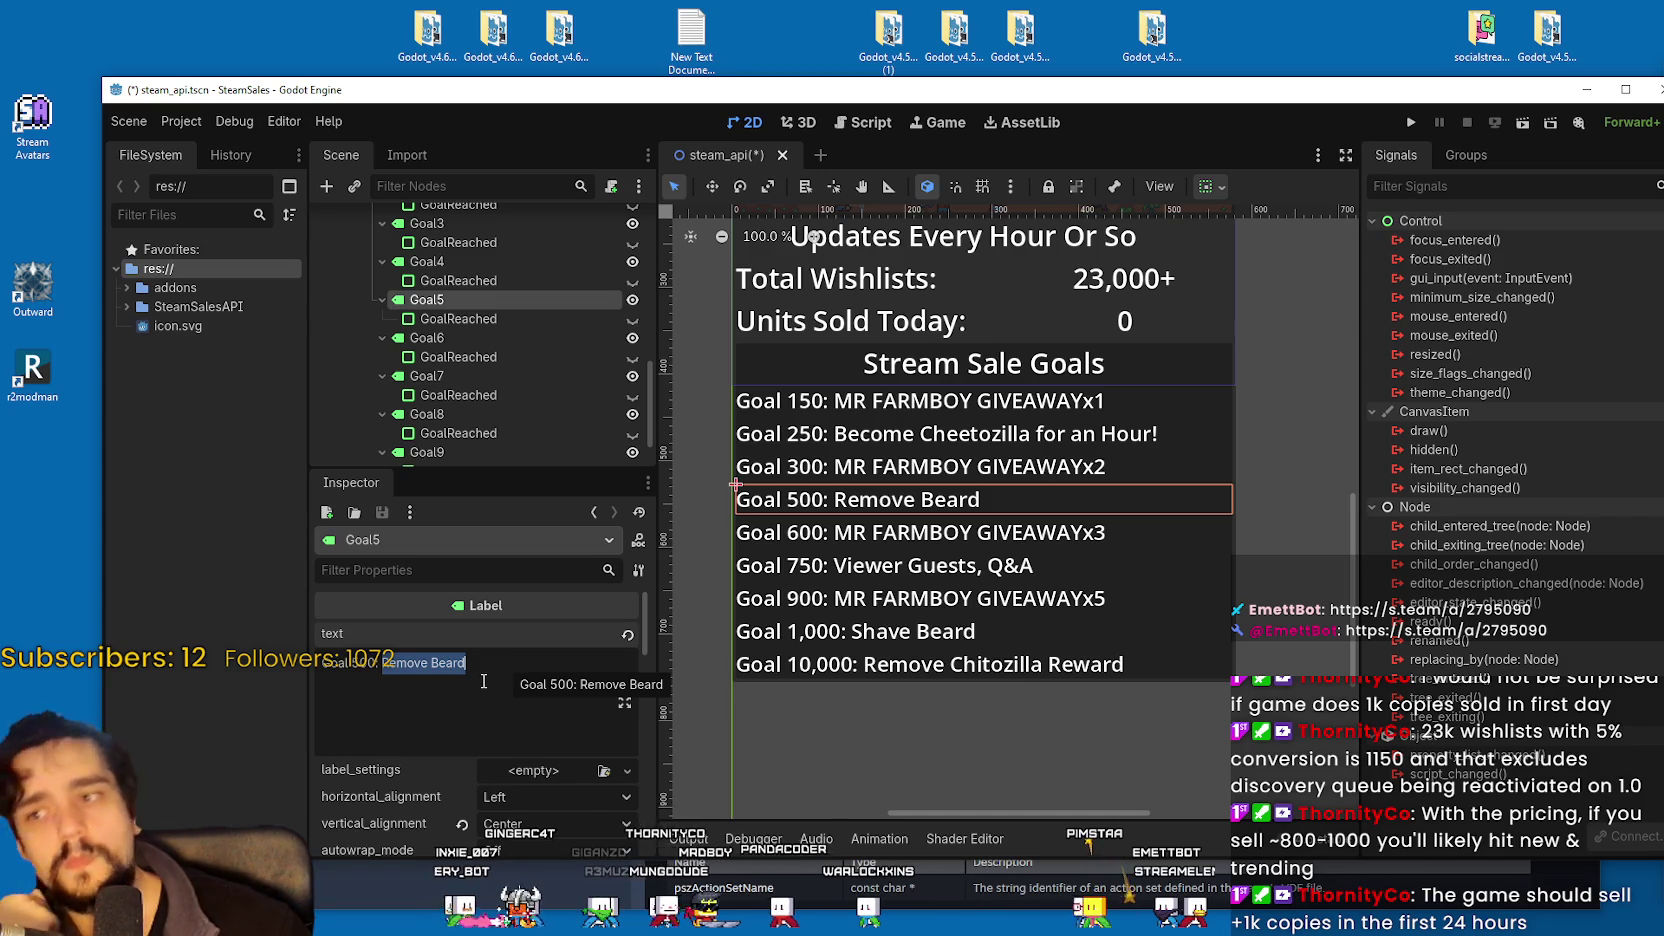
pyautogui.click(441, 672)
pyautogui.moveTo(384, 663); pyautogui.dragTo(467, 663)
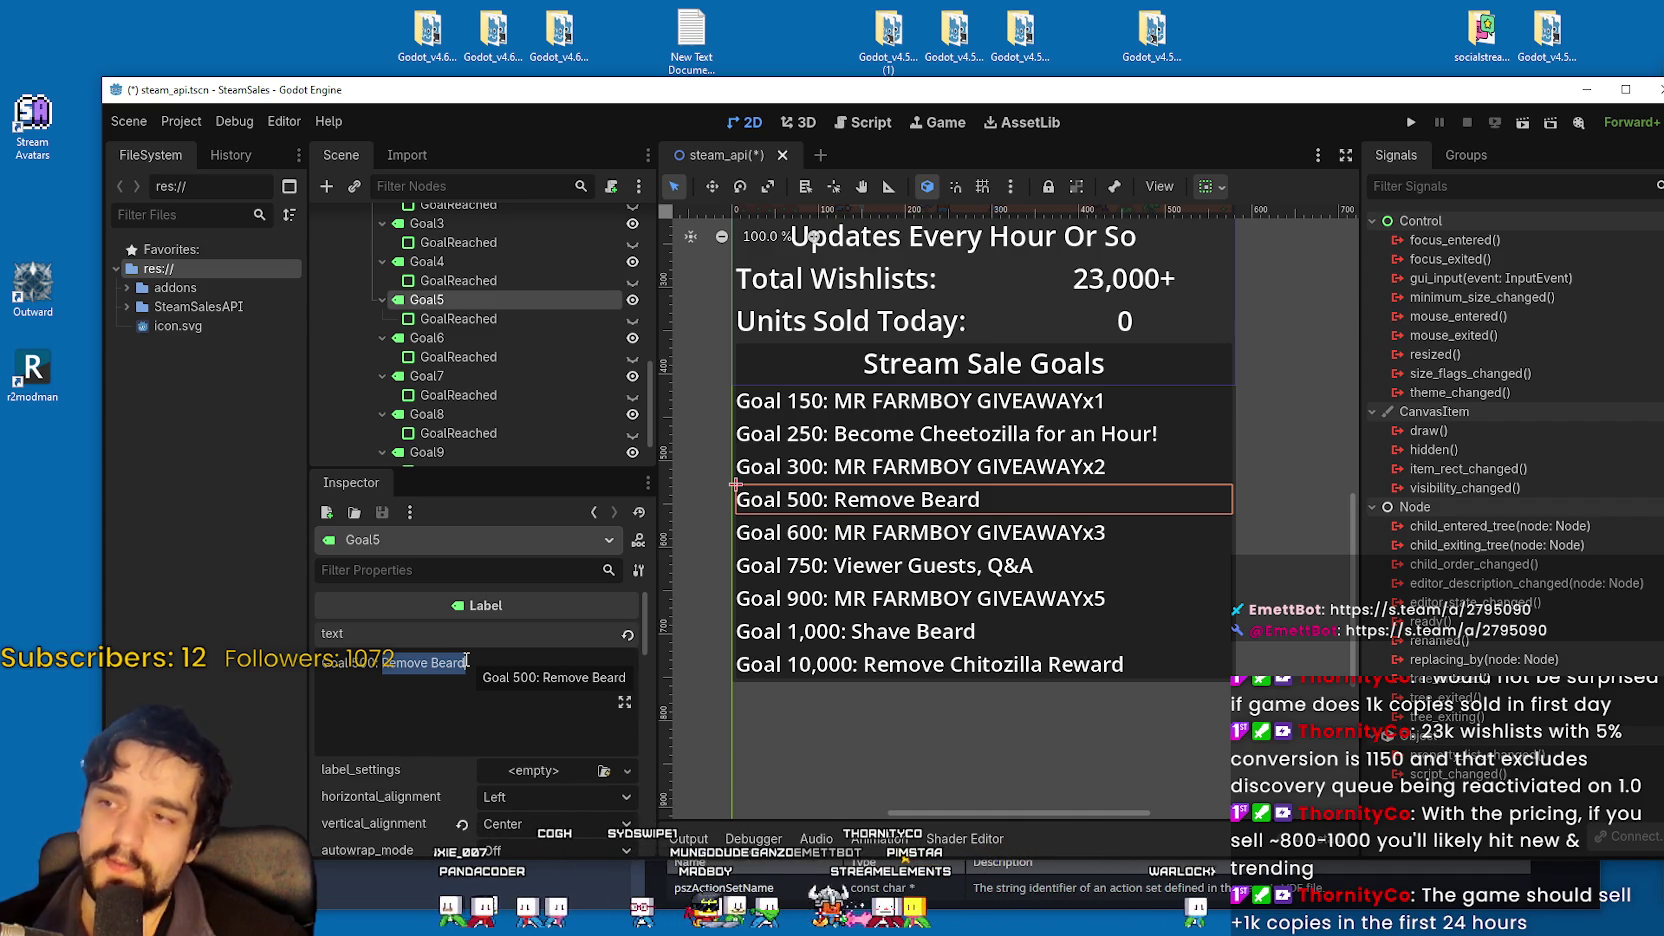
pyautogui.write('Review a')
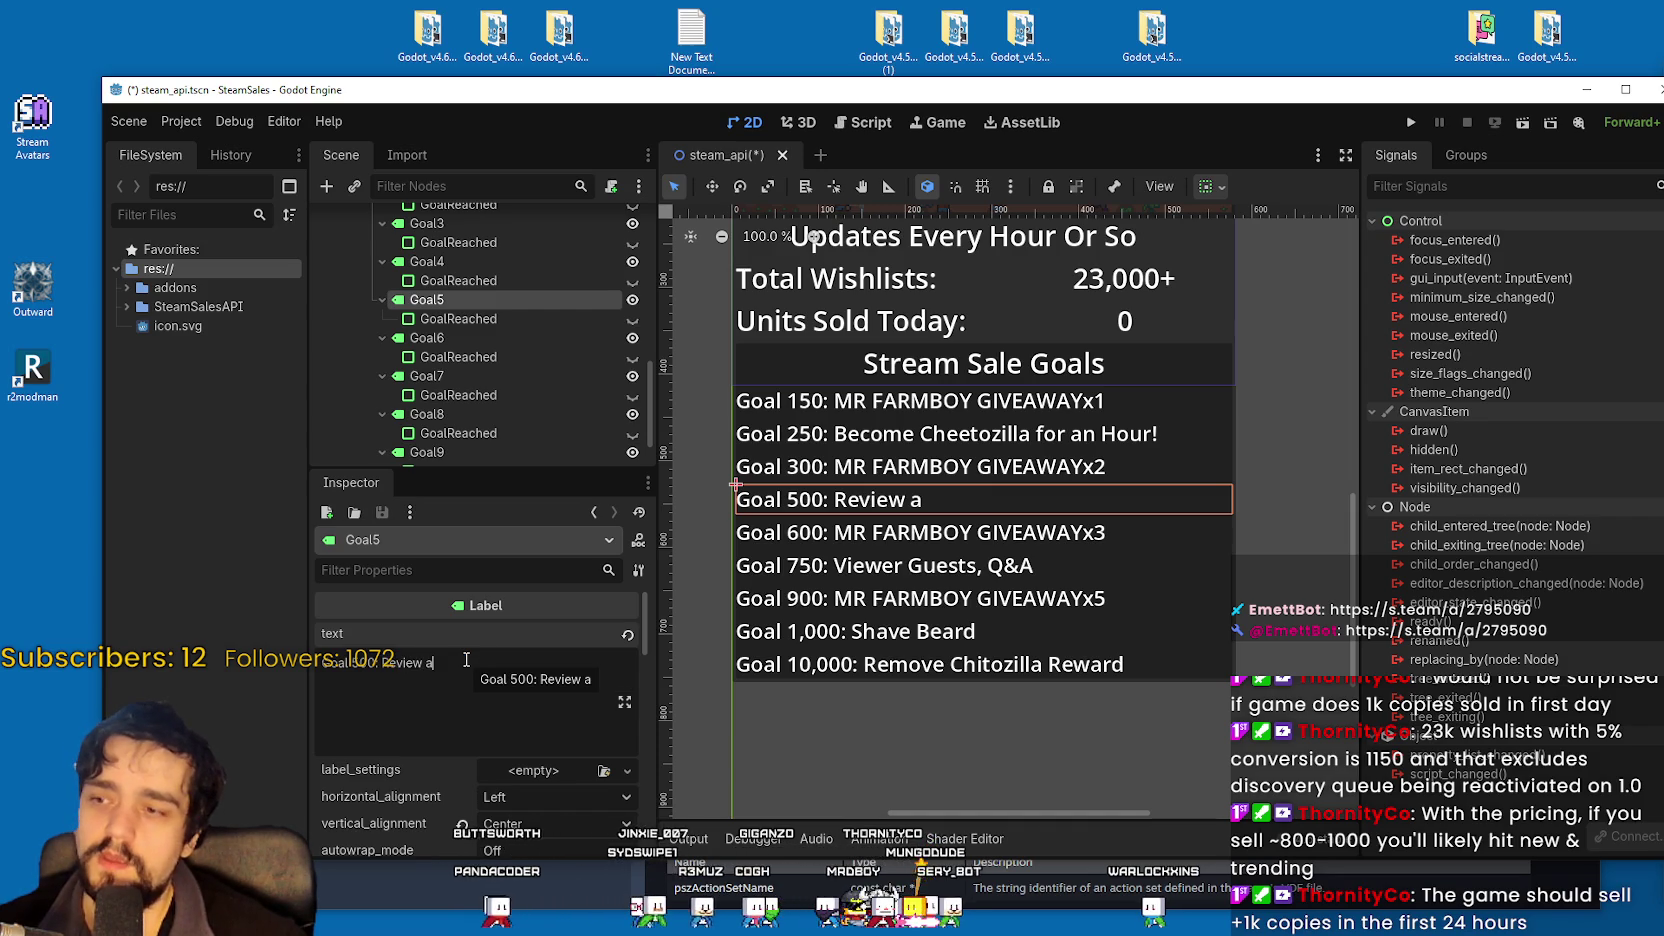
pyautogui.press('BackSpace')
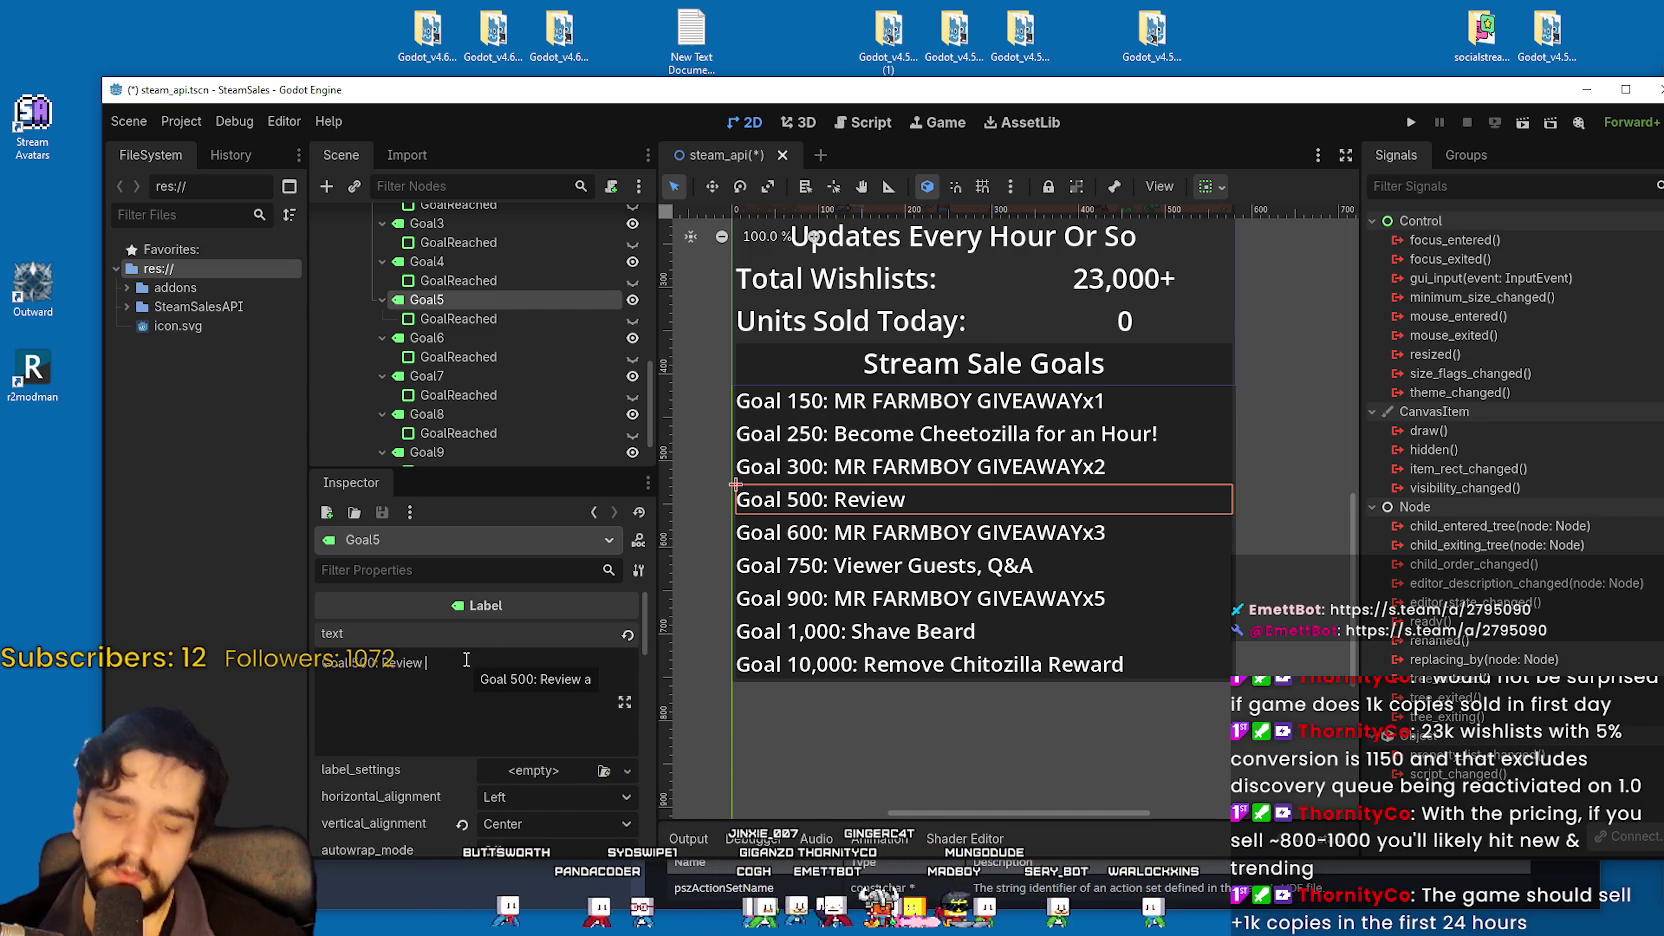
pyautogui.write('Viewers')
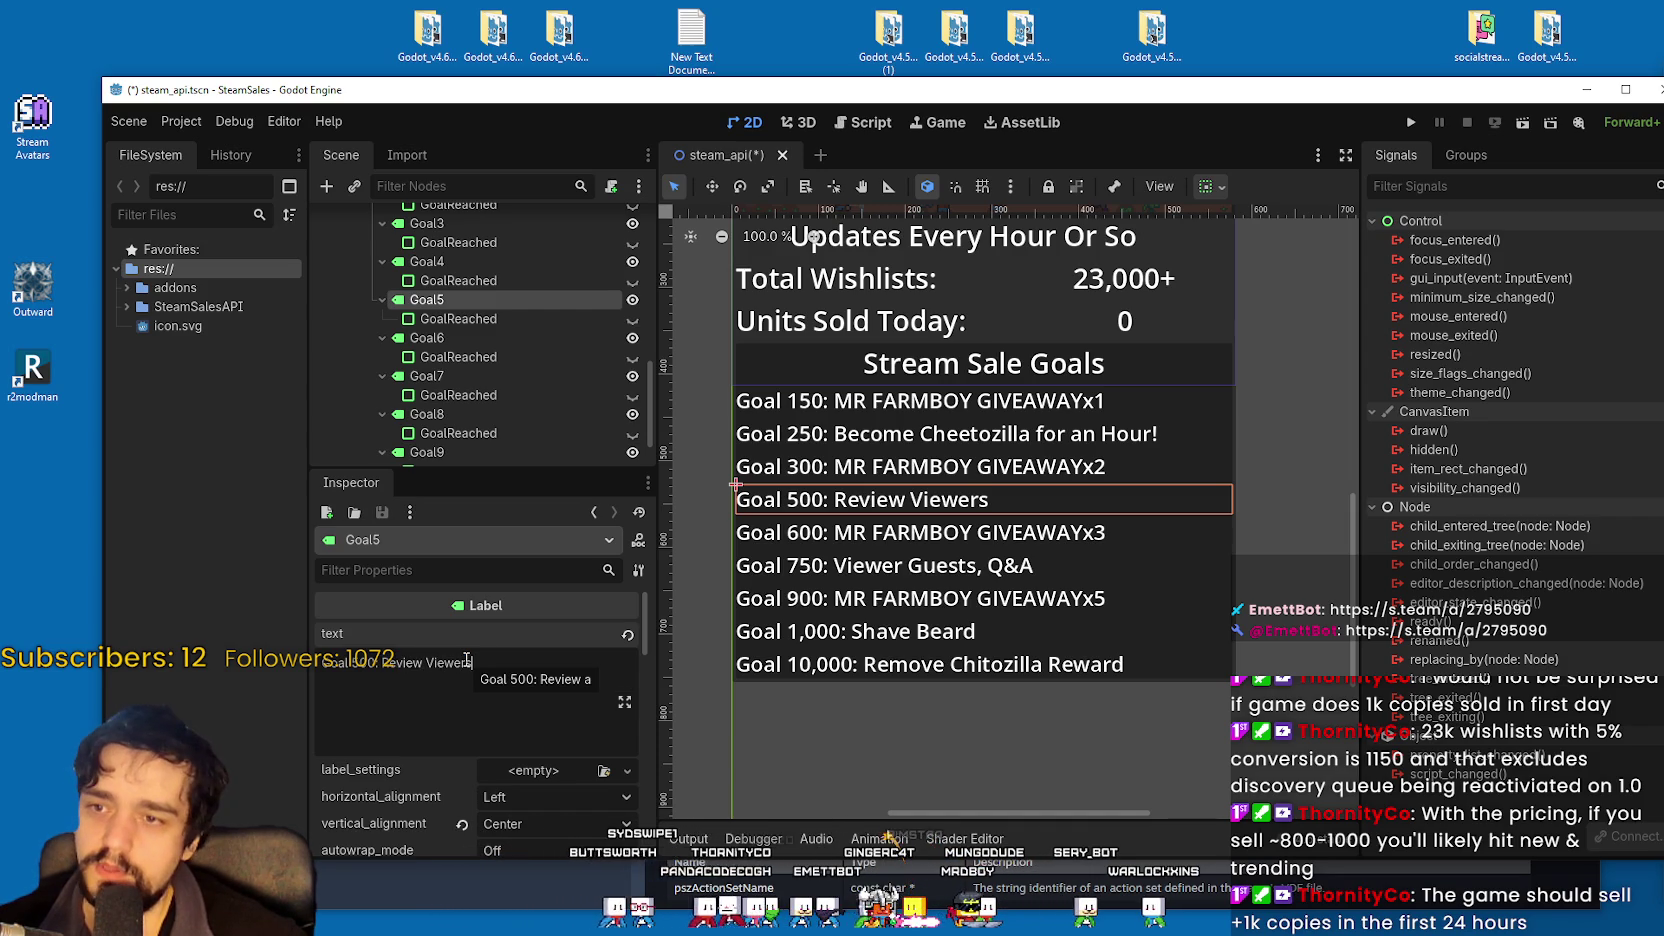
pyautogui.write(' Games')
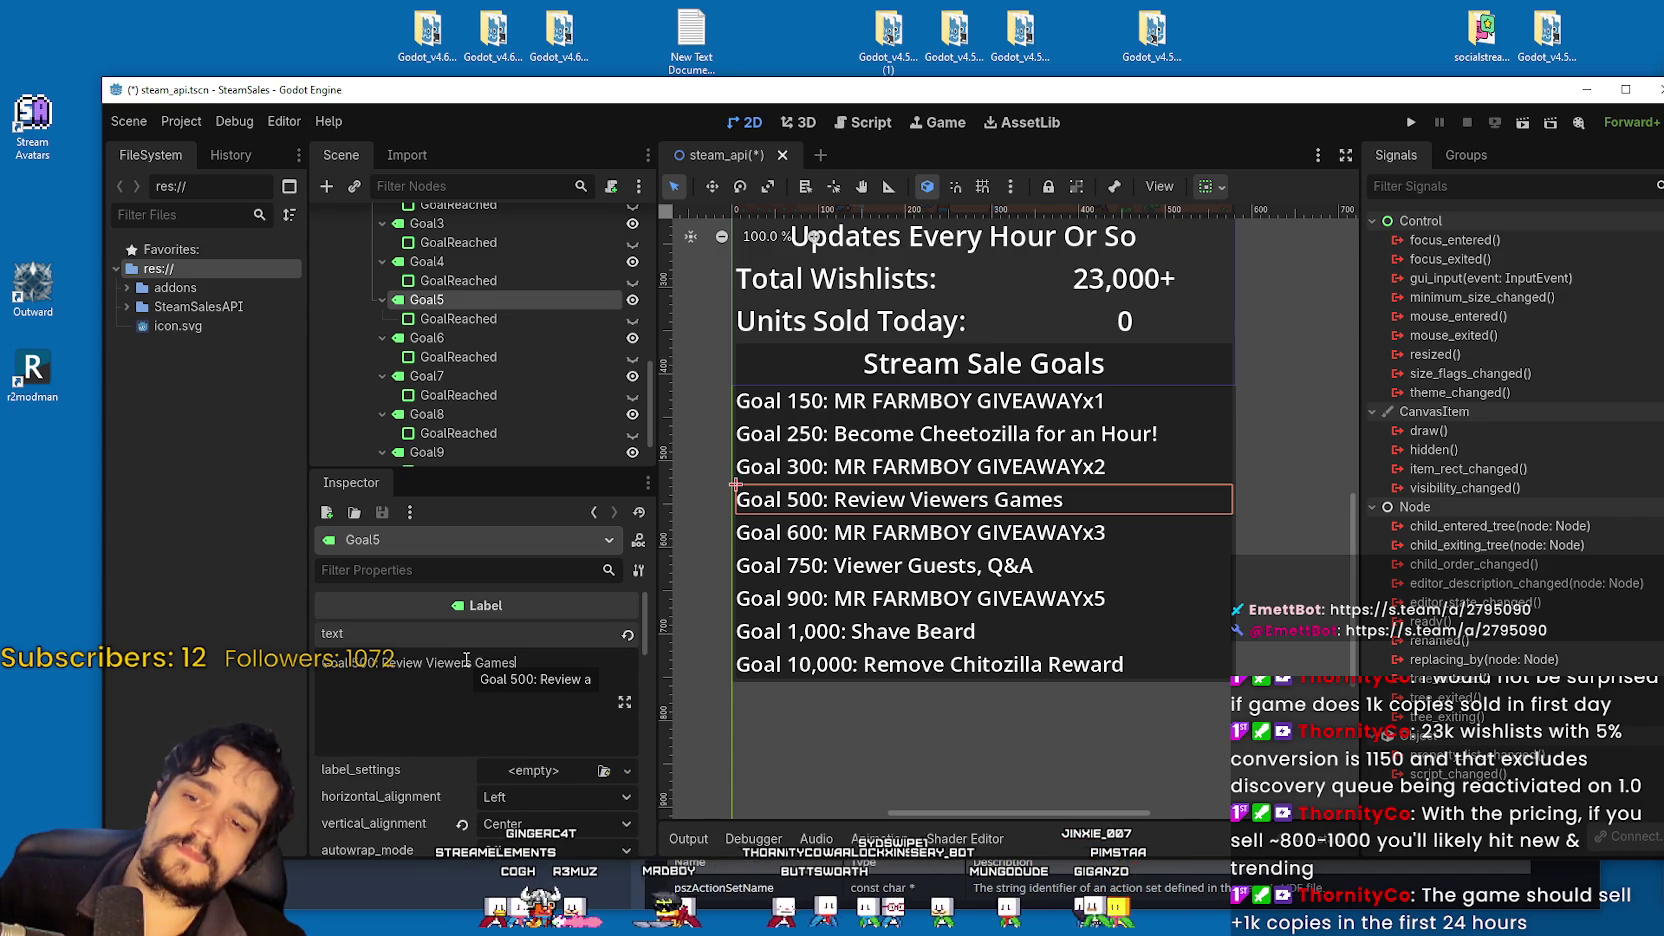
pyautogui.scroll(-2, 446, 412)
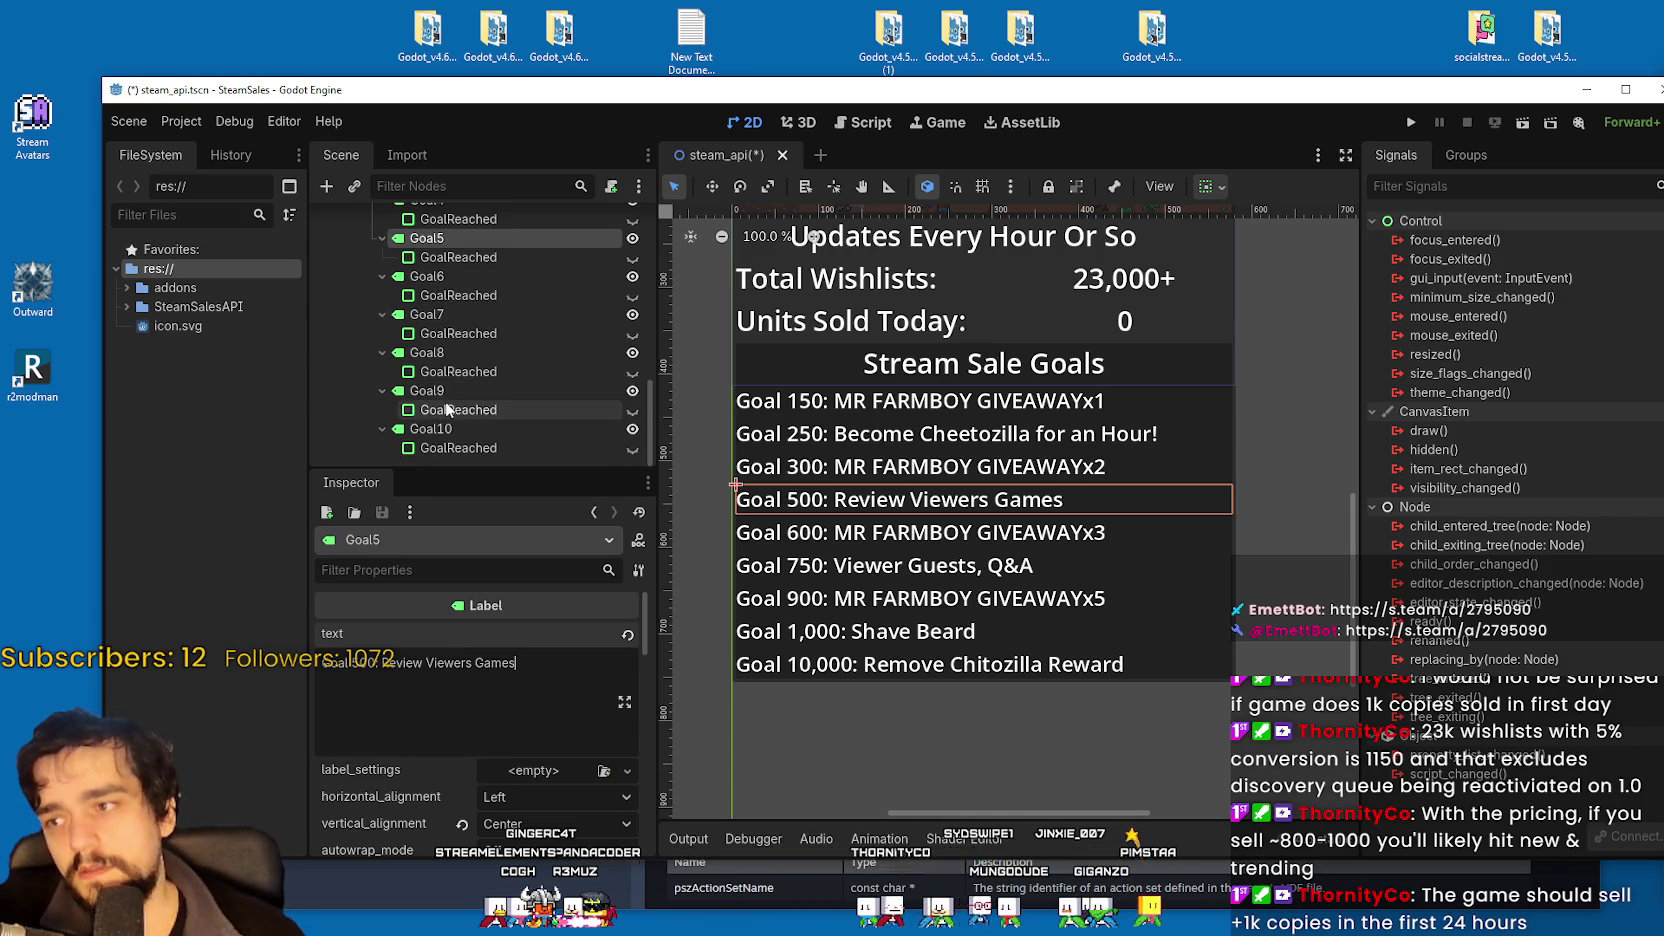
pyautogui.click(454, 410)
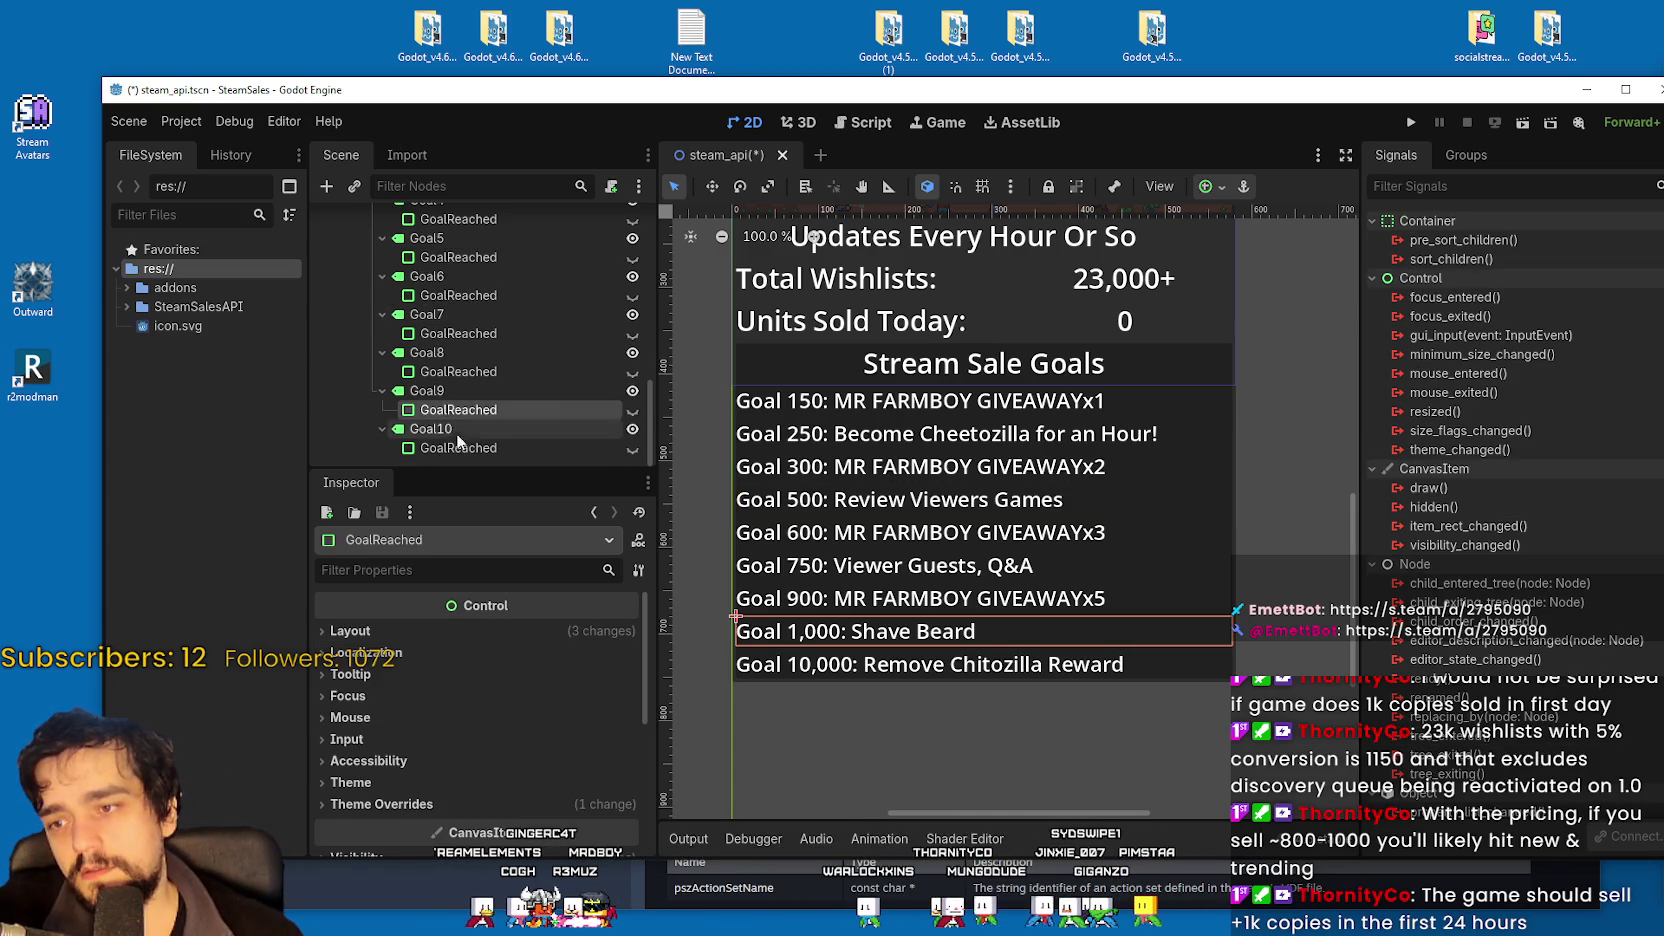
pyautogui.click(440, 391)
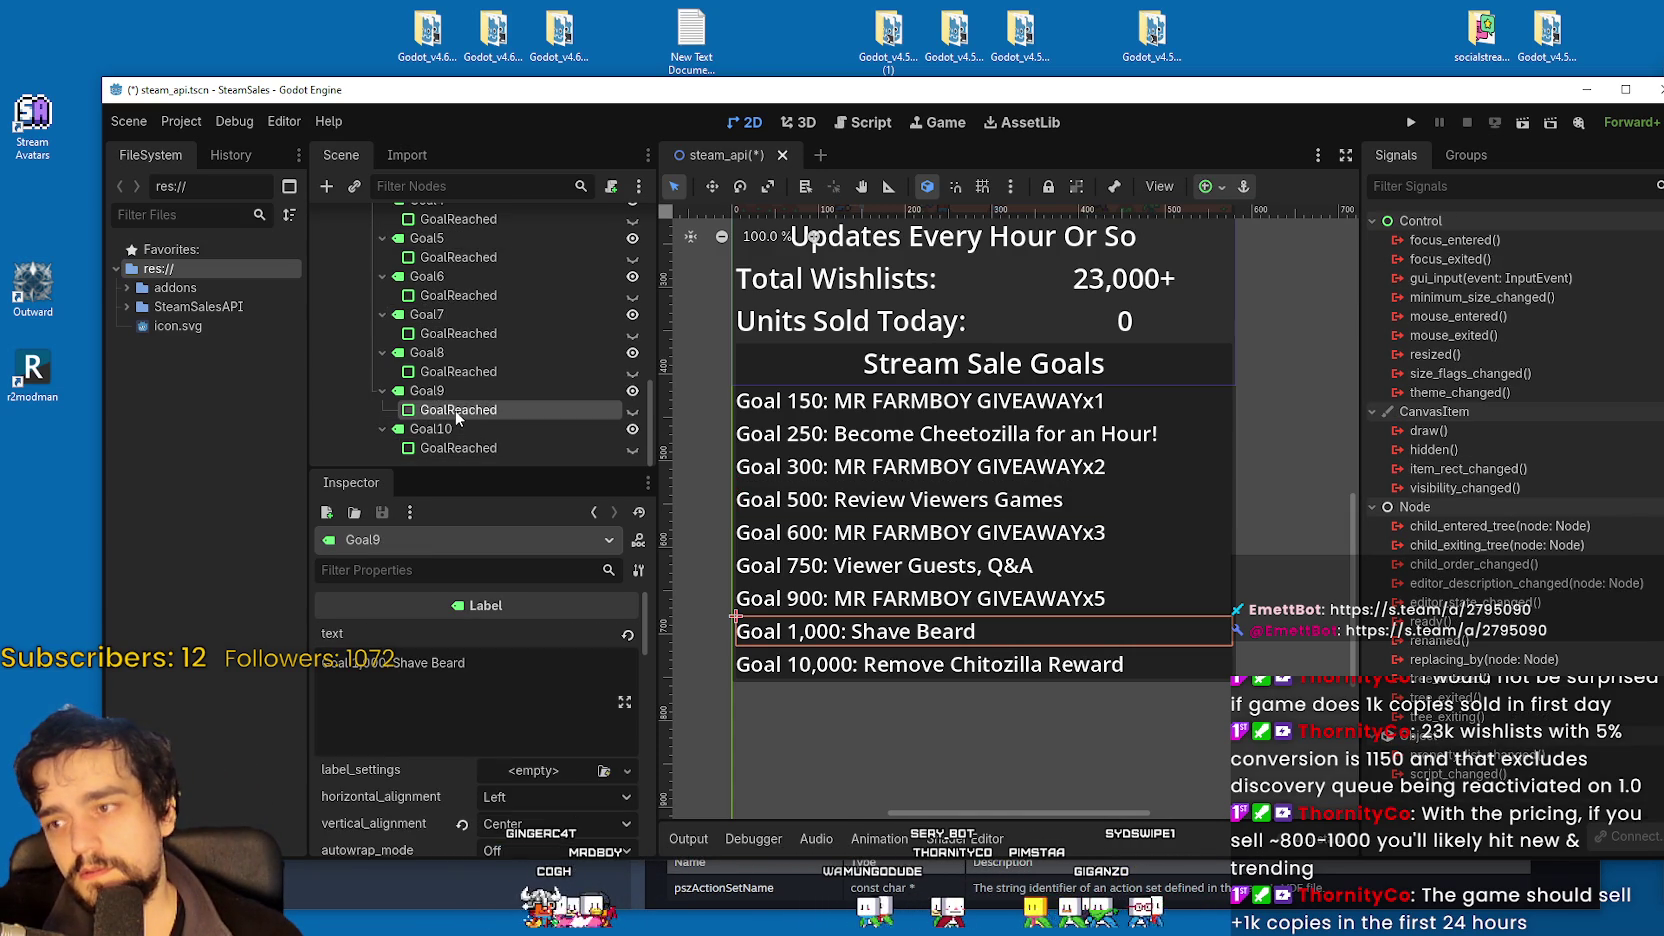
pyautogui.click(455, 410)
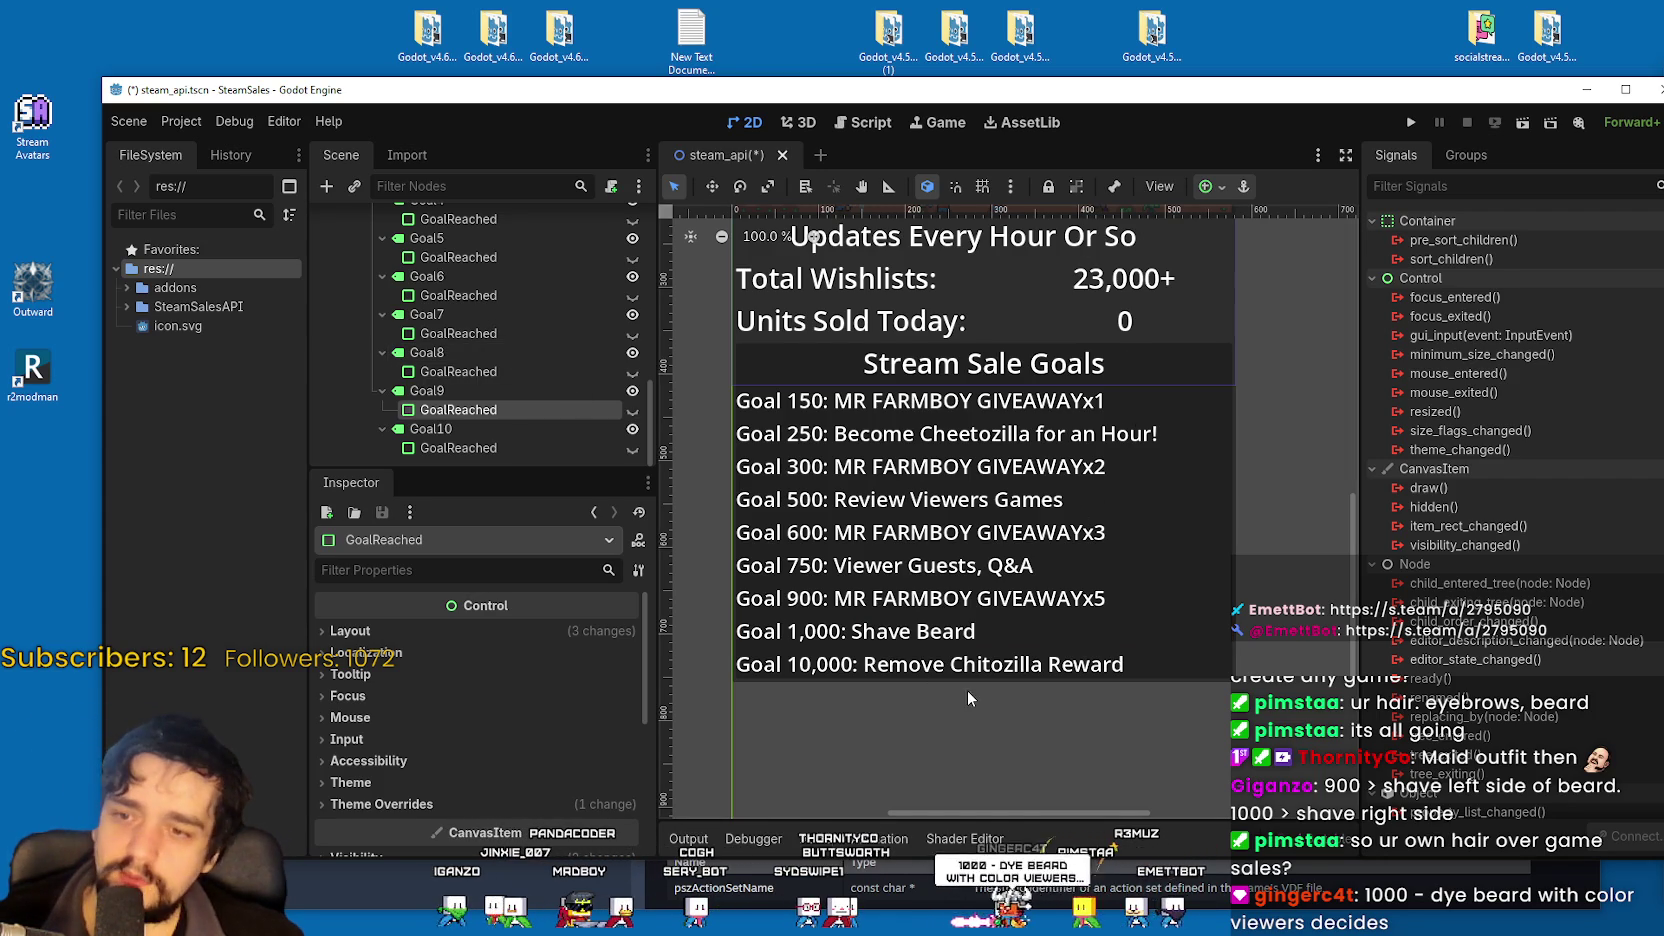
# Maximize the Godot editor window to fill the screen.
pyautogui.scroll(-1, 978, 632)
pyautogui.scroll(6, 978, 632)
pyautogui.scroll(-5, 978, 632)
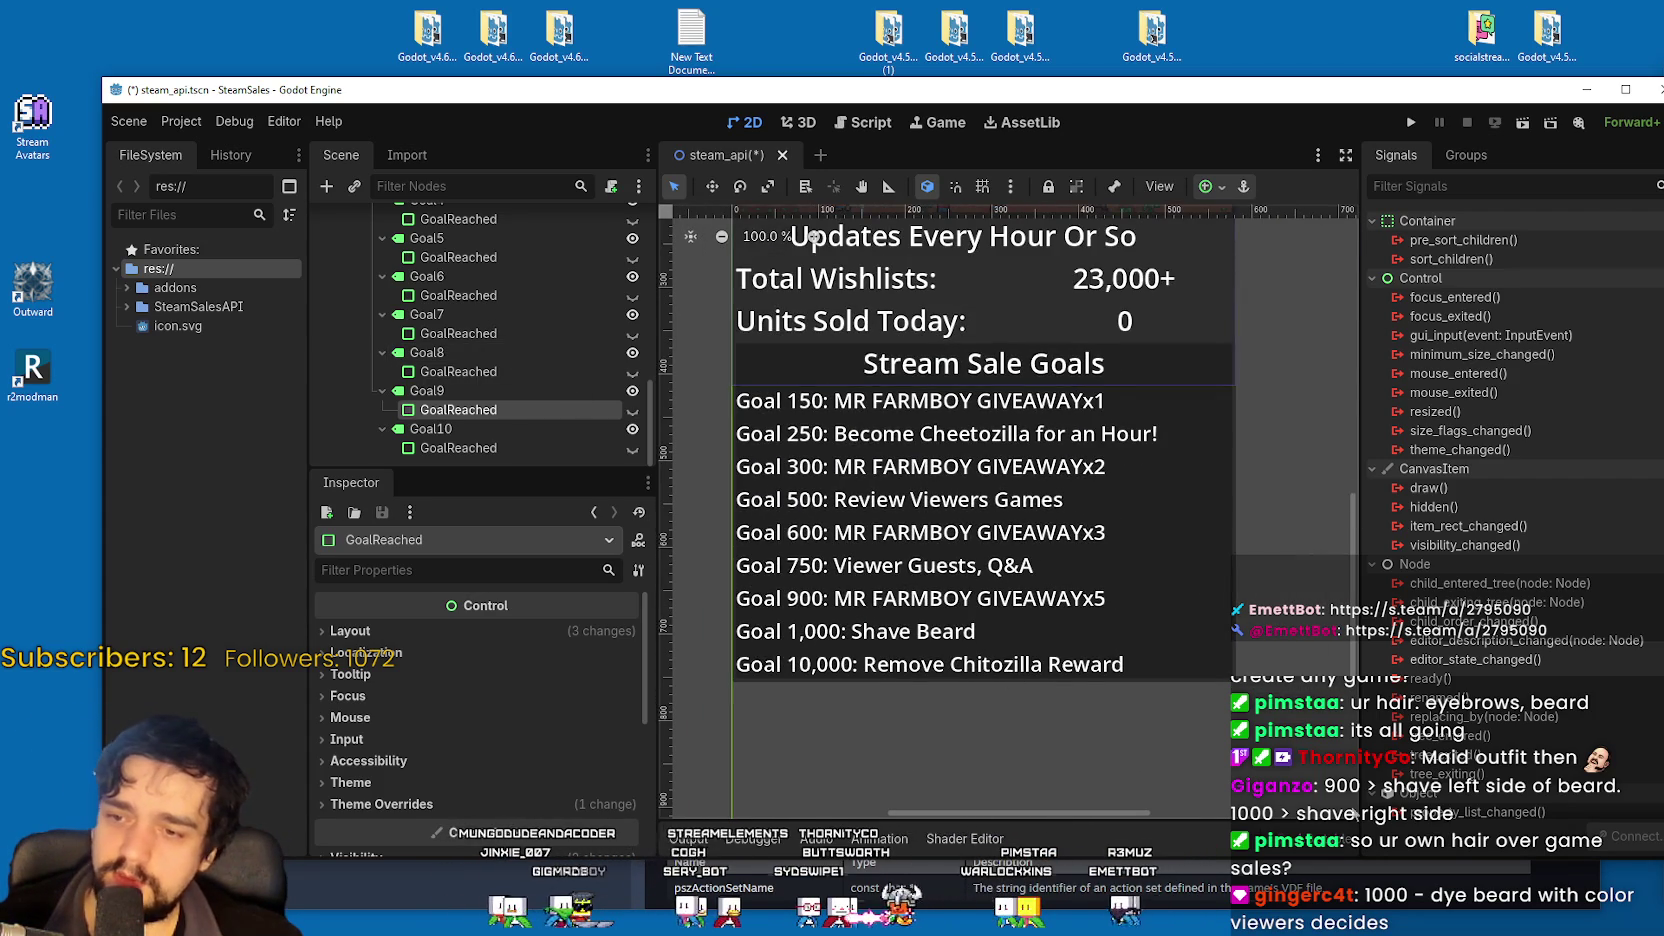
pyautogui.press('super+Up')
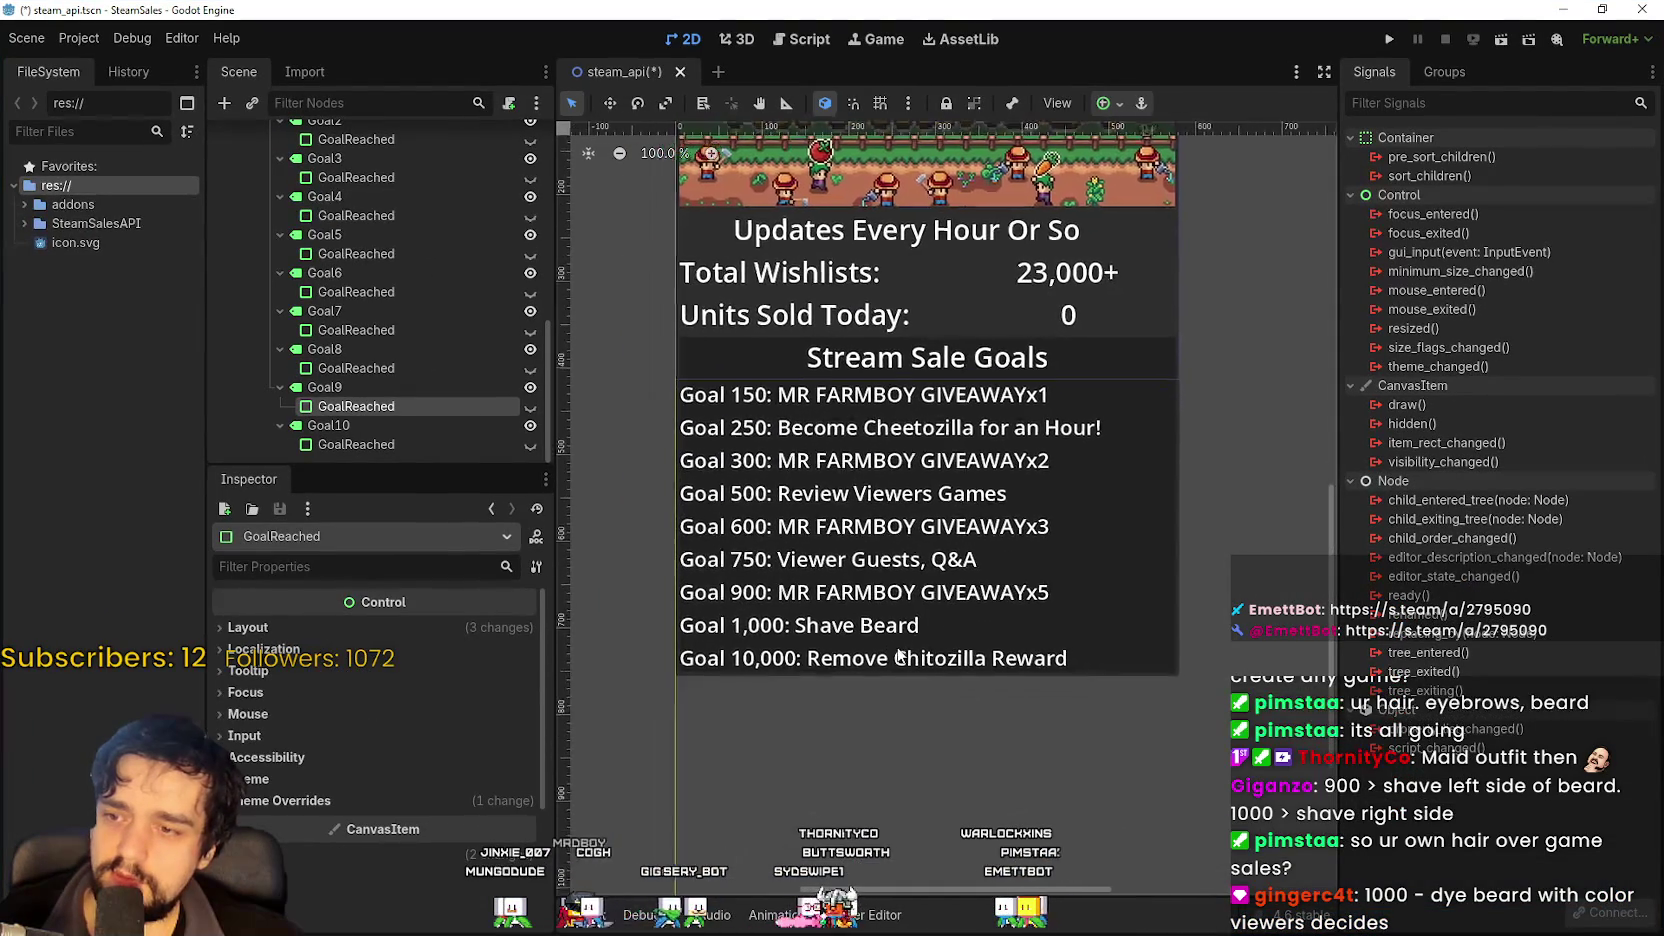
pyautogui.scroll(2, 899, 657)
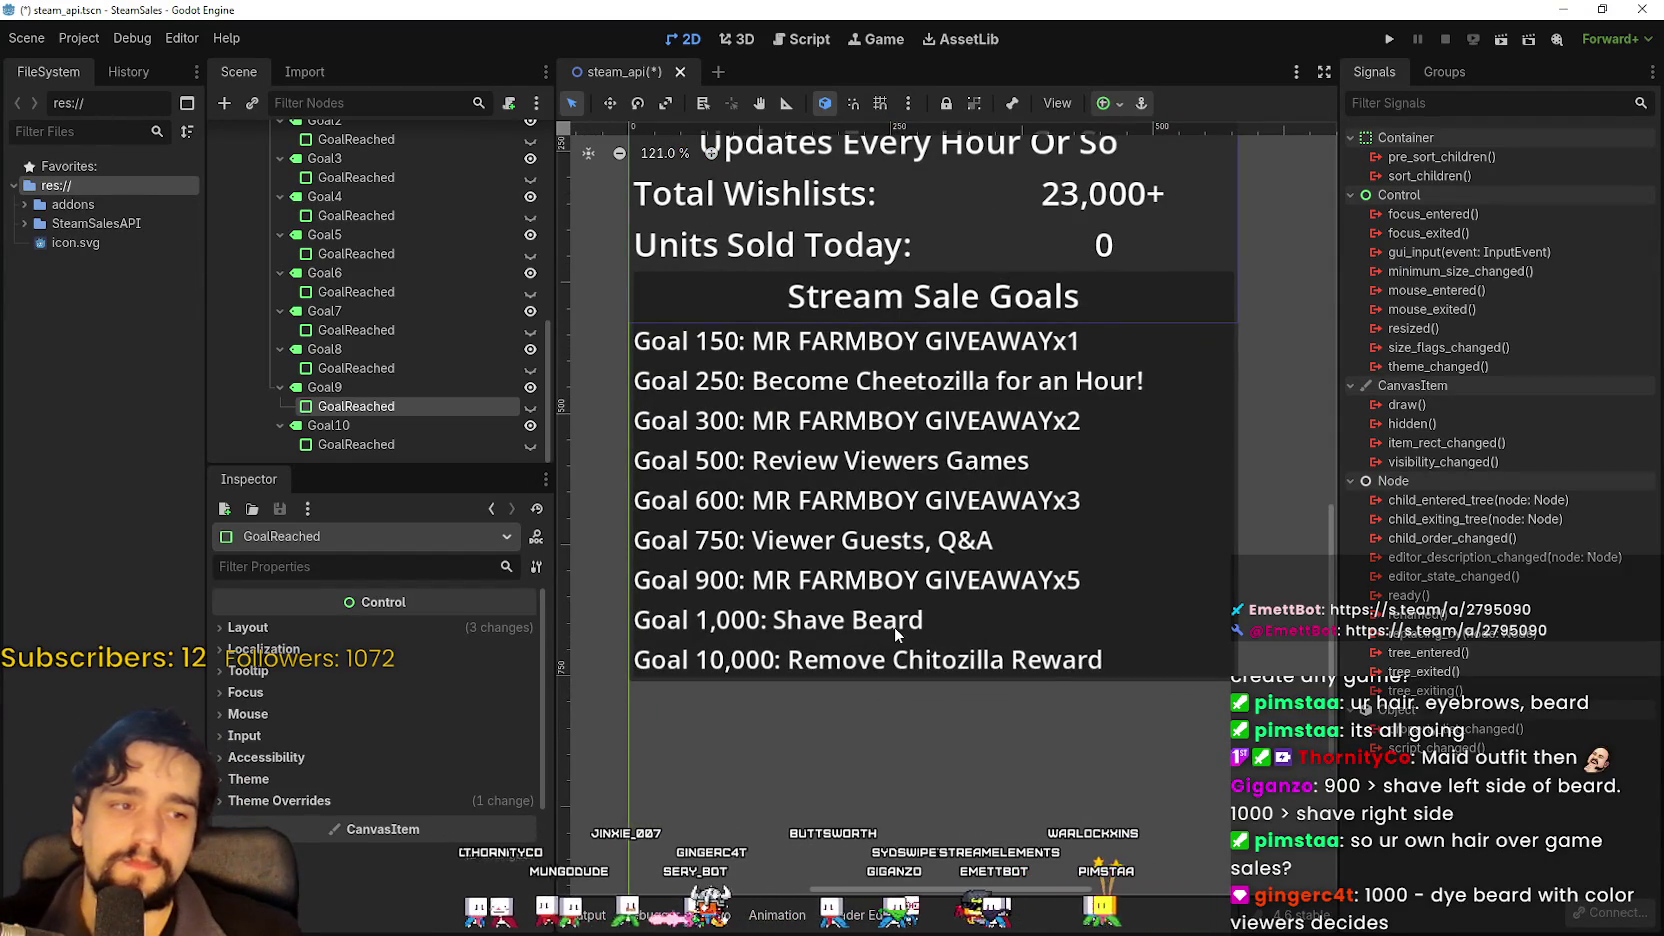
pyautogui.scroll(-2, 890, 629)
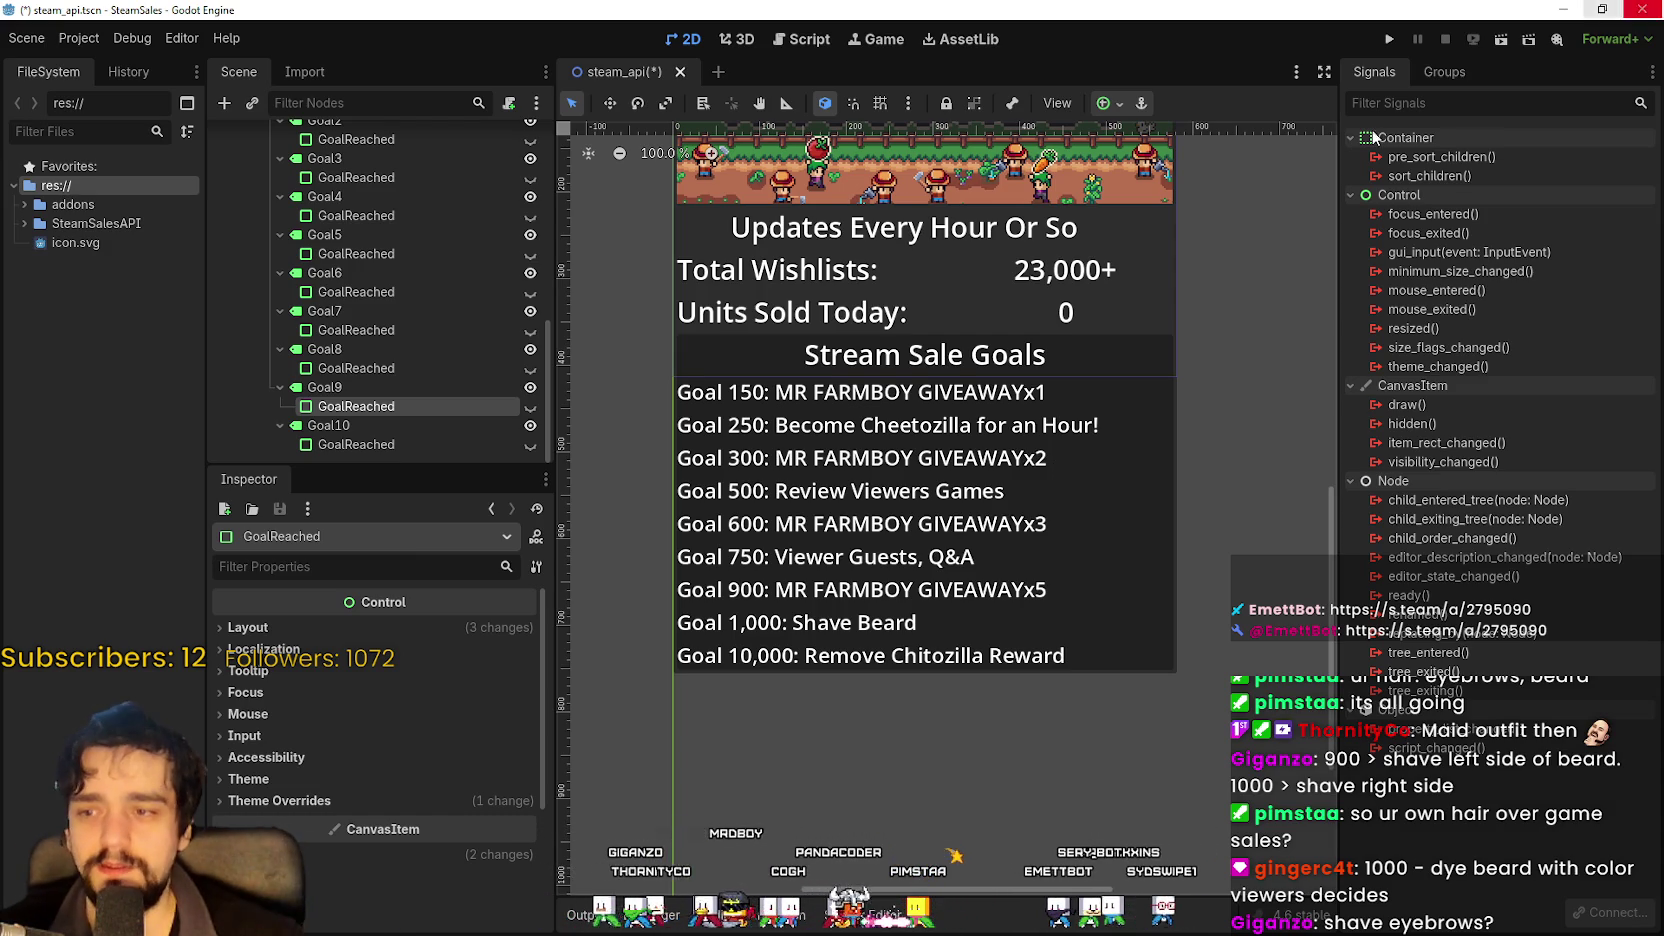
pyautogui.scroll(-1, 1036, 272)
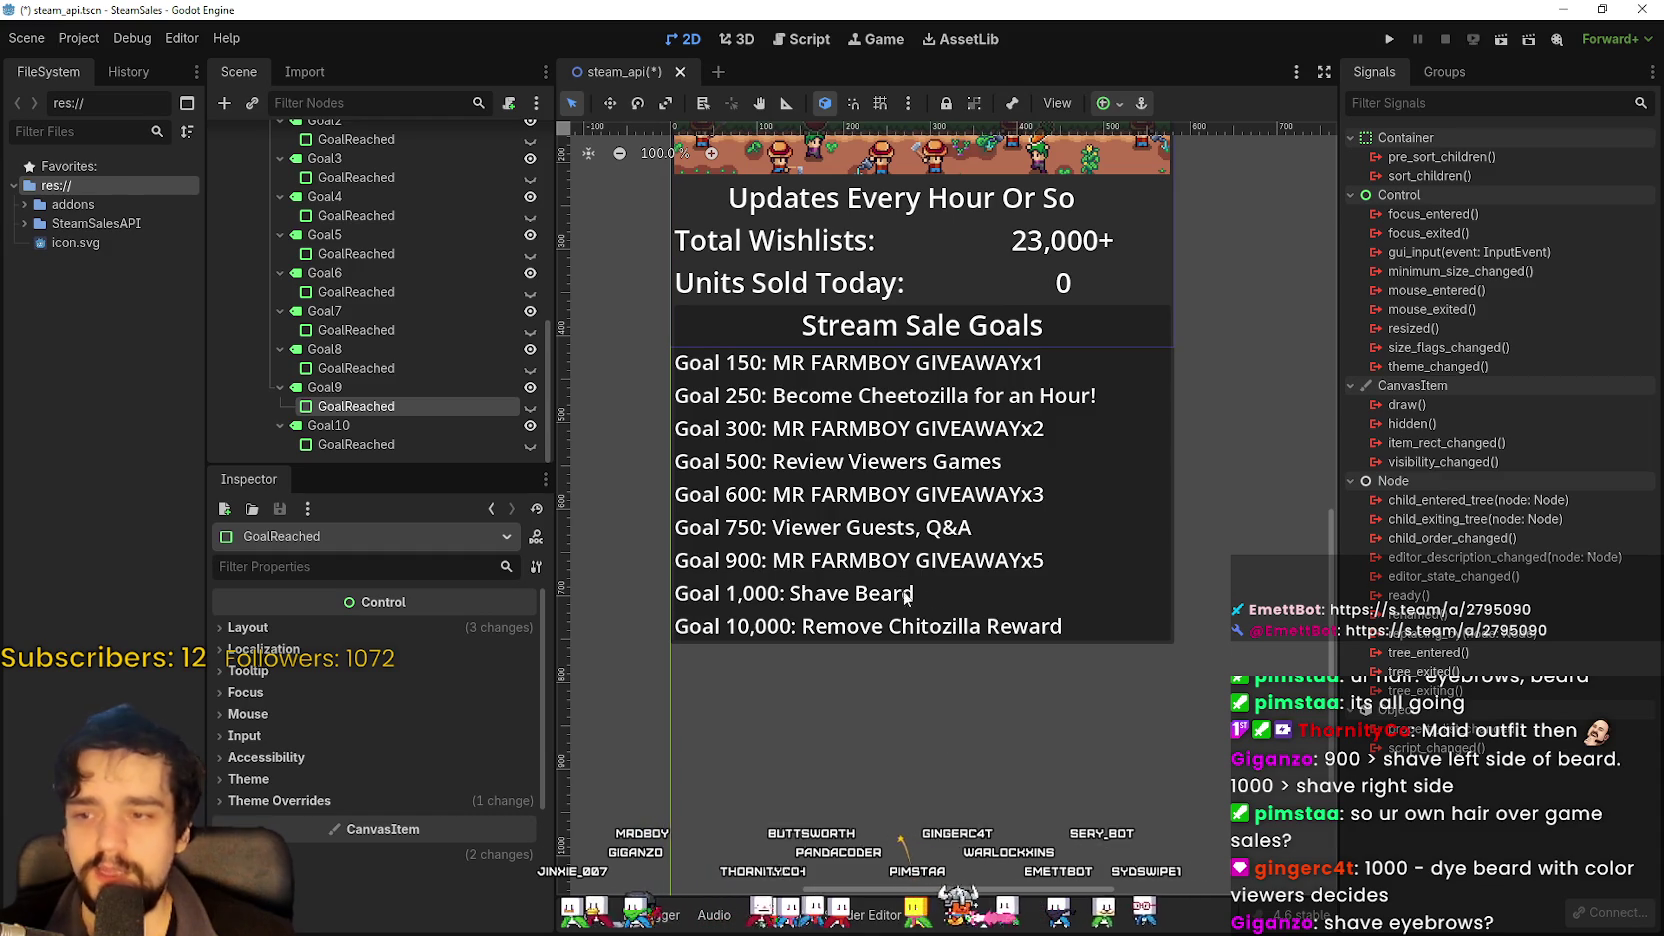
pyautogui.scroll(1, 986, 505)
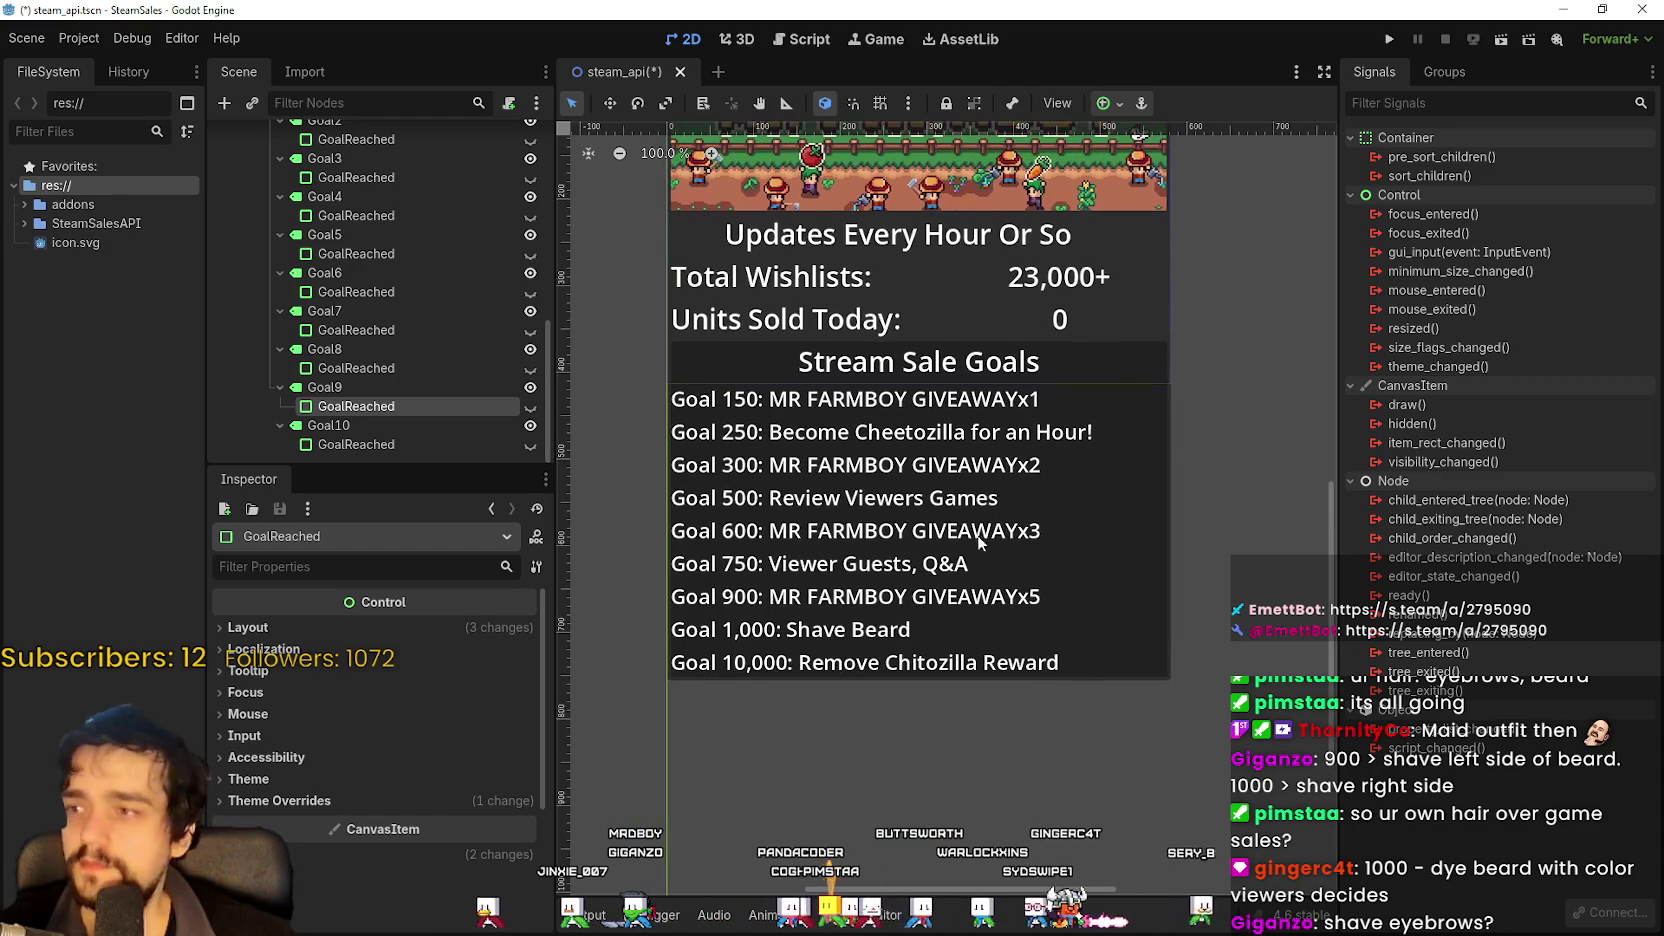
# Select the MR FARMBOY banner TextureRect and expand the SteamSalesAPI folder's files.
pyautogui.scroll(6, 431, 364)
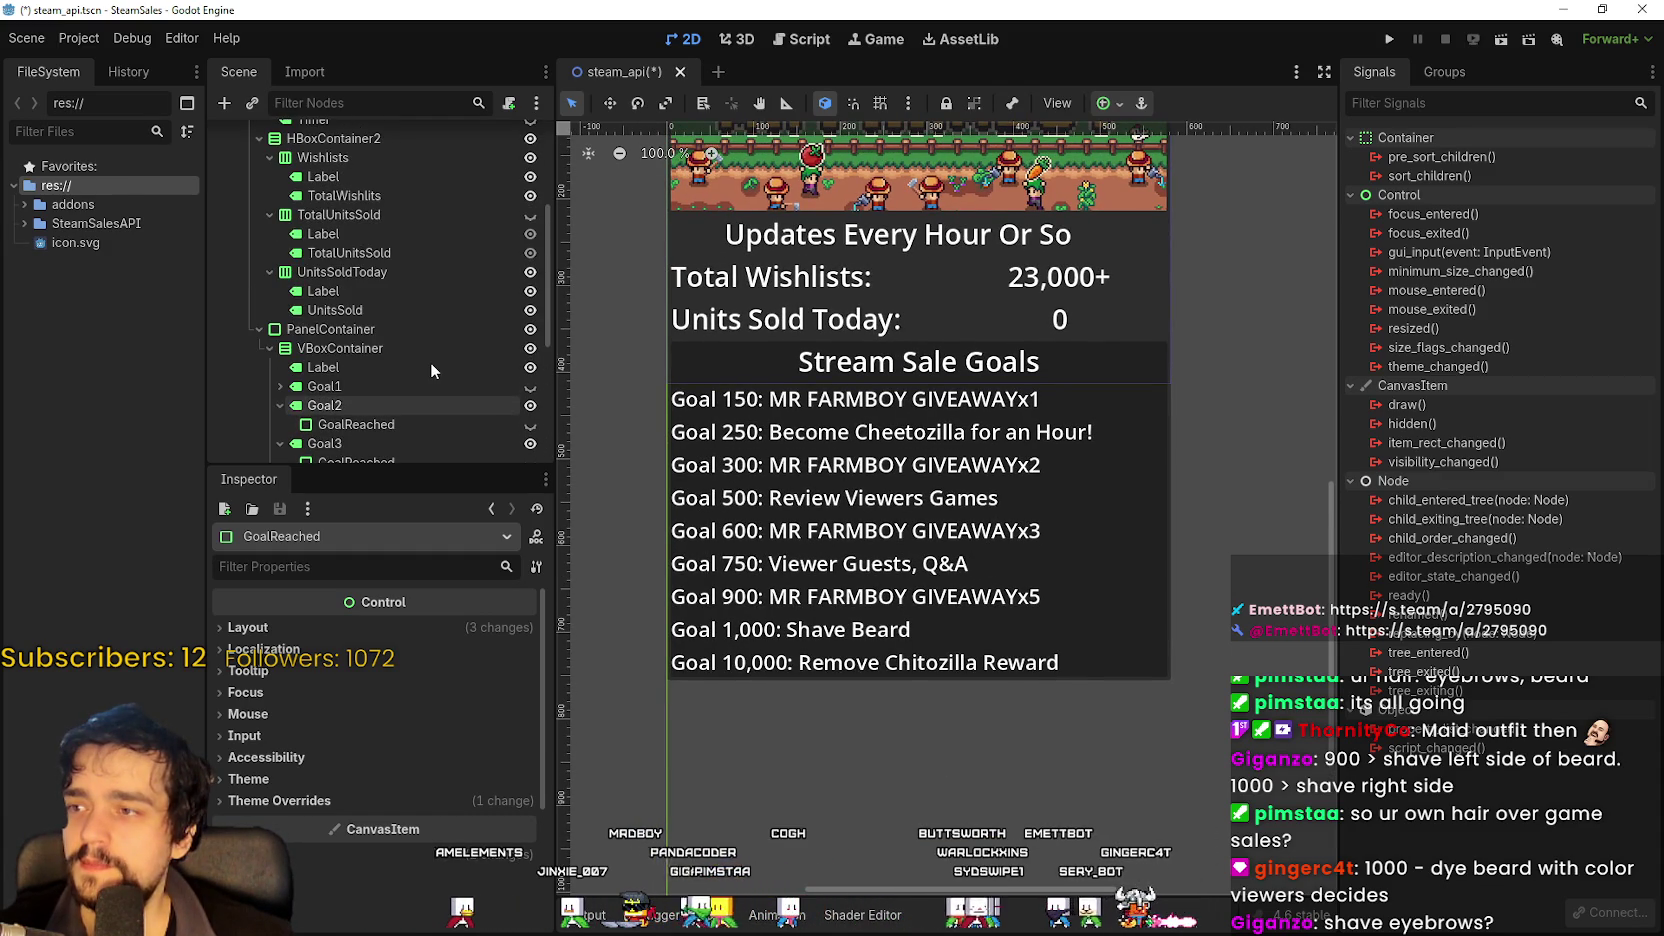
pyautogui.scroll(3, 431, 364)
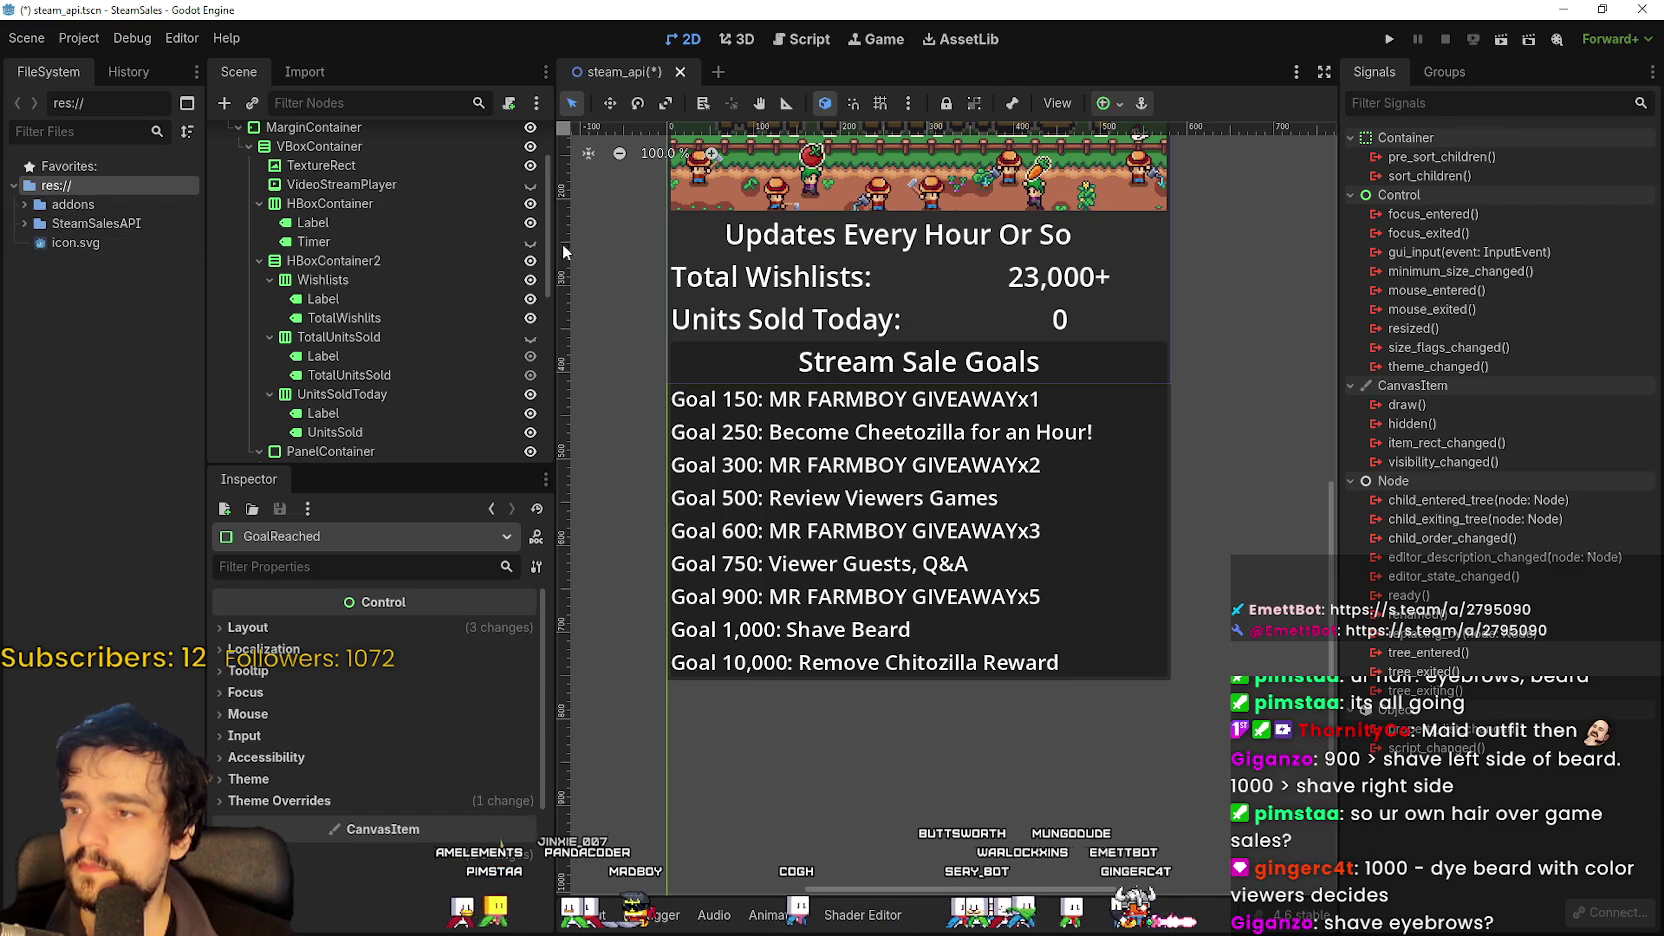
pyautogui.scroll(3, 589, 243)
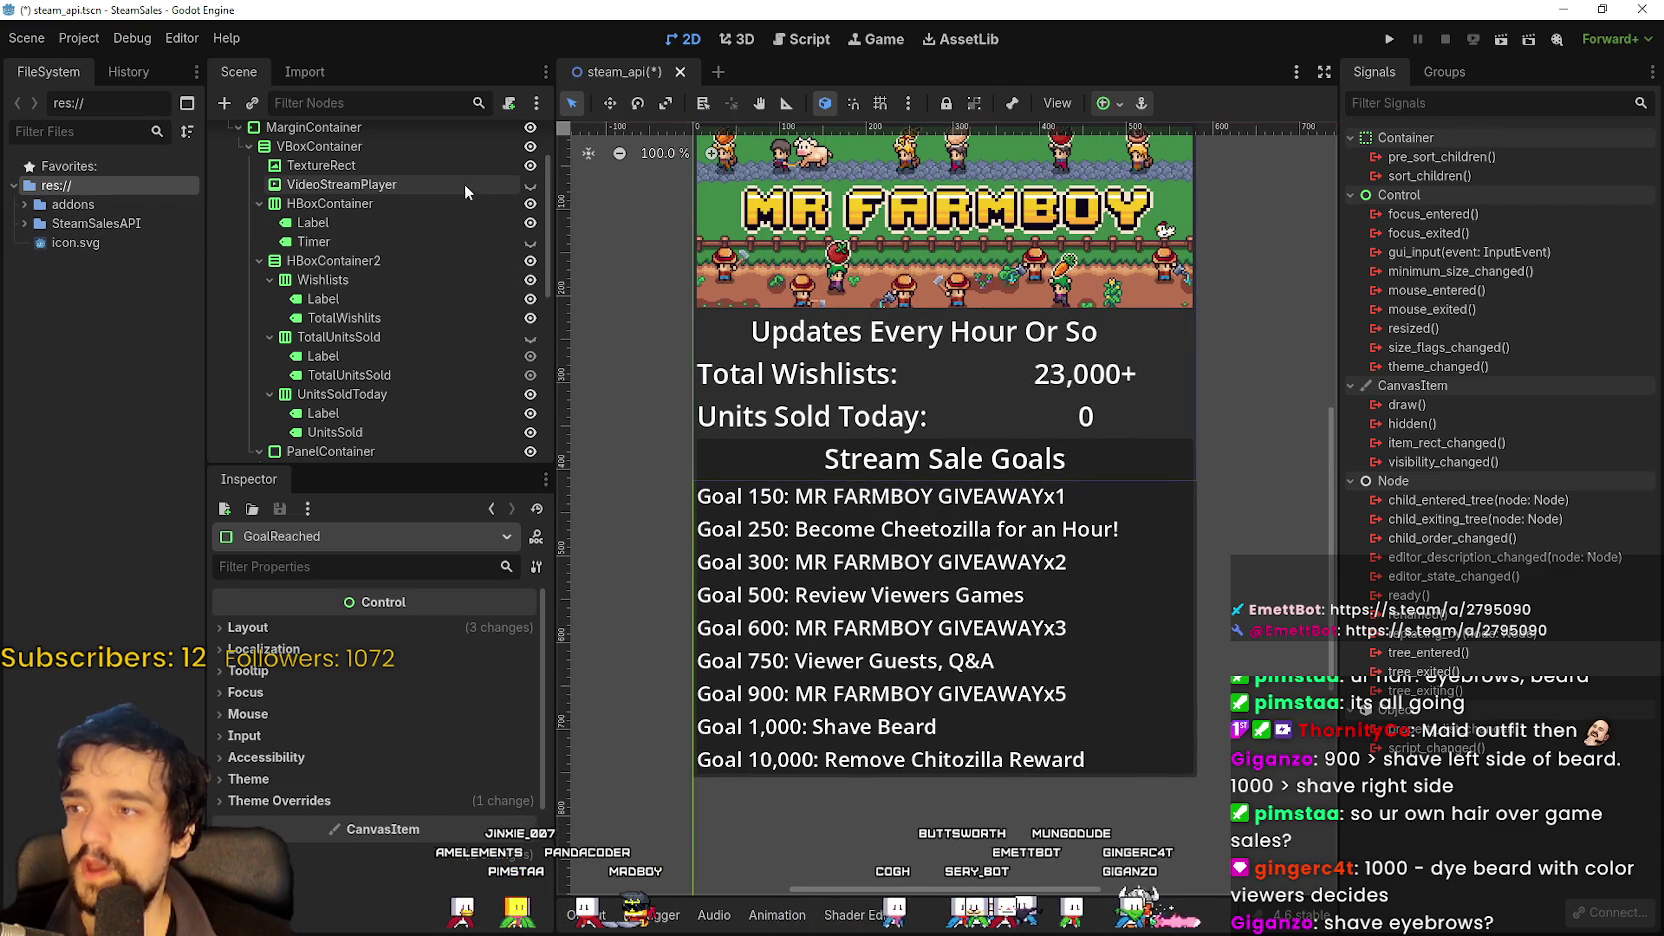
pyautogui.click(424, 170)
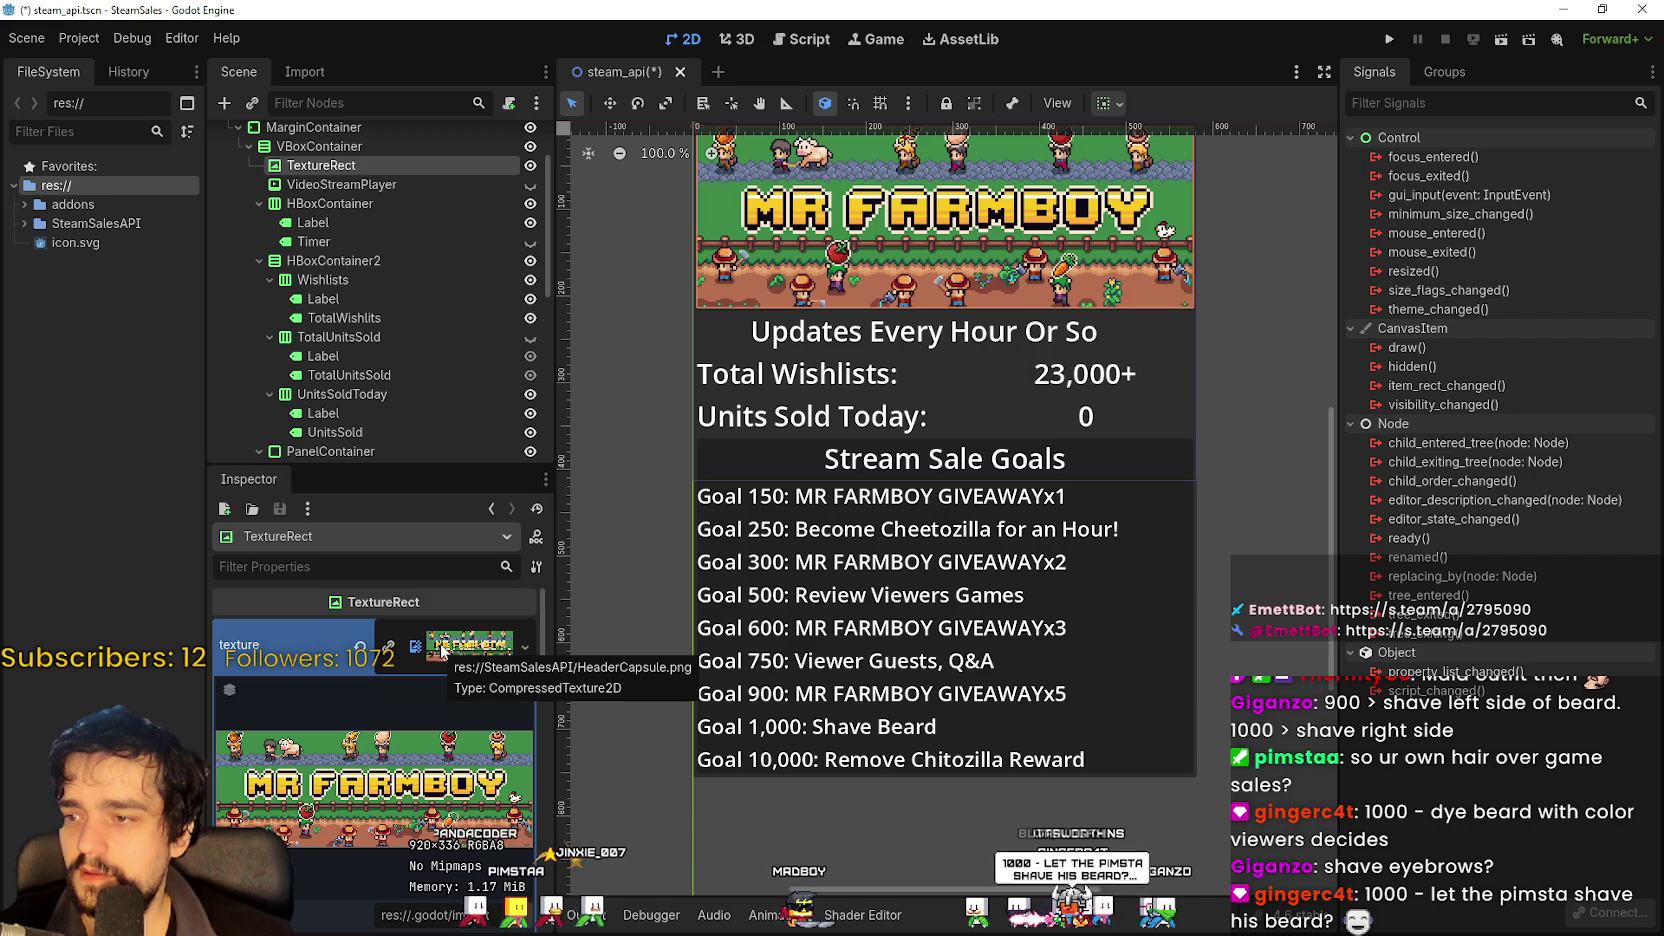
pyautogui.click(16, 227)
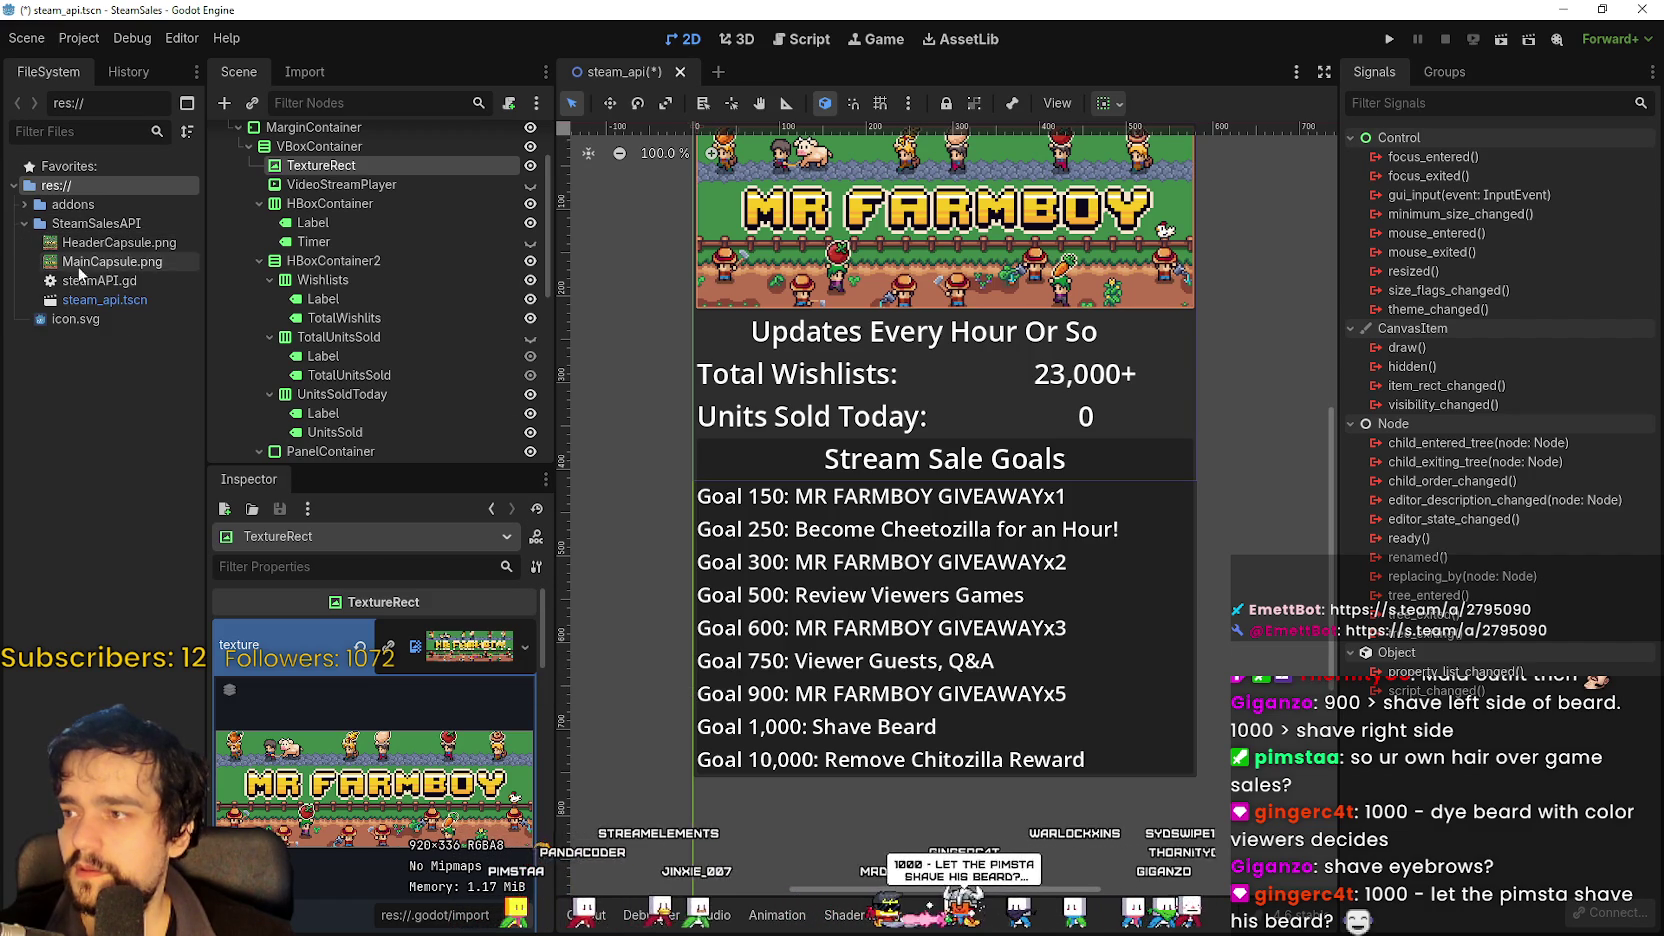
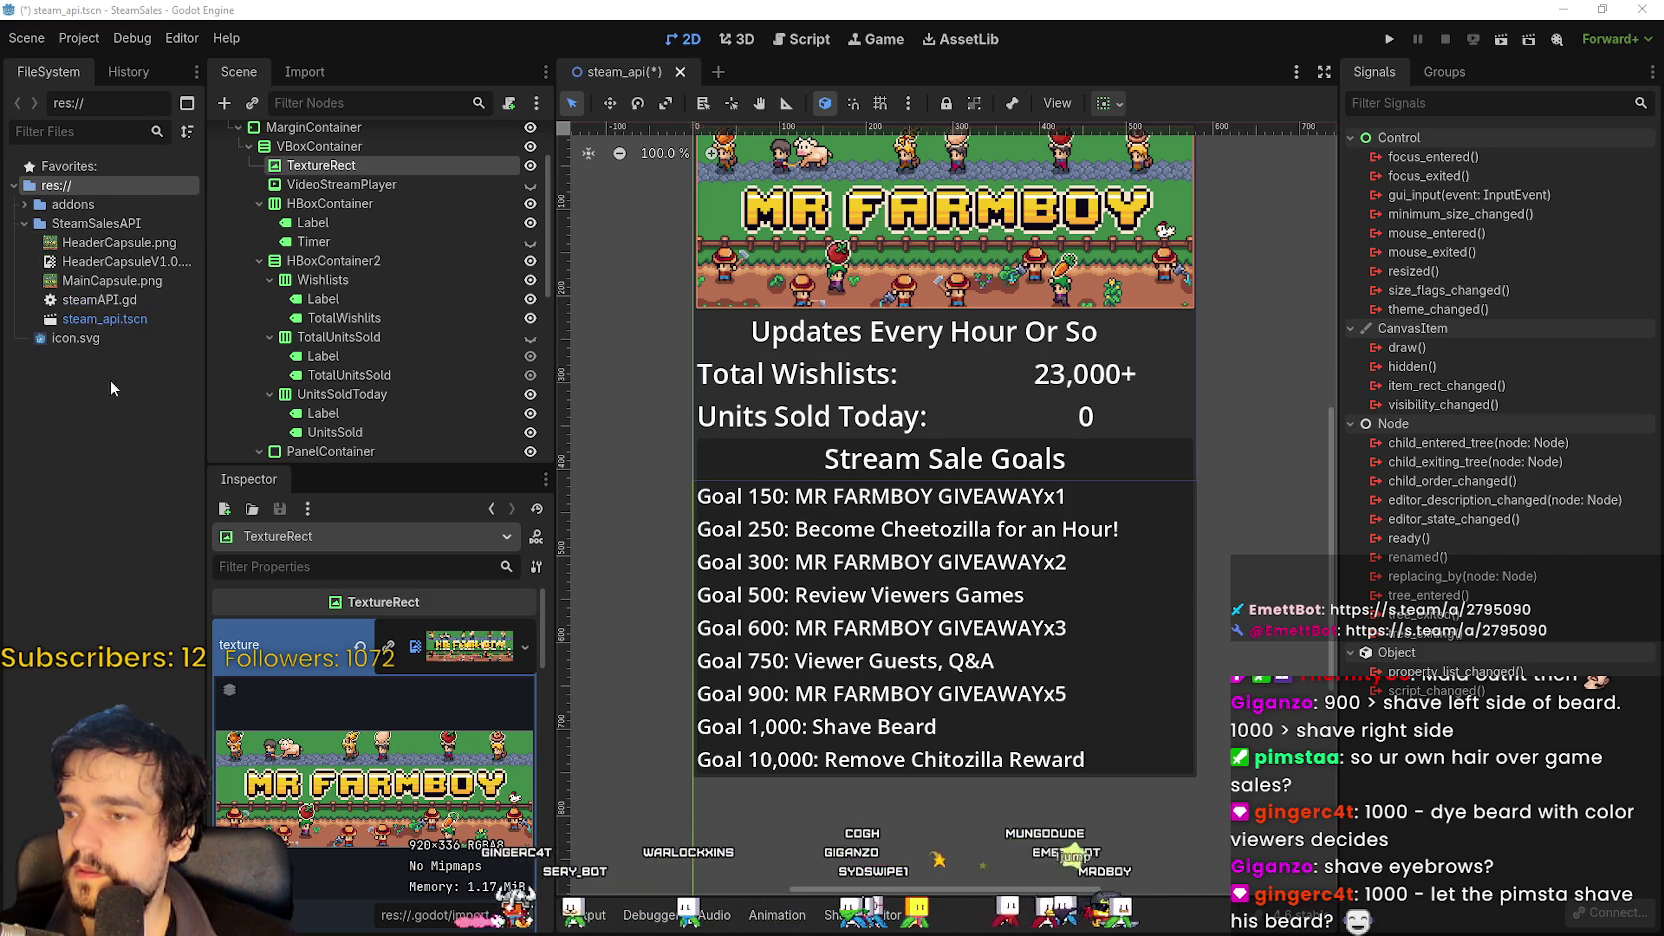
# Set the header texture to HeaderCapsuleV1.0, trying Keep Centered before returning to Keep Aspect.
pyautogui.moveTo(90, 262)
pyautogui.mouseDown()
pyautogui.moveTo(441, 711)
pyautogui.moveTo(445, 653)
pyautogui.moveTo(330, 450)
pyautogui.moveTo(330, 410)
pyautogui.moveTo(465, 648)
pyautogui.mouseUp()
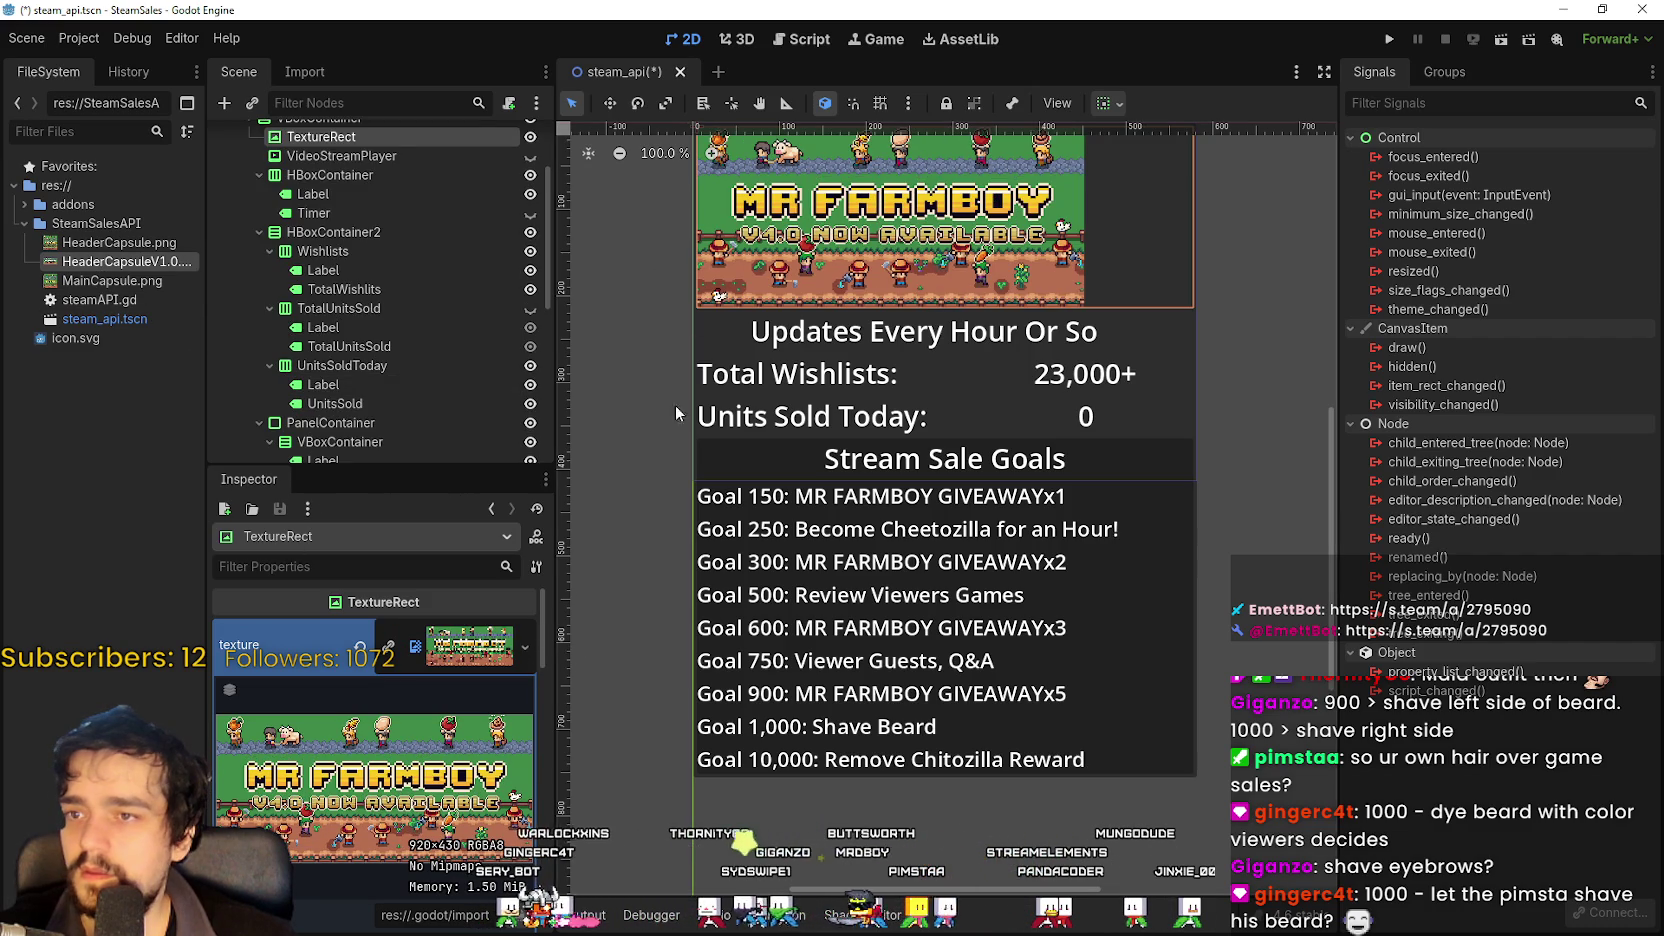
pyautogui.scroll(-2, 421, 809)
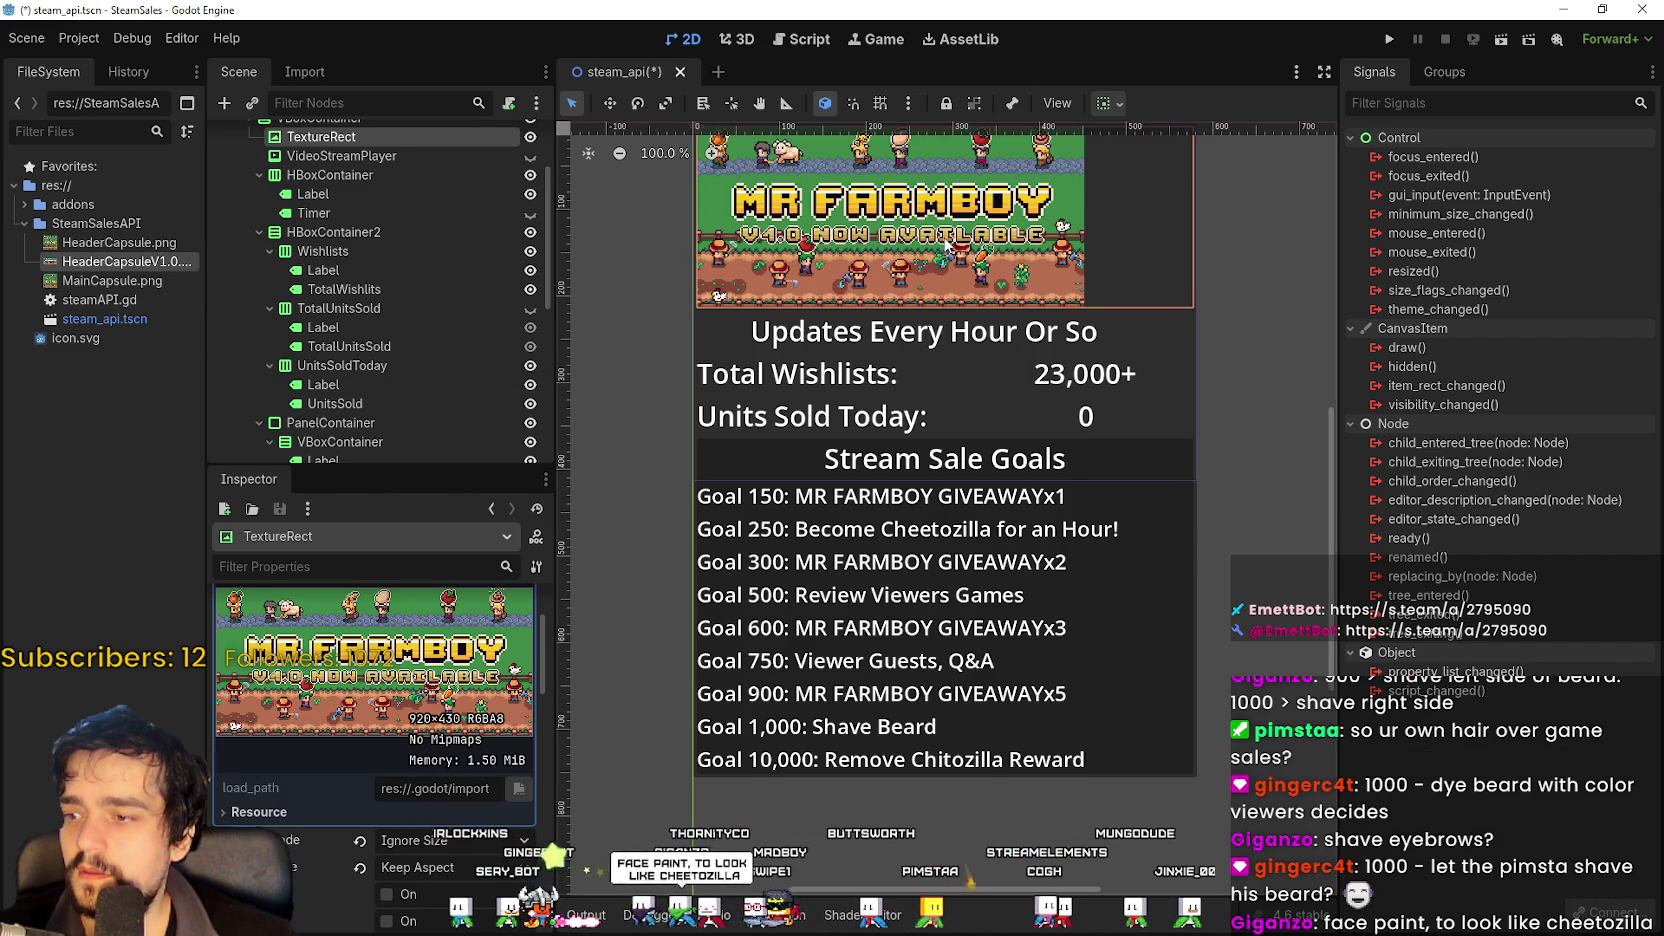
pyautogui.click(452, 868)
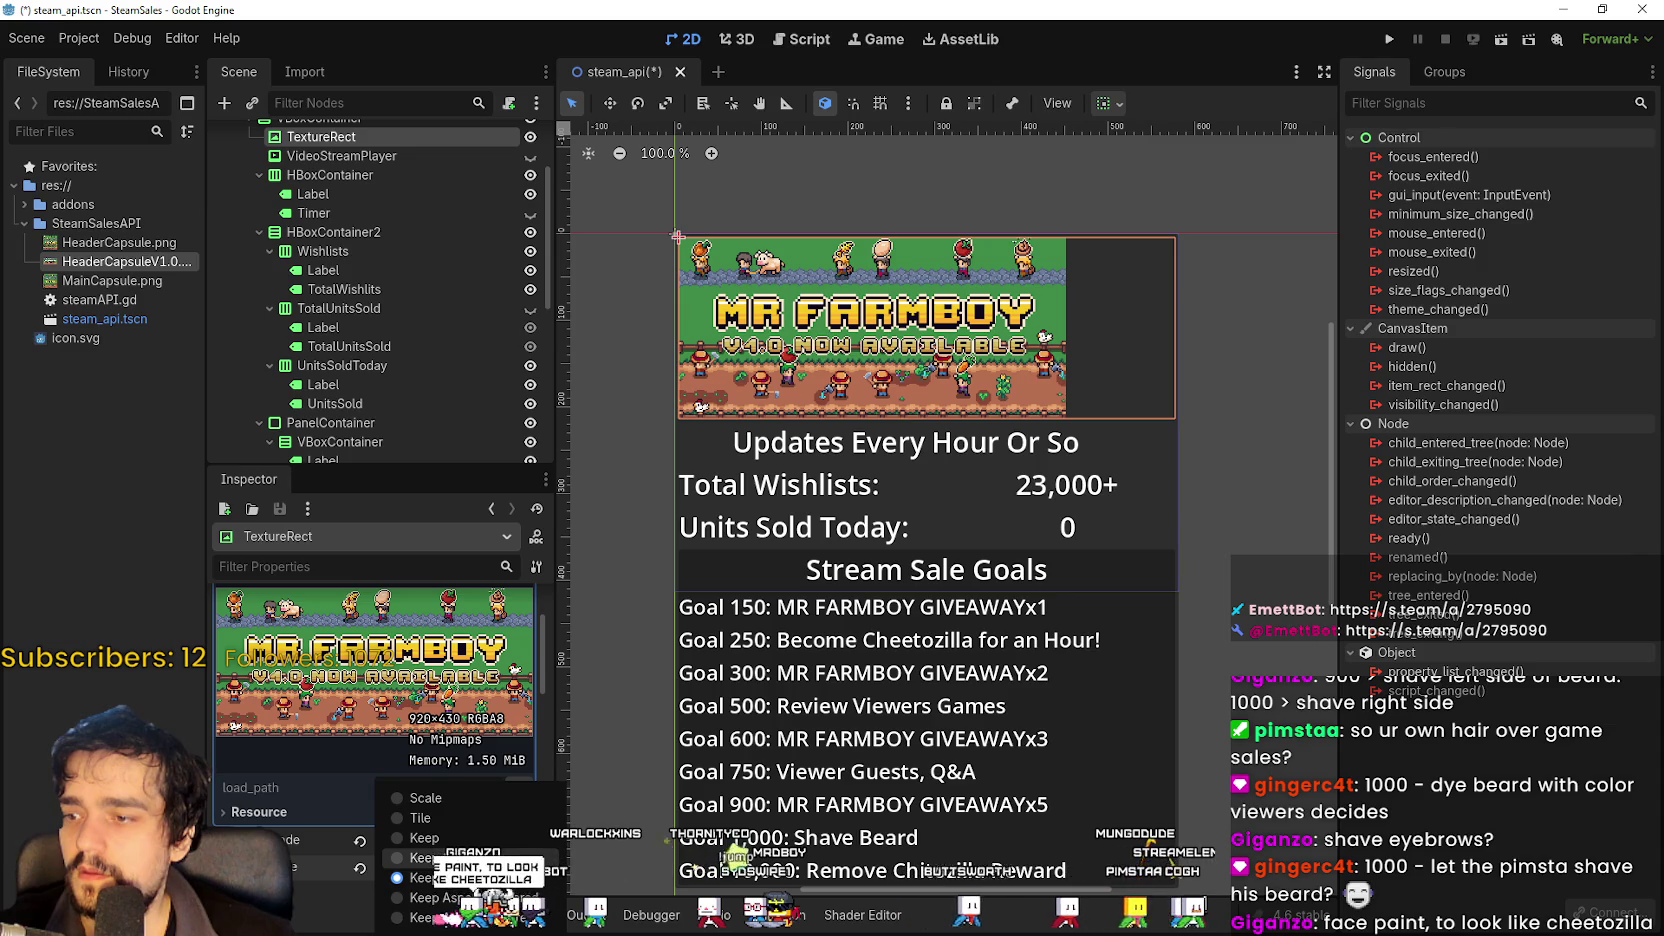
pyautogui.click(445, 858)
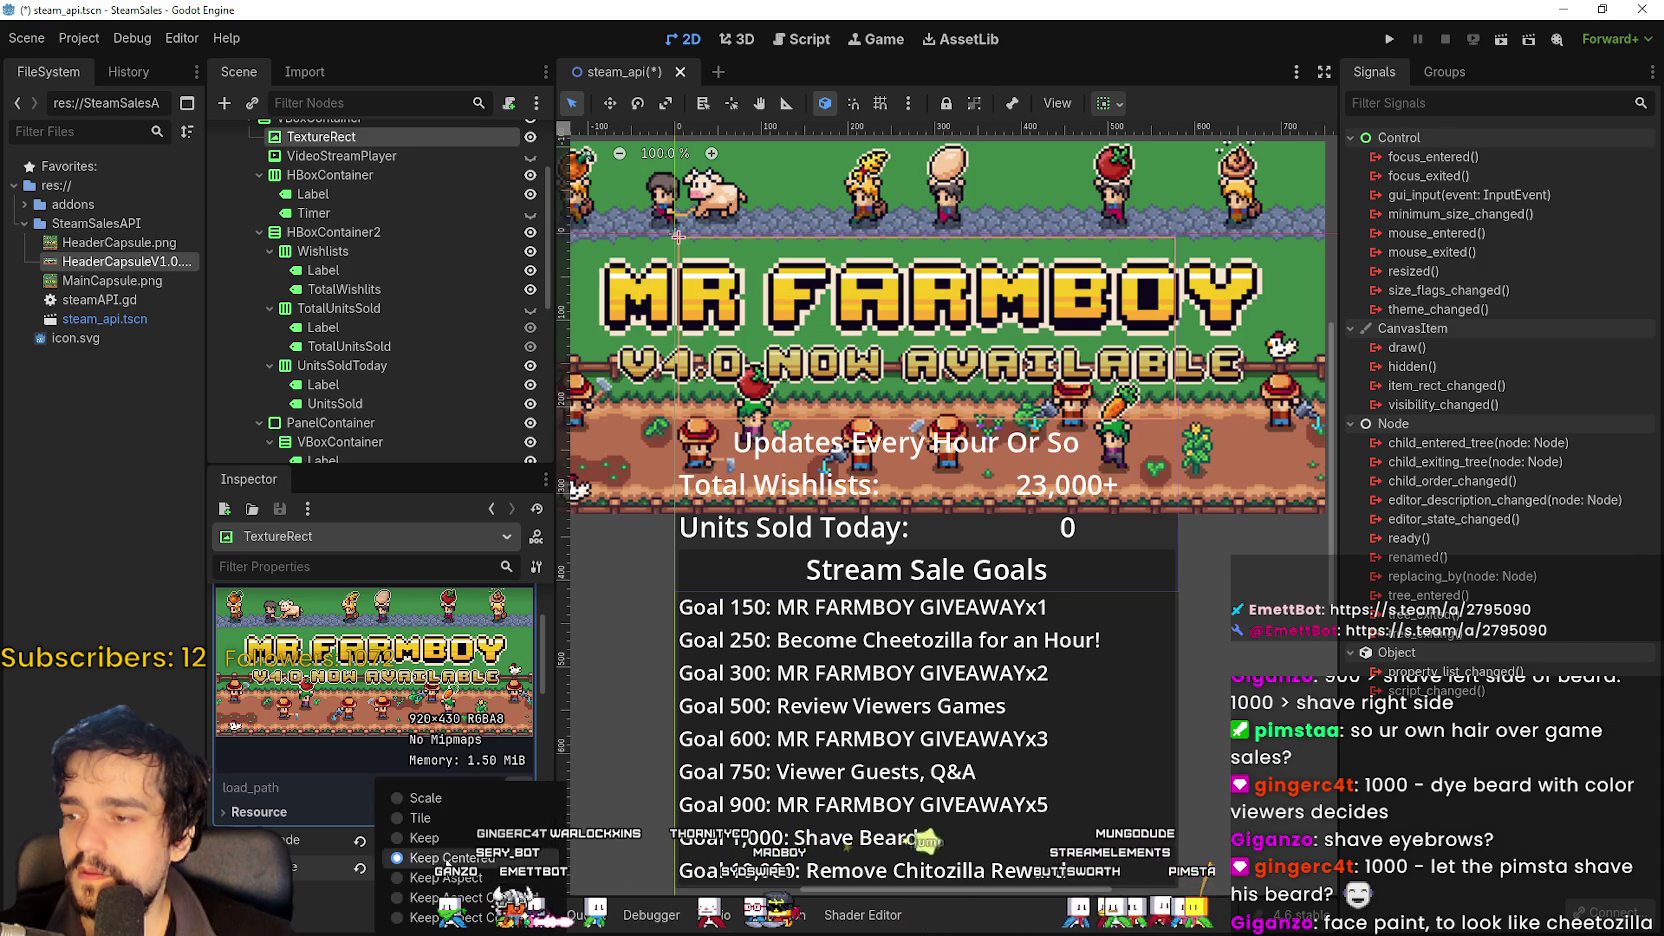
pyautogui.click(465, 877)
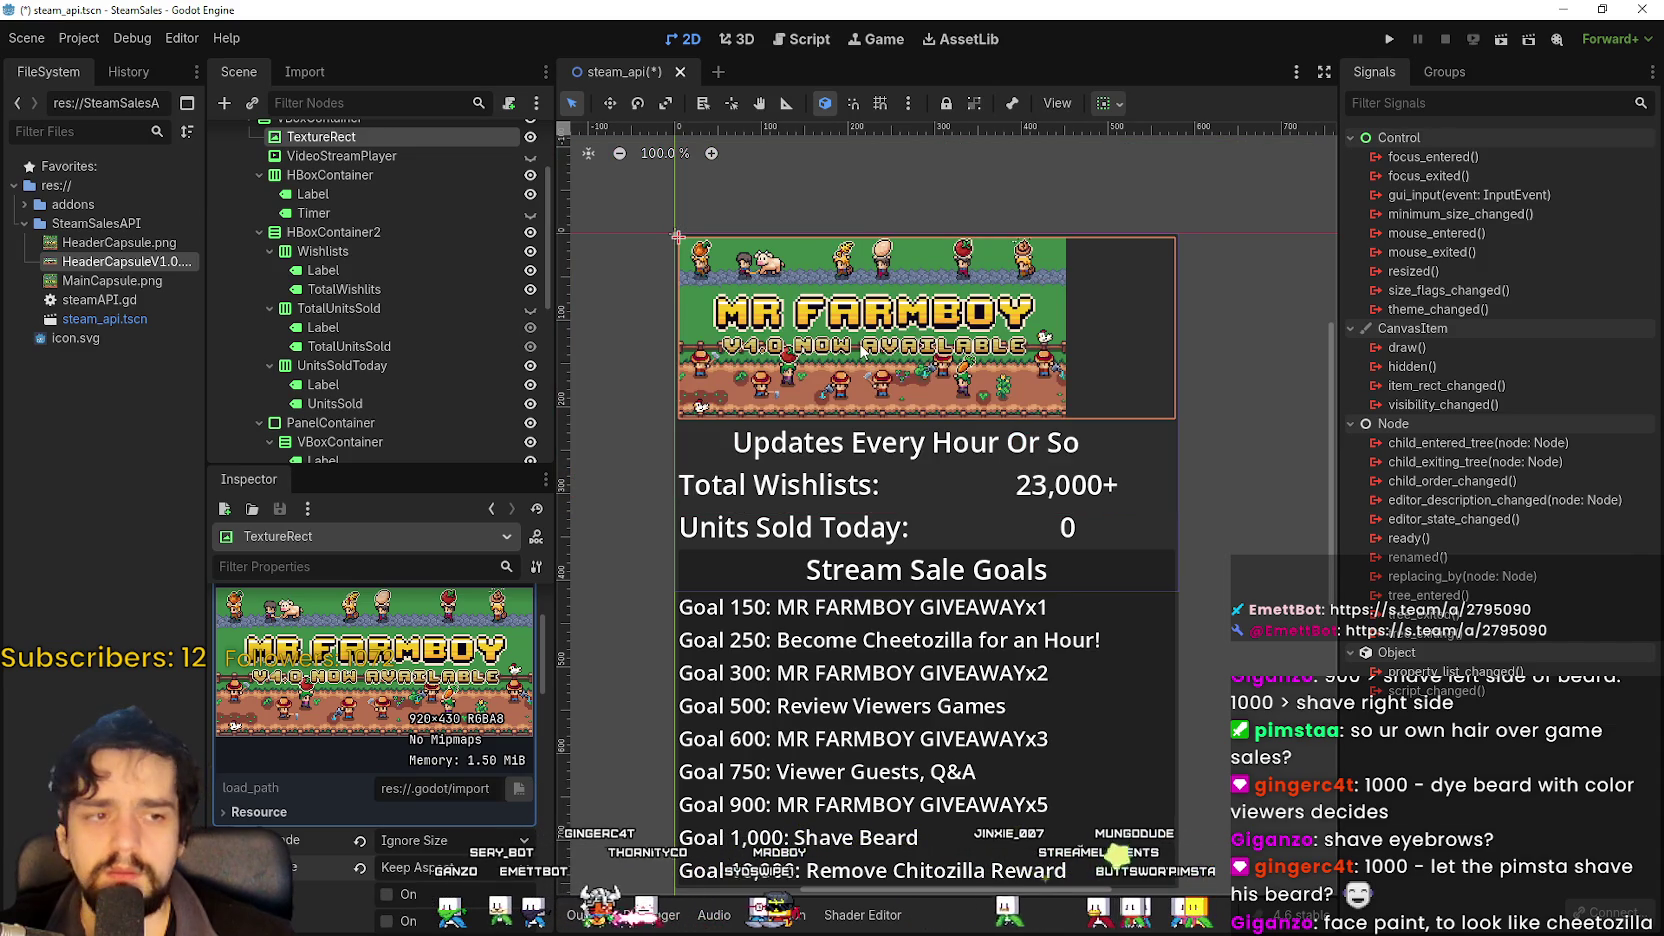
# Select HeaderCapsule.png, recentre the canvas on the stats panel and collapse the texture preview.
pyautogui.click(113, 246)
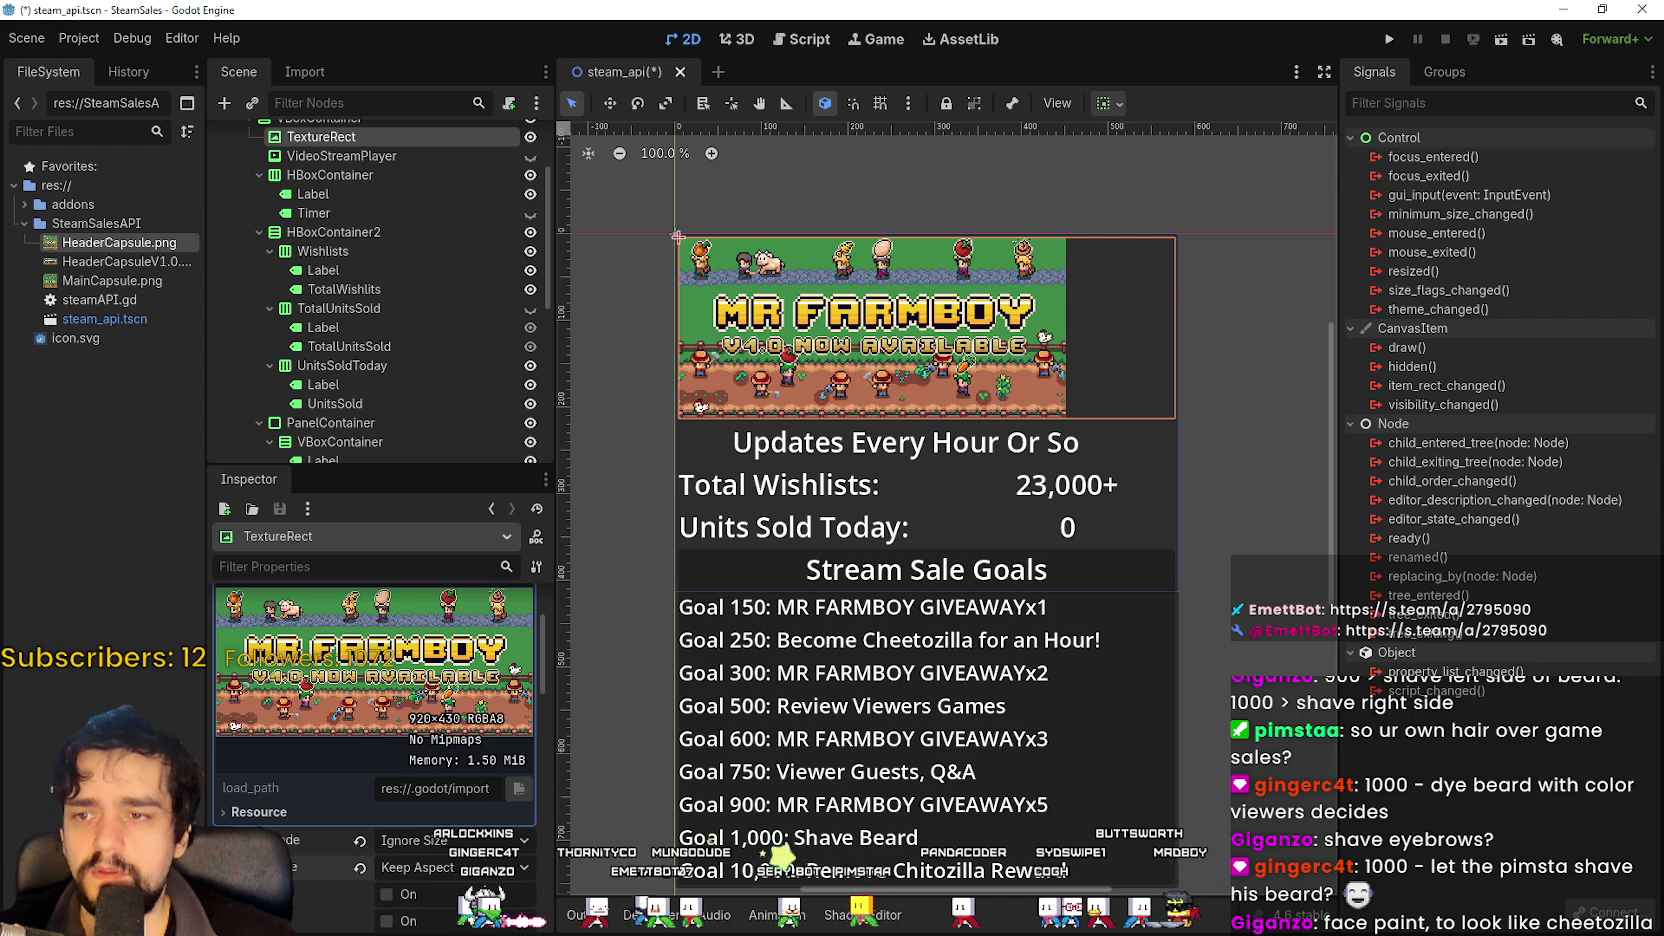
pyautogui.moveTo(1011, 521)
pyautogui.mouseDown()
pyautogui.moveTo(909, 402)
pyautogui.moveTo(945, 596)
pyautogui.moveTo(980, 606)
pyautogui.mouseUp()
pyautogui.scroll(2, 400, 810)
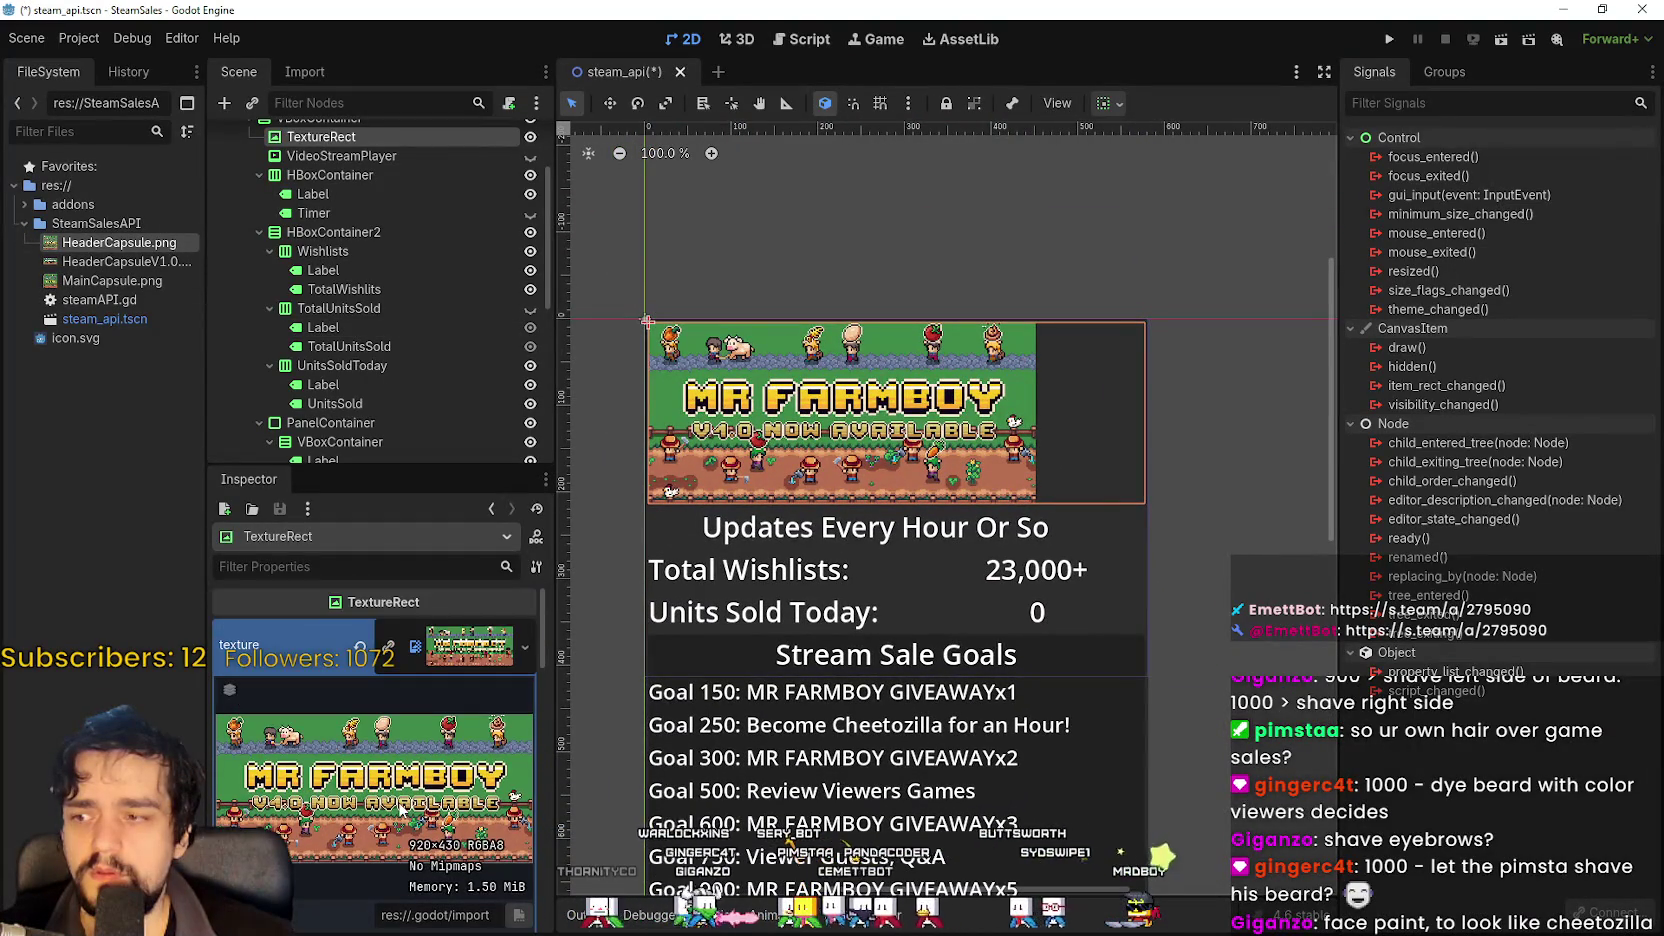
pyautogui.click(434, 652)
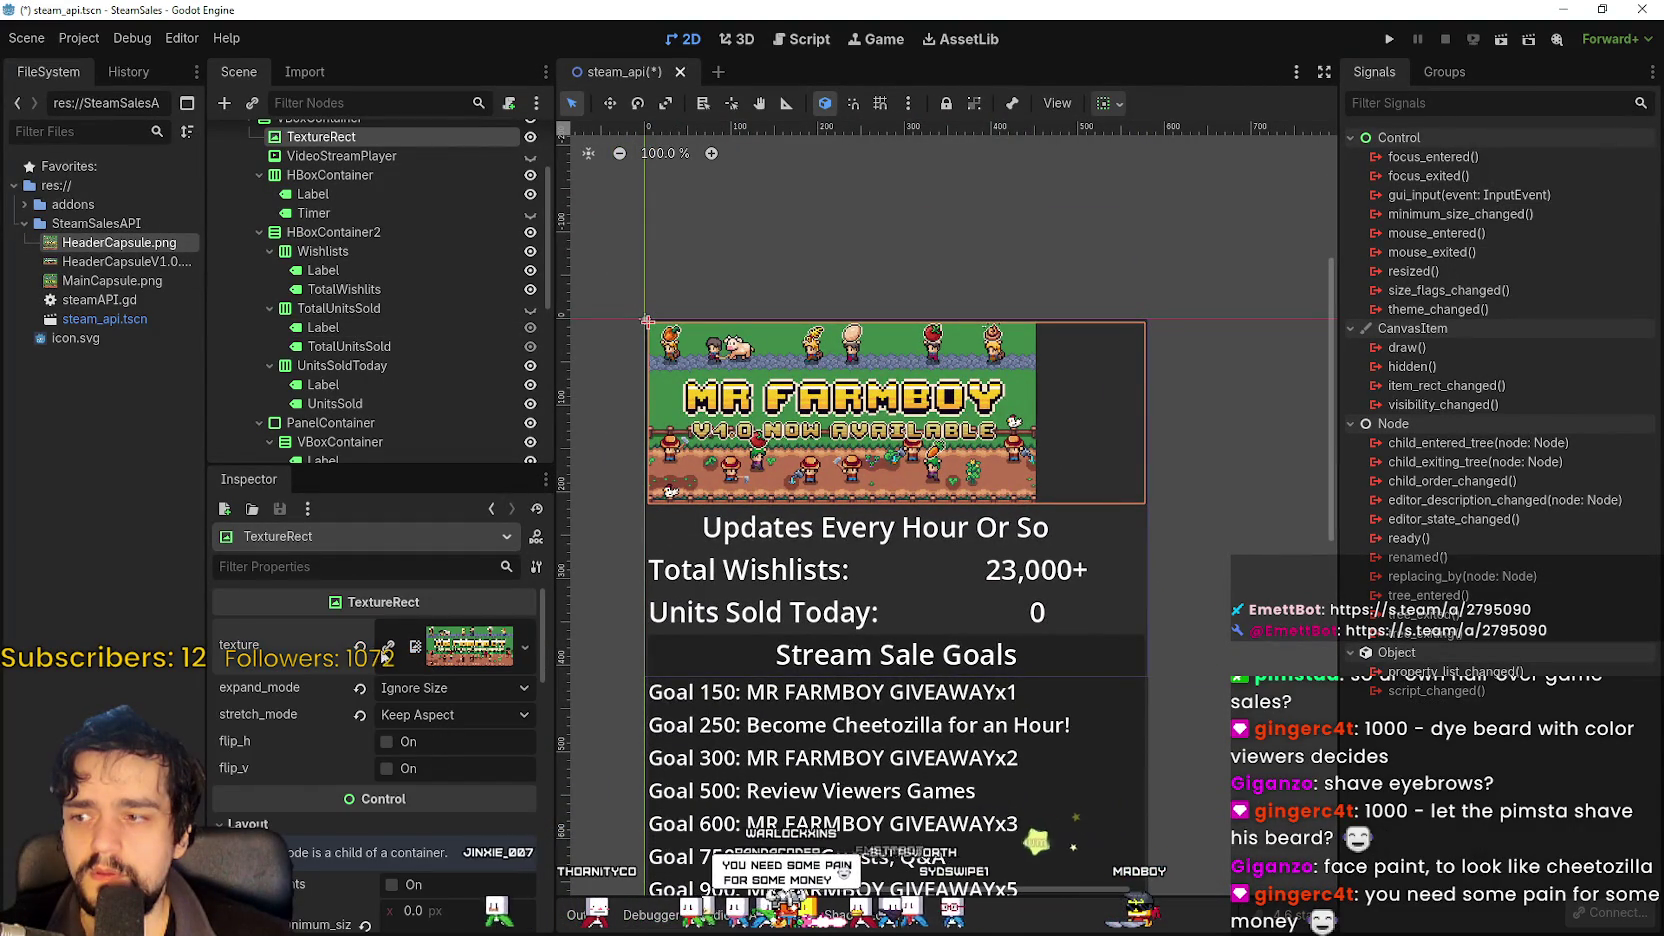
# Replace the header texture with a new AtlasTexture using HeaderCapsule as its atlas.
pyautogui.click(360, 647)
pyautogui.click(424, 637)
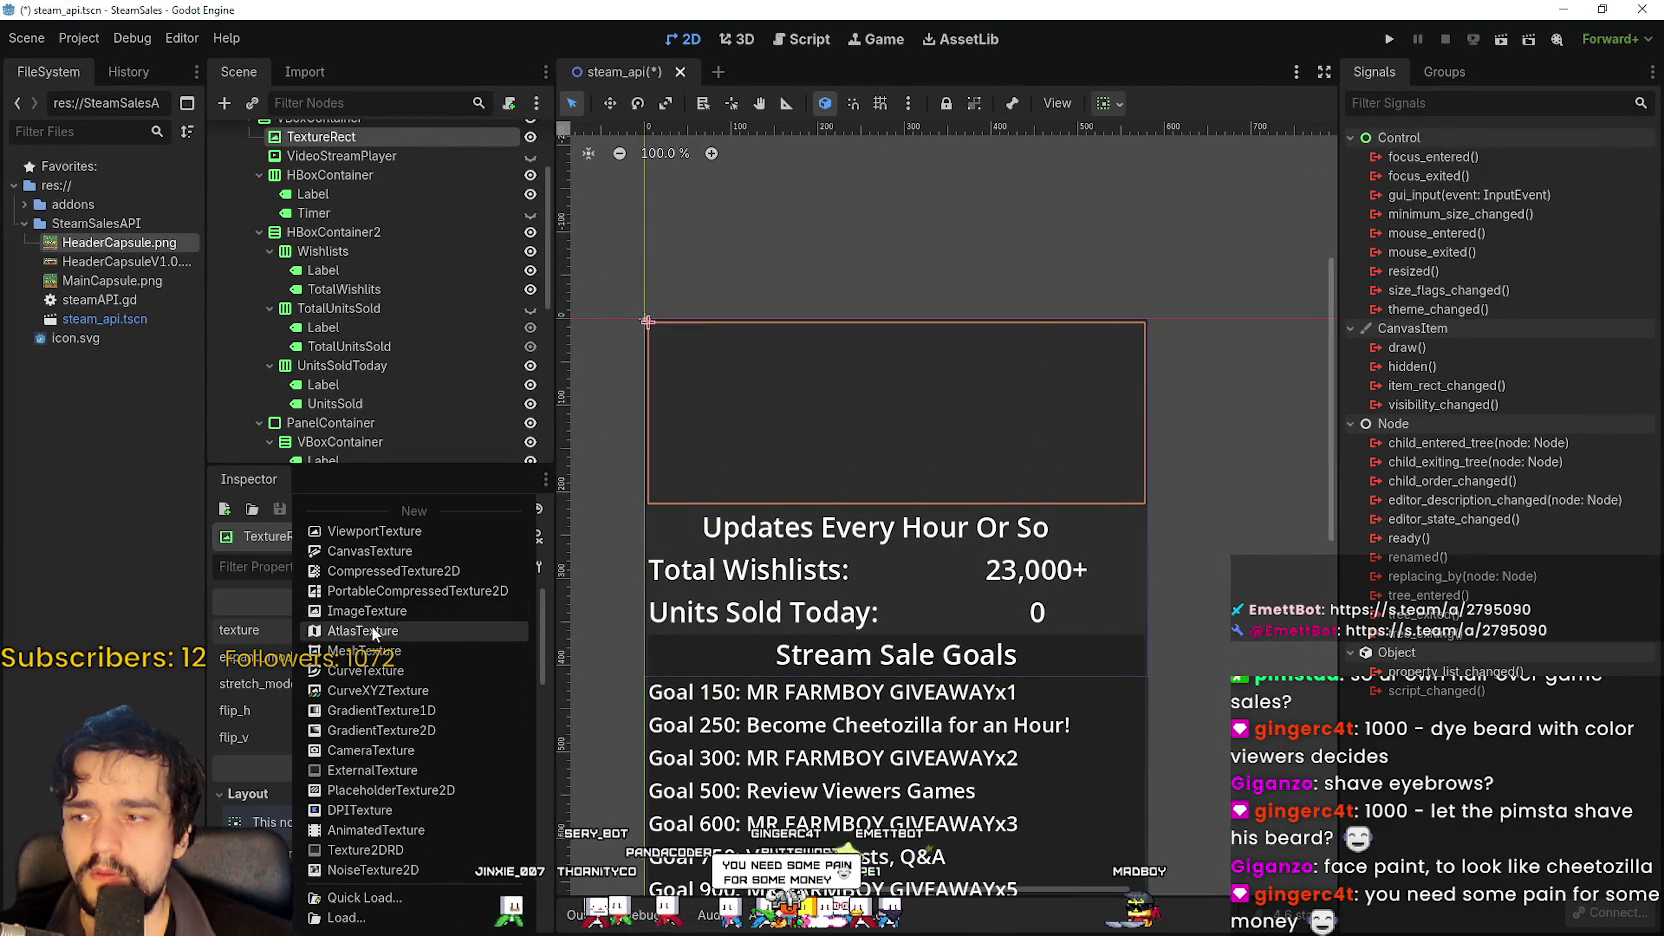
pyautogui.click(372, 630)
pyautogui.click(432, 630)
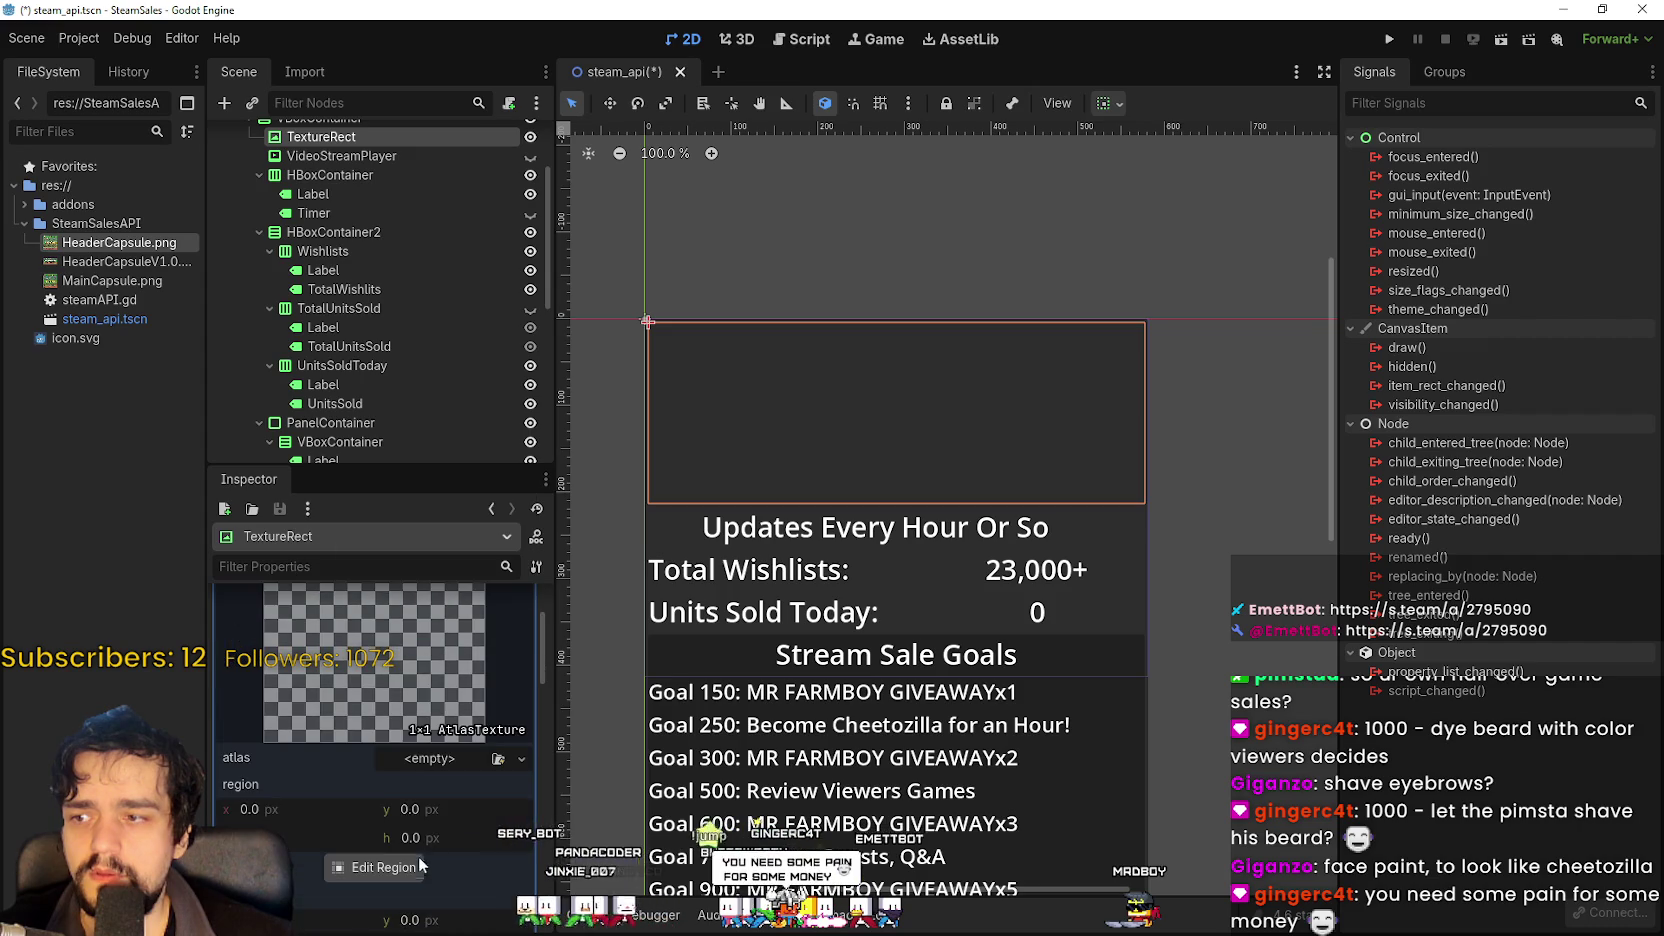
pyautogui.click(416, 756)
pyautogui.click(455, 440)
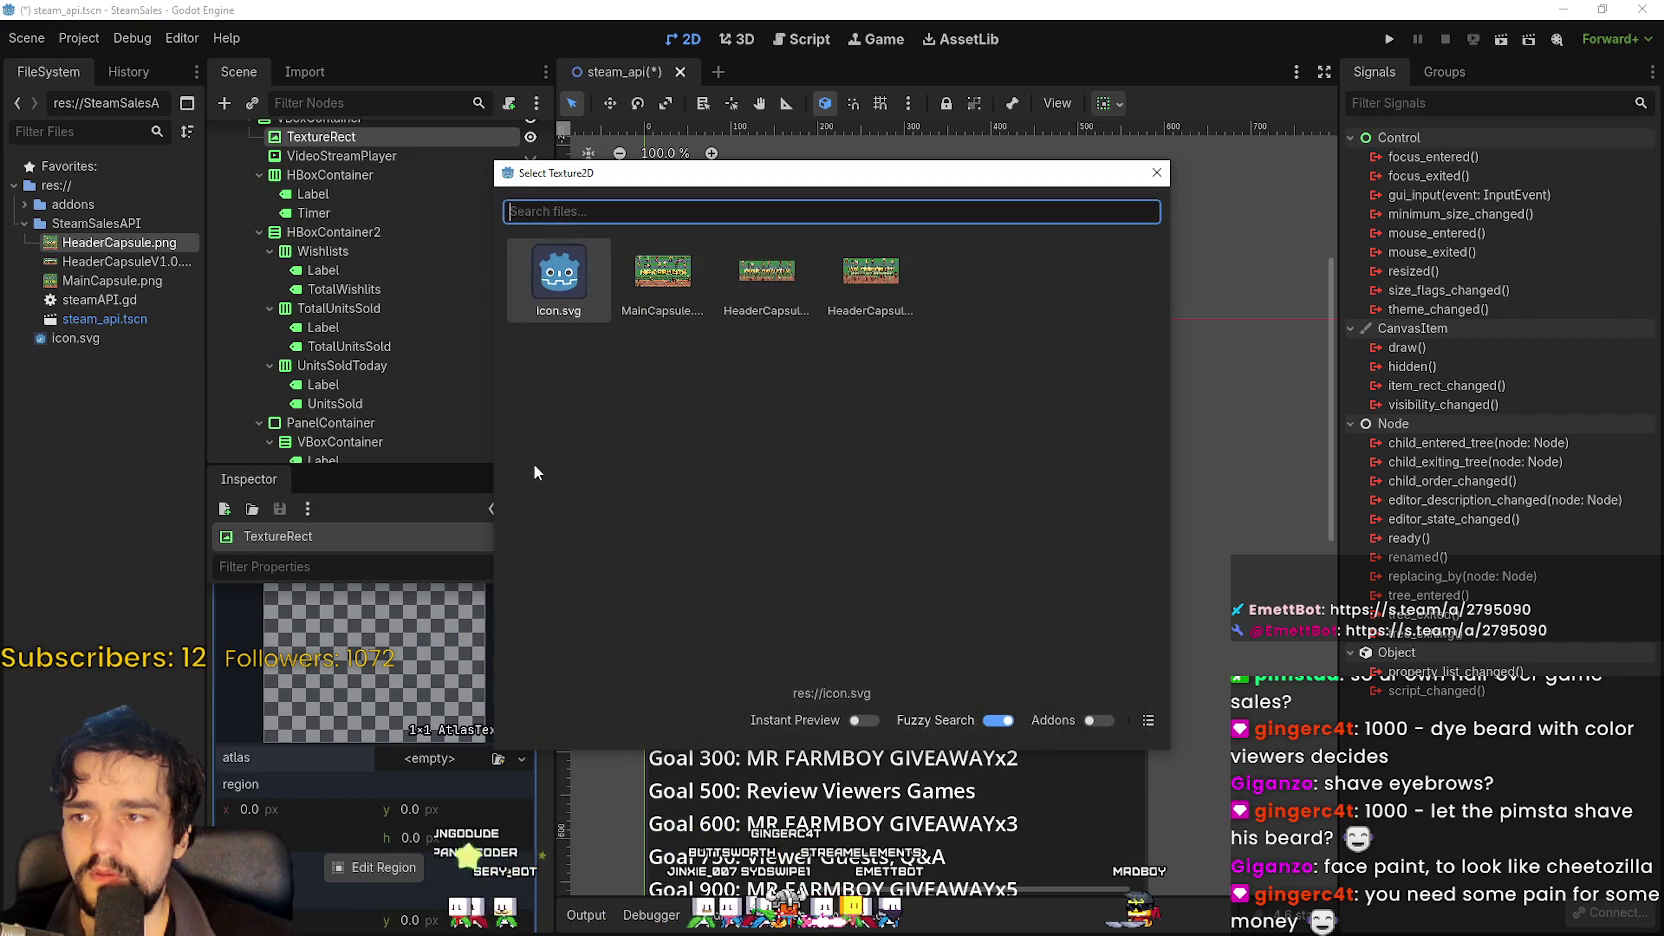
pyautogui.click(853, 293)
# Crop the atlas region to about 921×335 px in Edit Region, then save the scene.
pyautogui.click(364, 816)
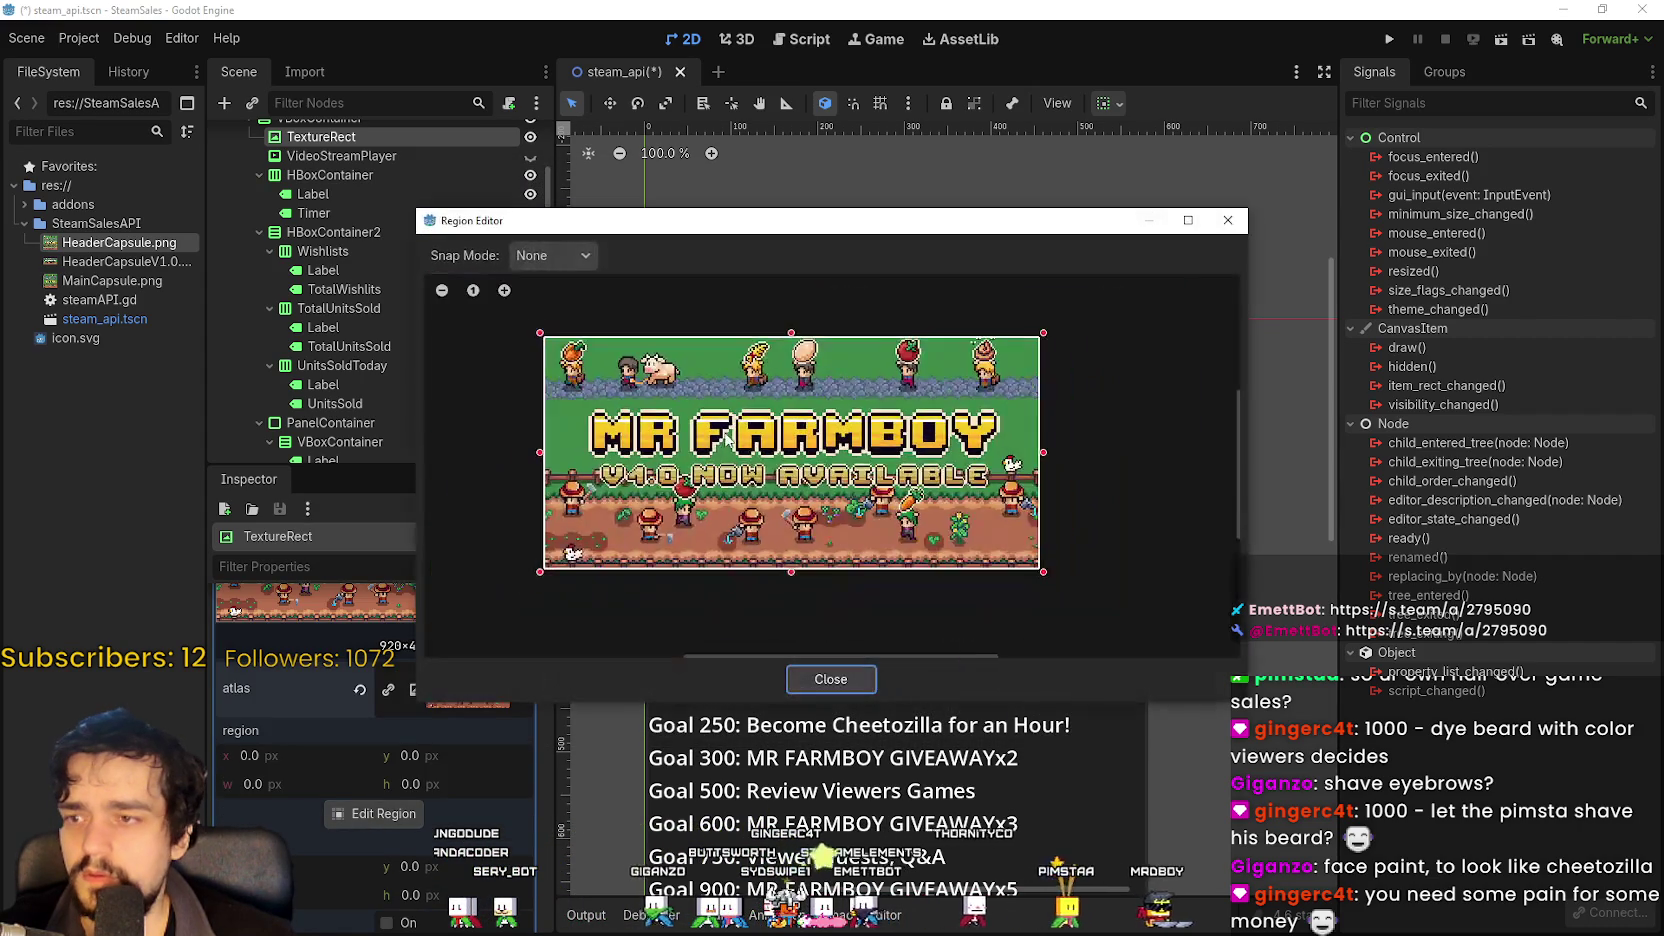
pyautogui.moveTo(853, 220)
pyautogui.mouseDown()
pyautogui.moveTo(941, 815)
pyautogui.moveTo(948, 527)
pyautogui.moveTo(986, 484)
pyautogui.mouseUp()
pyautogui.moveTo(1166, 713); pyautogui.dragTo(1134, 722)
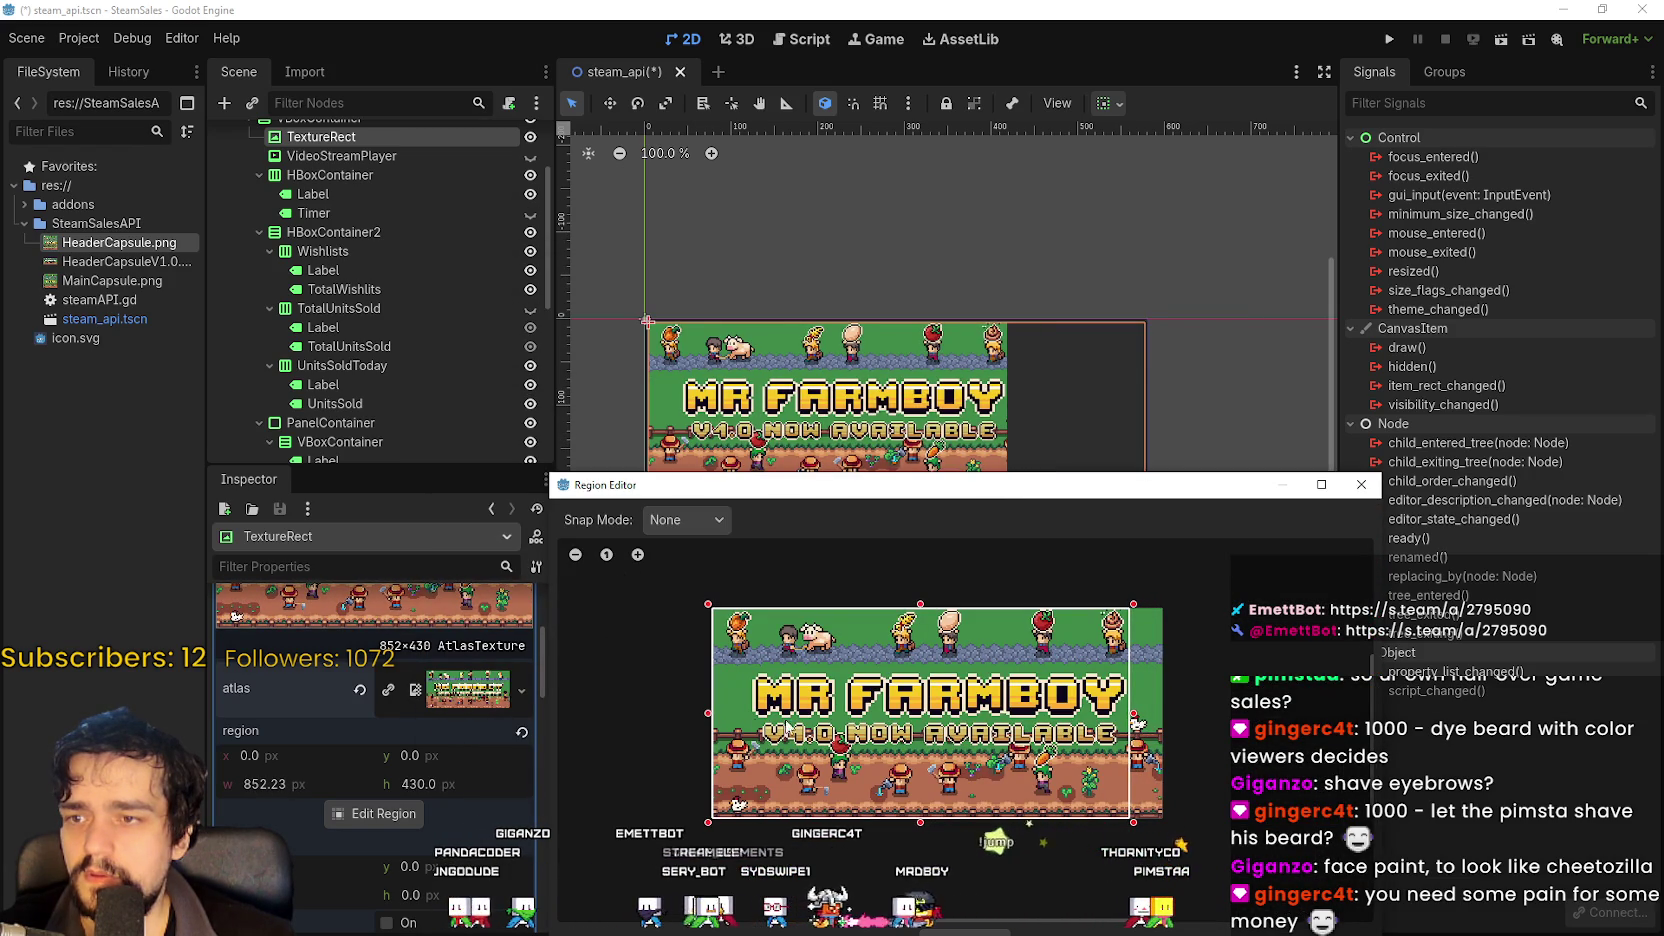
pyautogui.moveTo(922, 820); pyautogui.dragTo(932, 778)
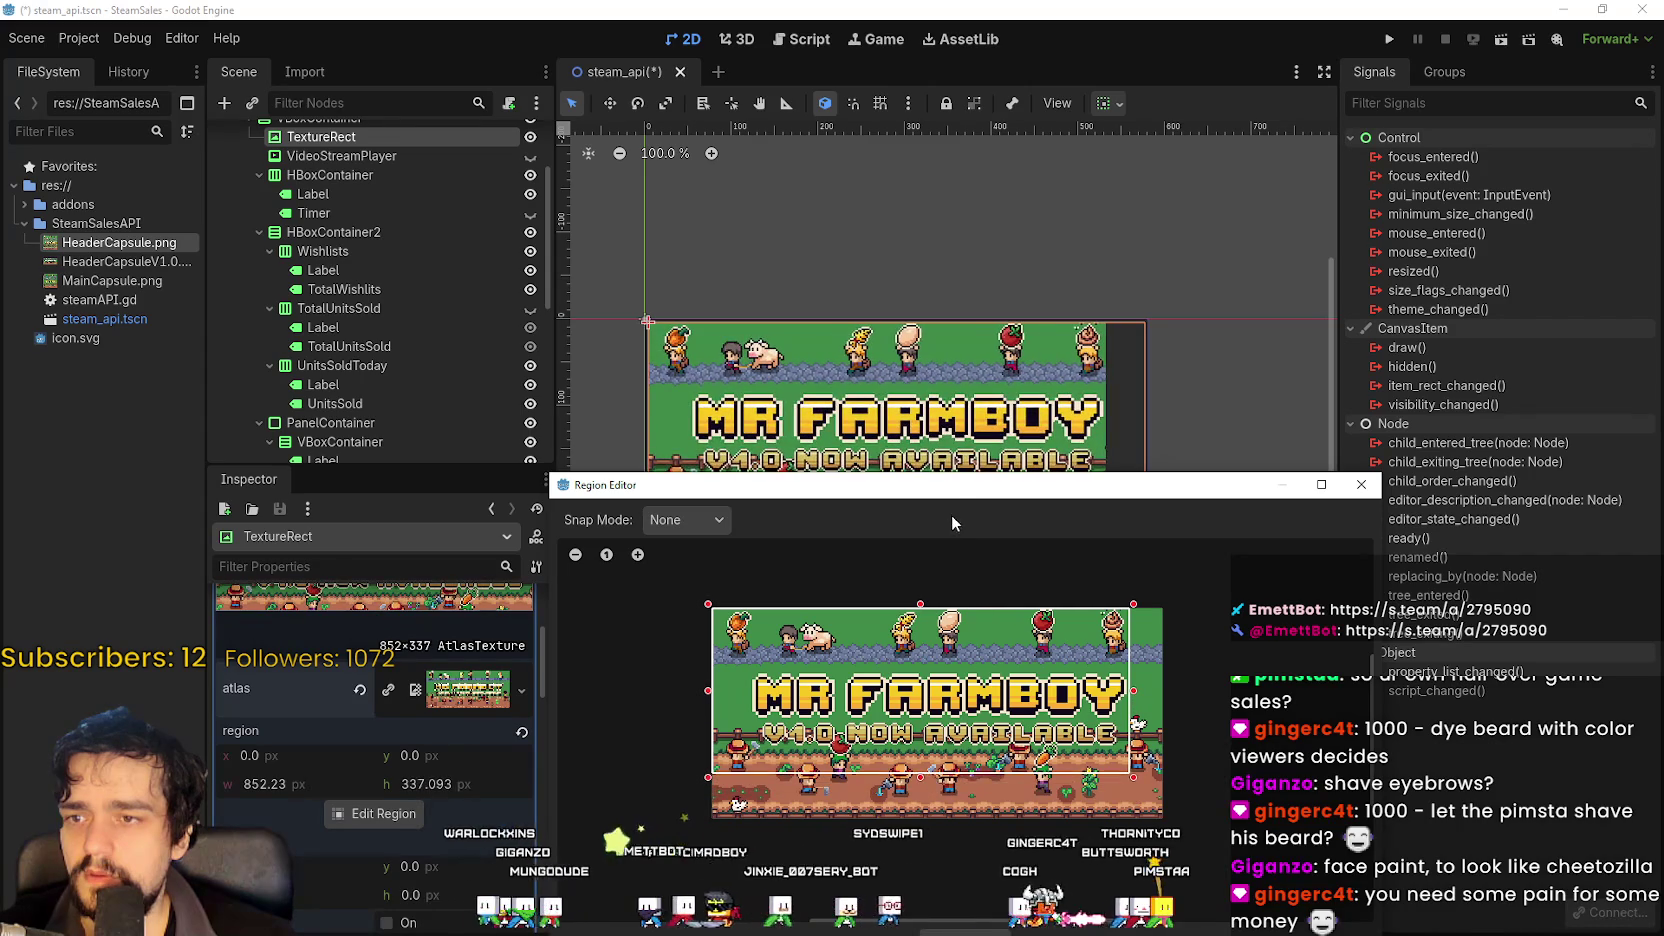
pyautogui.moveTo(952, 487)
pyautogui.mouseDown()
pyautogui.moveTo(953, 800)
pyautogui.moveTo(956, 576)
pyautogui.mouseUp()
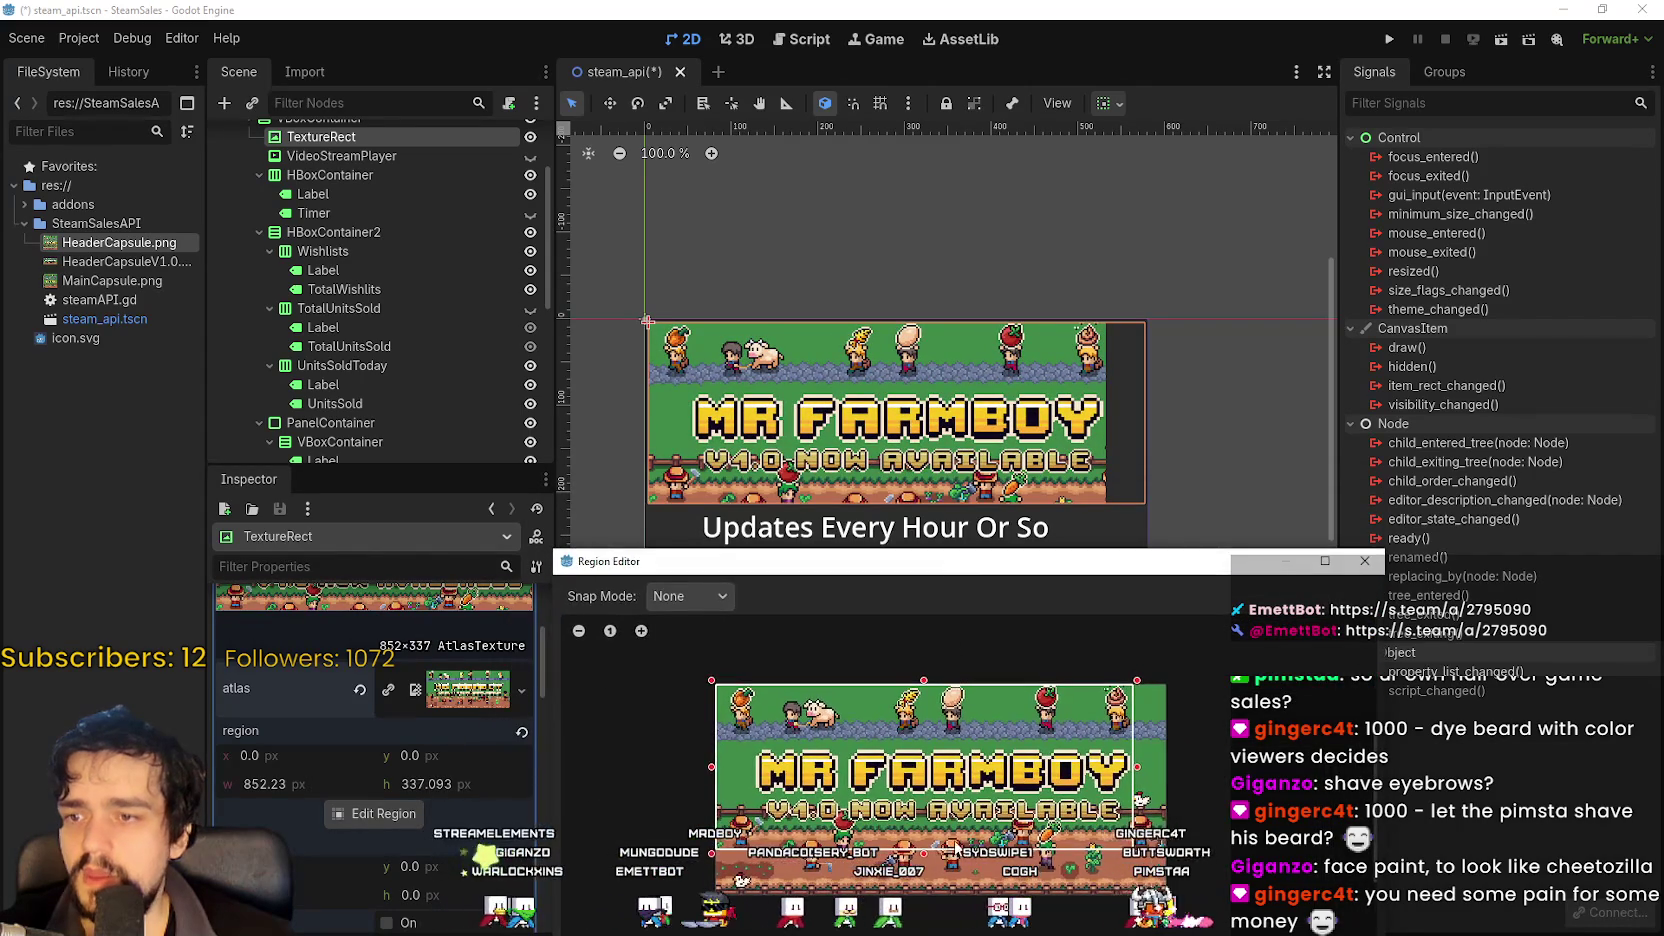
pyautogui.moveTo(1137, 773); pyautogui.dragTo(1170, 770)
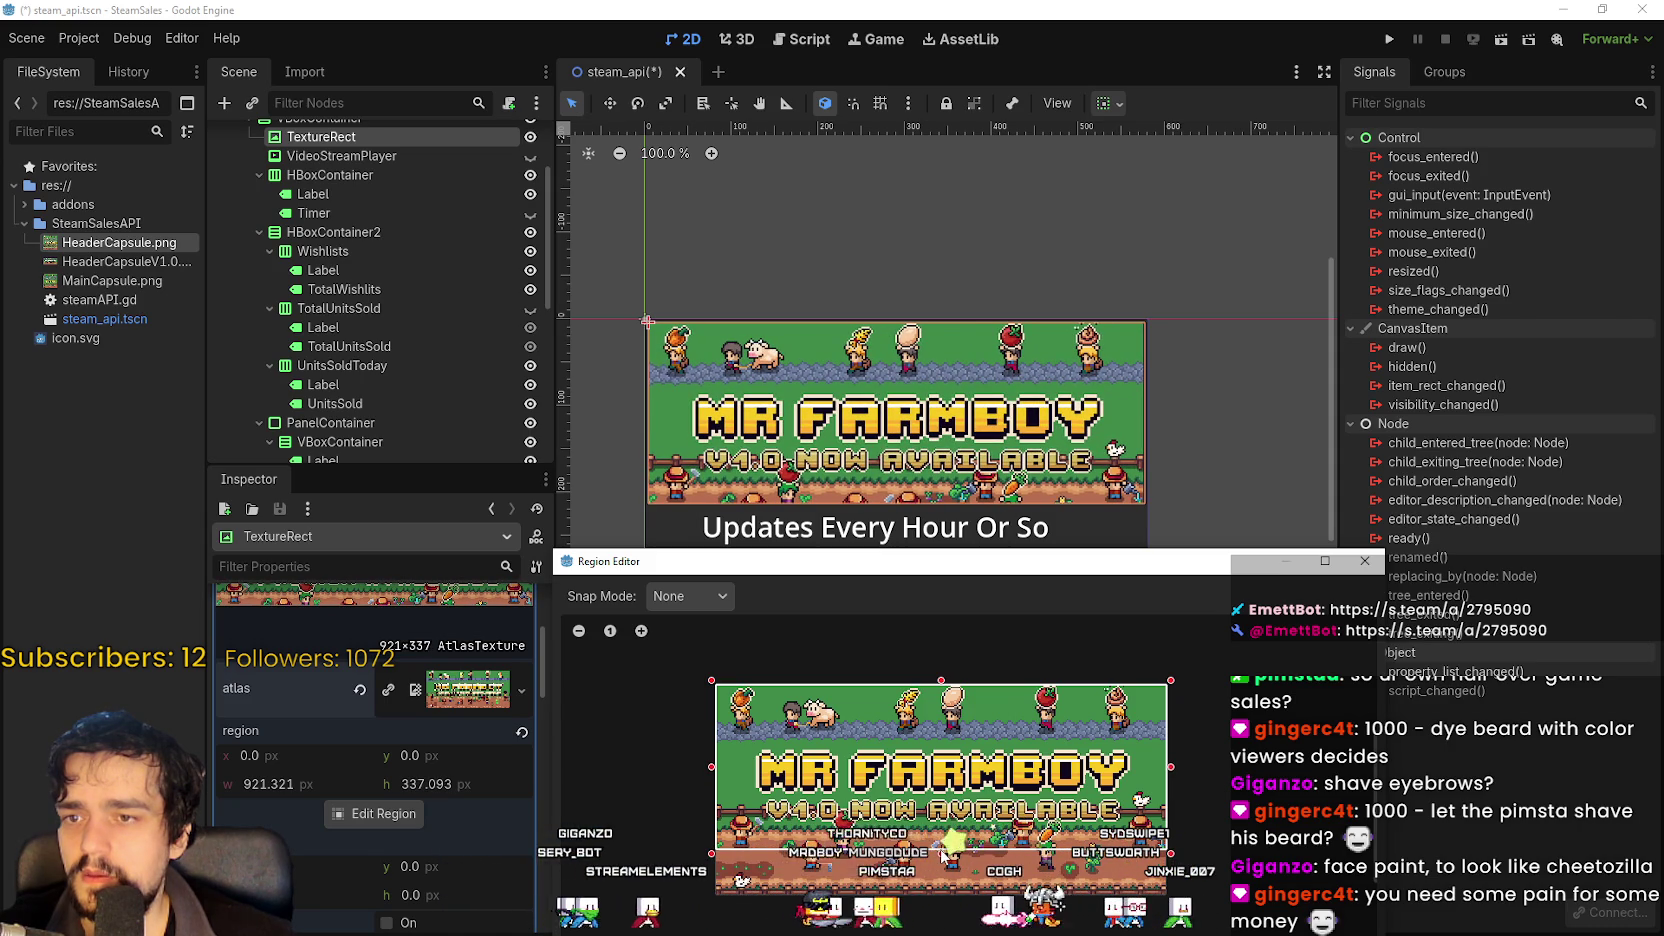
pyautogui.moveTo(941, 855); pyautogui.dragTo(941, 853)
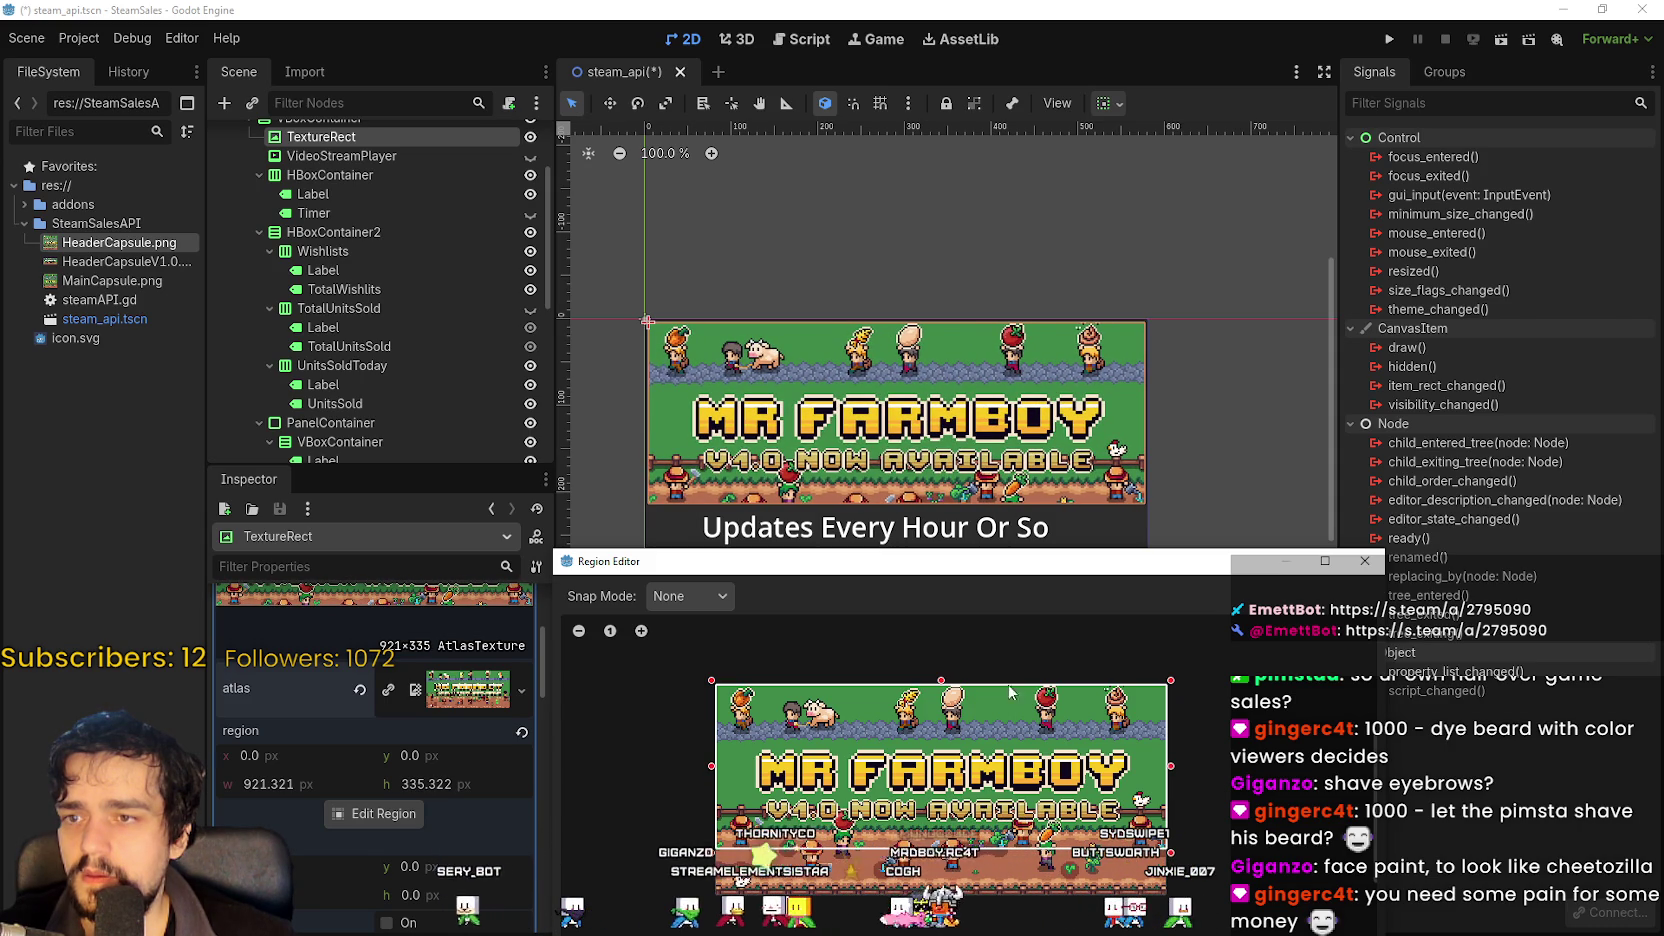
pyautogui.moveTo(1000, 561); pyautogui.dragTo(976, 379)
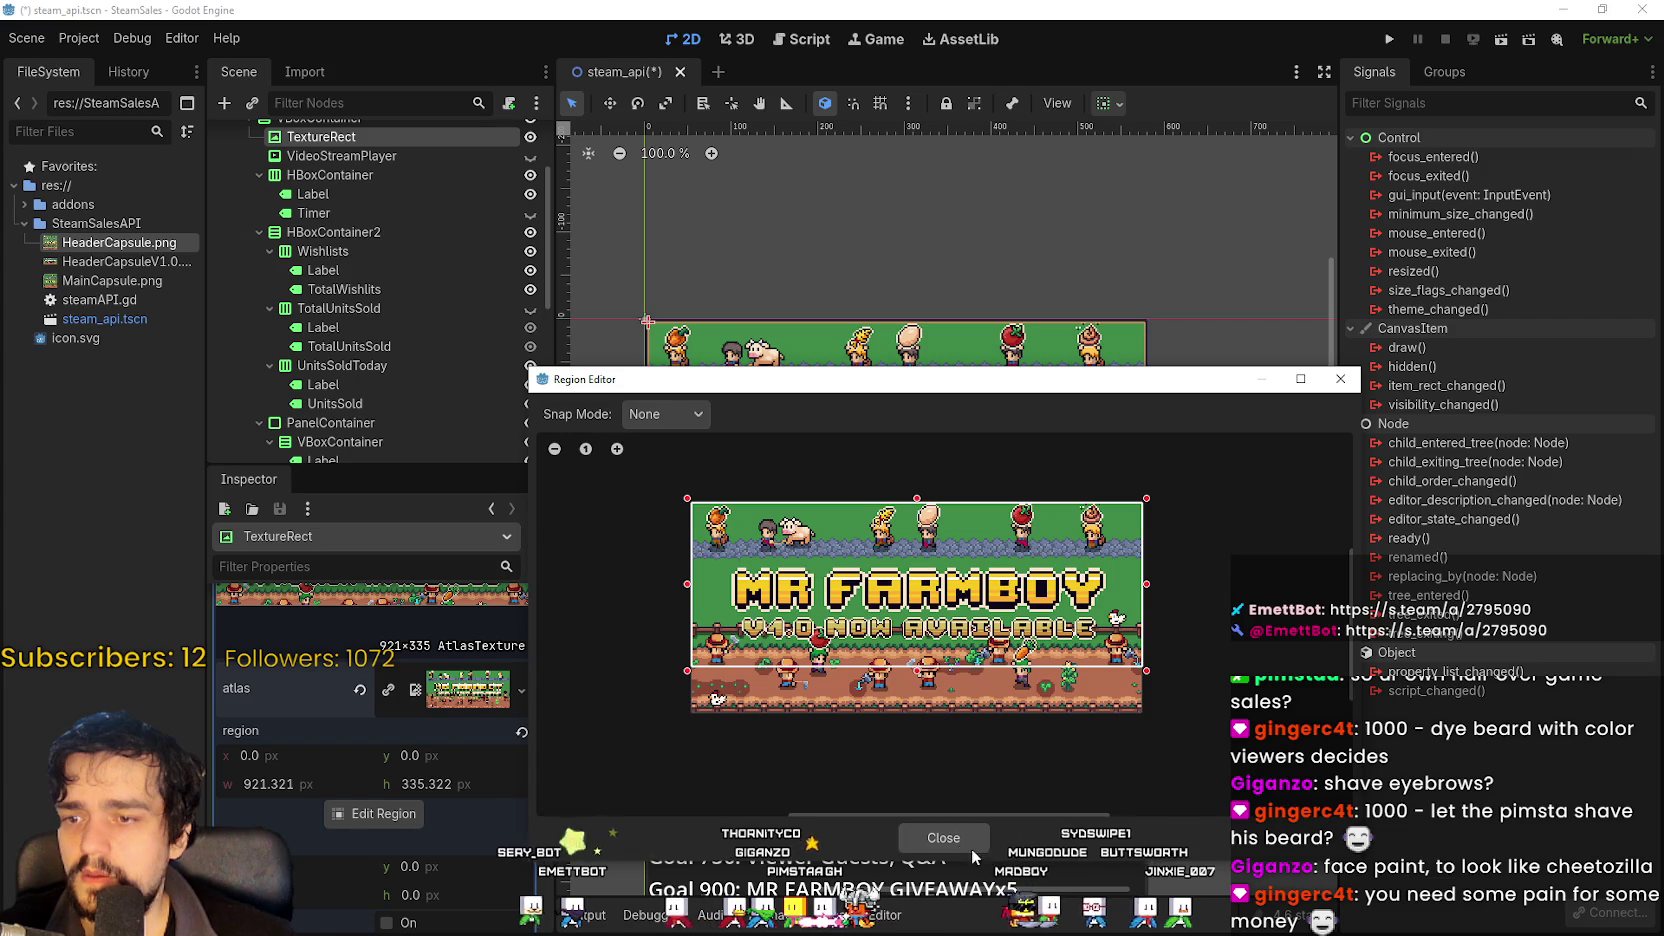
pyautogui.click(972, 843)
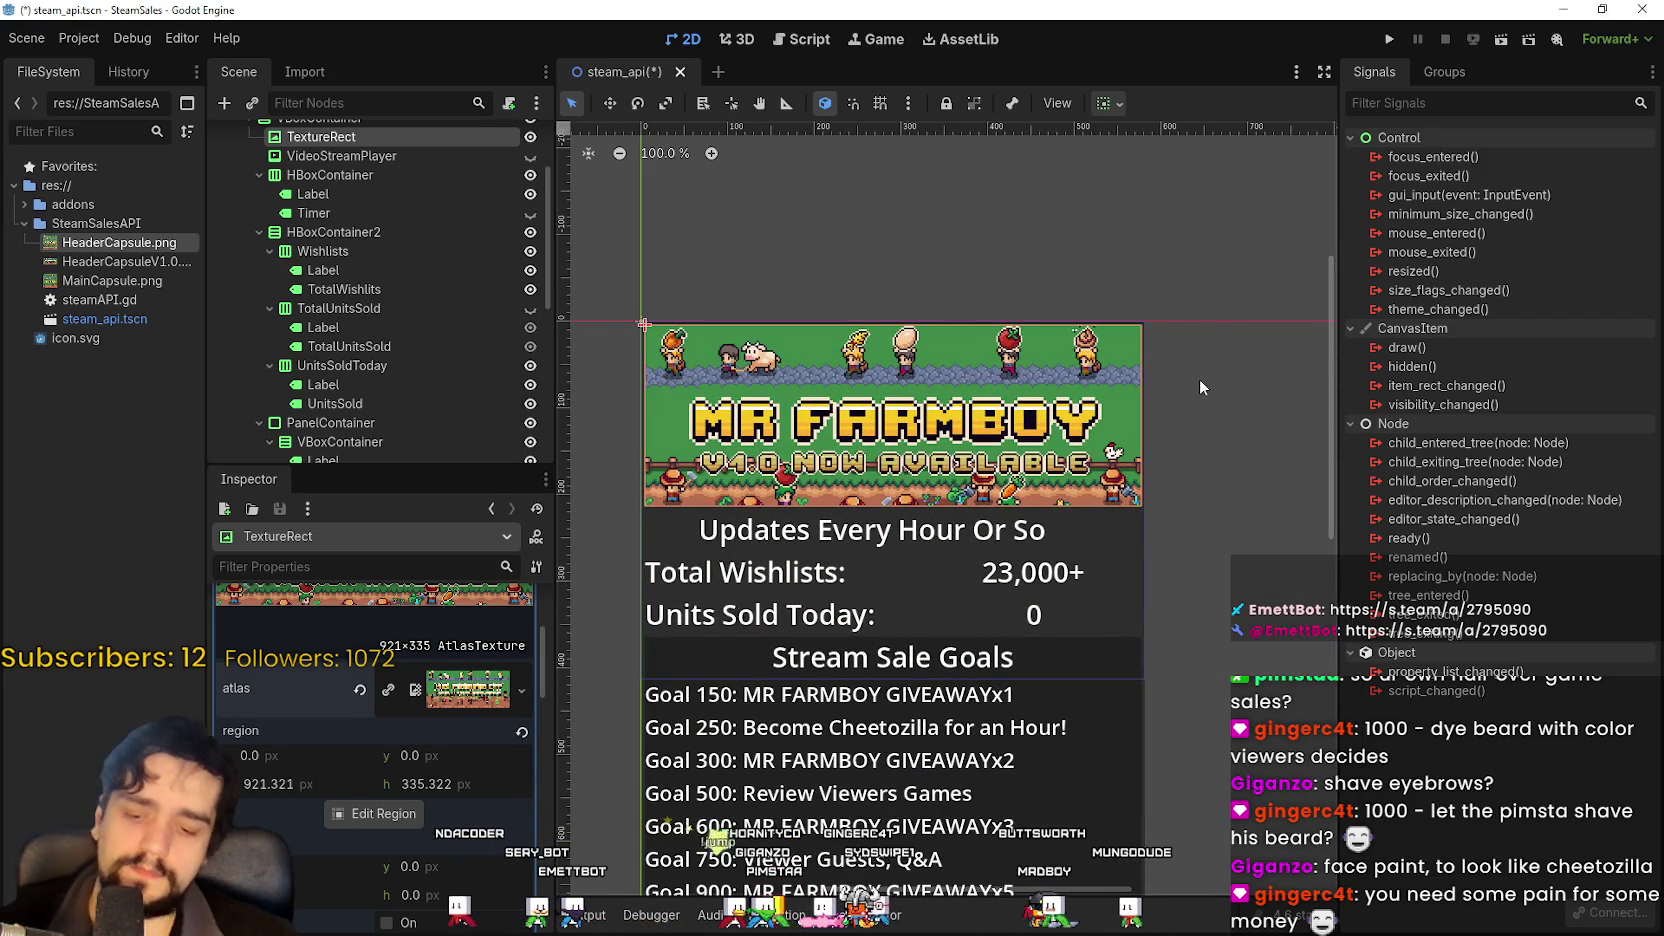
pyautogui.hotkey('ctrl', 's')
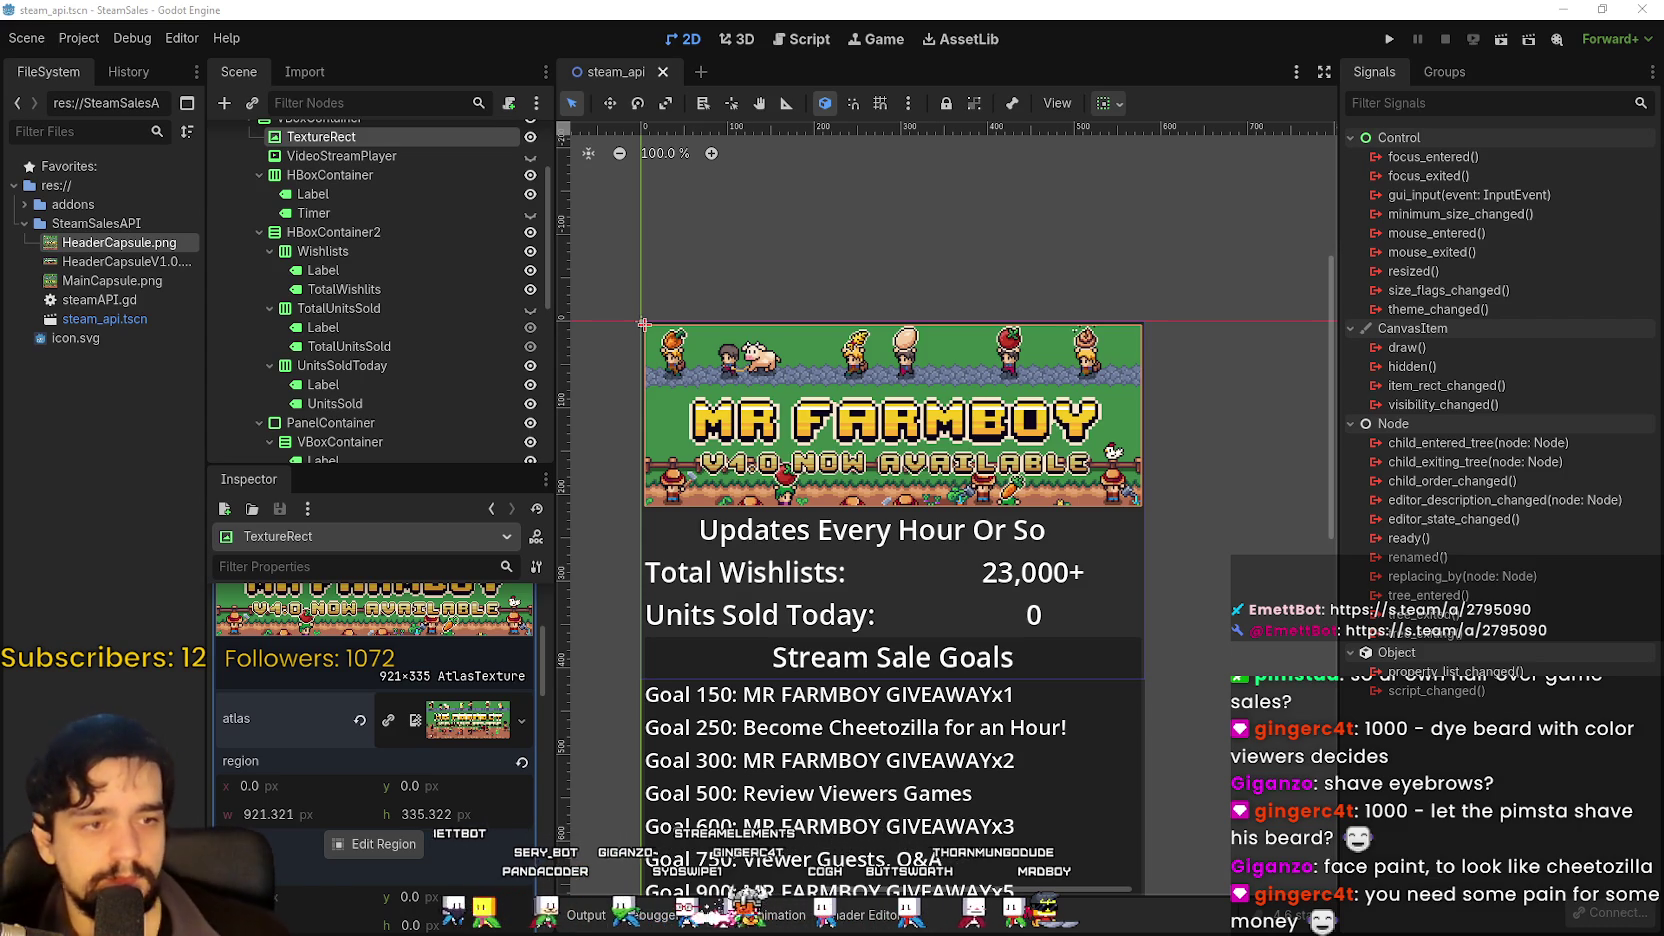
# Inspect the Goal9, Goal8 and Goal10 labels, then step back up through Goal7 to Goal5.
pyautogui.scroll(-5, 812, 525)
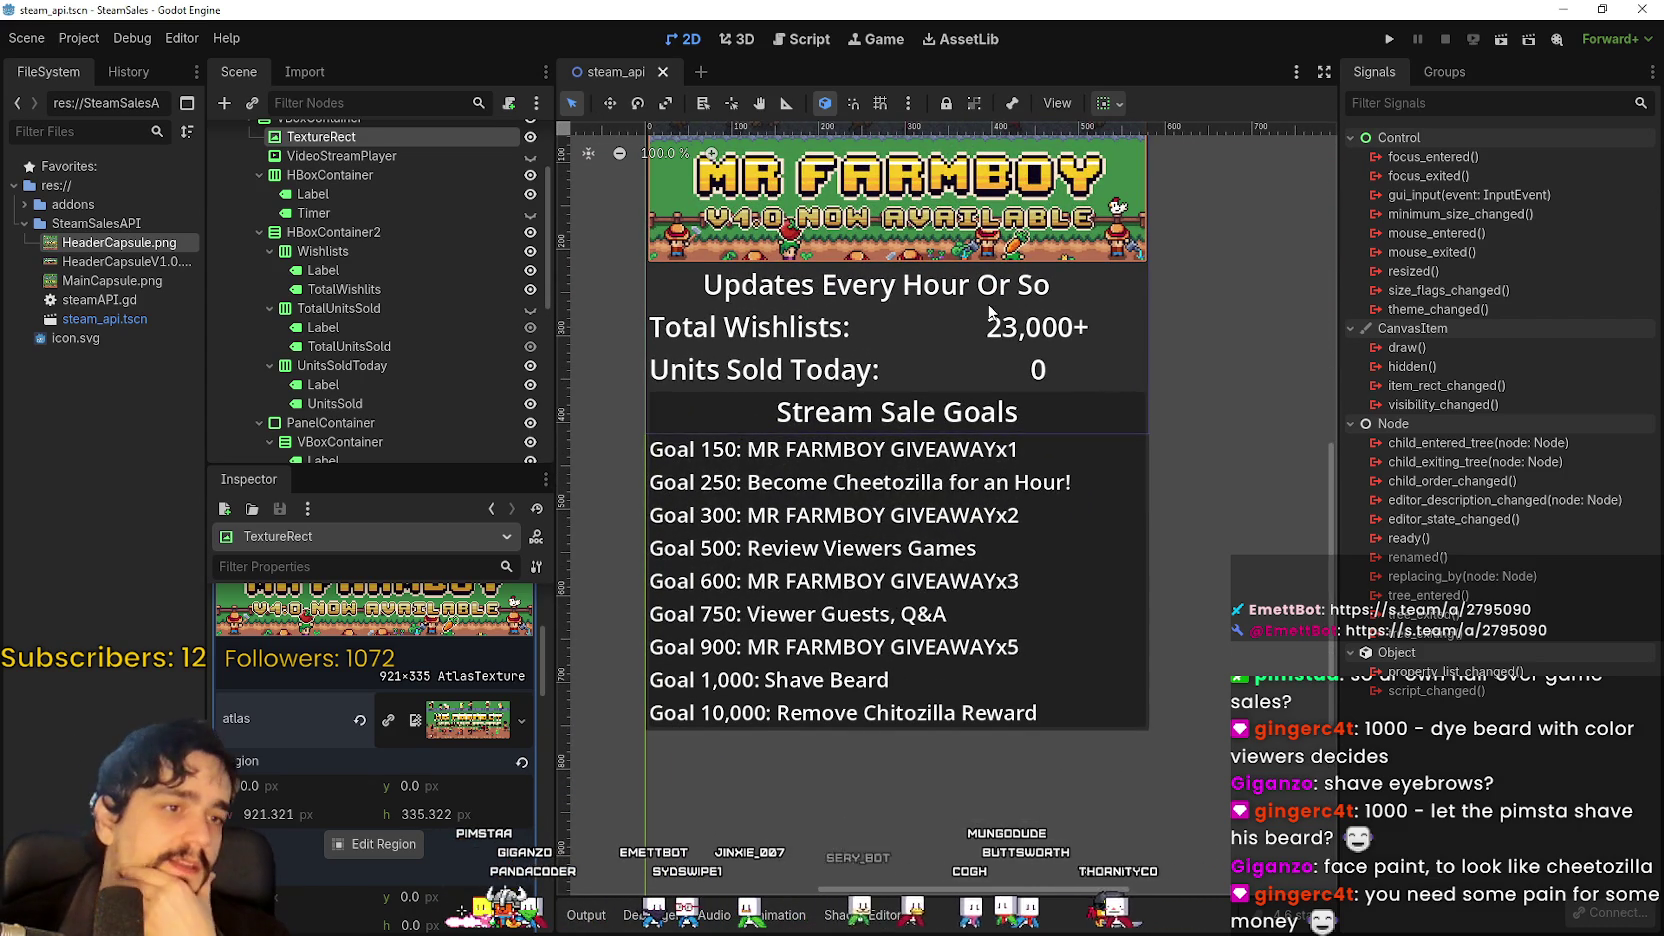
pyautogui.scroll(3, 337, 848)
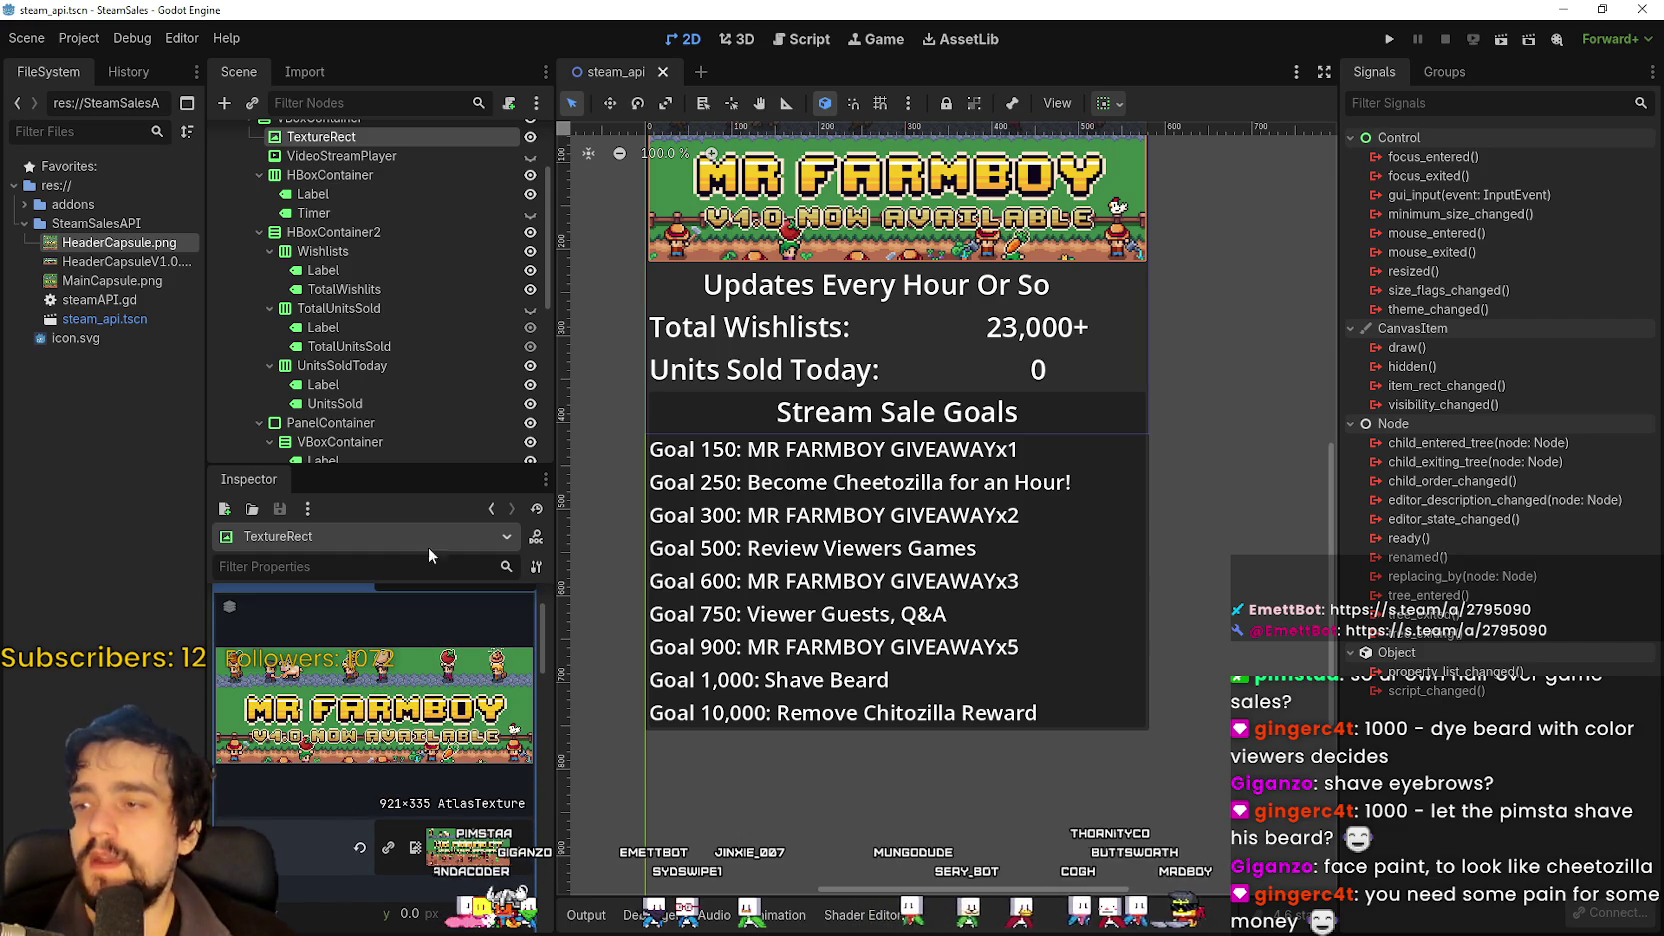
pyautogui.scroll(-6, 445, 376)
pyautogui.scroll(-2, 425, 386)
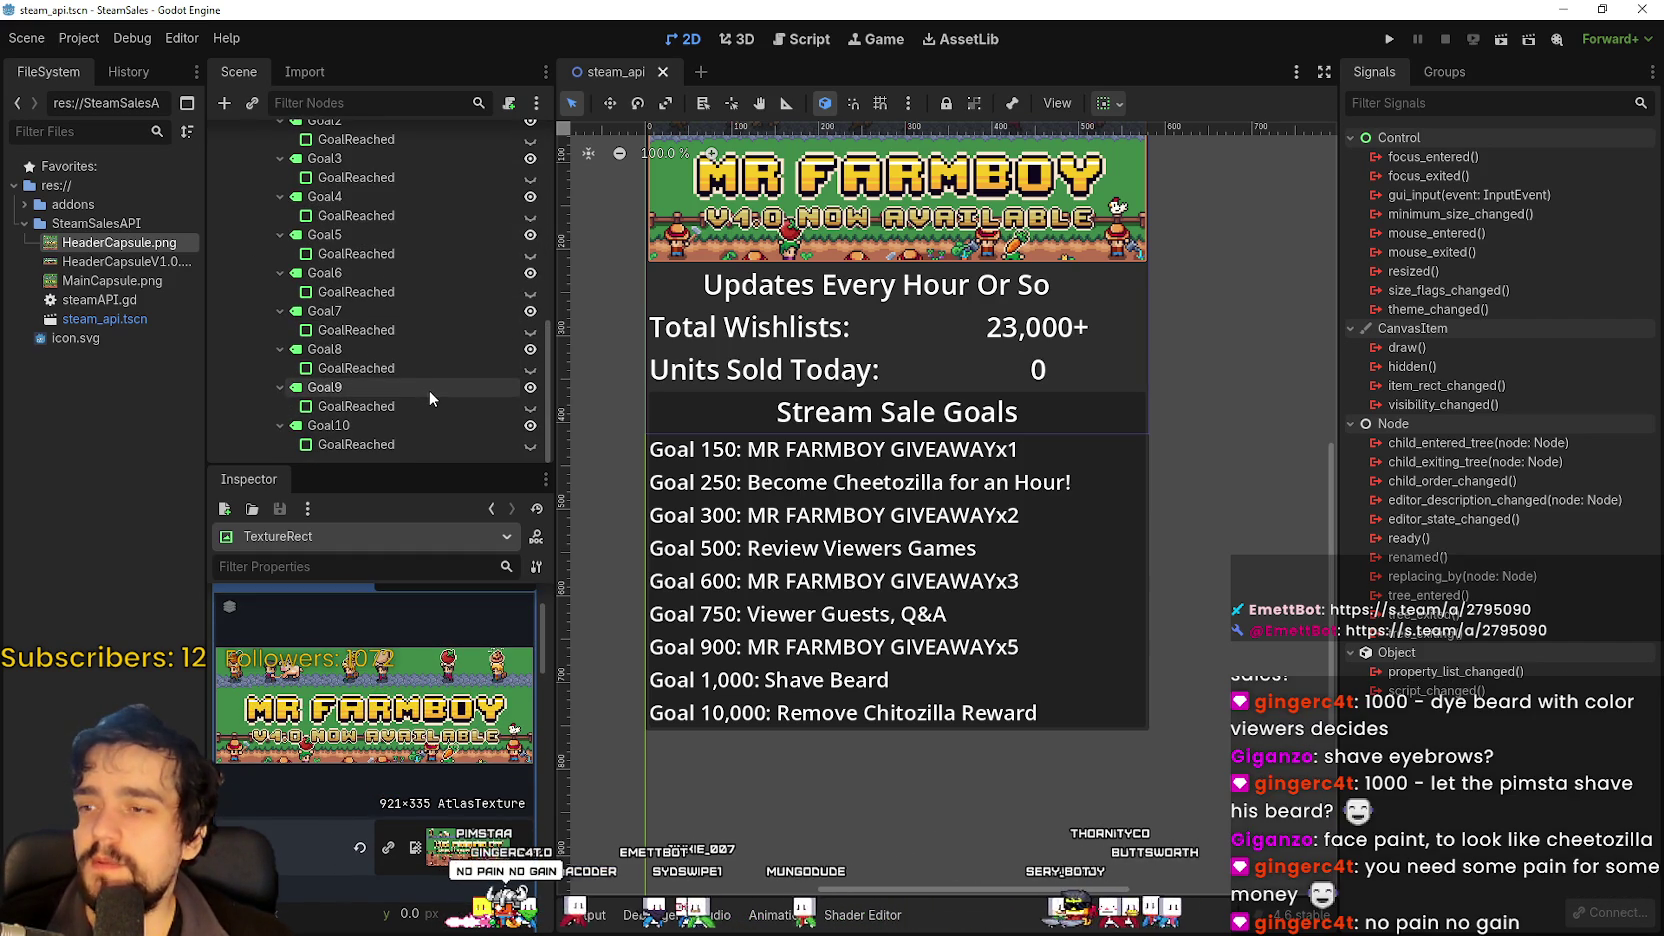
pyautogui.click(429, 384)
pyautogui.click(430, 367)
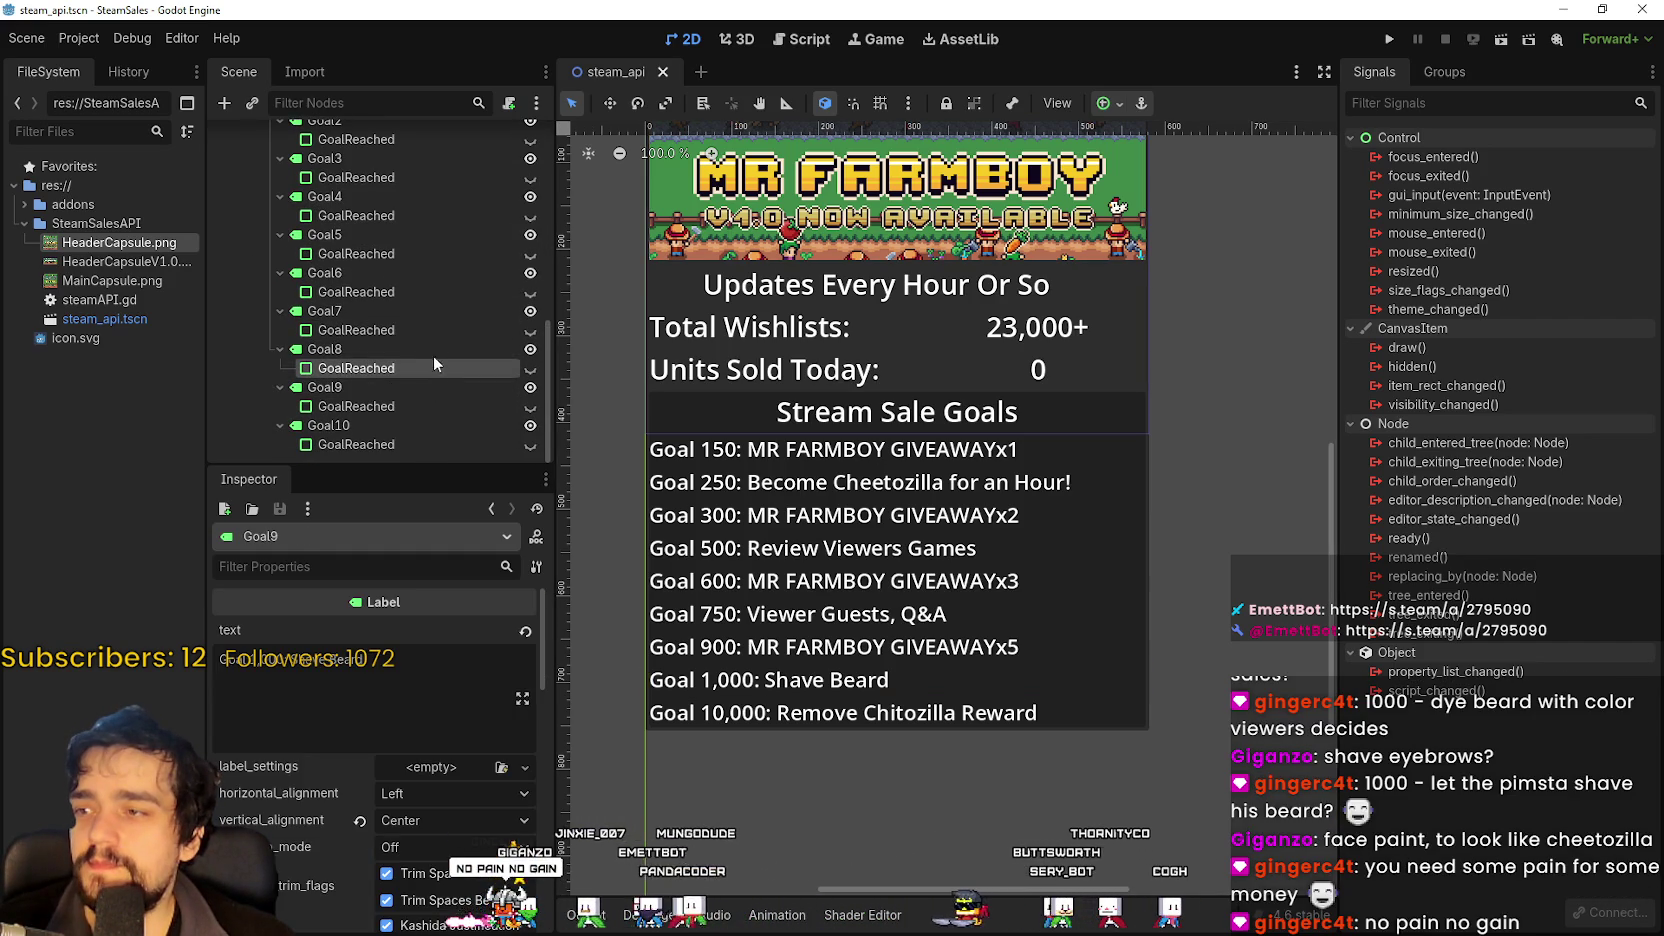
pyautogui.click(413, 354)
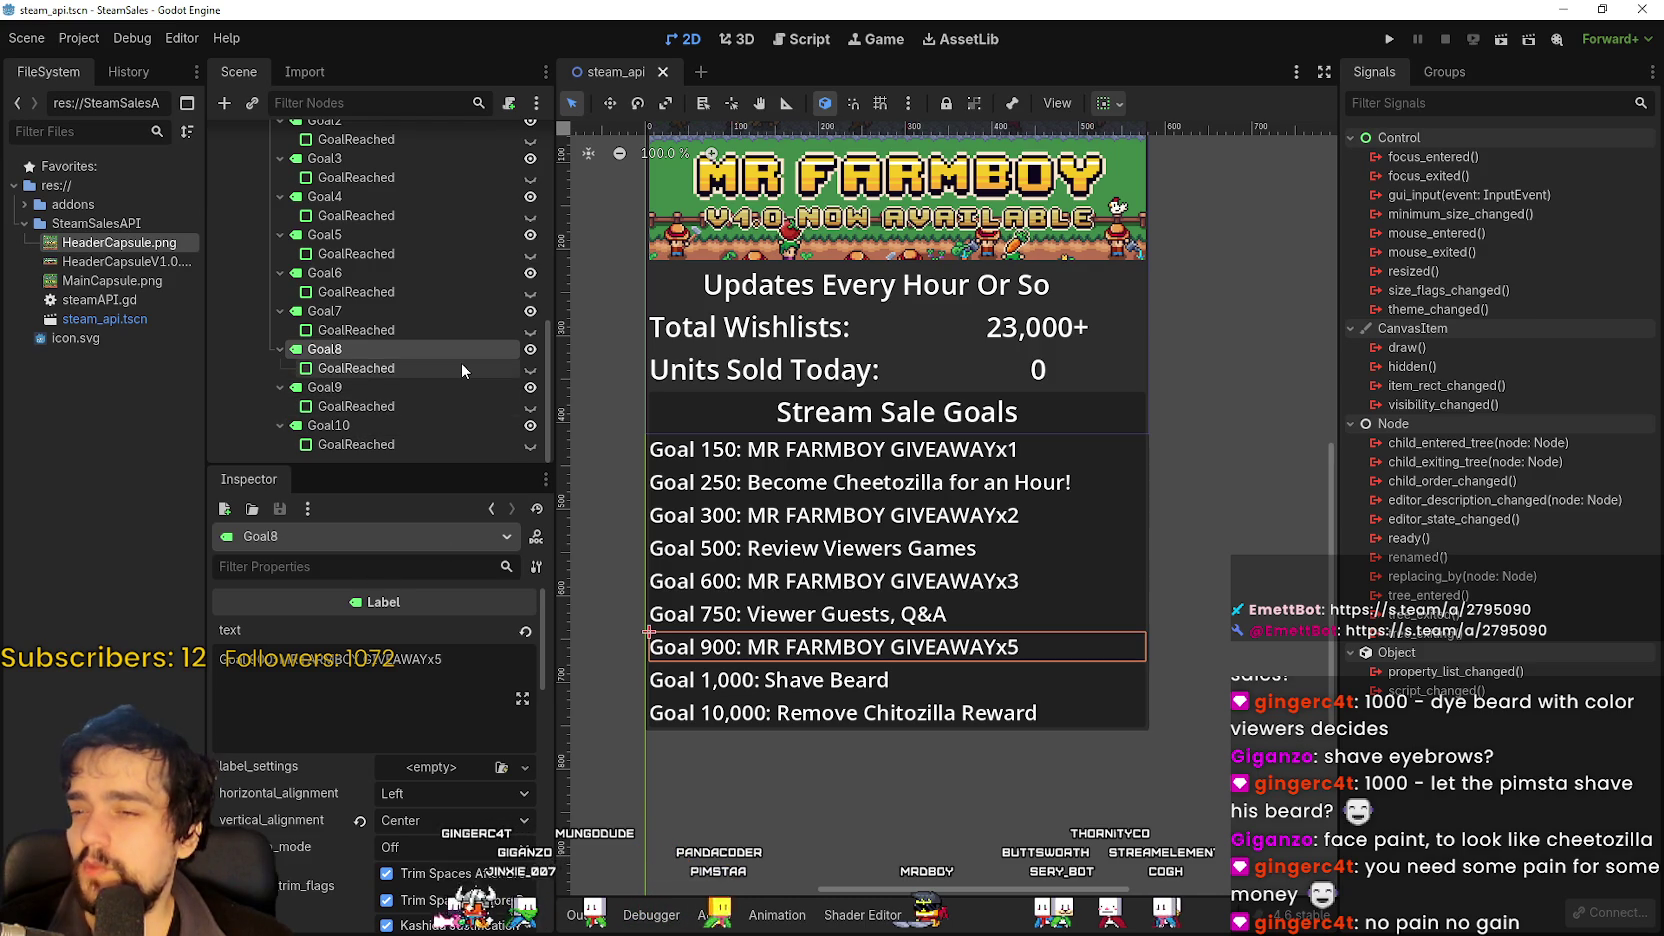
pyautogui.click(361, 390)
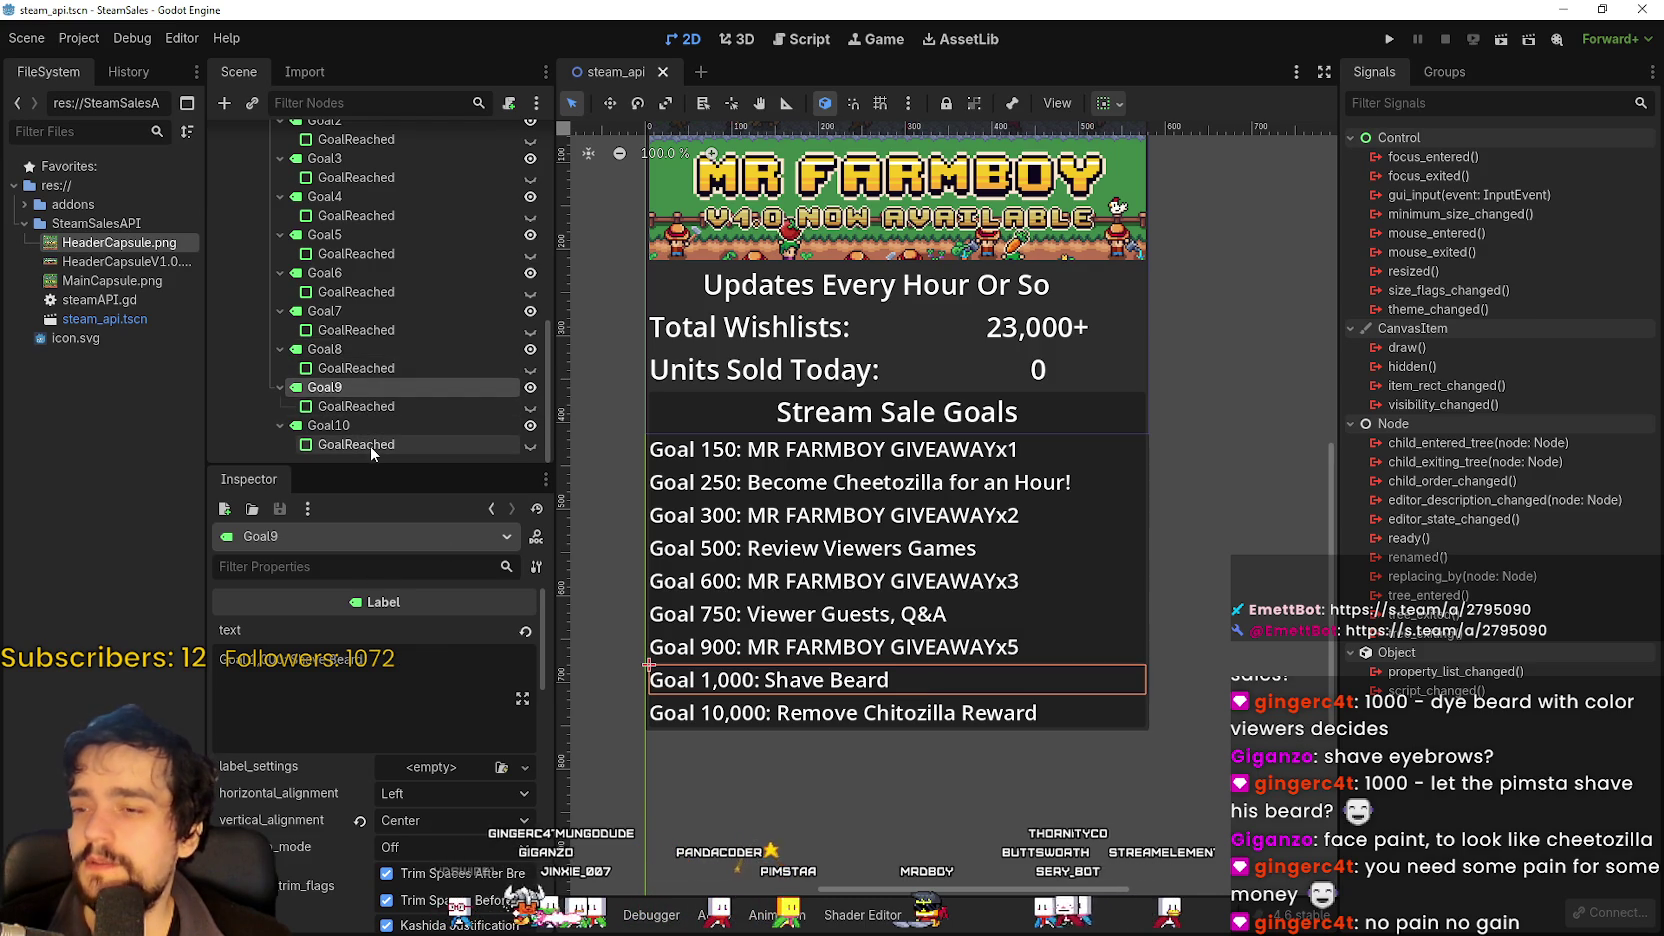
pyautogui.click(356, 408)
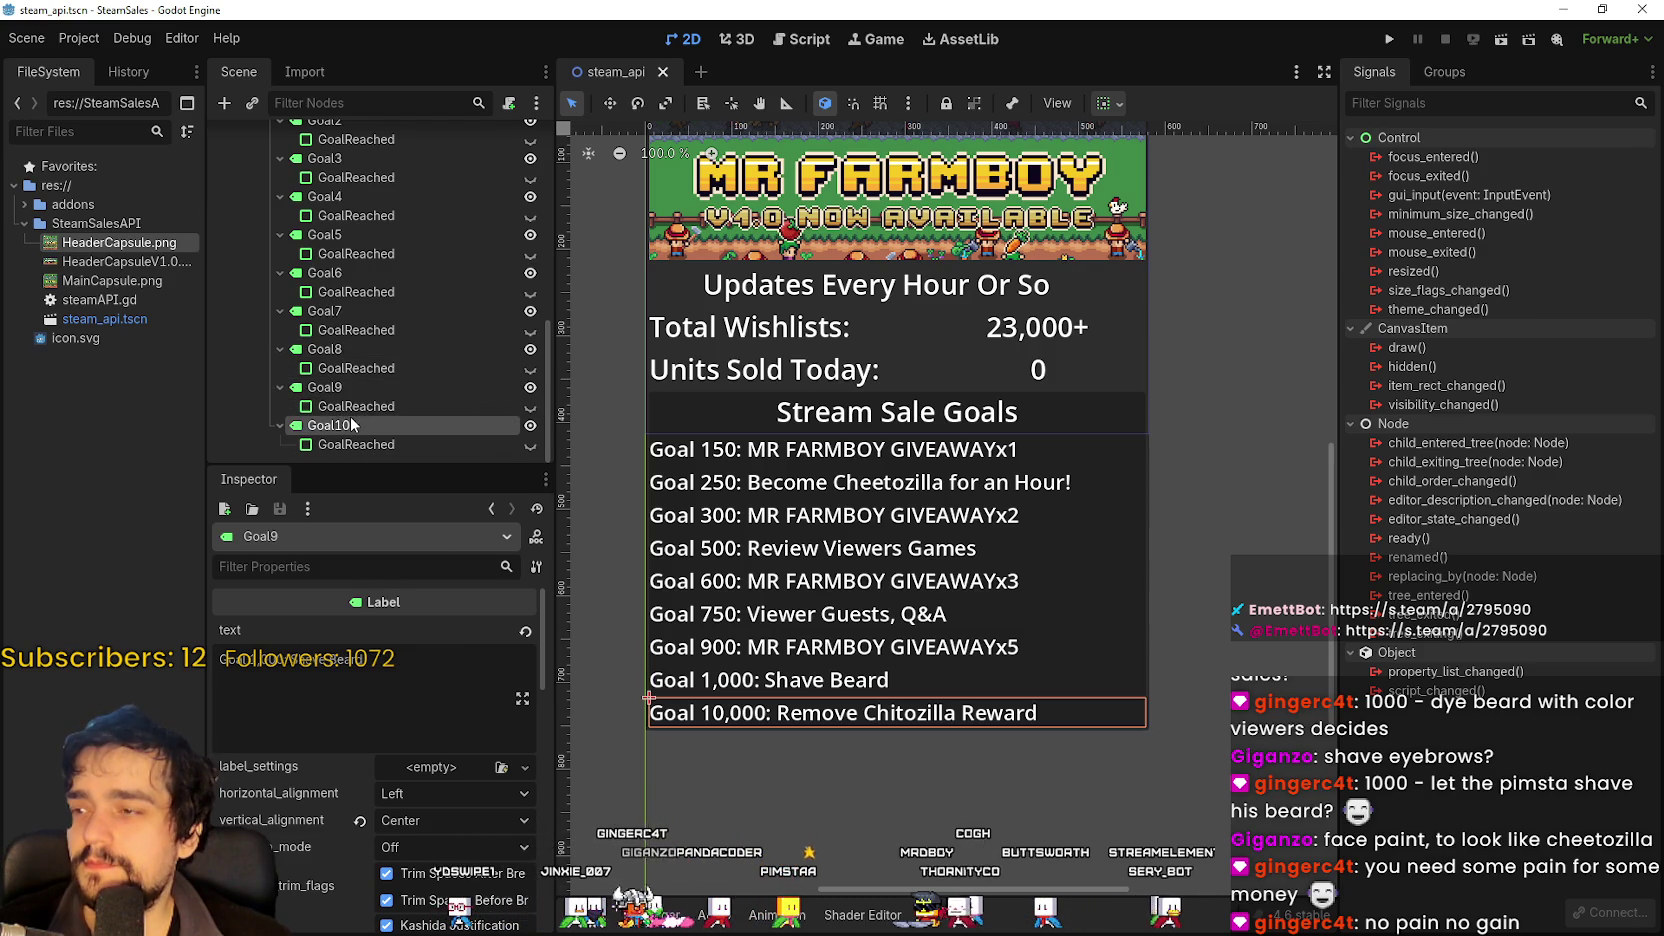
pyautogui.click(348, 390)
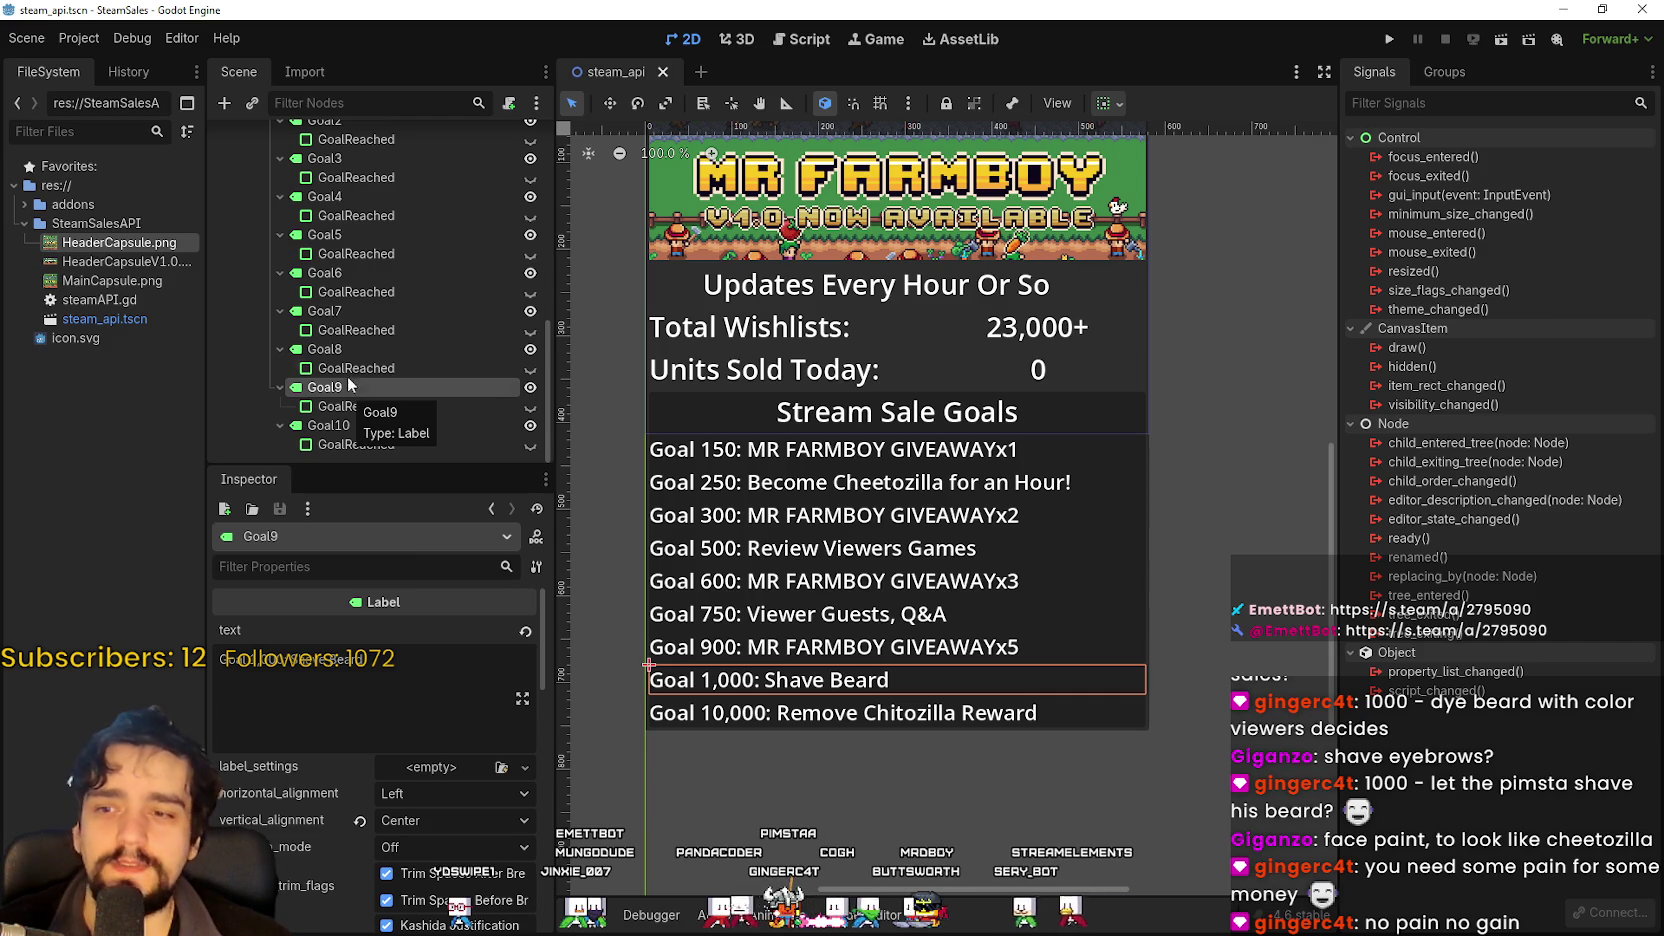
pyautogui.click(347, 348)
pyautogui.click(342, 312)
pyautogui.click(348, 272)
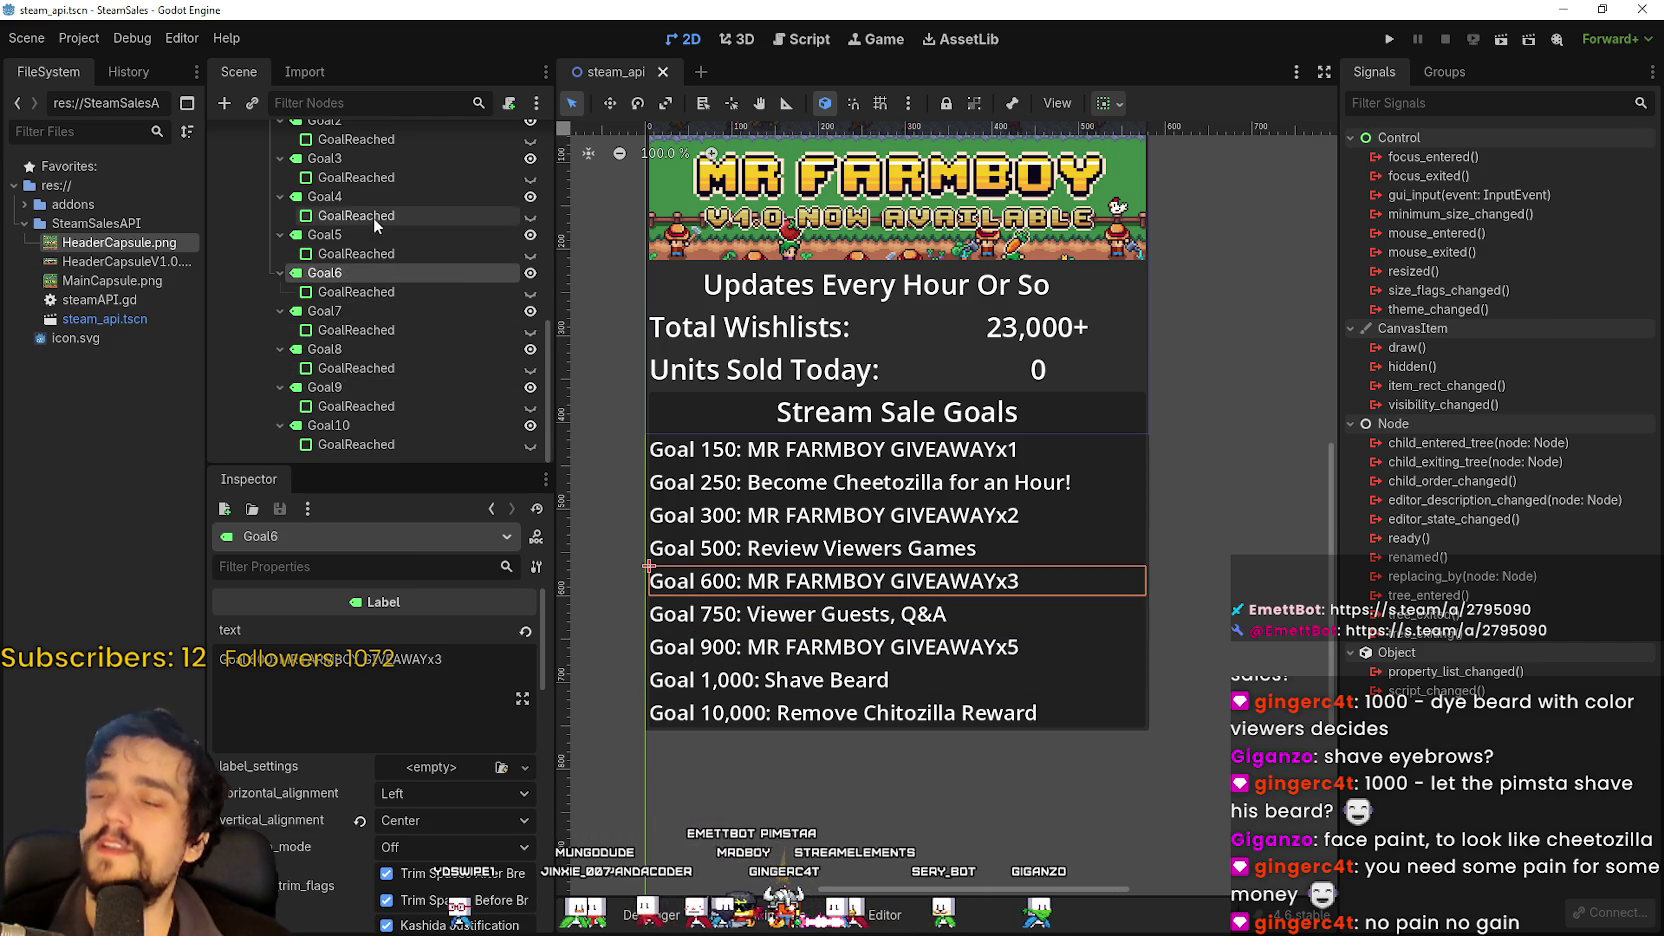
pyautogui.click(355, 234)
# Inspect each goal label from Goal 150 down to Goal 1,000, leaving Goal9 selected.
pyautogui.scroll(3, 352, 224)
pyautogui.click(318, 242)
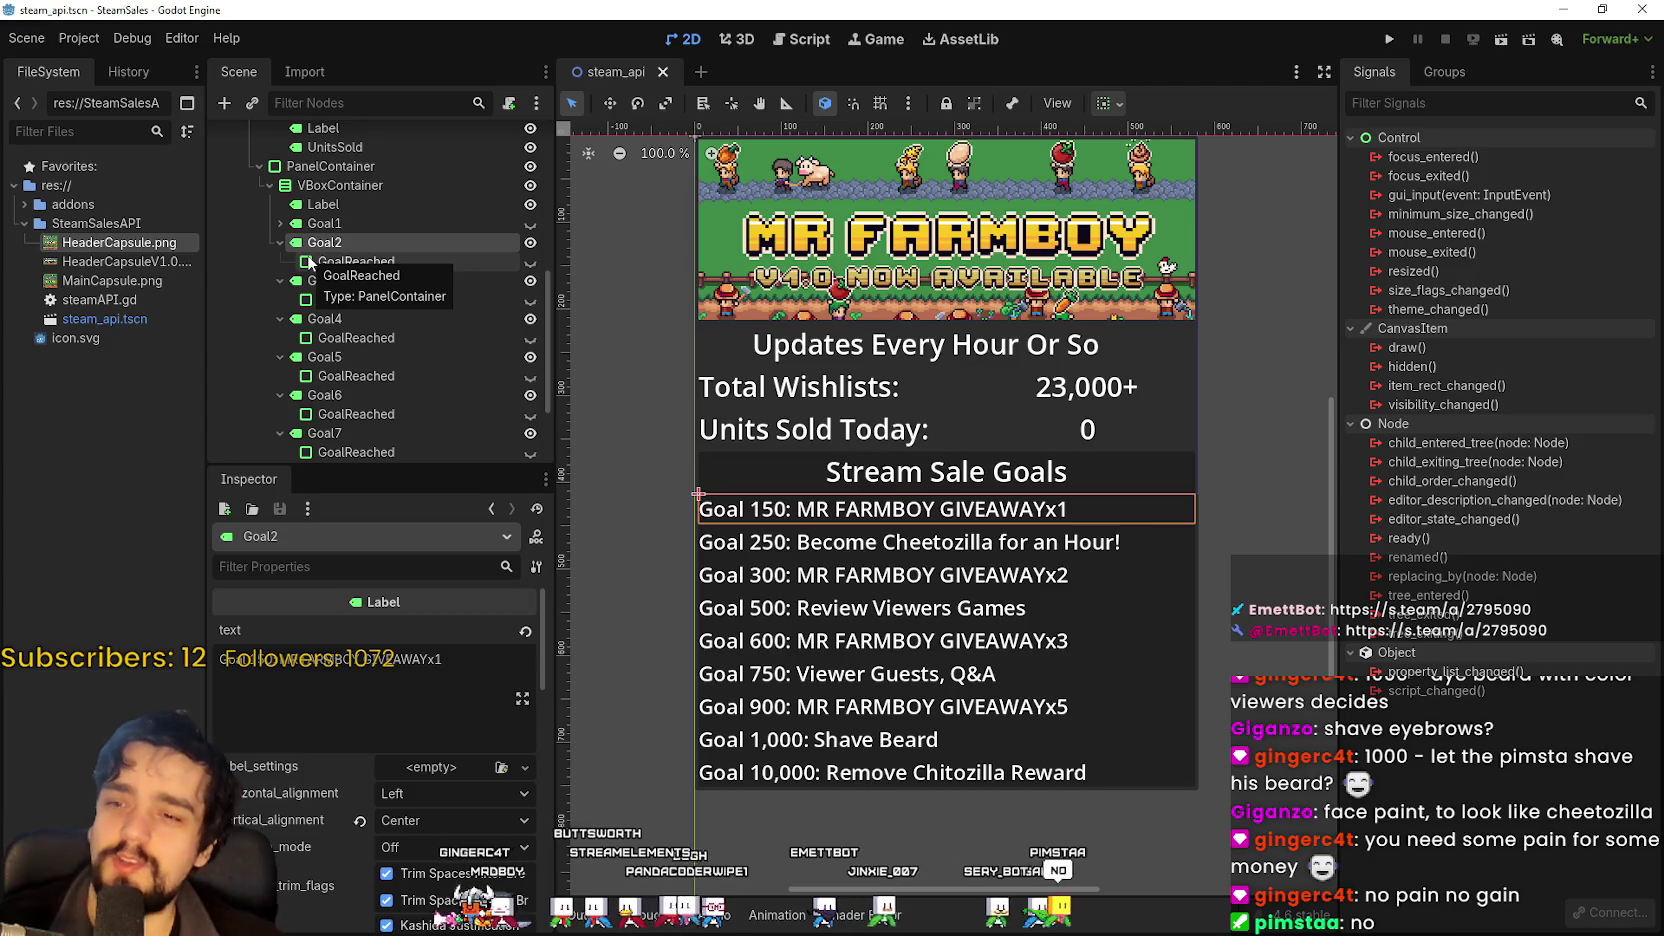
pyautogui.click(339, 266)
pyautogui.click(342, 276)
pyautogui.click(326, 320)
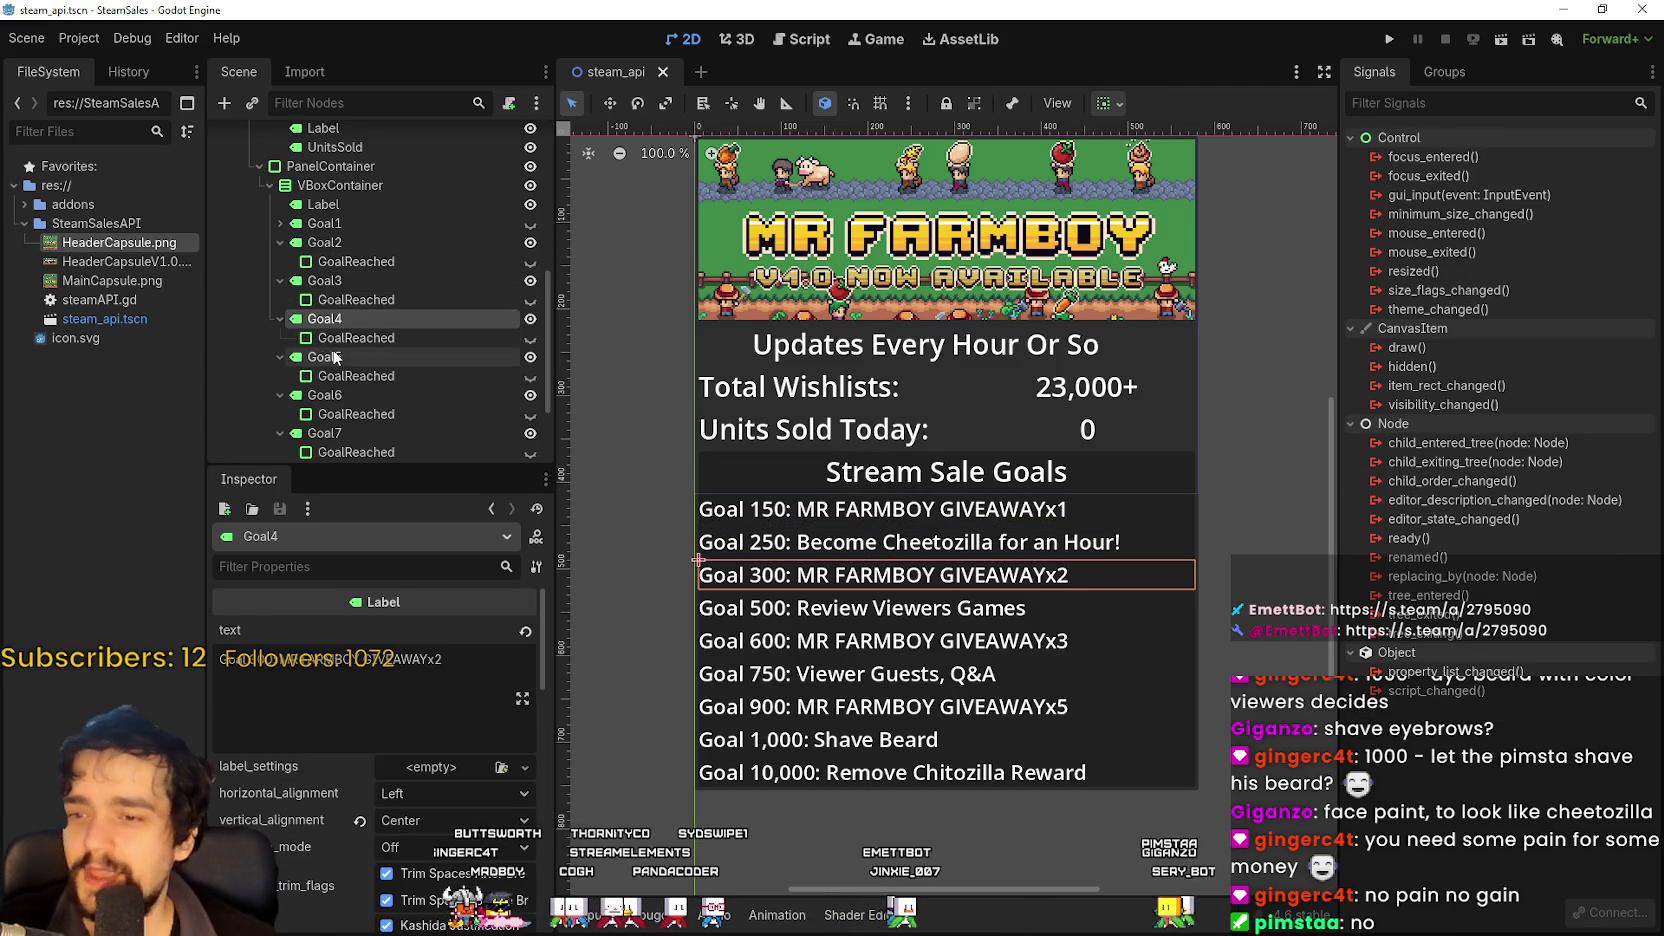
pyautogui.click(336, 358)
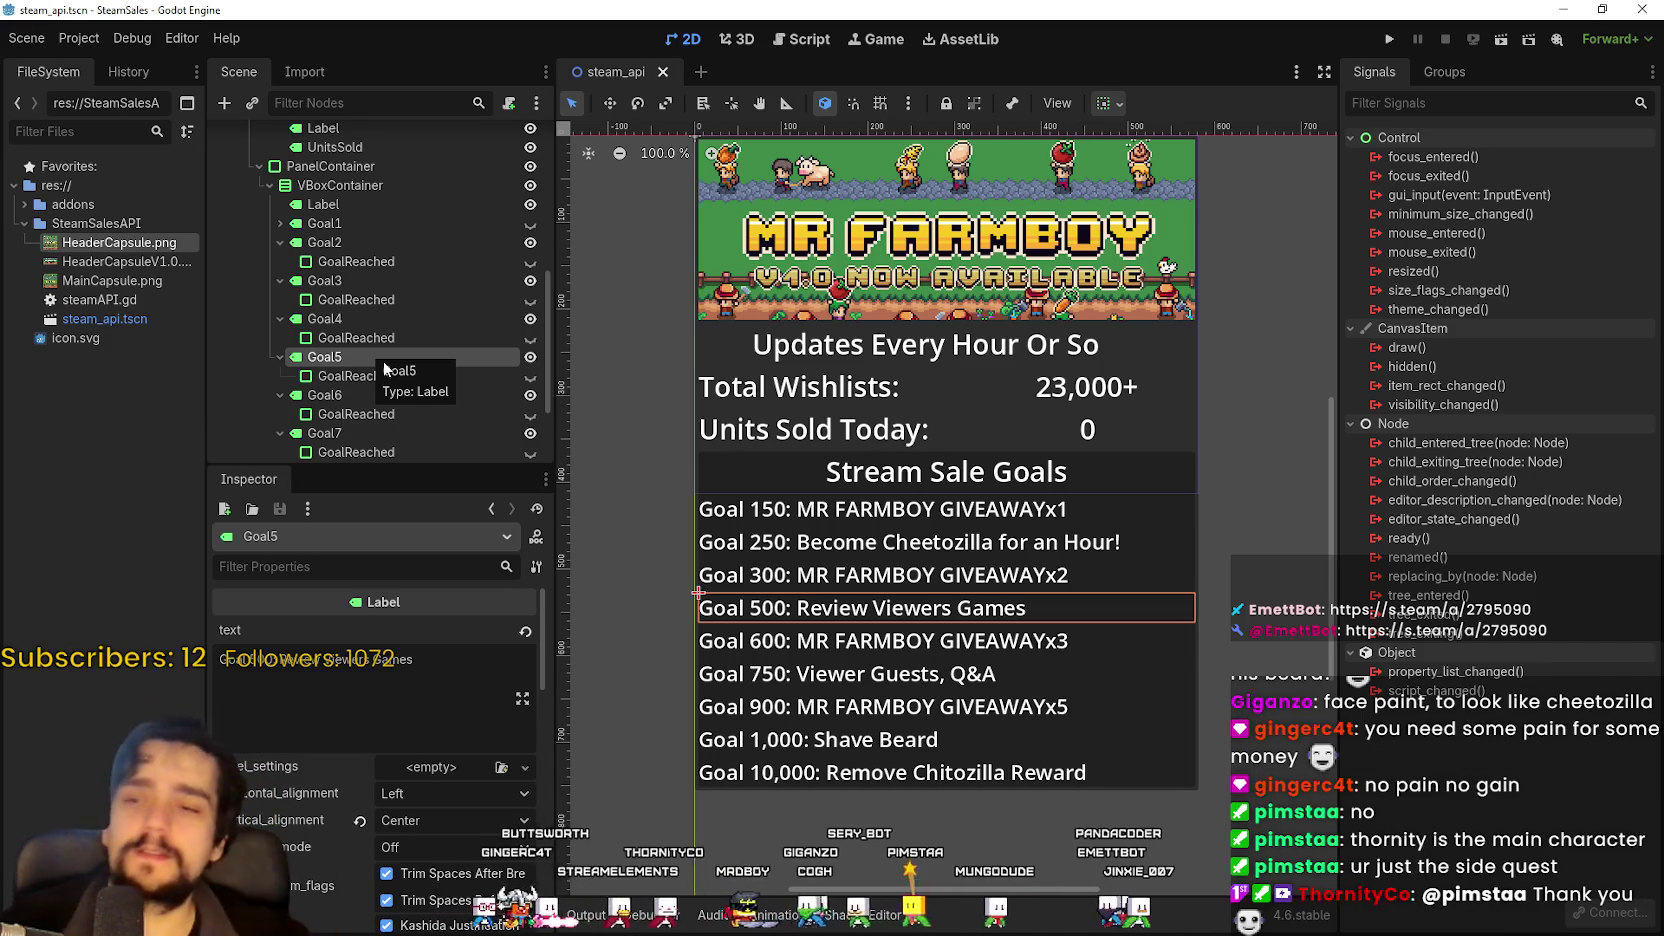
pyautogui.click(359, 394)
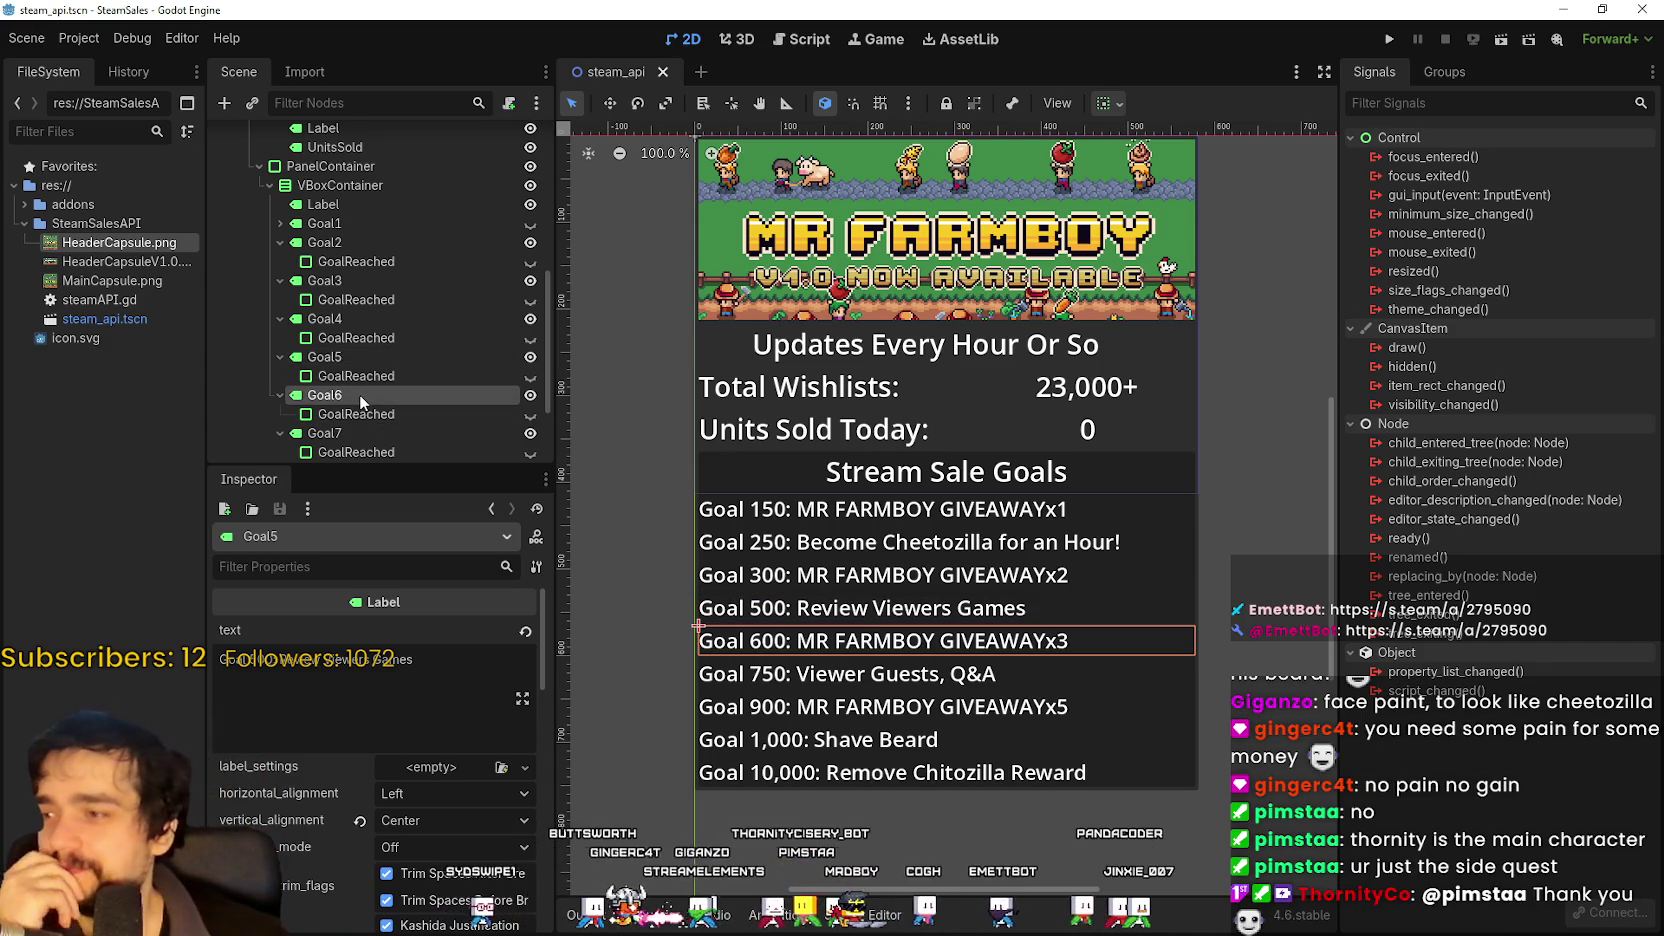
pyautogui.scroll(-2, 359, 394)
pyautogui.click(370, 351)
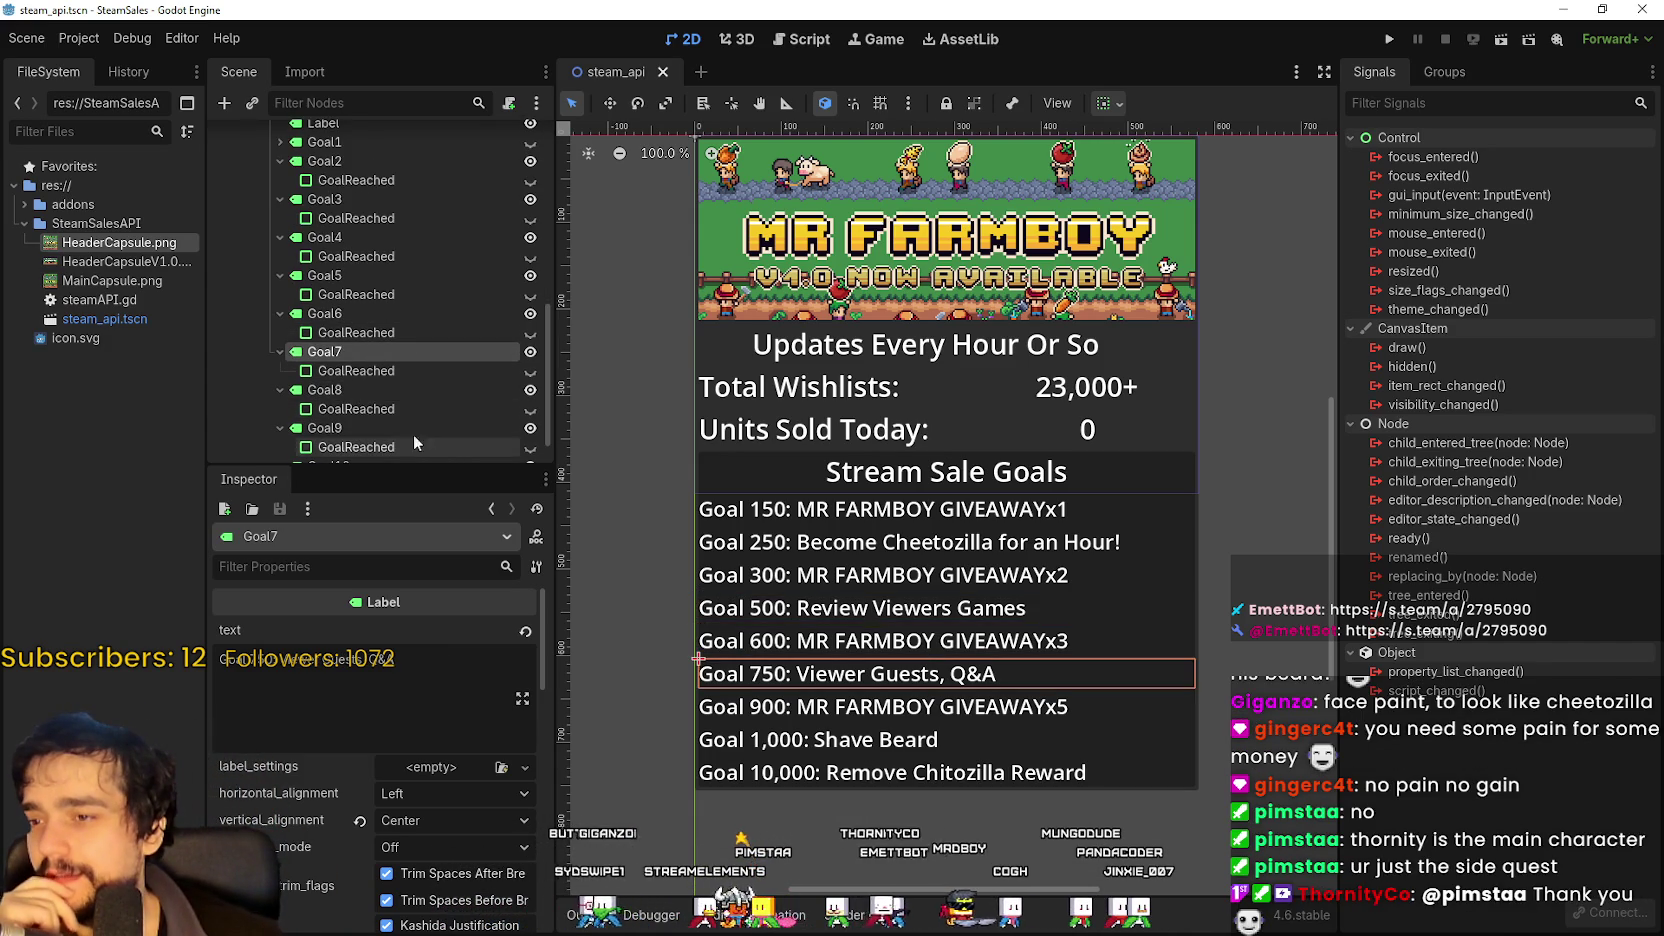
pyautogui.scroll(-1, 344, 350)
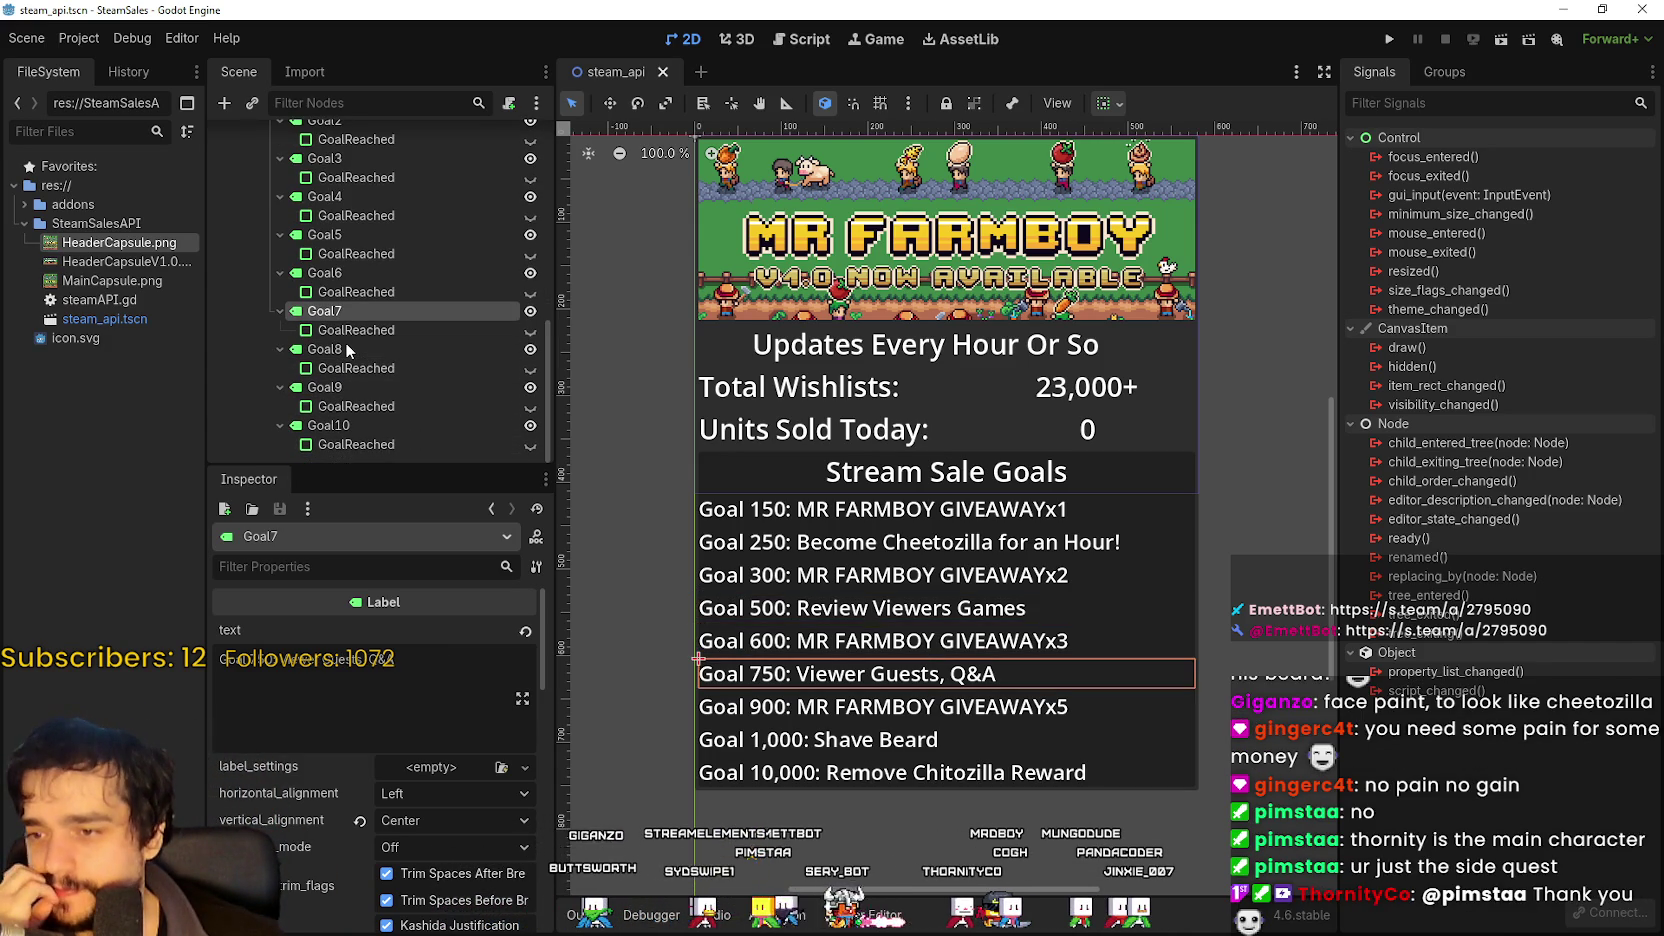
pyautogui.click(358, 352)
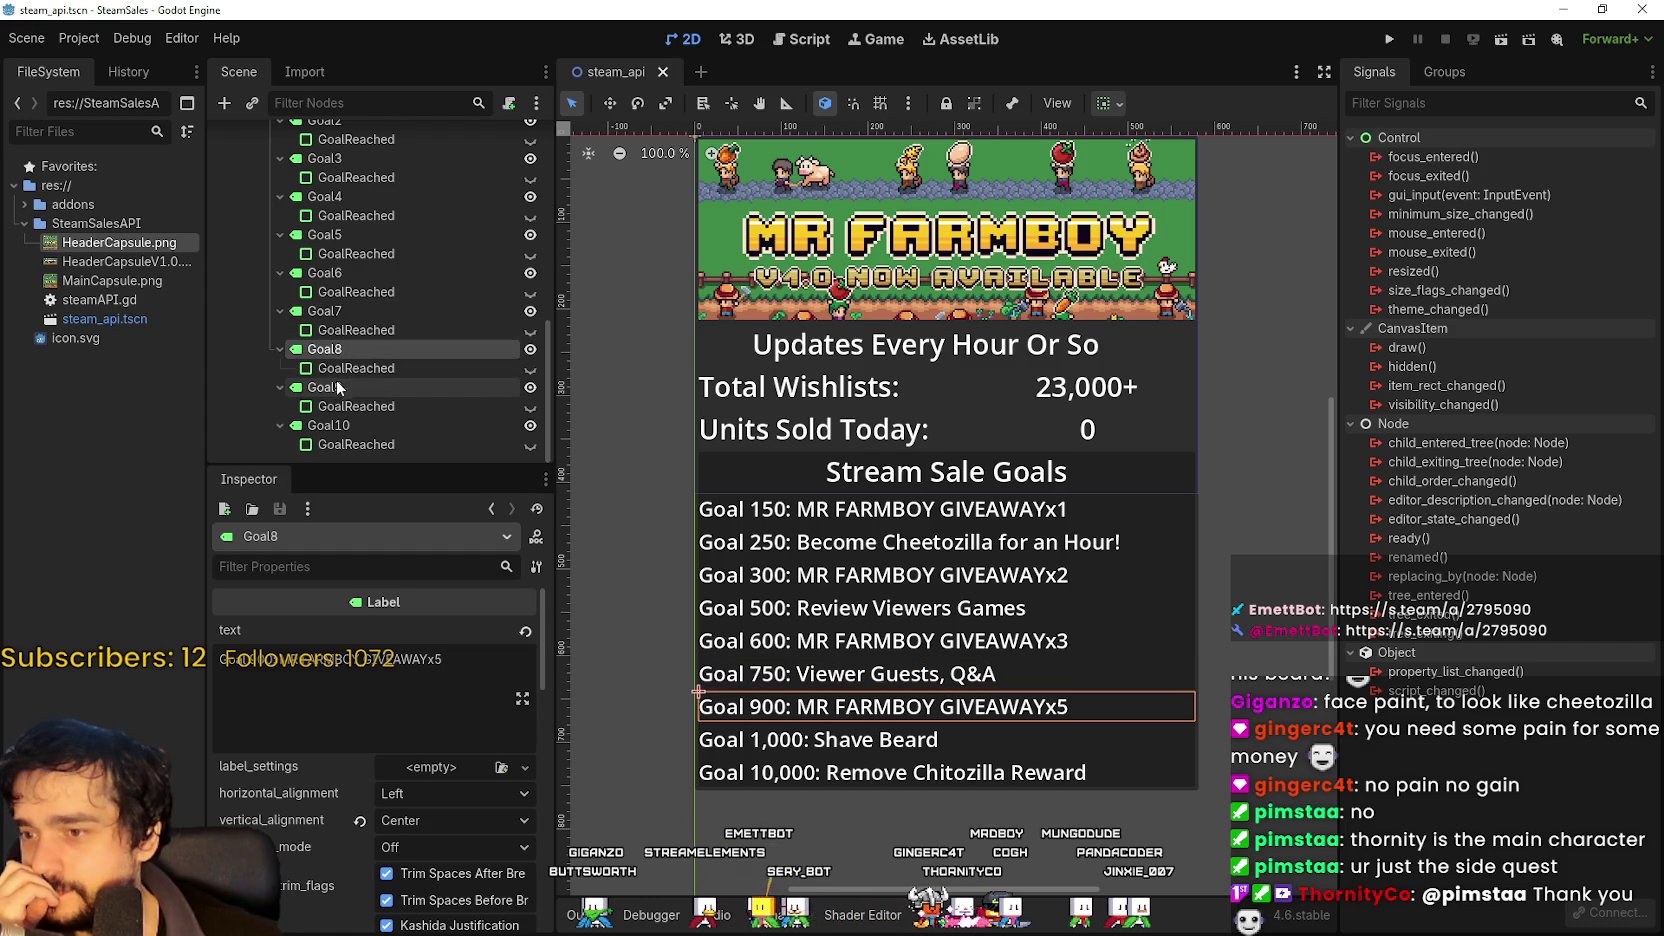
pyautogui.click(339, 390)
pyautogui.scroll(-1, 810, 720)
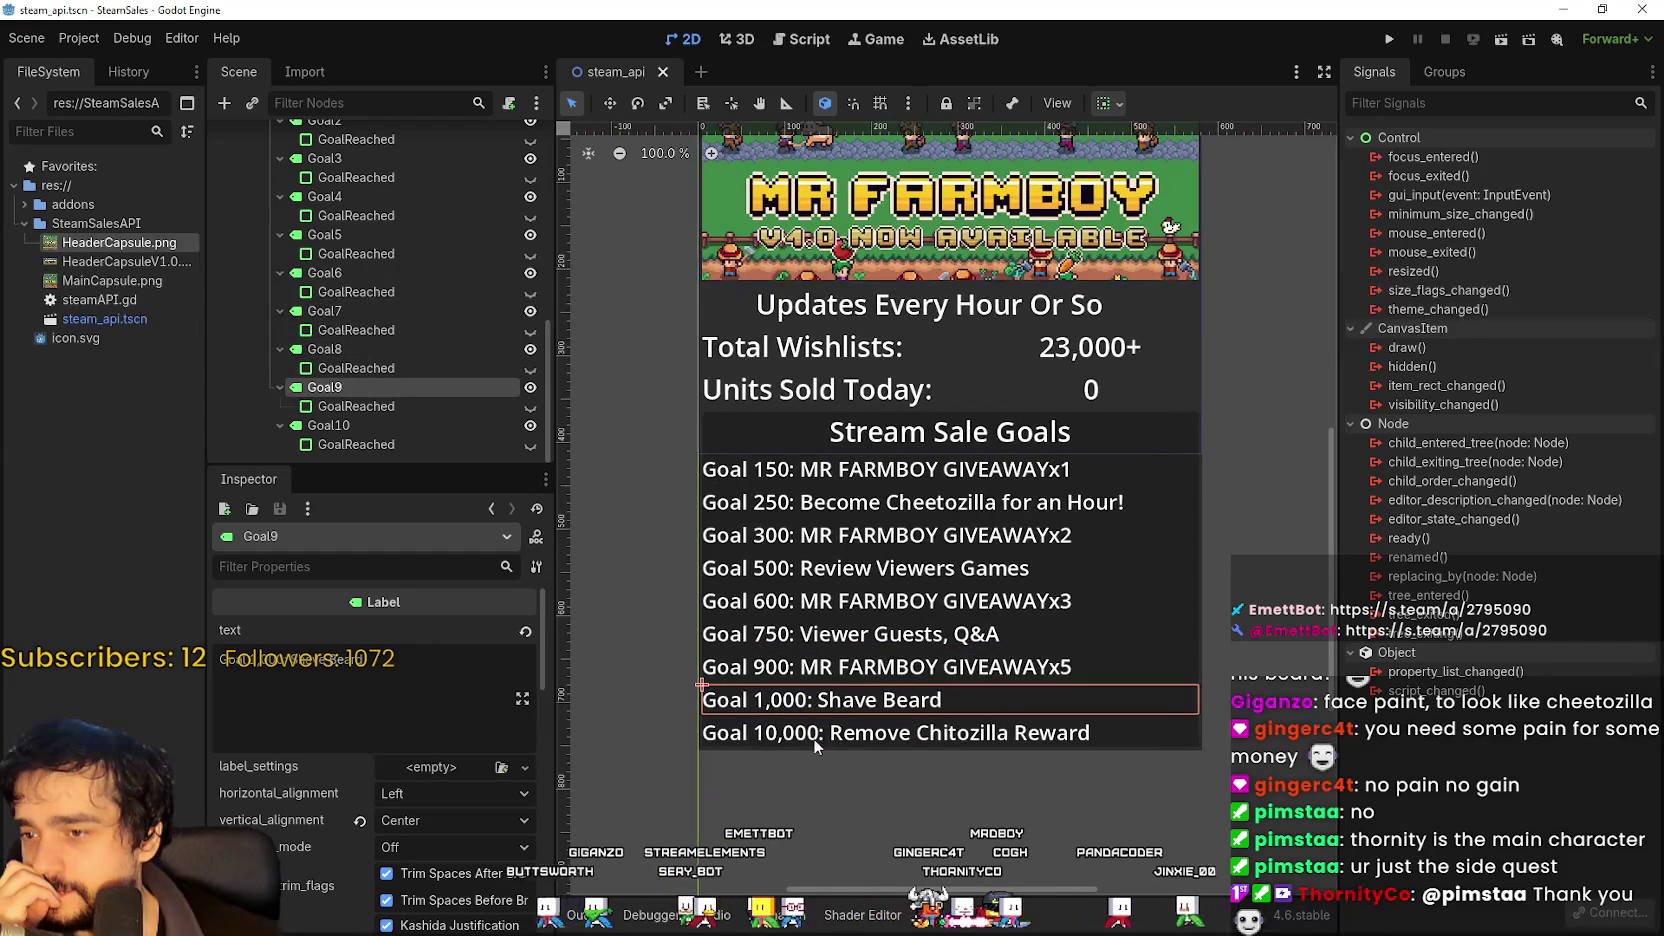
pyautogui.scroll(2, 810, 720)
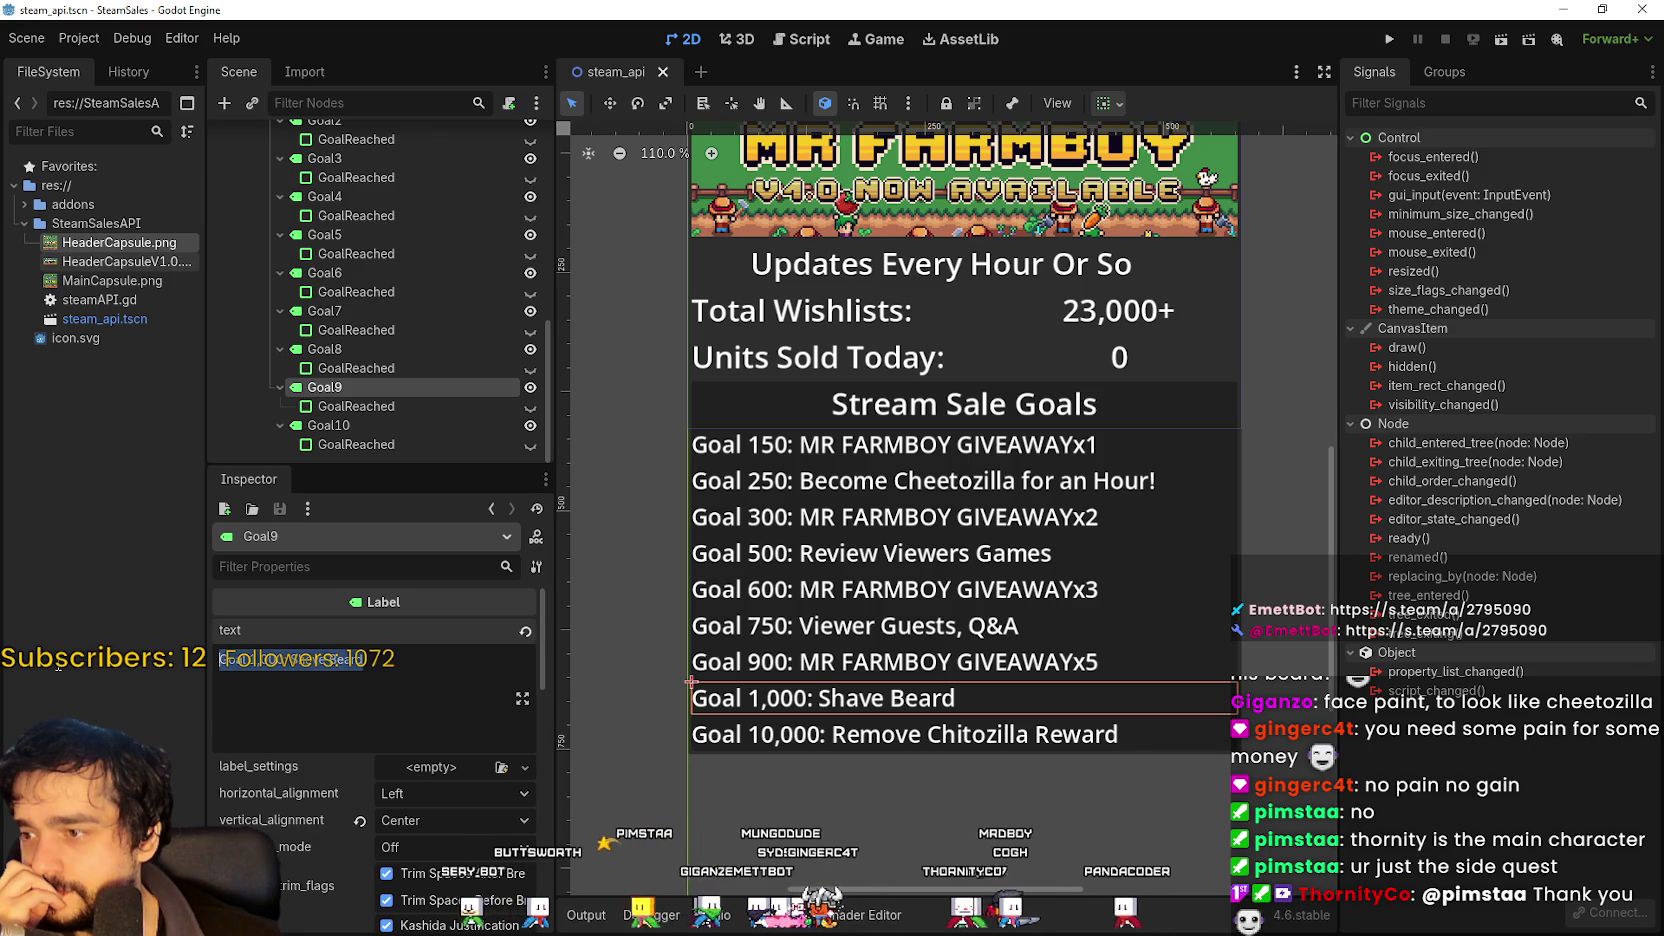
# Select 'Shave Beard' in the Goal9 text and type 'Start Game 2' over it.
pyautogui.moveTo(364, 659); pyautogui.dragTo(291, 659)
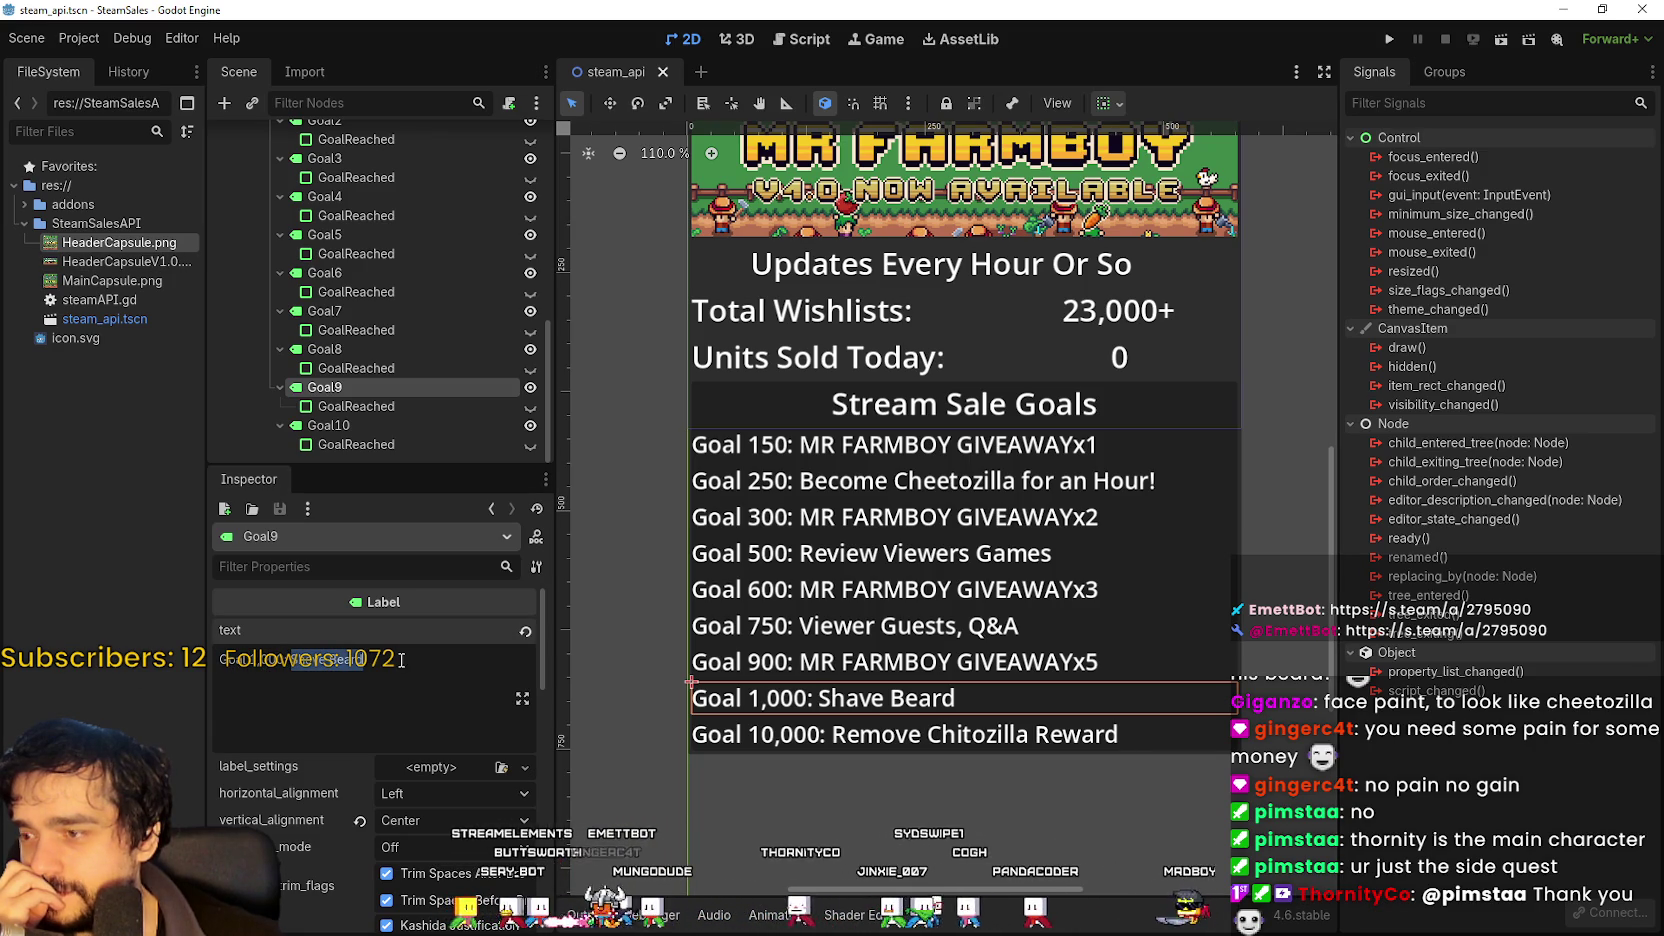
pyautogui.write('Work')
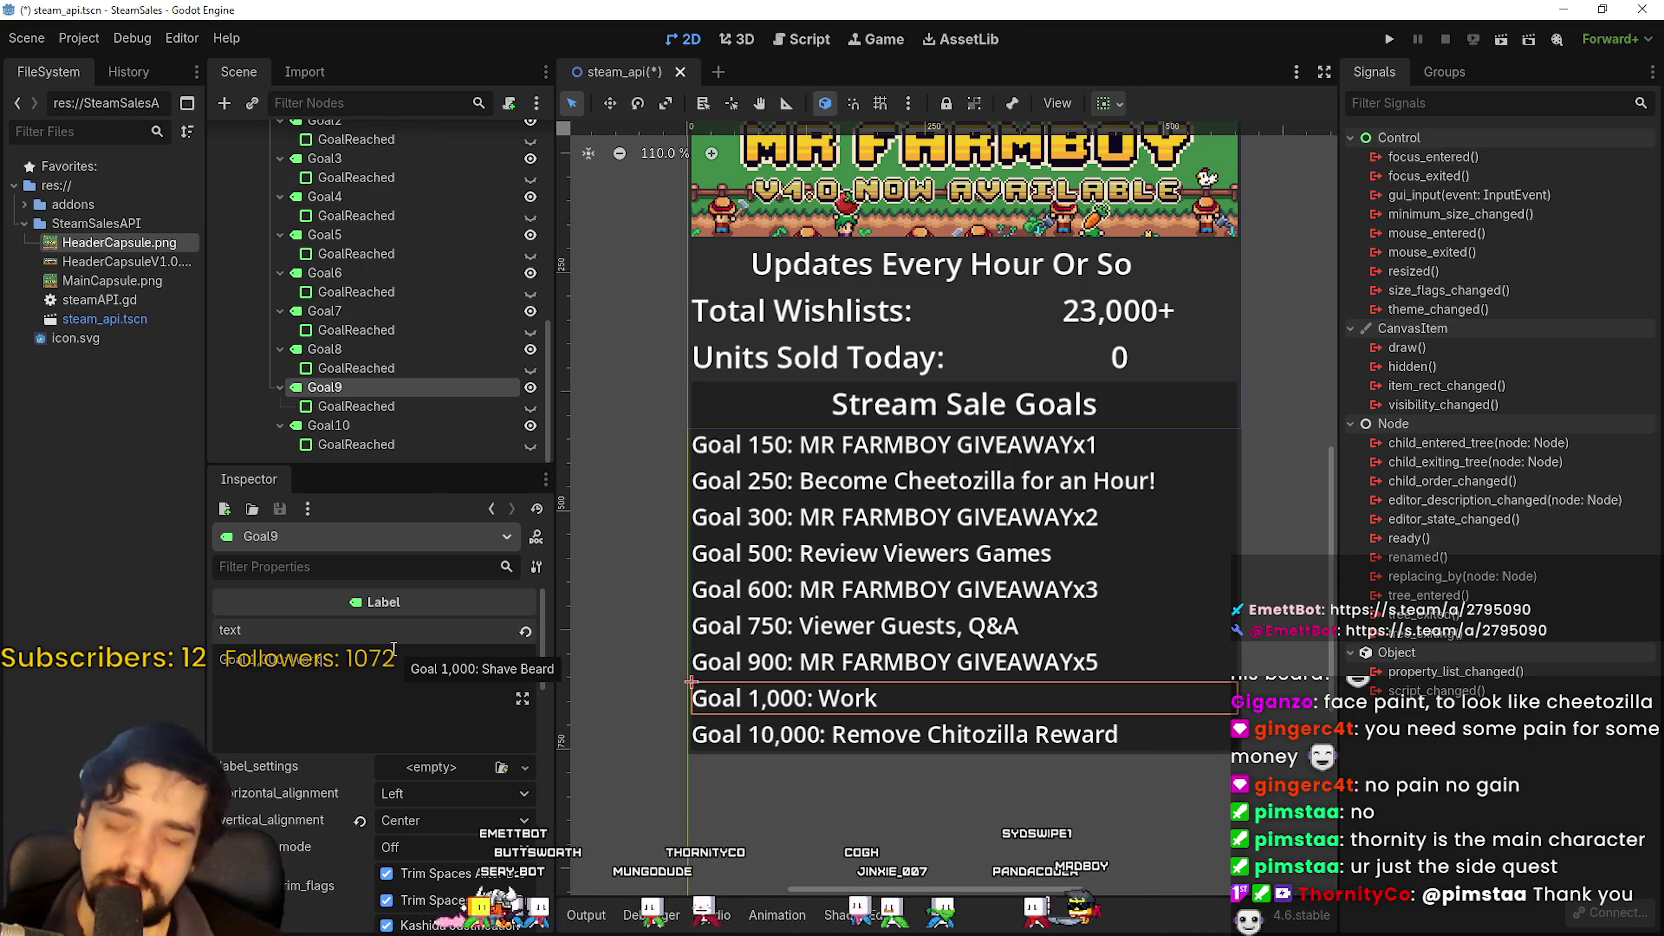
pyautogui.press('BackSpace')
pyautogui.press('BackSpace')
pyautogui.press('BackSpace')
pyautogui.press('BackSpace')
pyautogui.write('Start Game 2')
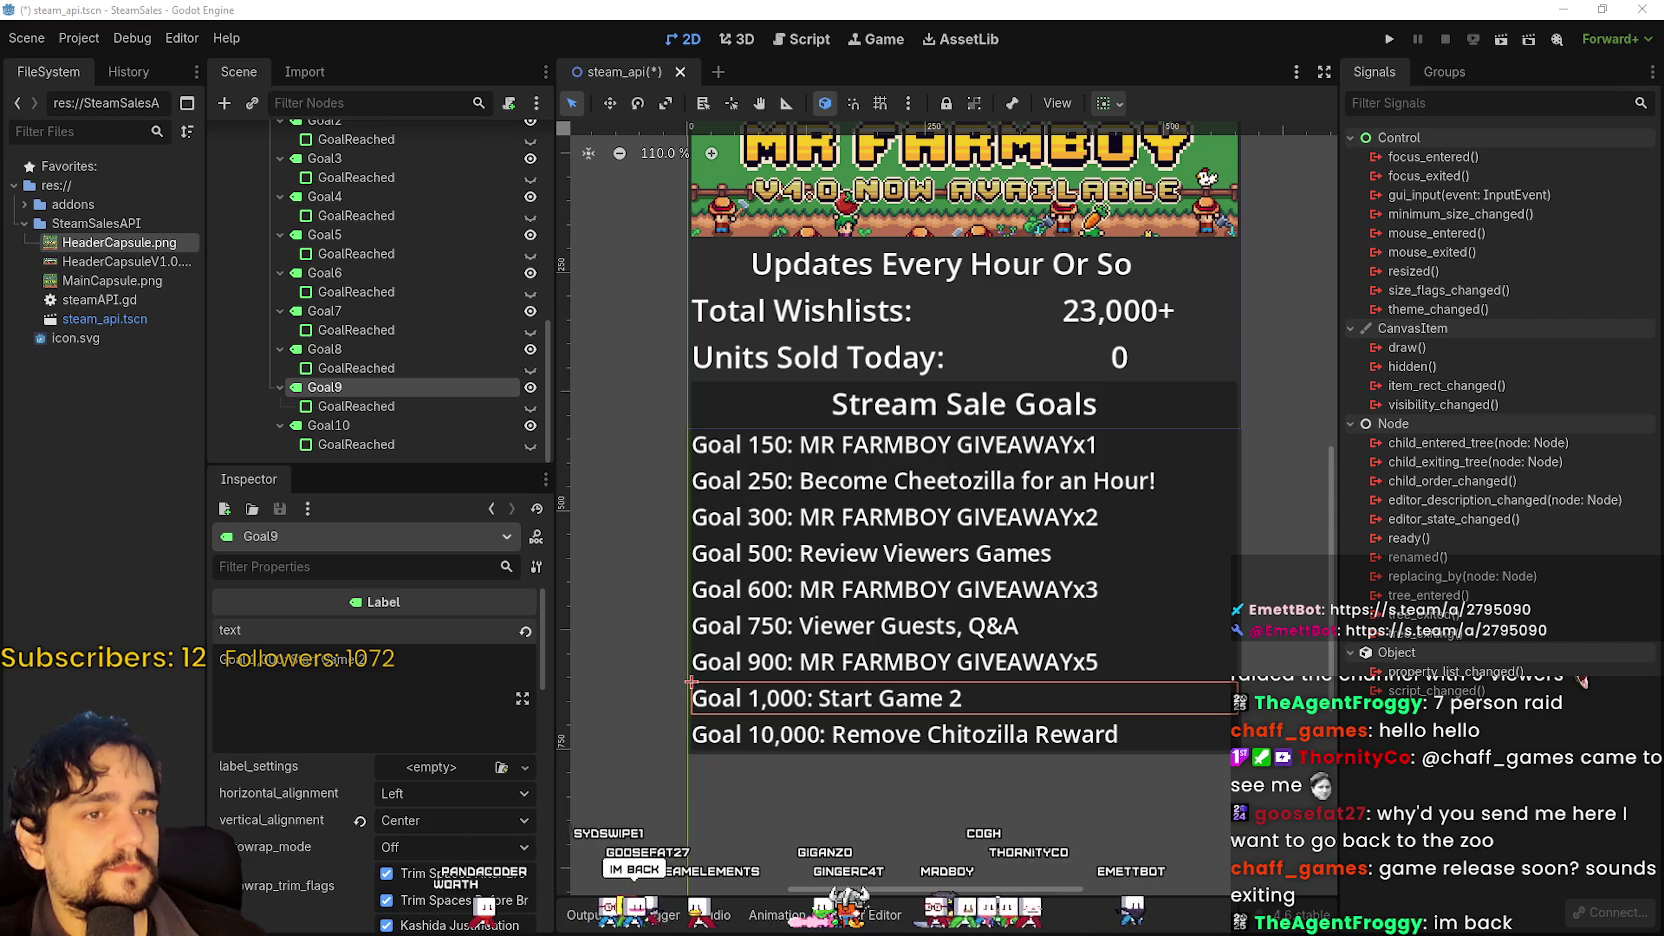
# Zoom the canvas, then delete 'Start Game 2' so the label reads just 'Goal 1,000:'.
pyautogui.scroll(-2, 860, 610)
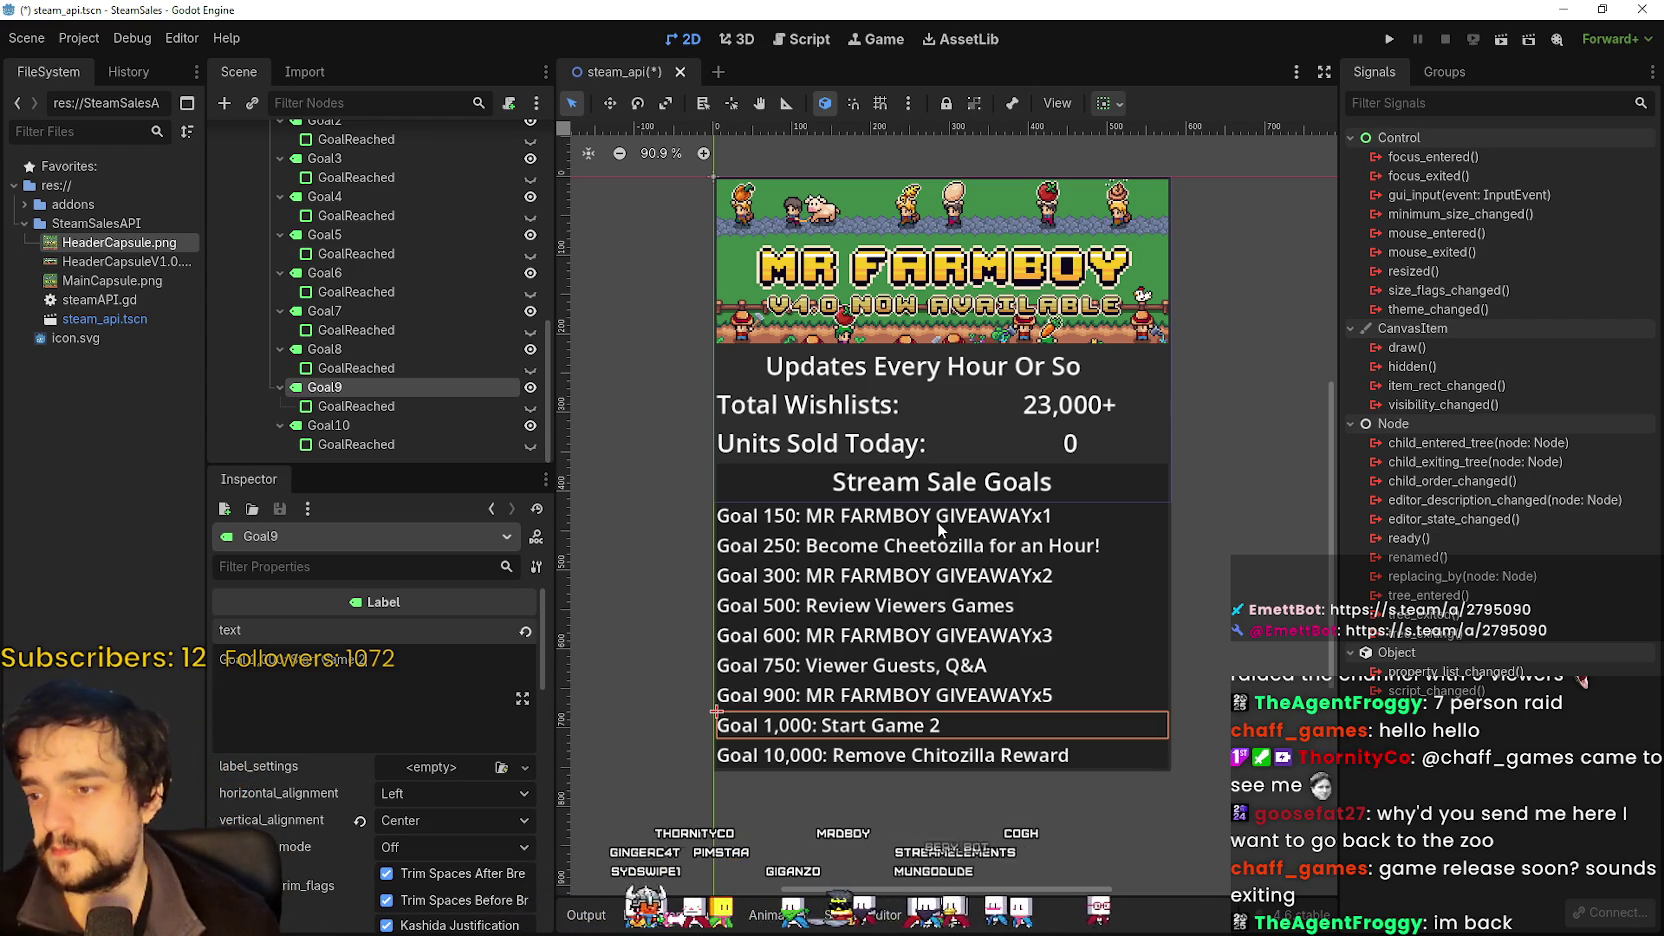
pyautogui.scroll(1, 921, 548)
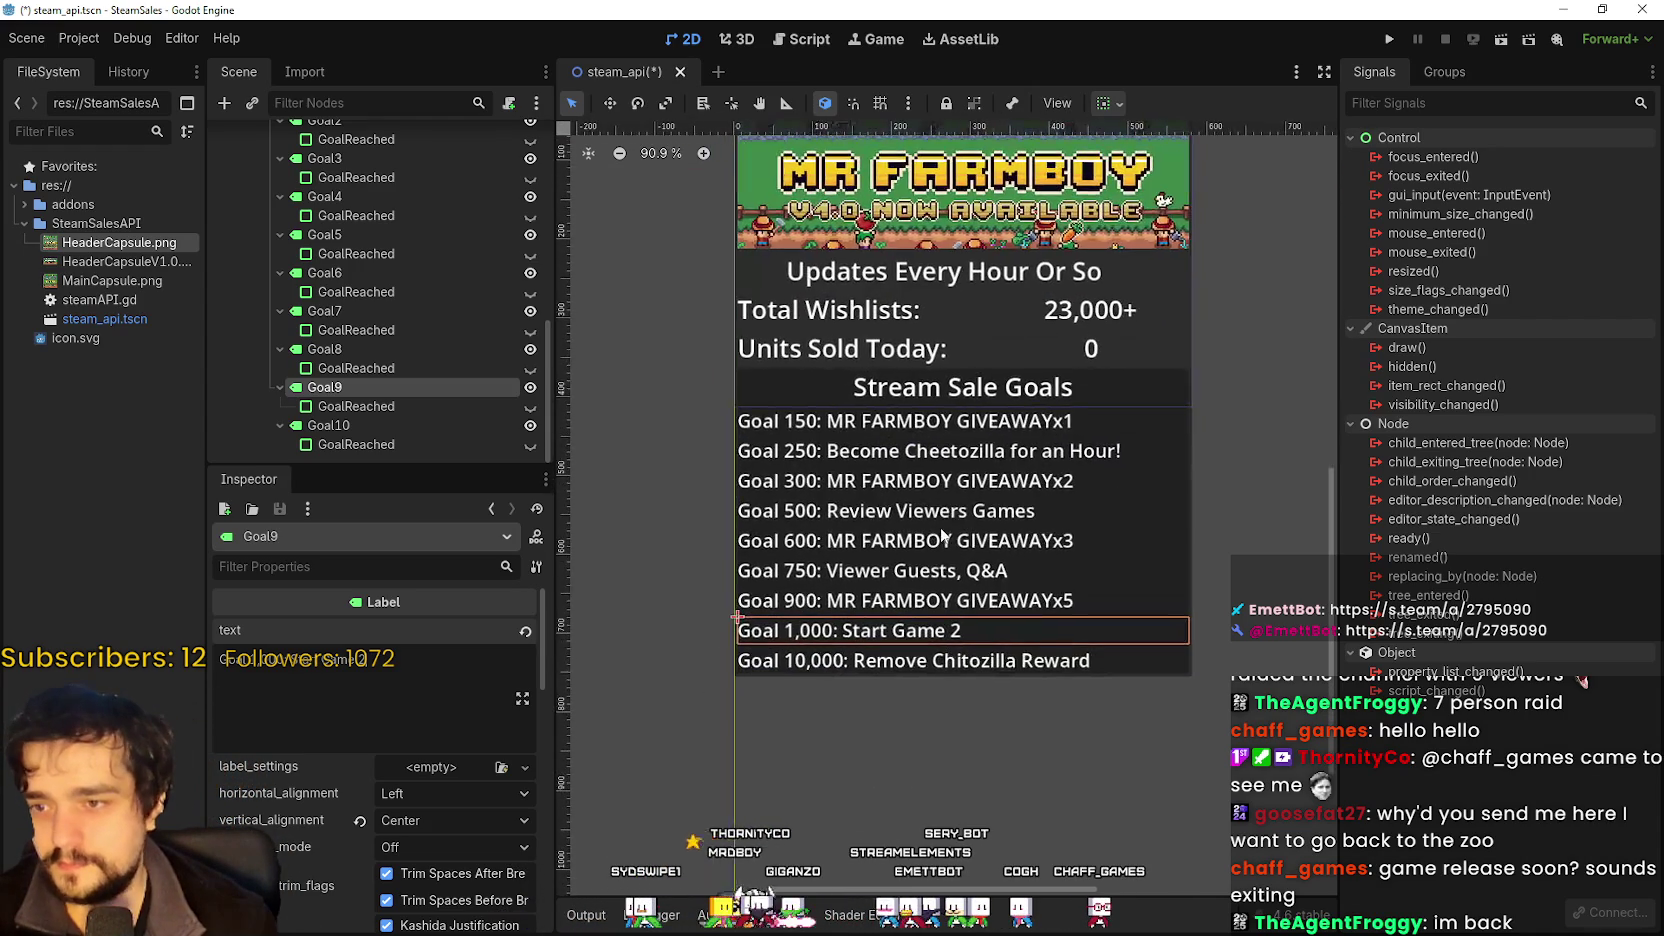
pyautogui.scroll(1, 938, 607)
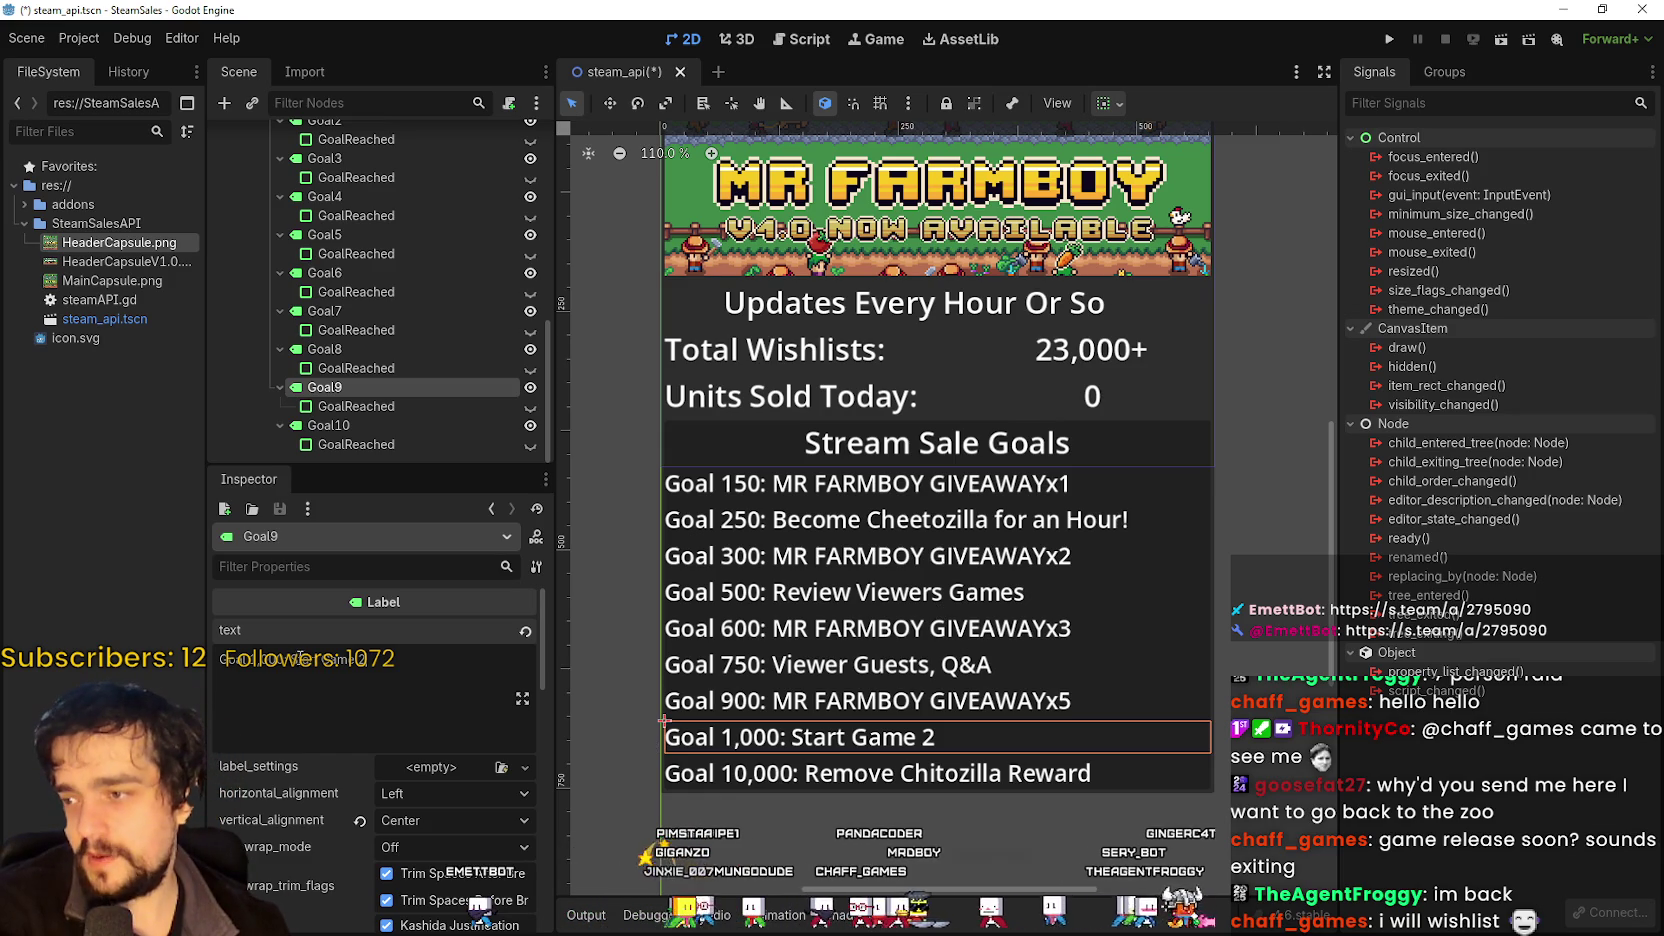
pyautogui.moveTo(351, 655); pyautogui.dragTo(404, 654)
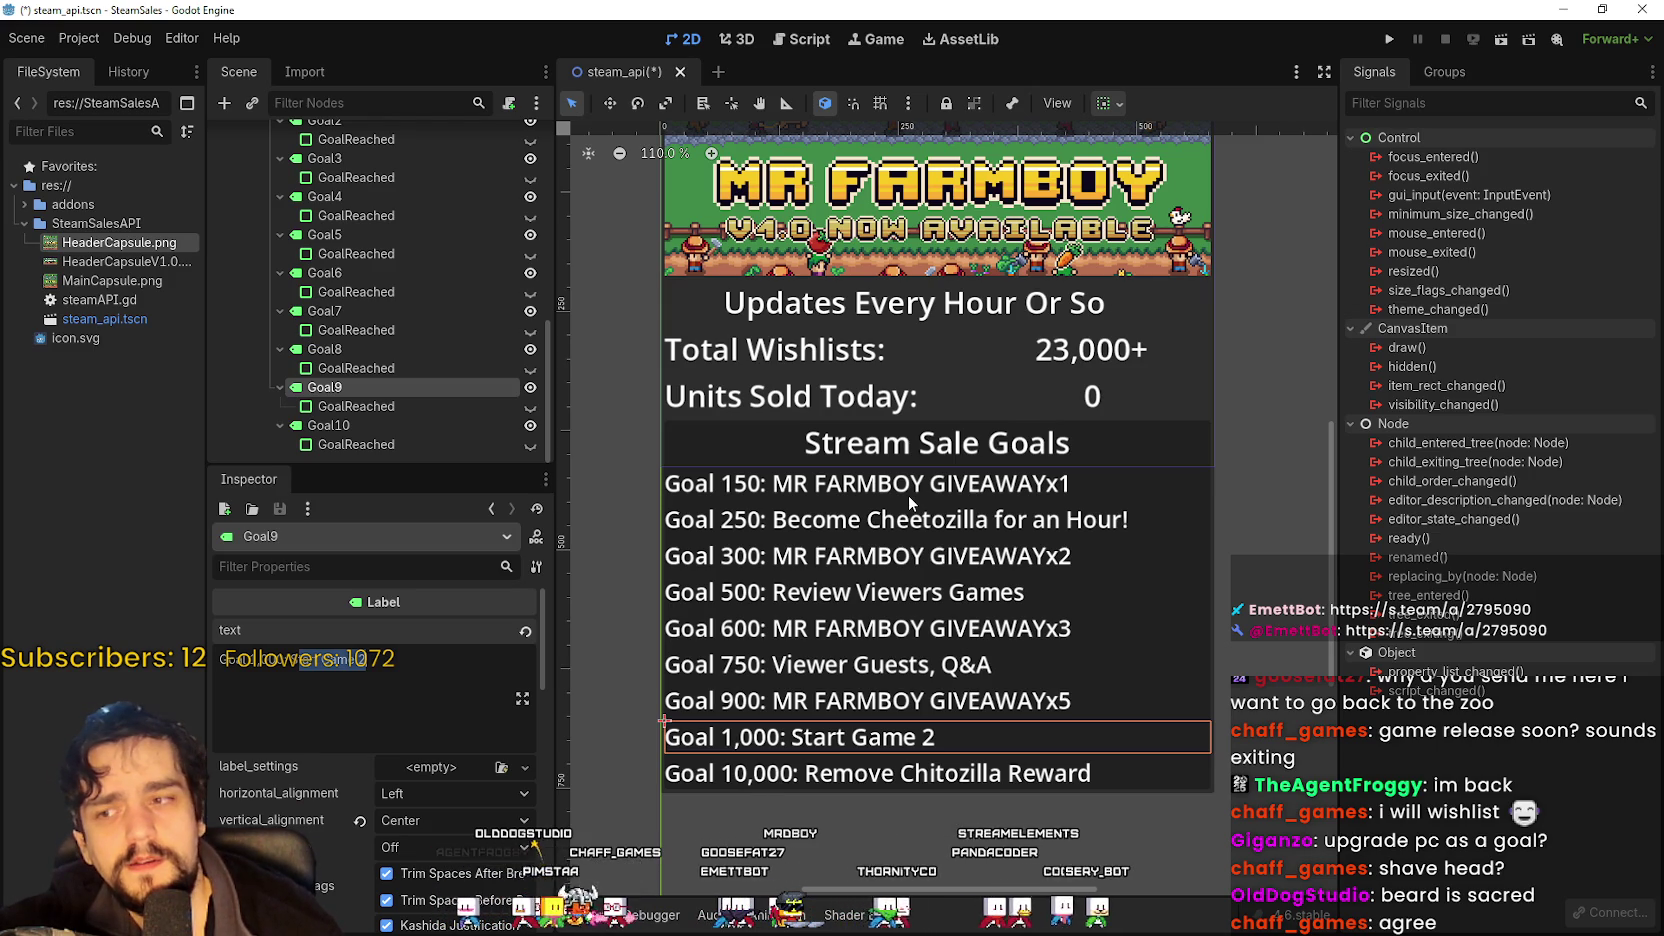
pyautogui.press('BackSpace')
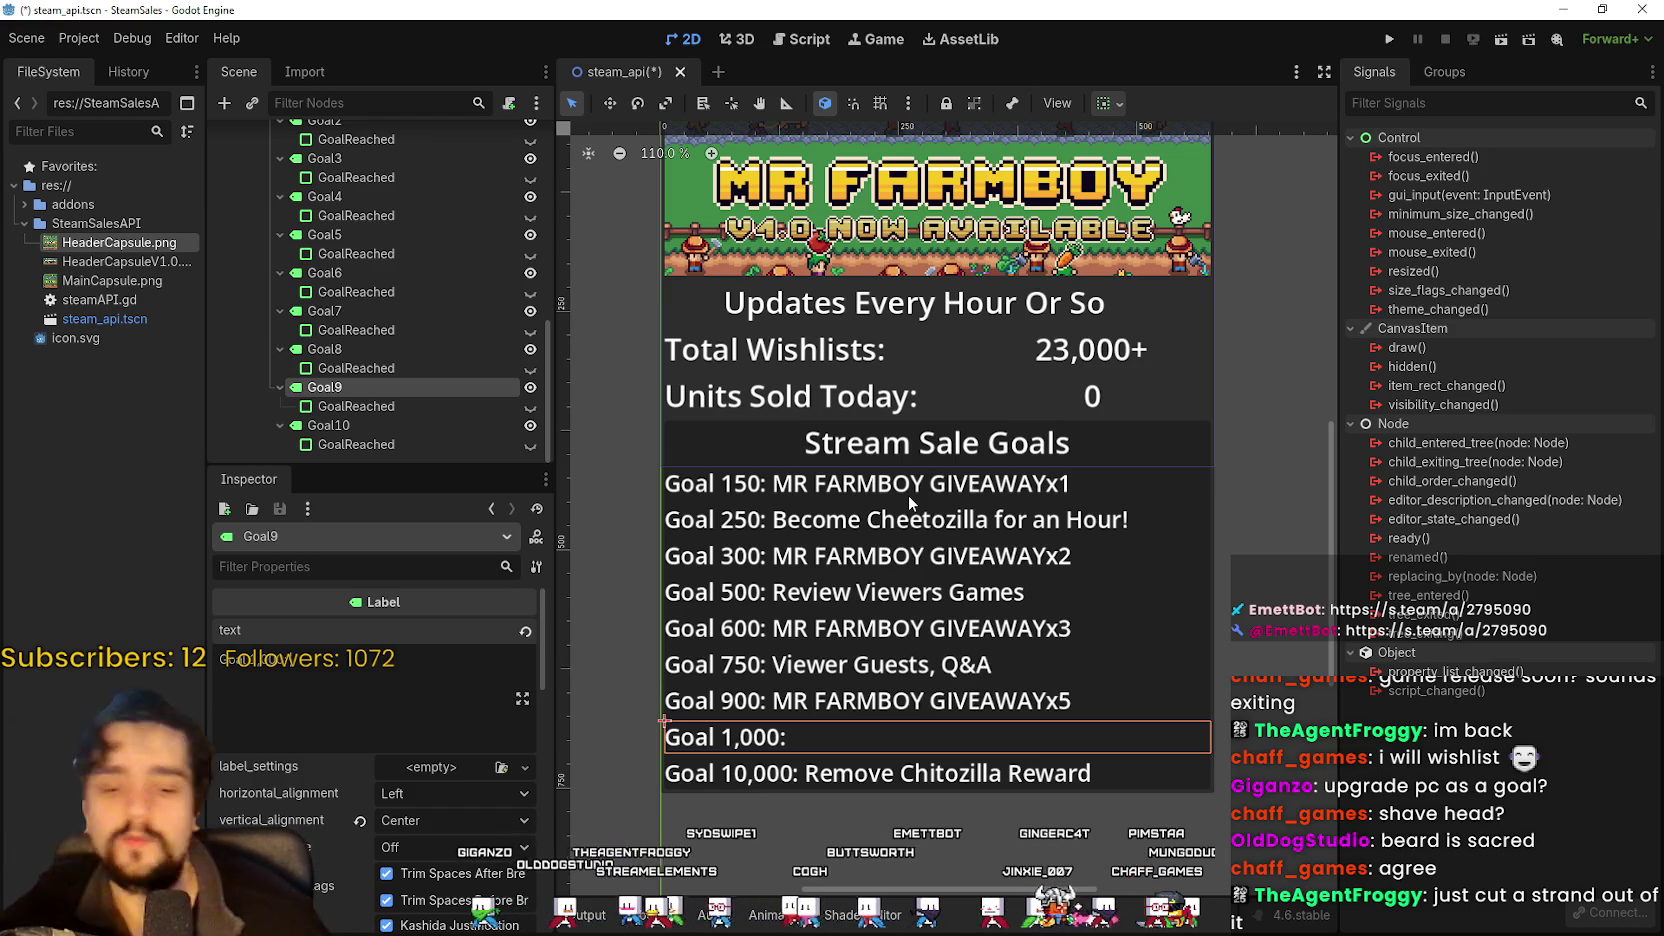
# Type 'Discuss Game 2' after 'Goal 1,000:' and insert 'We' before it.
pyautogui.write('Discues')
pyautogui.press('BackSpace')
pyautogui.press('BackSpace')
pyautogui.write('ss Game 2')
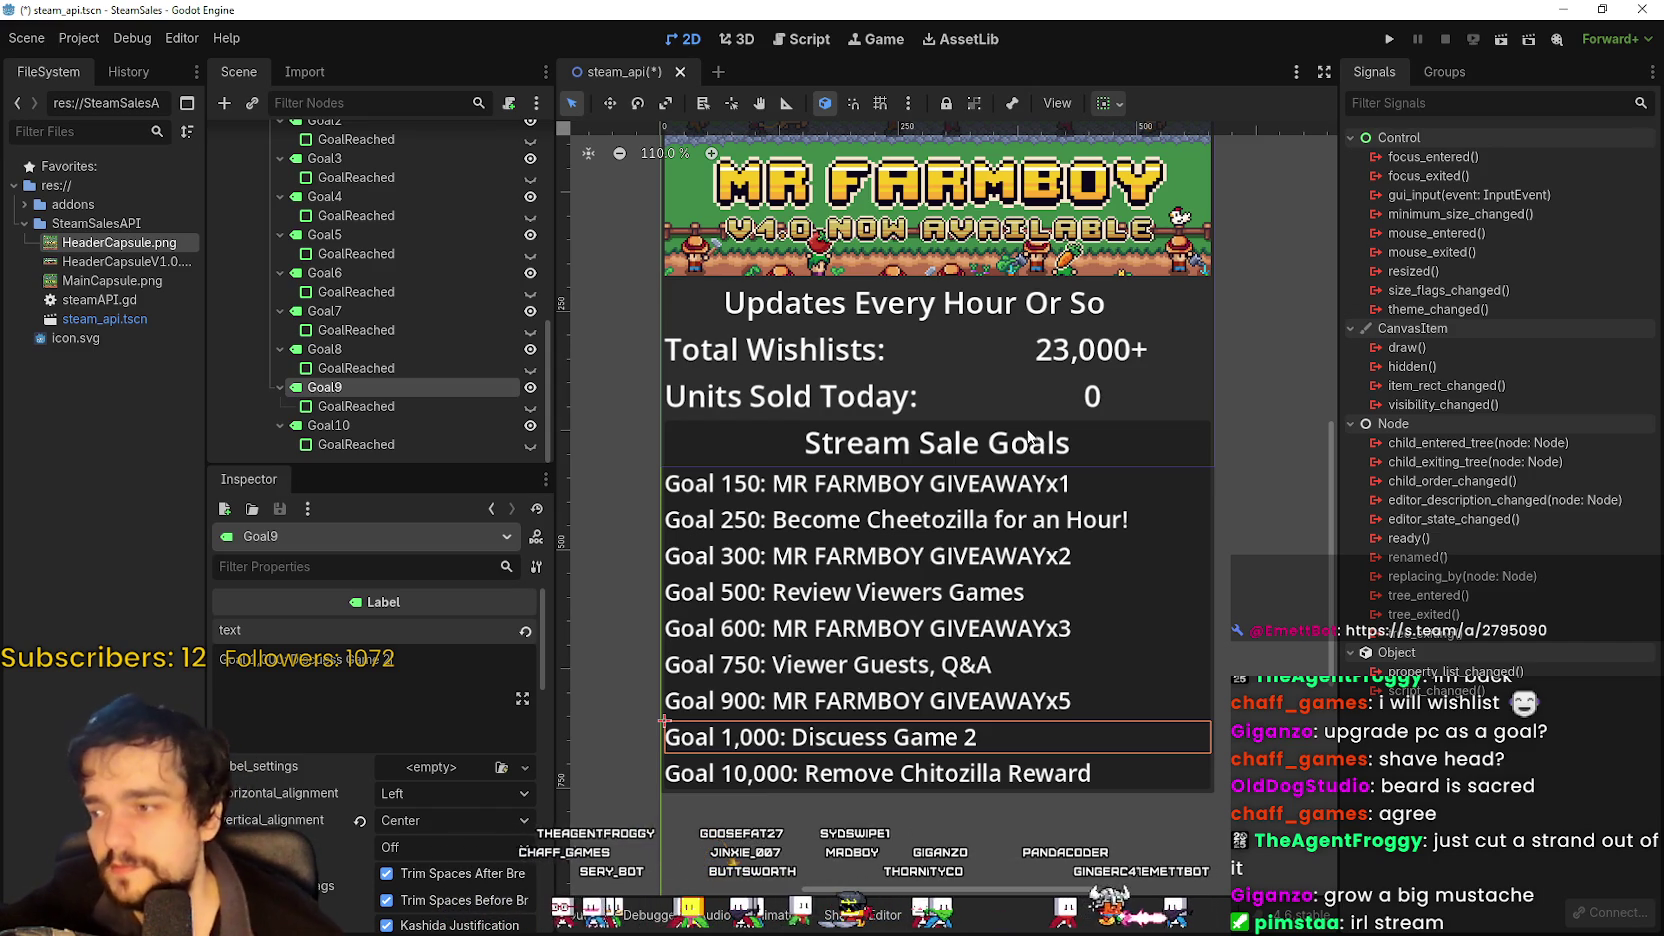
pyautogui.moveTo(288, 683); pyautogui.dragTo(289, 654)
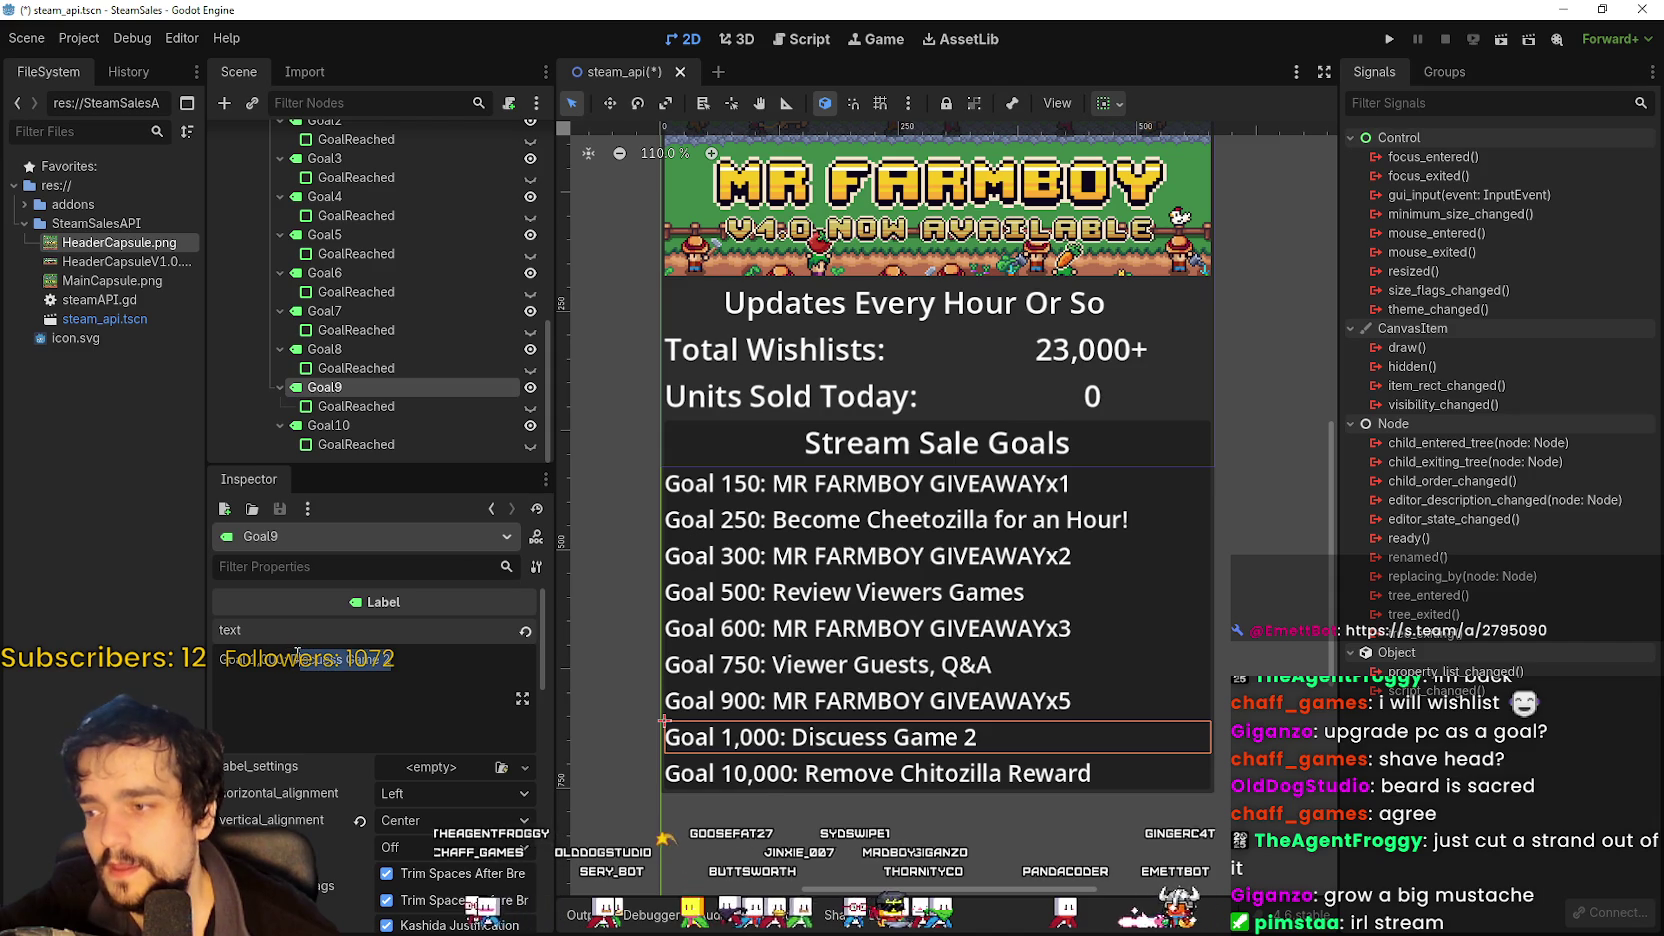
pyautogui.click(431, 658)
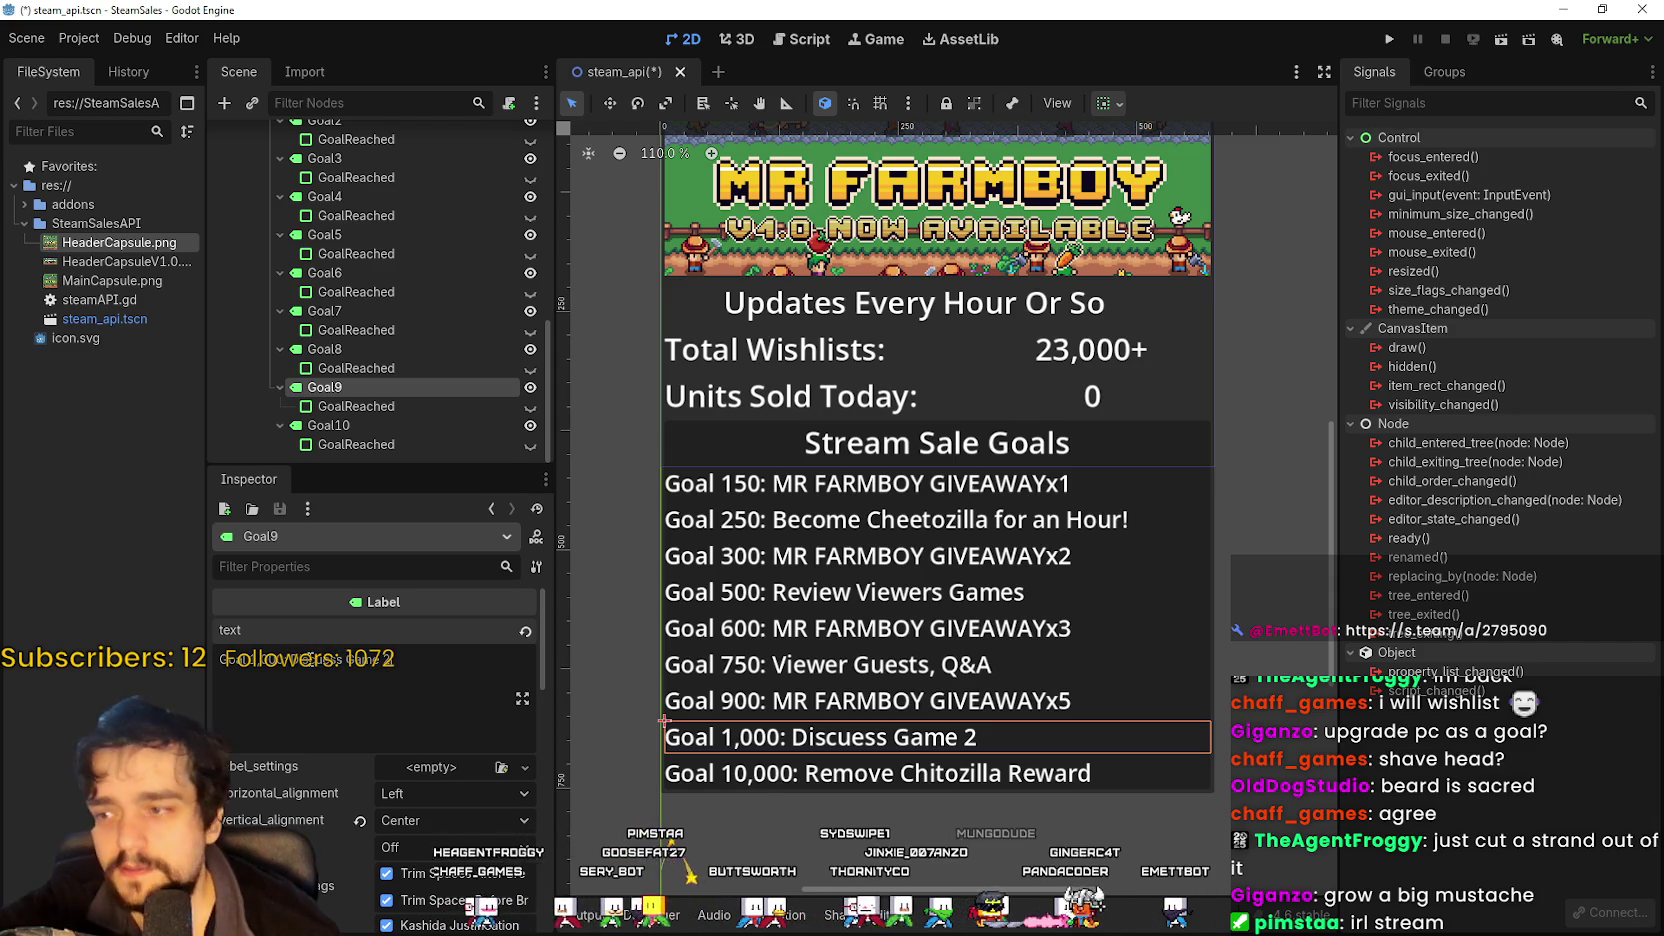
pyautogui.moveTo(291, 660); pyautogui.dragTo(406, 657)
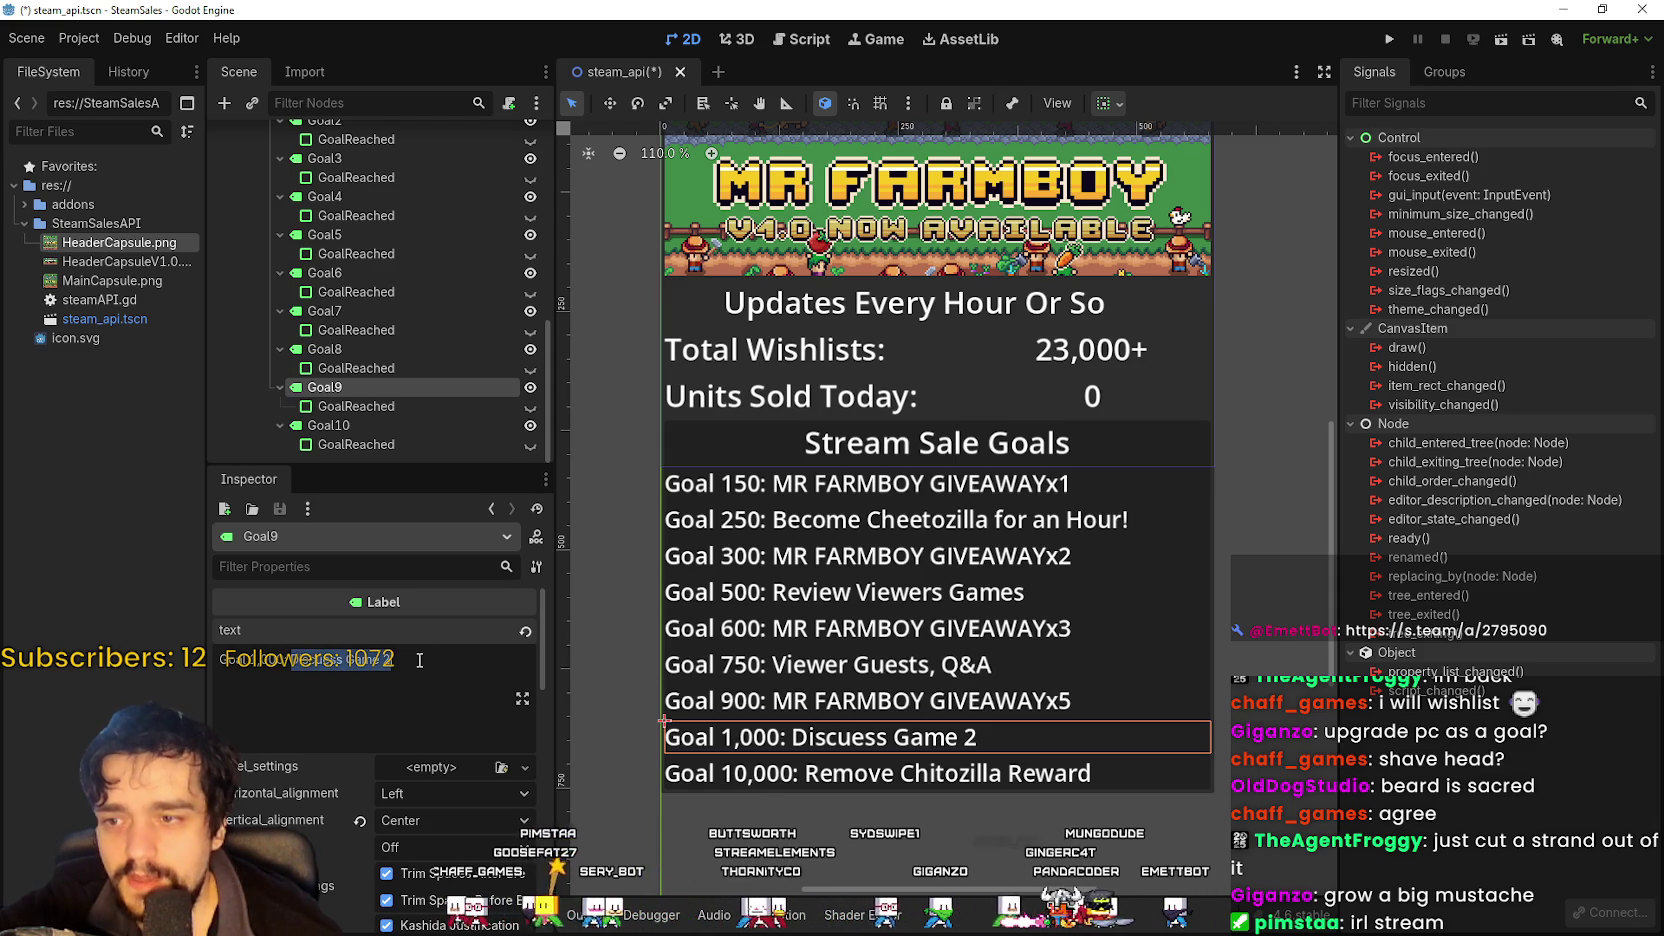
pyautogui.click(285, 660)
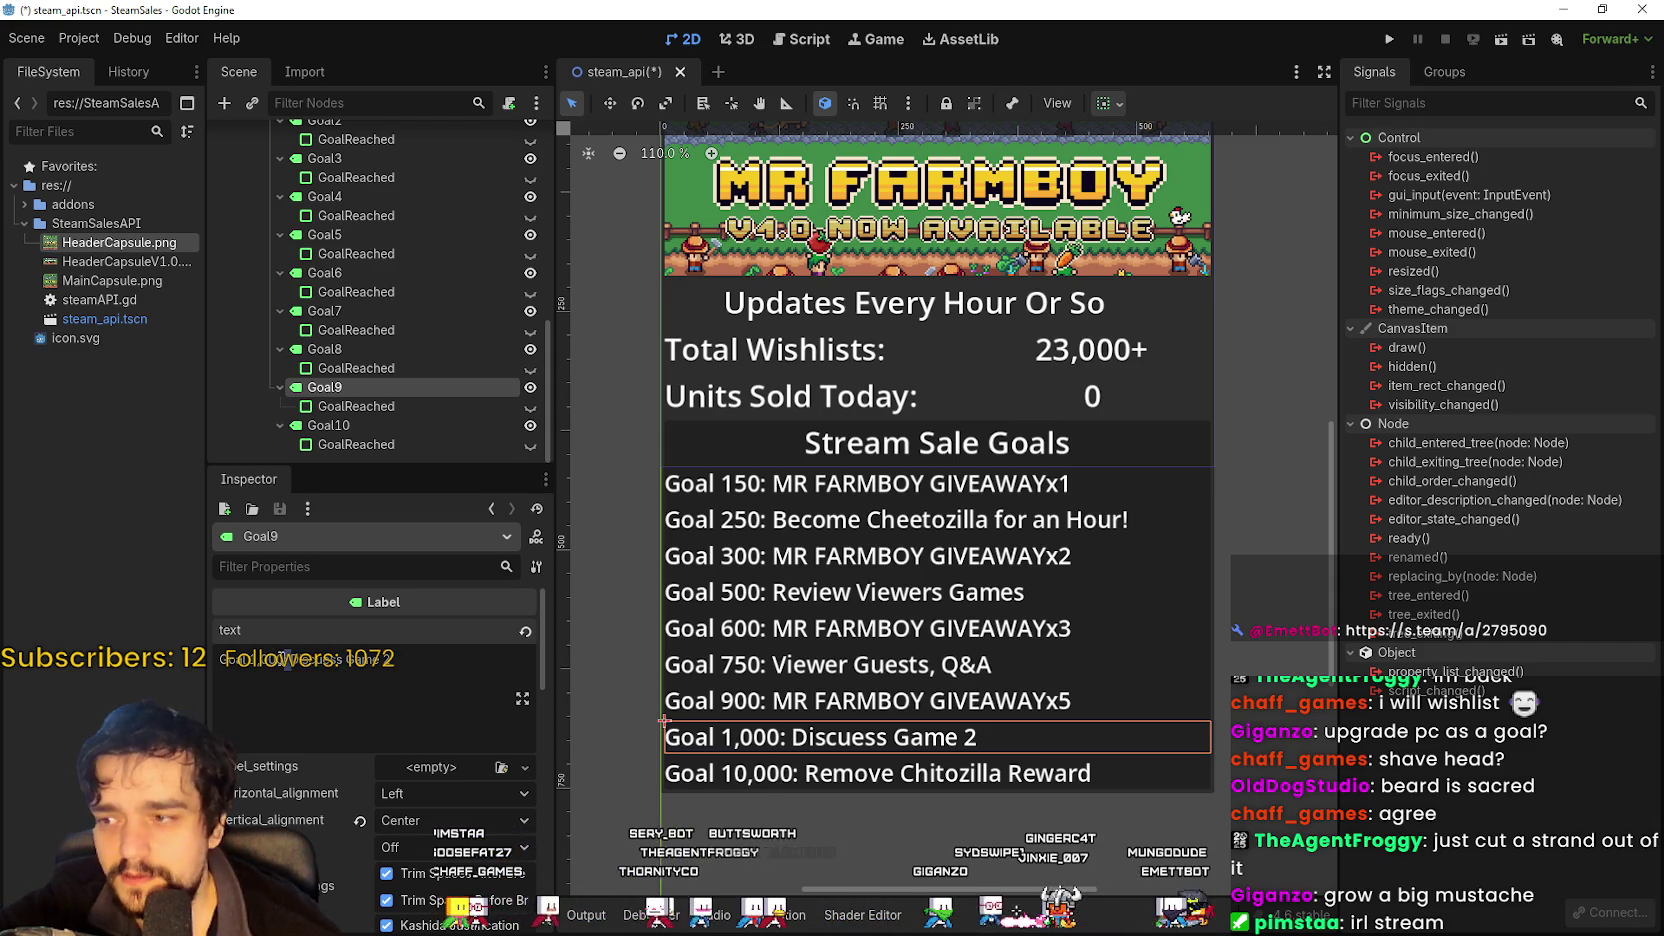
pyautogui.write('We')
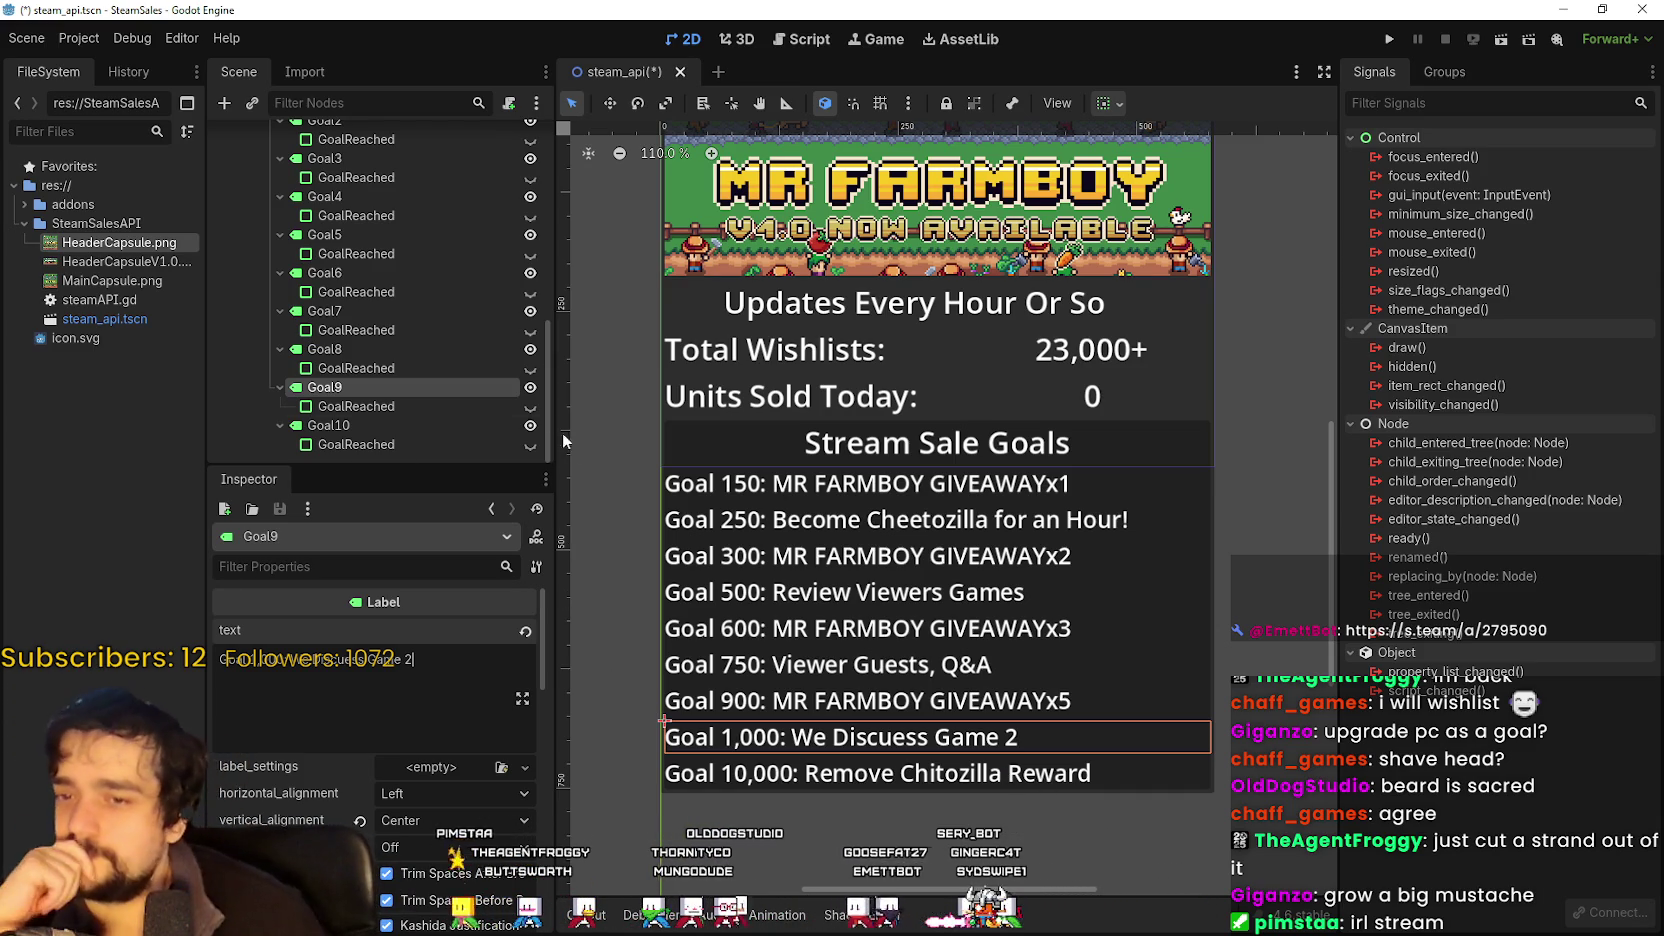
pyautogui.moveTo(451, 665)
pyautogui.mouseDown()
pyautogui.moveTo(236, 660)
pyautogui.moveTo(294, 658)
pyautogui.mouseUp()
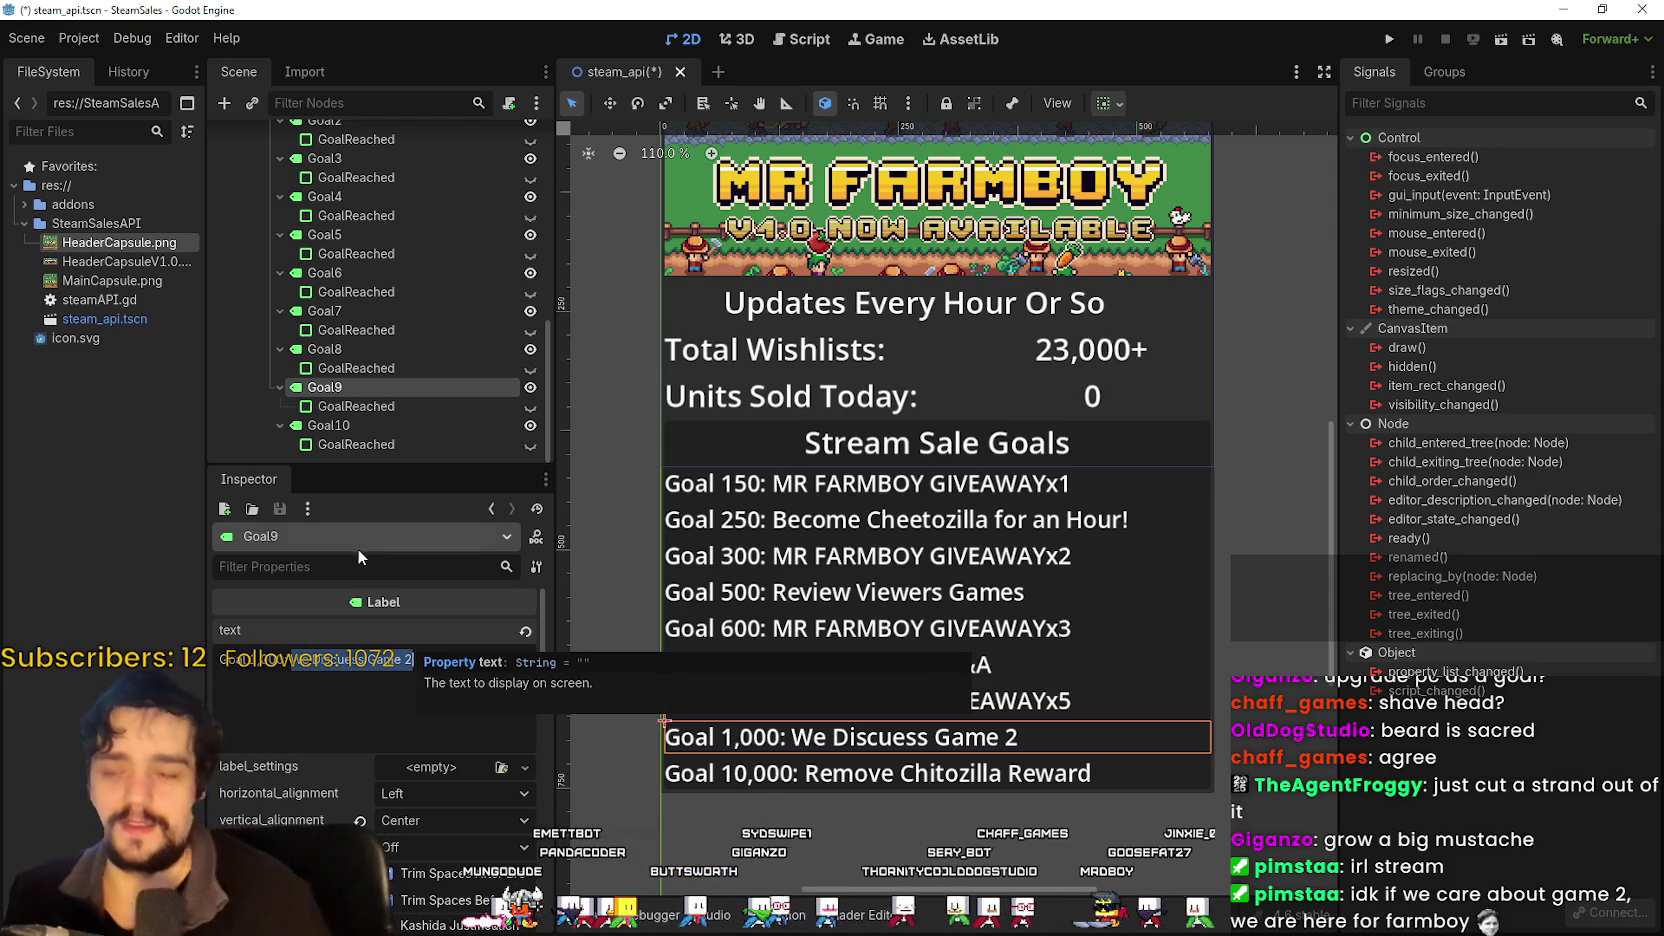
pyautogui.click(292, 731)
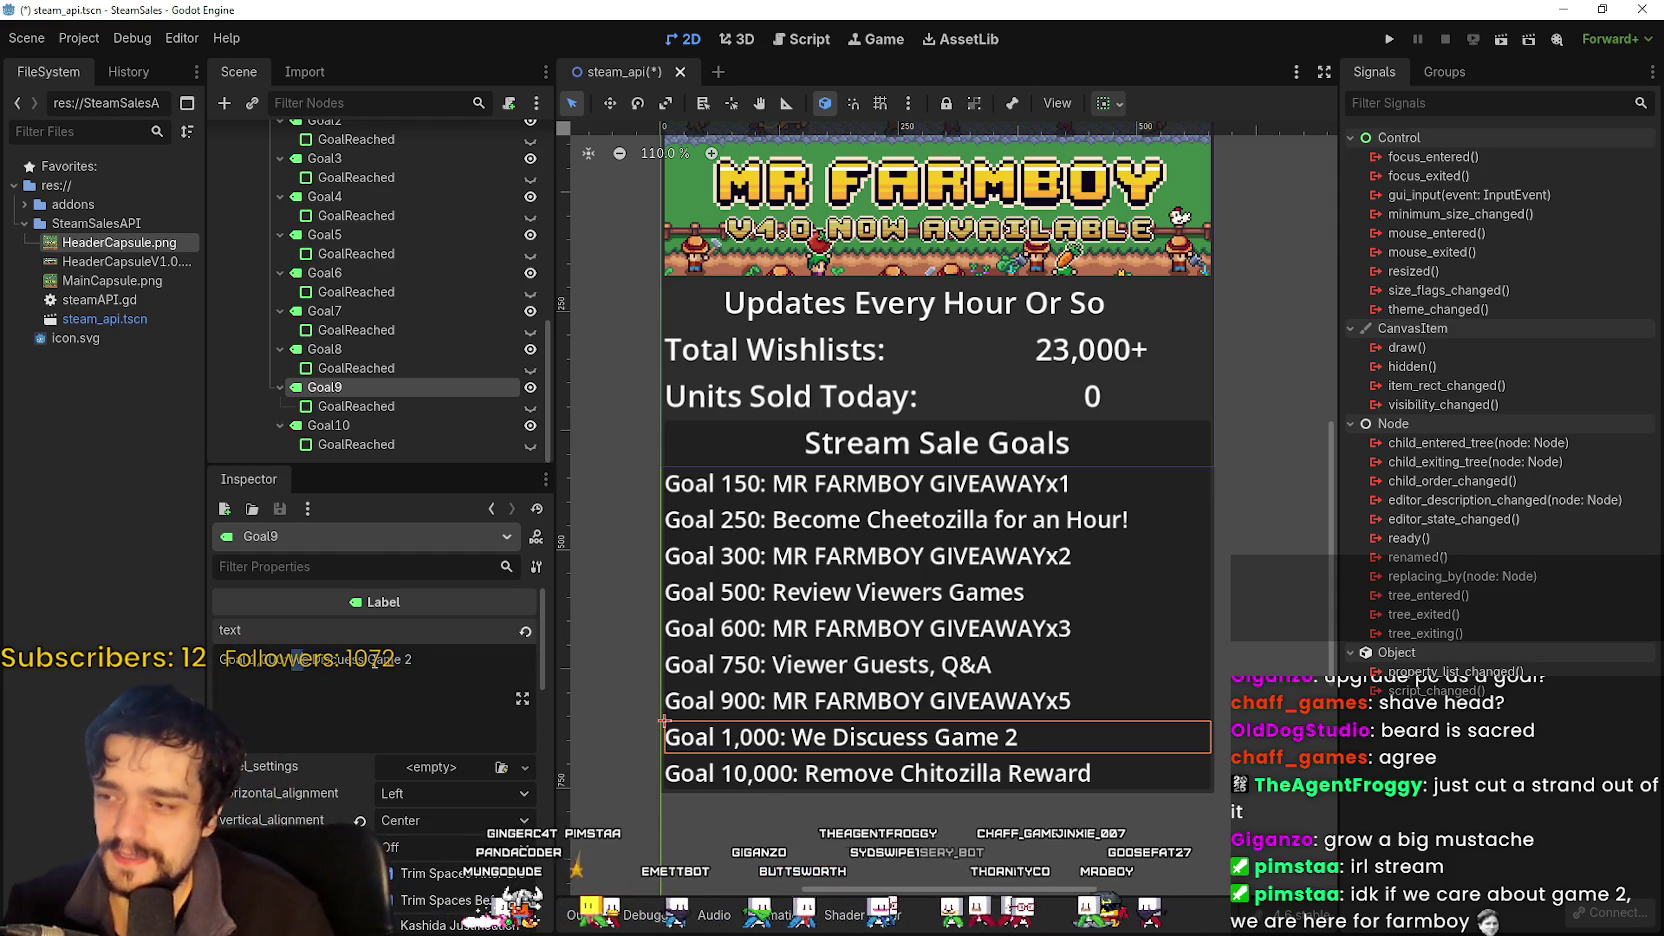
# Overwrite the reward with 'MR FARMBOY SEQUAL POTENTIAL', then erase it back to 'MR F'.
pyautogui.moveTo(291, 659); pyautogui.dragTo(549, 661)
pyautogui.write('MR FARMBOYT')
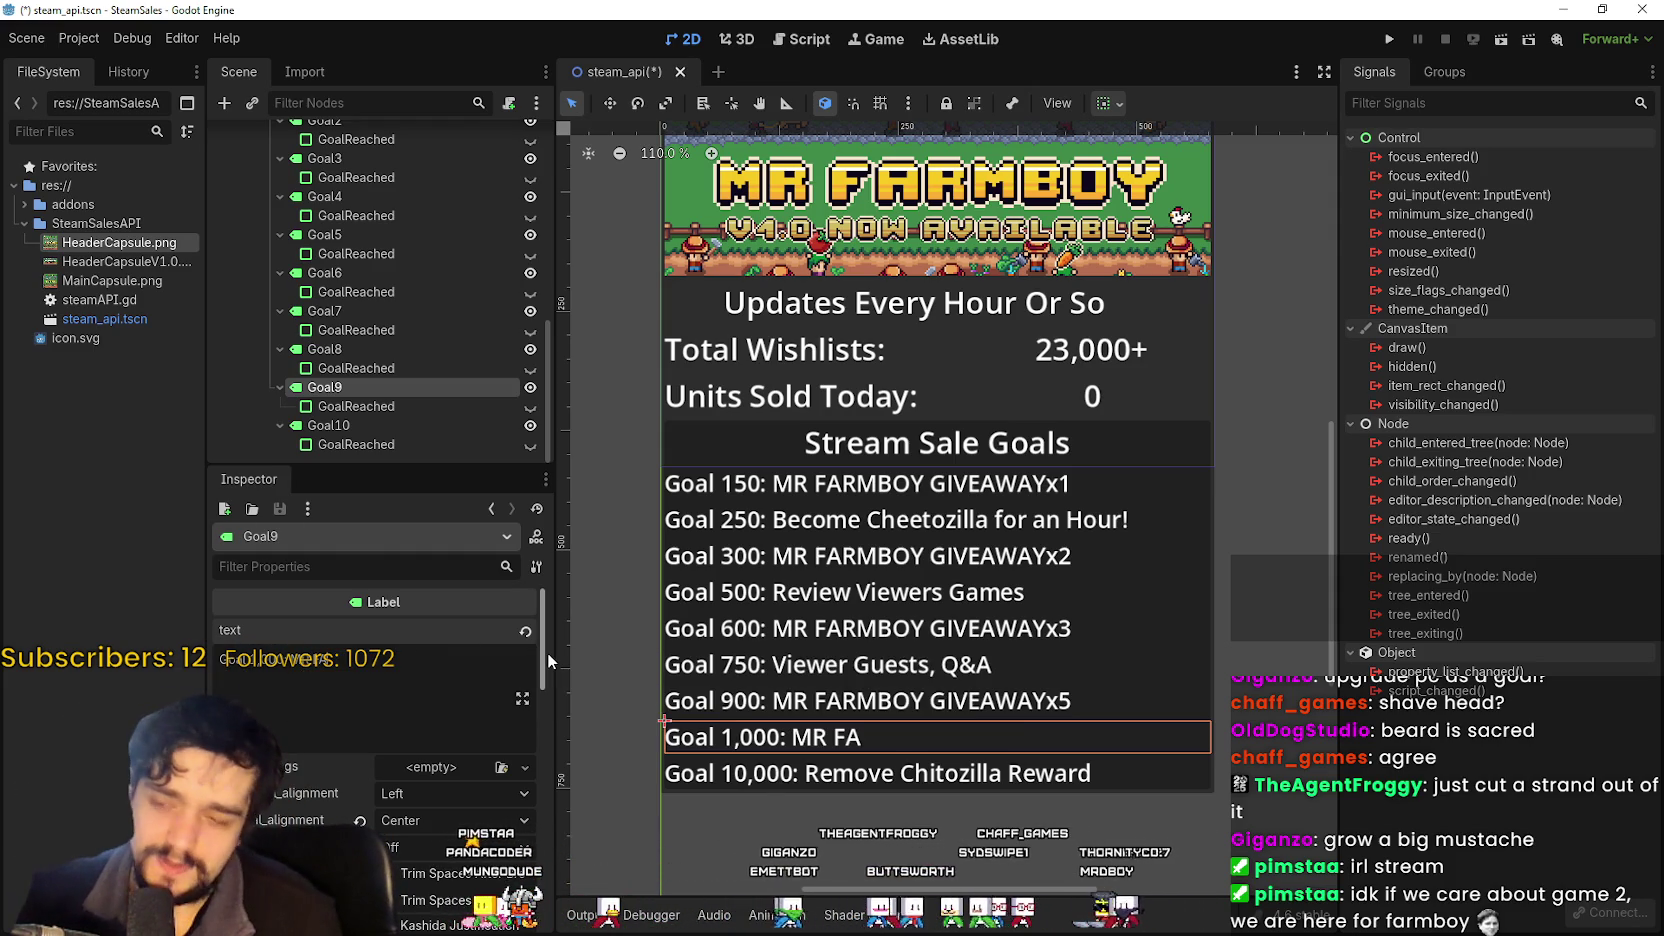
pyautogui.press('BackSpace')
pyautogui.write('S')
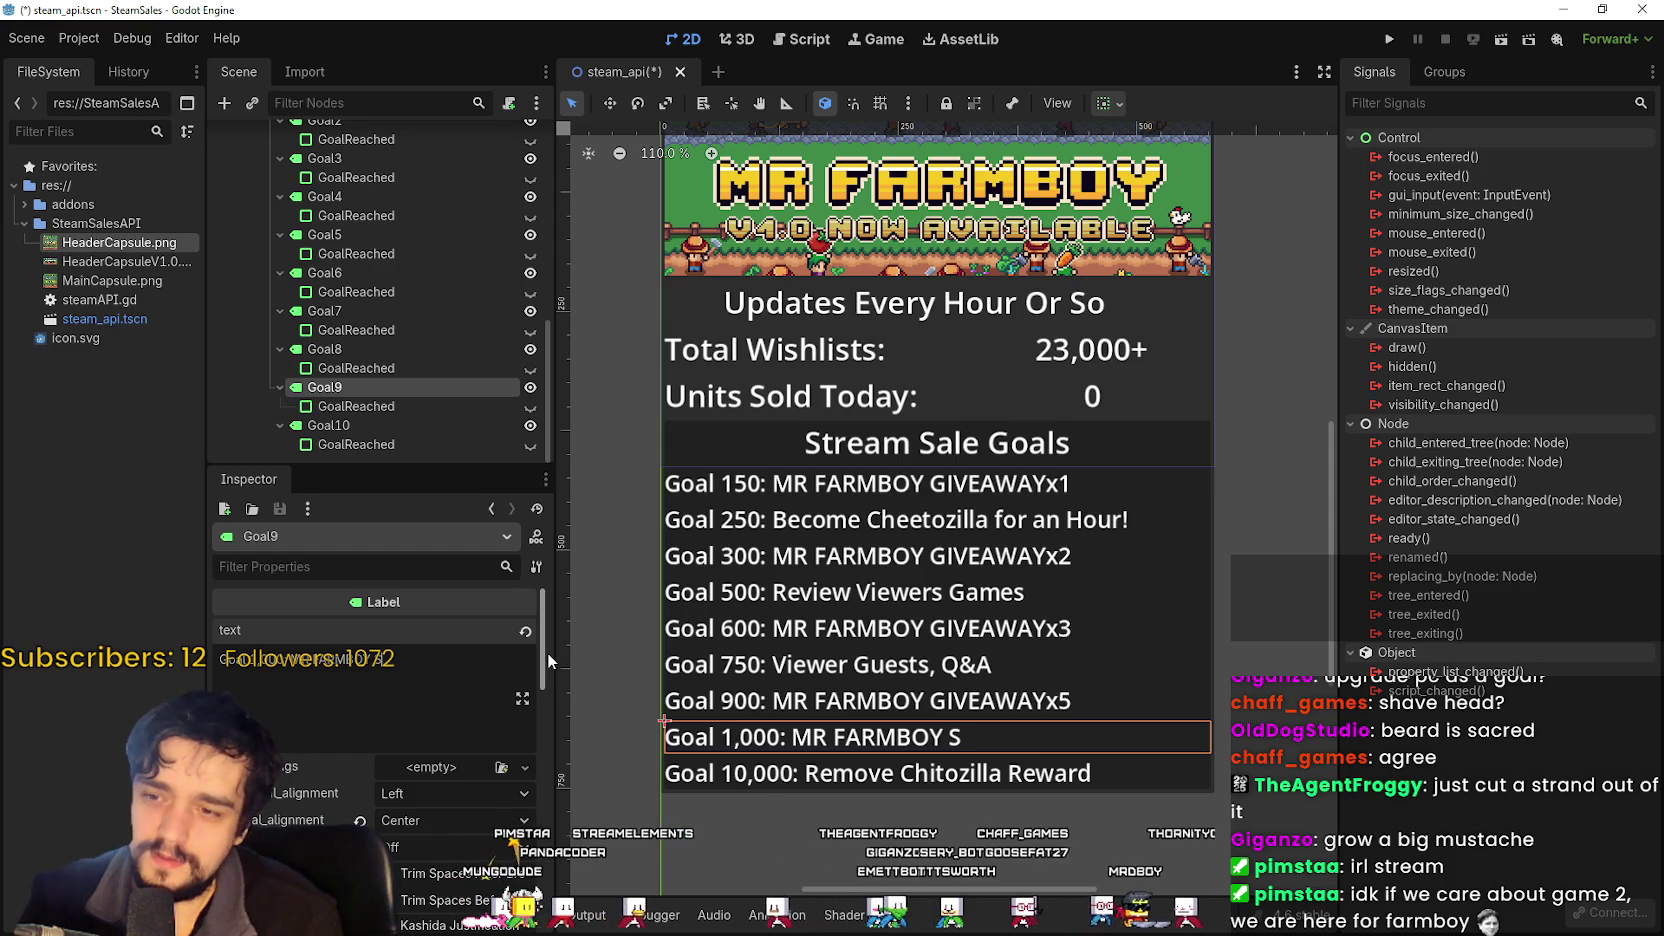
pyautogui.write('EQUAL POTENTIAL')
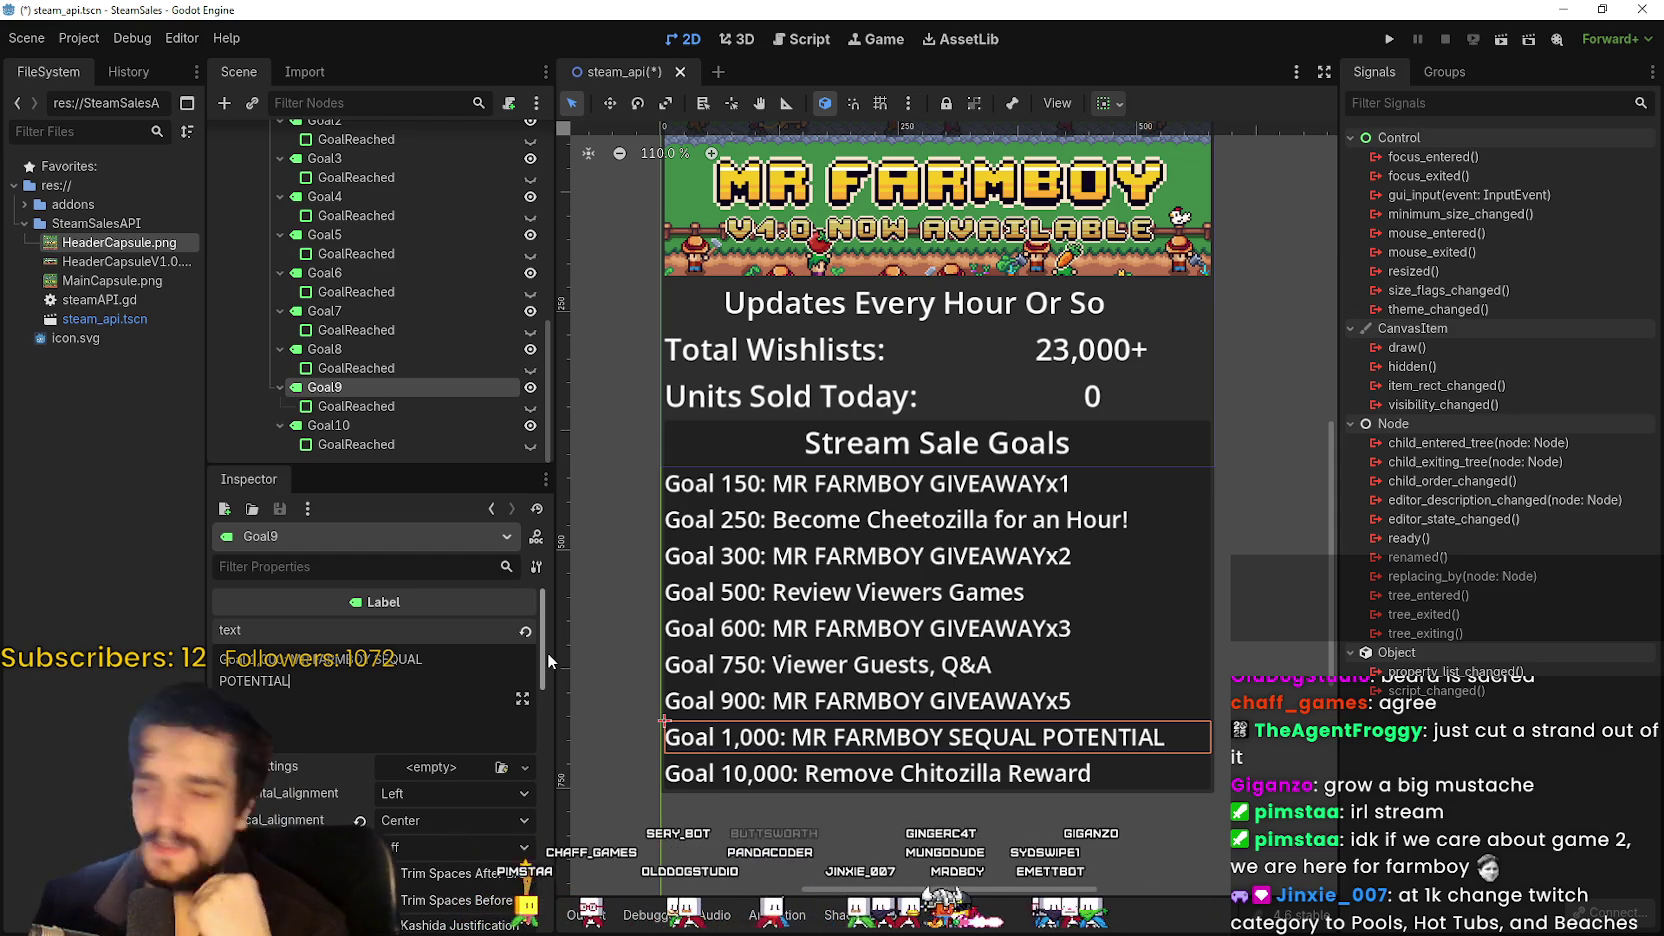
pyautogui.press('BackSpace')
pyautogui.press('BackSpace')
pyautogui.press('BackSpace')
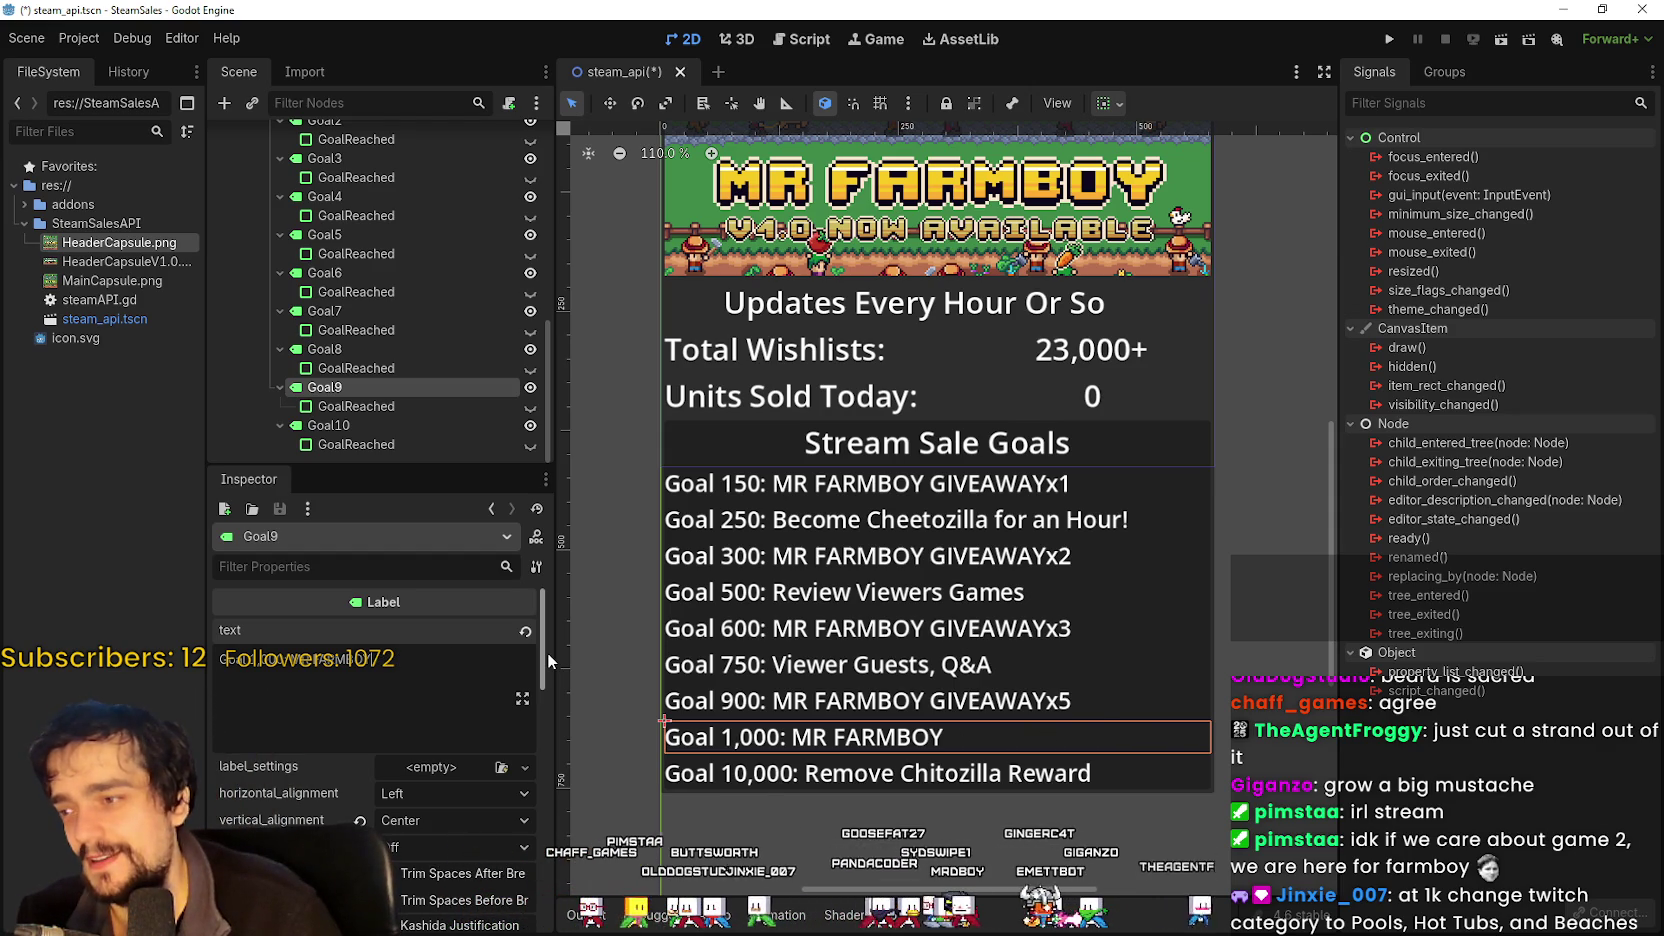
pyautogui.press('BackSpace')
pyautogui.press('BackSpace')
pyautogui.press('BackSpace')
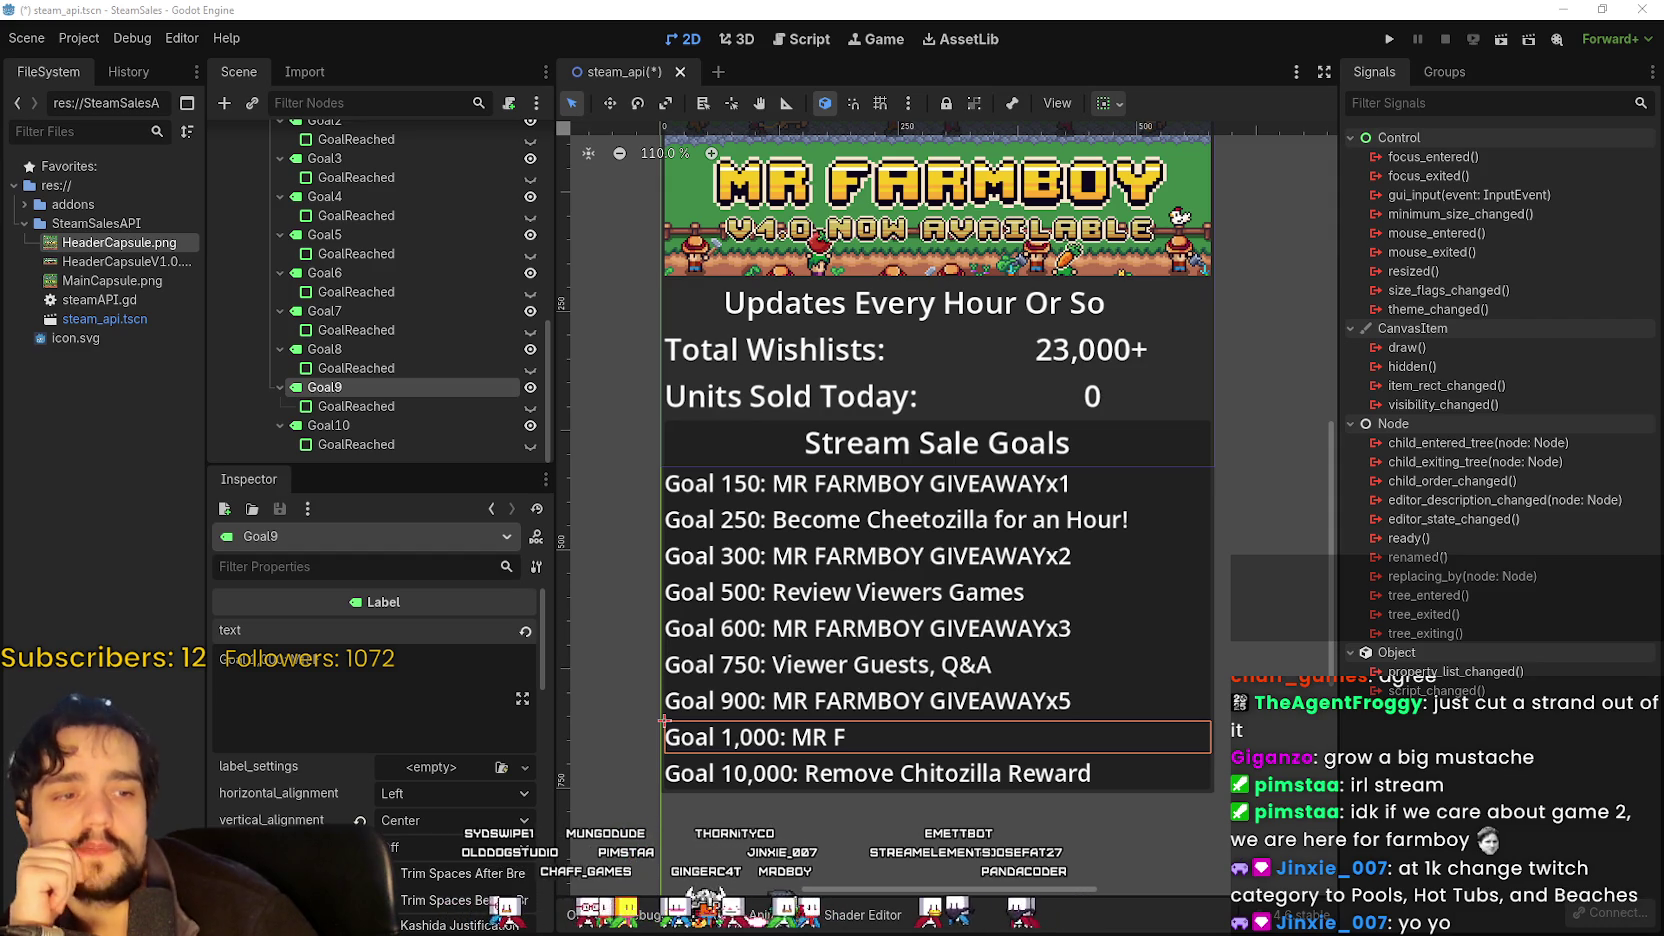
# Select the unfinished word in the Goal 1,000 text and bring up the Steam library.
pyautogui.scroll(2, 775, 880)
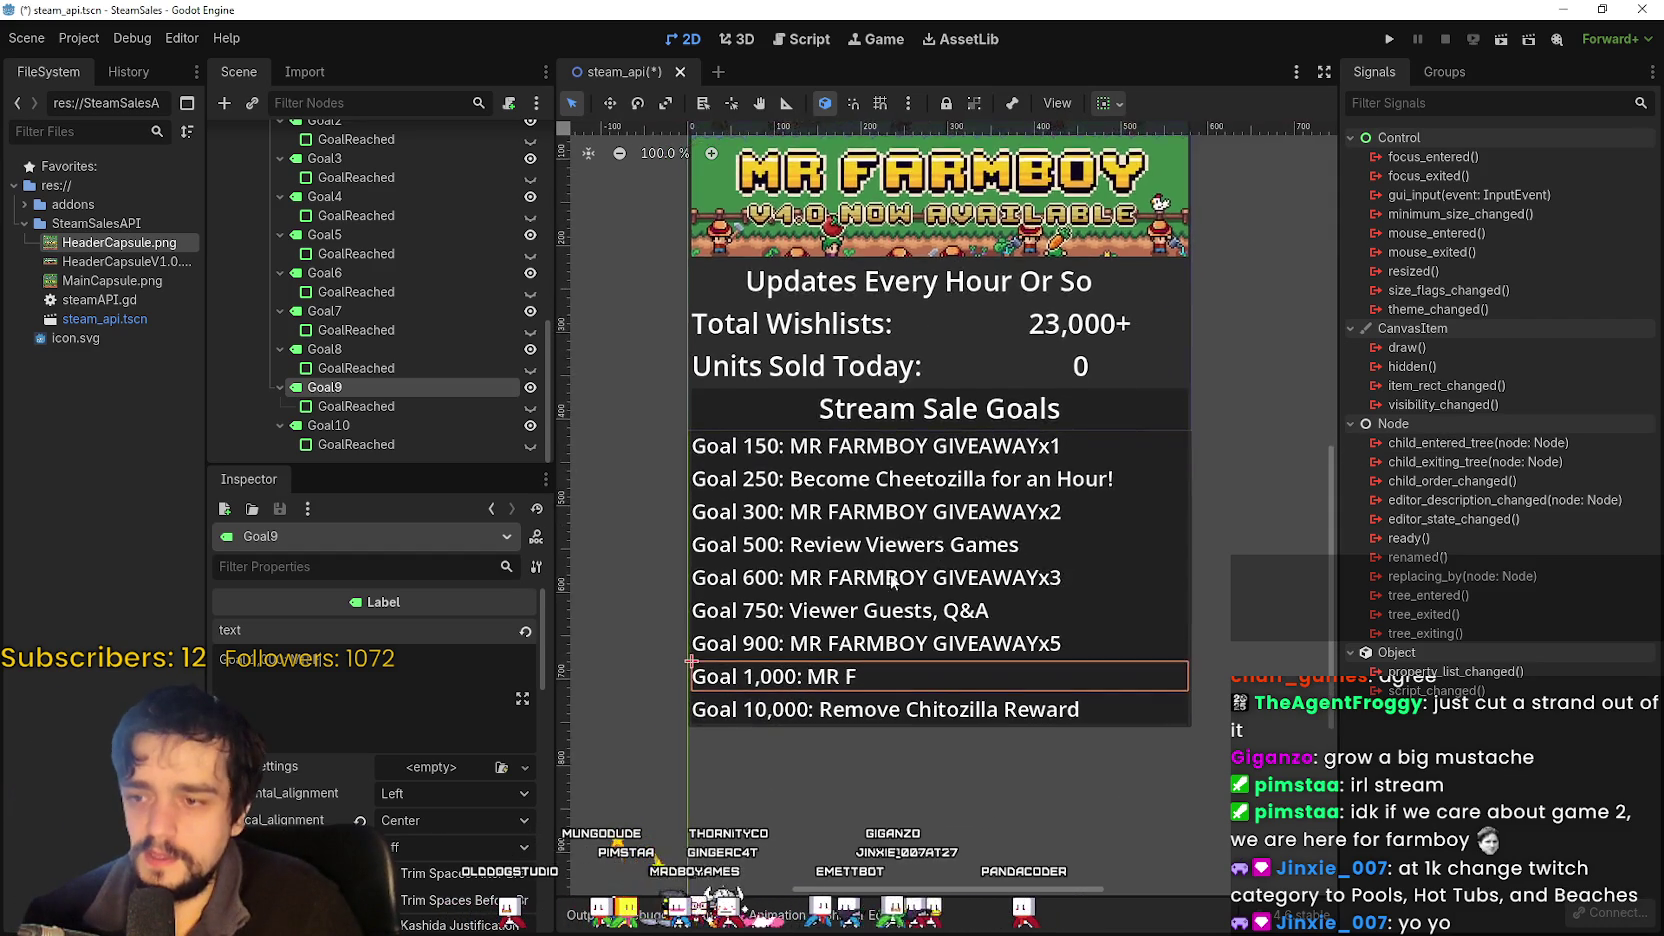
pyautogui.doubleClick(303, 659)
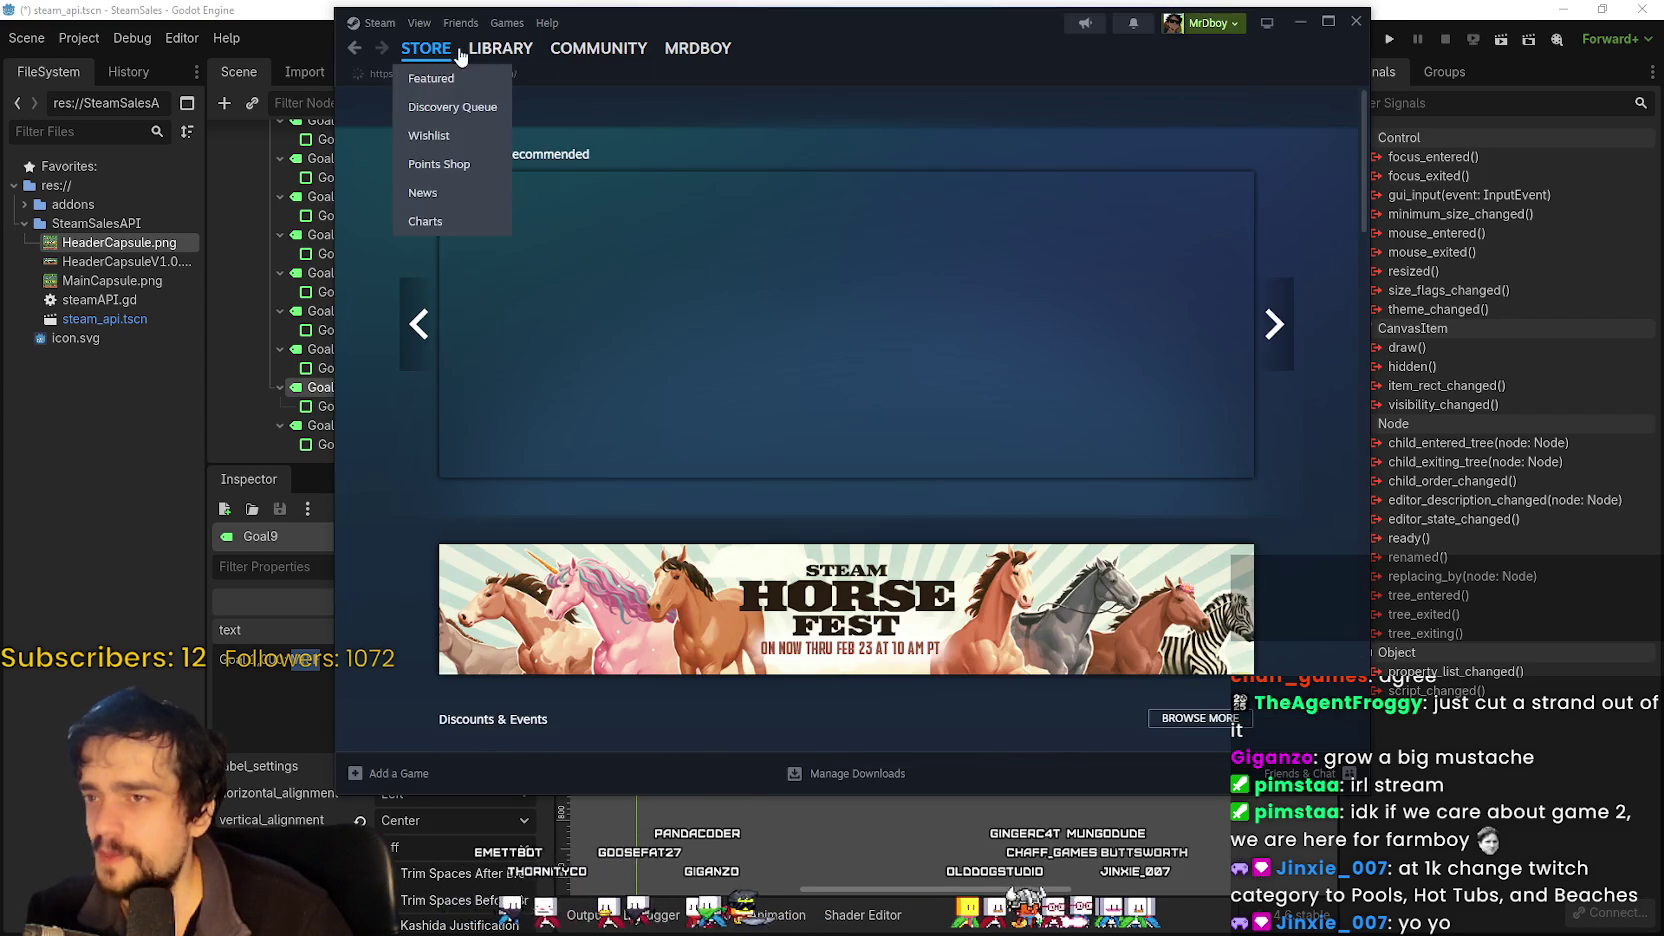
pyautogui.click(500, 48)
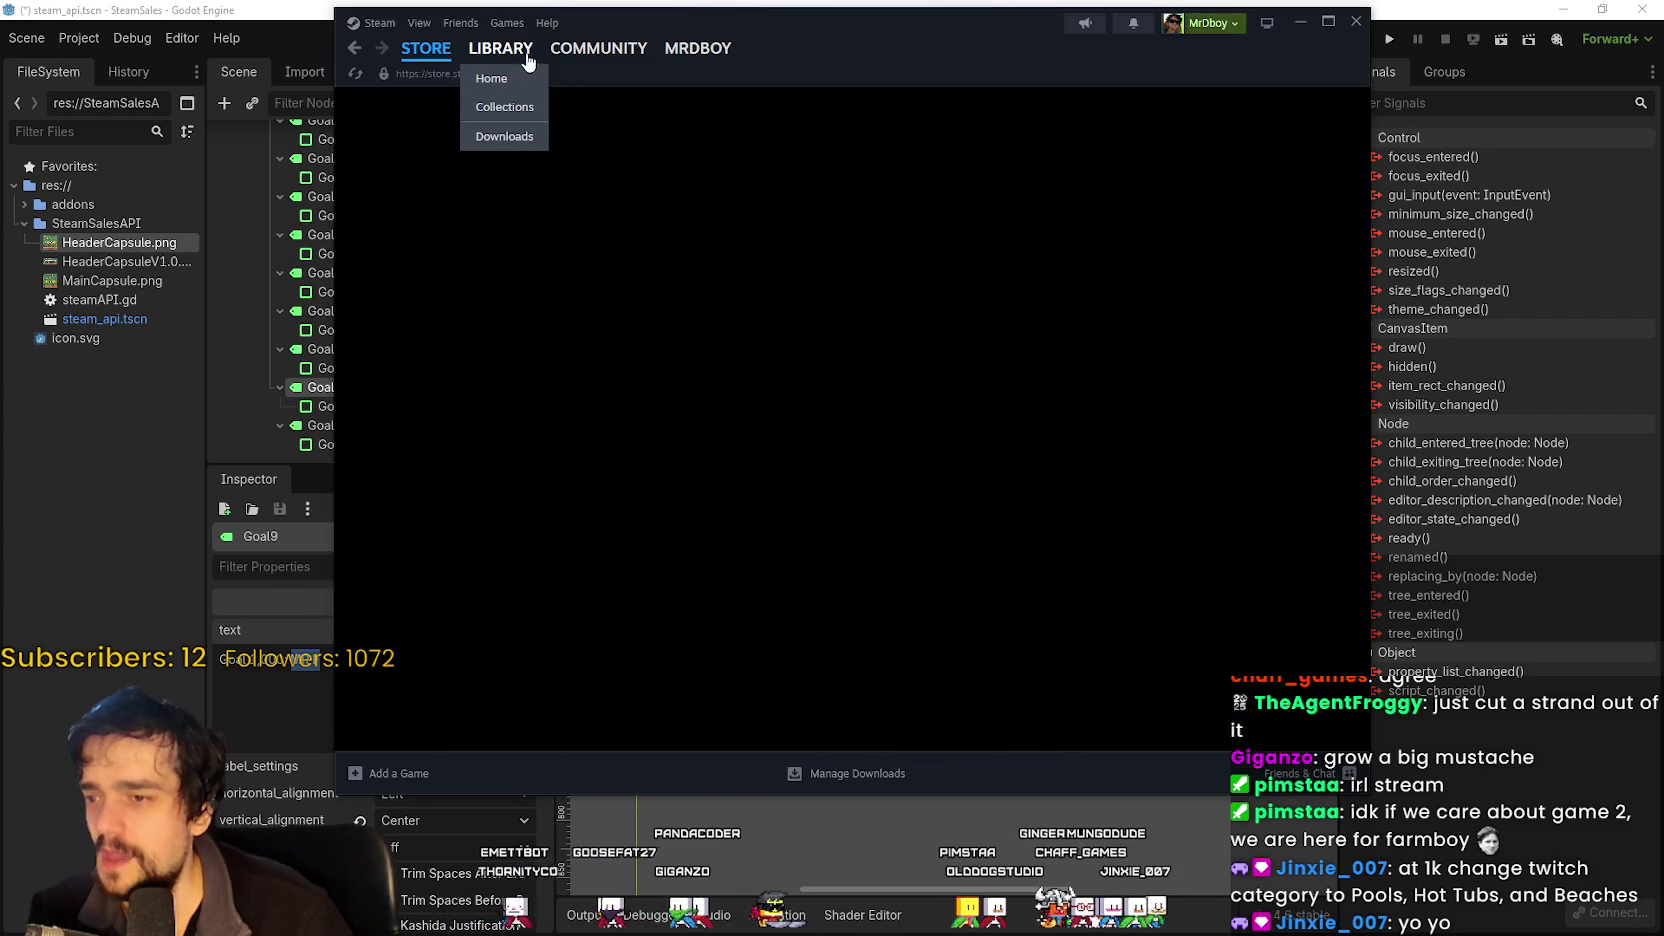
# Move the Steam window, view The Loopler Demo then MR FARMBOY pages, and switch to the browser.
pyautogui.moveTo(738, 53)
pyautogui.mouseDown()
pyautogui.moveTo(1032, 217)
pyautogui.moveTo(916, 766)
pyautogui.moveTo(991, 432)
pyautogui.moveTo(966, 105)
pyautogui.mouseUp()
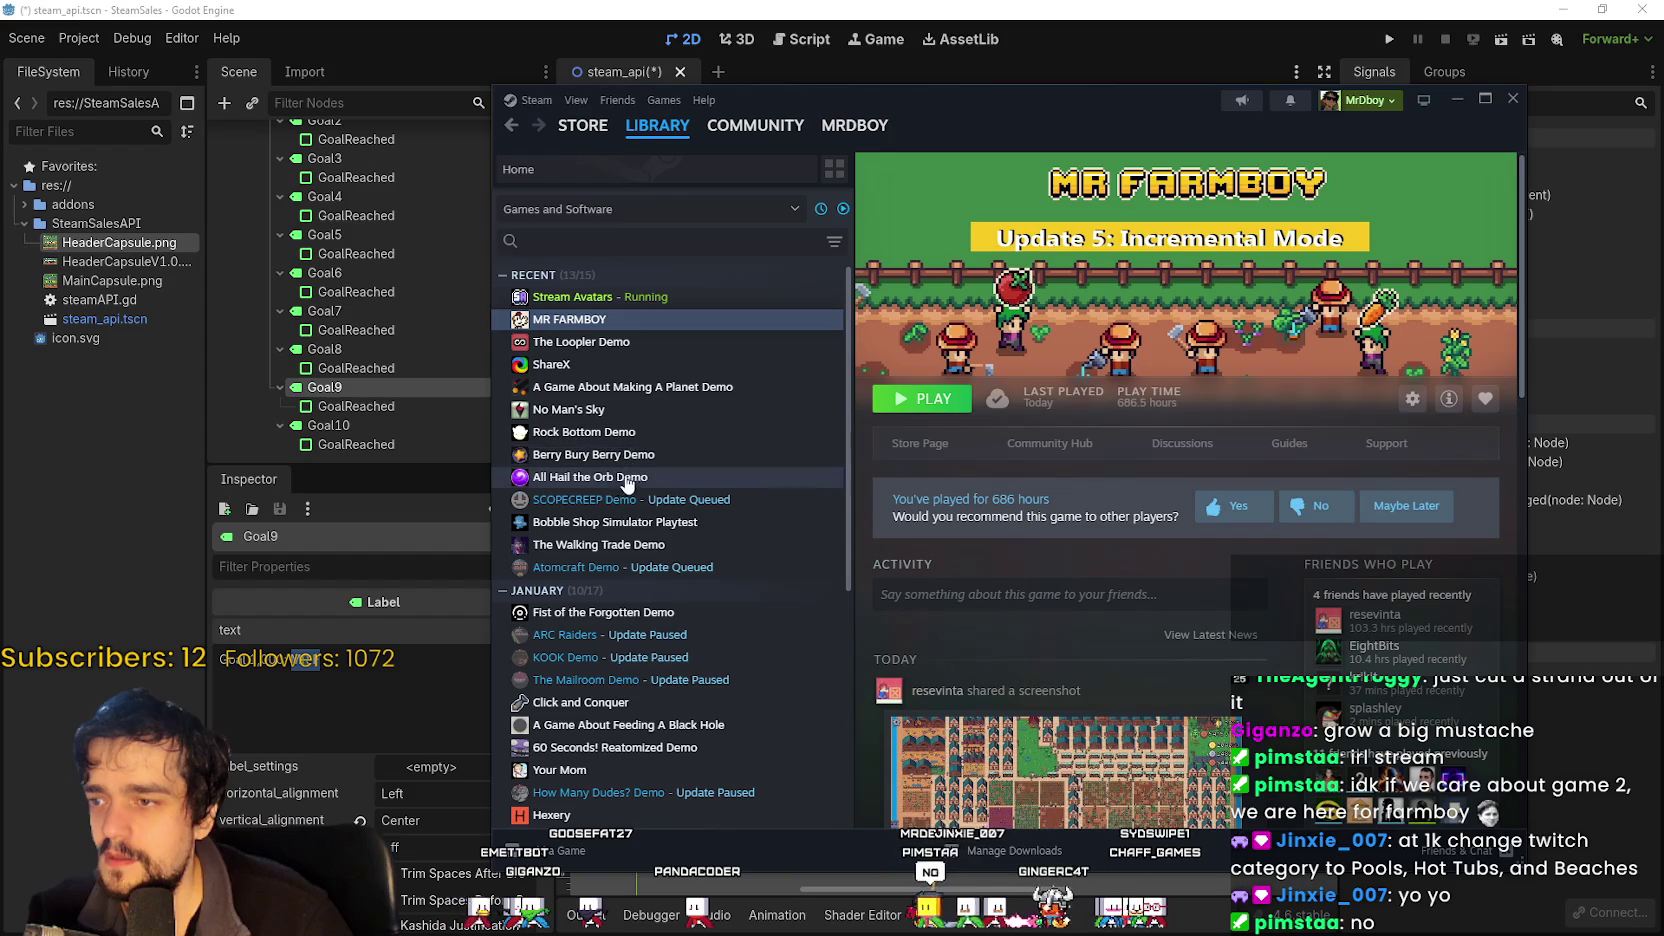
pyautogui.click(617, 343)
pyautogui.click(616, 322)
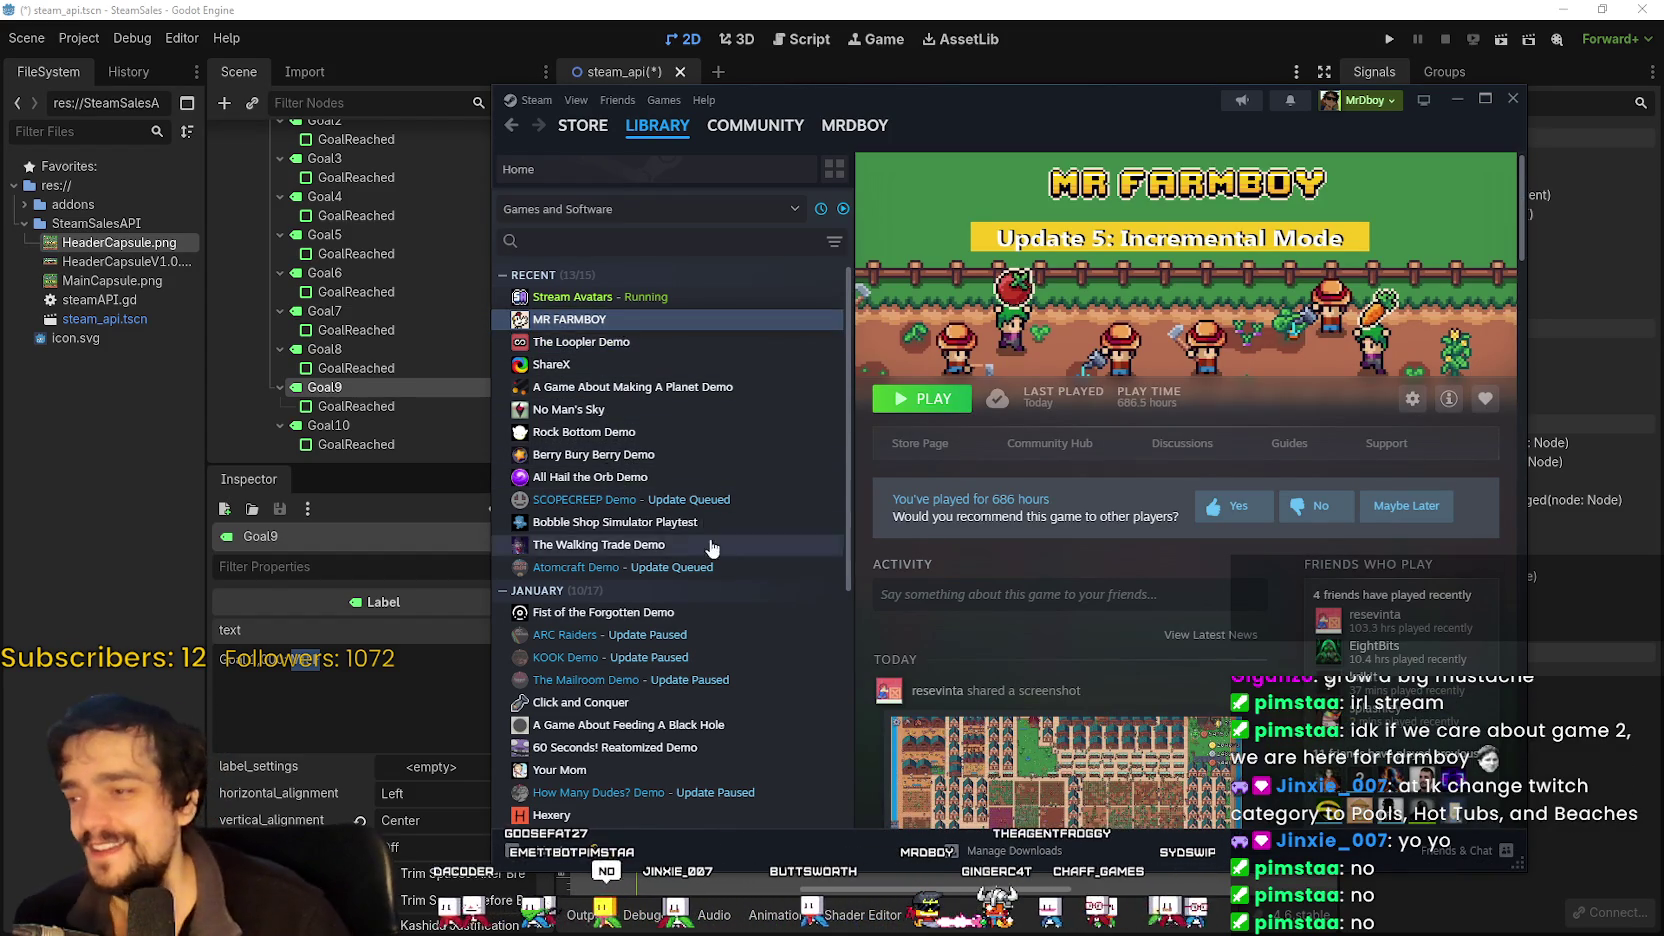
pyautogui.scroll(-3, 708, 520)
pyautogui.click(792, 208)
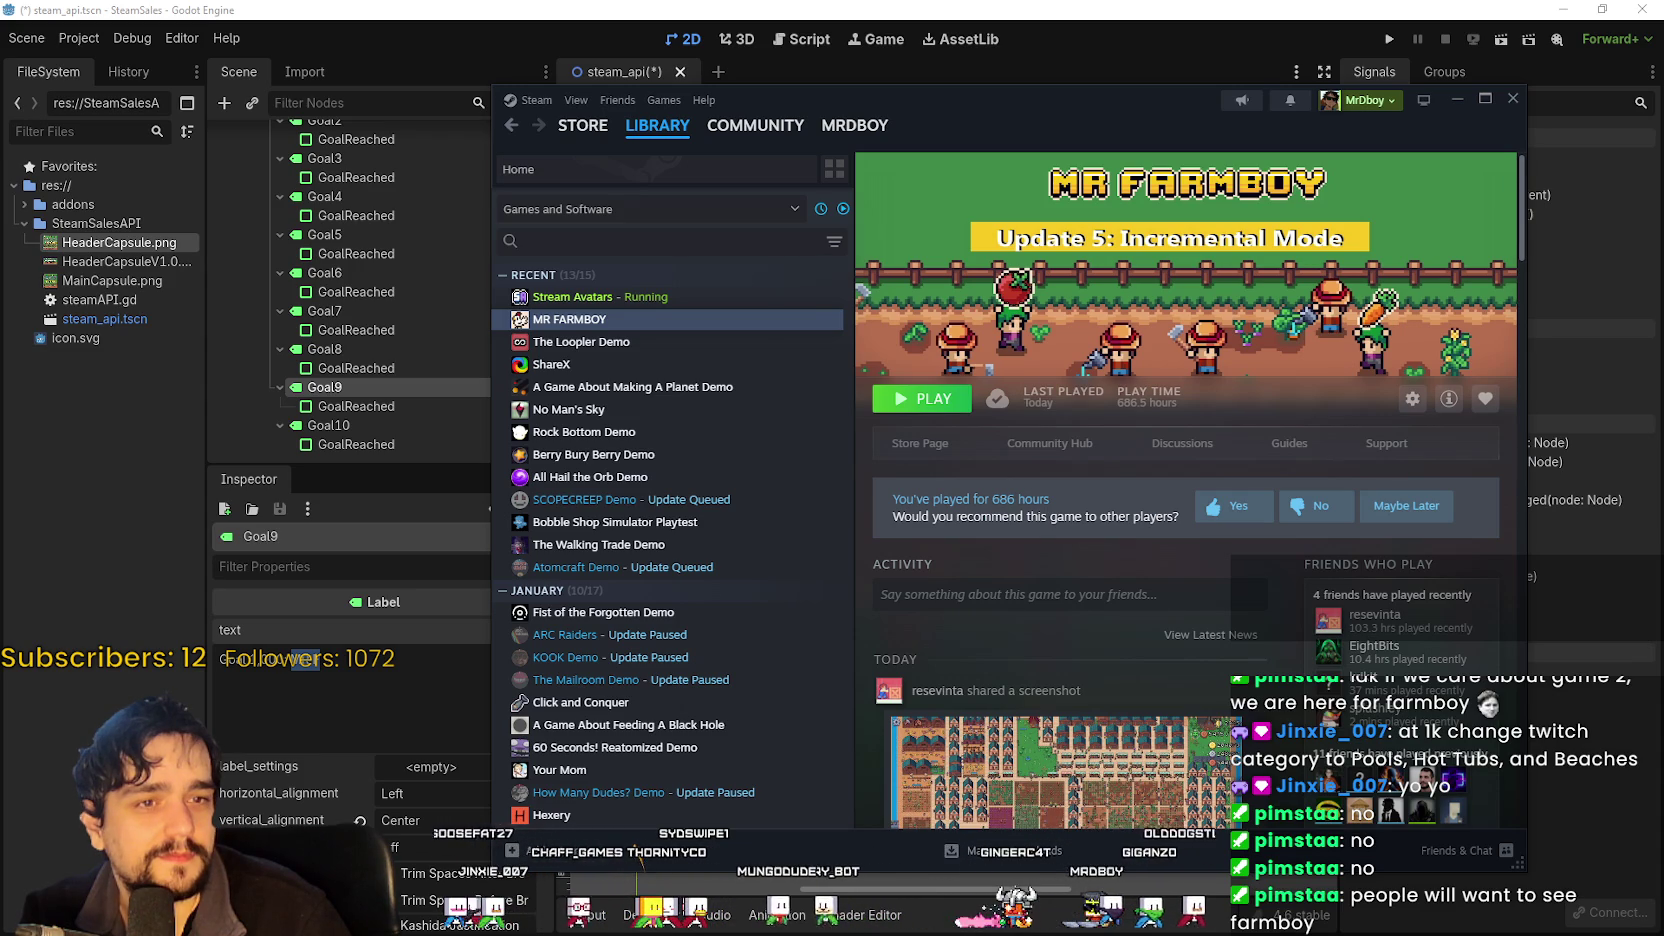
pyautogui.hotkey('alt', 'Tab')
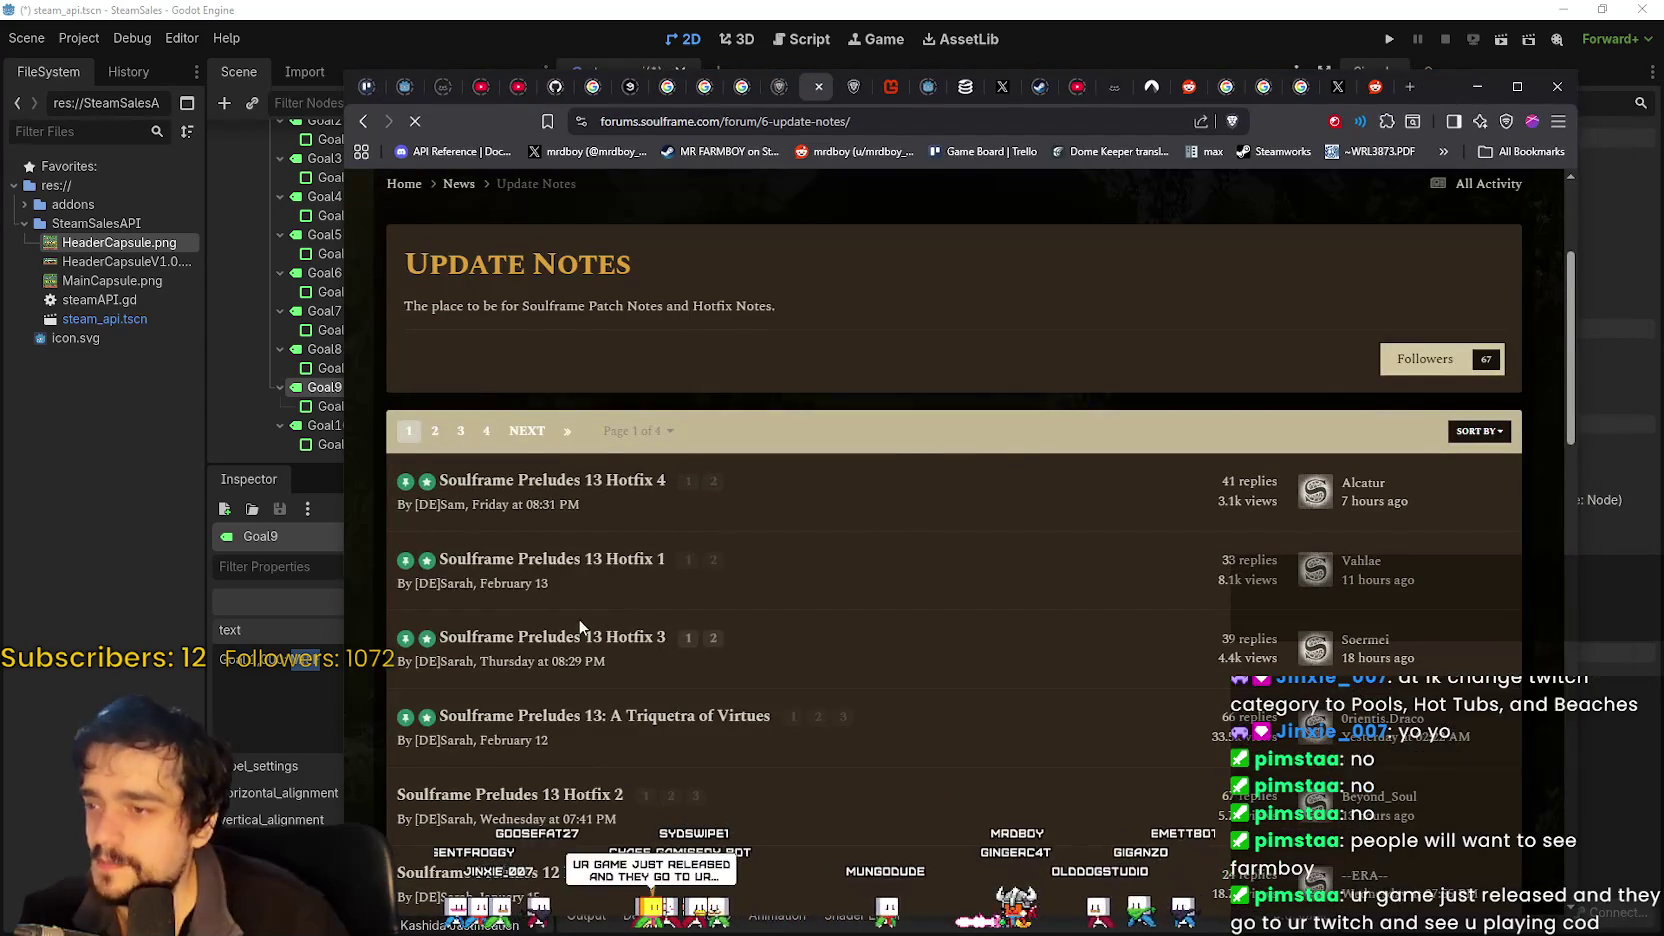
# Open the Preludes 13 Hotfix 4 notes and highlight the first Votives upcoming change.
pyautogui.scroll(-1, 580, 620)
pyautogui.click(573, 395)
pyautogui.scroll(-5, 748, 627)
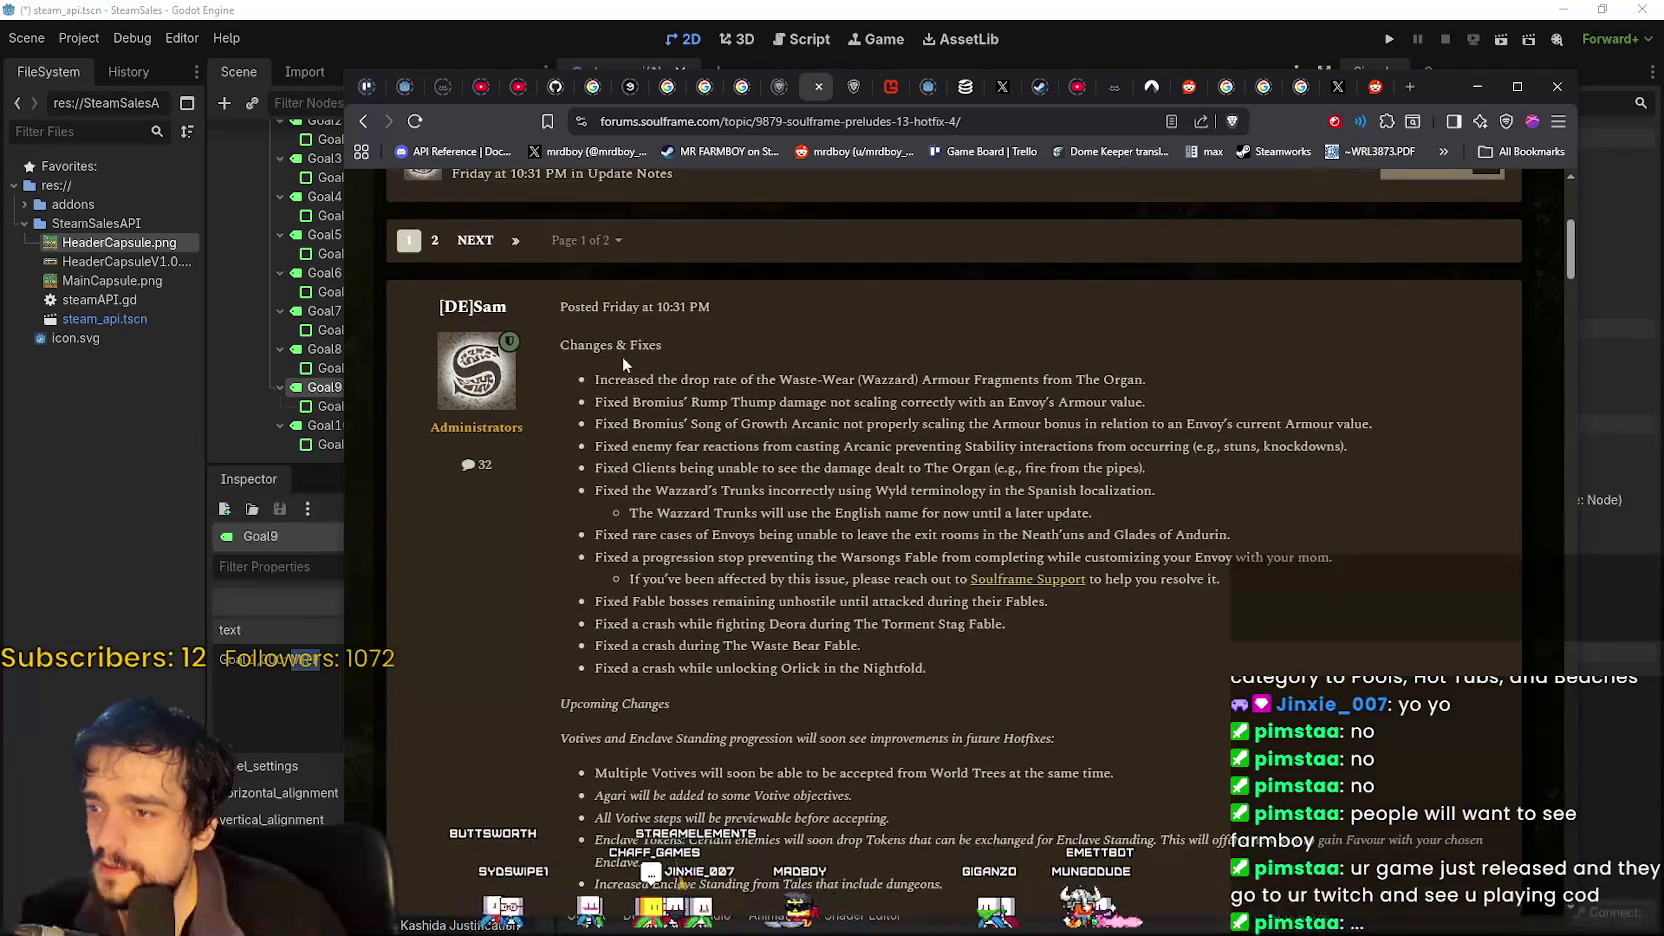
pyautogui.scroll(-2, 615, 355)
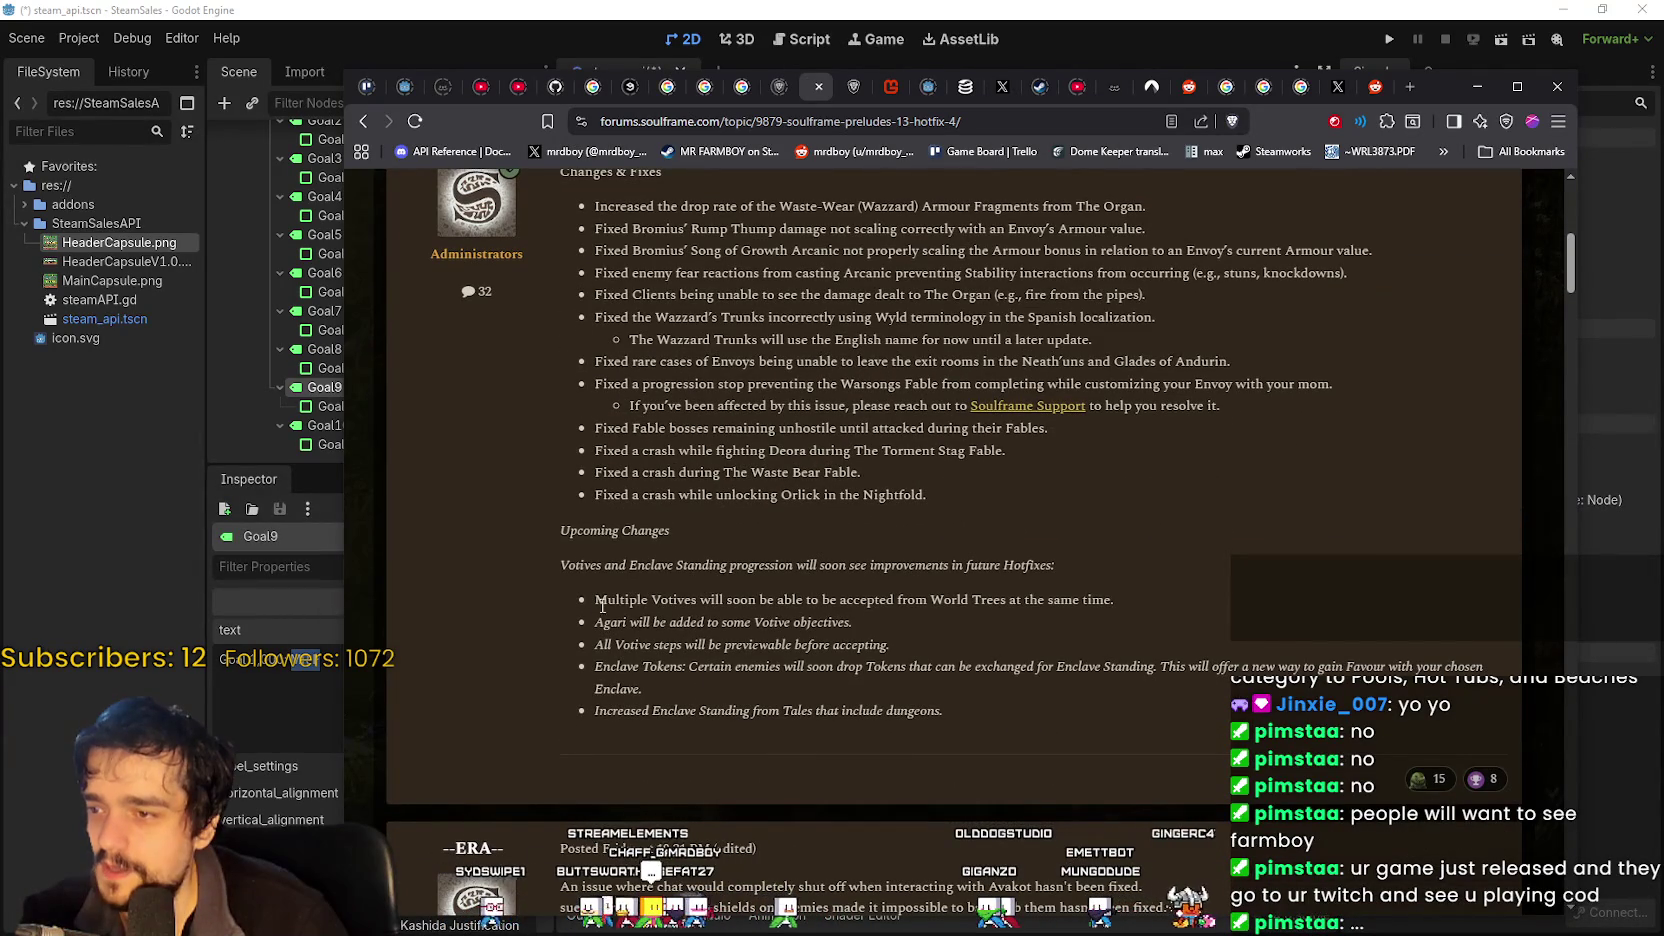
pyautogui.moveTo(606, 600)
pyautogui.mouseDown()
pyautogui.moveTo(865, 705)
pyautogui.moveTo(1027, 640)
pyautogui.moveTo(1229, 595)
pyautogui.mouseUp()
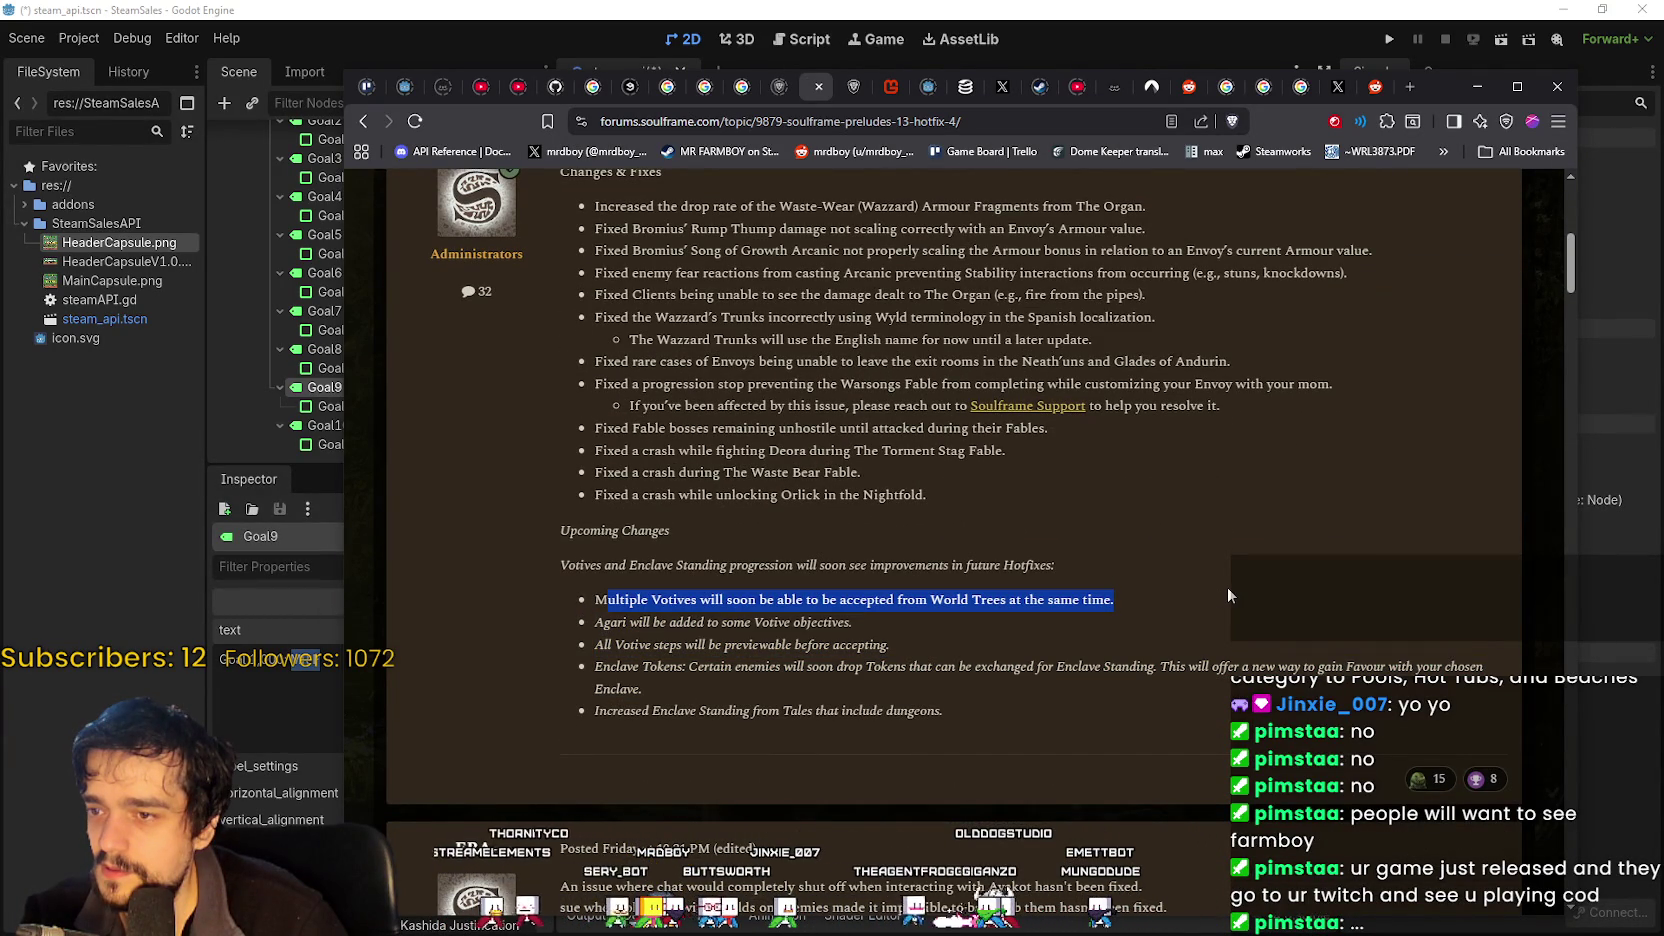
pyautogui.scroll(-2, 1228, 590)
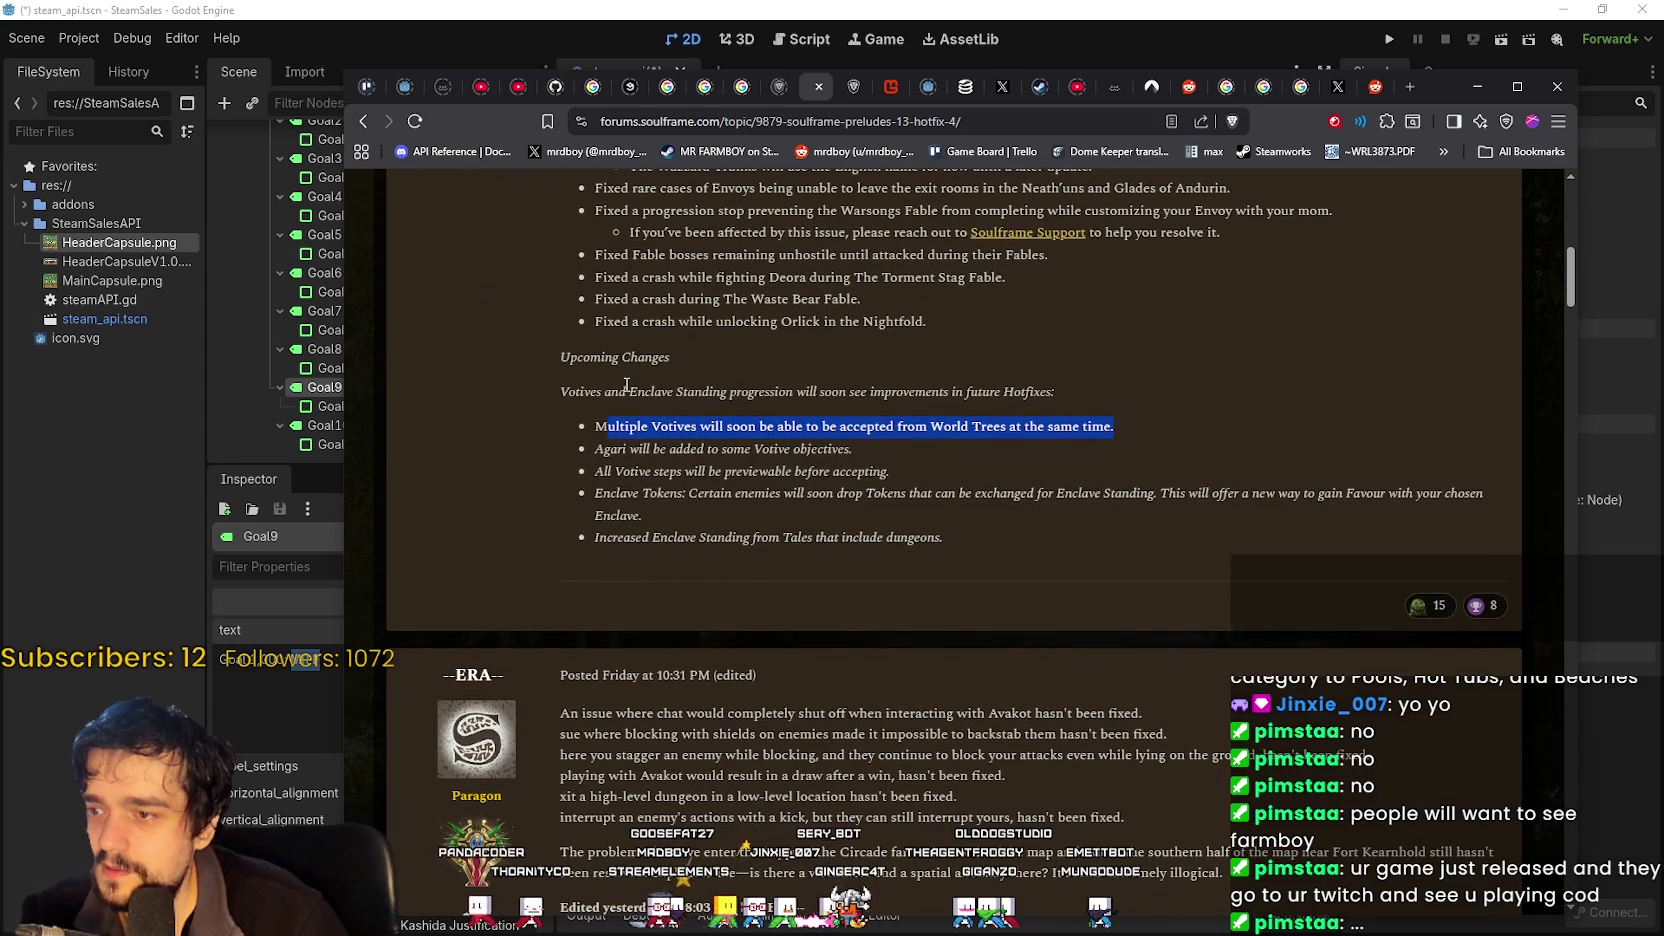
# Go back, read the Preludes 13 Hotfix 1 notes, then minimise the browser and Steam.
pyautogui.click(363, 121)
pyautogui.click(549, 480)
pyautogui.scroll(-5, 904, 580)
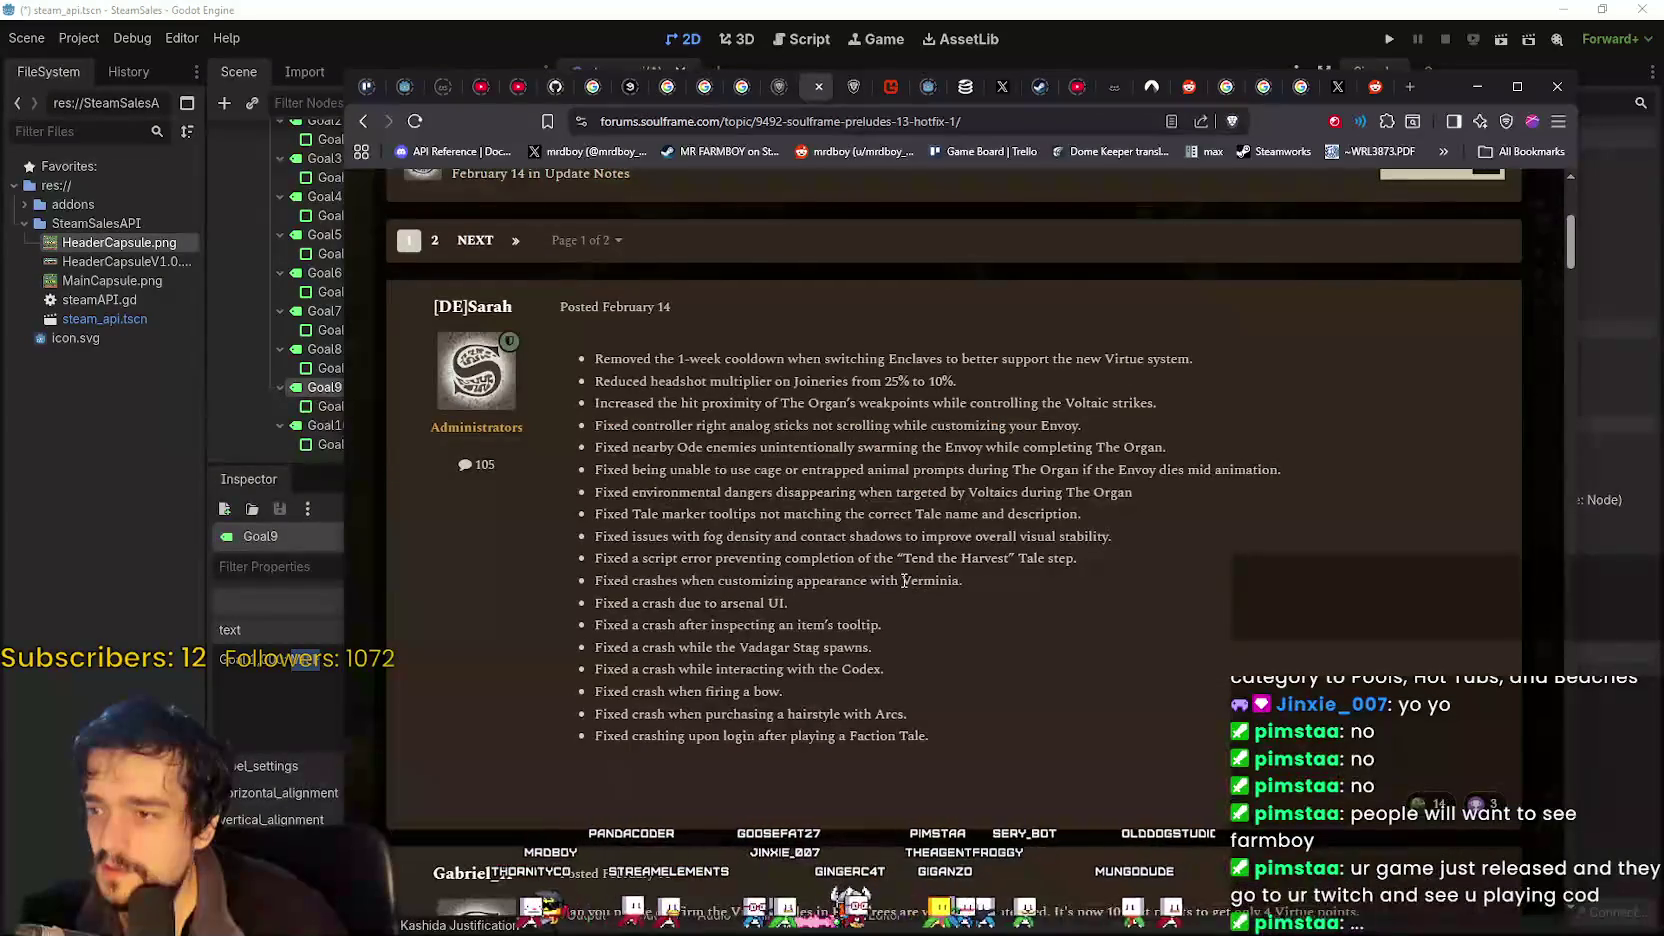
pyautogui.scroll(-1, 904, 580)
pyautogui.click(1476, 87)
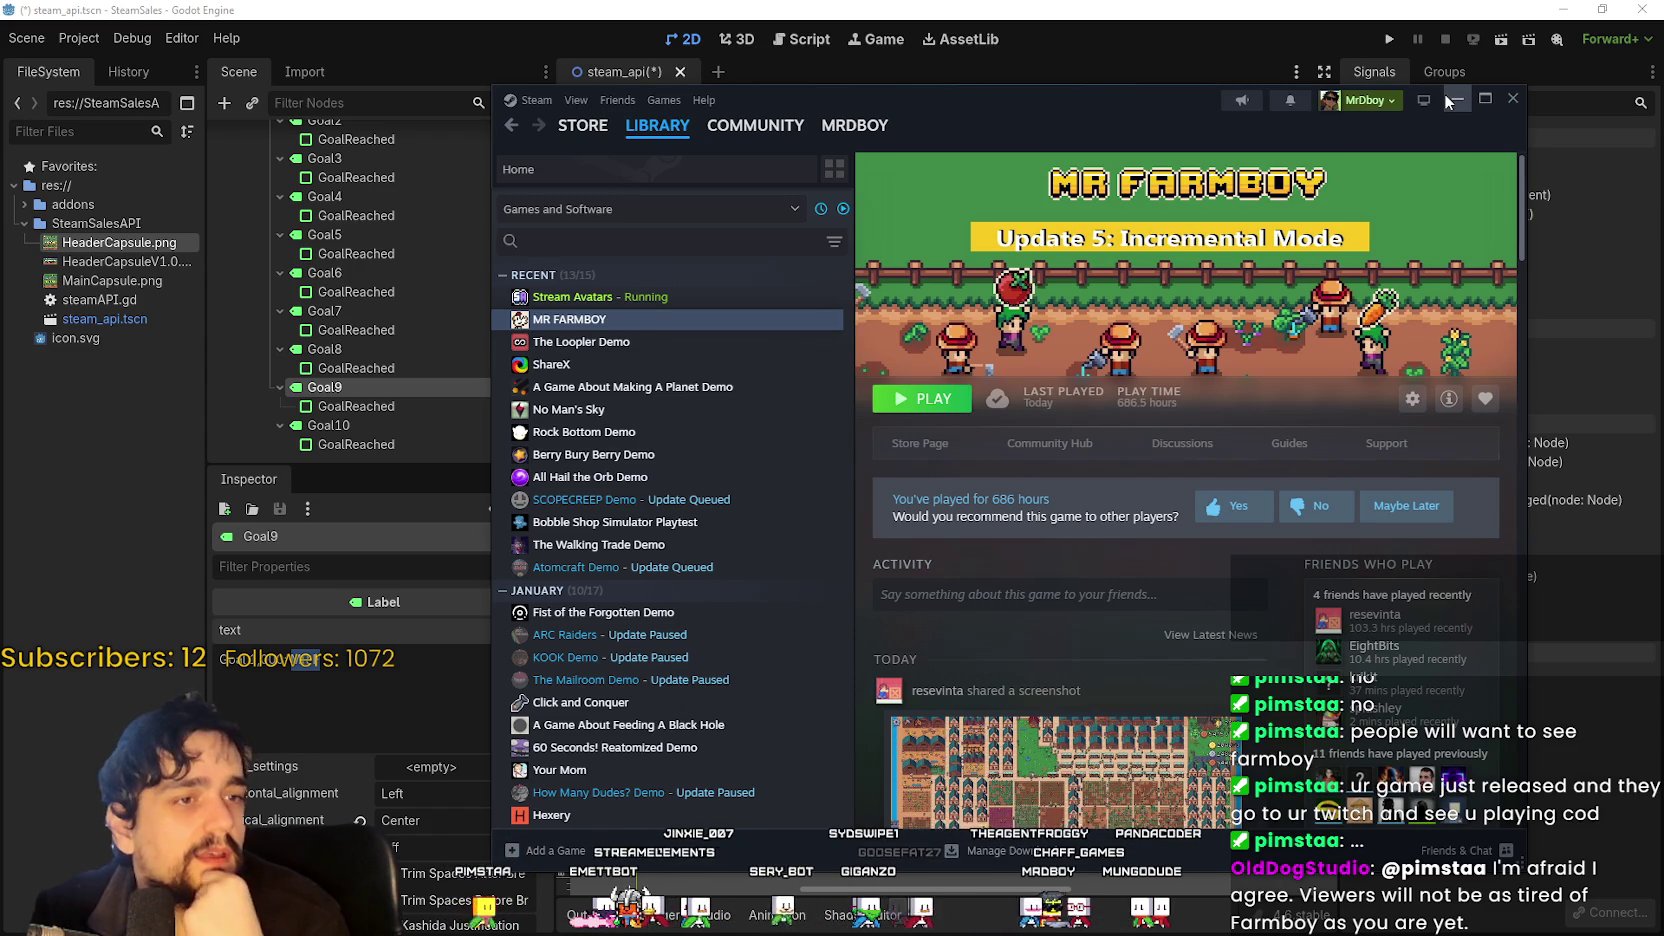
pyautogui.click(1444, 94)
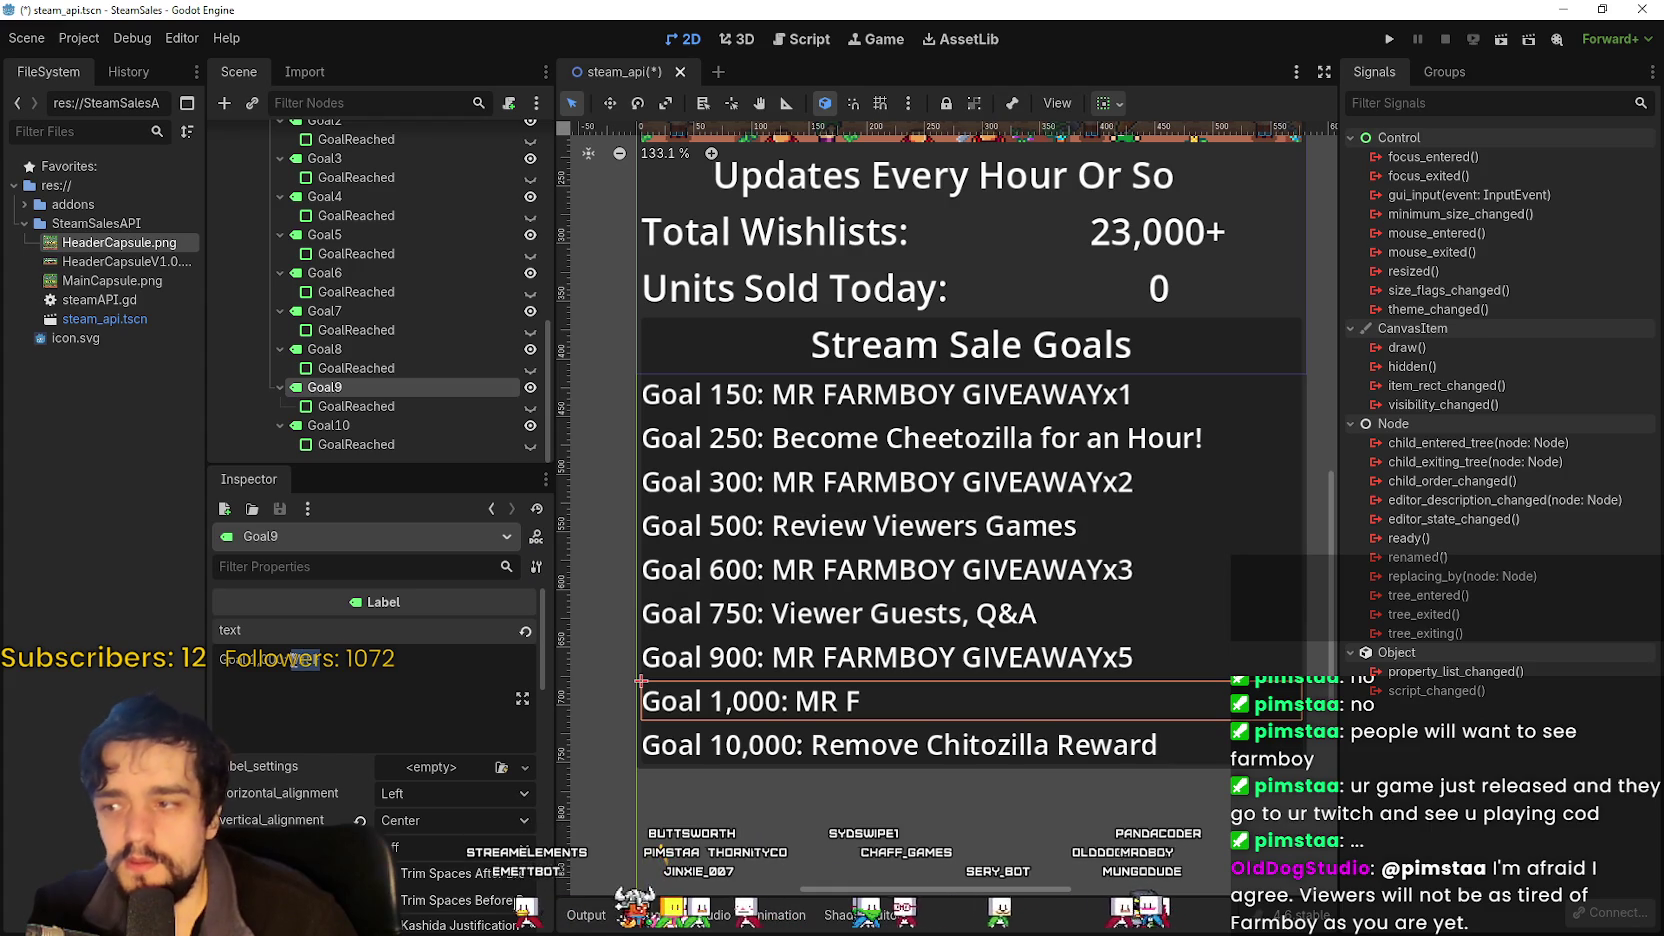
# Type 'PLAY MR FARMBOY' as the Goal 1,000 reward, correcting the mistyped 'FARM'.
pyautogui.write('PLAY')
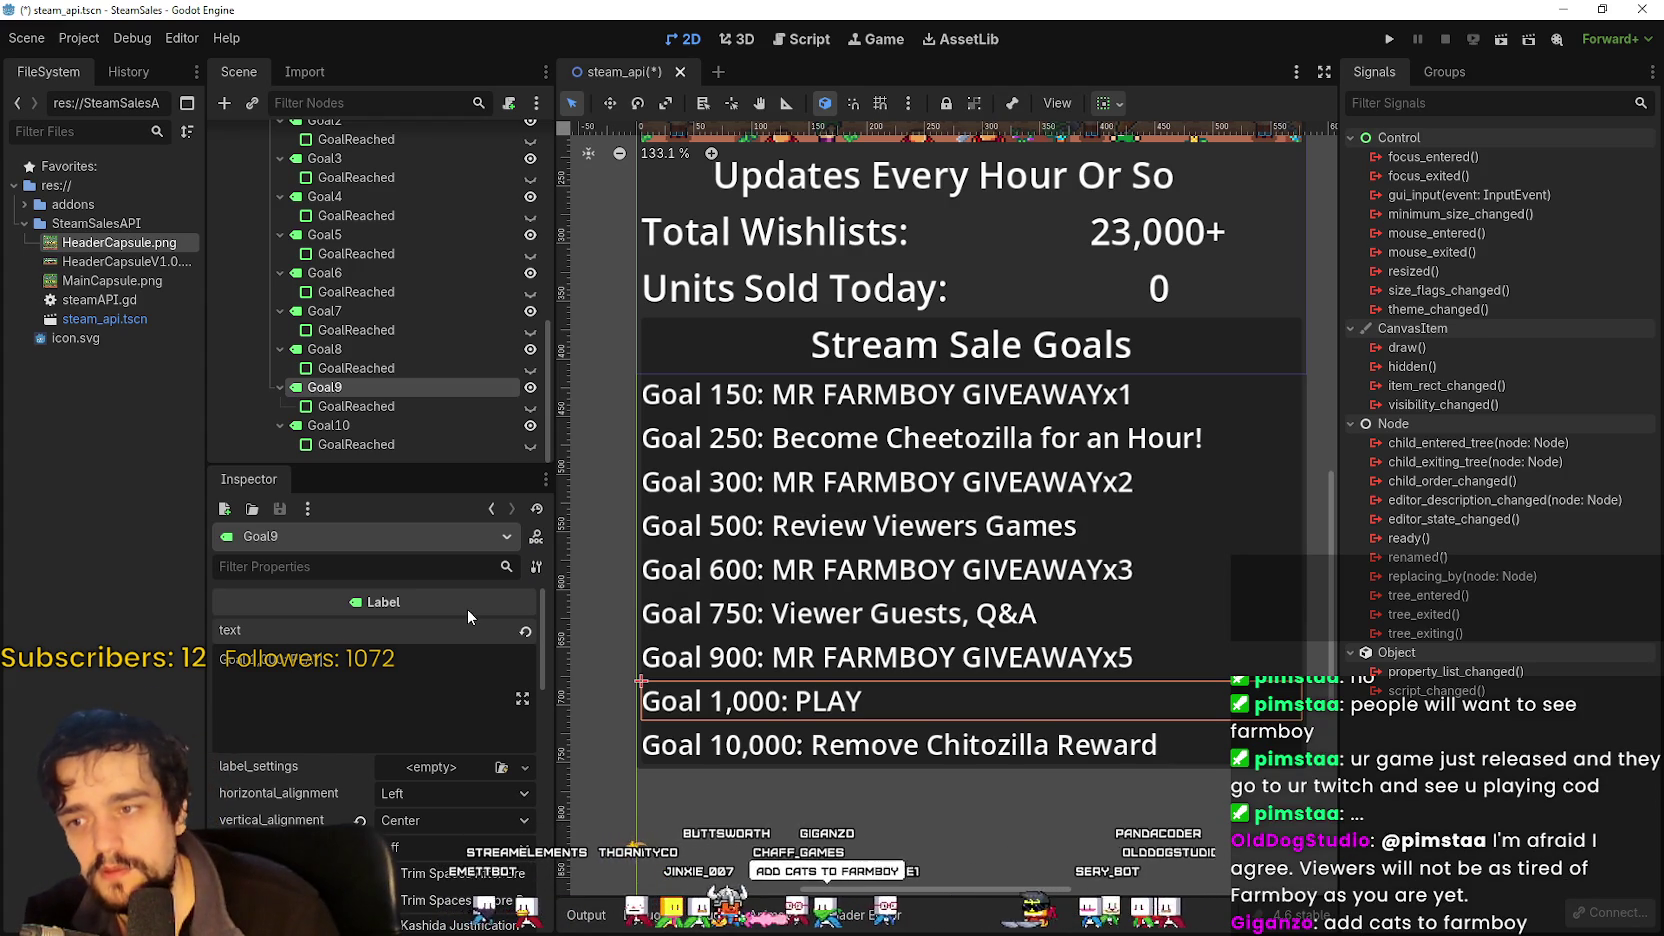
pyautogui.write(' FARM')
pyautogui.press('BackSpace')
pyautogui.press('BackSpace')
pyautogui.press('BackSpace')
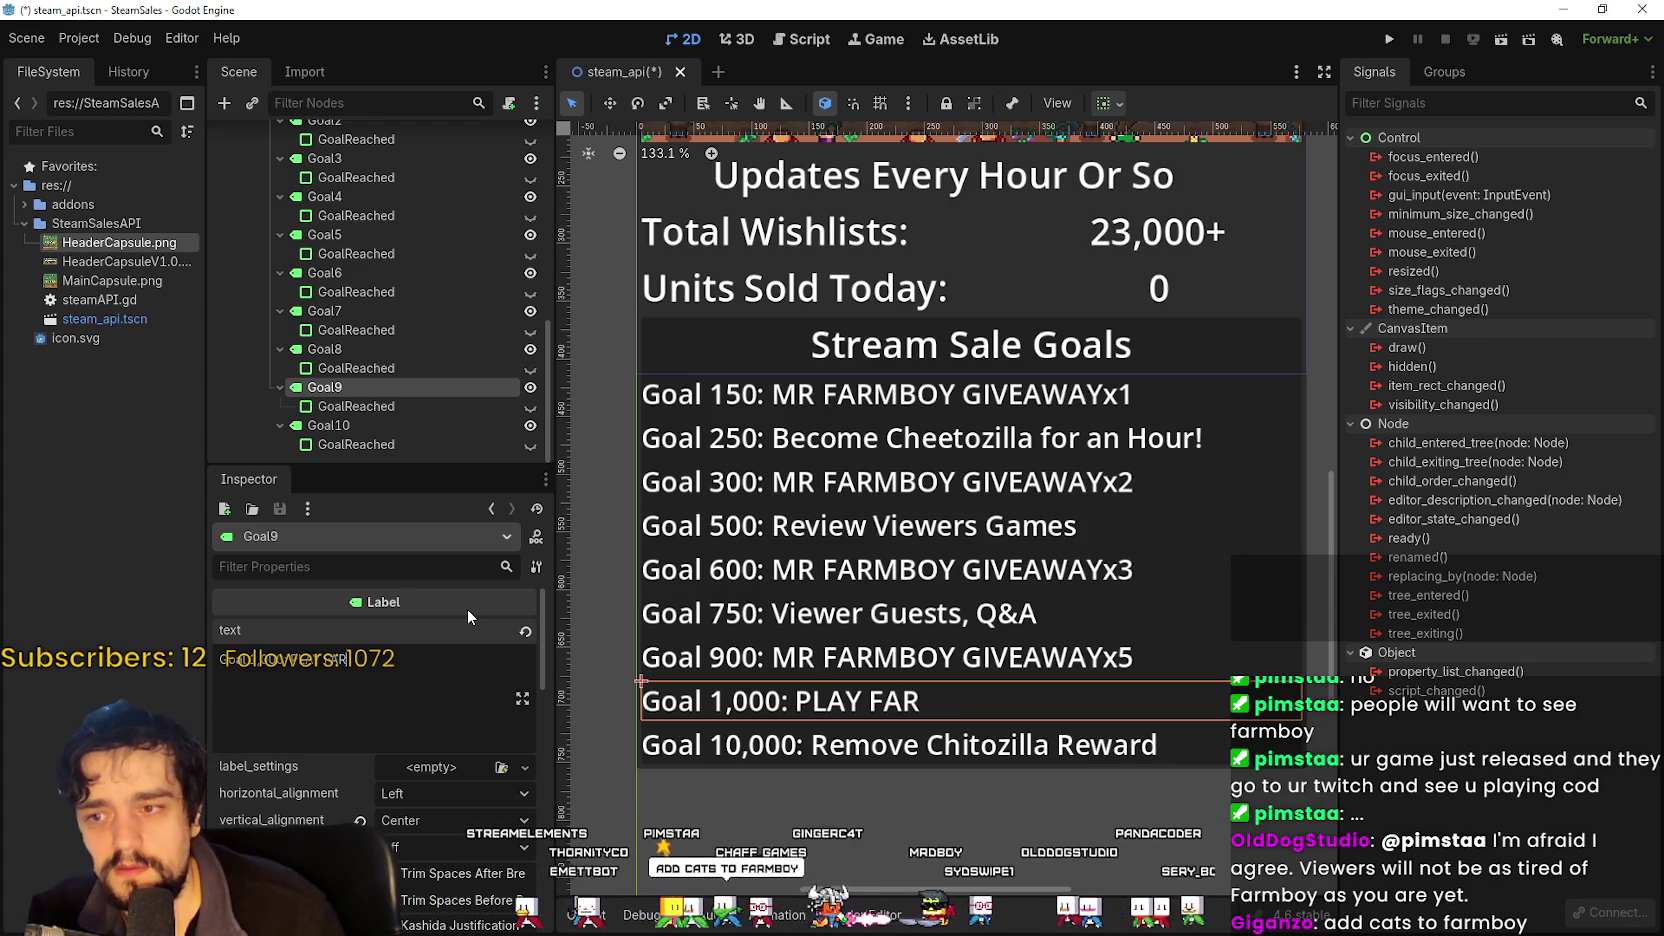
pyautogui.write('MR FARMBOY')
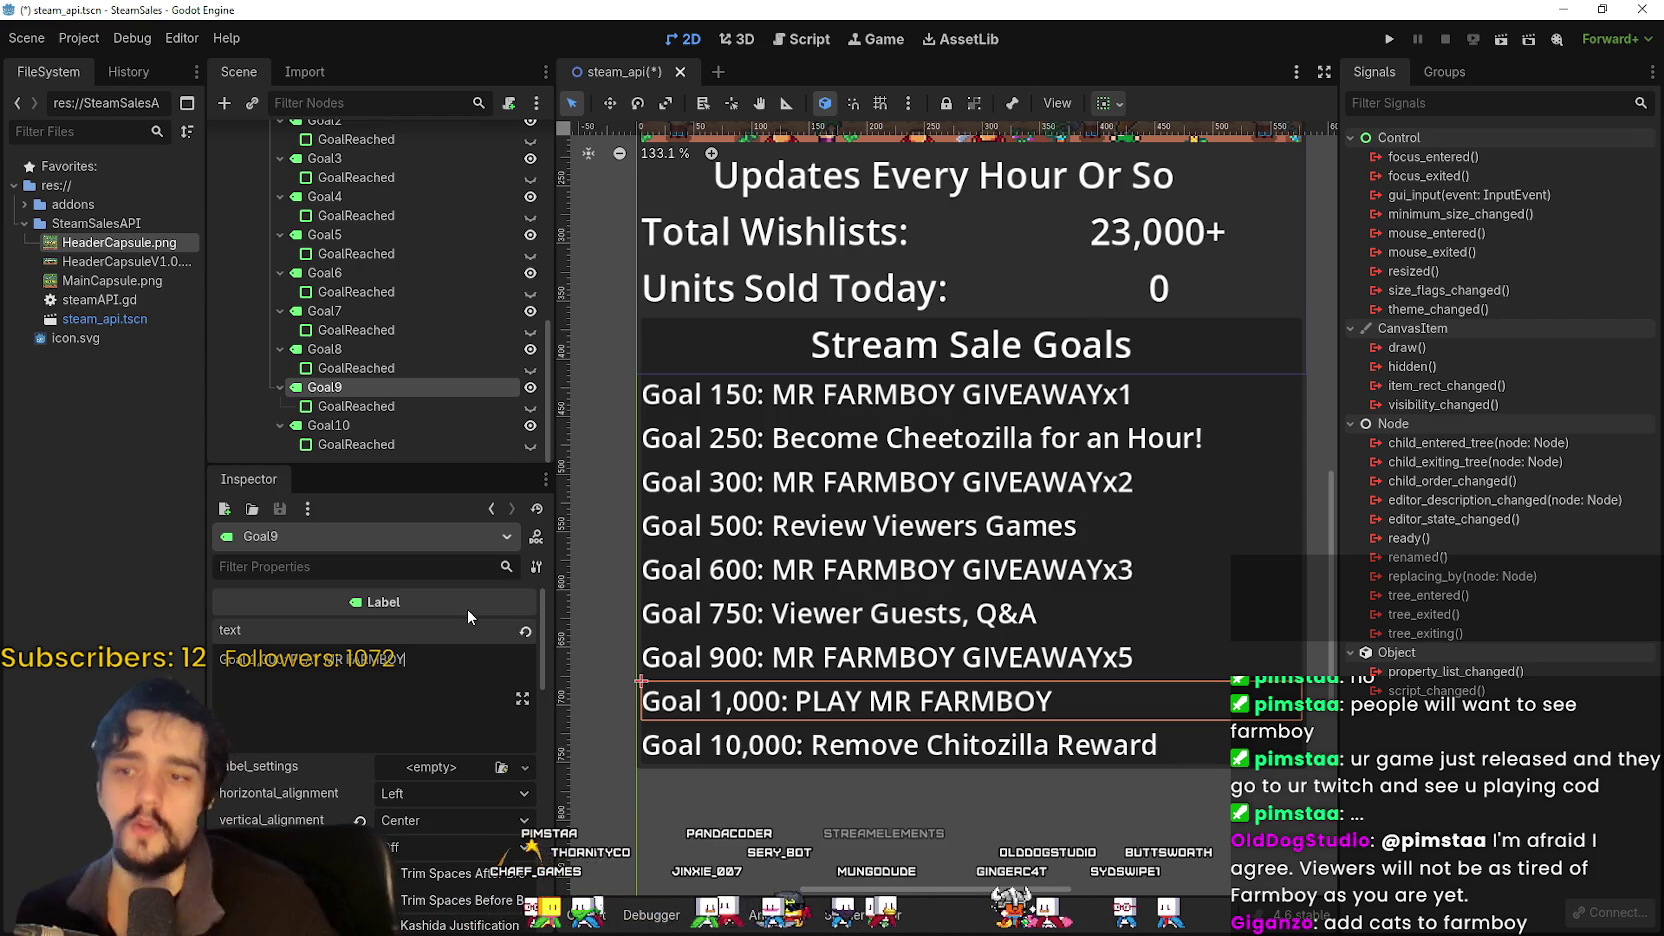
pyautogui.scroll(-1, 498, 592)
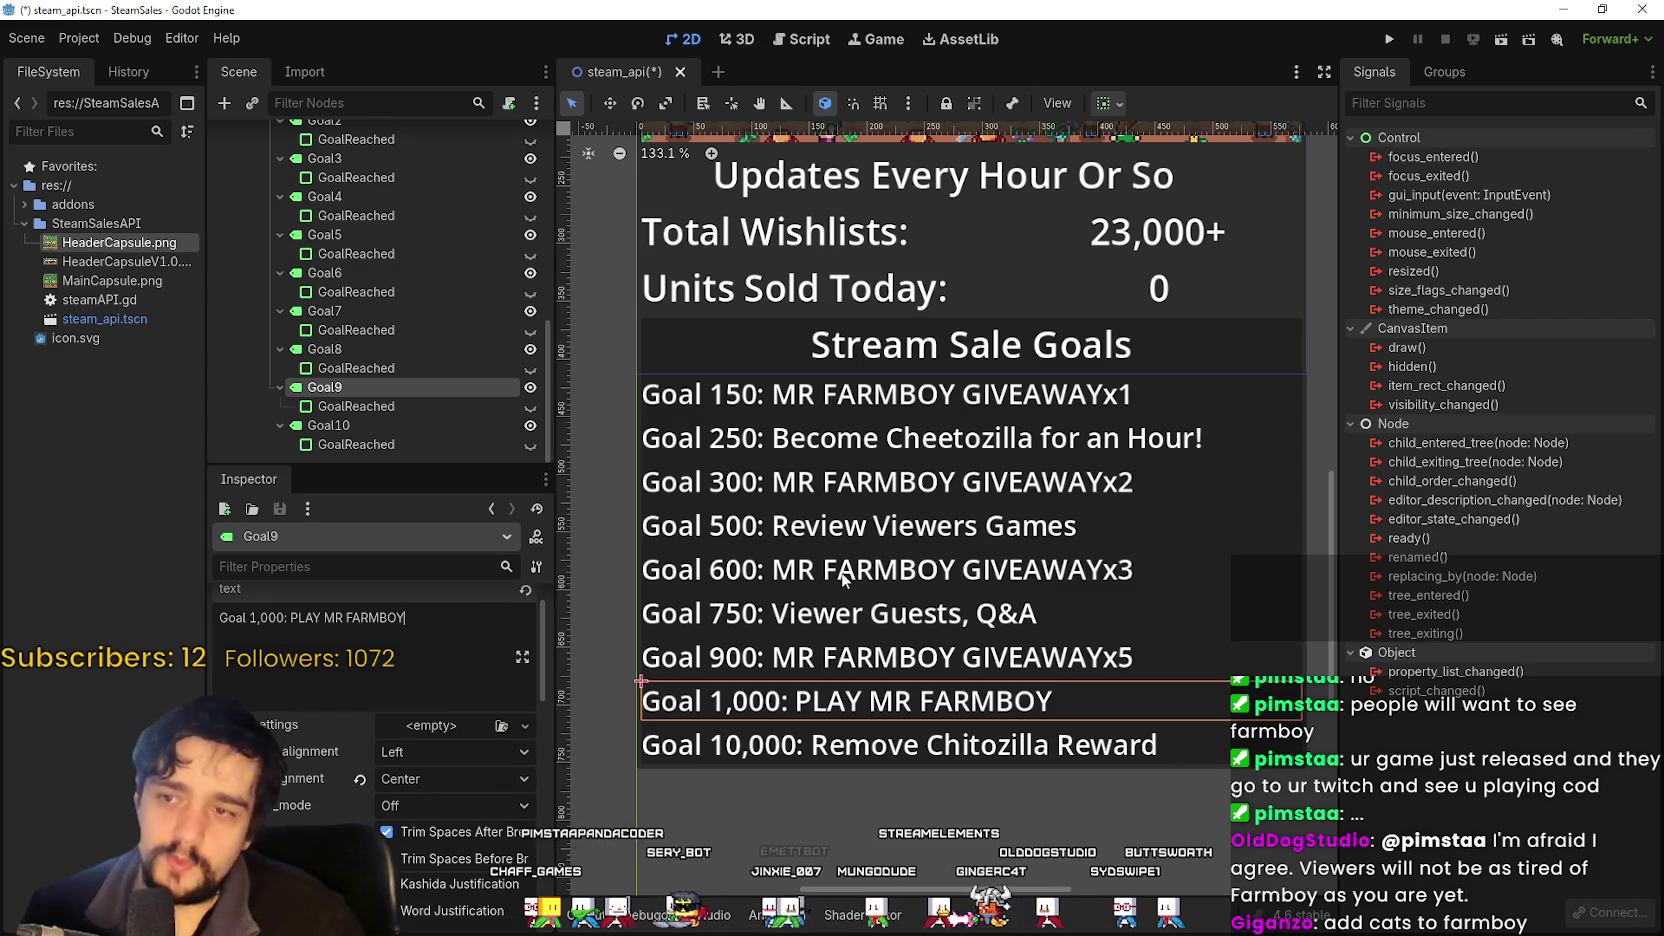
pyautogui.scroll(3, 840, 562)
pyautogui.scroll(-3, 877, 525)
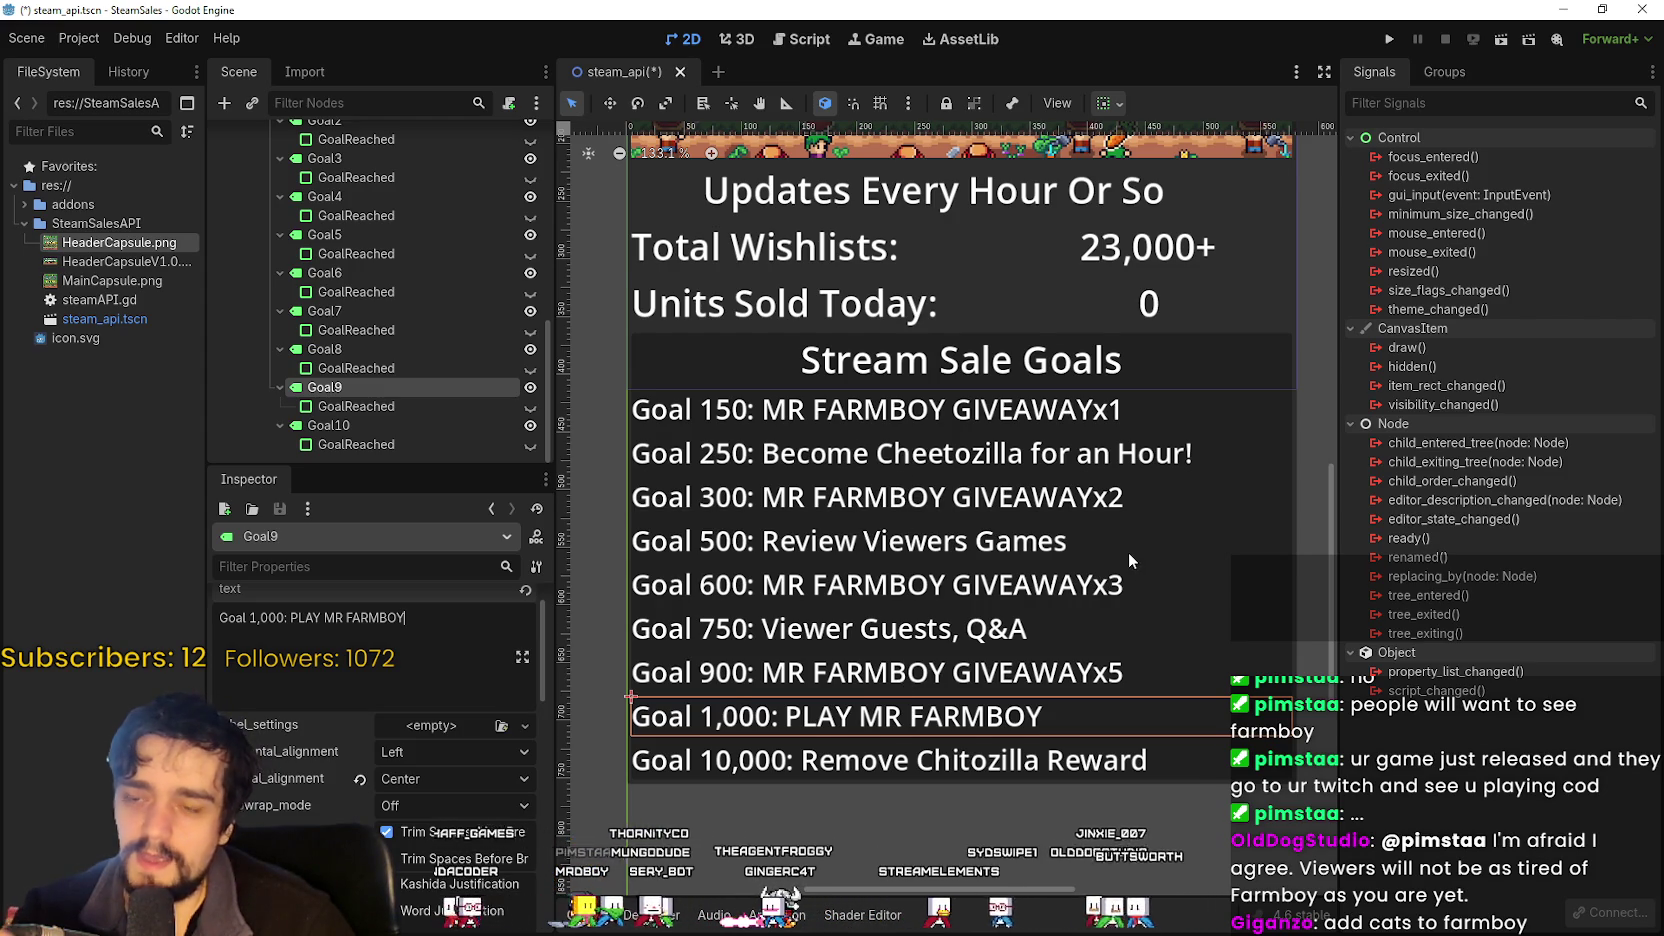
pyautogui.scroll(-1, 1128, 552)
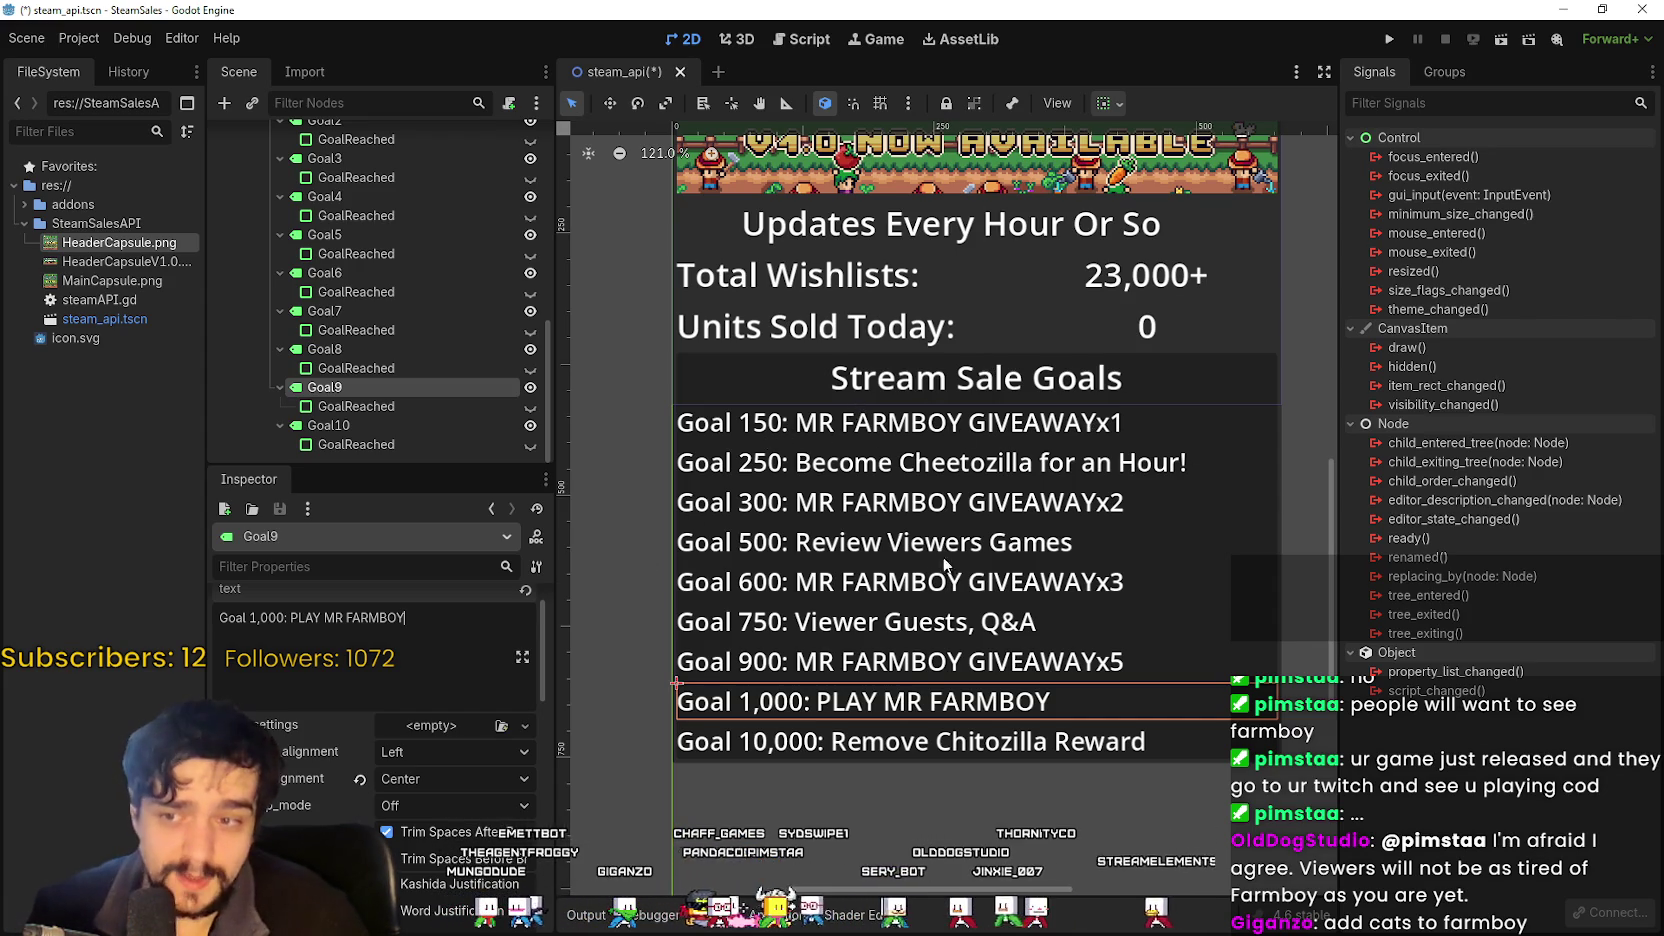
pyautogui.scroll(-1, 907, 630)
pyautogui.scroll(6, 870, 660)
pyautogui.scroll(-5, 845, 608)
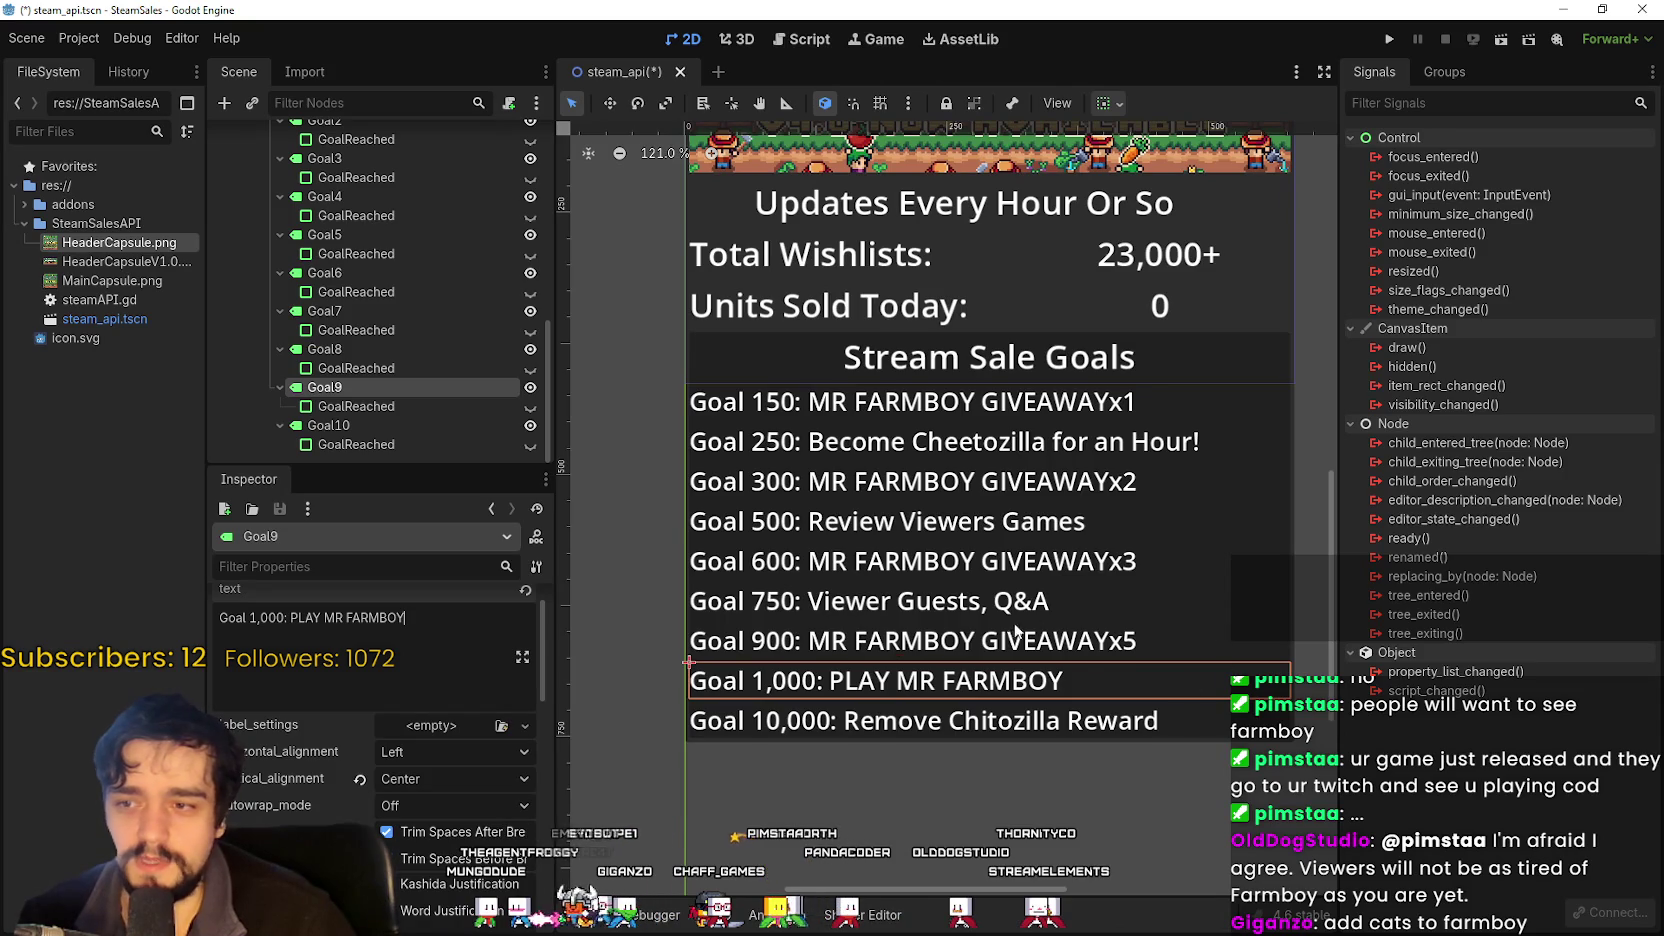
pyautogui.scroll(4, 1040, 620)
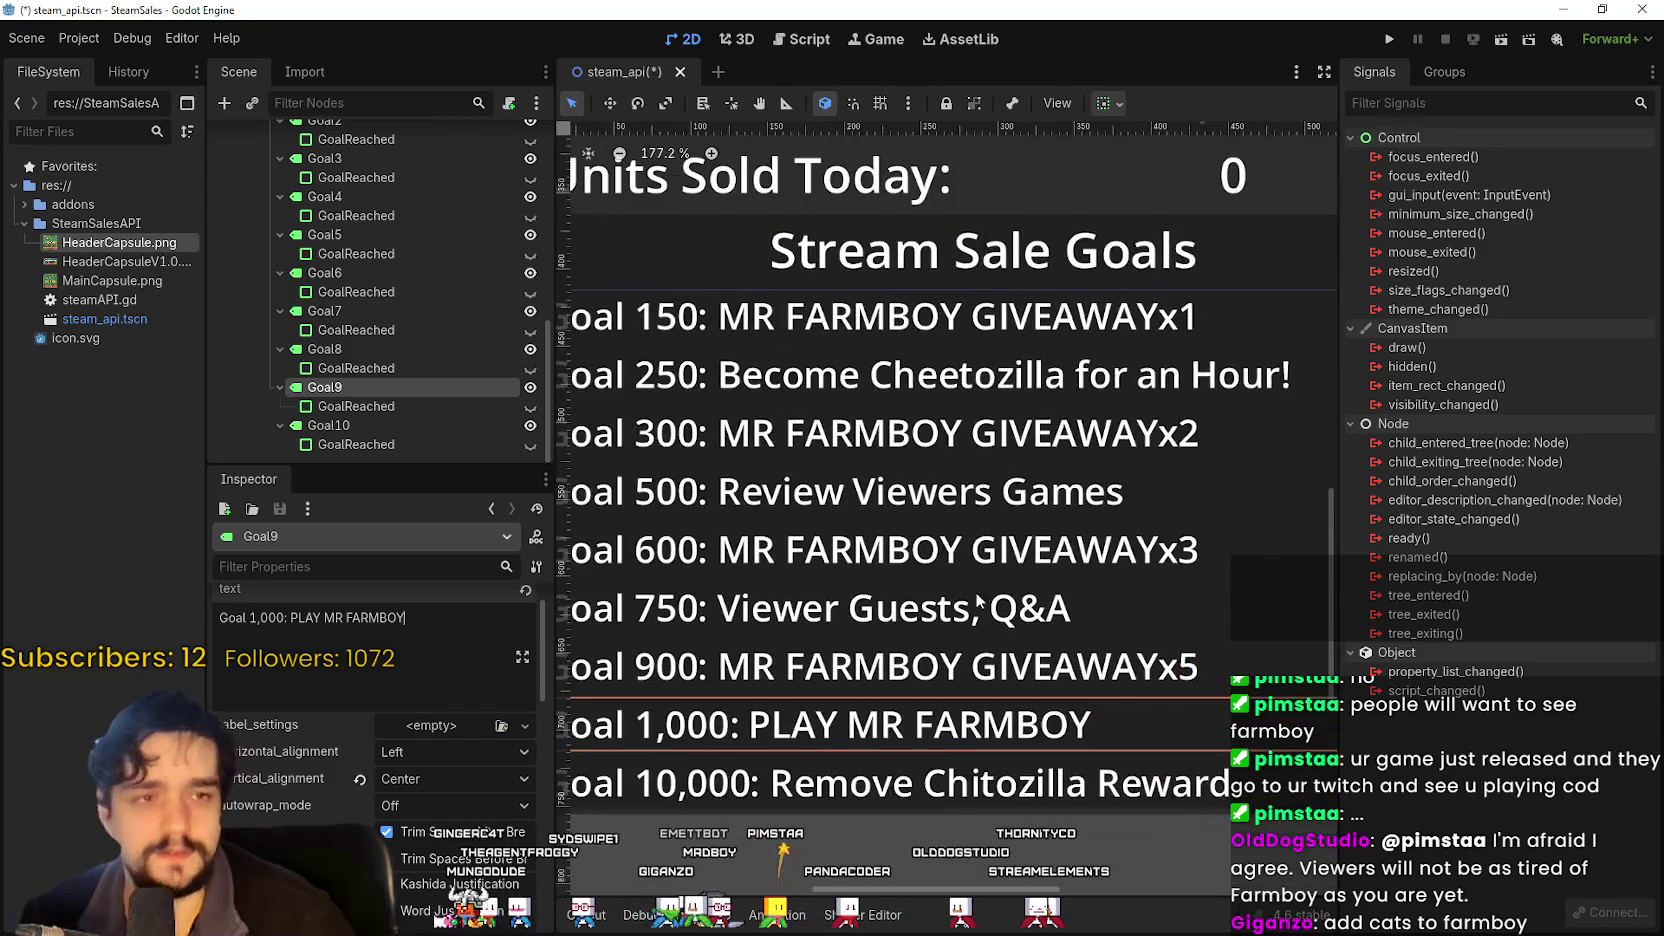
pyautogui.scroll(-3, 995, 605)
pyautogui.scroll(3, 1010, 730)
pyautogui.scroll(-7, 1010, 730)
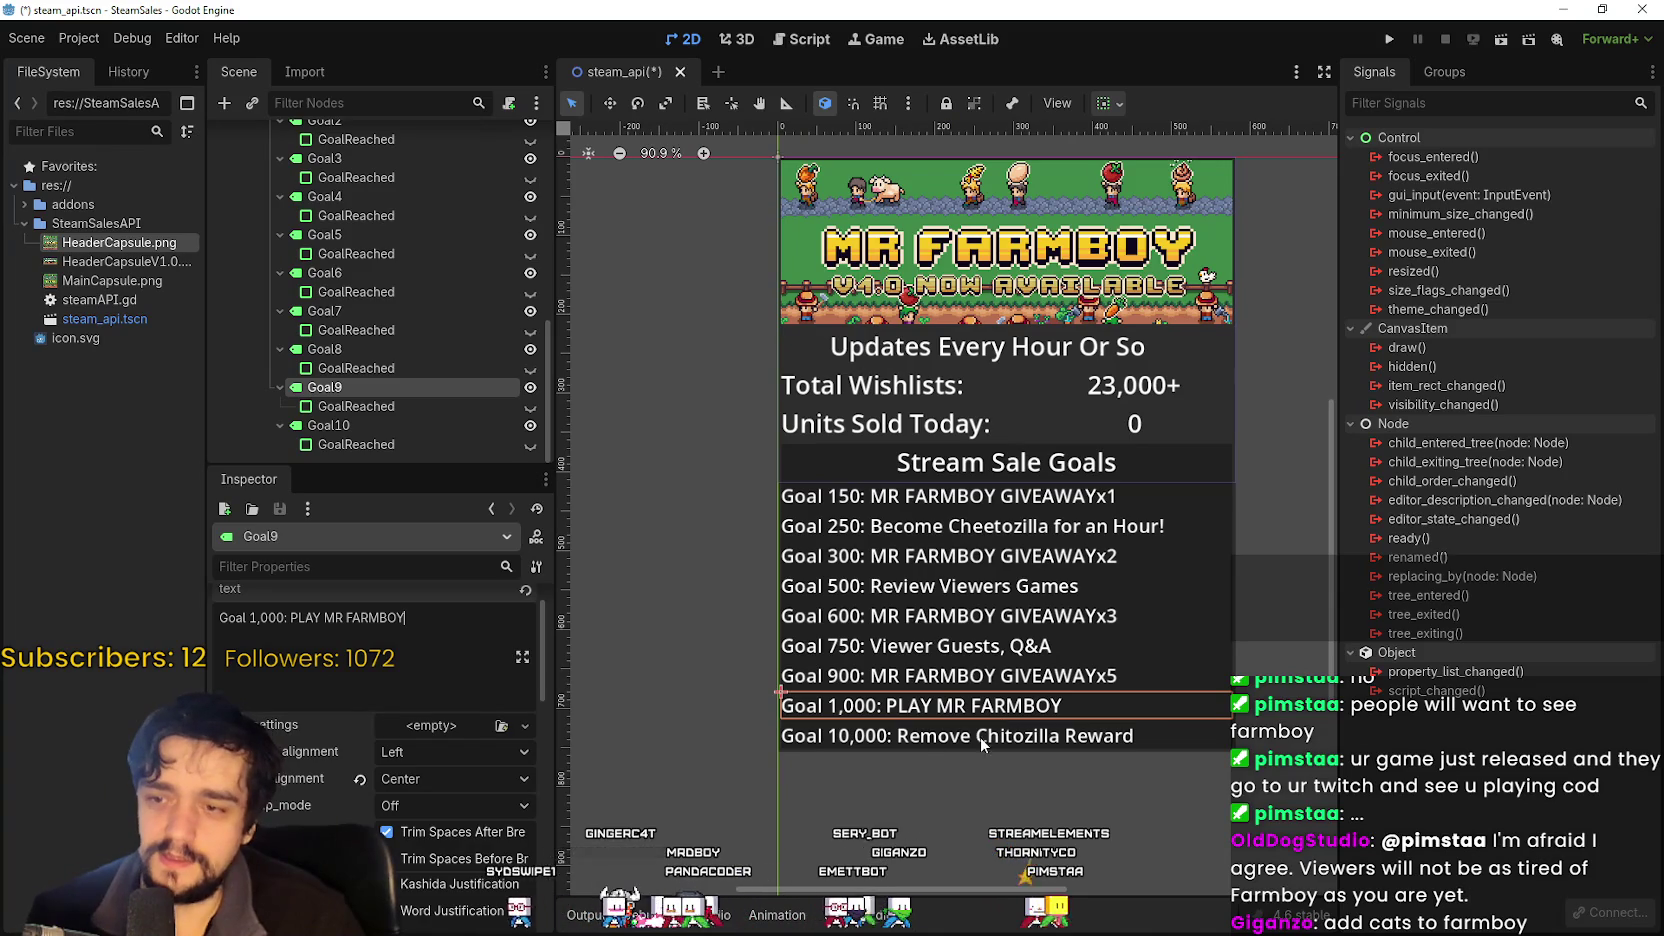
pyautogui.scroll(8, 978, 738)
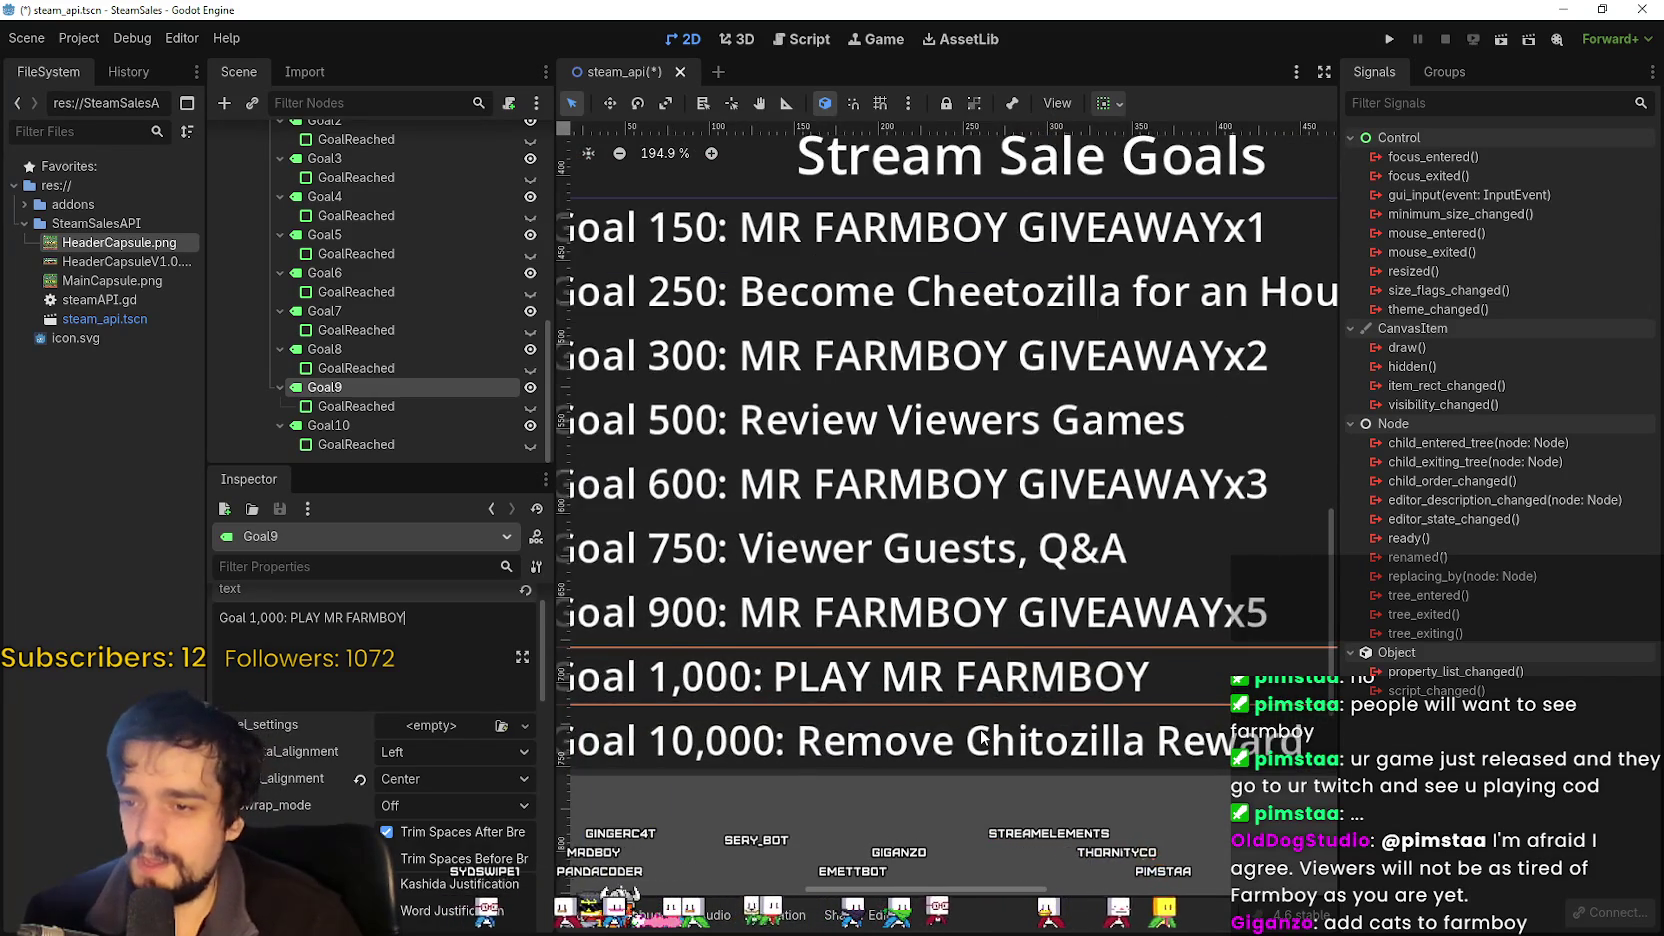
pyautogui.scroll(-9, 983, 738)
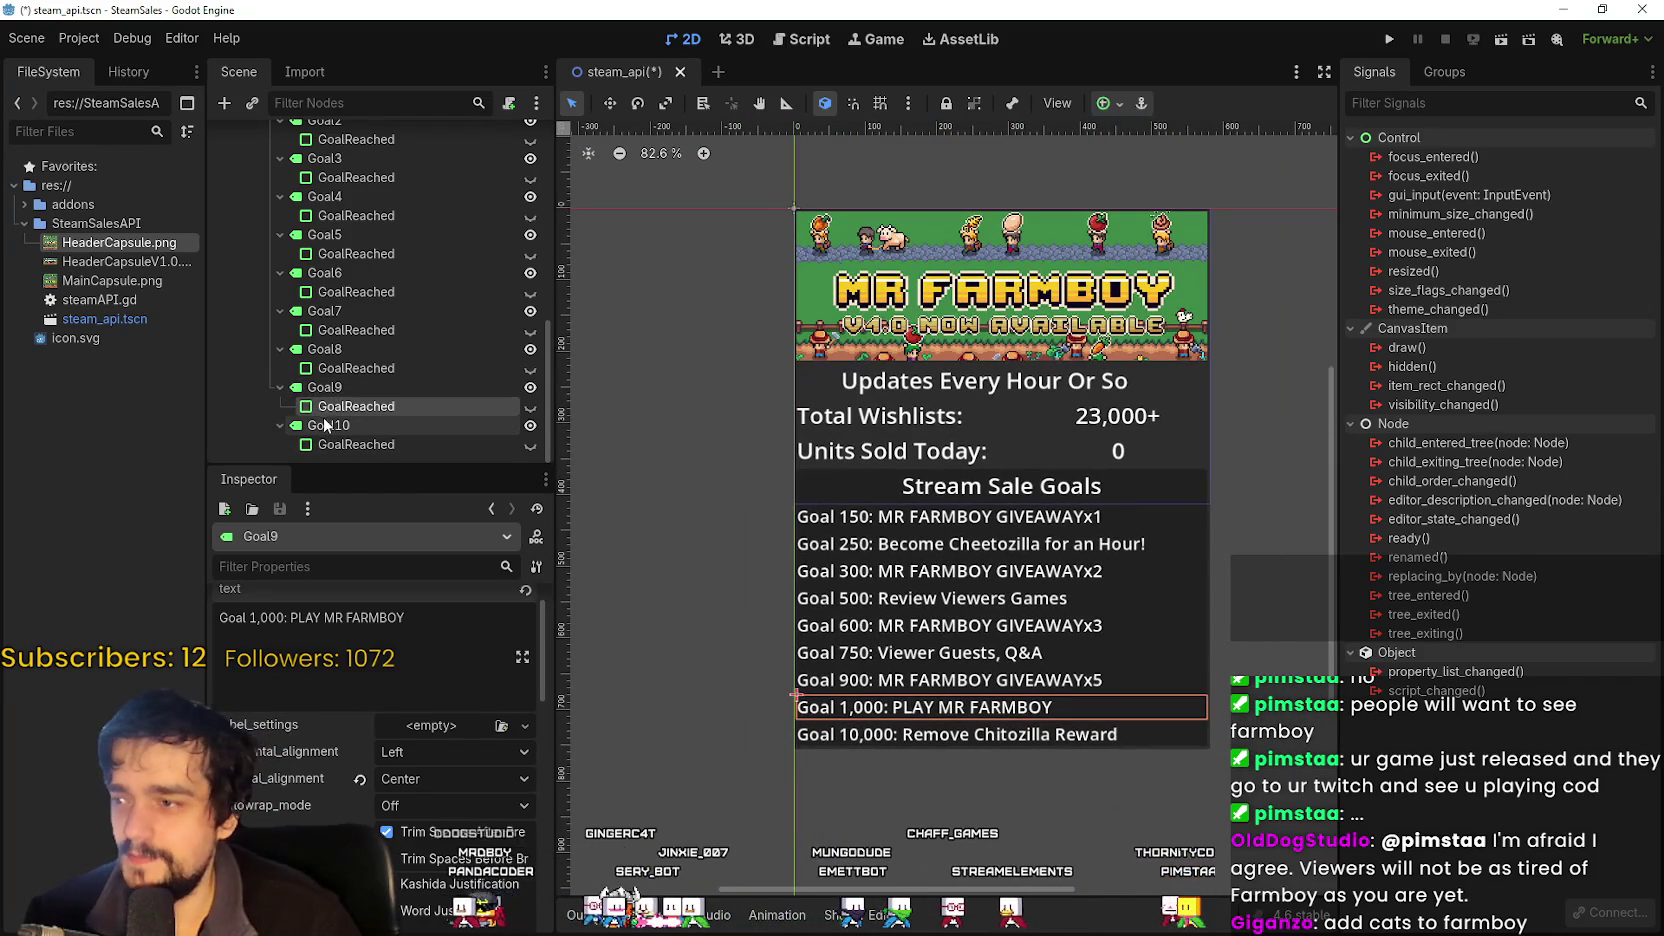
pyautogui.click(325, 425)
pyautogui.scroll(3, 885, 585)
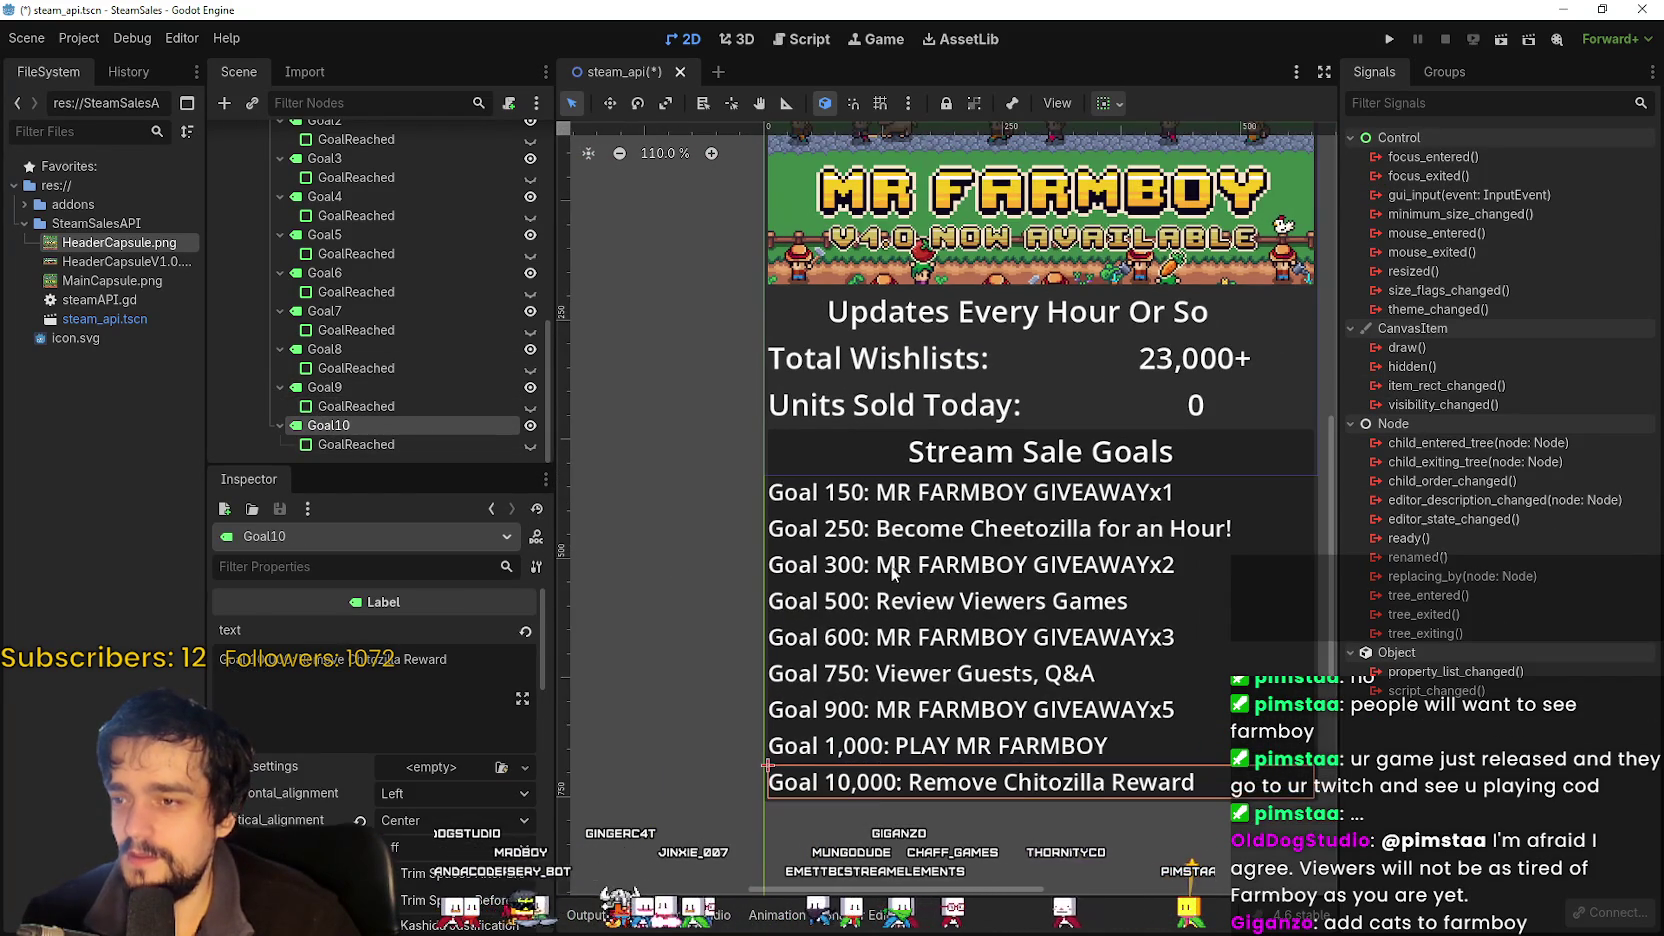
pyautogui.click(325, 387)
pyautogui.click(387, 332)
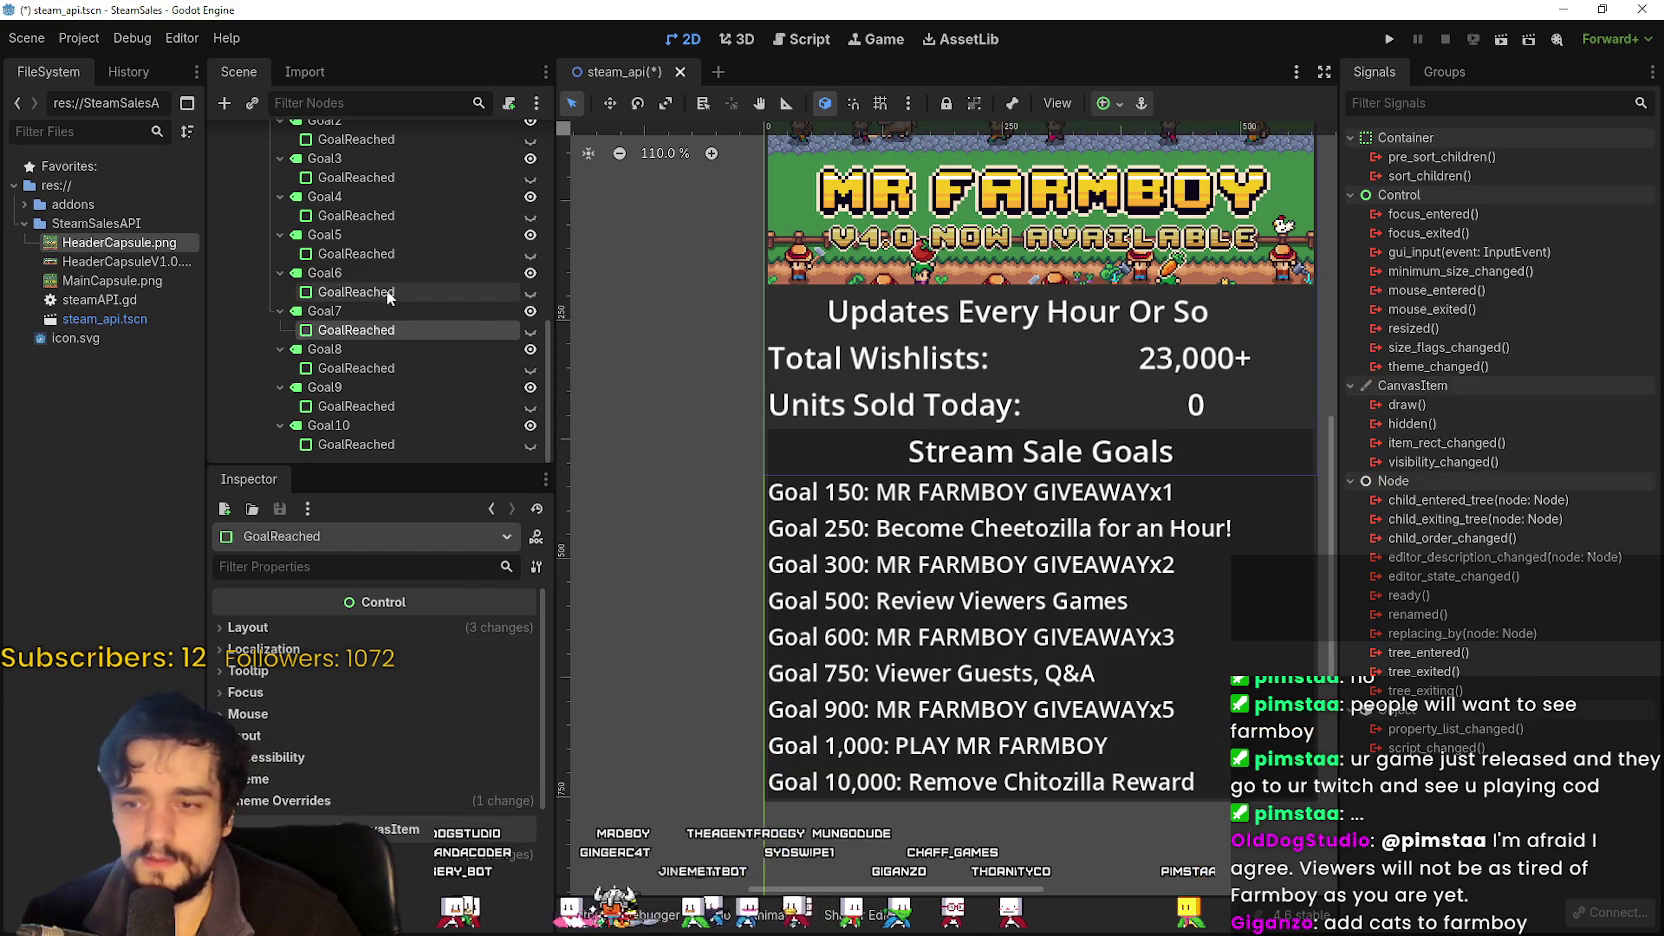
pyautogui.click(370, 216)
pyautogui.scroll(-2, 888, 500)
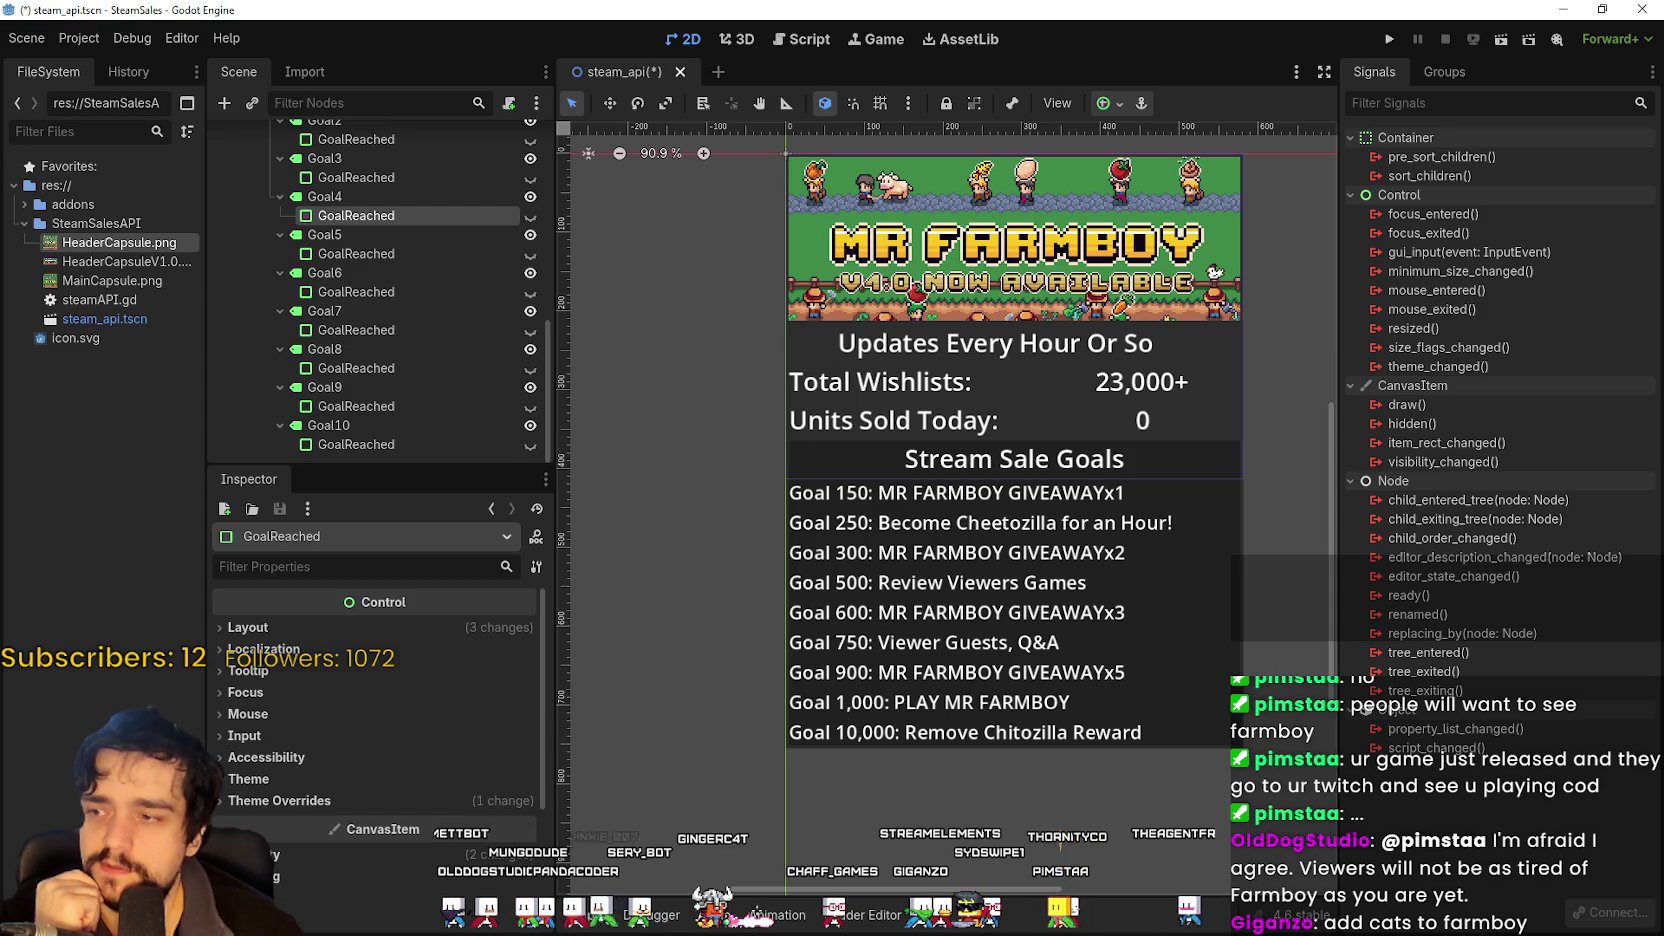
pyautogui.scroll(1, 340, 427)
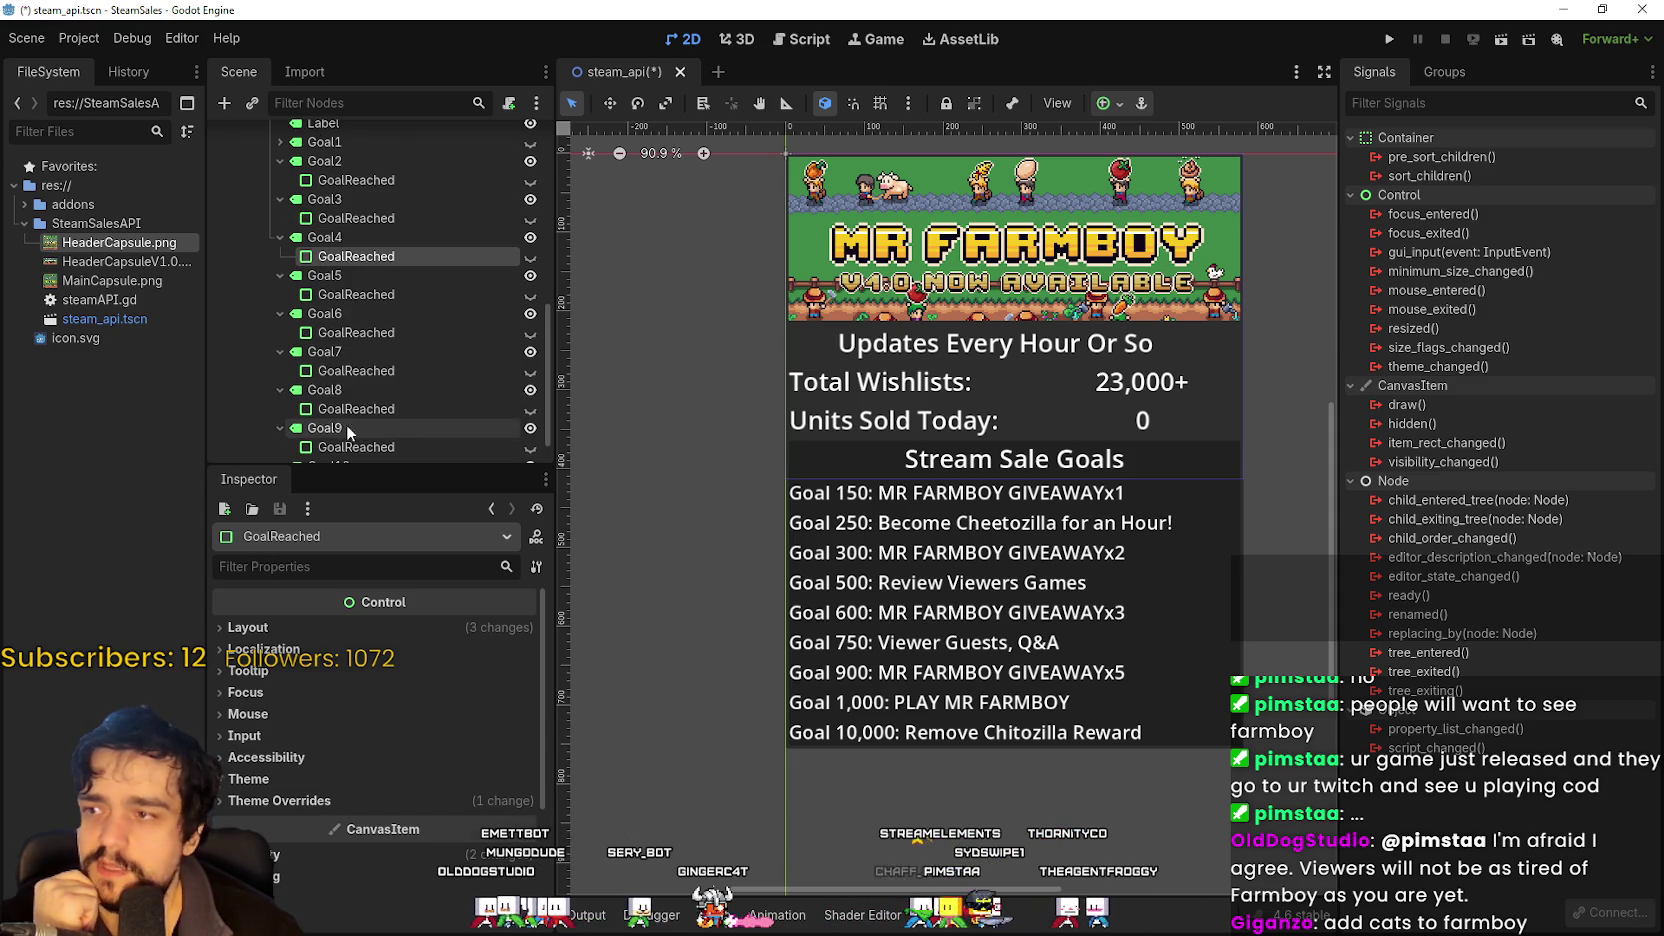
# Select the Goal9 label and highlight 'PLAY MR FARMBOY' in its Inspector text field.
pyautogui.scroll(-1, 370, 440)
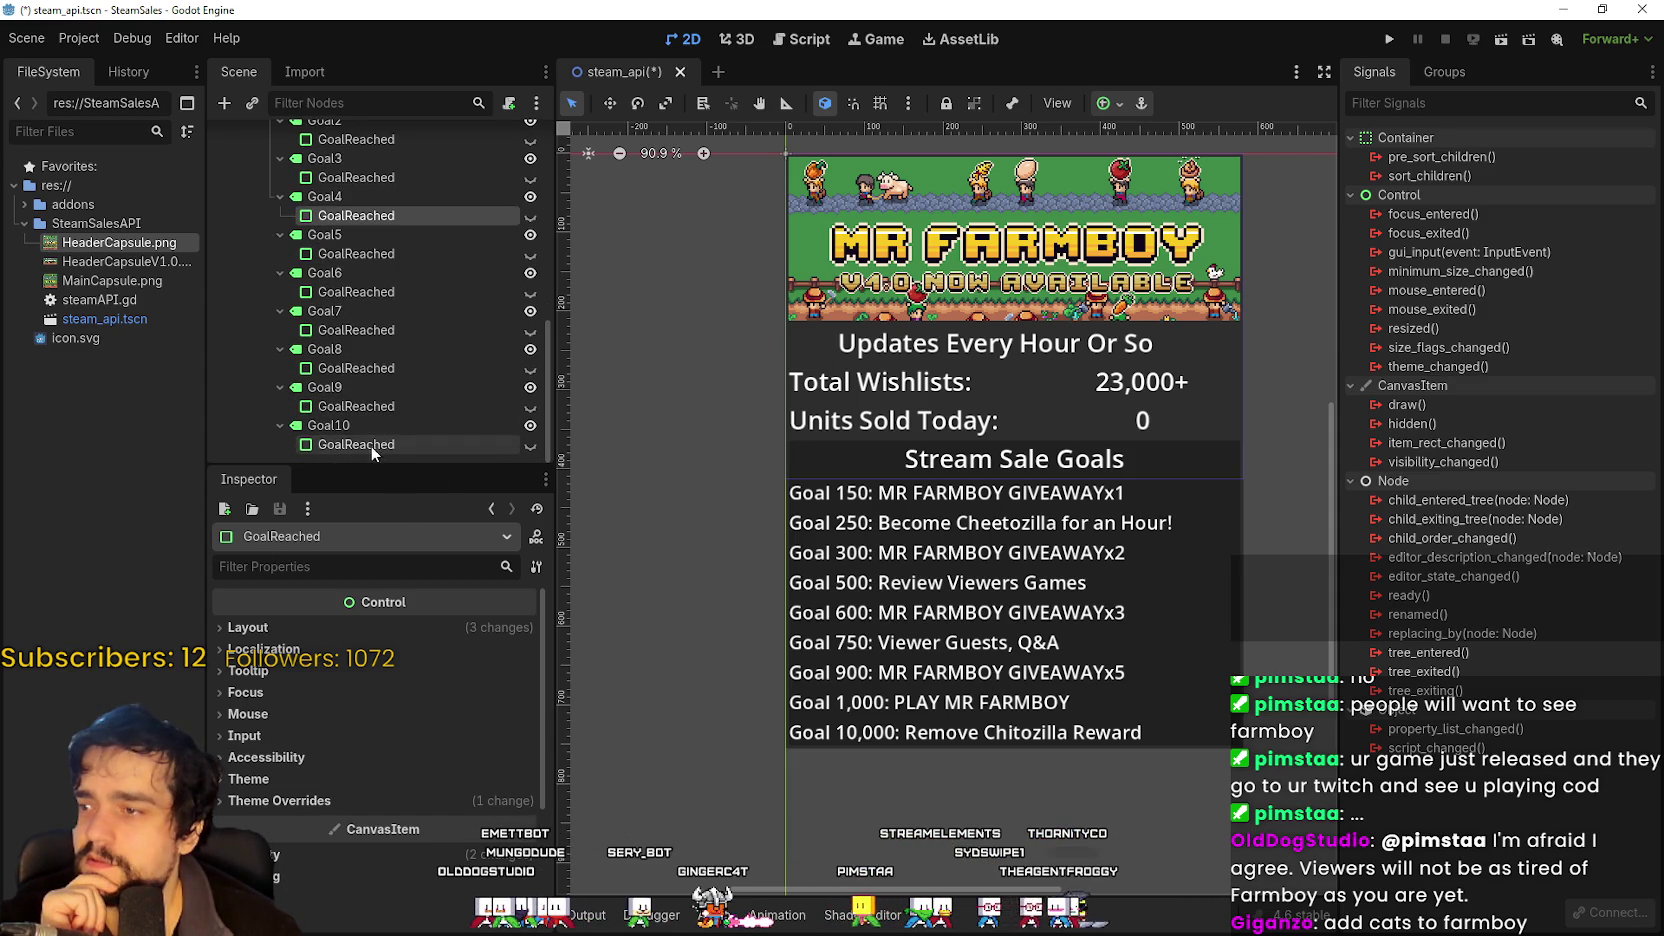
pyautogui.click(382, 425)
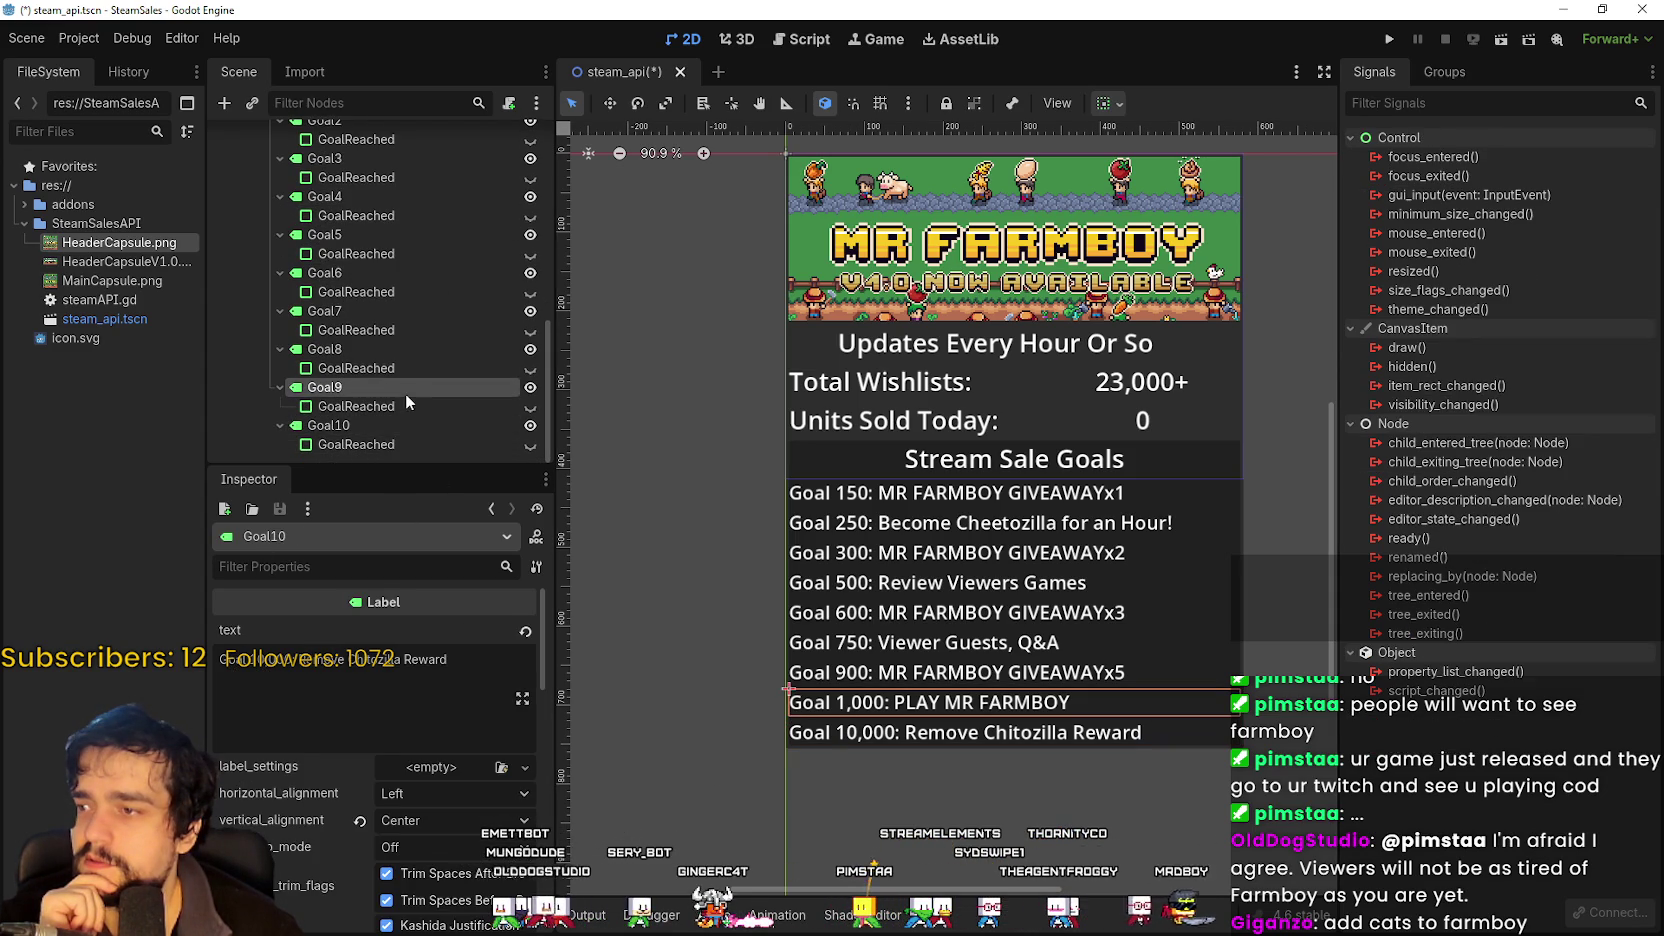
pyautogui.click(406, 400)
pyautogui.moveTo(291, 617); pyautogui.dragTo(404, 617)
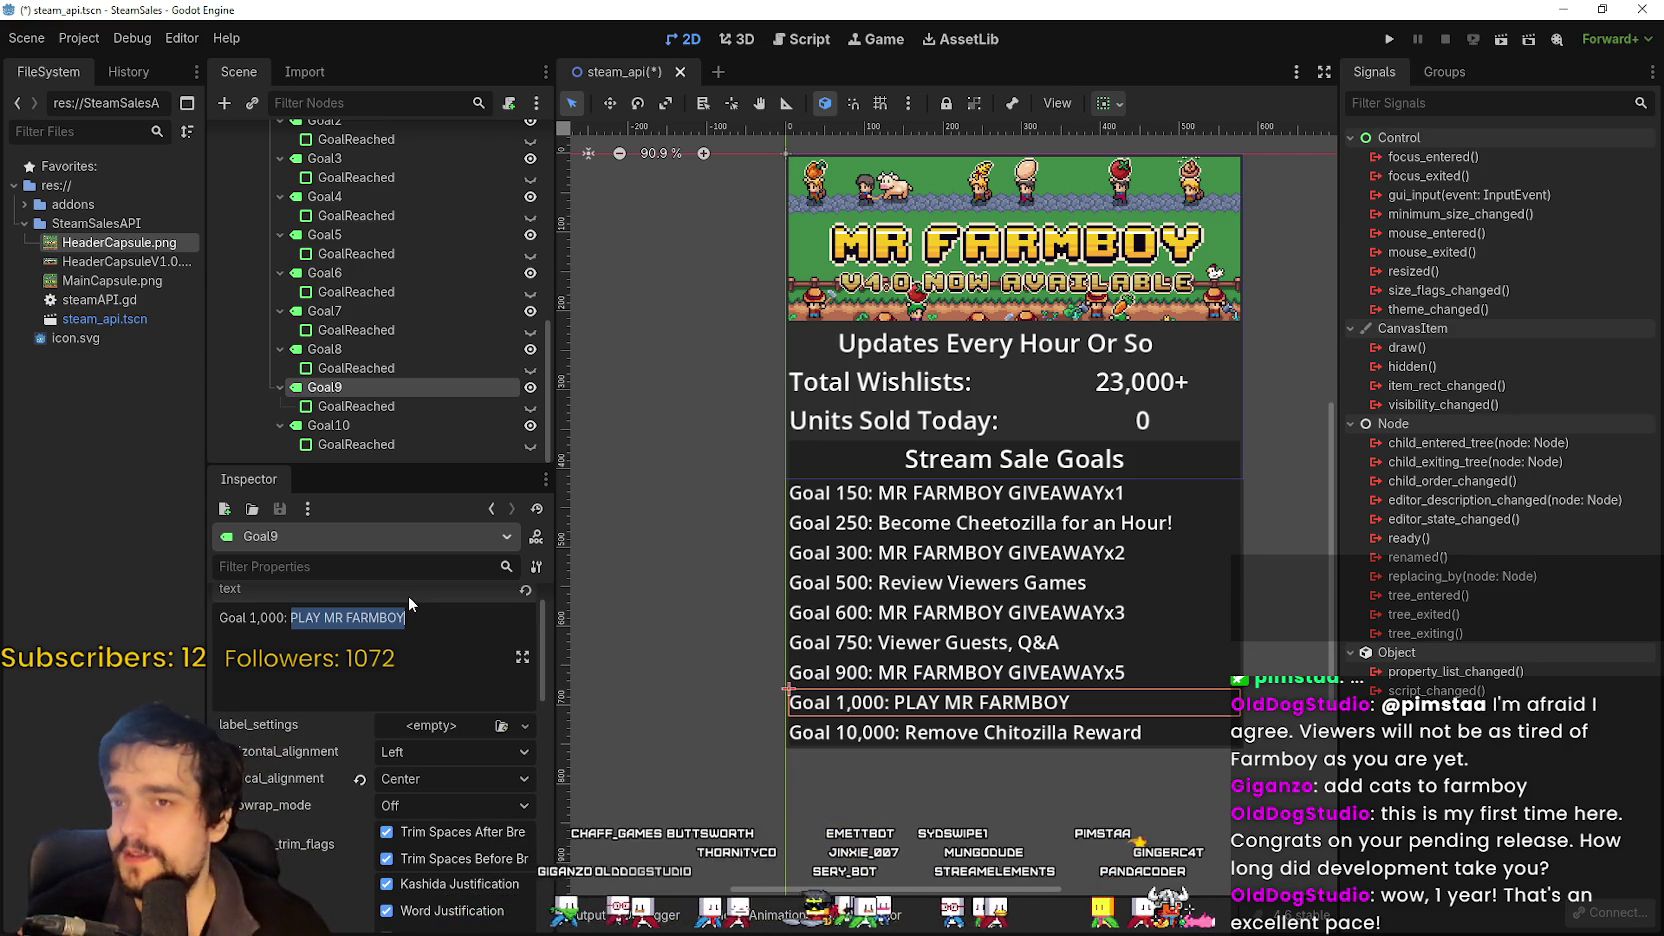
# Delete 'PLAY MR FARMBOY' from the Goal 1,000 text and clear the stray characters.
pyautogui.press('BackSpace')
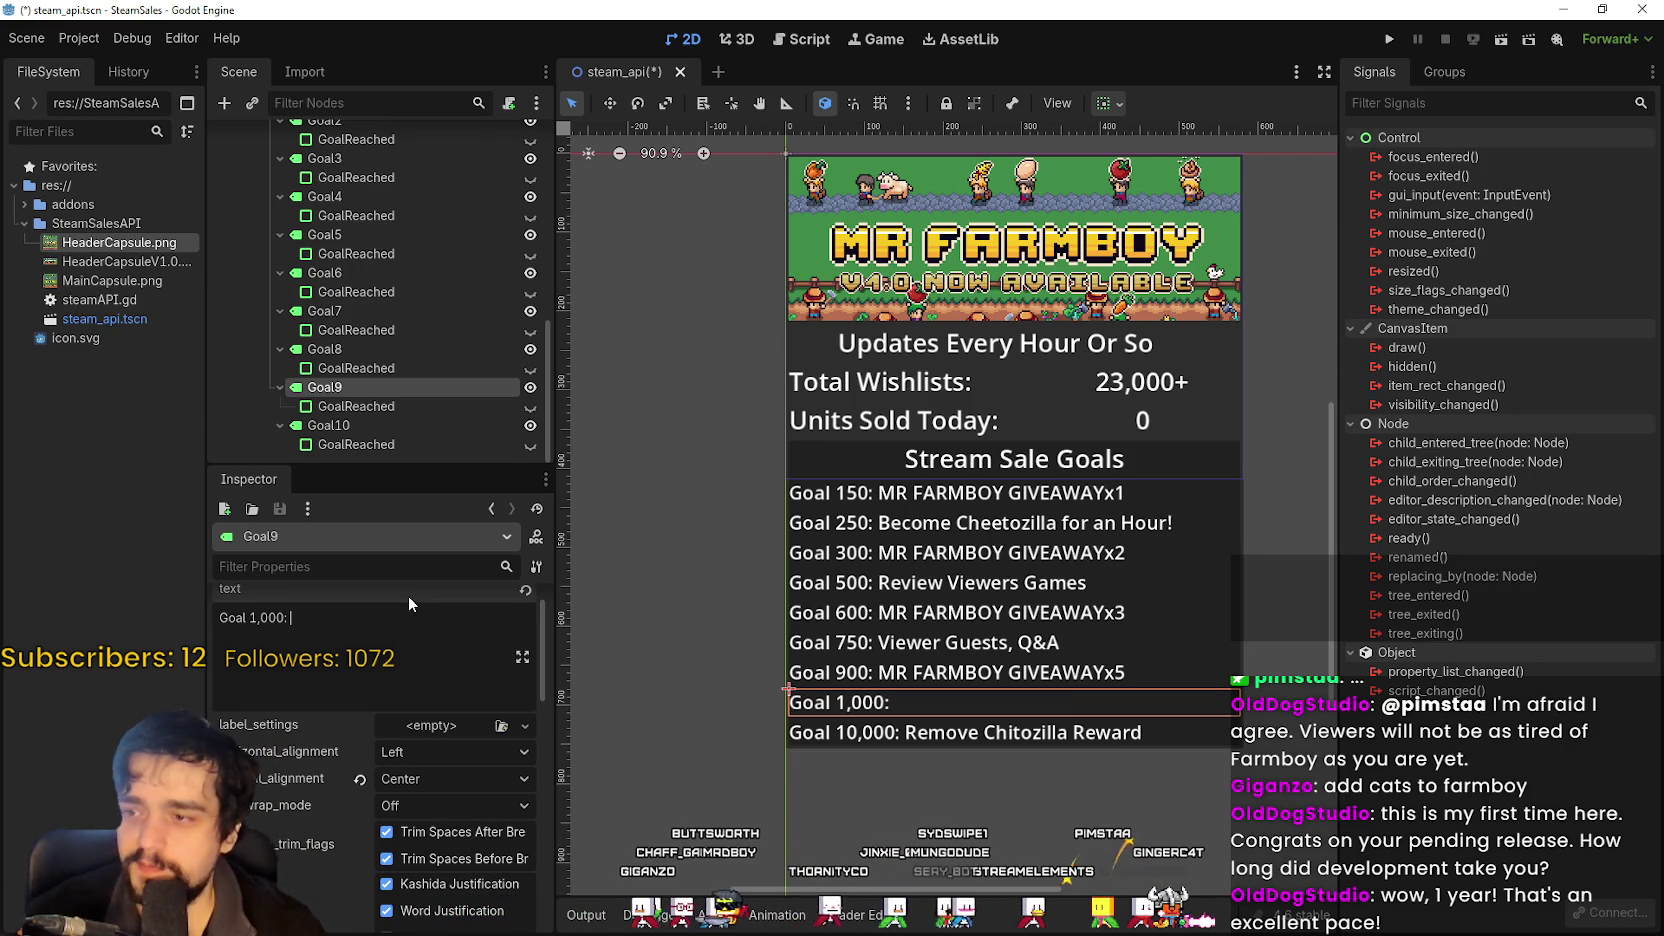
pyautogui.write('MR')
pyautogui.press('BackSpace')
pyautogui.press('BackSpace')
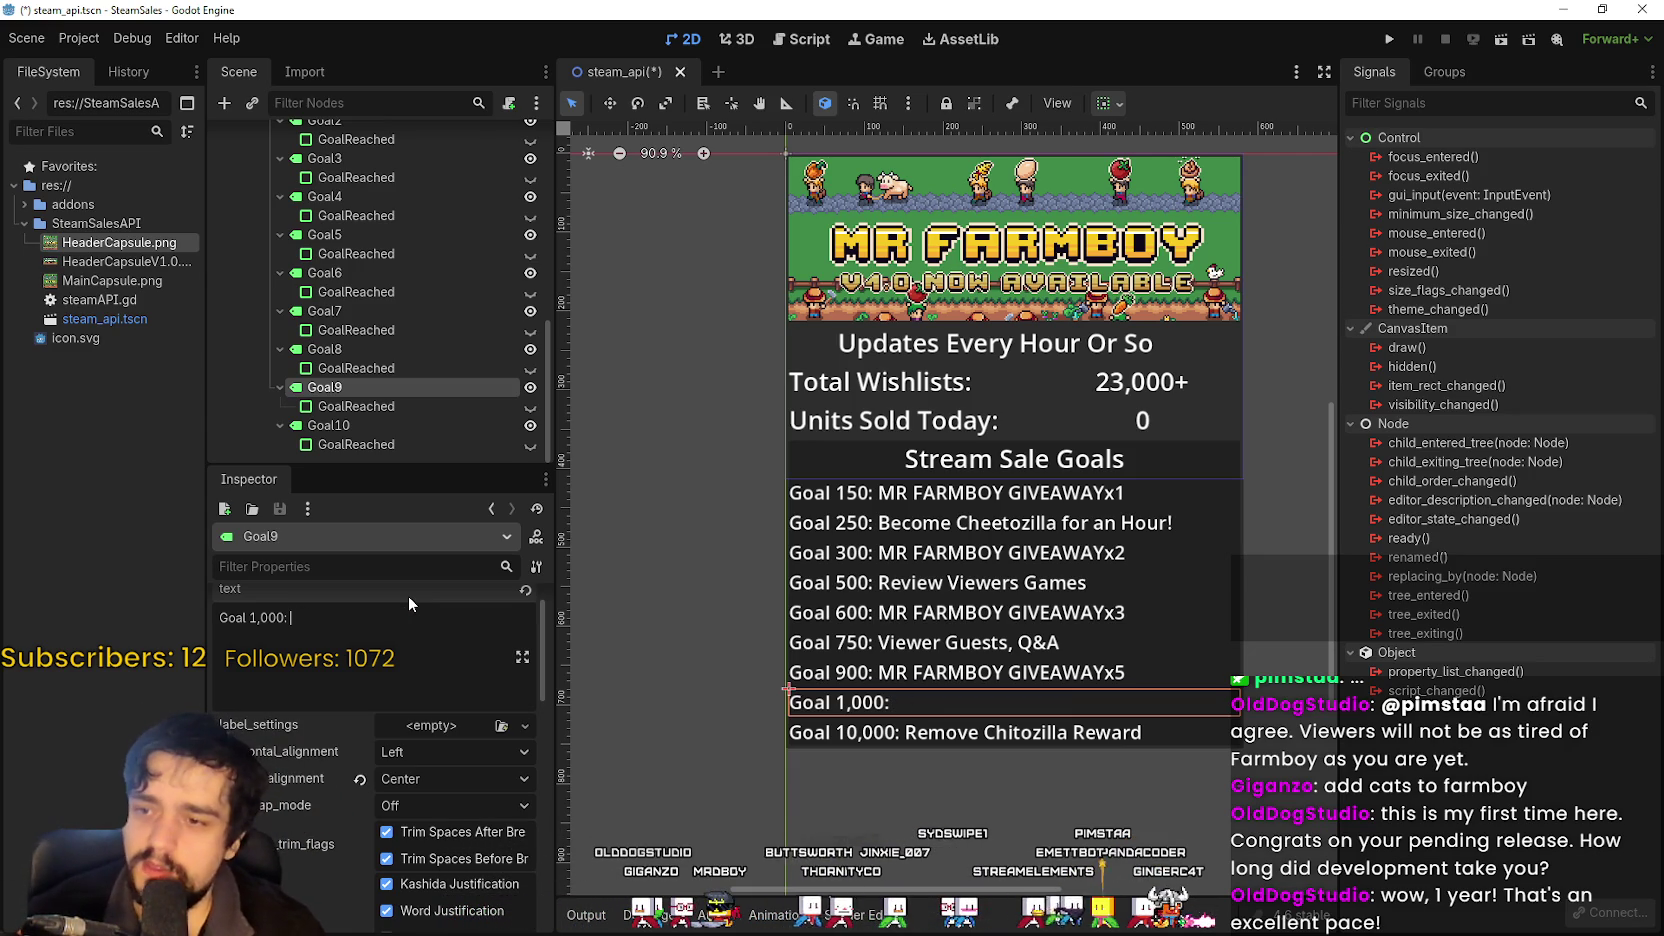
pyautogui.write('$')
pyautogui.press('BackSpace')
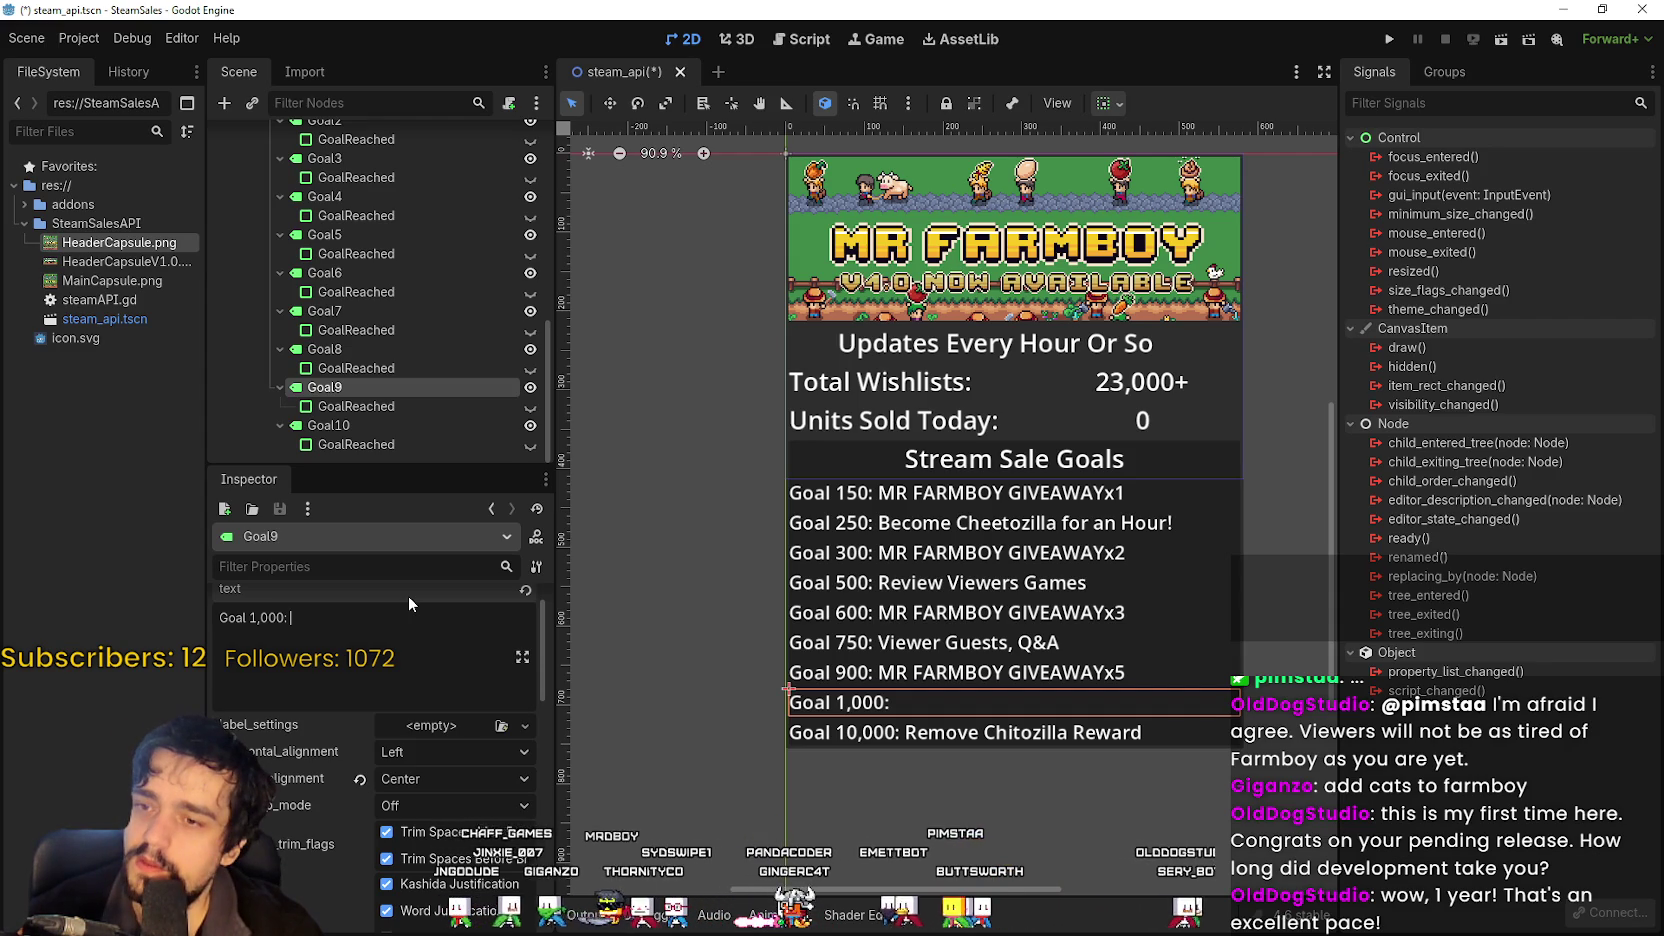
pyautogui.write('$')
pyautogui.press('BackSpace')
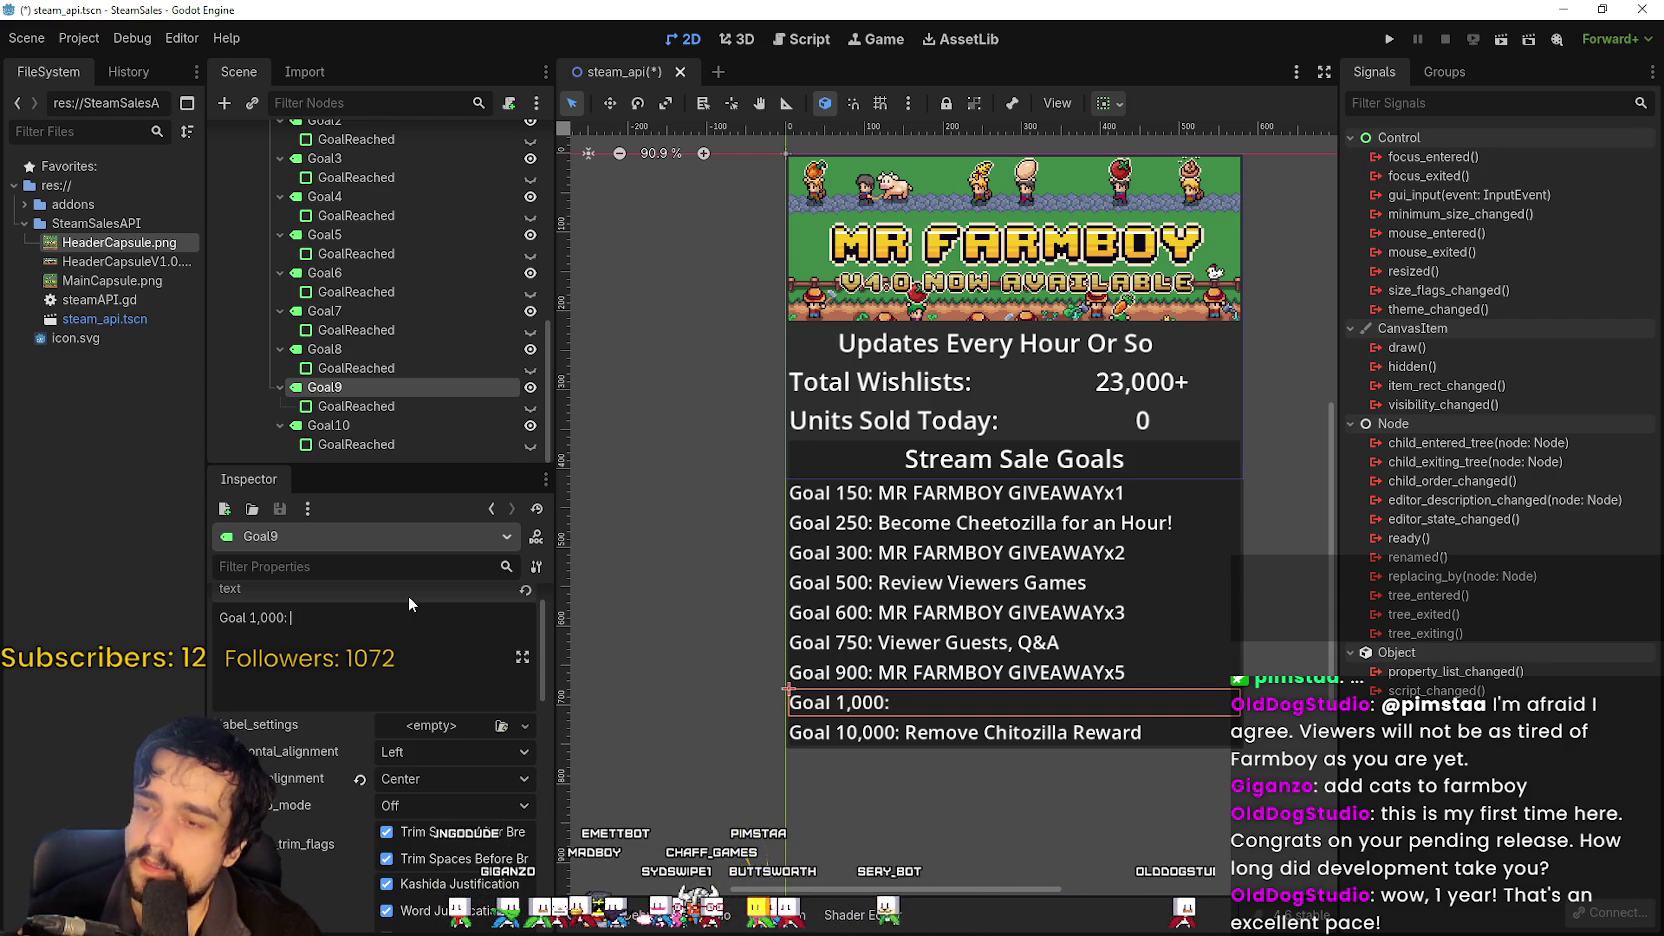
# Type 'Viewer Pitch Game Ideas' as the new Goal 1,000 reward.
pyautogui.write('V')
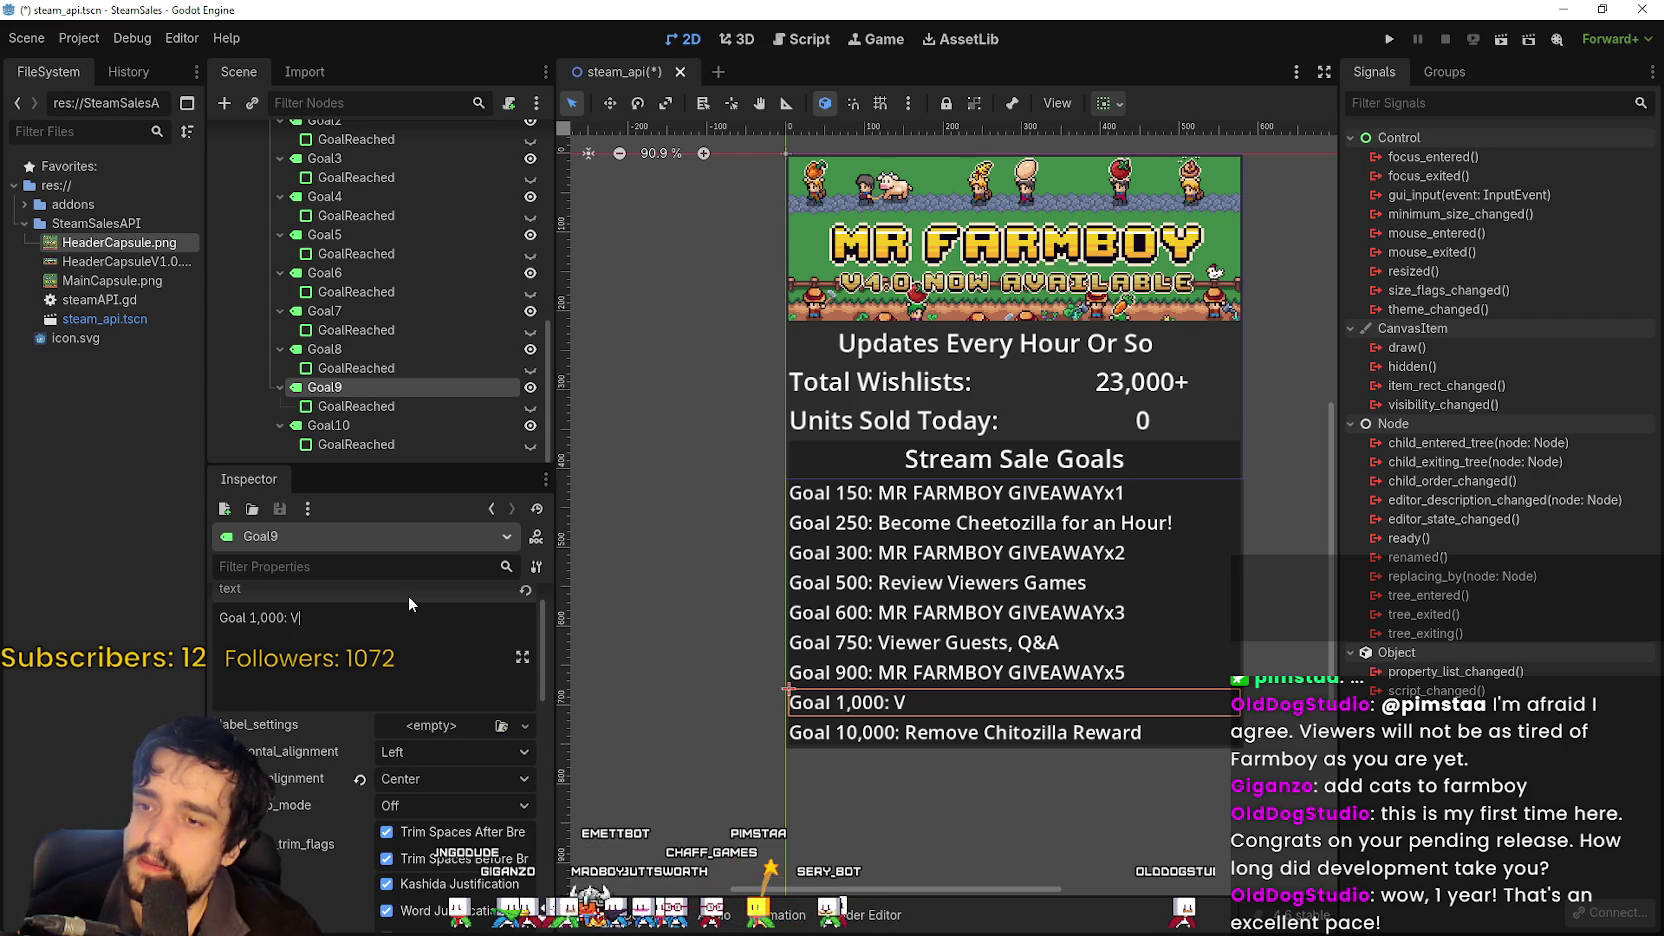
pyautogui.write('iewers Peak')
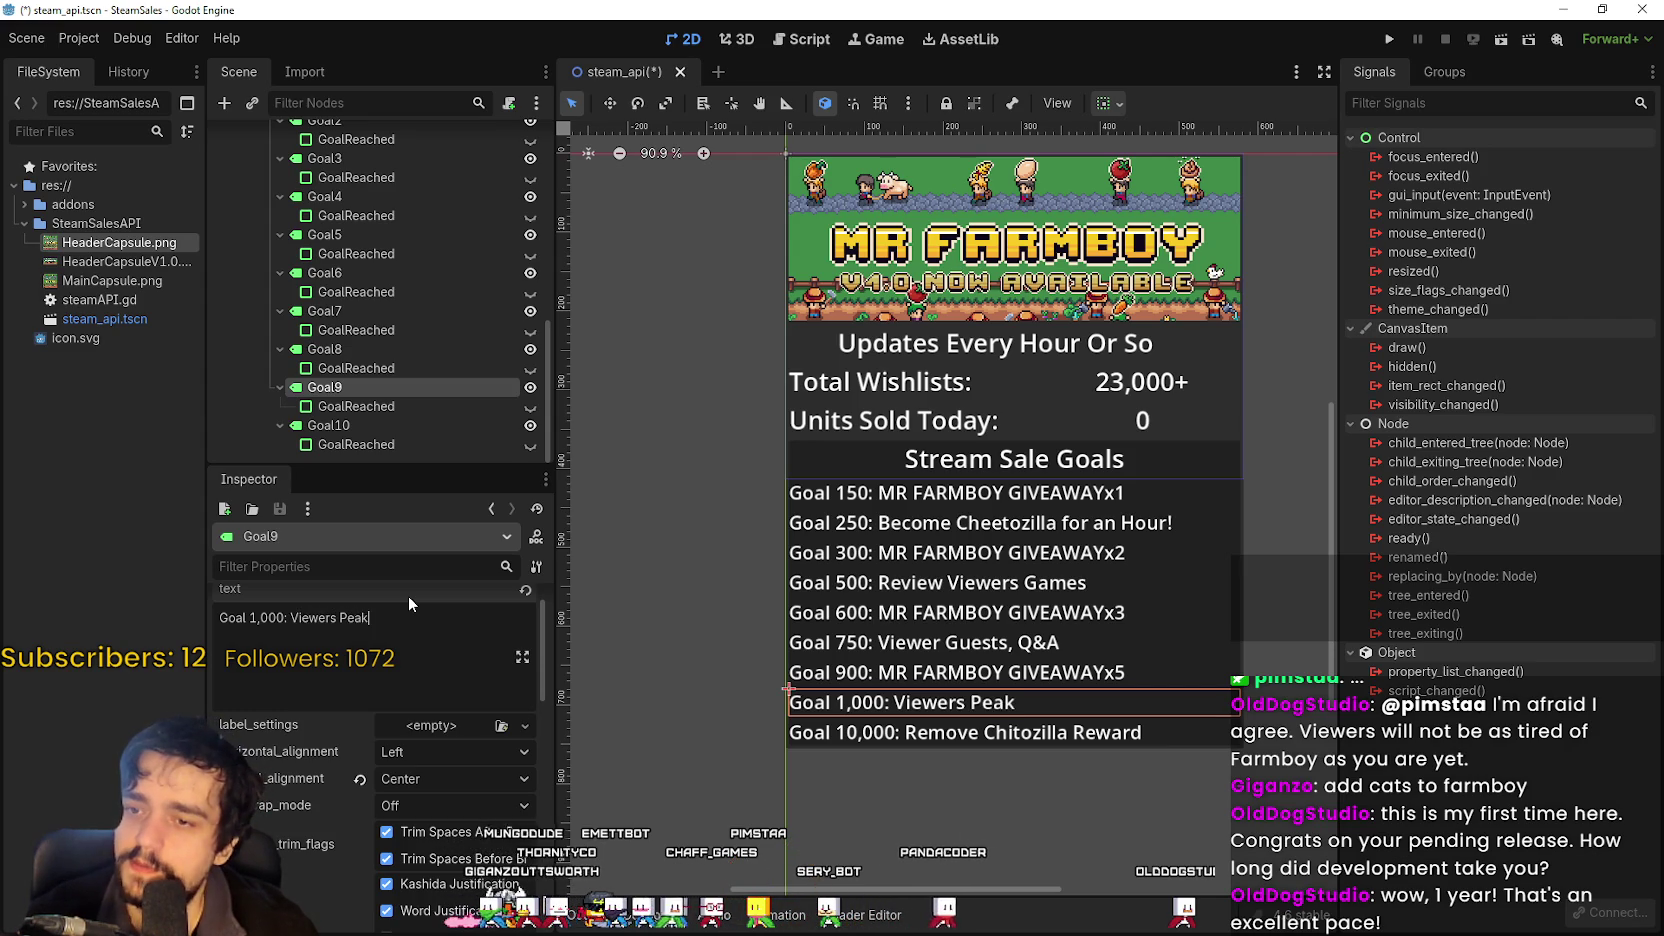
pyautogui.press('BackSpace')
pyautogui.press('BackSpace')
pyautogui.press('BackSpace')
pyautogui.write('pea')
pyautogui.press('BackSpace')
pyautogui.press('BackSpace')
pyautogui.press('BackSpace')
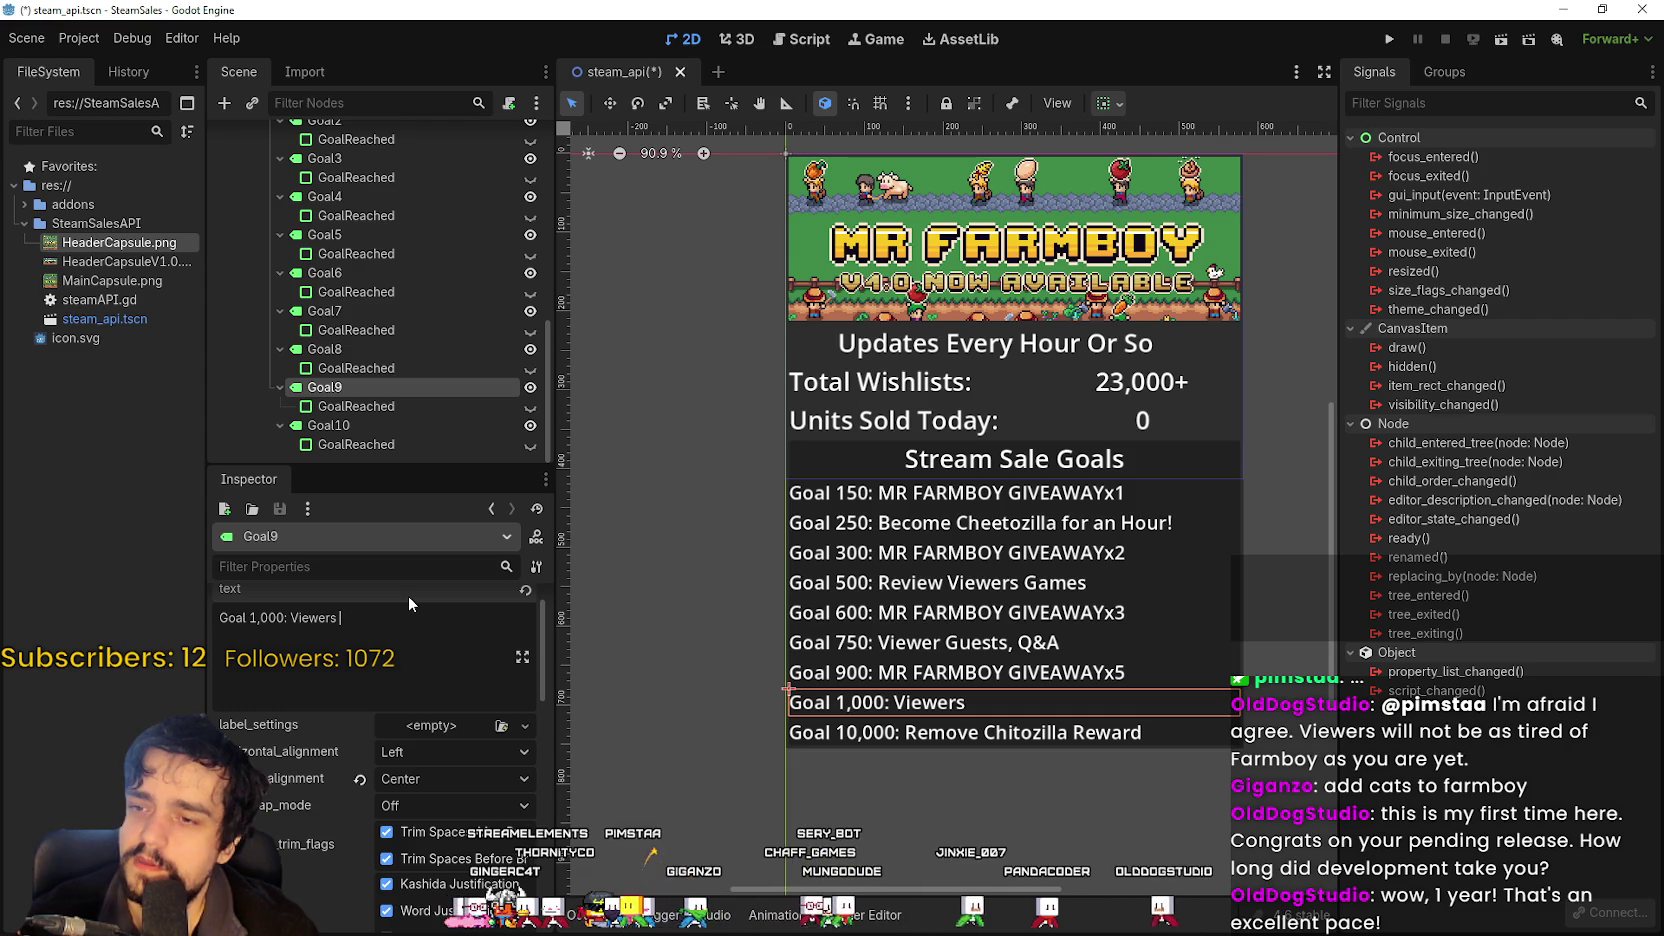
pyautogui.press('BackSpace')
pyautogui.press('BackSpace')
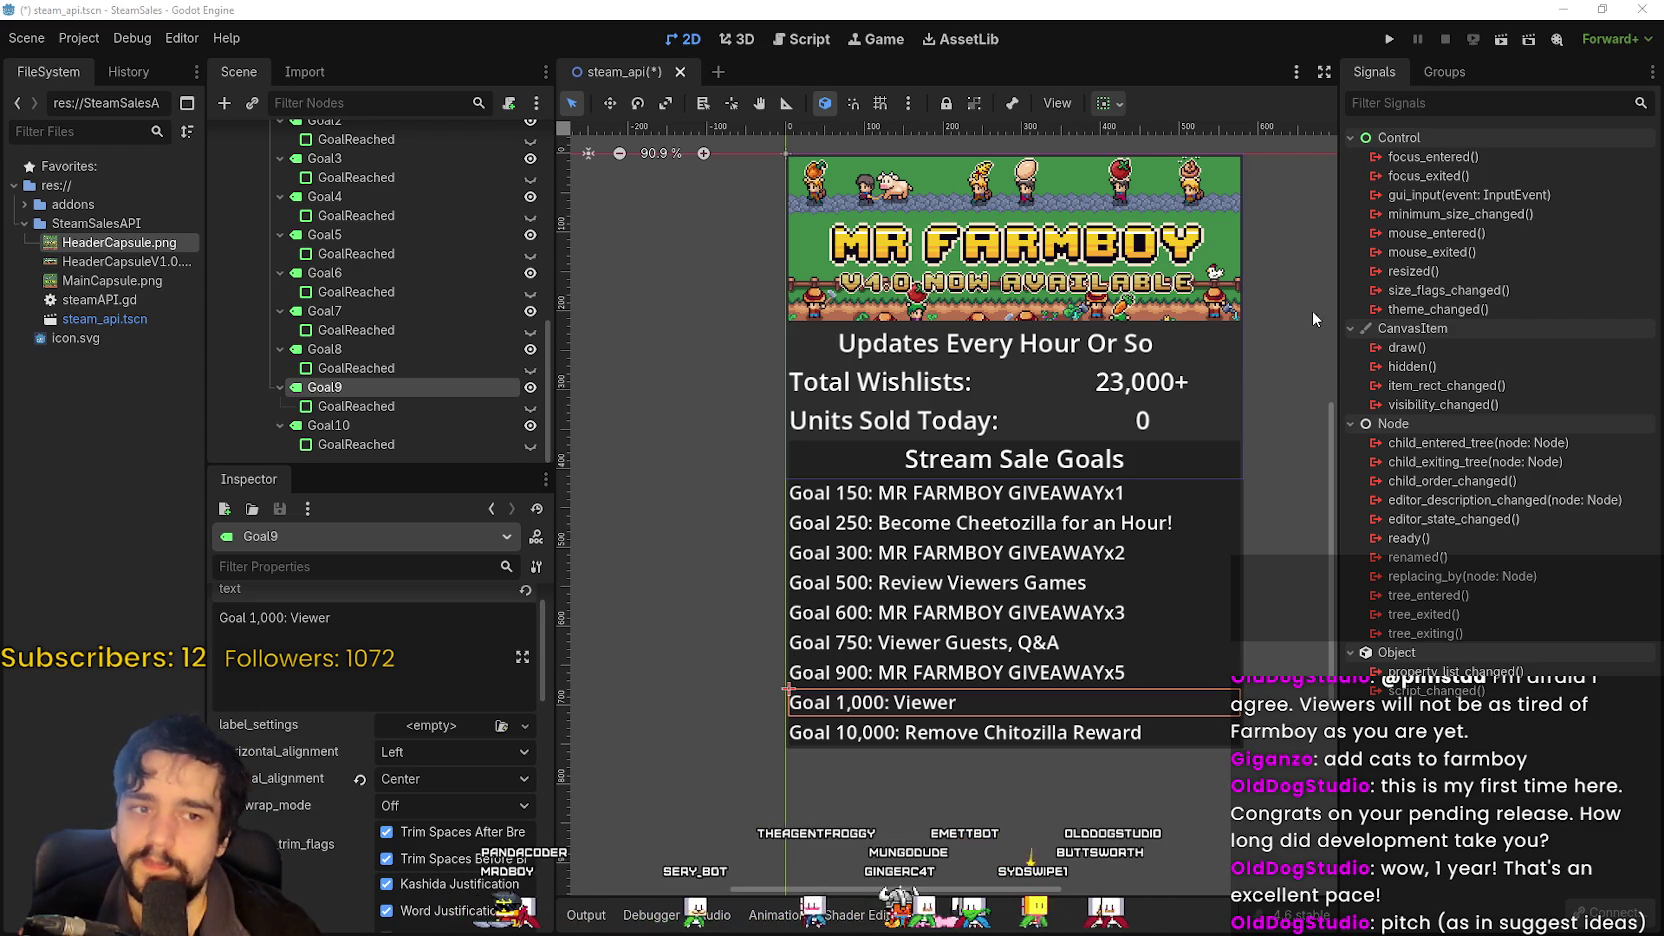
pyautogui.write(' pitch')
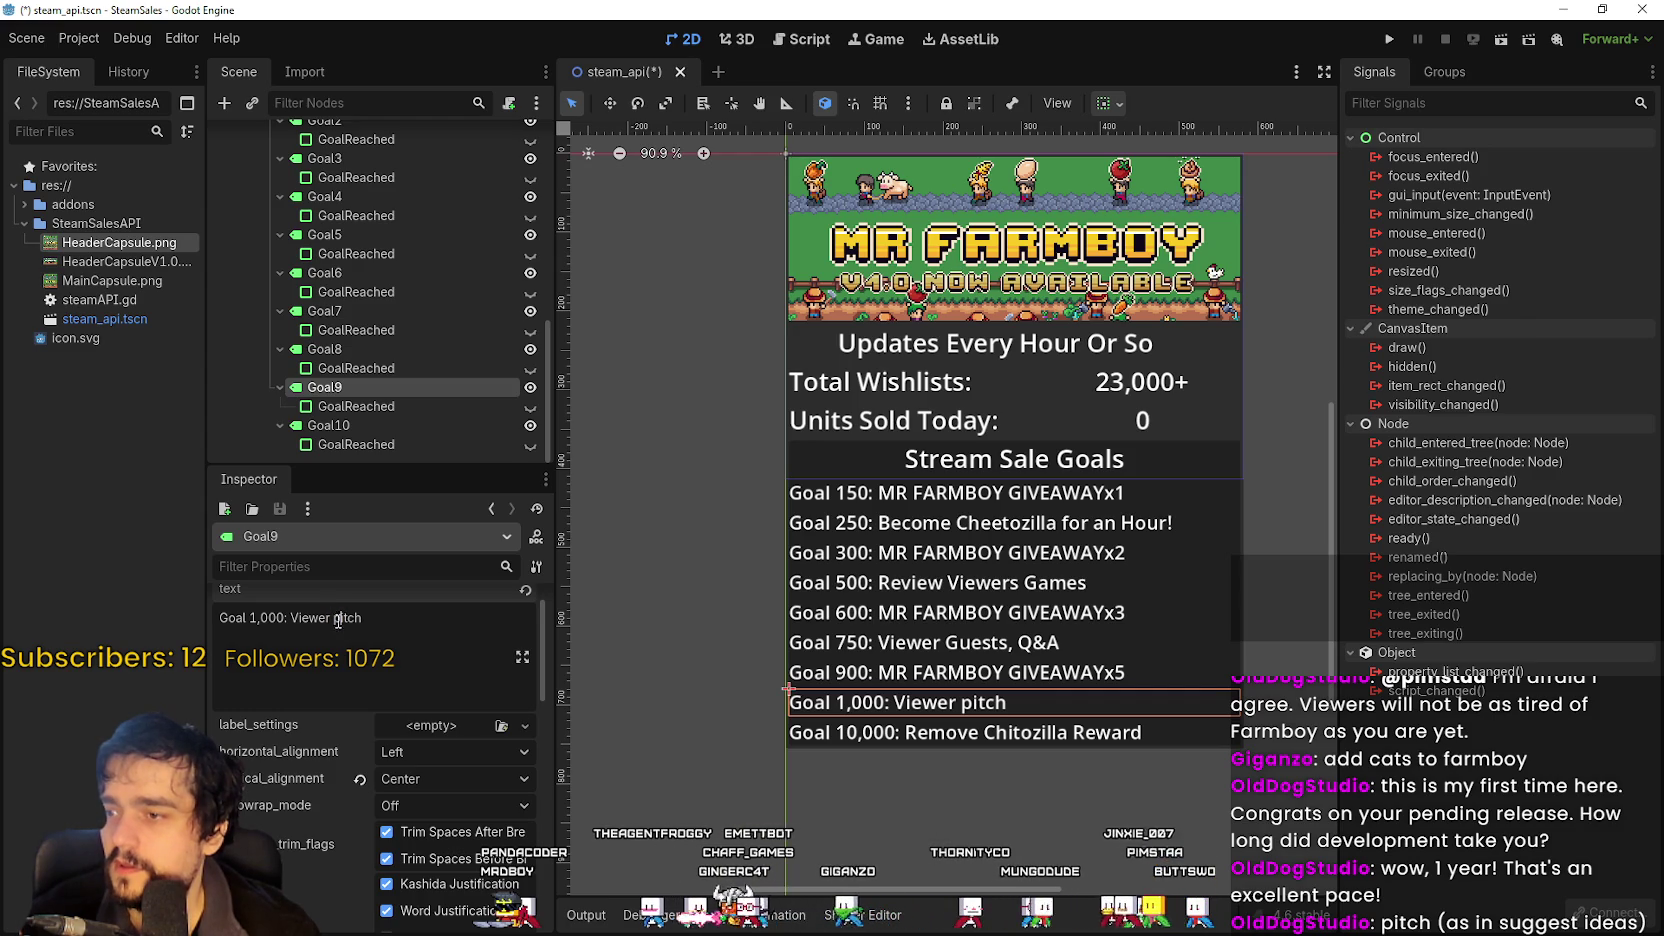
pyautogui.write('P')
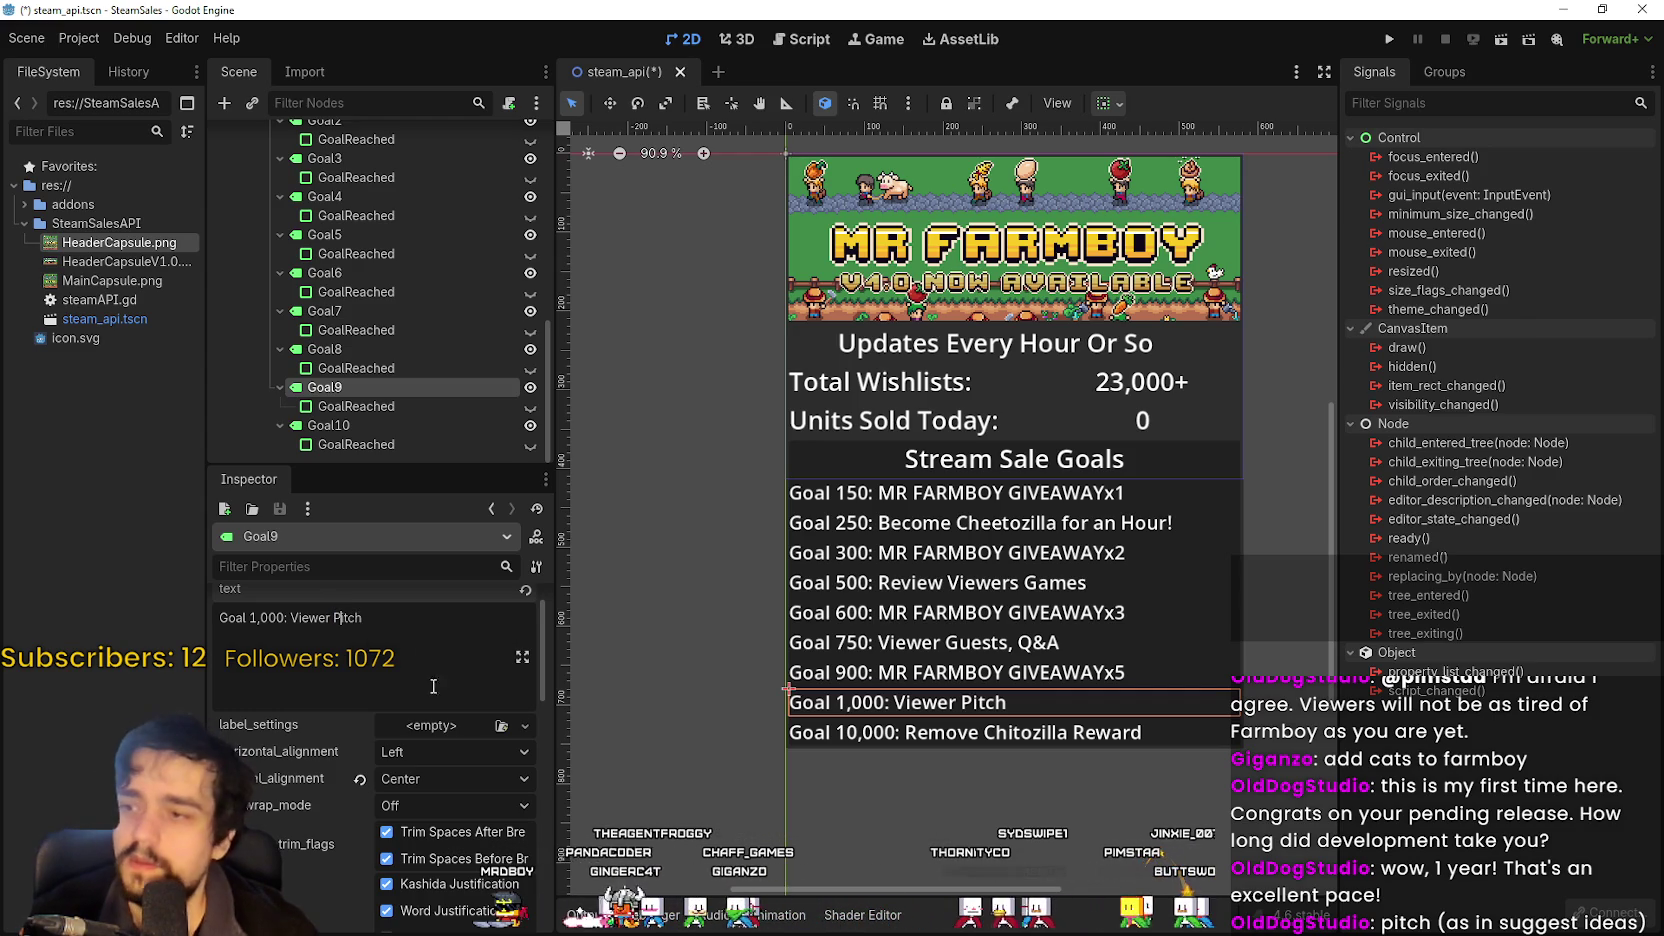
pyautogui.write('Game I')
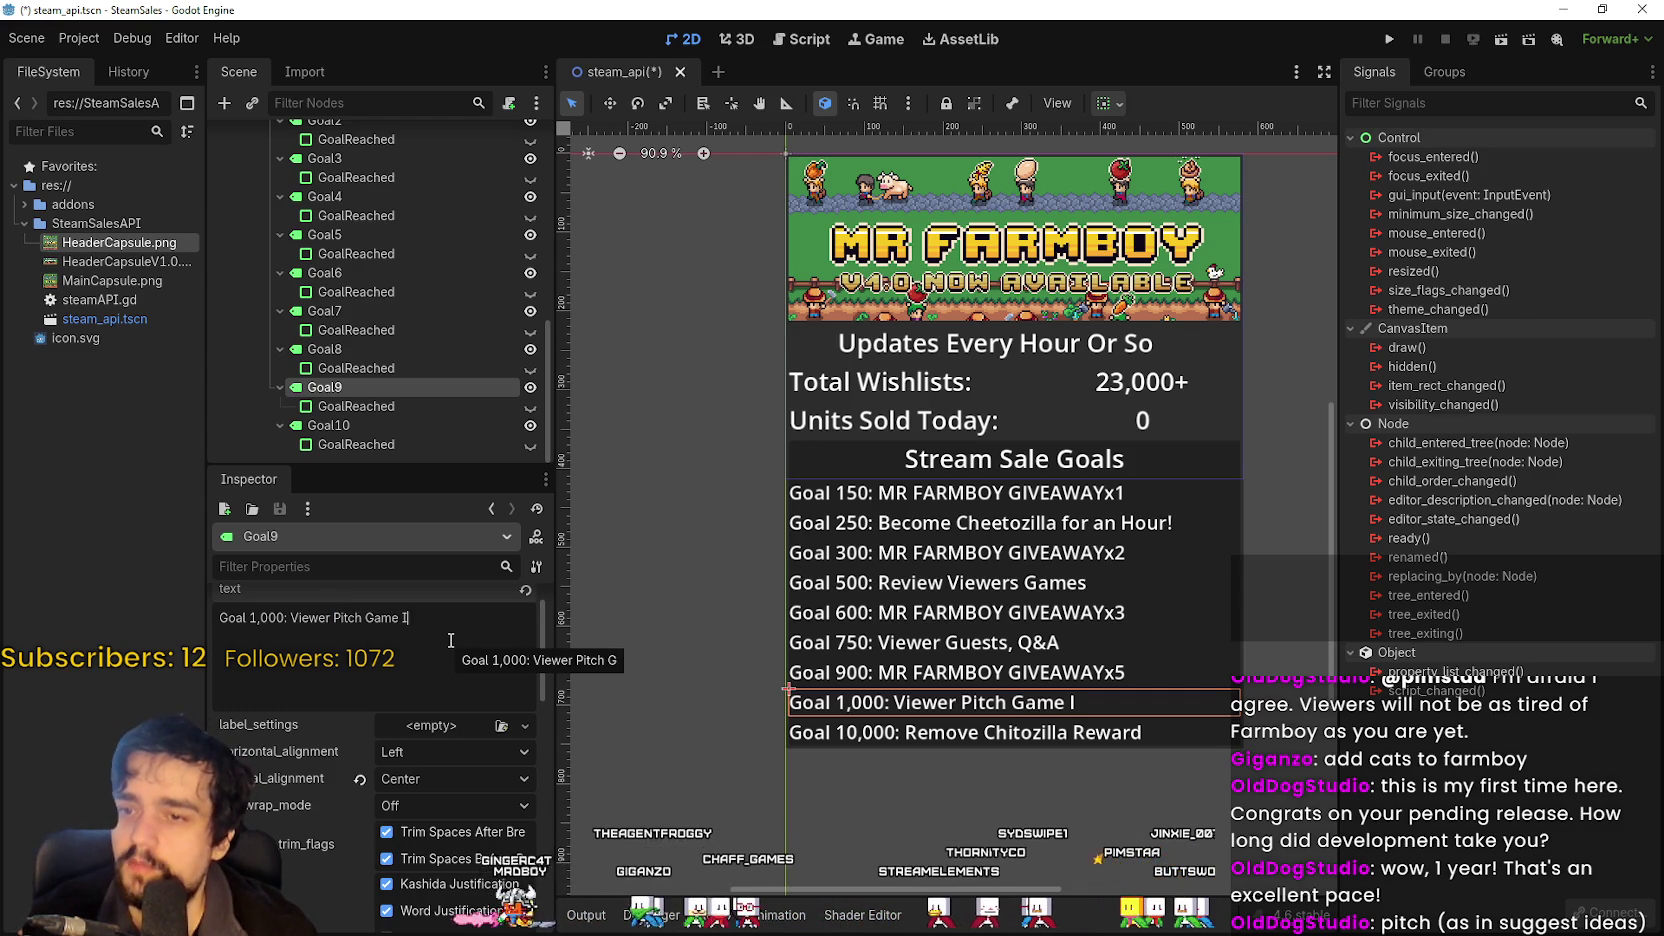
pyautogui.write('deas')
pyautogui.scroll(-1, 1076, 612)
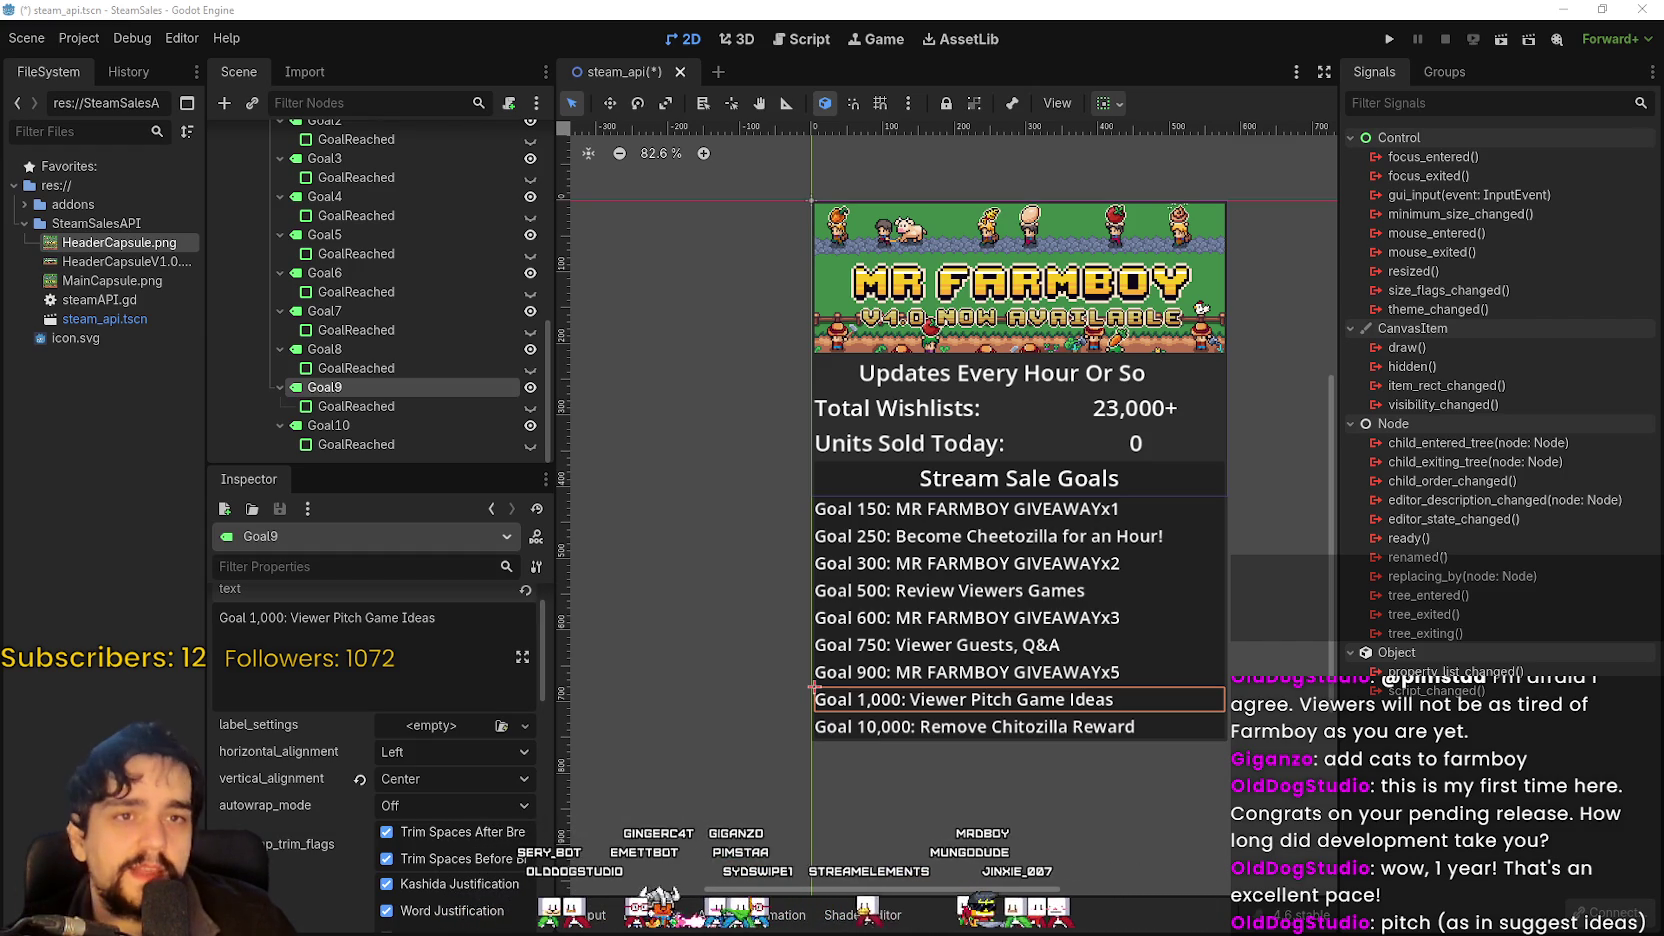
# Check the updated goal list on the canvas, save the steam_api scene, and switch to Steam.
pyautogui.scroll(2, 998, 482)
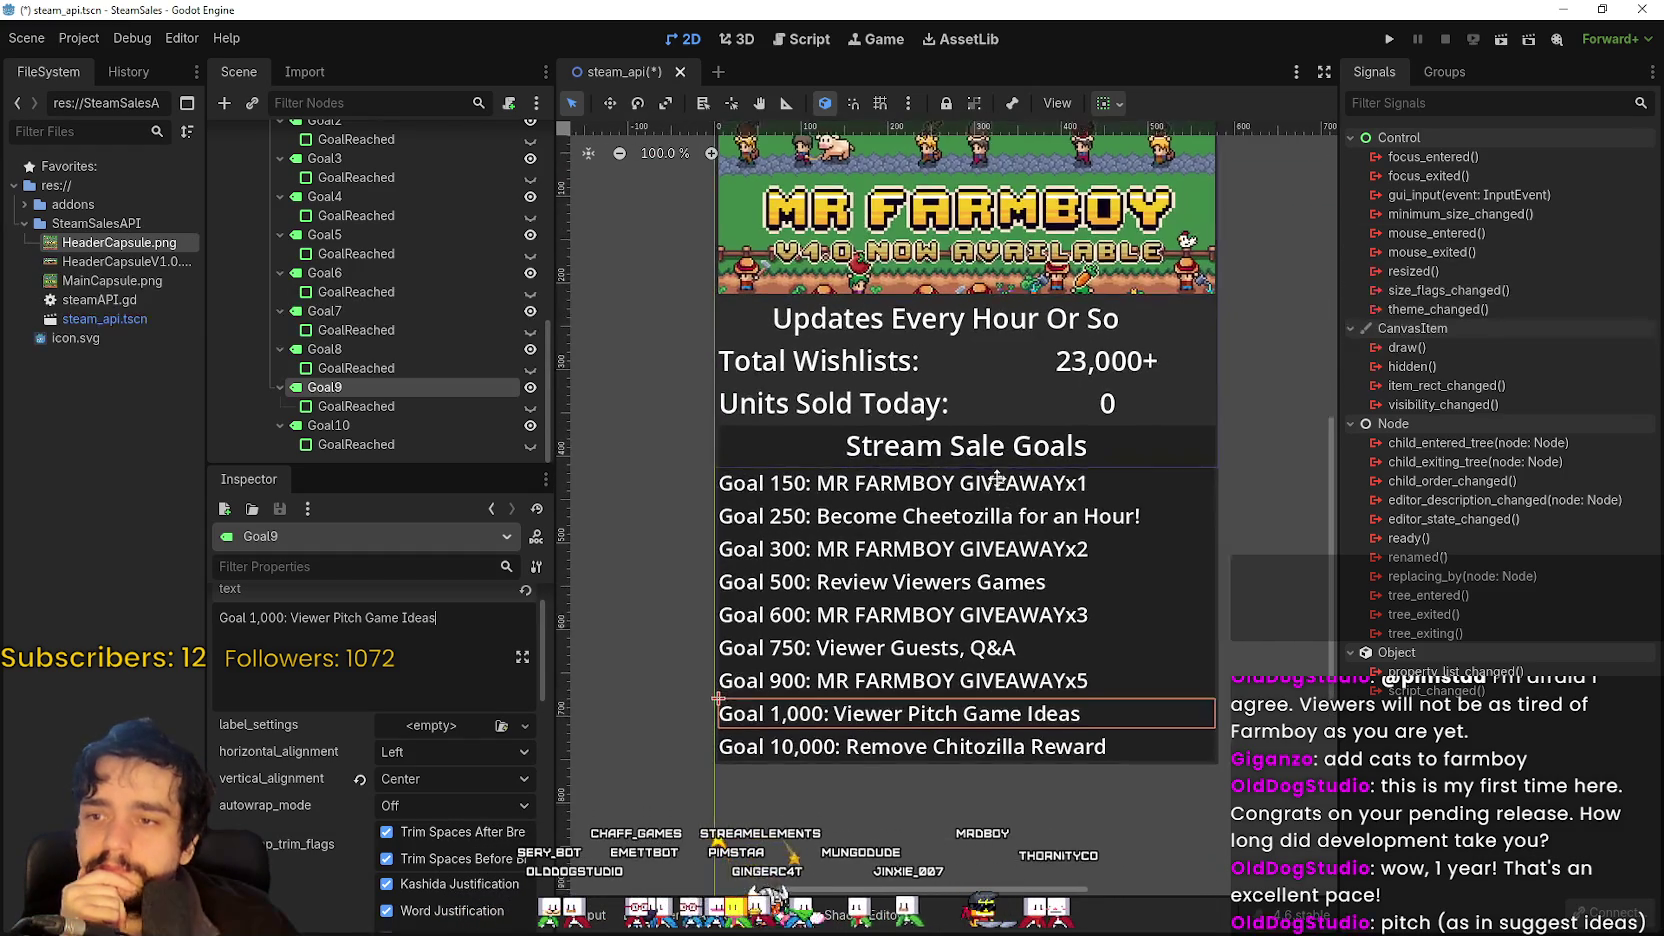
pyautogui.scroll(-2, 1003, 492)
pyautogui.scroll(2, 1006, 500)
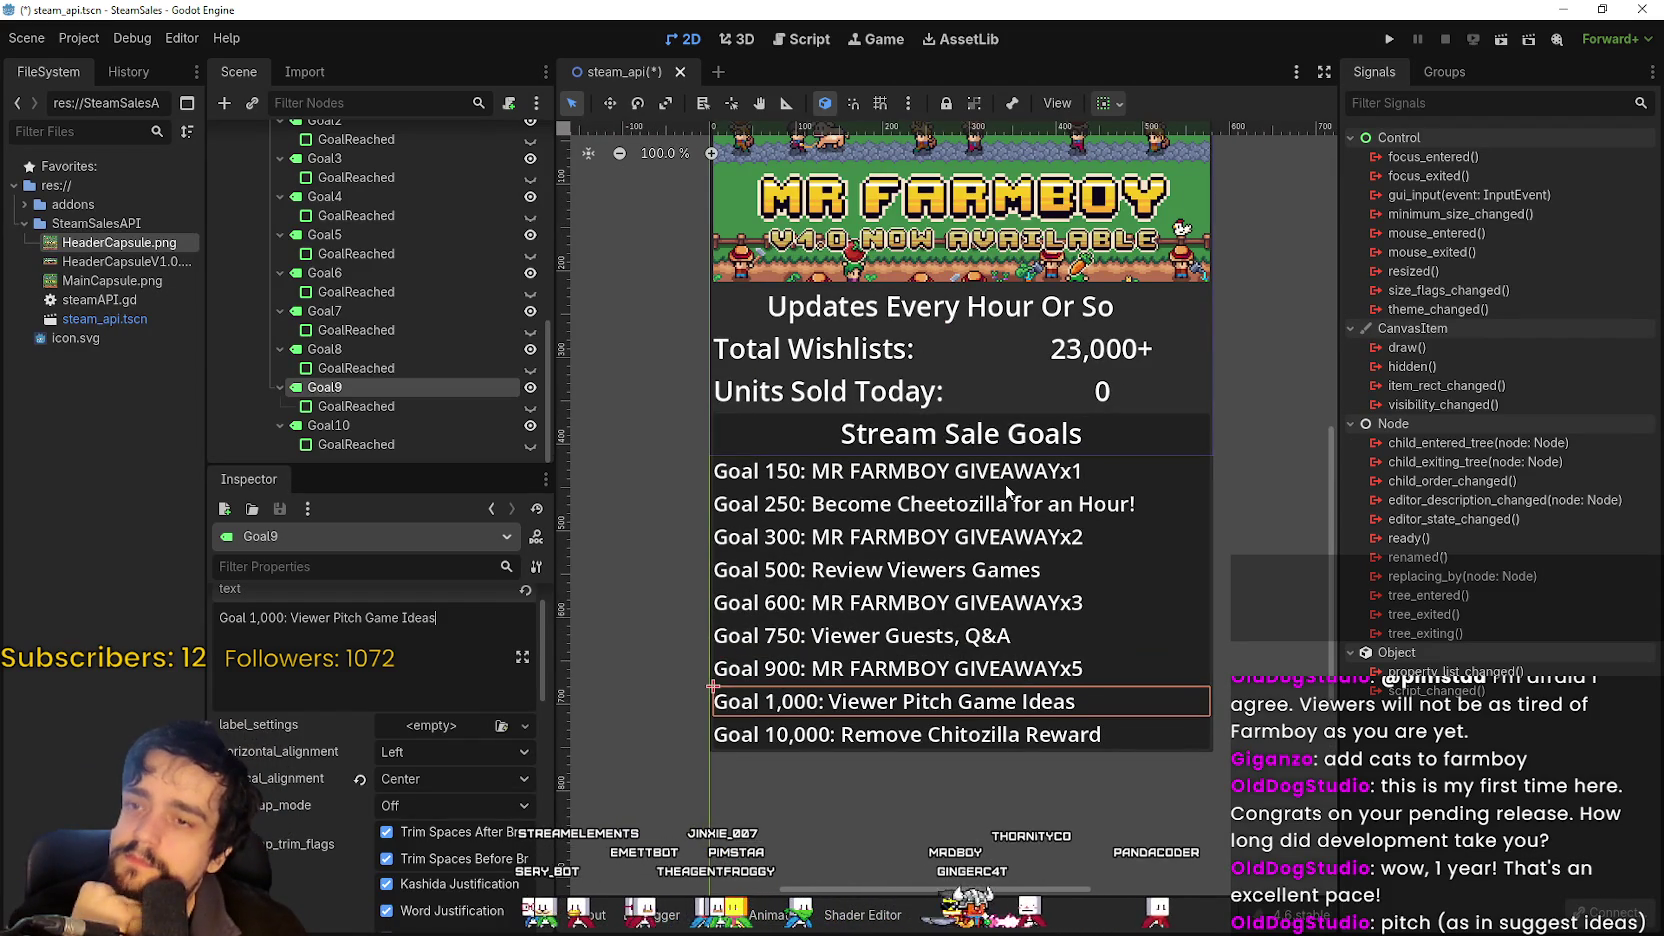
pyautogui.scroll(1, 1005, 484)
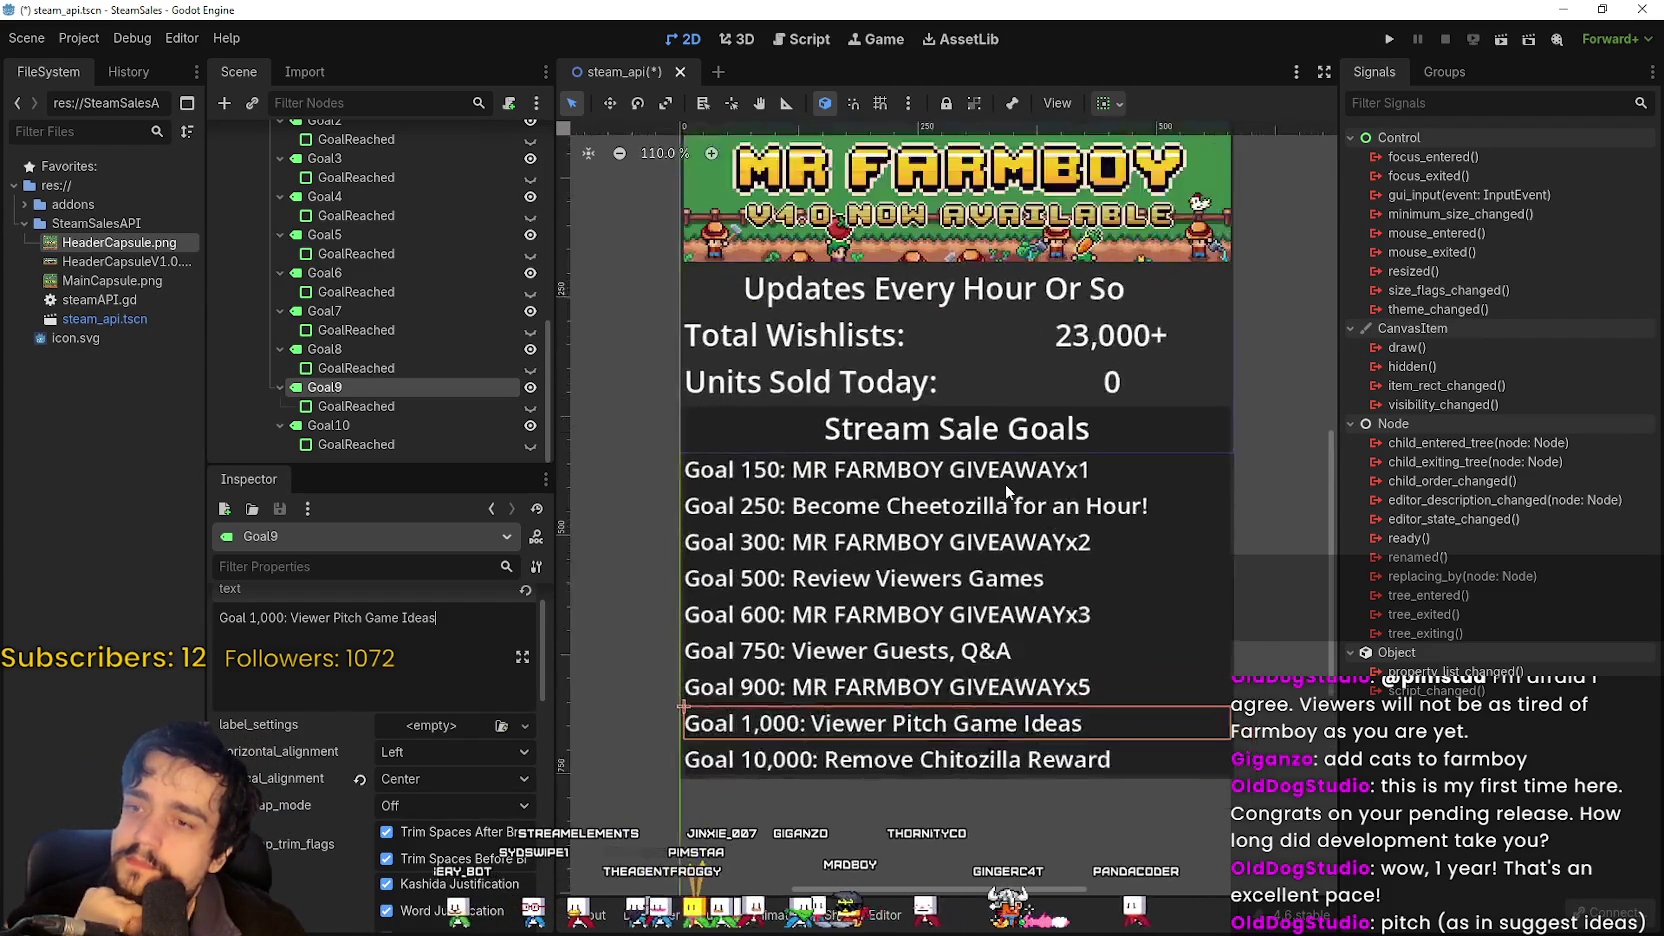
pyautogui.scroll(-4, 1005, 484)
pyautogui.scroll(4, 1058, 566)
pyautogui.moveTo(1058, 566)
pyautogui.mouseDown()
pyautogui.moveTo(1050, 470)
pyautogui.moveTo(1059, 623)
pyautogui.mouseUp()
pyautogui.scroll(1, 1059, 623)
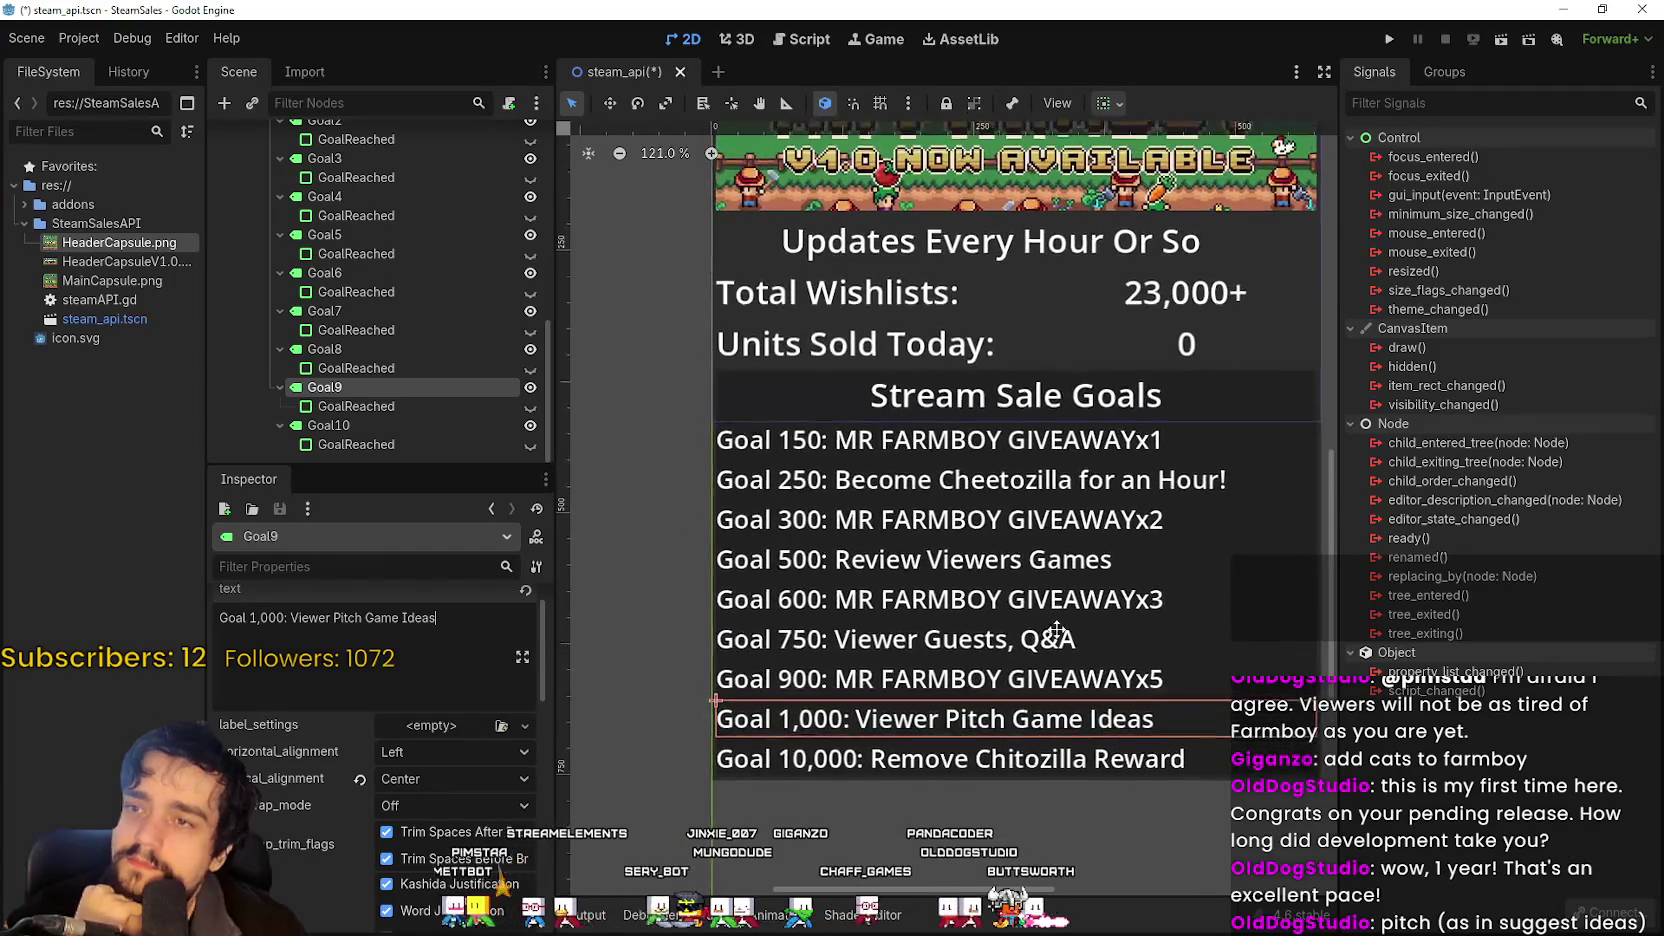
pyautogui.scroll(-2, 1059, 623)
pyautogui.hotkey('ctrl', 's')
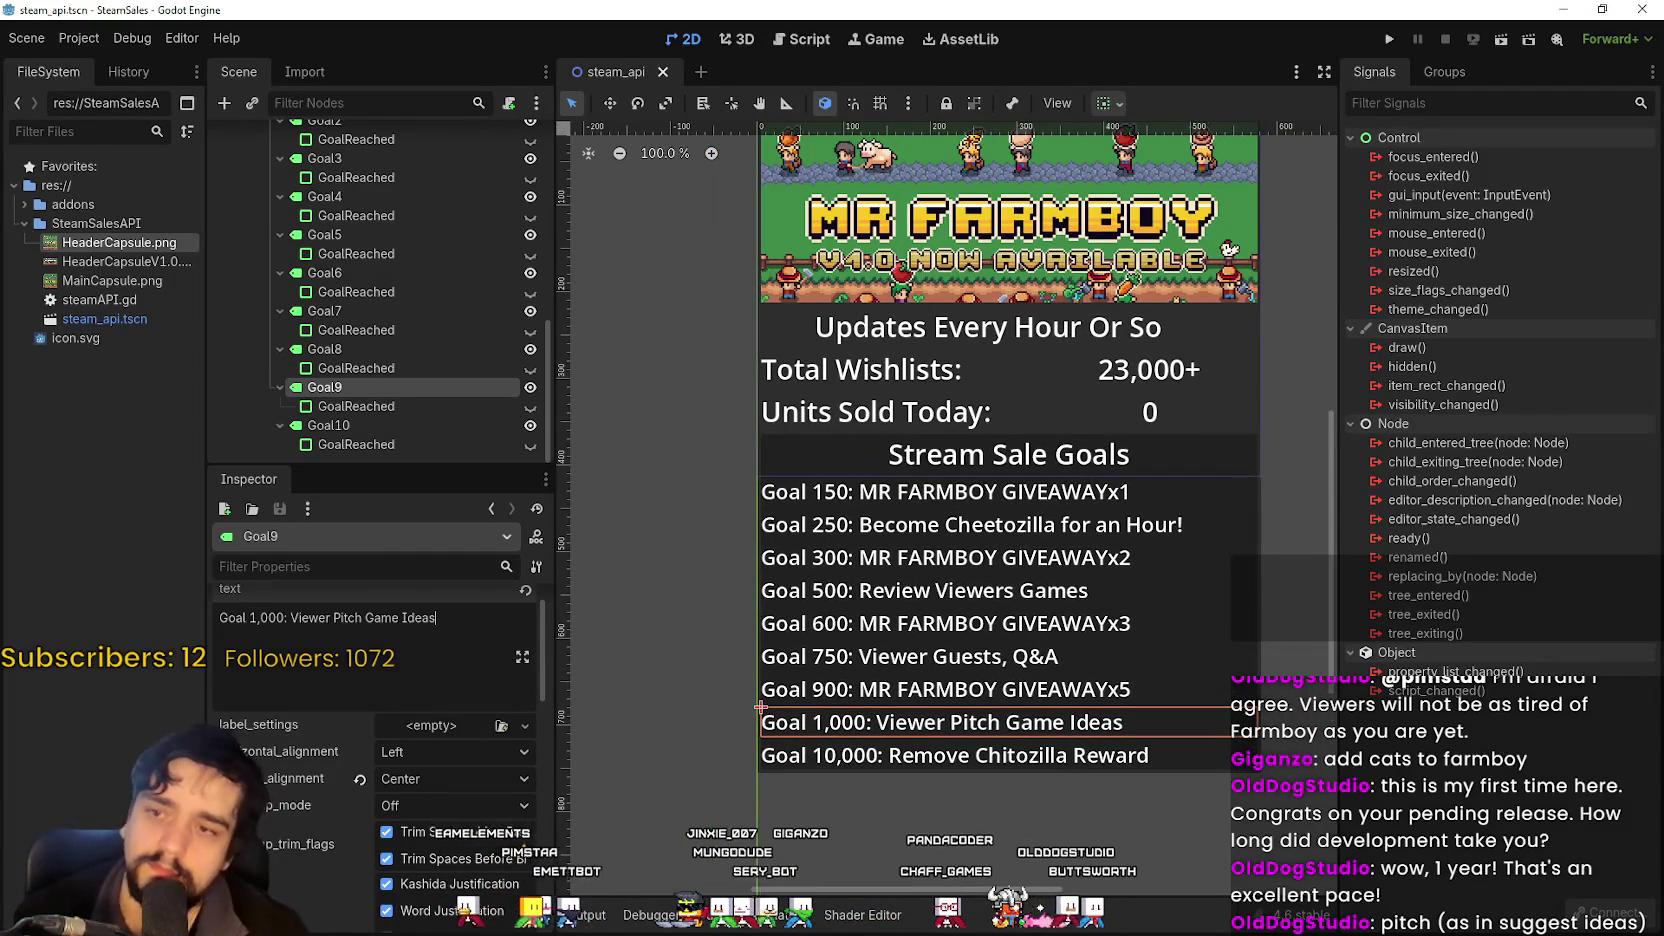
pyautogui.hotkey('alt', 'Tab')
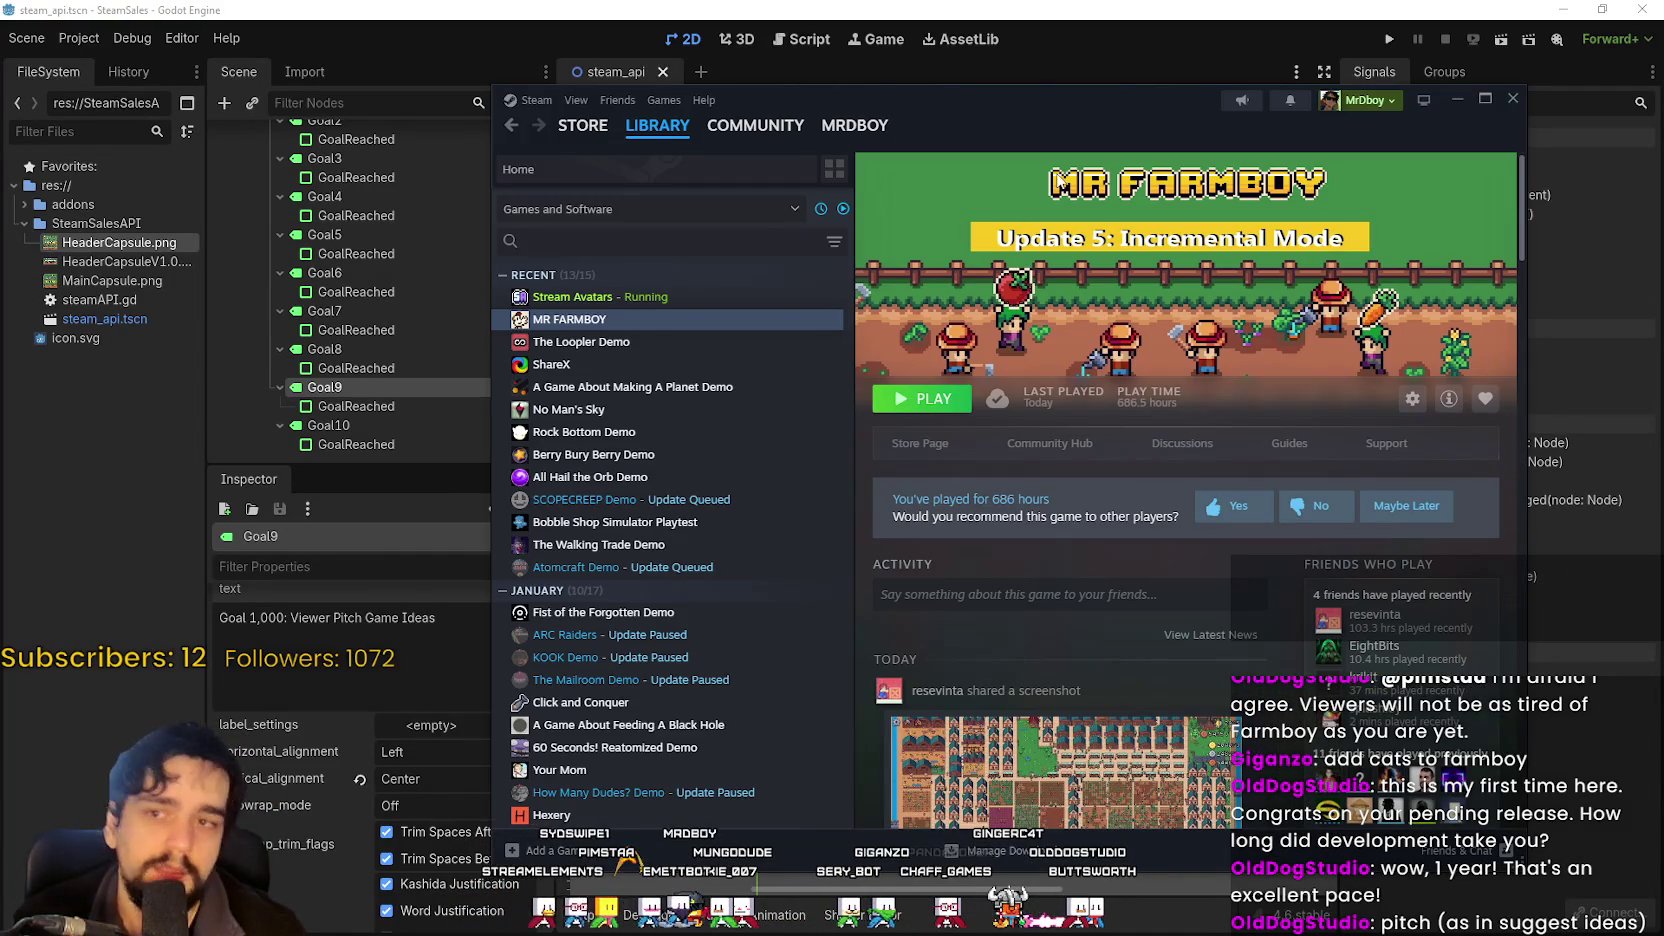
# Go through MR FARMBOY's Community Hub admin to the Events dashboard and edit the v1.0 draft.
pyautogui.click(636, 128)
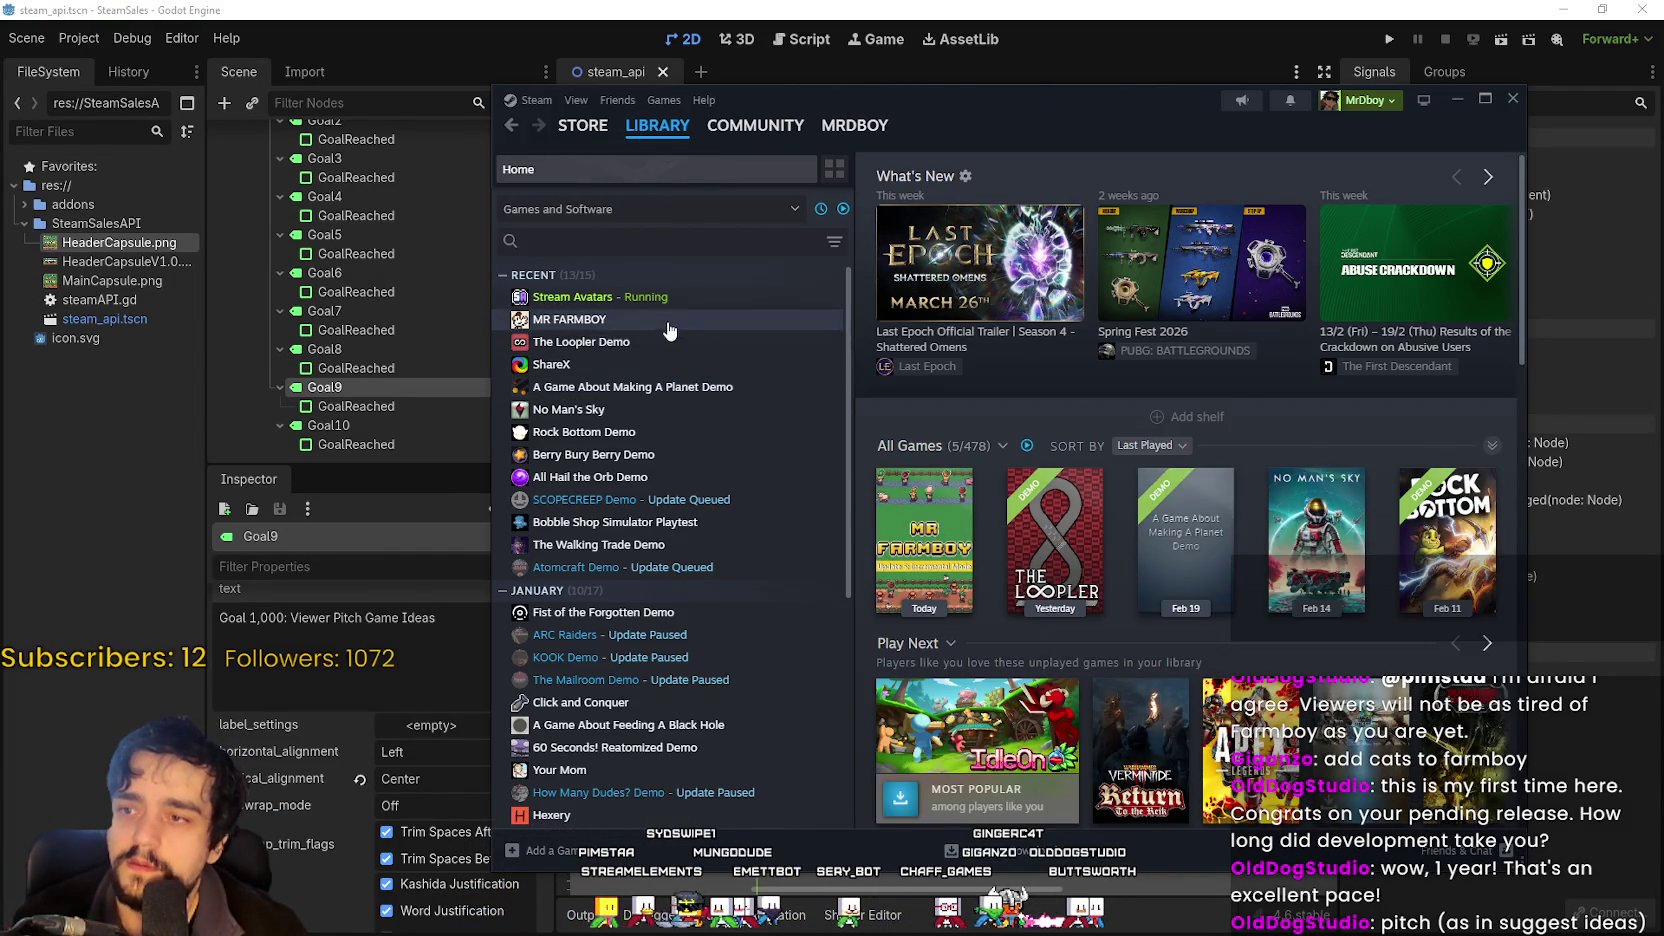
pyautogui.click(669, 331)
pyautogui.click(1028, 431)
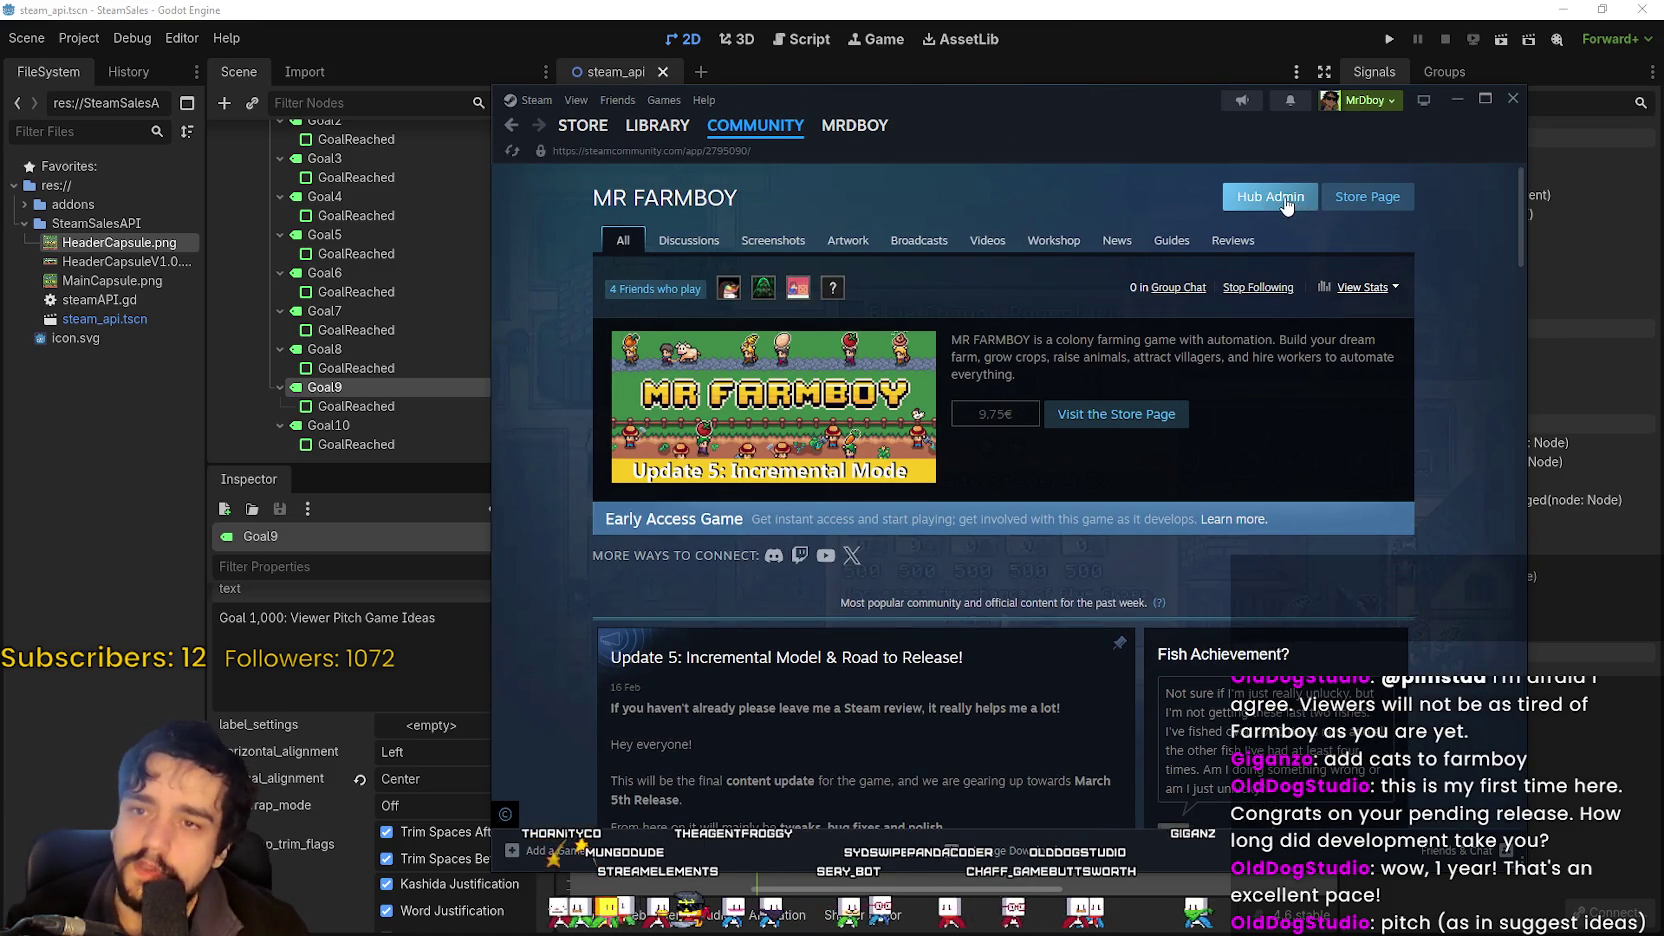
pyautogui.click(1286, 202)
pyautogui.click(909, 566)
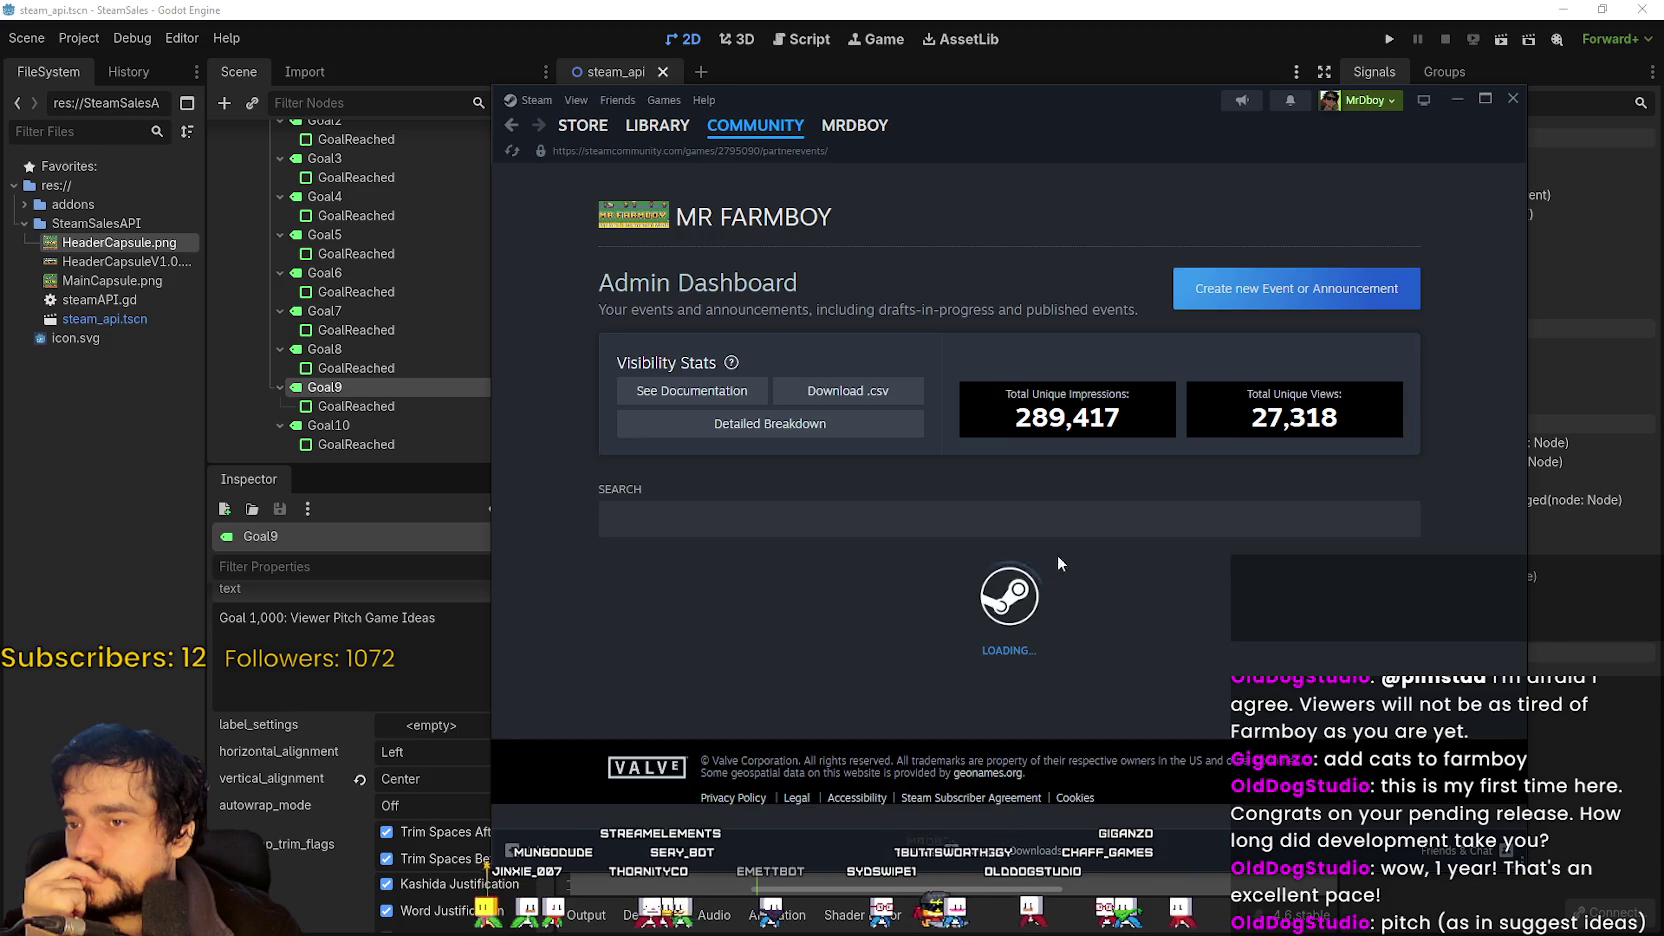
pyautogui.scroll(-3, 971, 493)
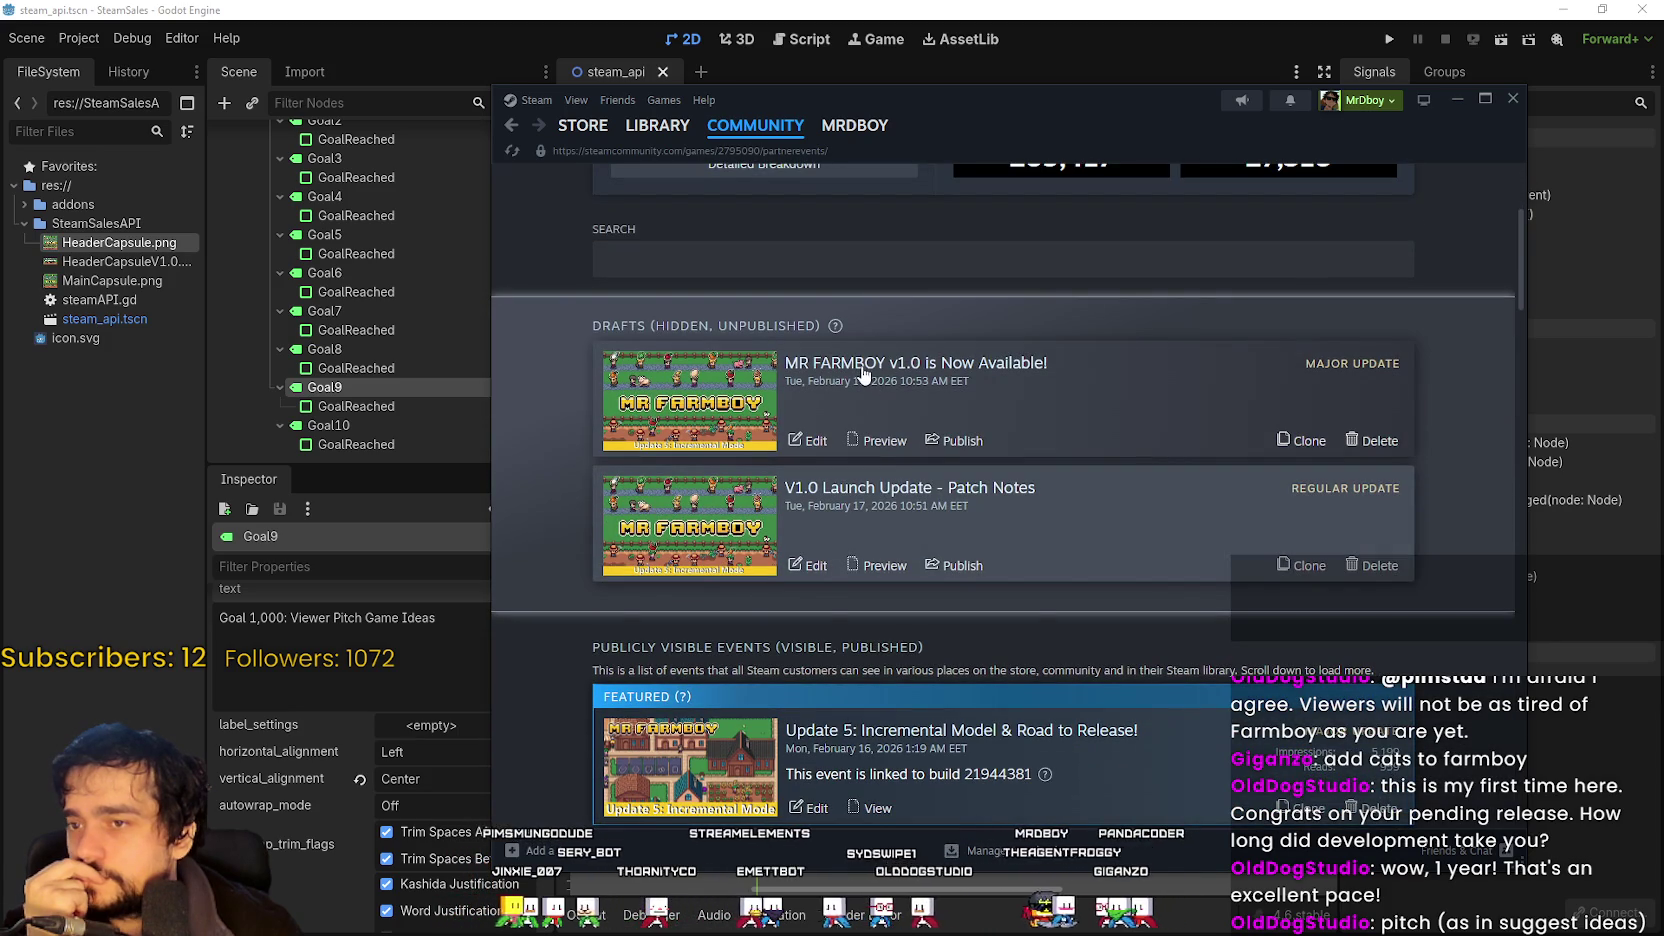
pyautogui.click(810, 440)
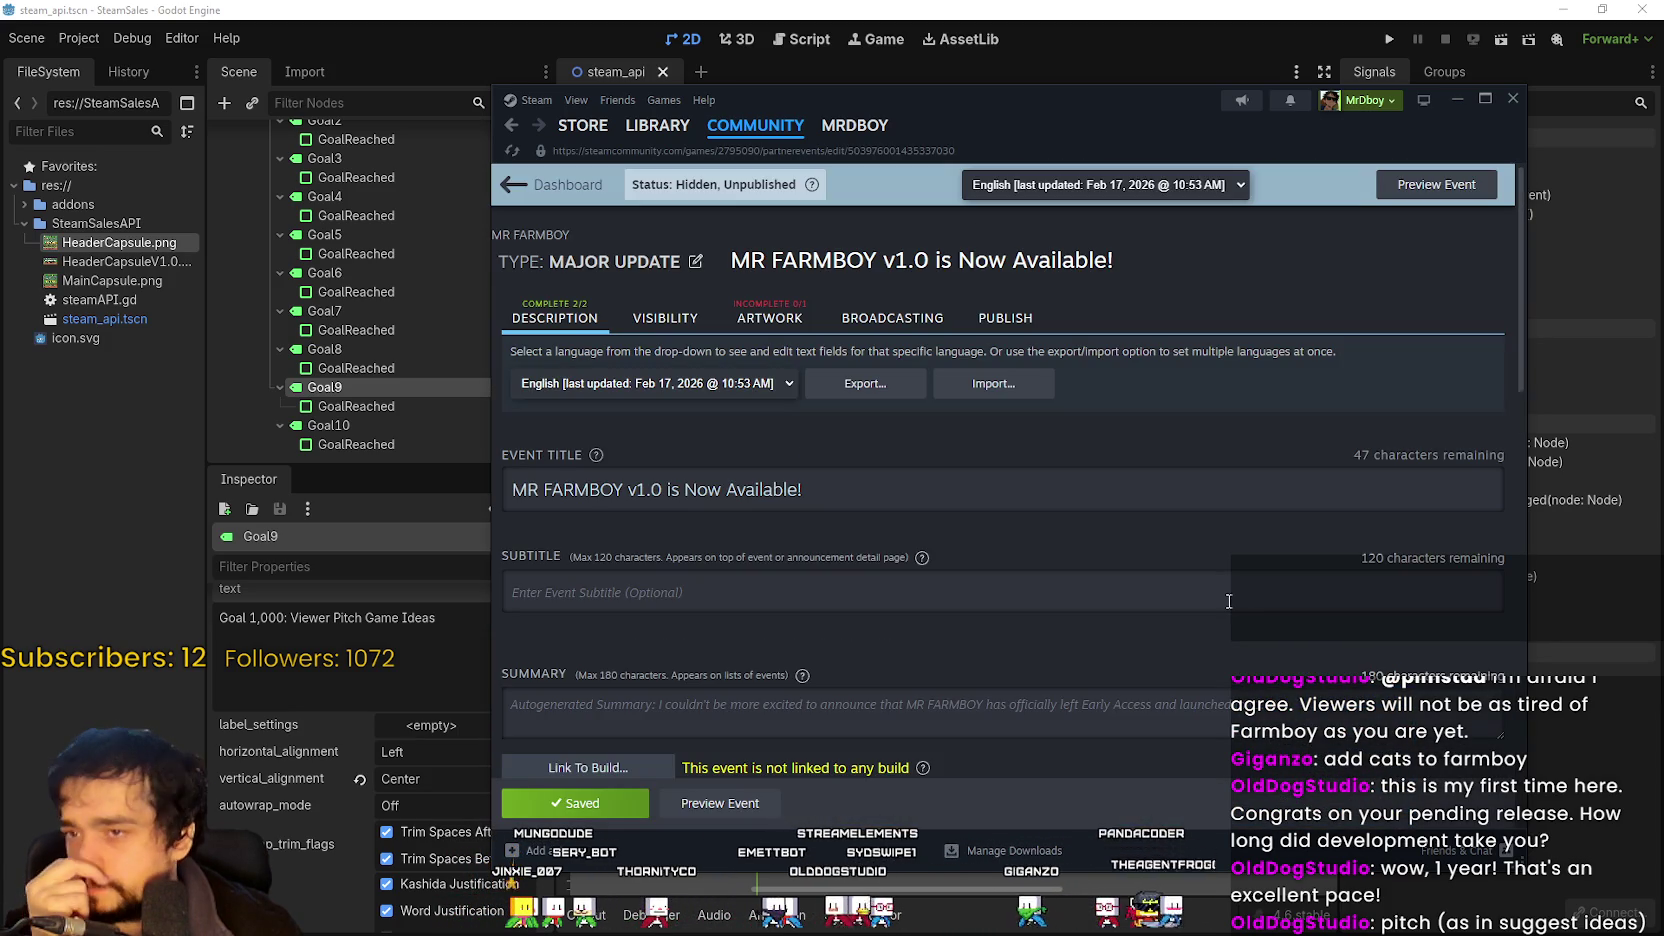
# Scroll to the end of the description and start a new line after 'May the wheat guide you!'.
pyautogui.scroll(-10, 1022, 540)
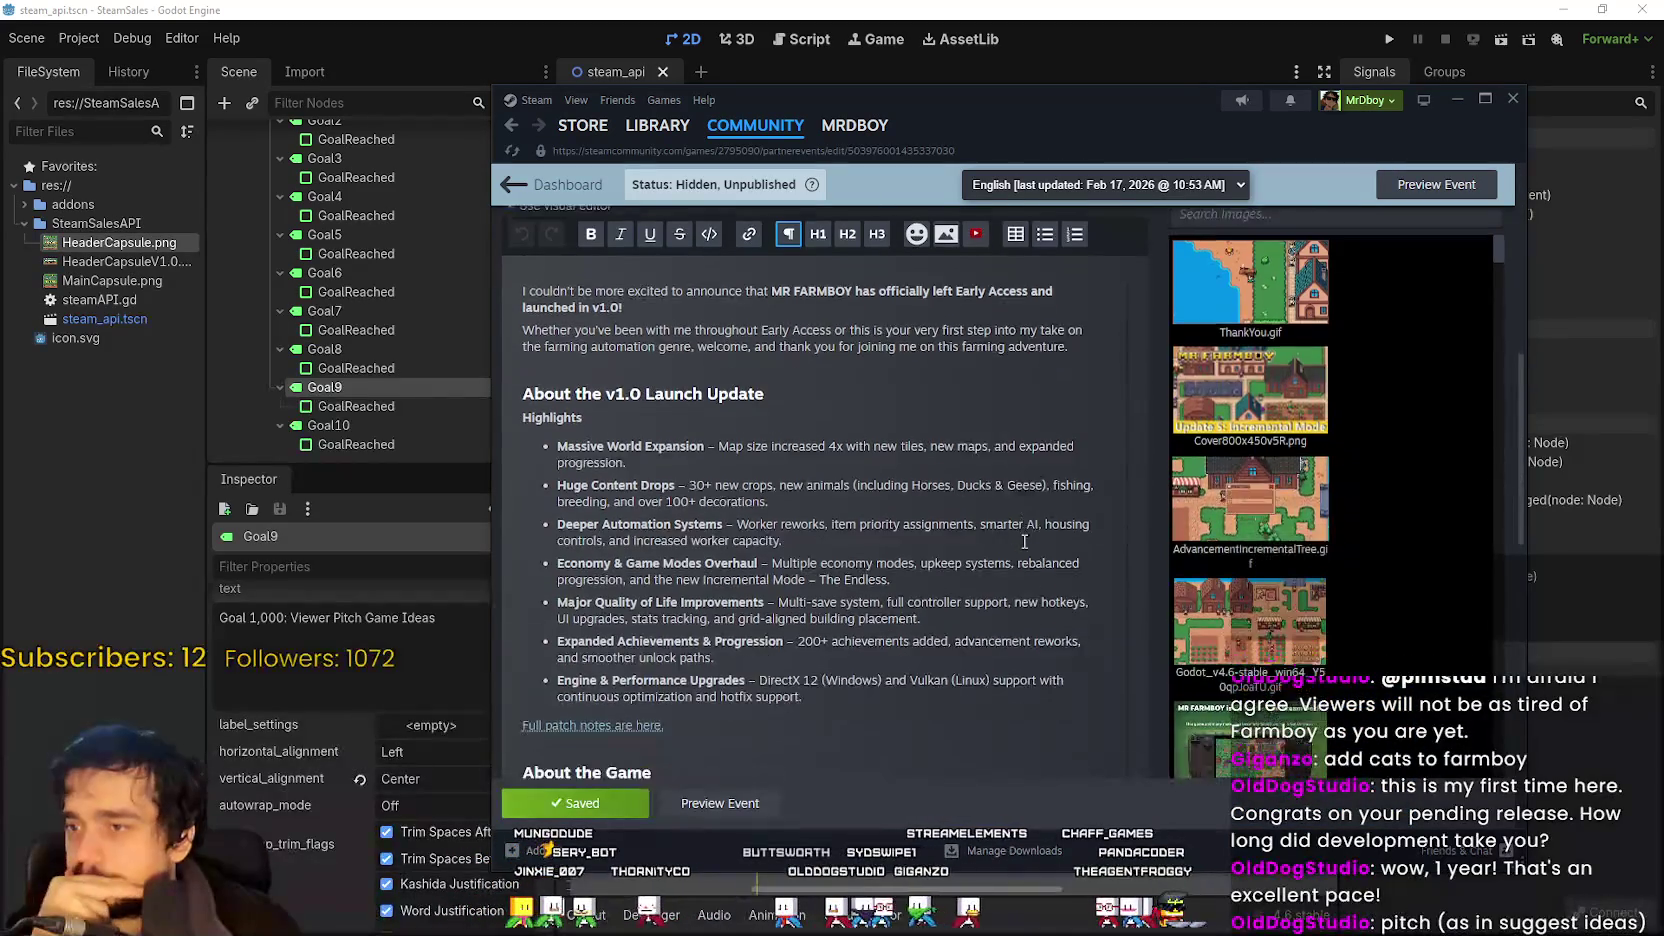
pyautogui.scroll(-8, 1024, 541)
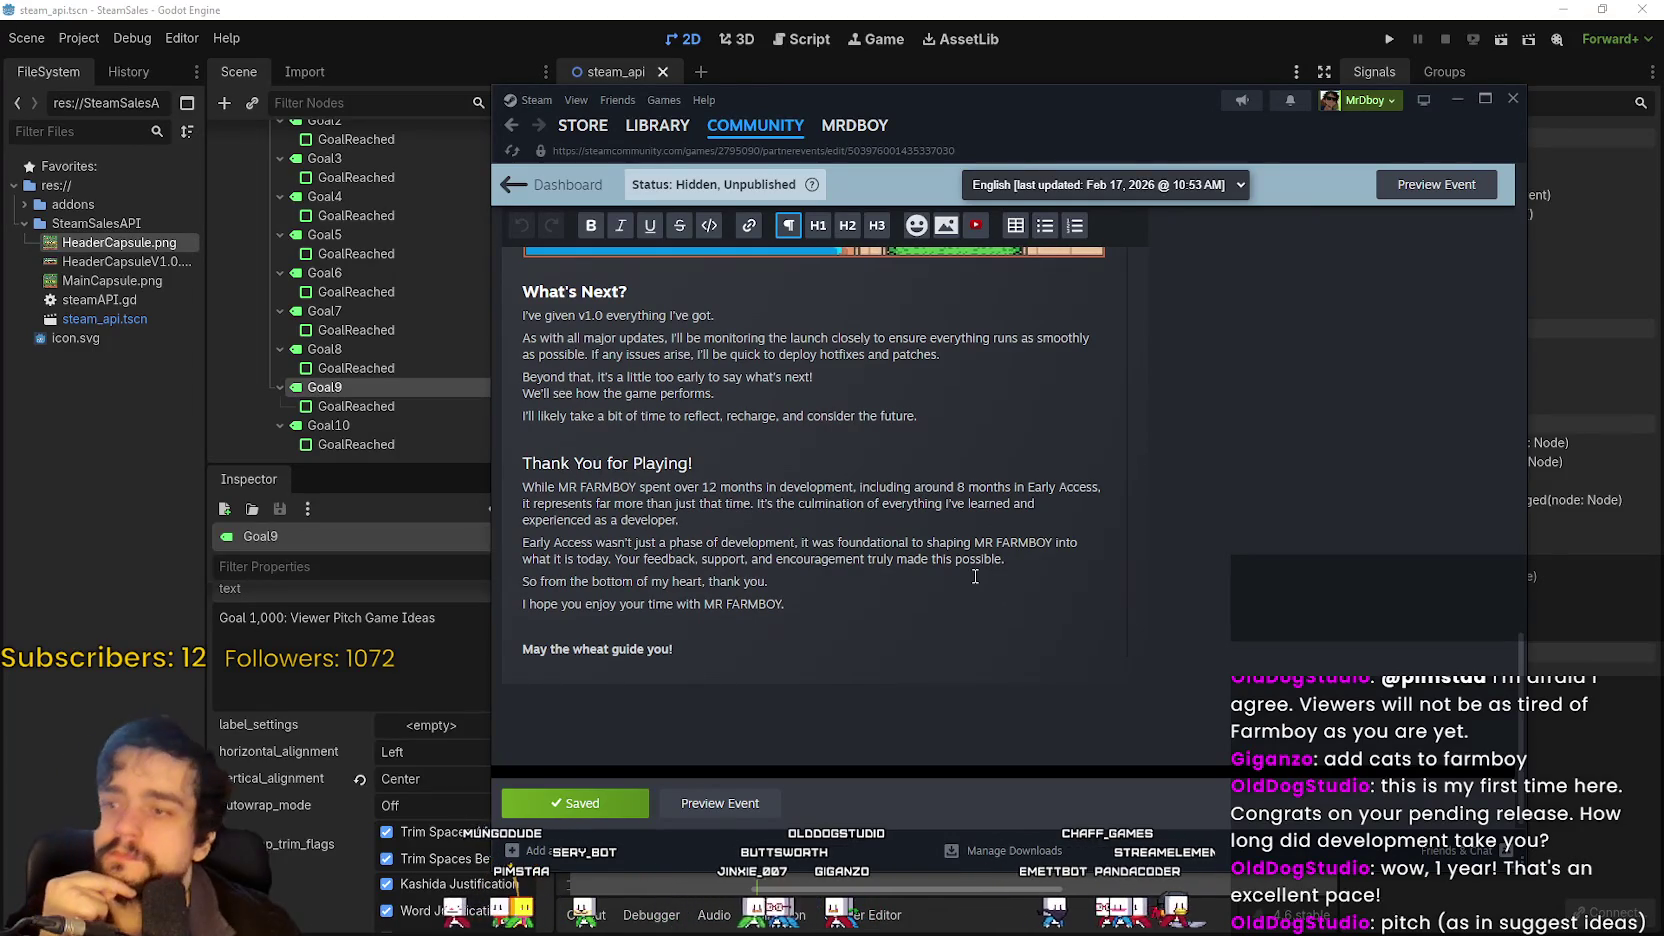
pyautogui.scroll(3, 976, 566)
pyautogui.scroll(-3, 976, 566)
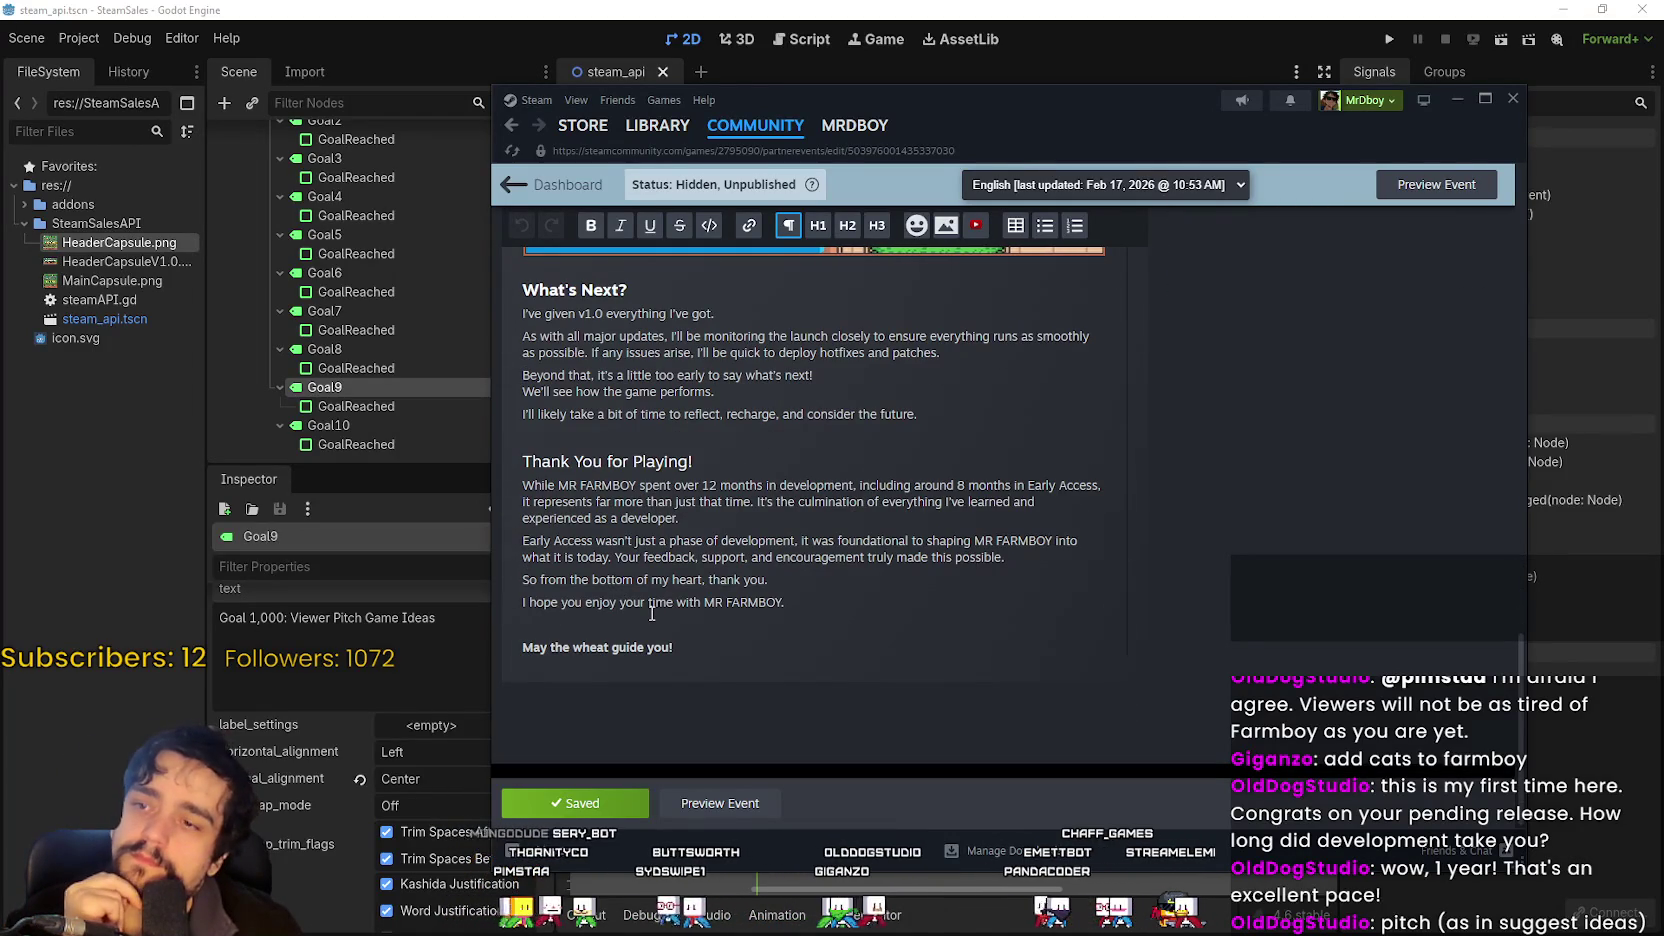
pyautogui.click(714, 622)
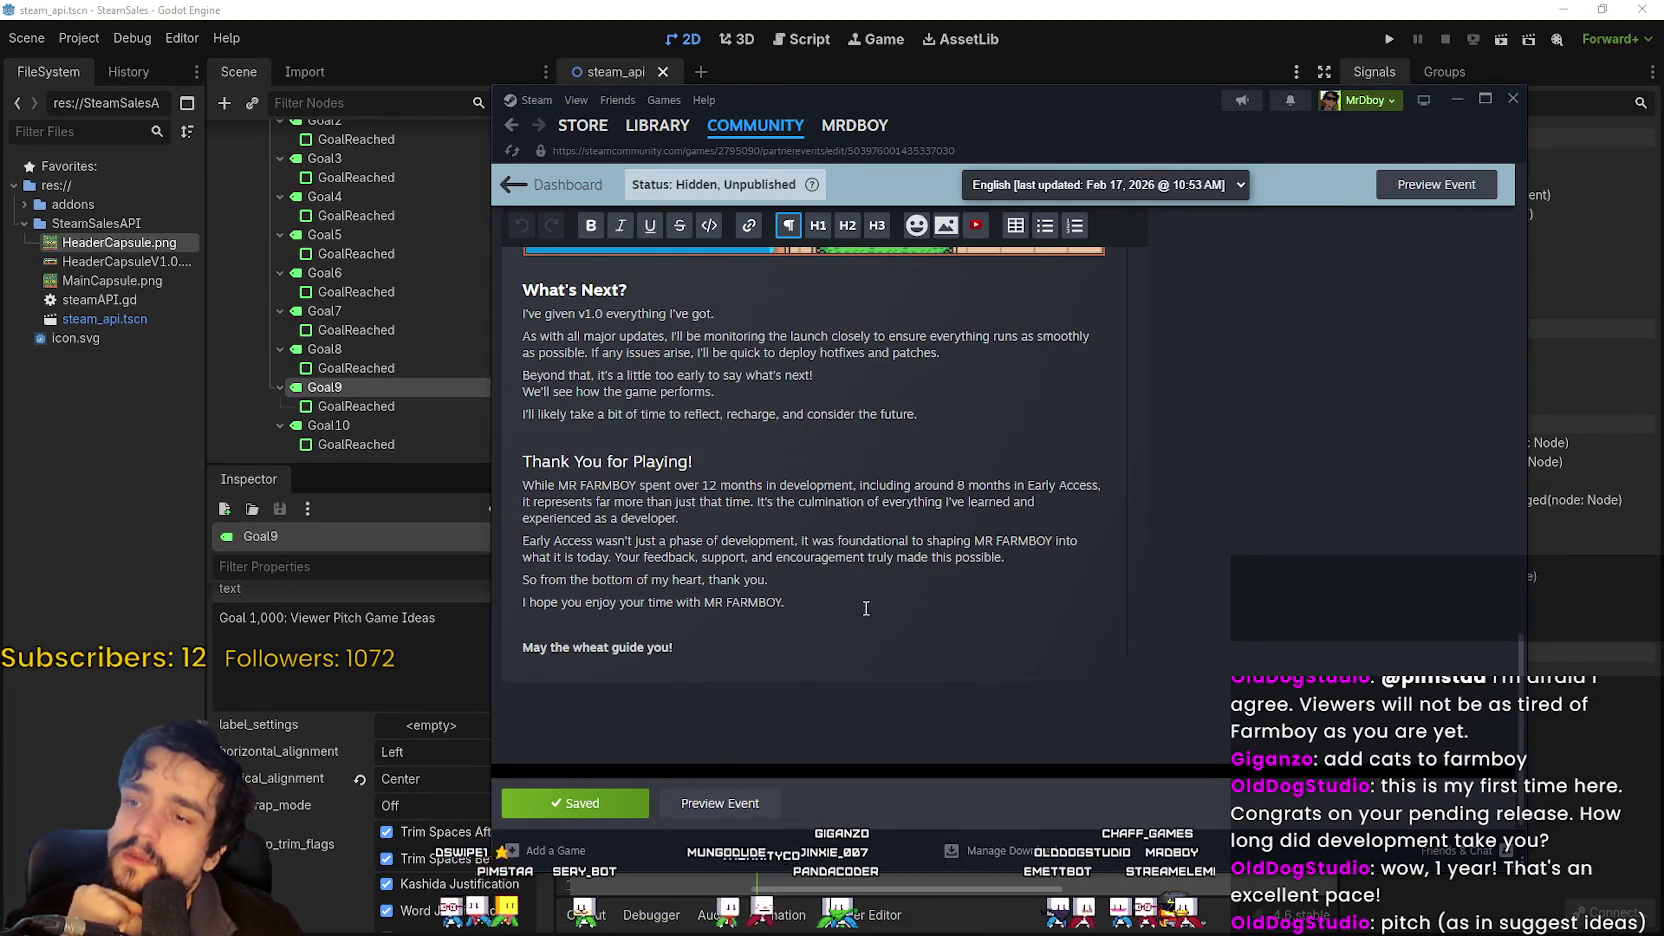
pyautogui.scroll(8, 860, 605)
pyautogui.scroll(-5, 857, 603)
pyautogui.scroll(3, 803, 601)
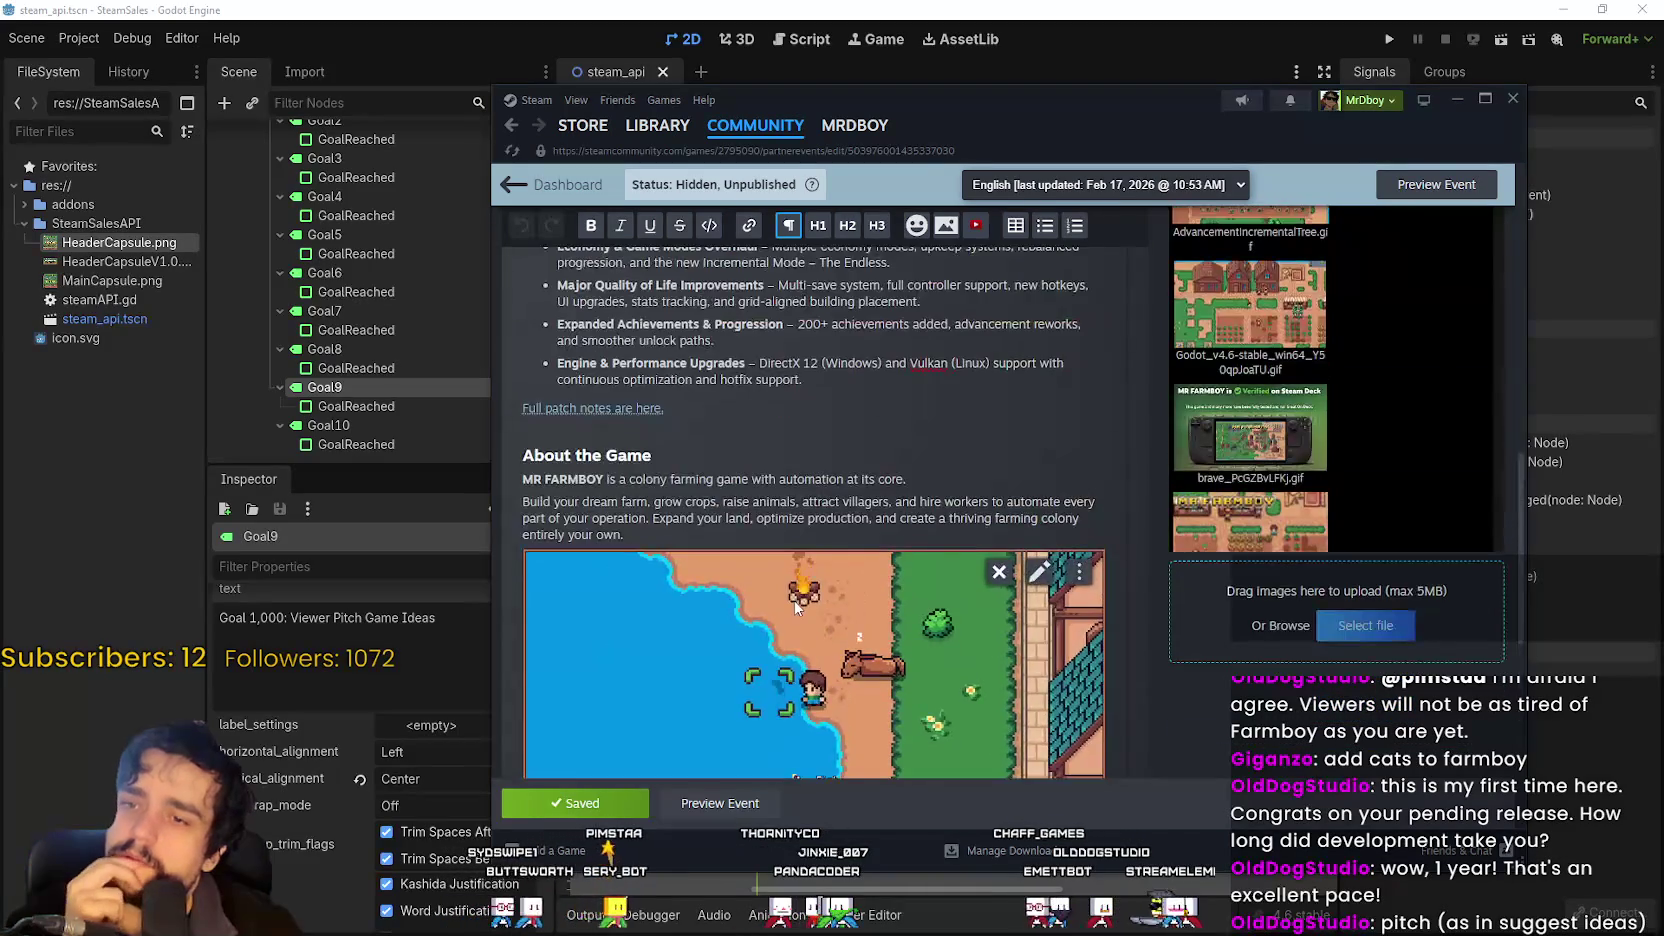
pyautogui.scroll(-10, 797, 607)
pyautogui.click(726, 645)
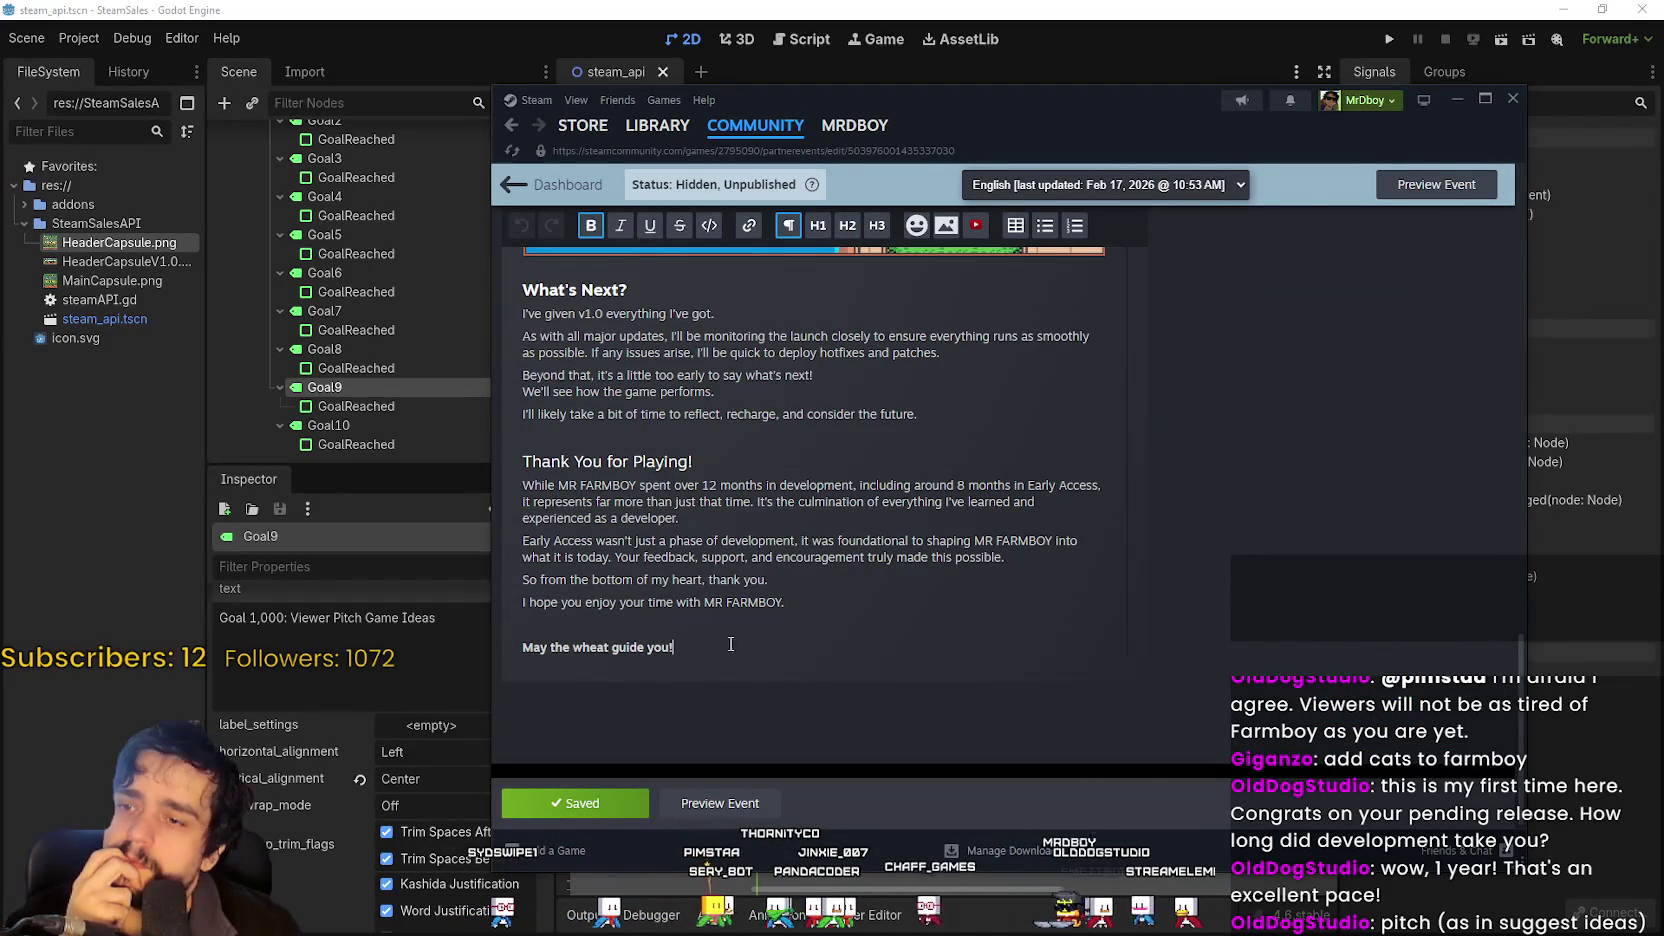
pyautogui.press('Return')
pyautogui.press('Return')
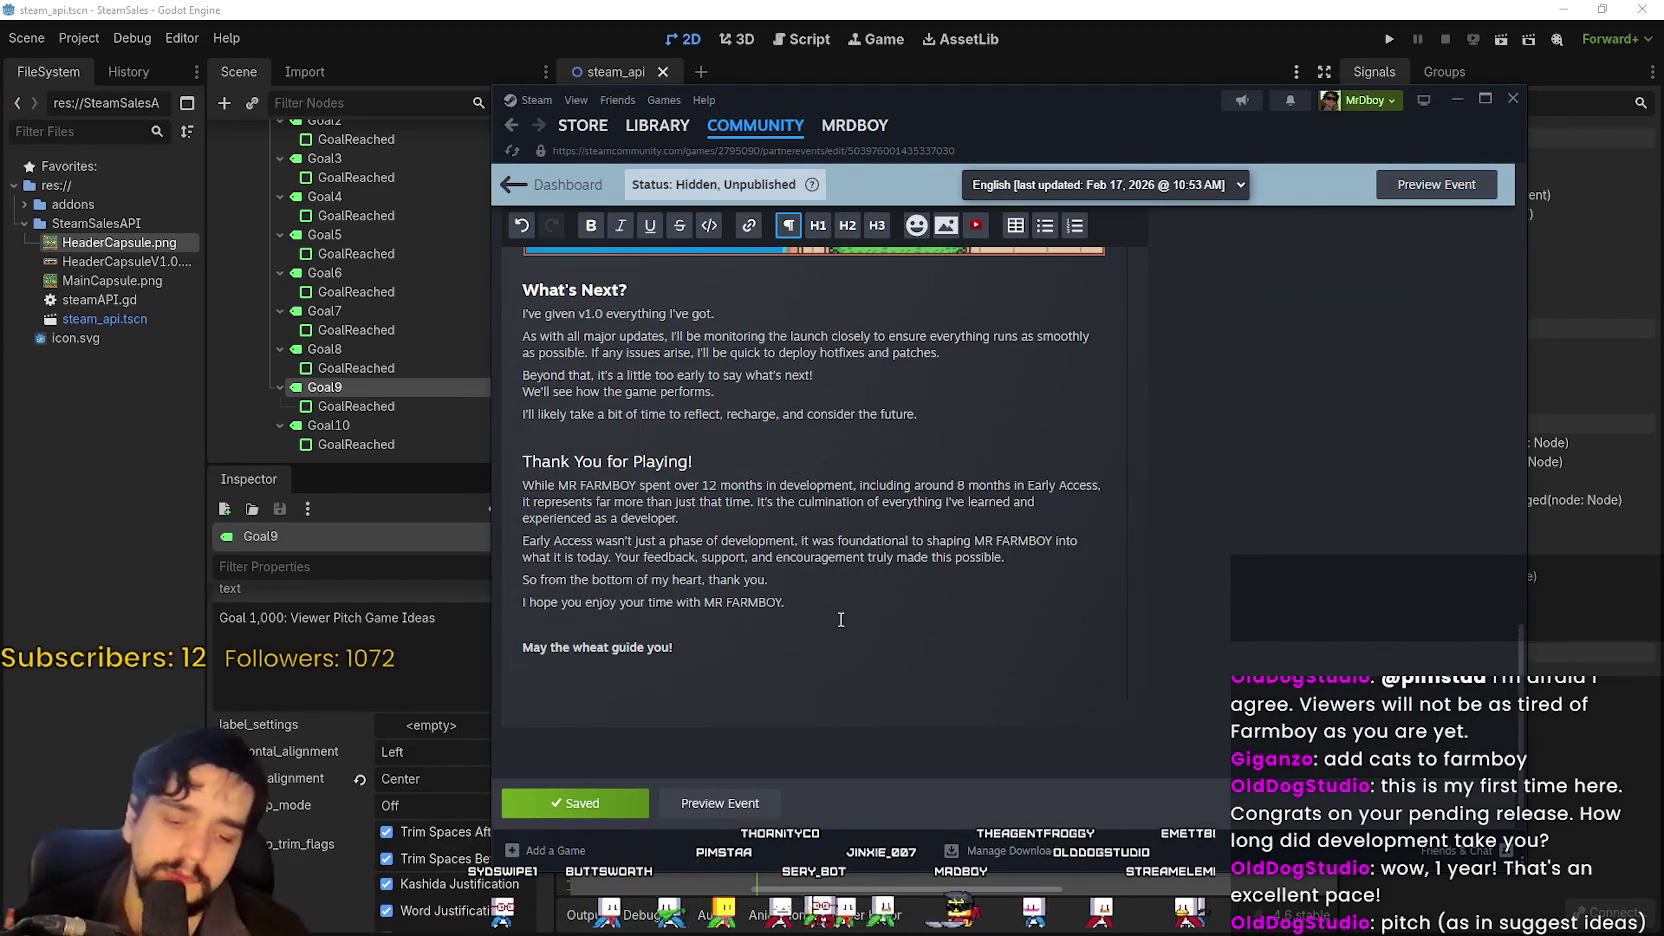
# Begin the new line with 'P.S LAUNCH STREAM at', glancing at the Godot goals list.
pyautogui.write('P.S')
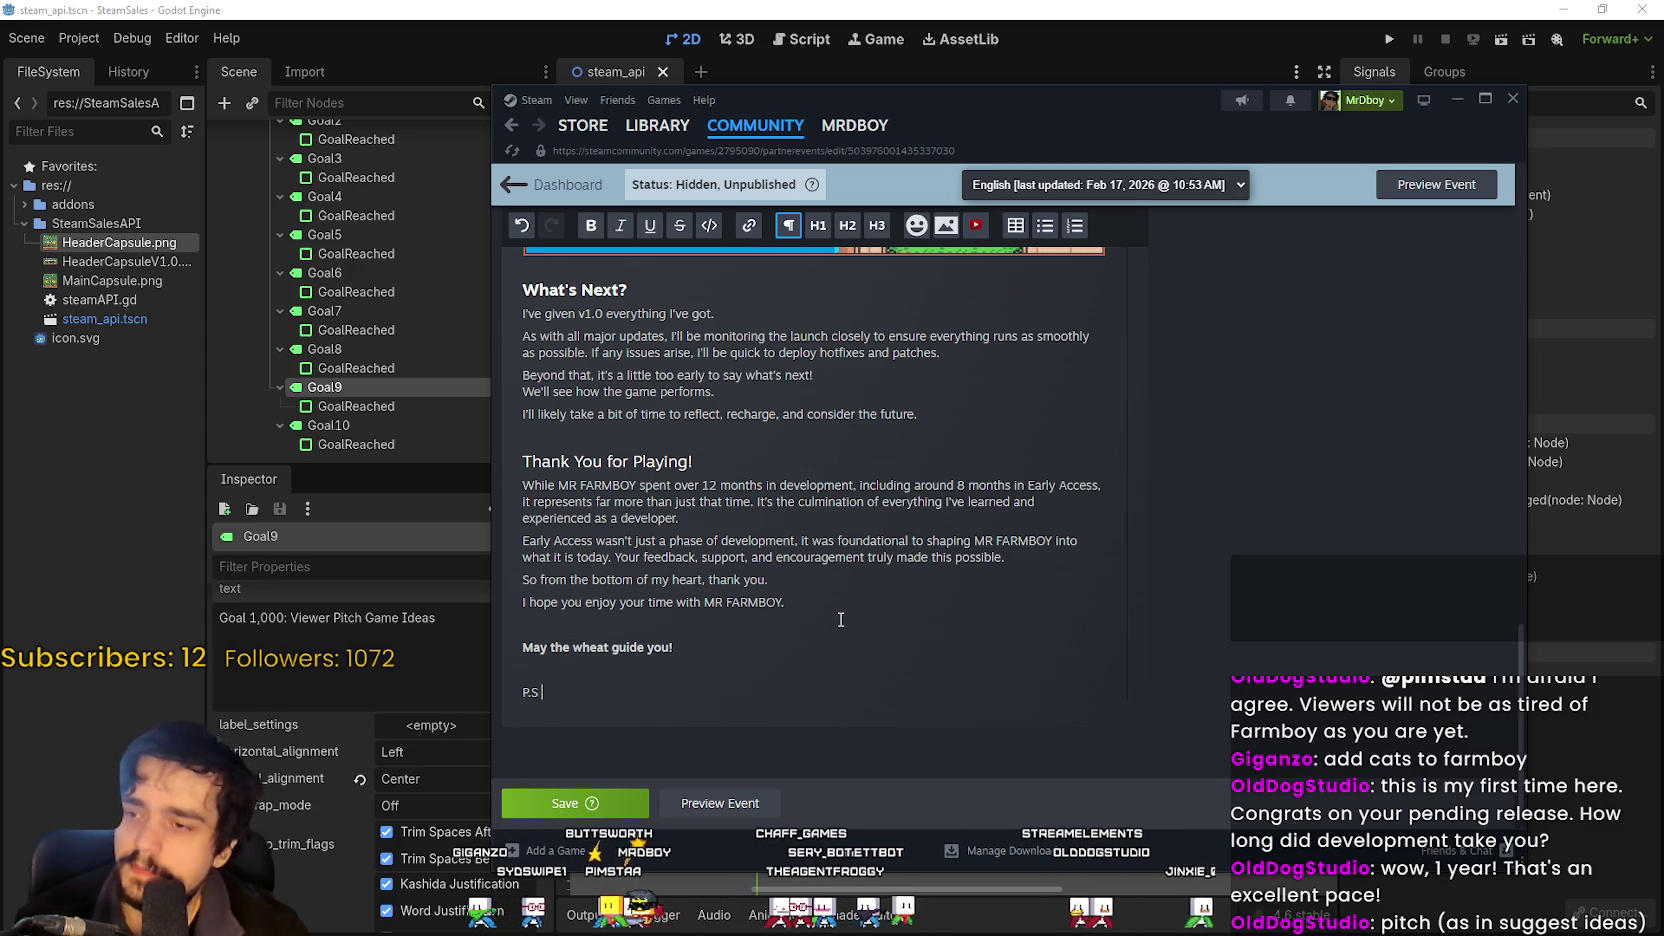
pyautogui.hotkey('alt', 'Tab')
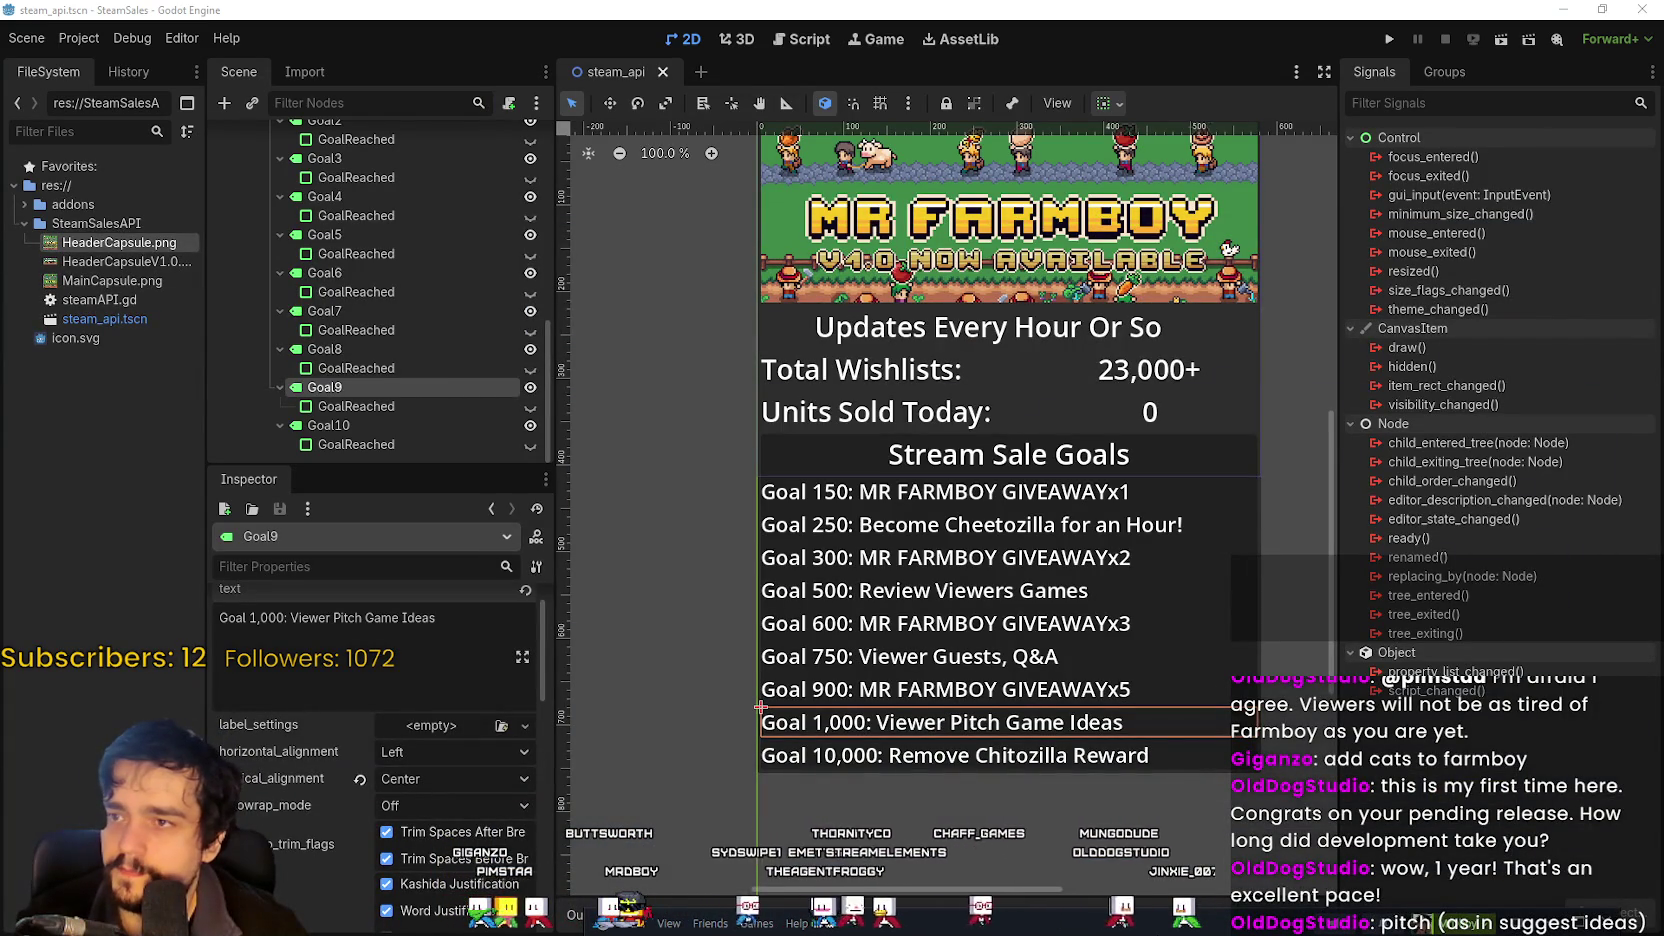
pyautogui.hotkey('alt', 'Tab')
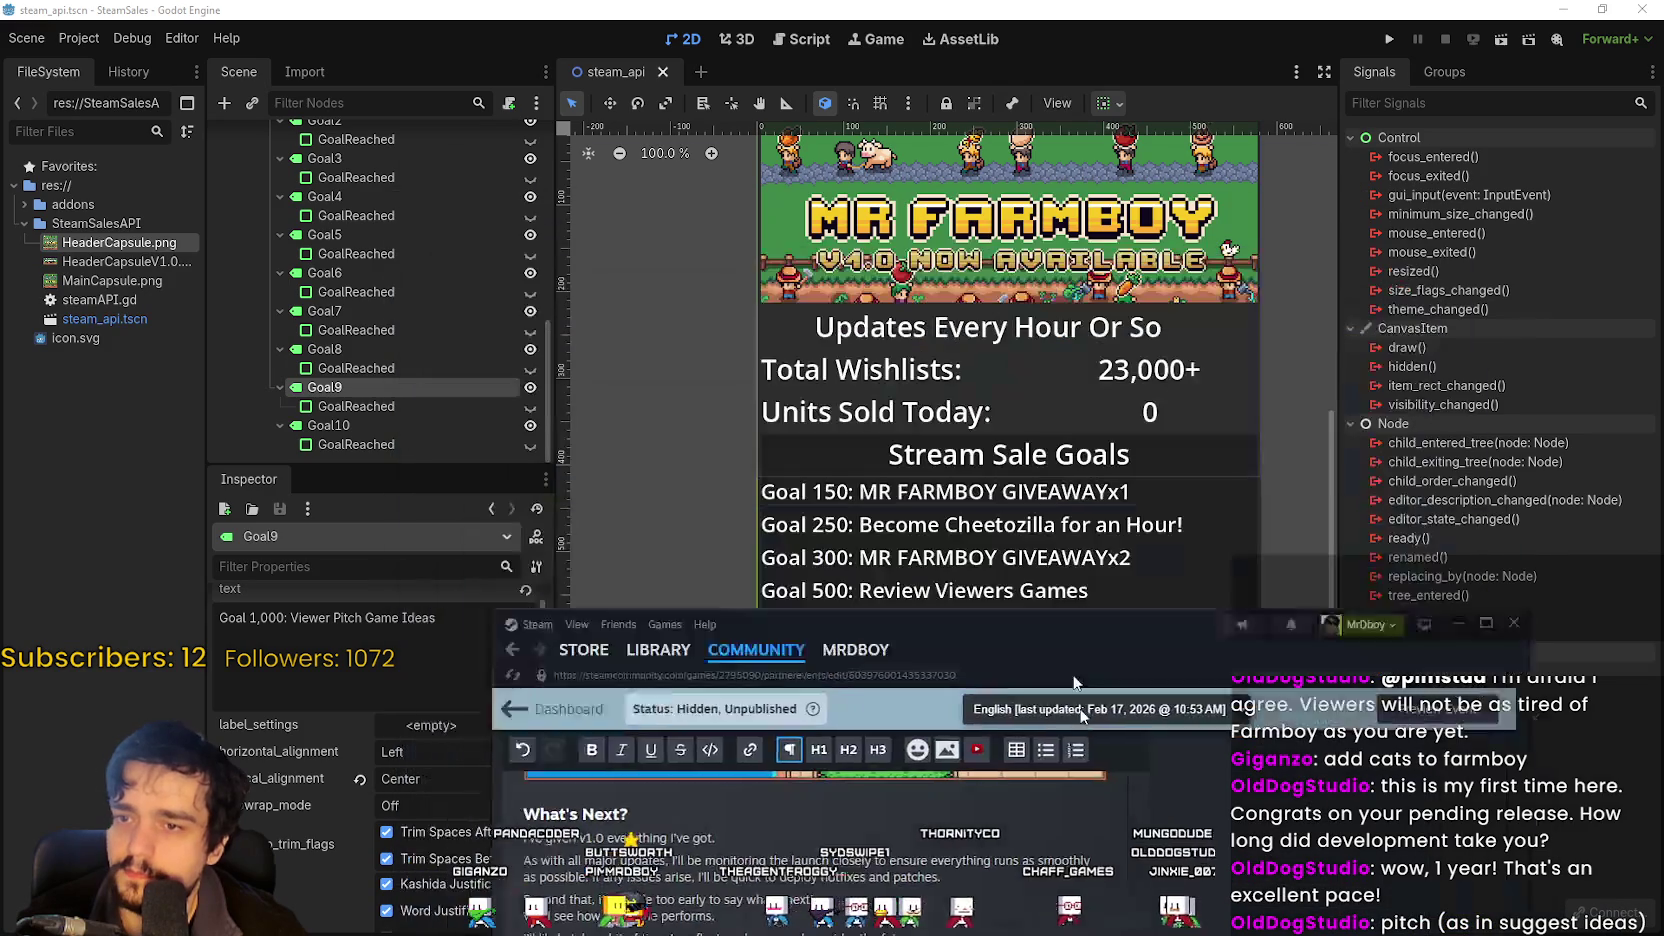
pyautogui.moveTo(1046, 555); pyautogui.dragTo(1093, 785)
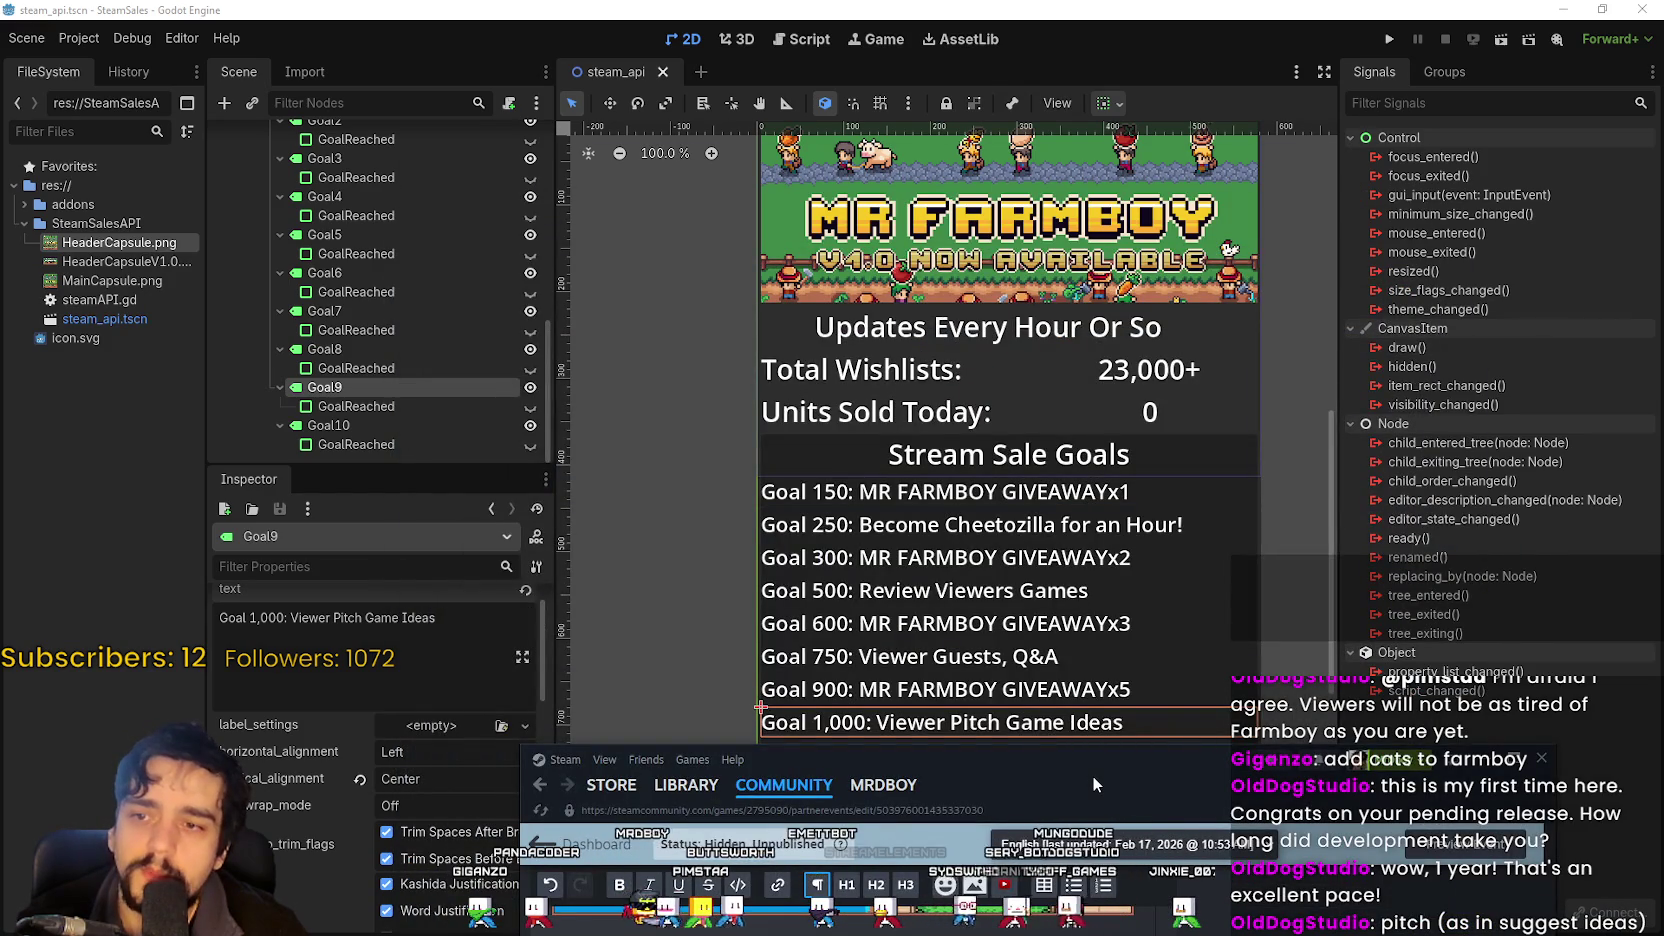
pyautogui.moveTo(1093, 780); pyautogui.dragTo(990, 73)
pyautogui.write('LAUNCH STREAM')
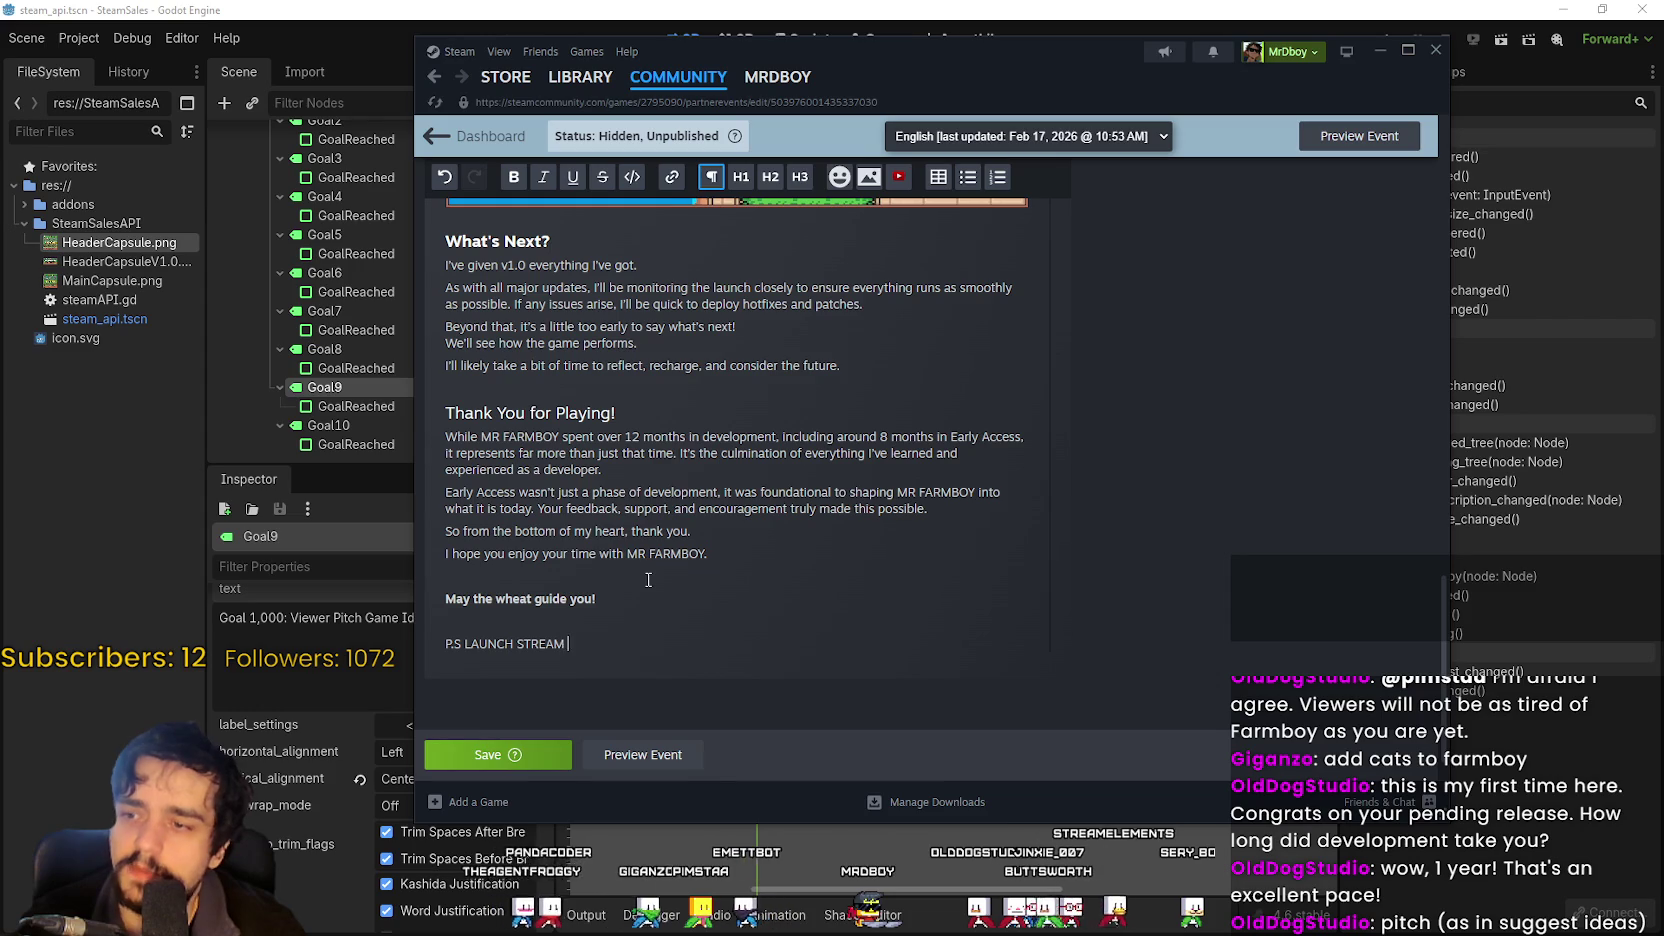
pyautogui.write(' at')
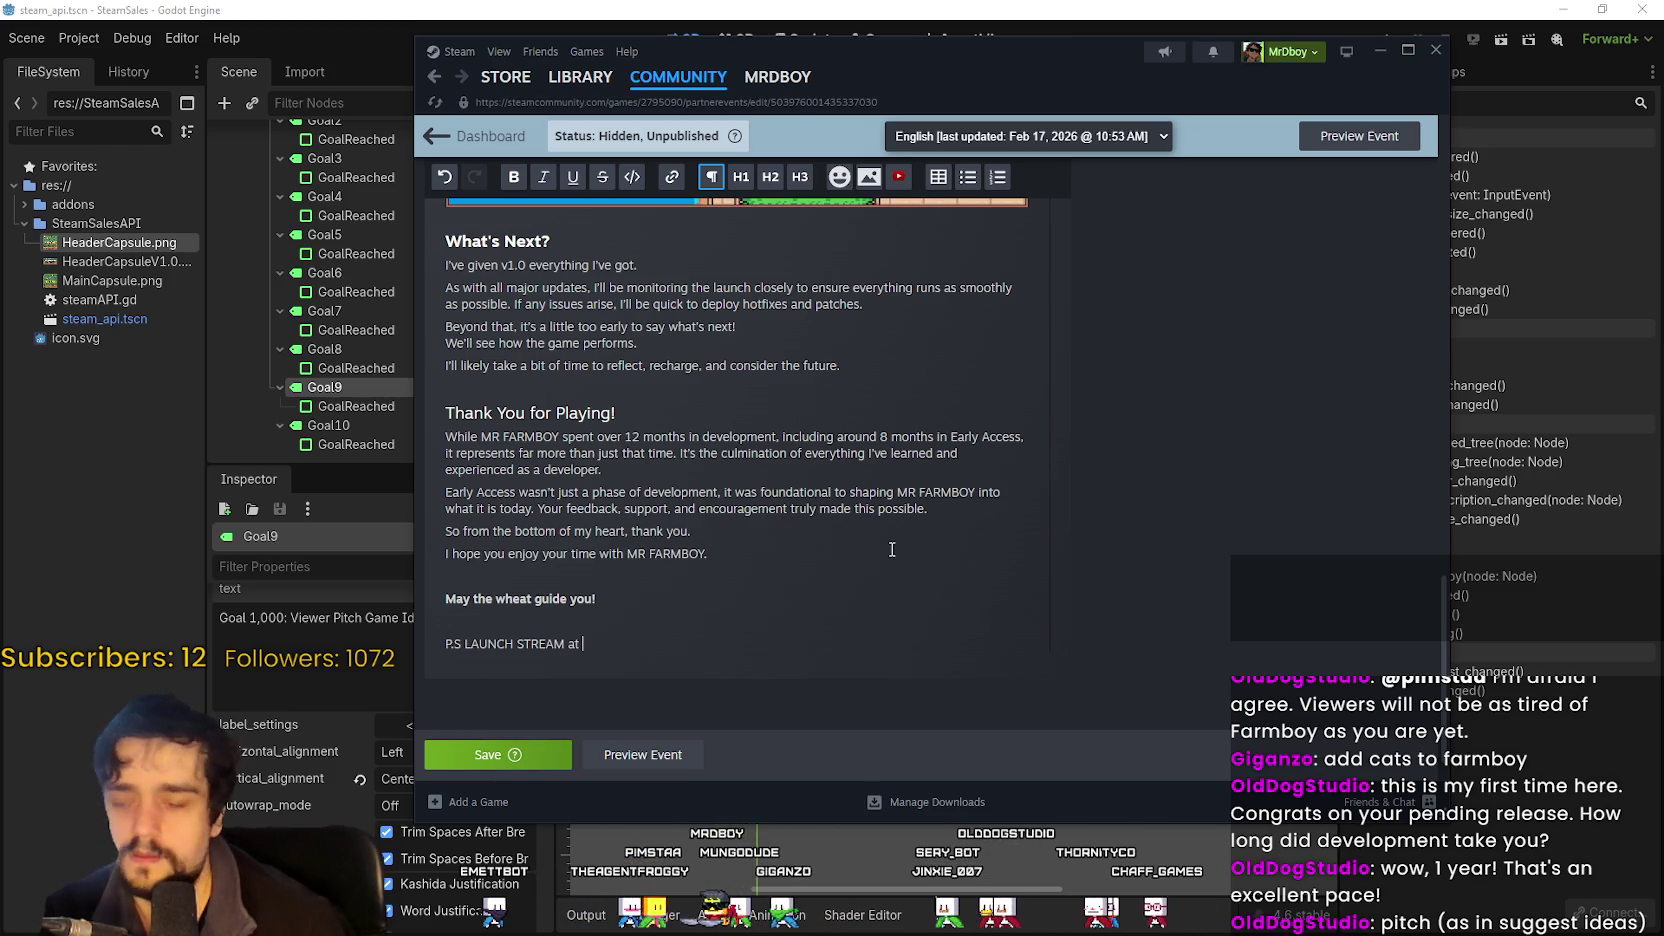
# Paste the Twitch mrdboy link, end the line with '!', and save the event.
pyautogui.write('https://www.twitch.tv/mrdboy')
pyautogui.moveTo(587, 647)
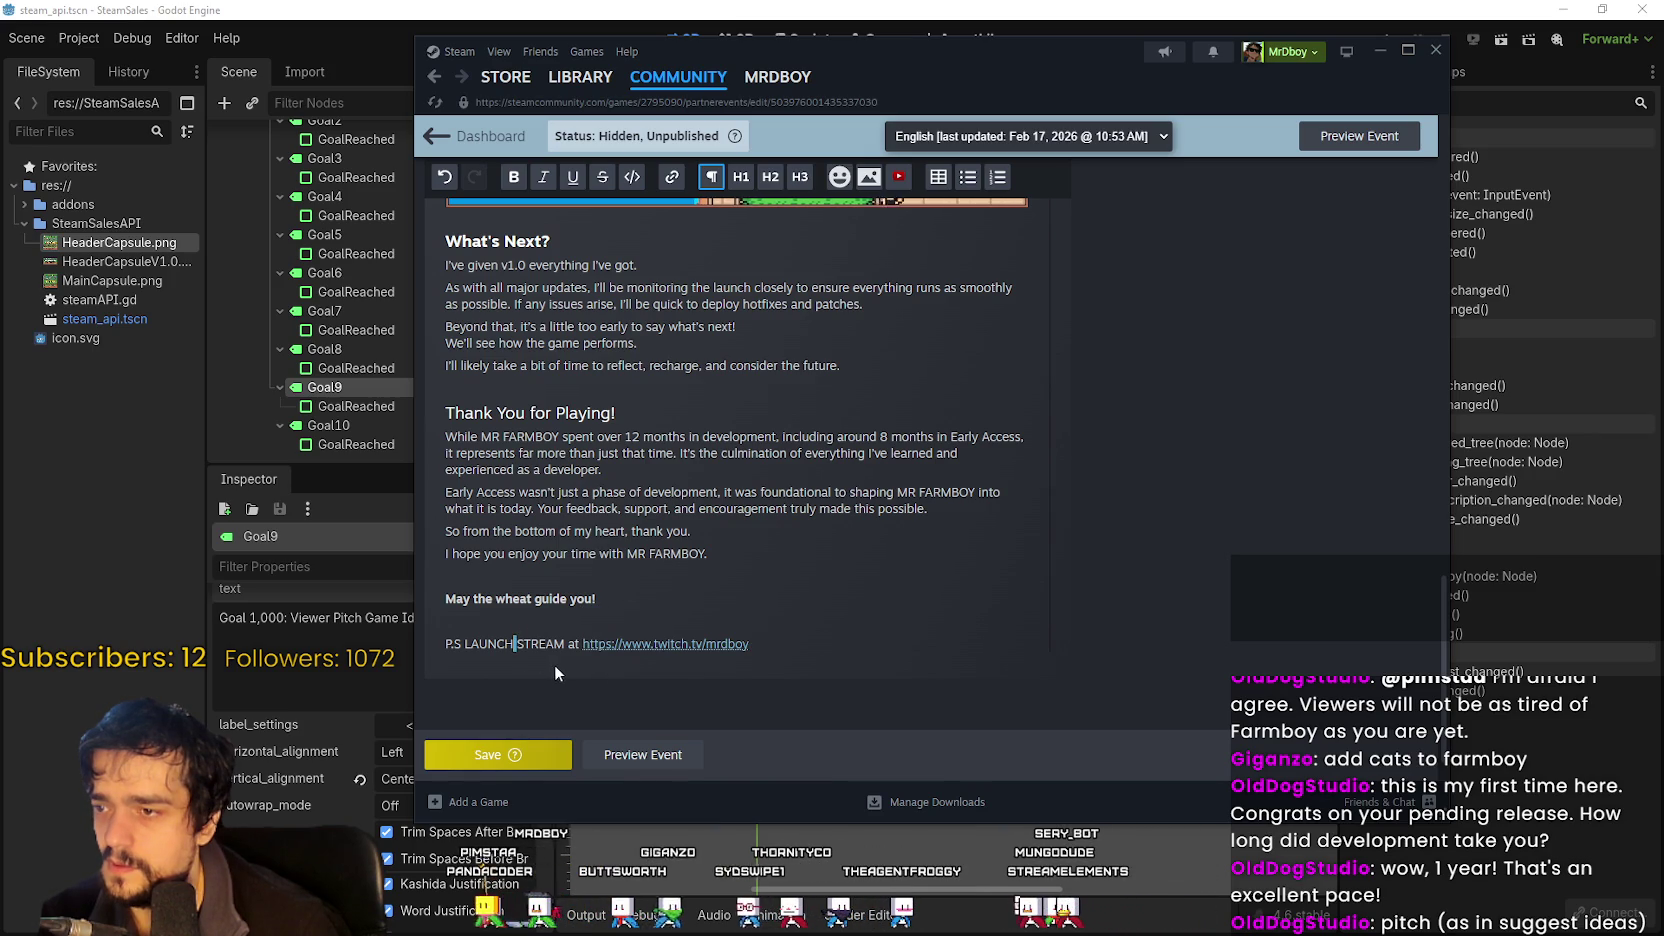
pyautogui.hotkey('ctrl', 'z')
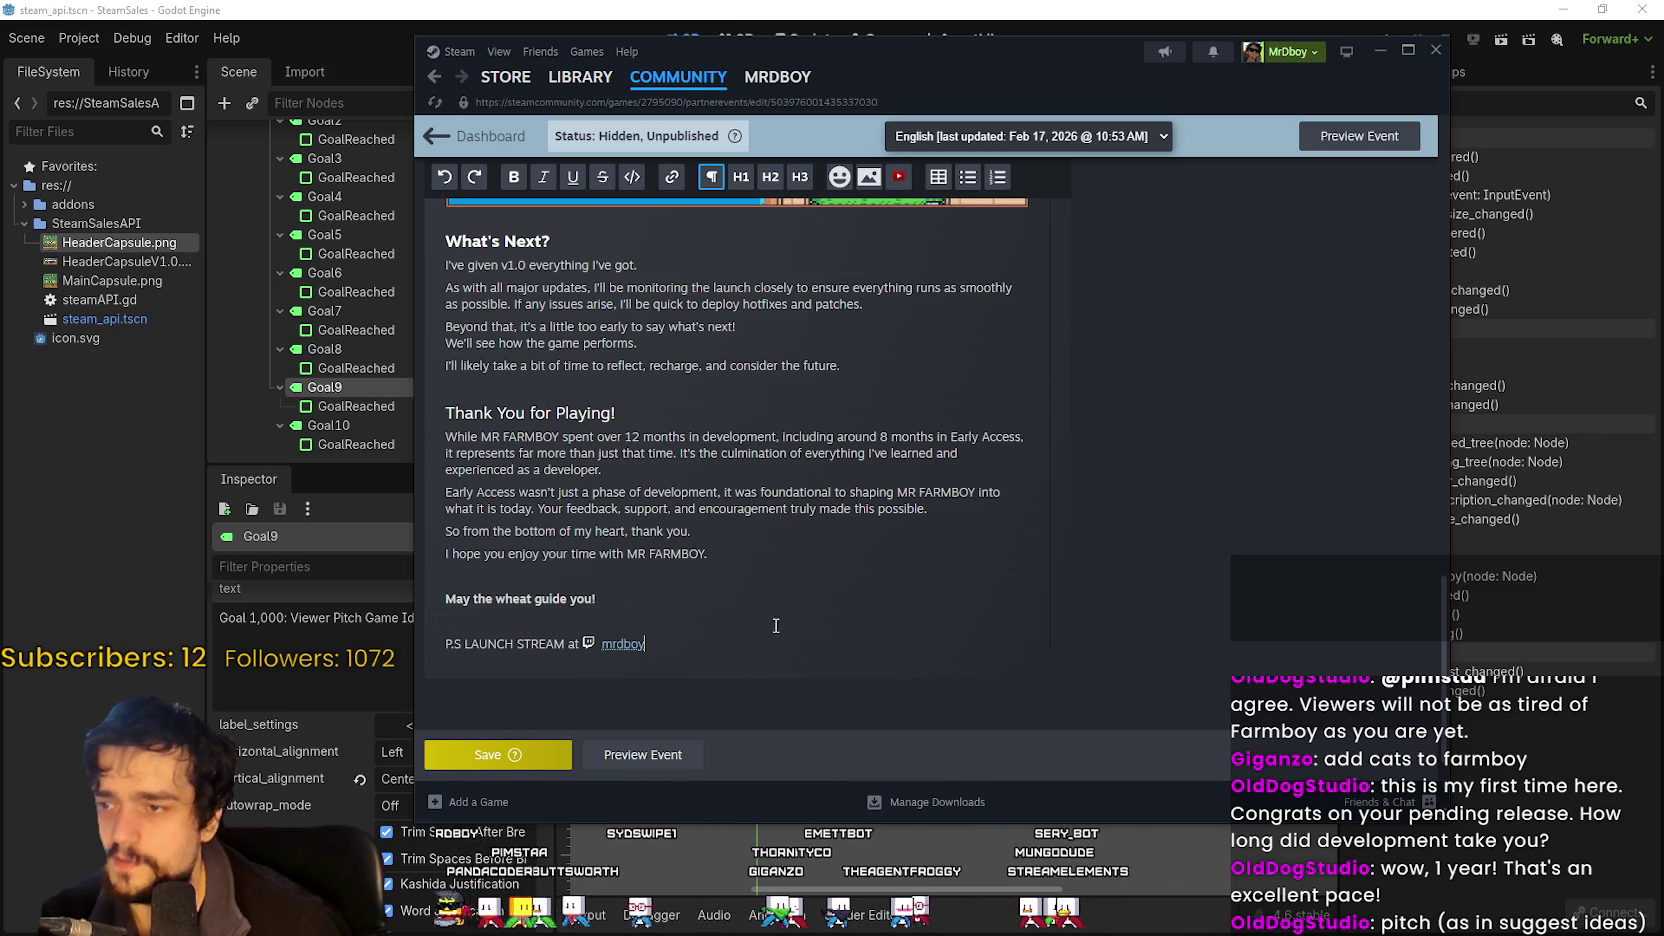
pyautogui.click(693, 660)
pyautogui.write(', giving away keys')
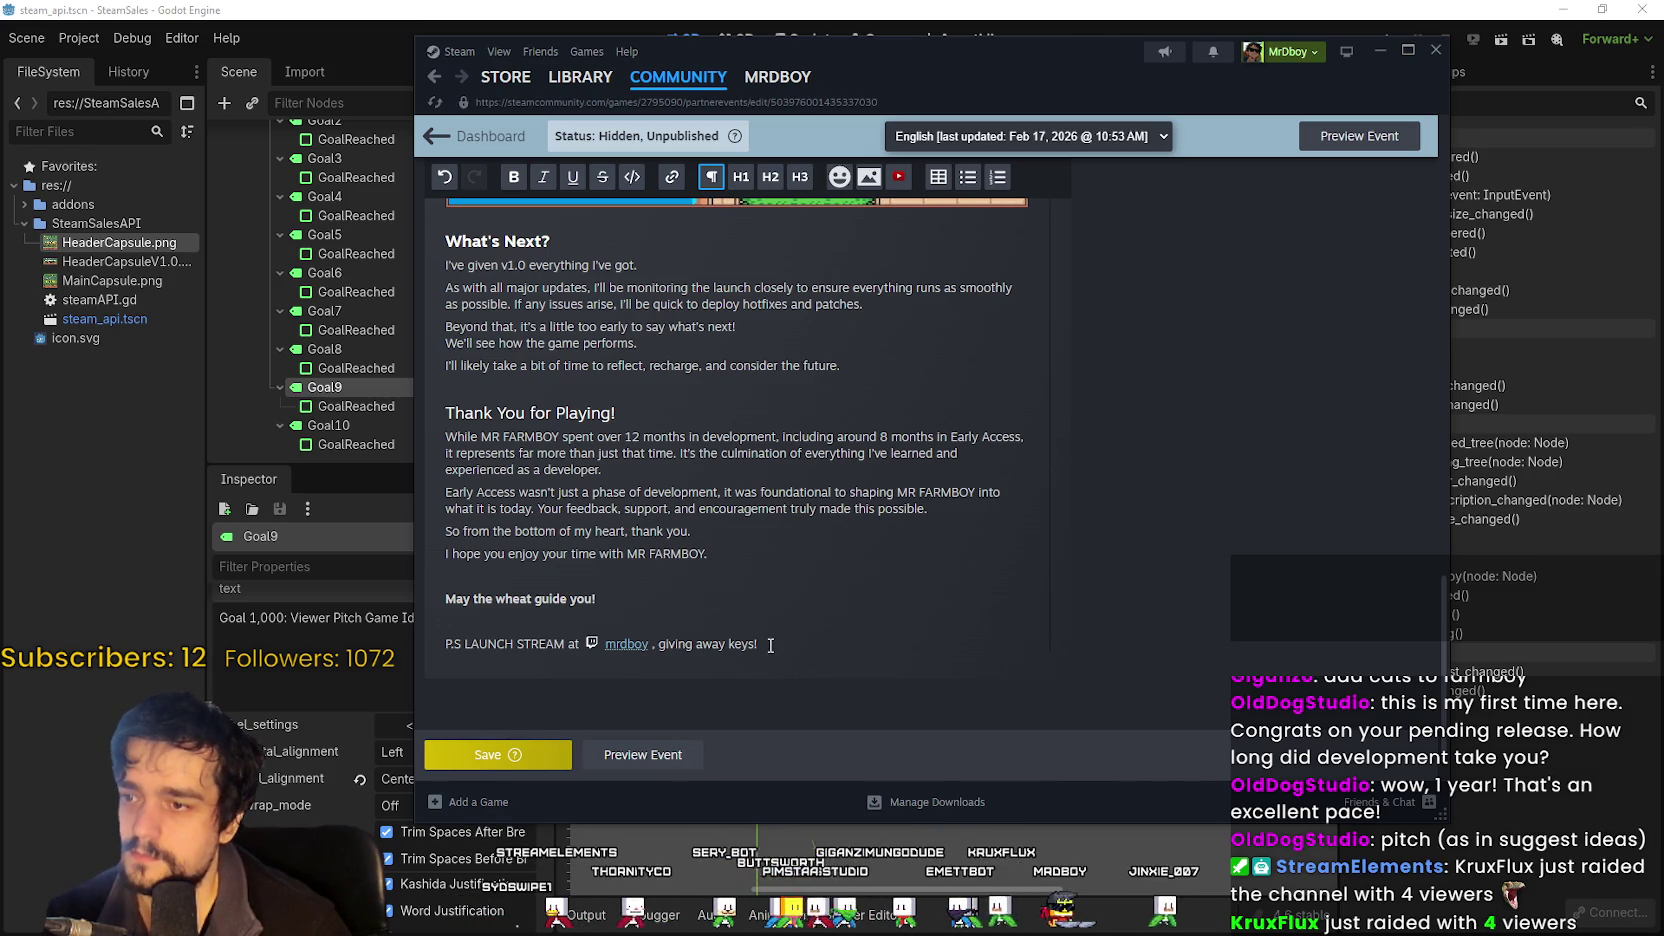
pyautogui.write('!')
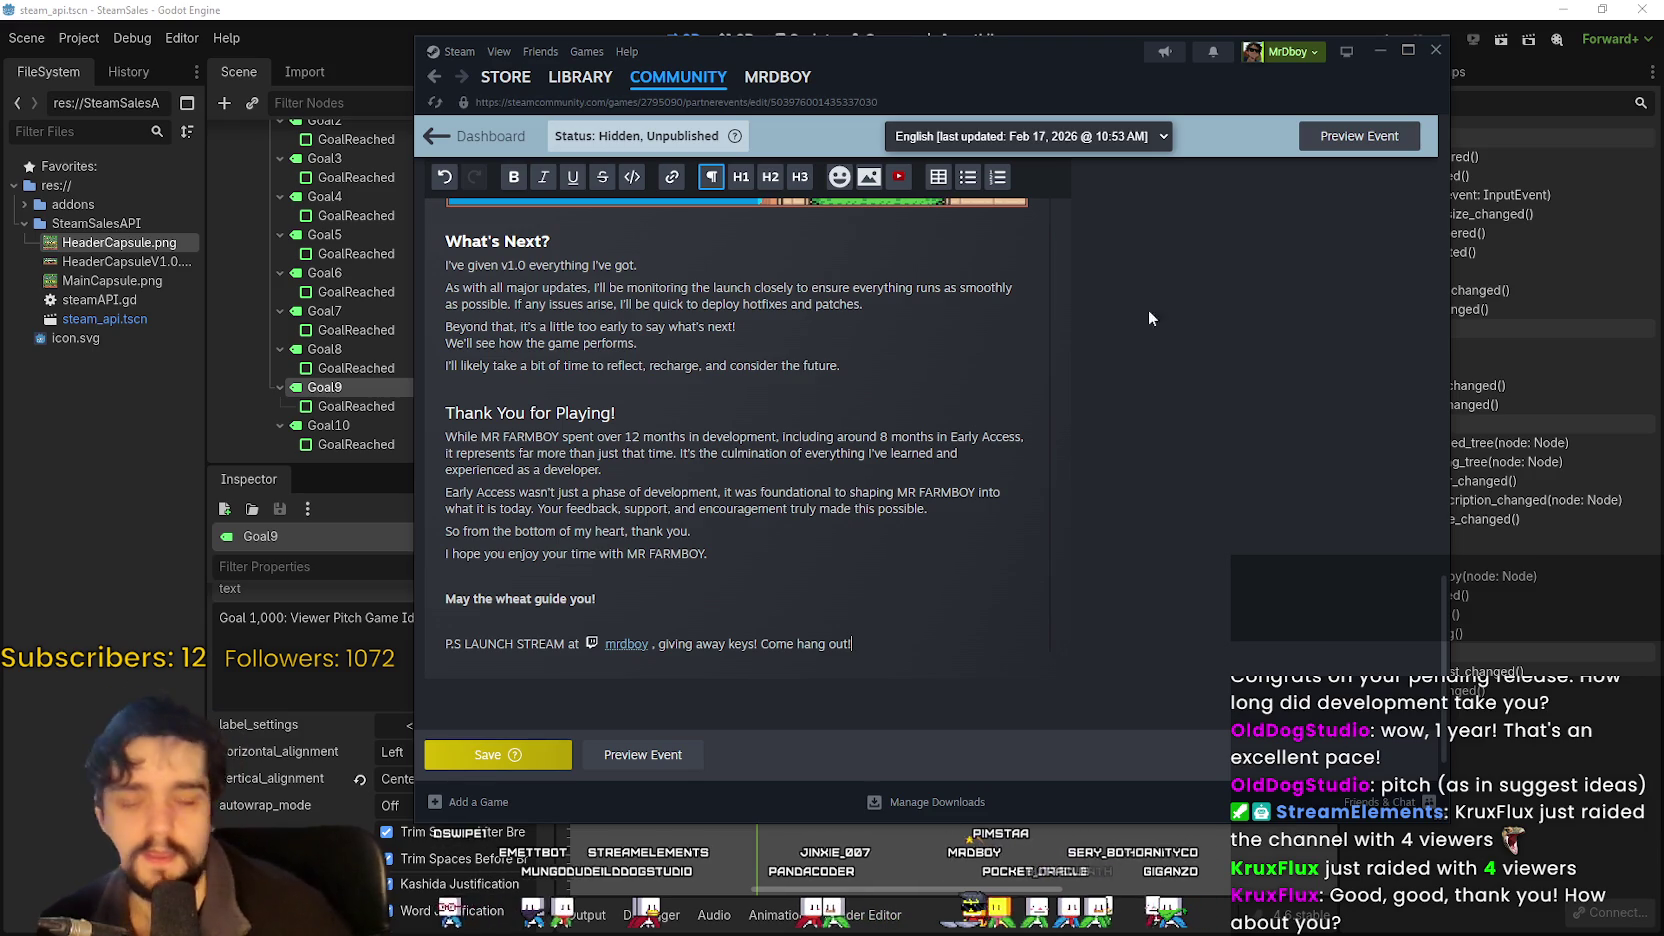
pyautogui.moveTo(1027, 67); pyautogui.dragTo(798, 48)
pyautogui.click(275, 740)
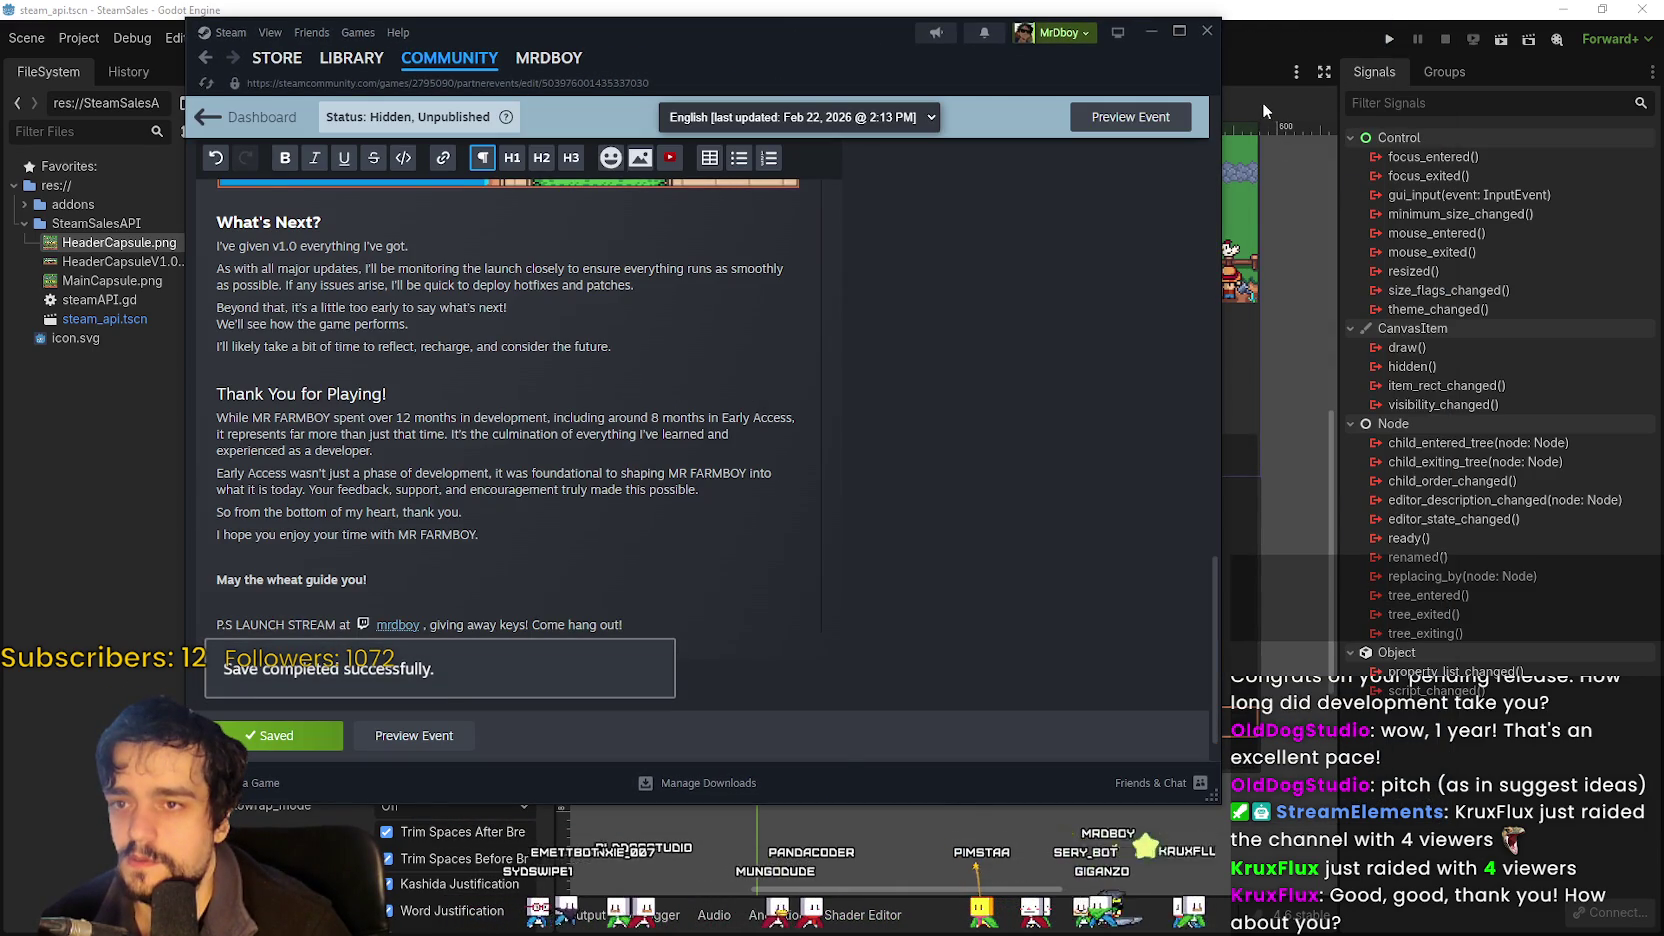
# Check the stream goals in the Godot overlay, then return to the Steam event editor.
pyautogui.click(1273, 36)
pyautogui.scroll(-3, 1193, 580)
pyautogui.scroll(5, 1076, 598)
pyautogui.scroll(-5, 1100, 590)
pyautogui.scroll(4, 1148, 573)
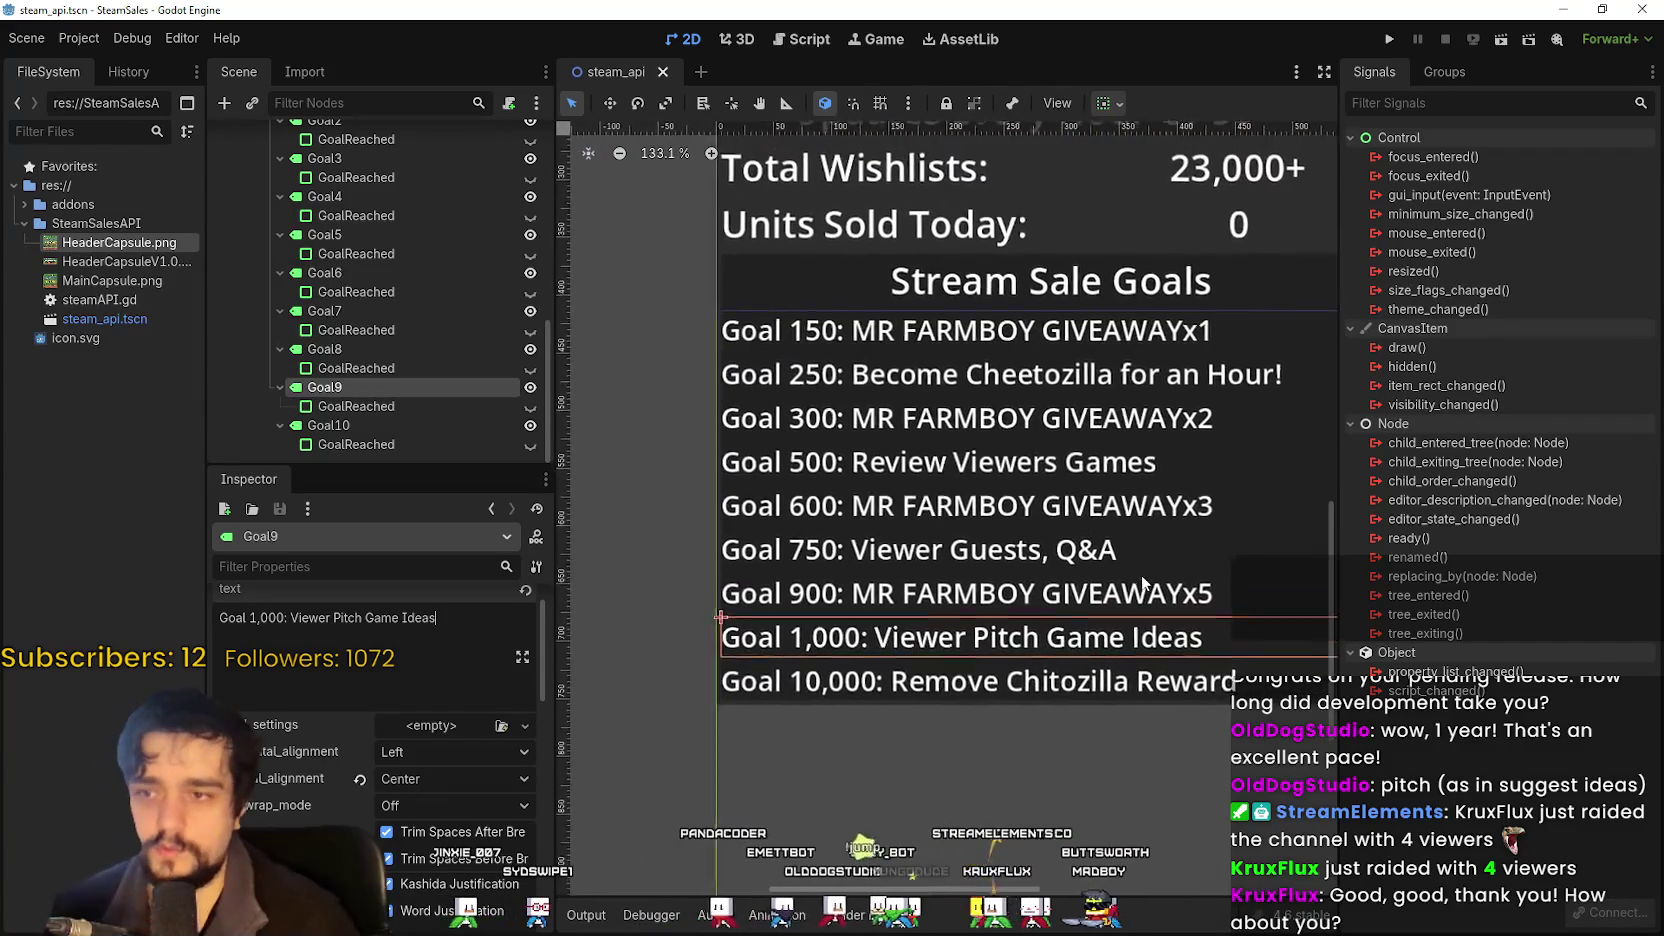
pyautogui.scroll(-1, 1150, 580)
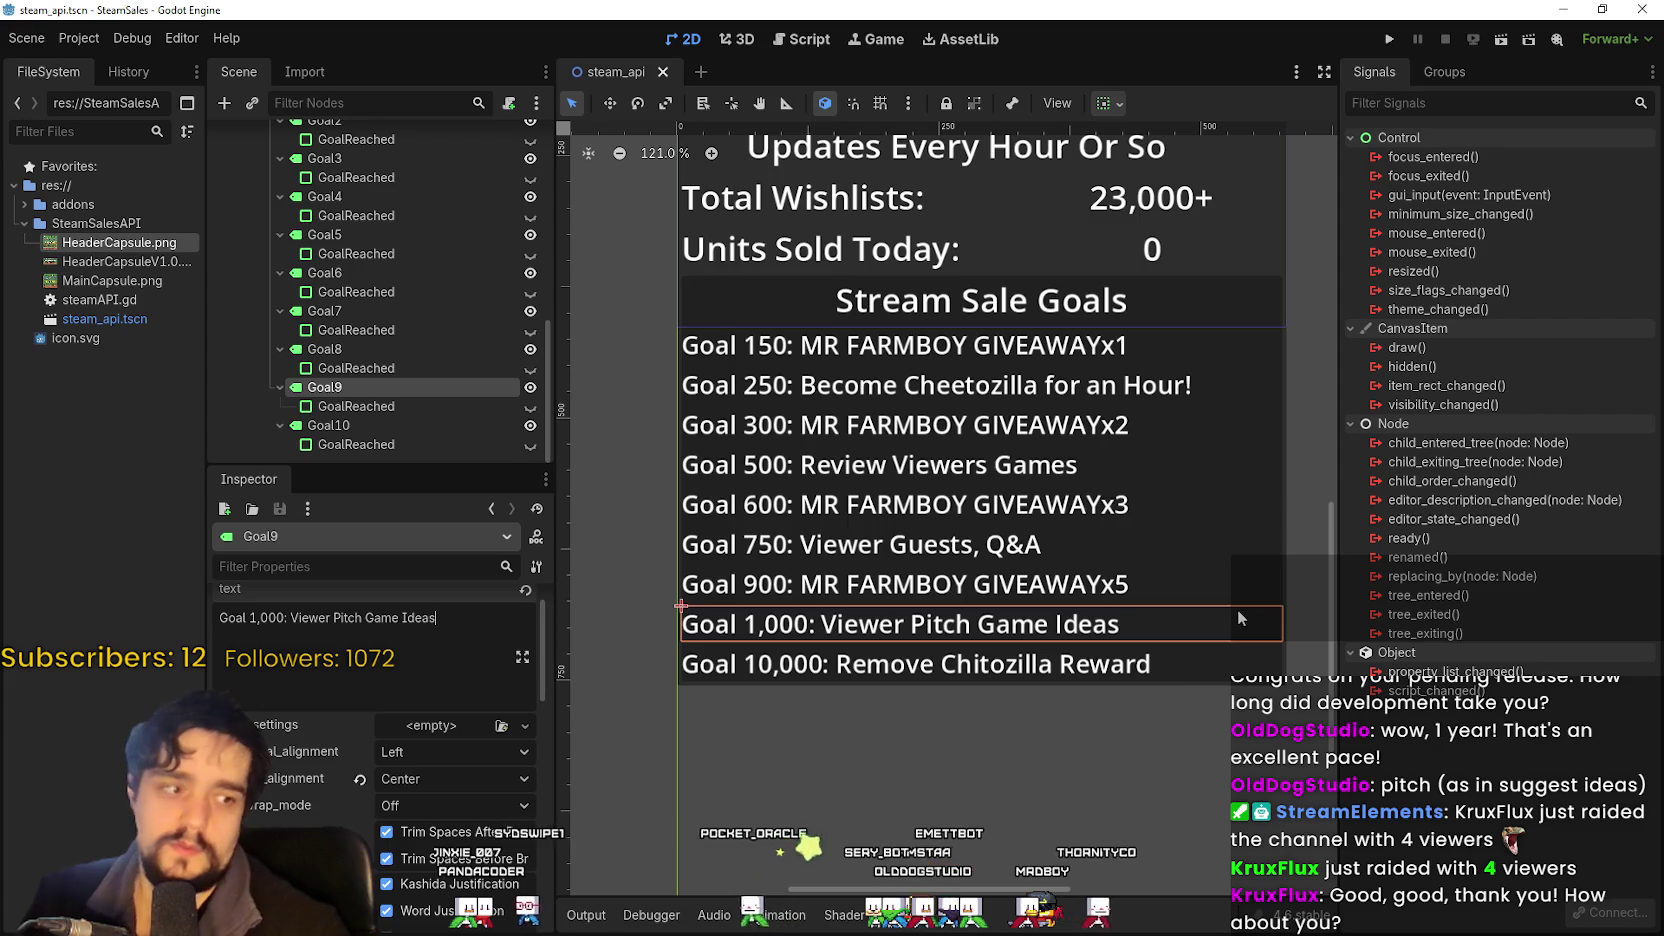
pyautogui.hotkey('alt', 'Tab')
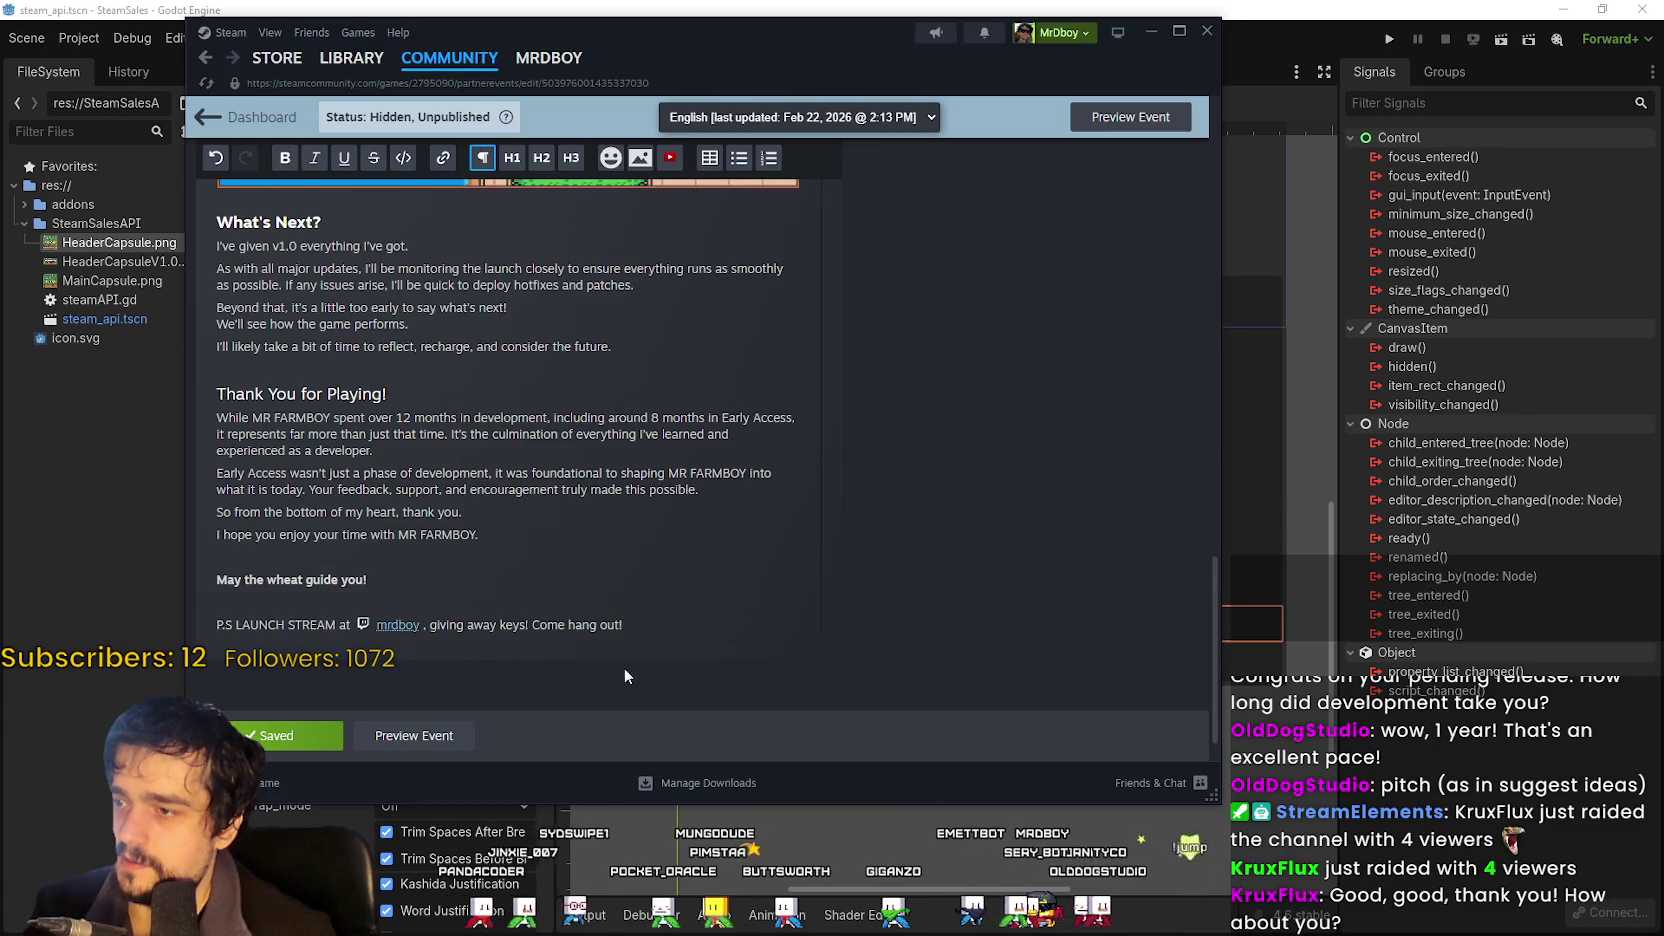
# Review the P.S. line, selecting 'LAUNCH STREAM' and placing the caret at its end.
pyautogui.moveTo(238, 625); pyautogui.dragTo(314, 625)
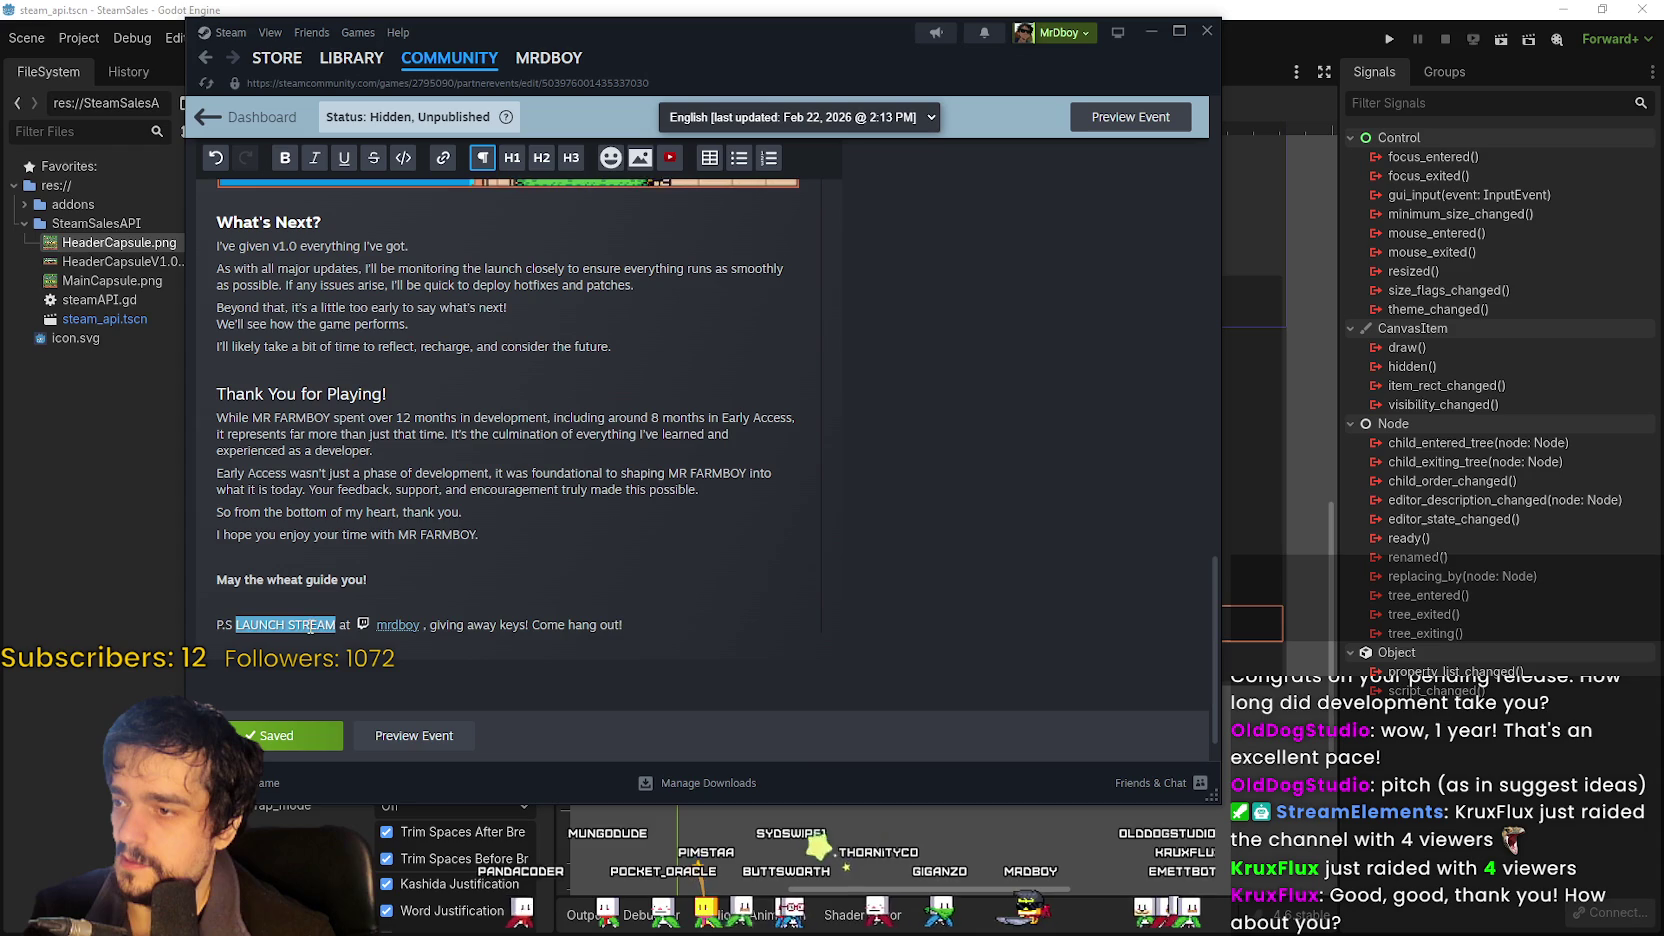
pyautogui.click(690, 617)
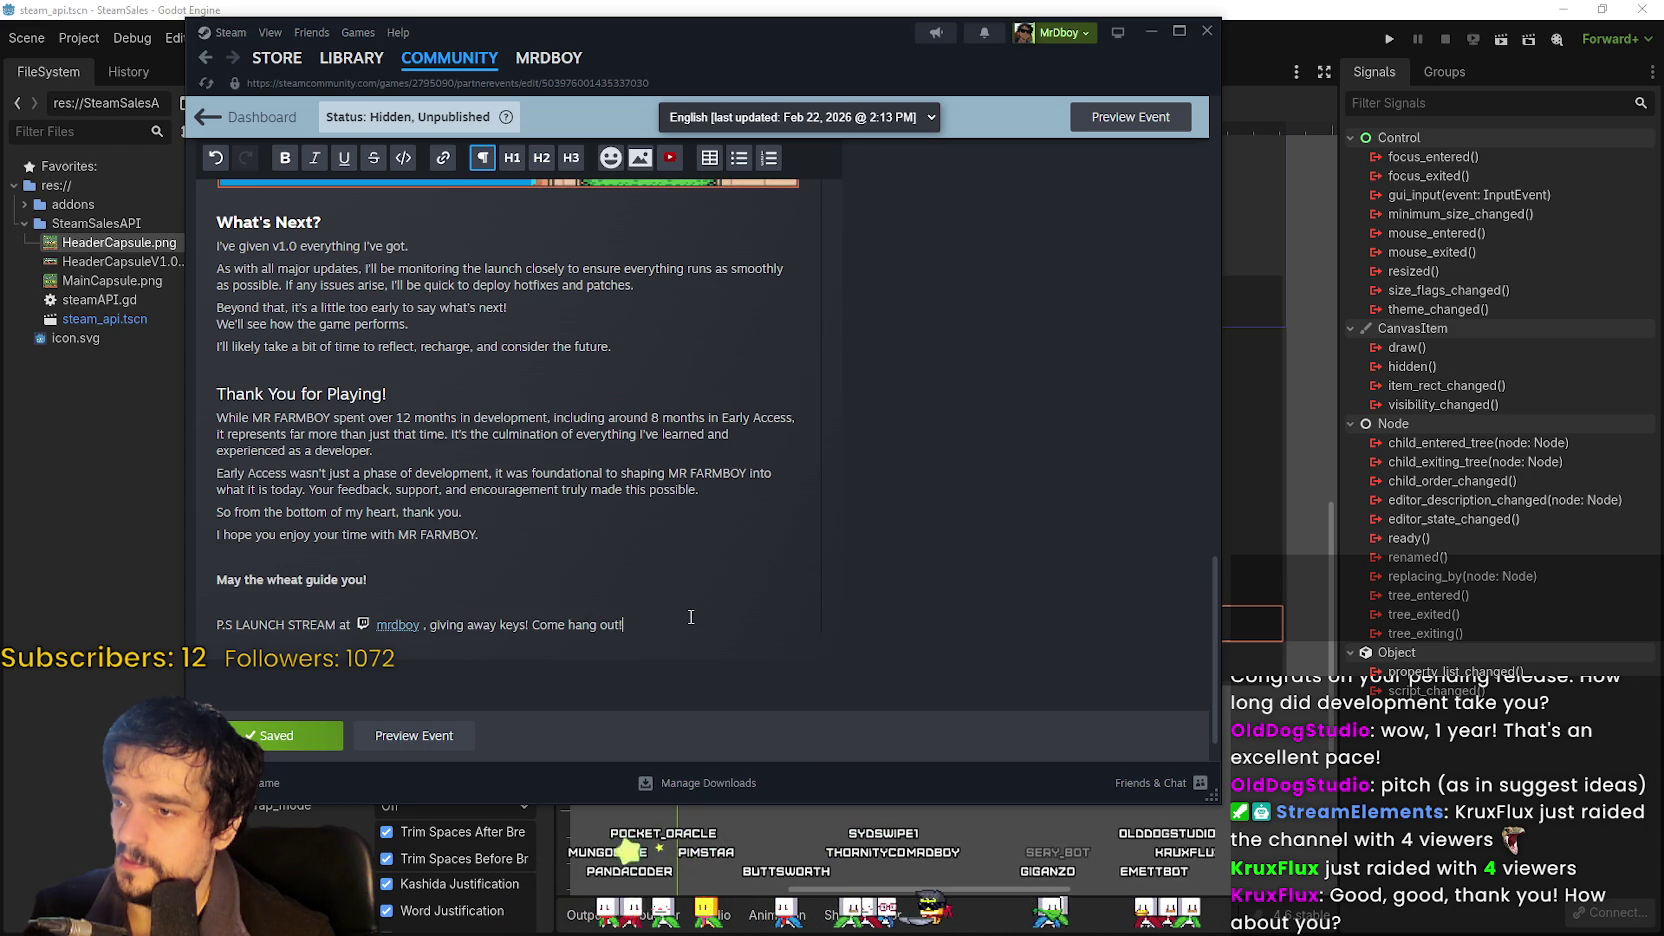
pyautogui.scroll(10, 692, 604)
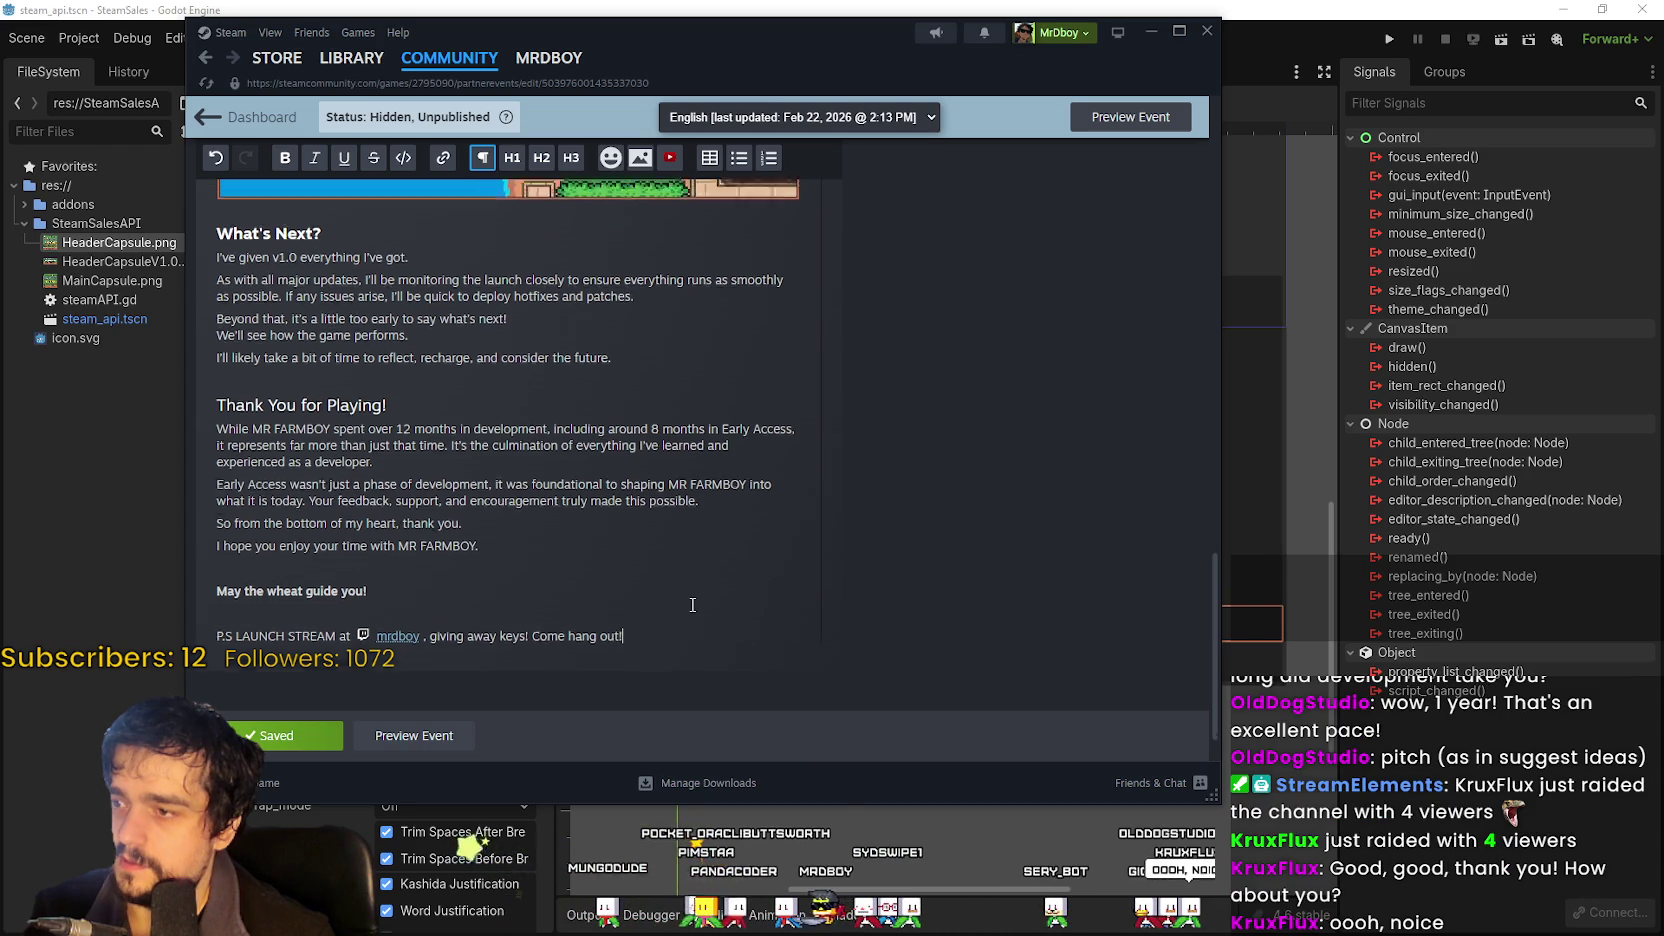
pyautogui.scroll(10, 692, 604)
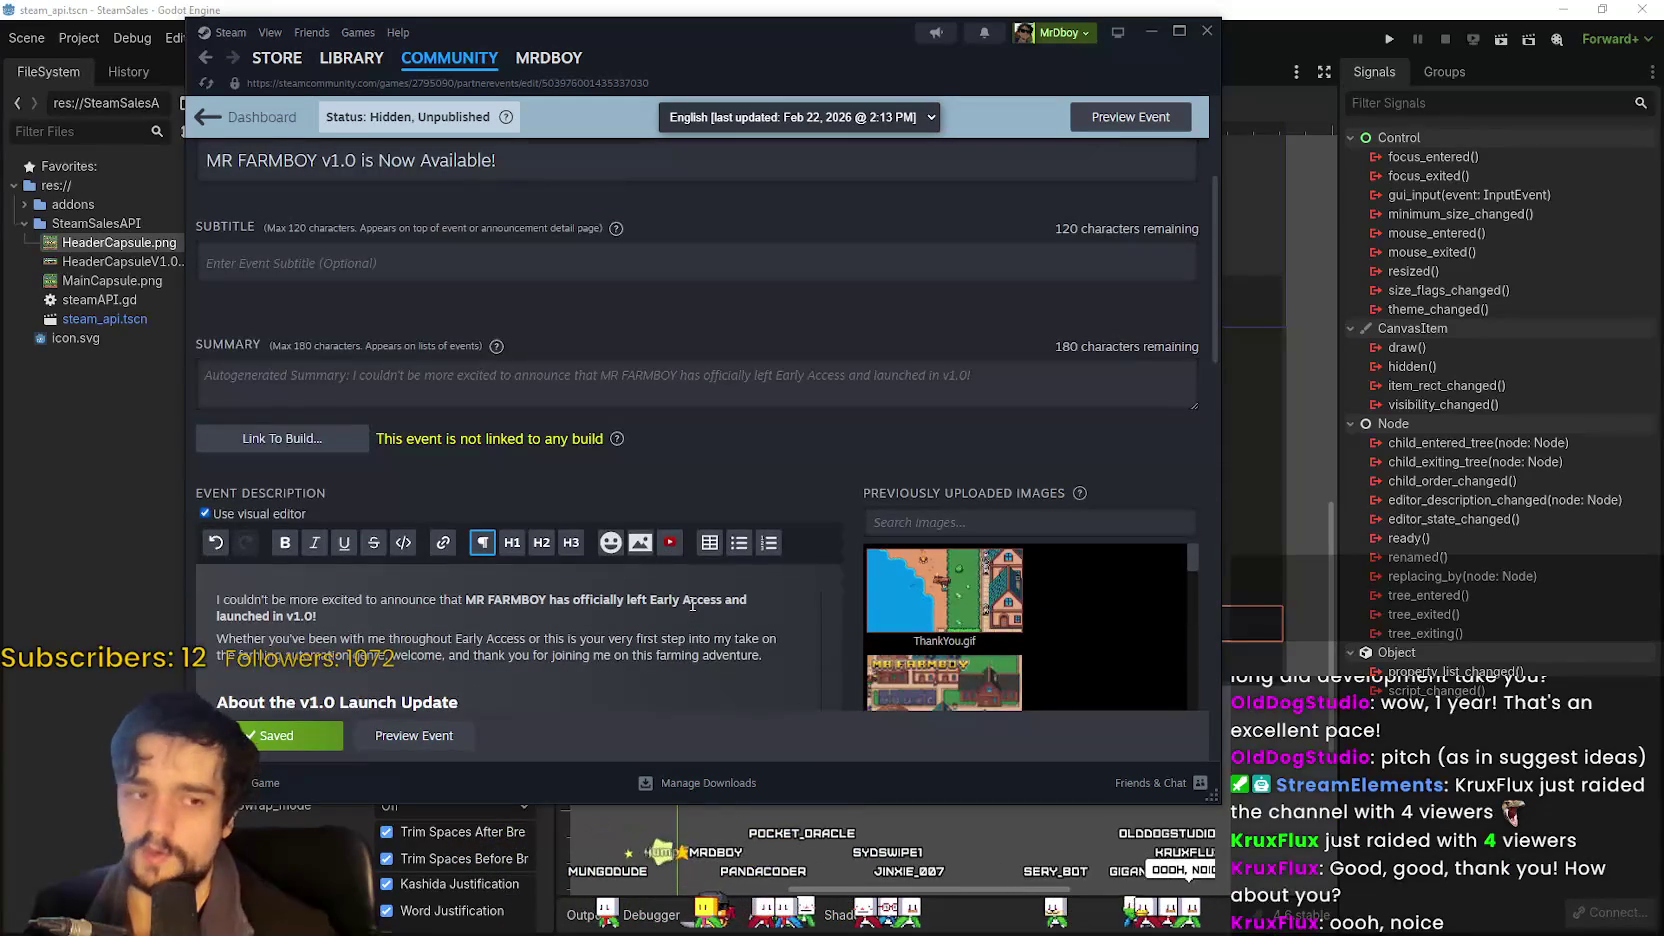
pyautogui.scroll(3, 687, 605)
pyautogui.scroll(-10, 687, 605)
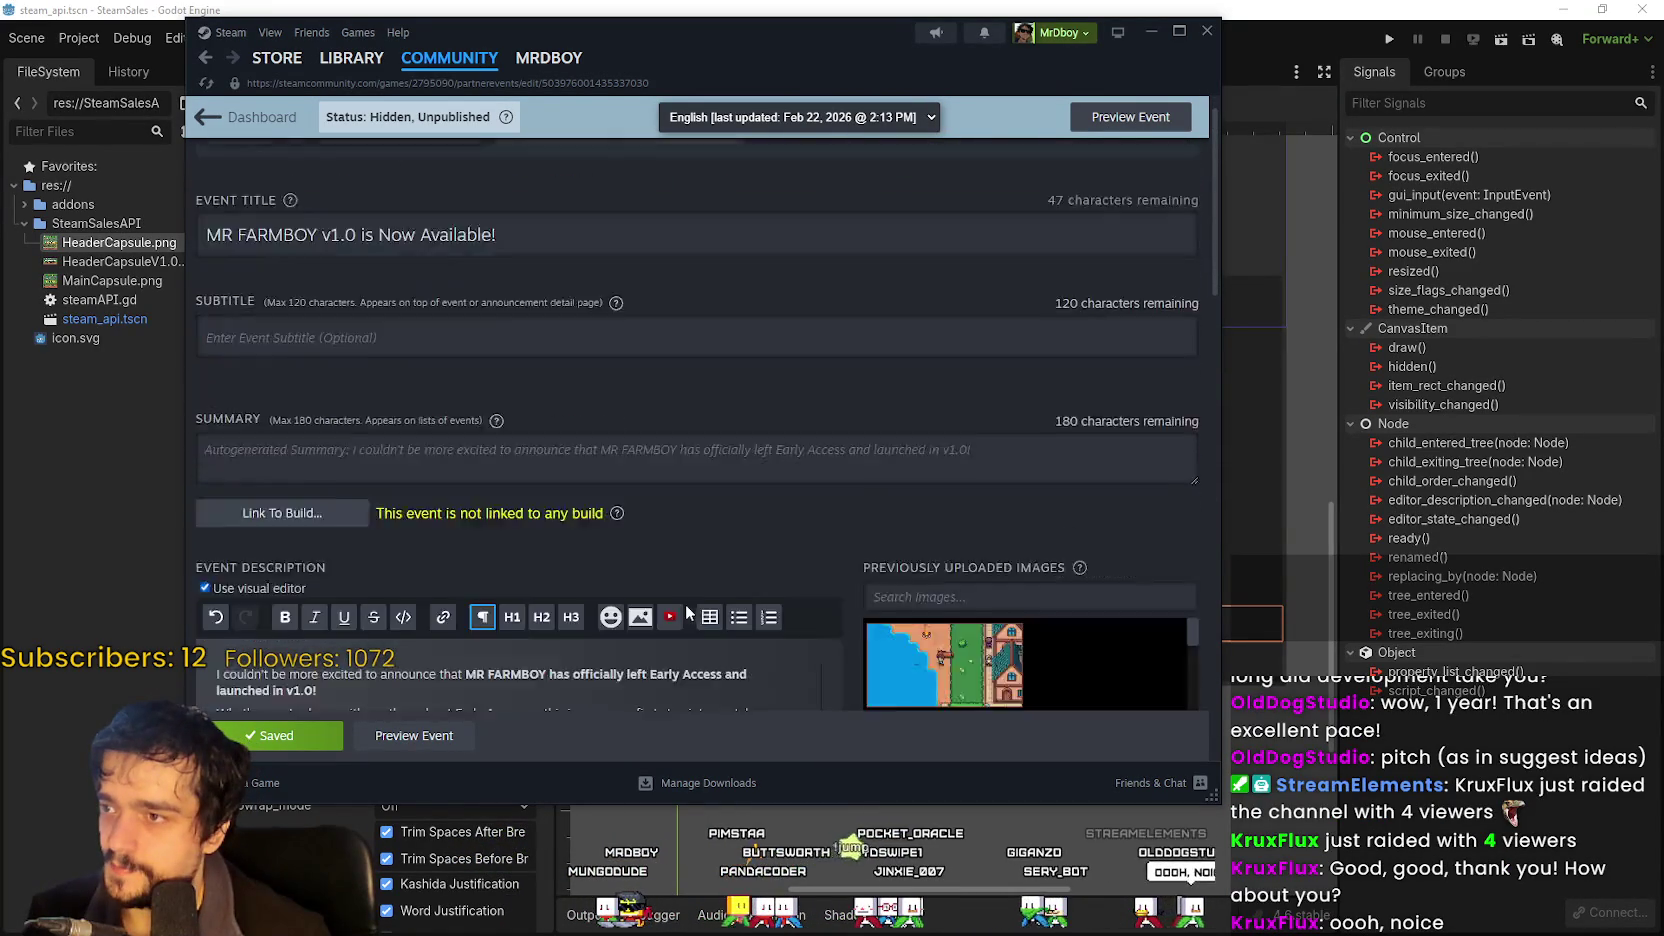
pyautogui.scroll(-5, 687, 605)
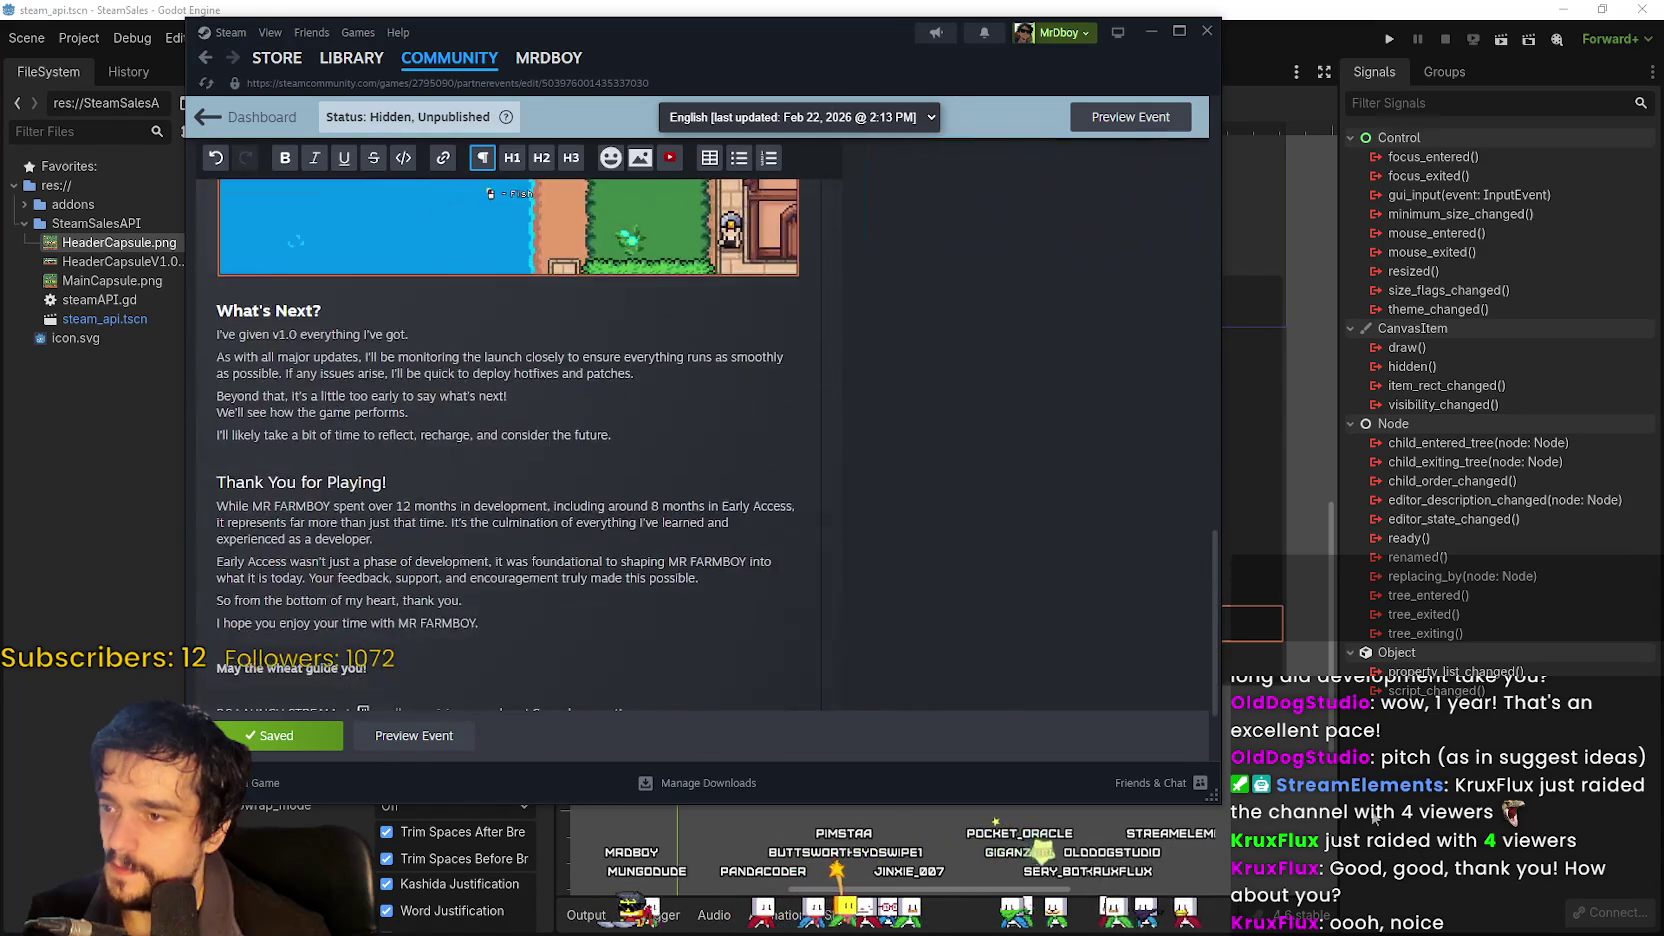
# After another look at Godot, add blank lines after the 'I hope you enjoy' sentence.
pyautogui.hotkey('alt', 'Tab')
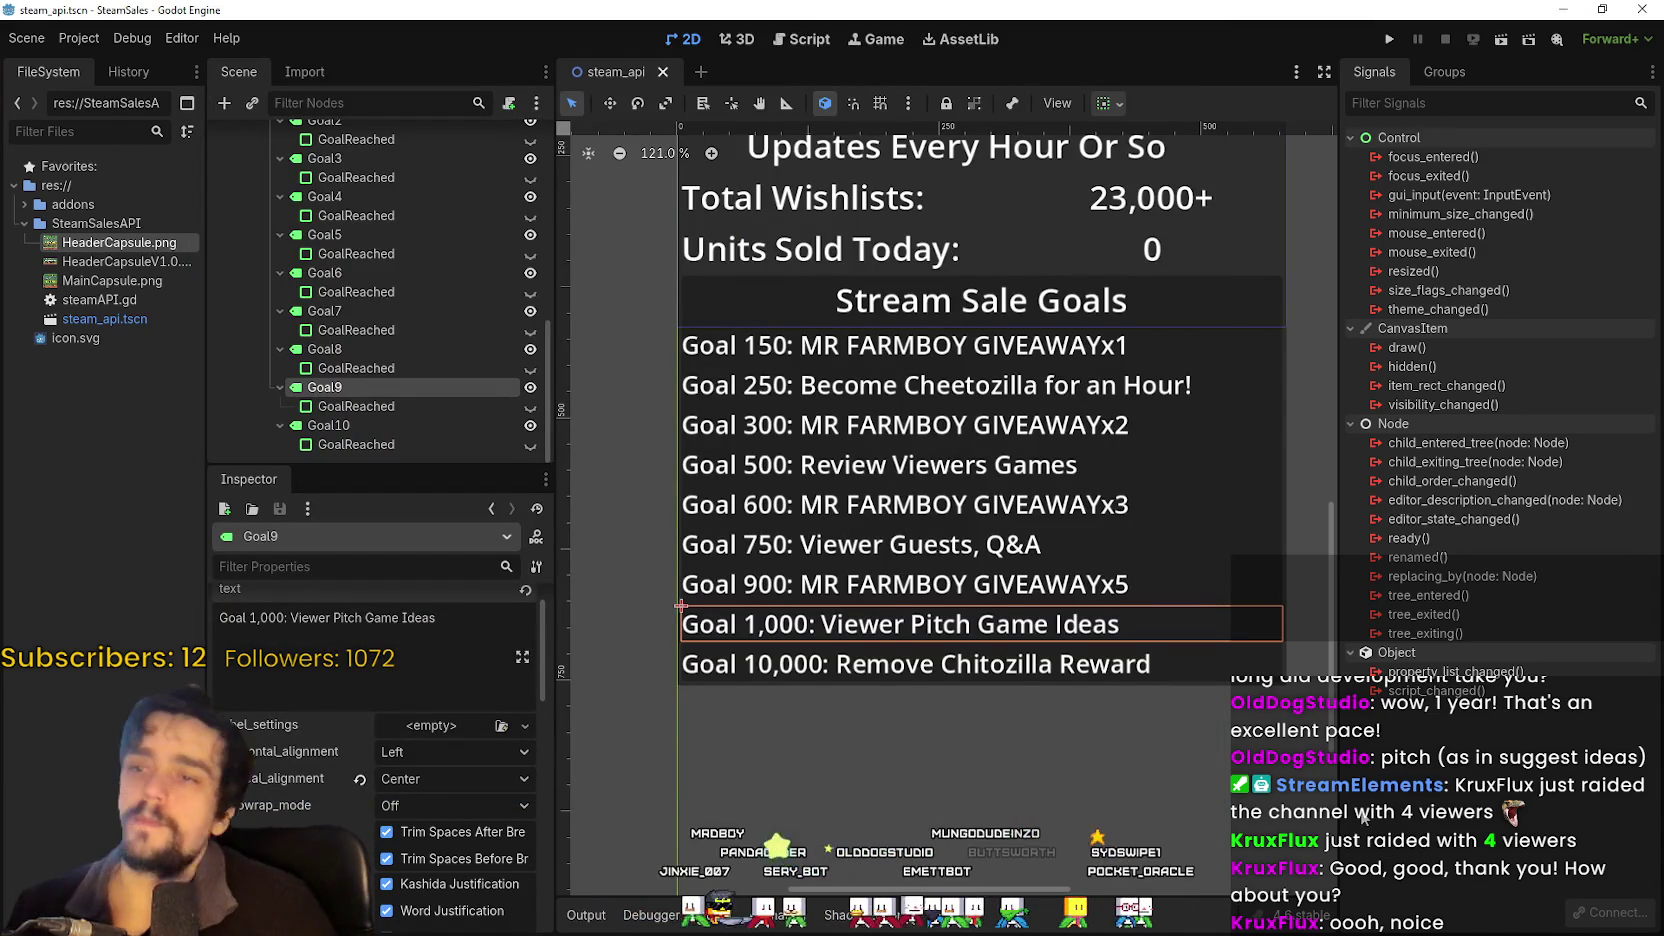
pyautogui.hotkey('alt', 'Tab')
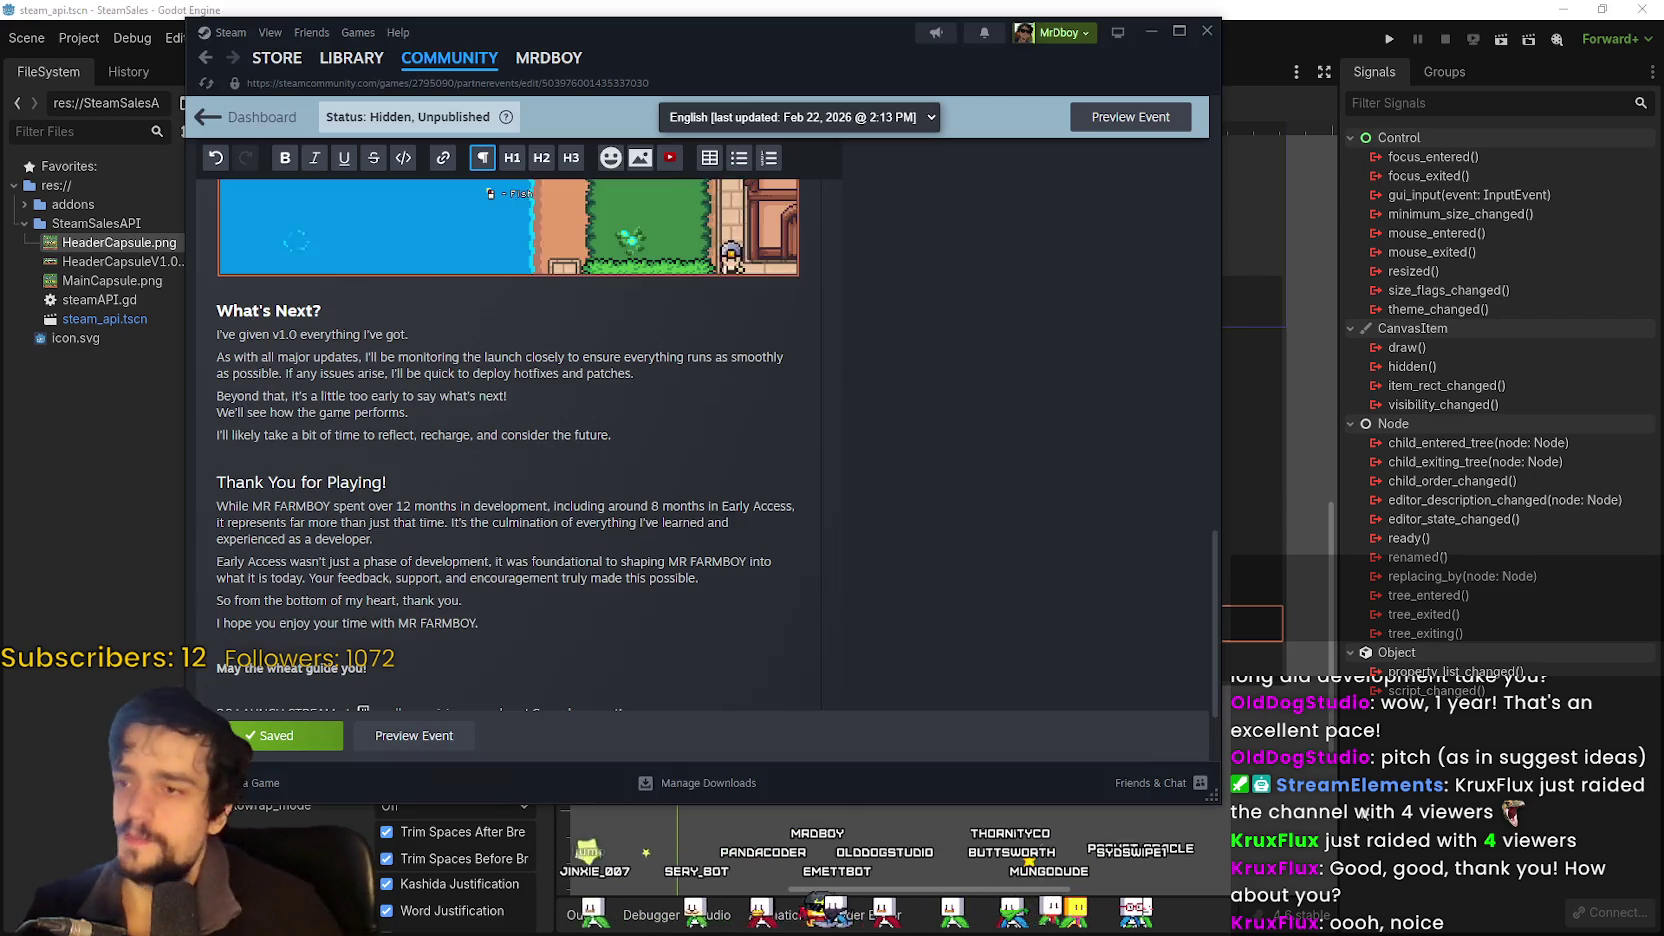
pyautogui.scroll(-3, 408, 545)
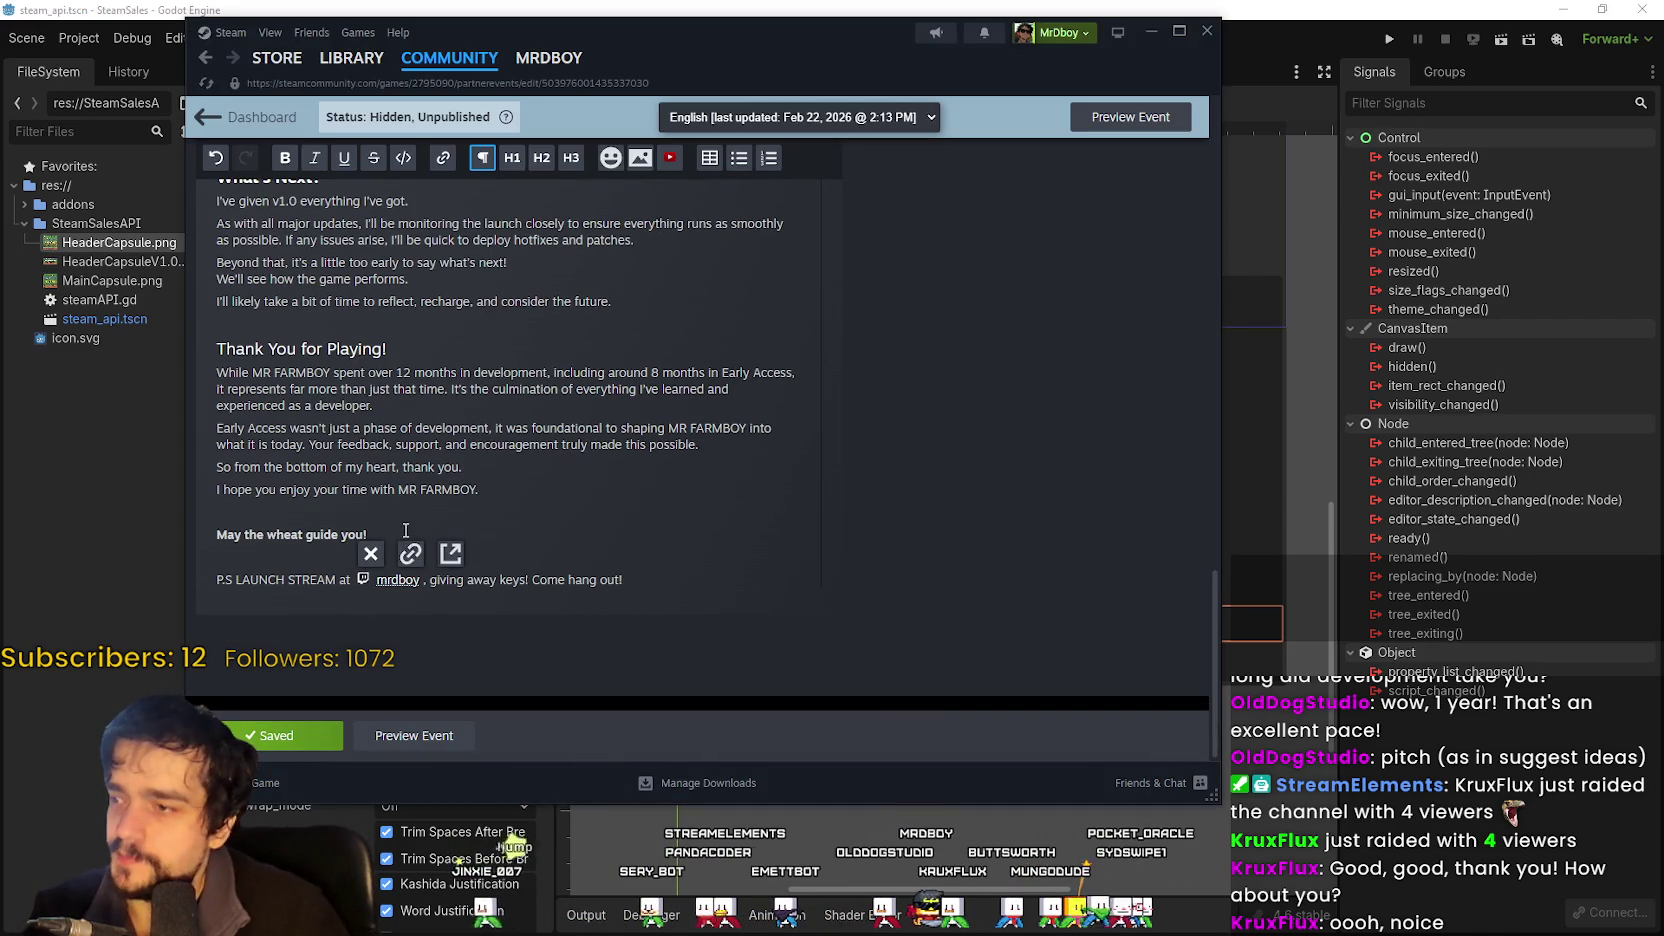
pyautogui.scroll(3, 405, 535)
pyautogui.scroll(3, 399, 522)
pyautogui.scroll(-5, 597, 605)
pyautogui.click(526, 591)
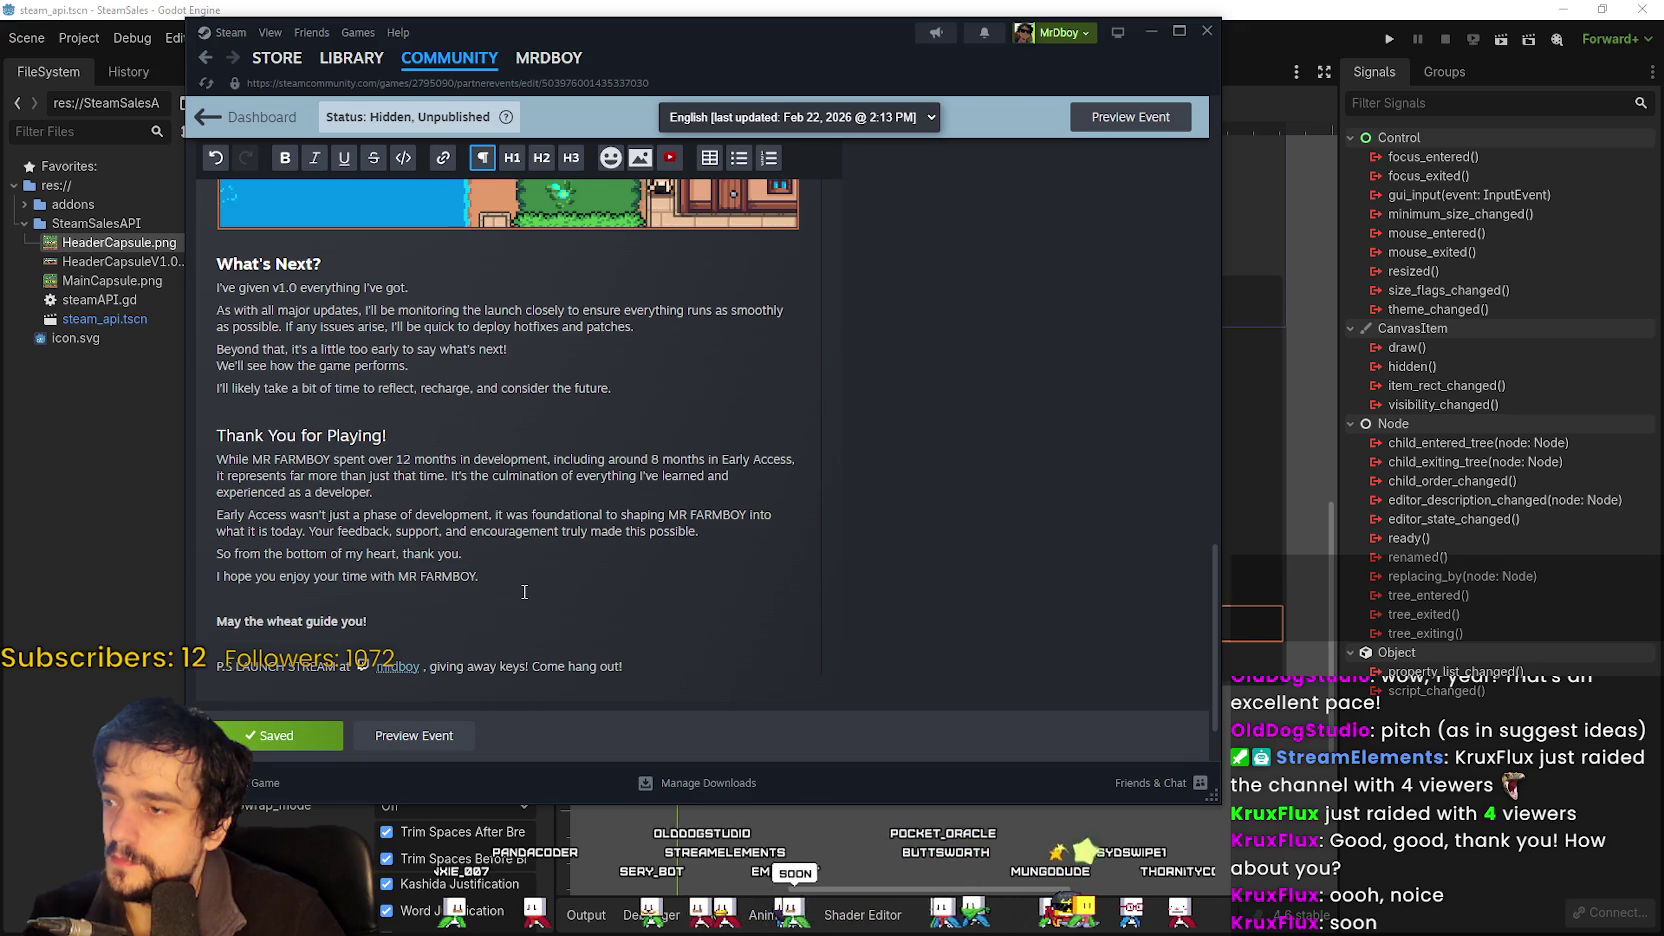
pyautogui.scroll(5, 524, 591)
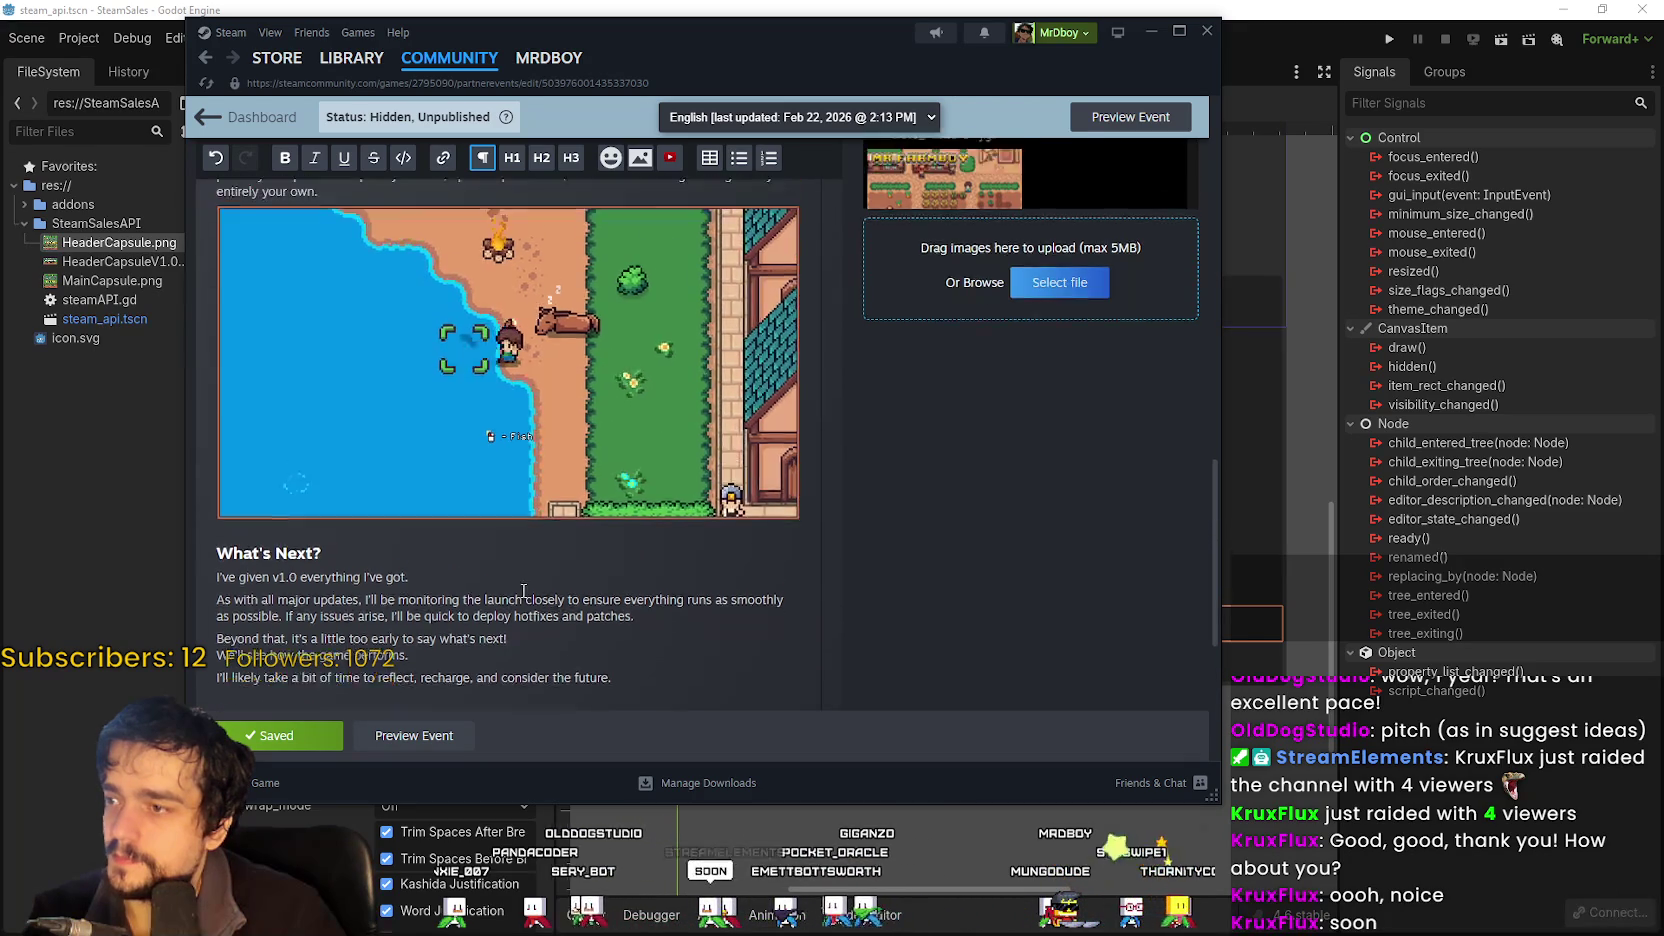
pyautogui.scroll(-5, 535, 580)
pyautogui.press('Return')
pyautogui.press('Return')
pyautogui.write('Support')
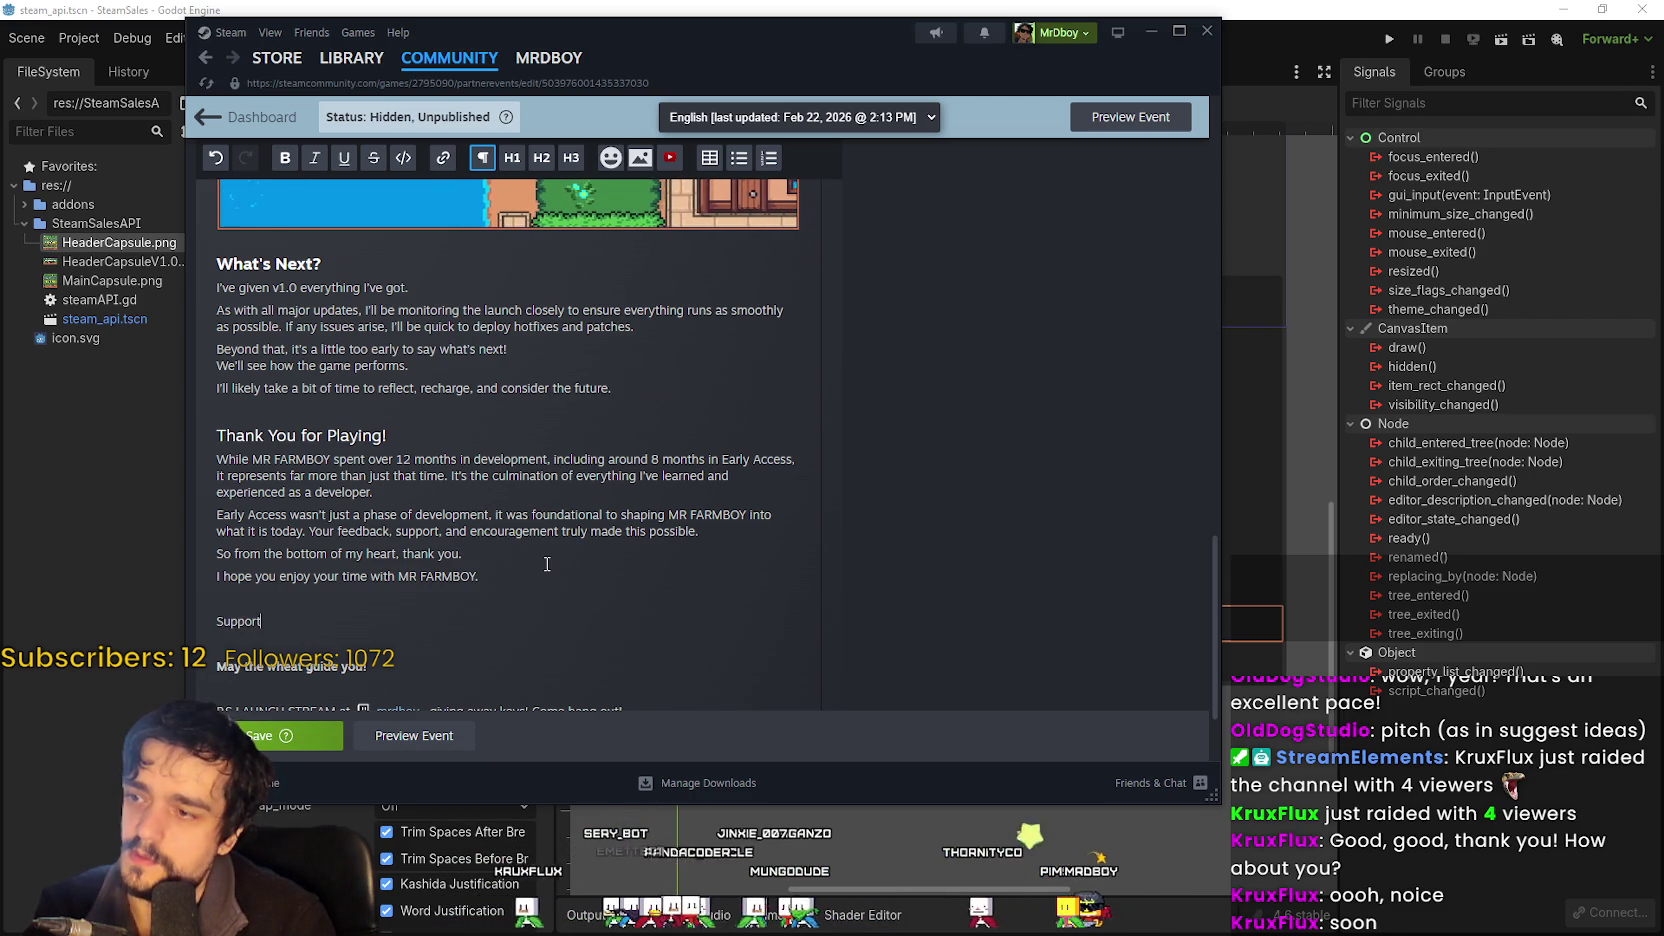
# Finish the 'Support Pack is now available too!' line, correcting 'avaiable' via spelling suggestions.
pyautogui.write('pa')
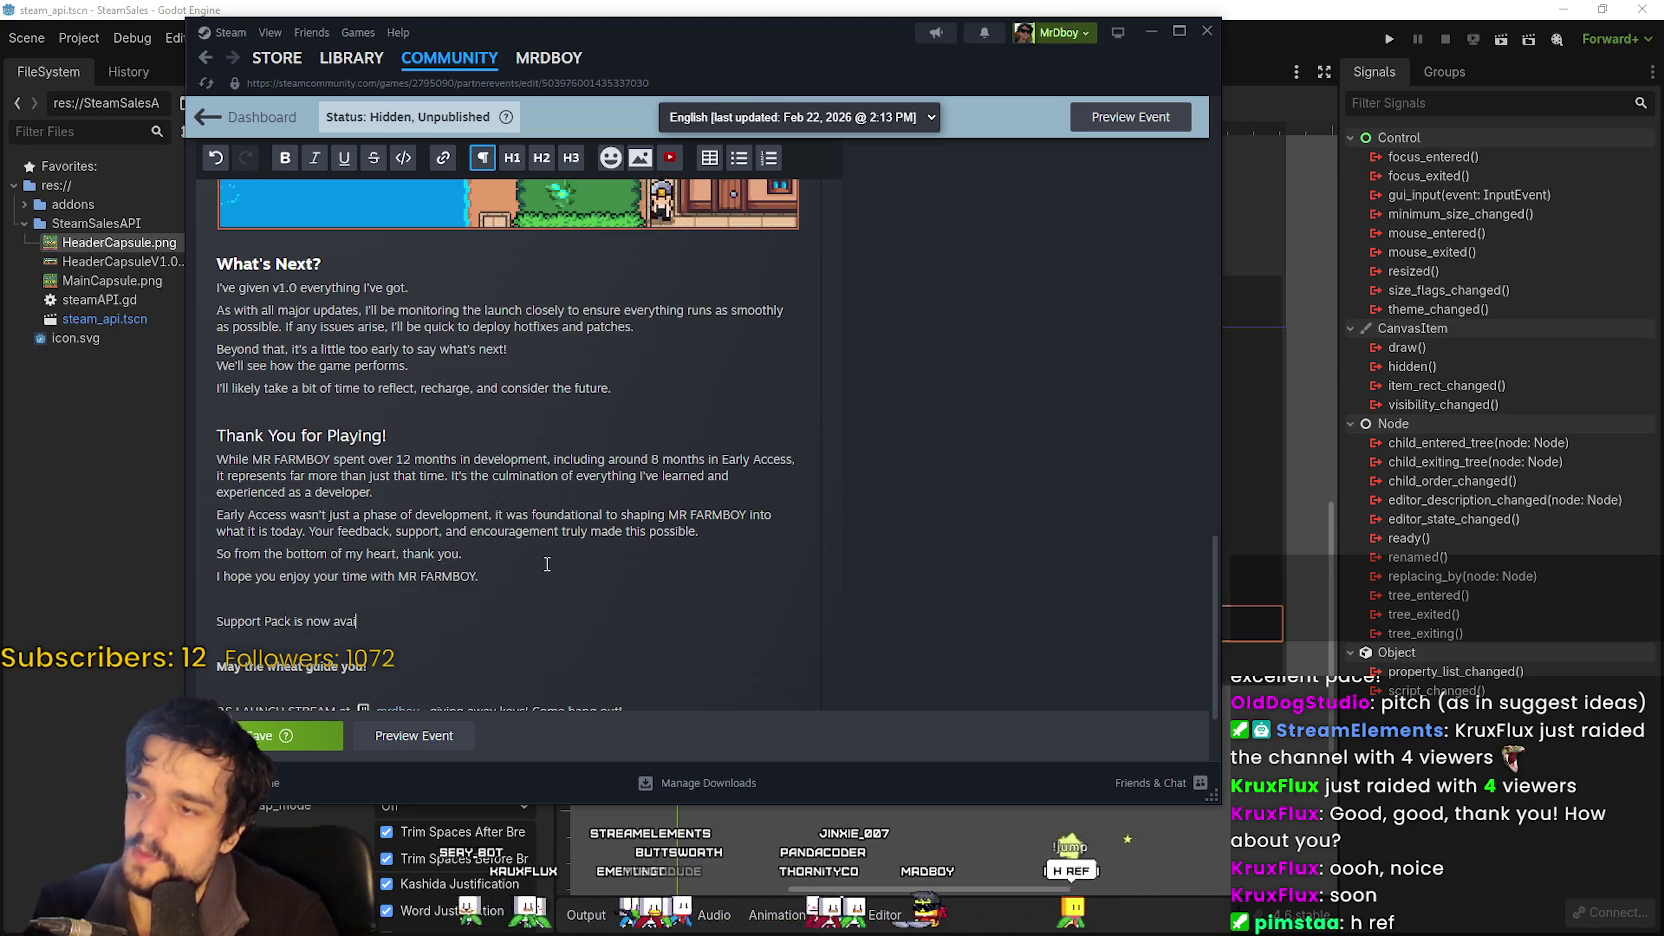
pyautogui.write(' too!')
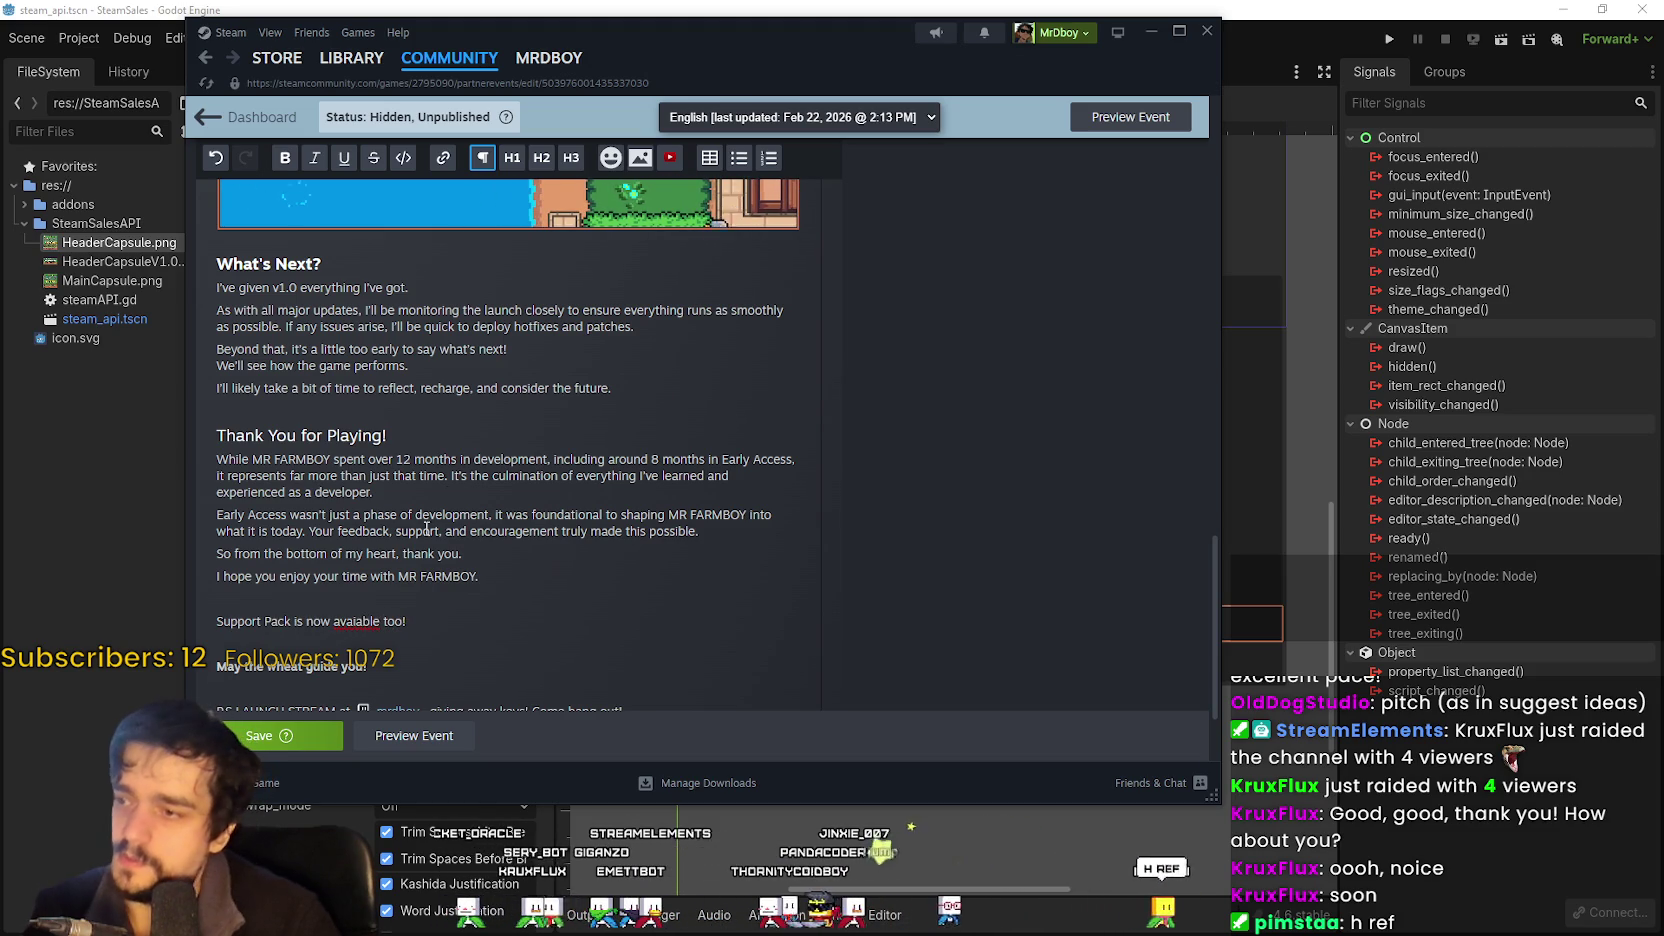
pyautogui.rightClick(356, 621)
pyautogui.press('Escape')
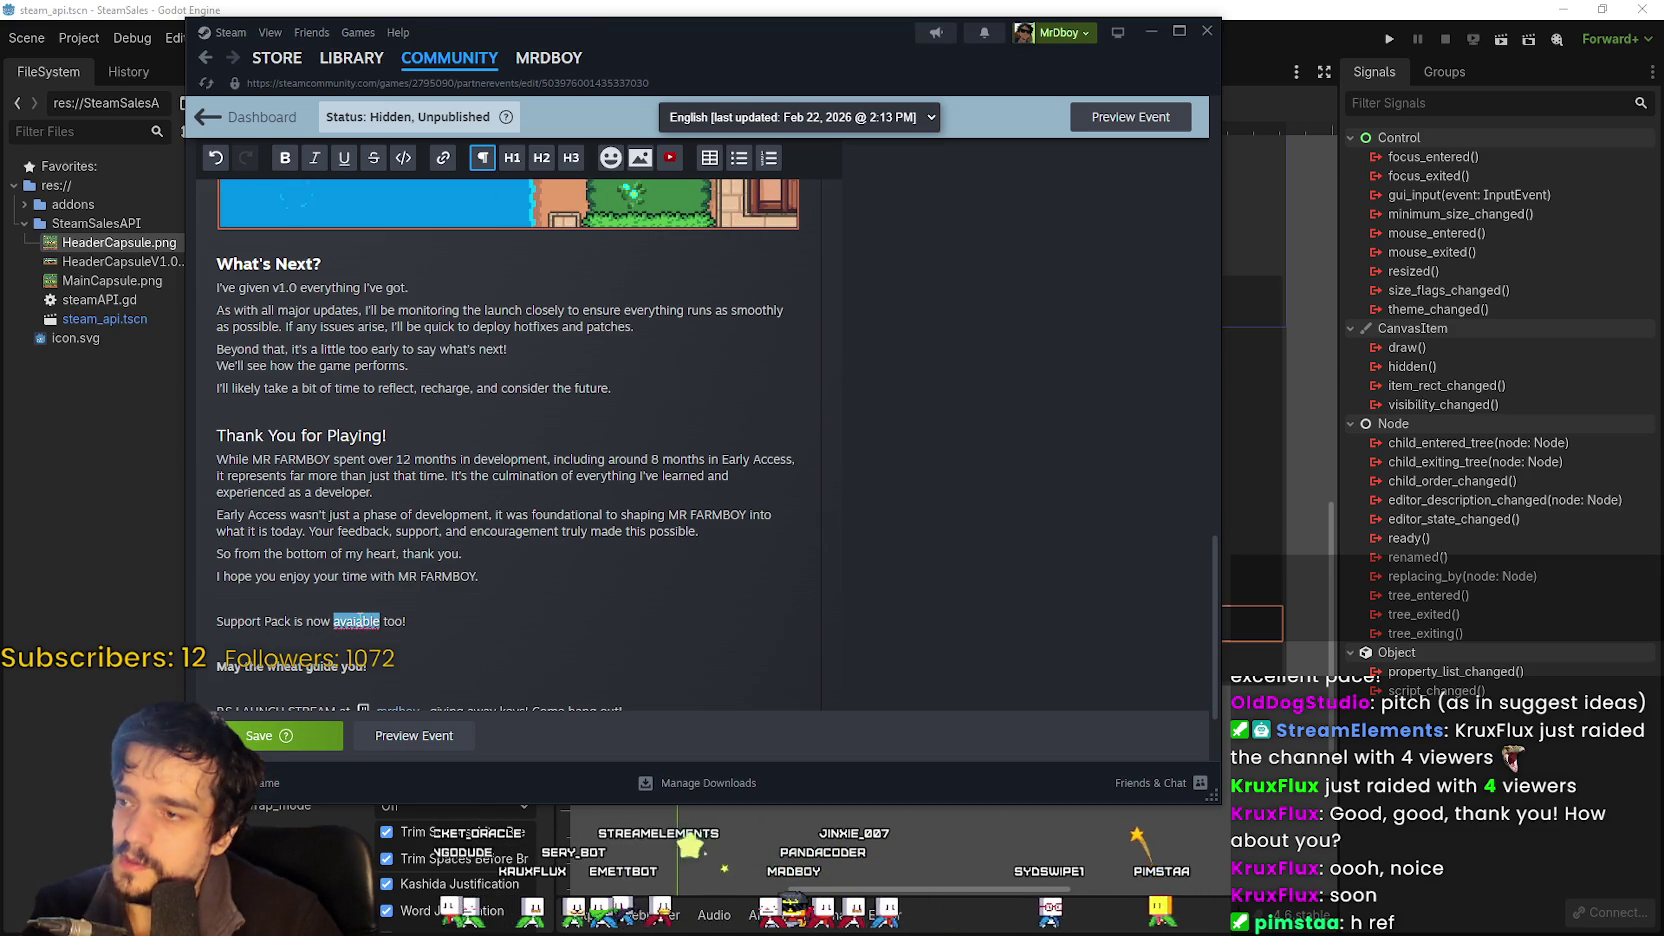
pyautogui.rightClick(358, 621)
pyautogui.press('Escape')
pyautogui.click(352, 622)
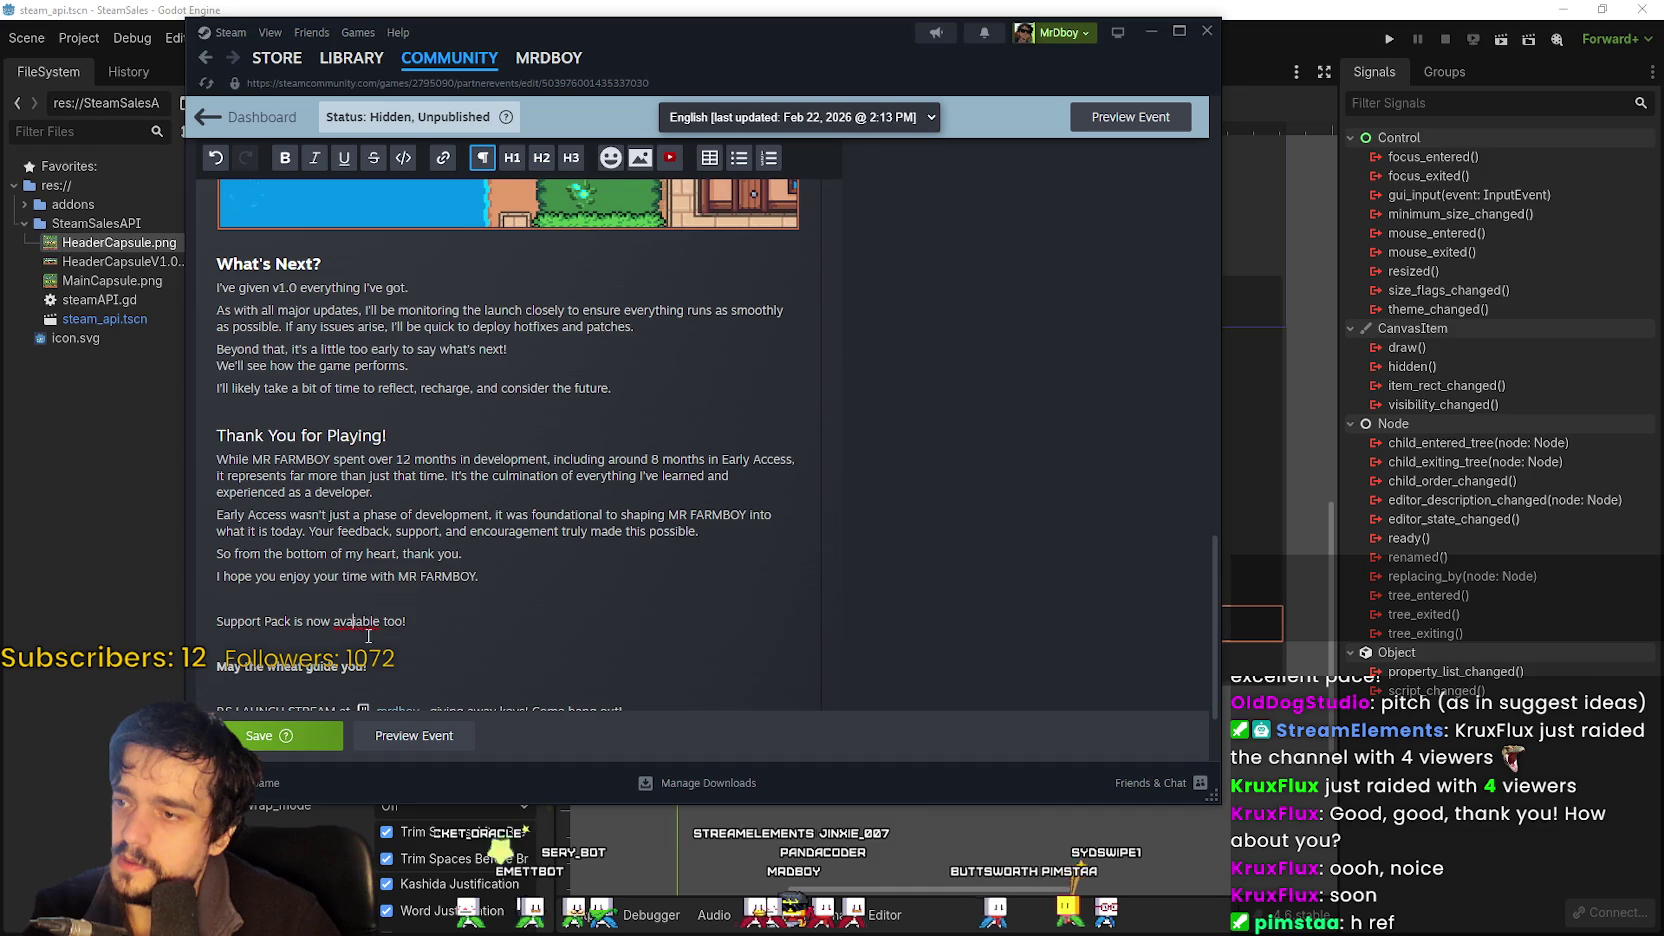
pyautogui.rightClick(356, 621)
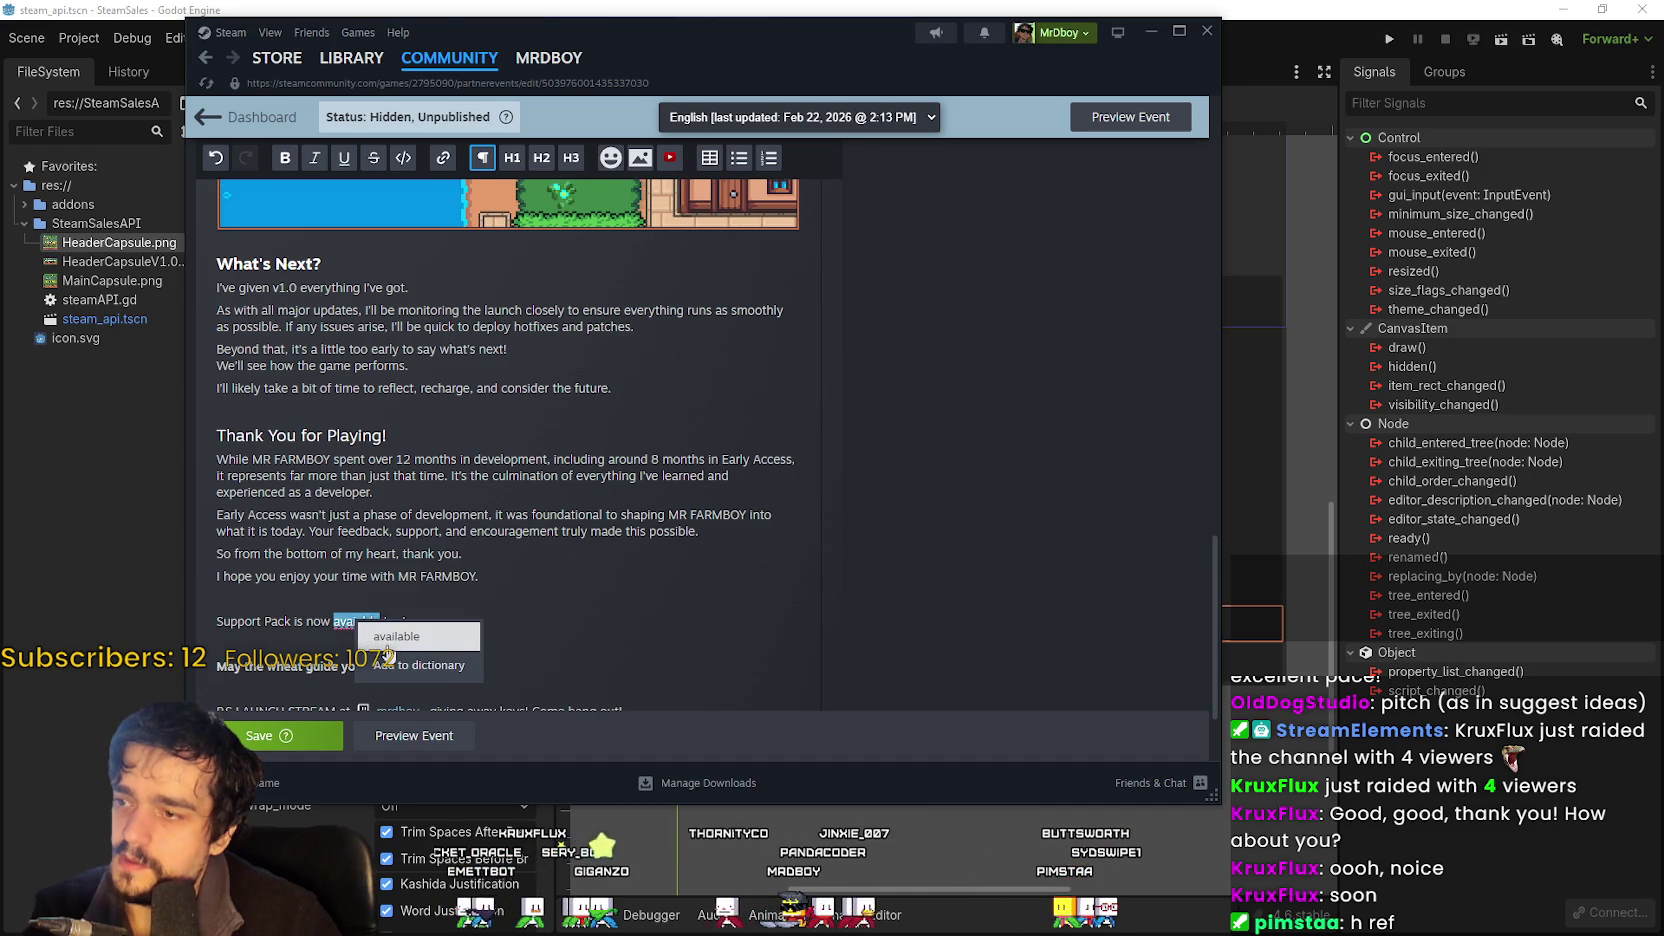
pyautogui.click(372, 637)
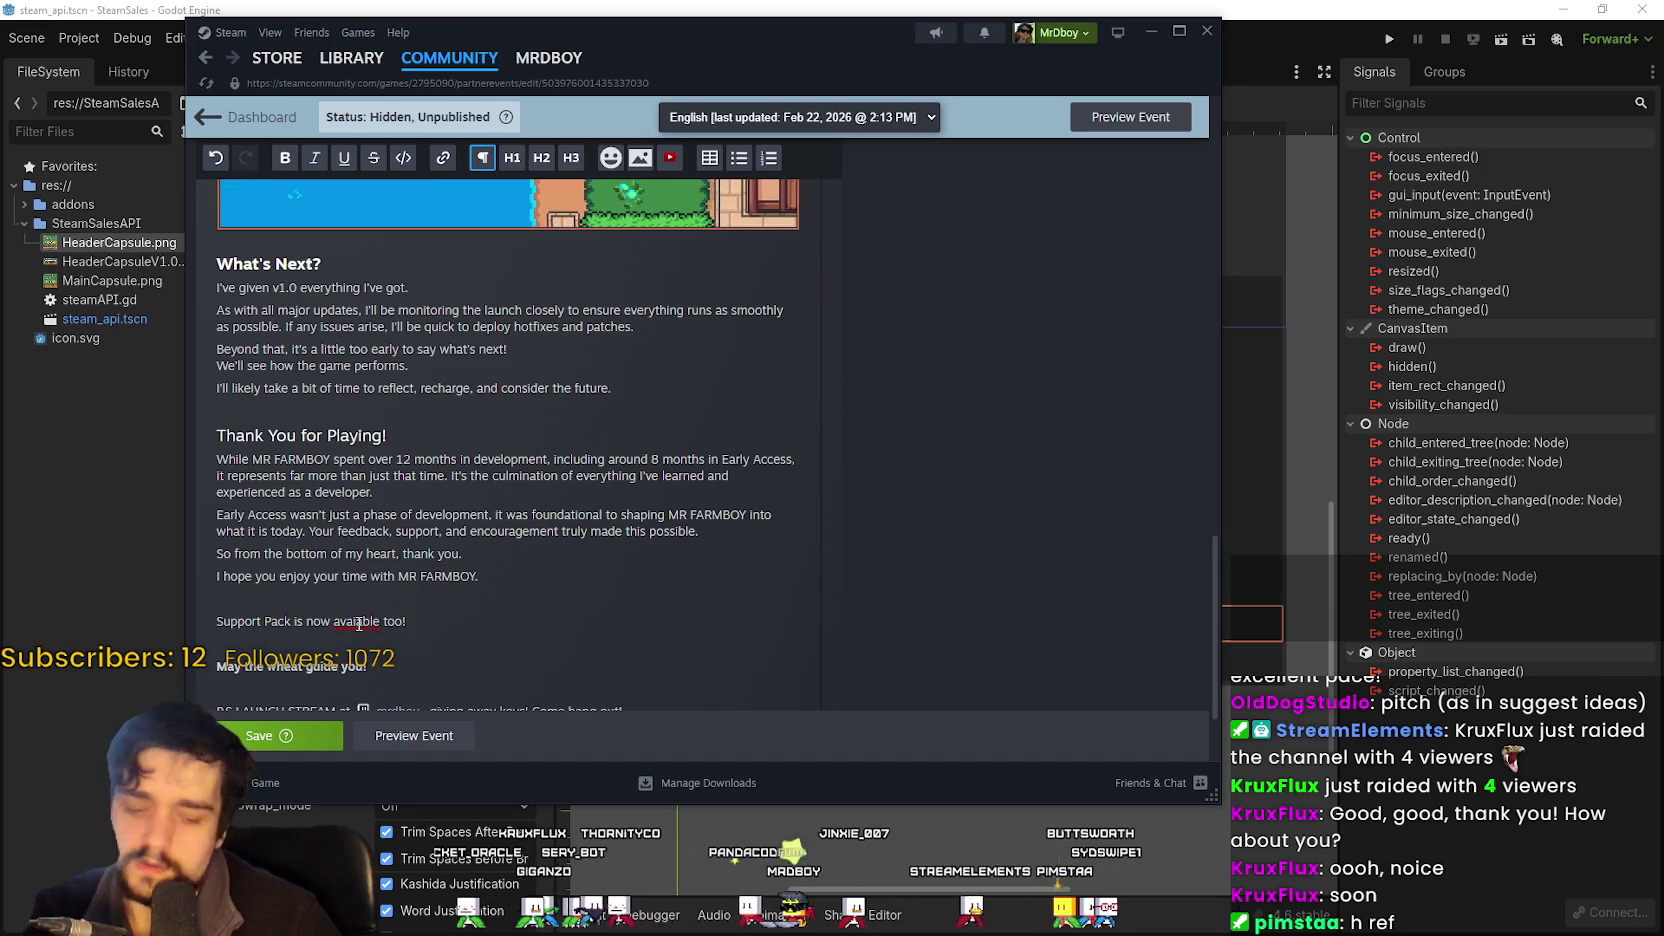
# Turn the Support Pack line into a bold H3 subheading.
pyautogui.click(542, 597)
pyautogui.press('Return')
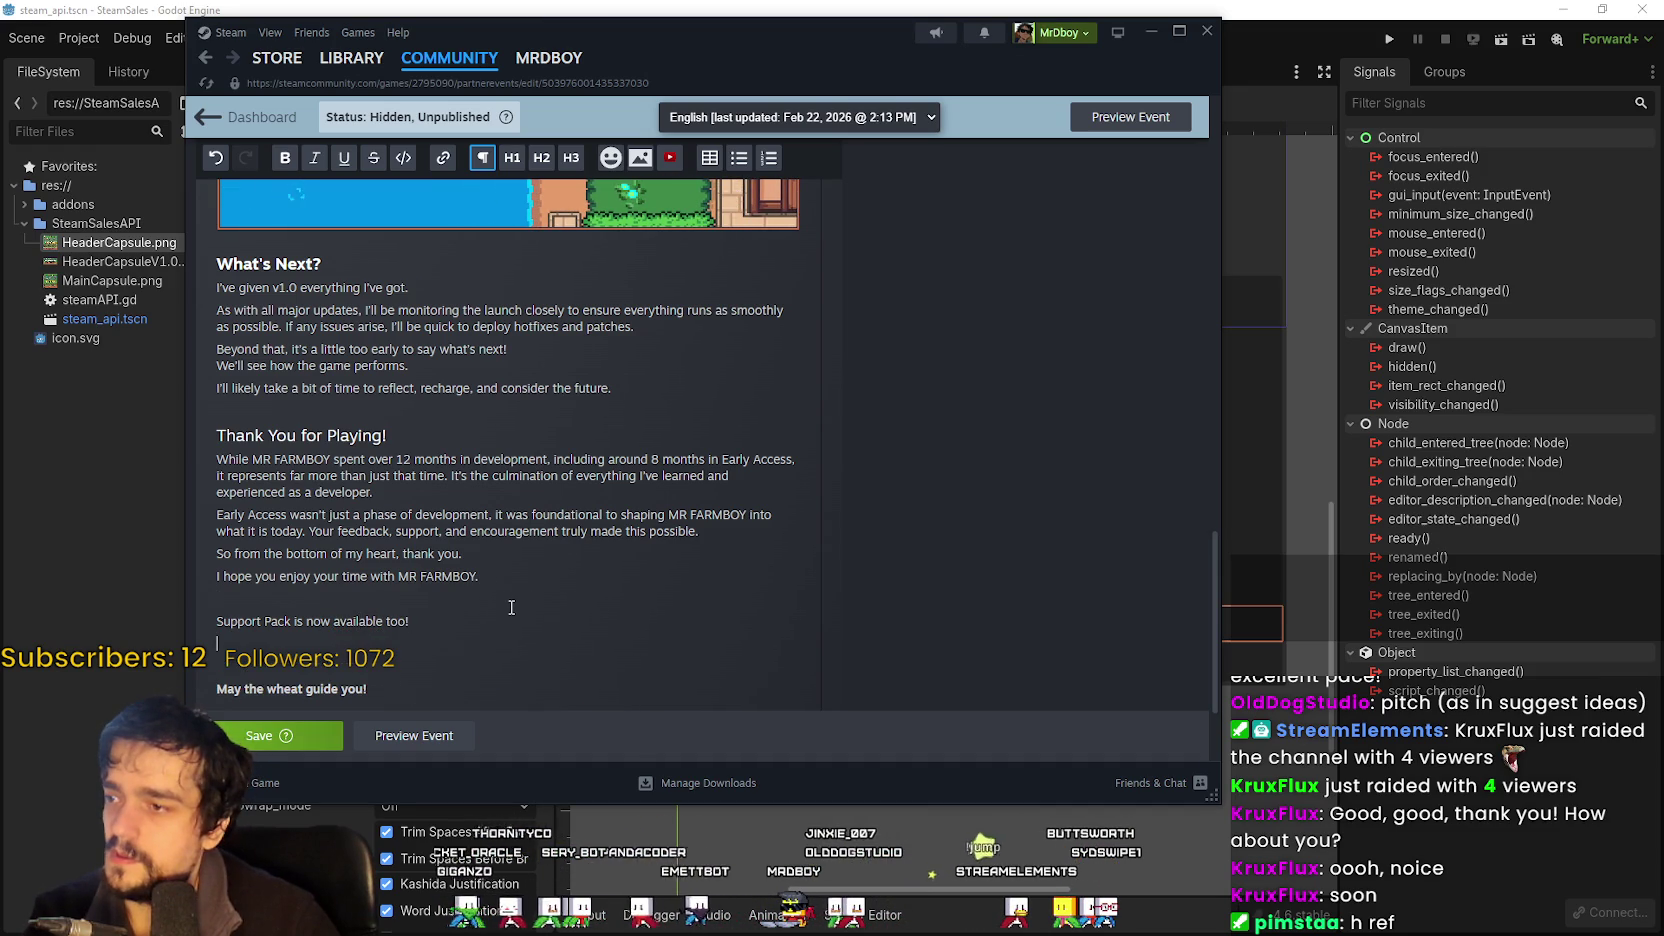
pyautogui.scroll(-2, 579, 604)
pyautogui.hotkey('shift', 'Up')
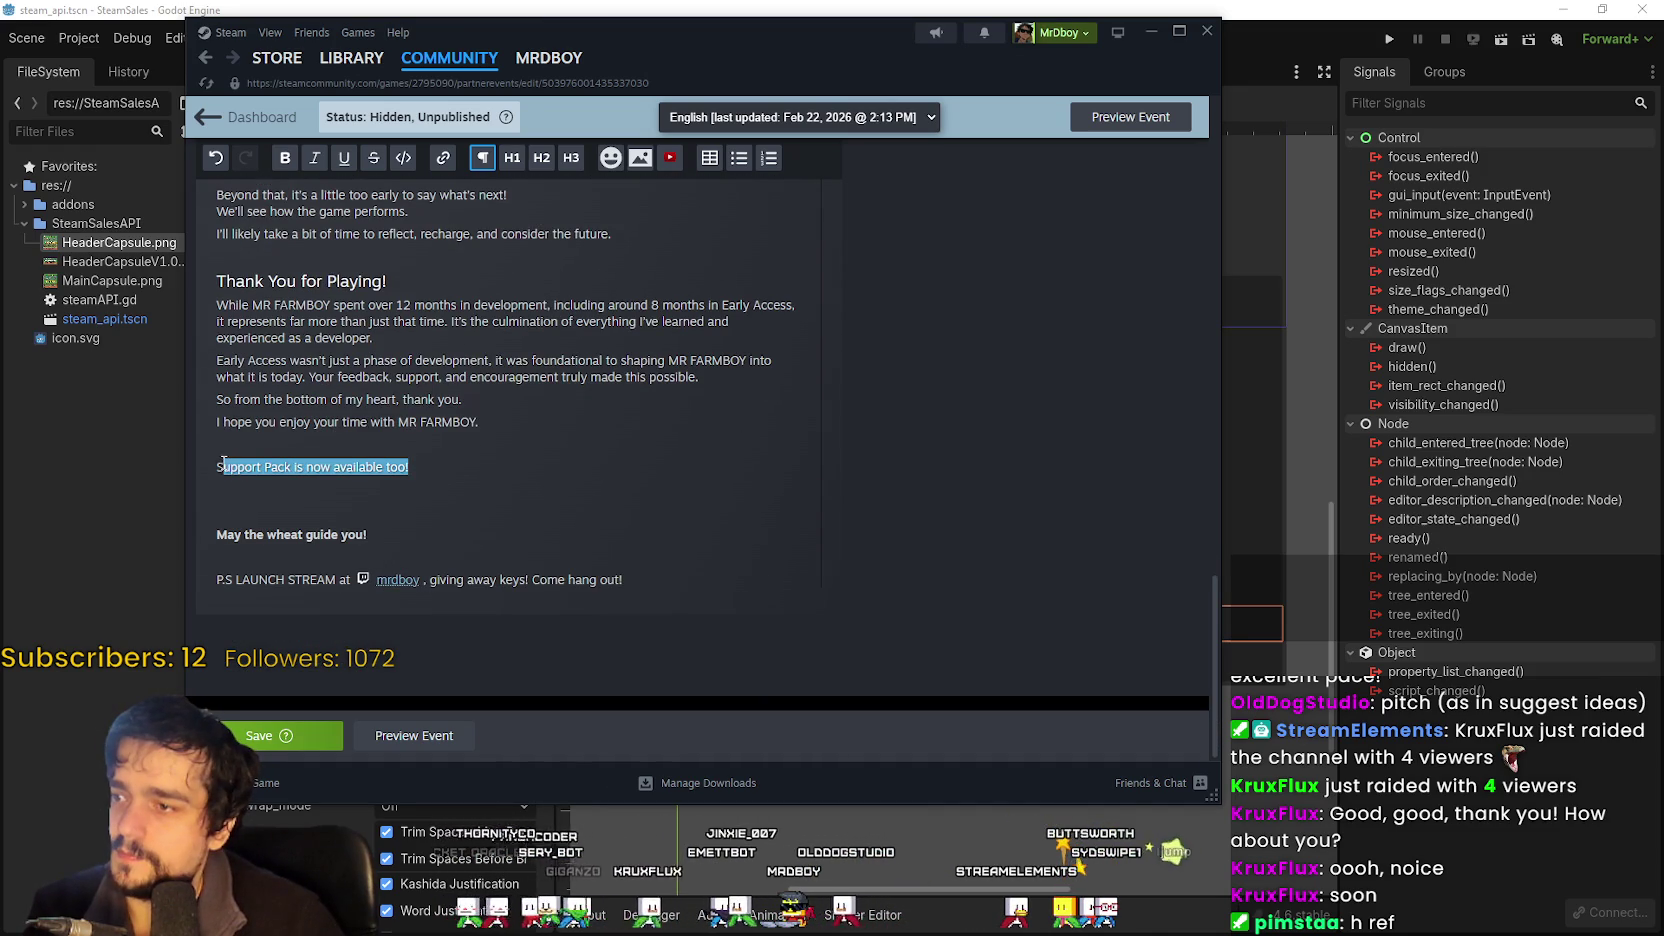
pyautogui.click(287, 158)
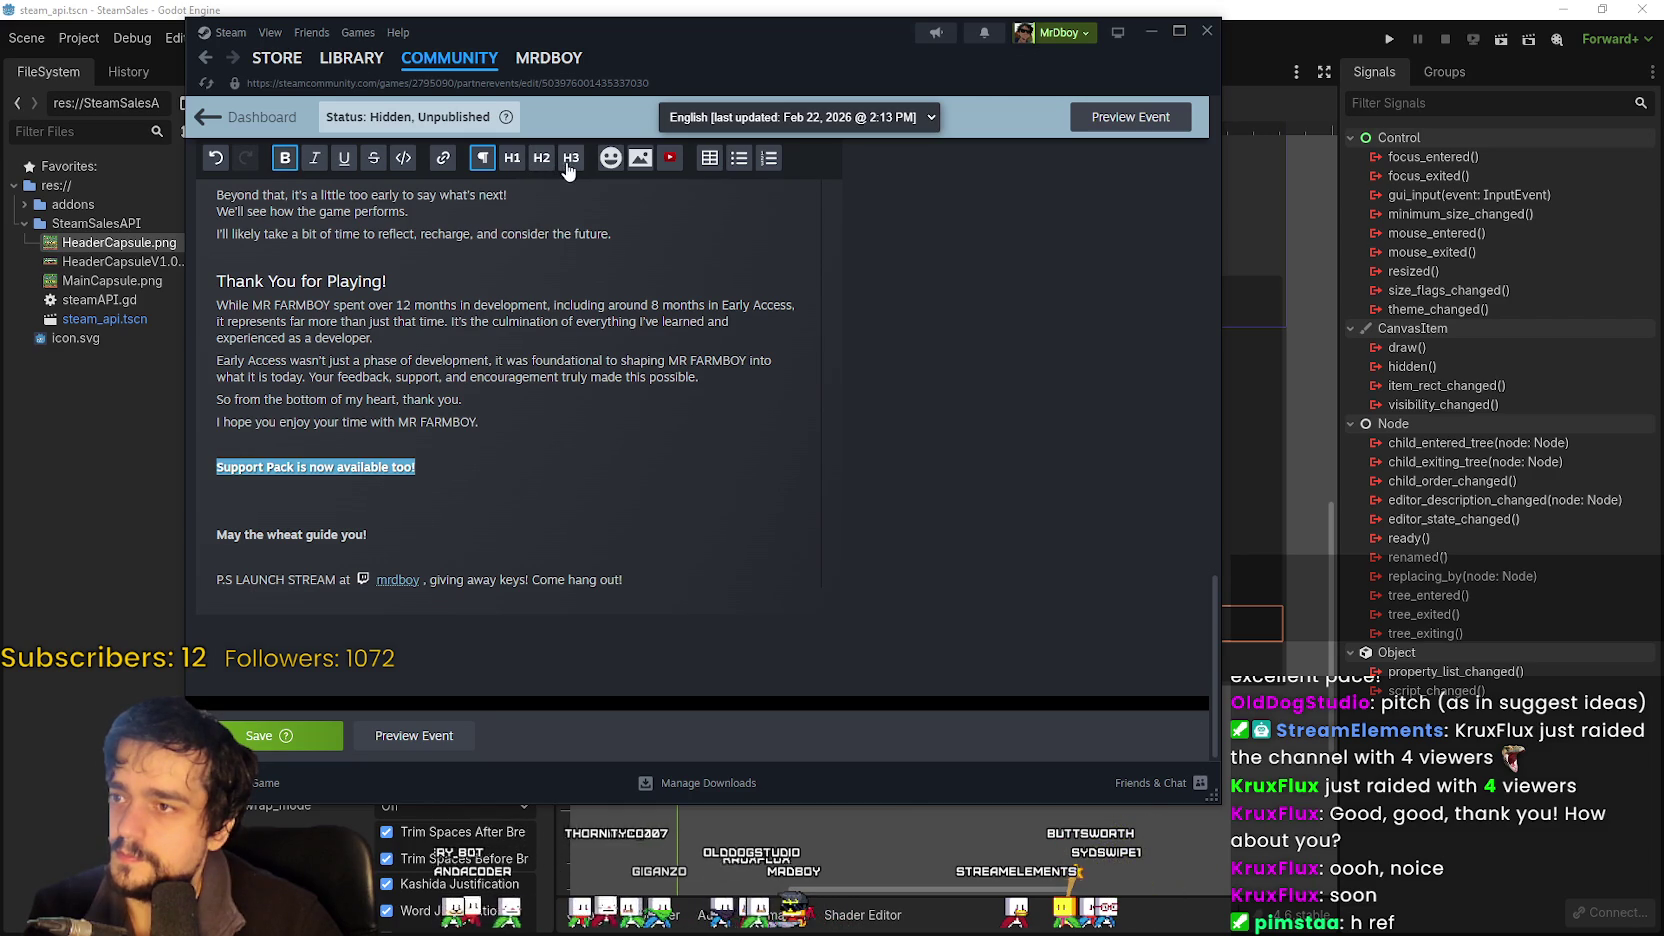
pyautogui.click(571, 157)
# Try larger heading sizes on the Support Pack heading, then keep the small size.
pyautogui.click(535, 428)
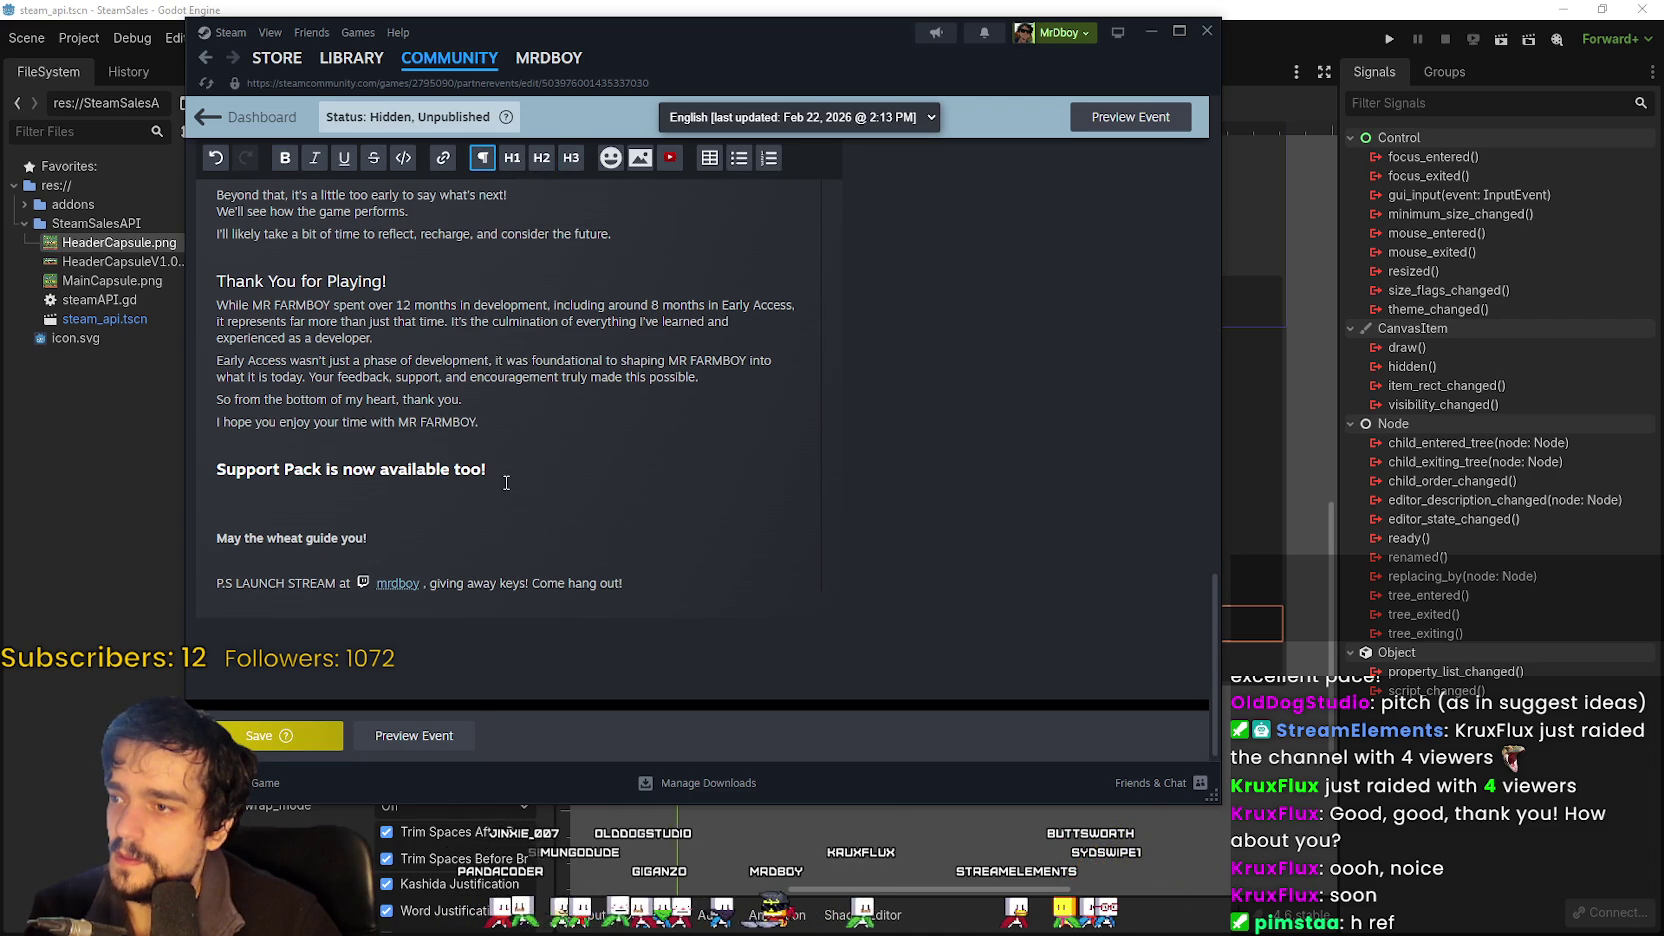
pyautogui.moveTo(488, 470); pyautogui.dragTo(266, 470)
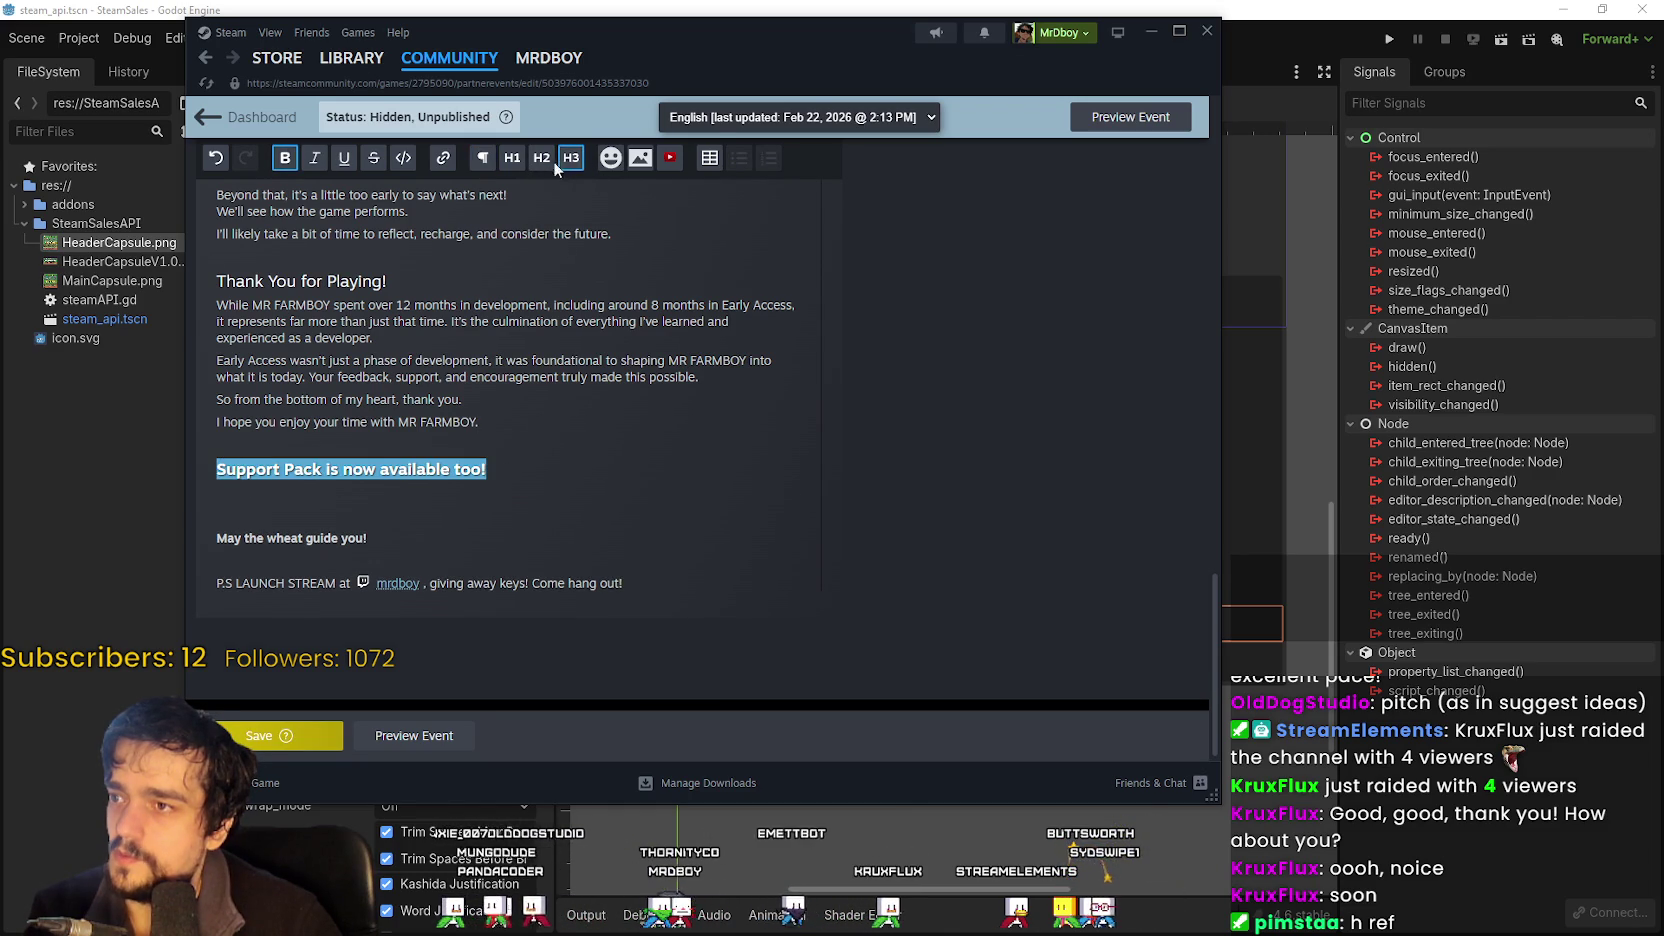
pyautogui.click(512, 157)
pyautogui.click(541, 157)
pyautogui.click(571, 157)
pyautogui.click(377, 462)
pyautogui.scroll(5, 377, 462)
pyautogui.scroll(-2, 377, 462)
pyautogui.moveTo(680, 30); pyautogui.dragTo(1143, 67)
pyautogui.scroll(-3, 866, 607)
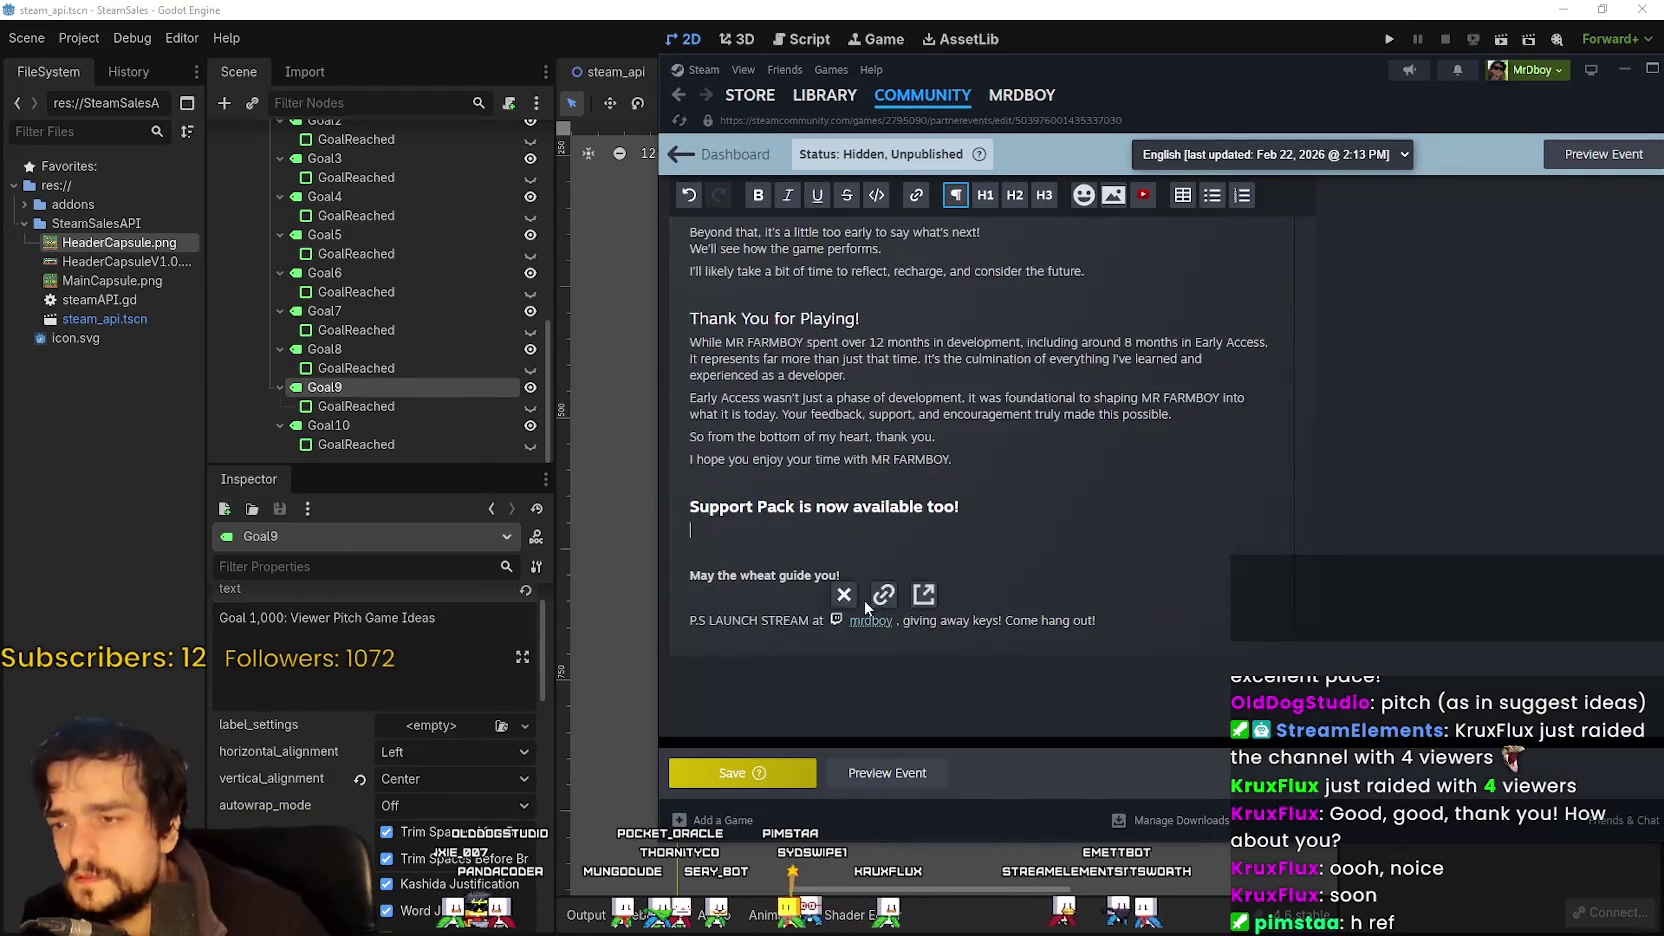
# Remove bold from the Support Pack heading.
pyautogui.moveTo(965, 508); pyautogui.dragTo(678, 516)
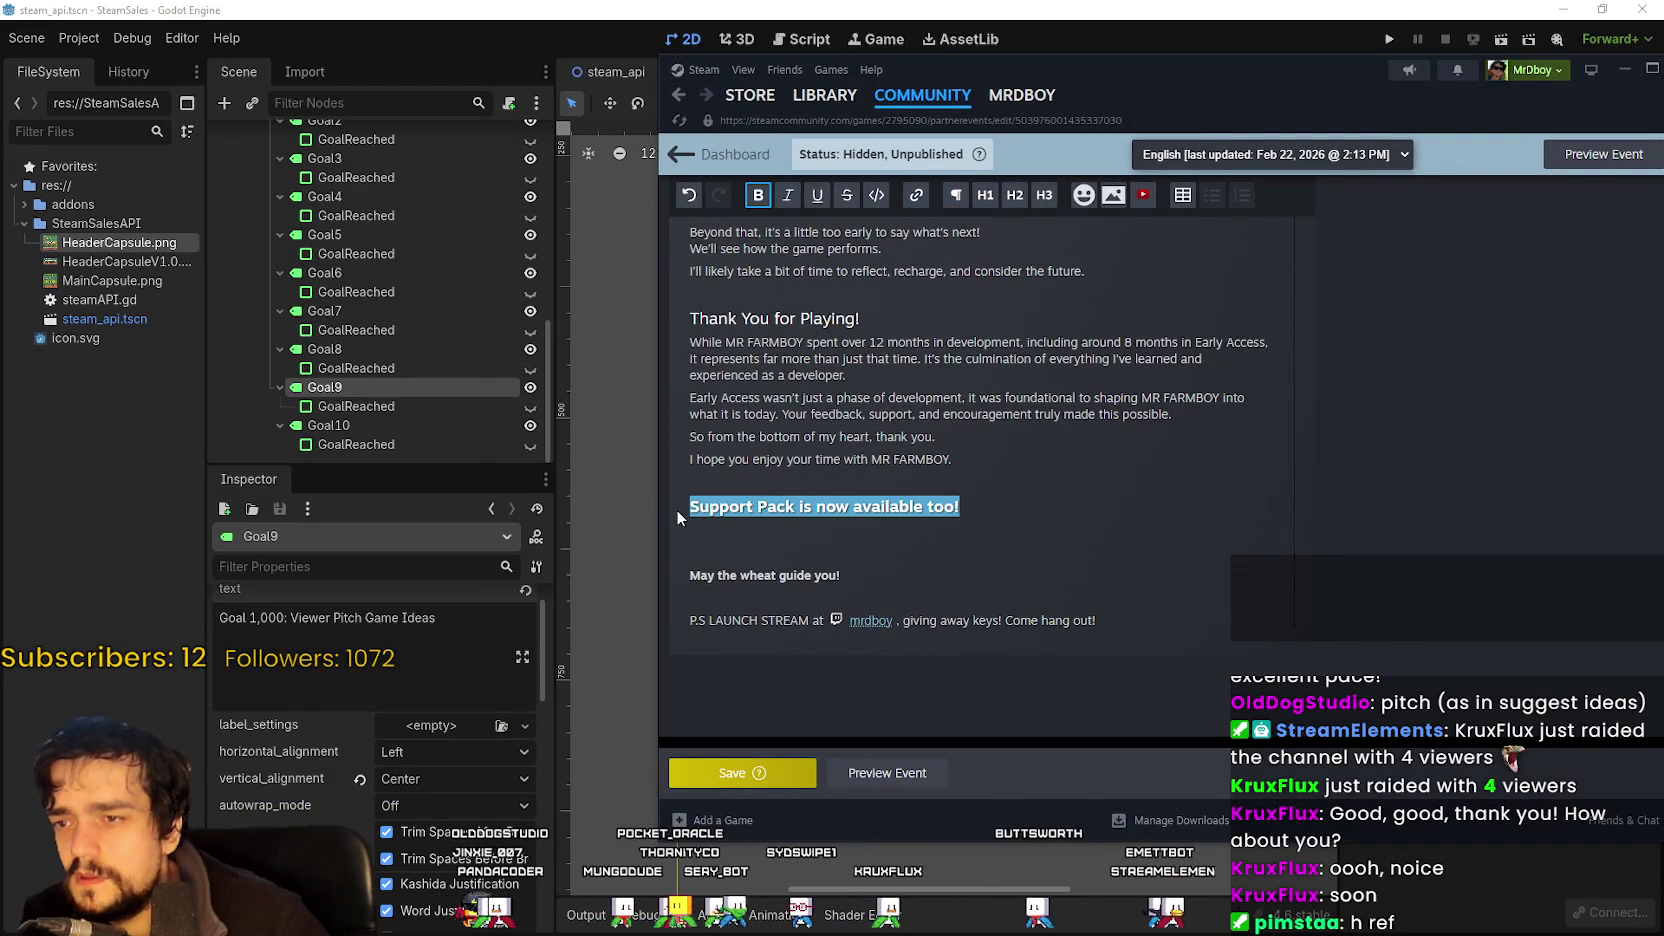
pyautogui.click(759, 198)
pyautogui.click(788, 550)
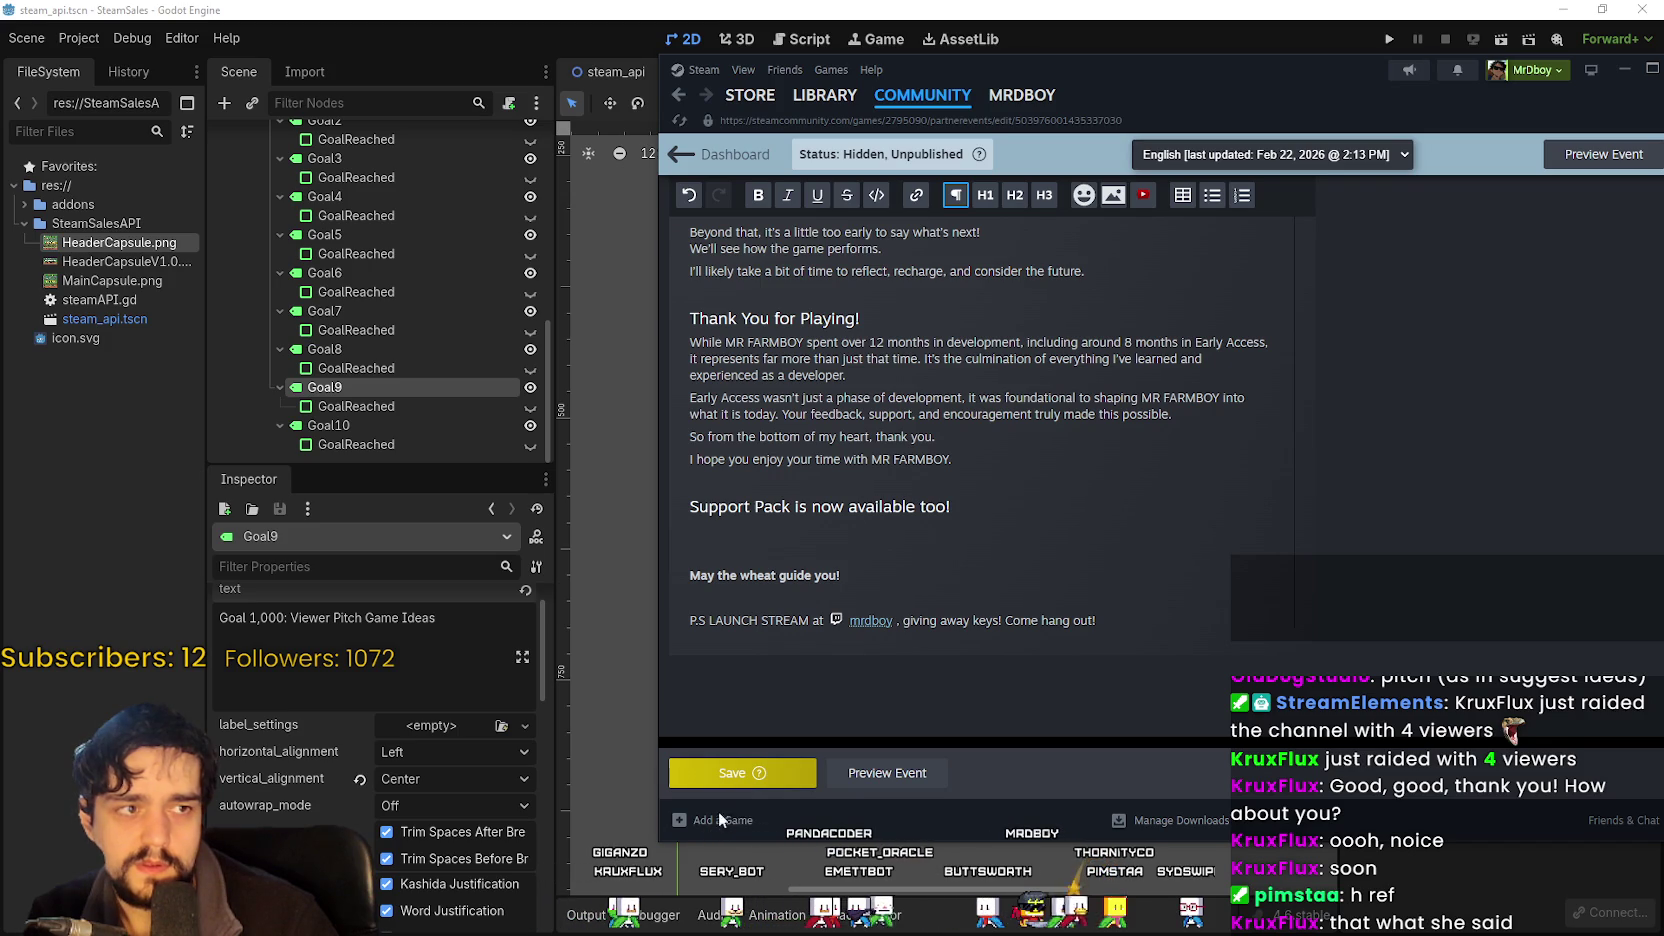
# Paste the MR FARMBOY store card (9,75€) under the heading and save the event.
pyautogui.click(738, 532)
pyautogui.hotkey('ctrl', 'v')
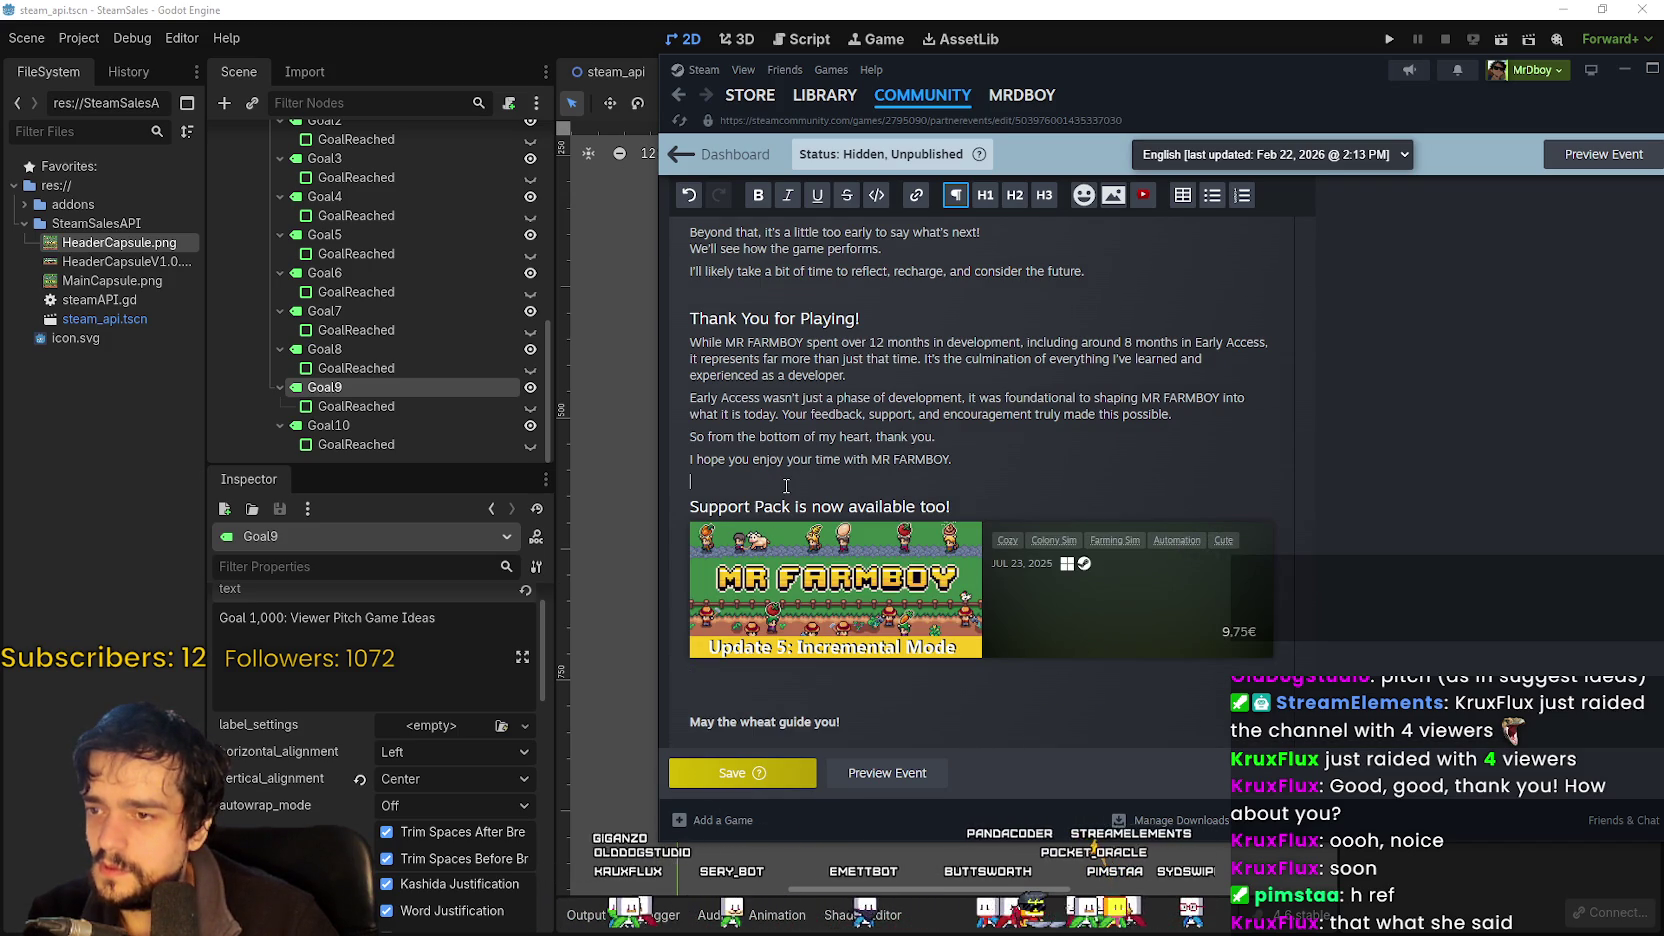
pyautogui.press('Down')
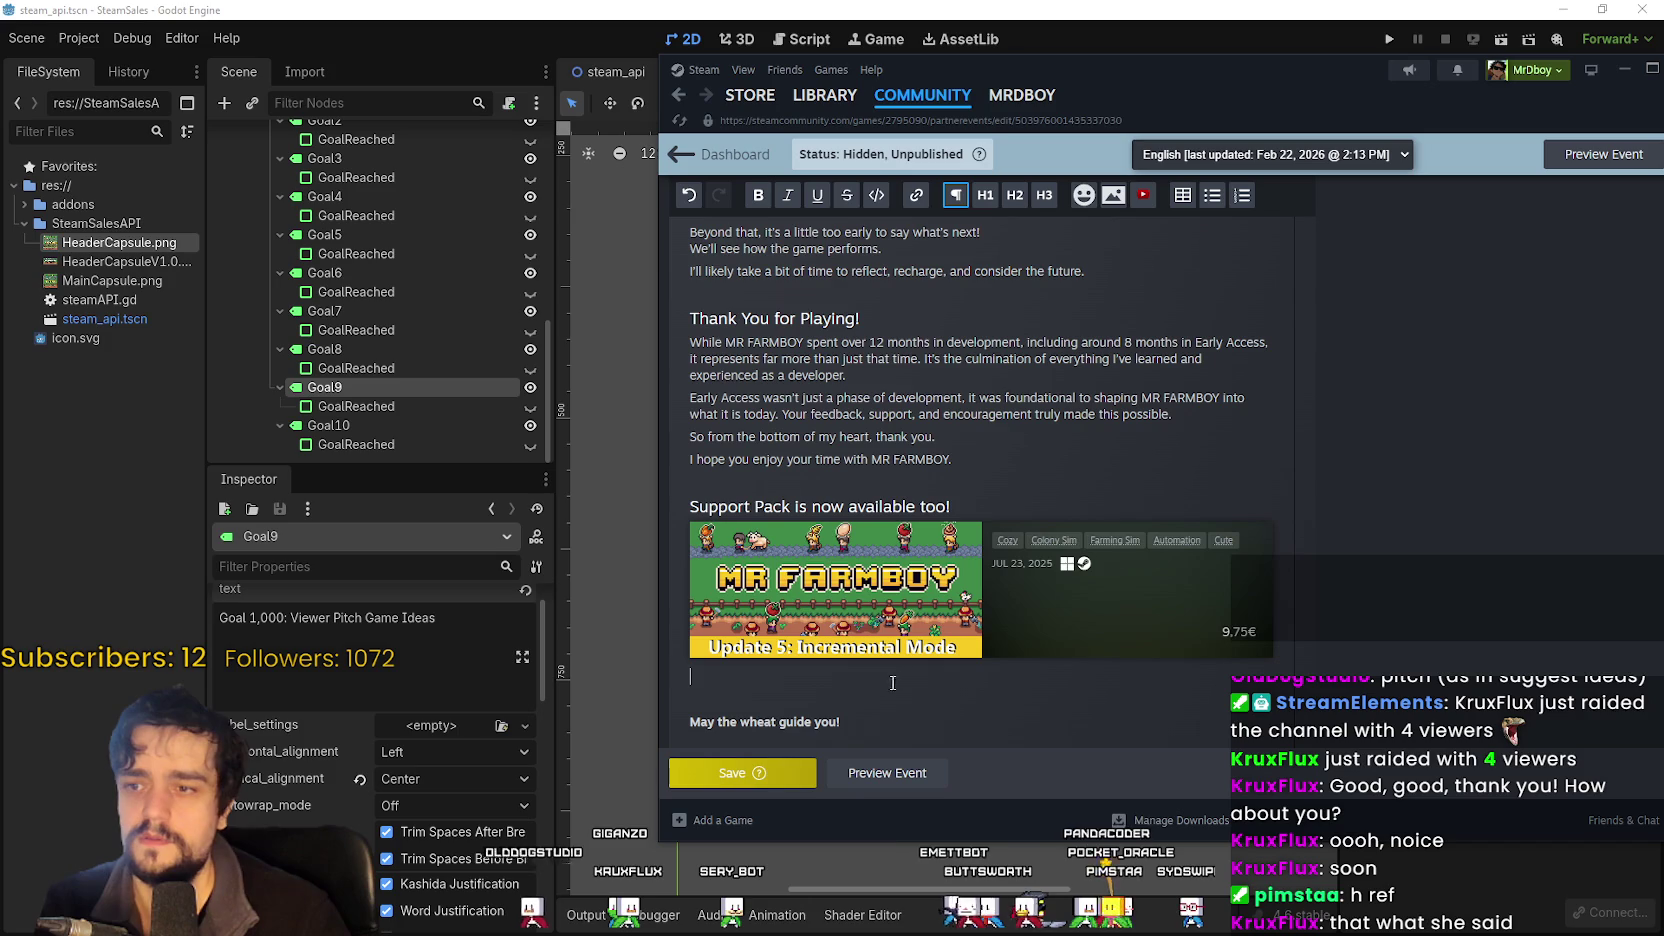
pyautogui.hotkey('ctrl', 'v')
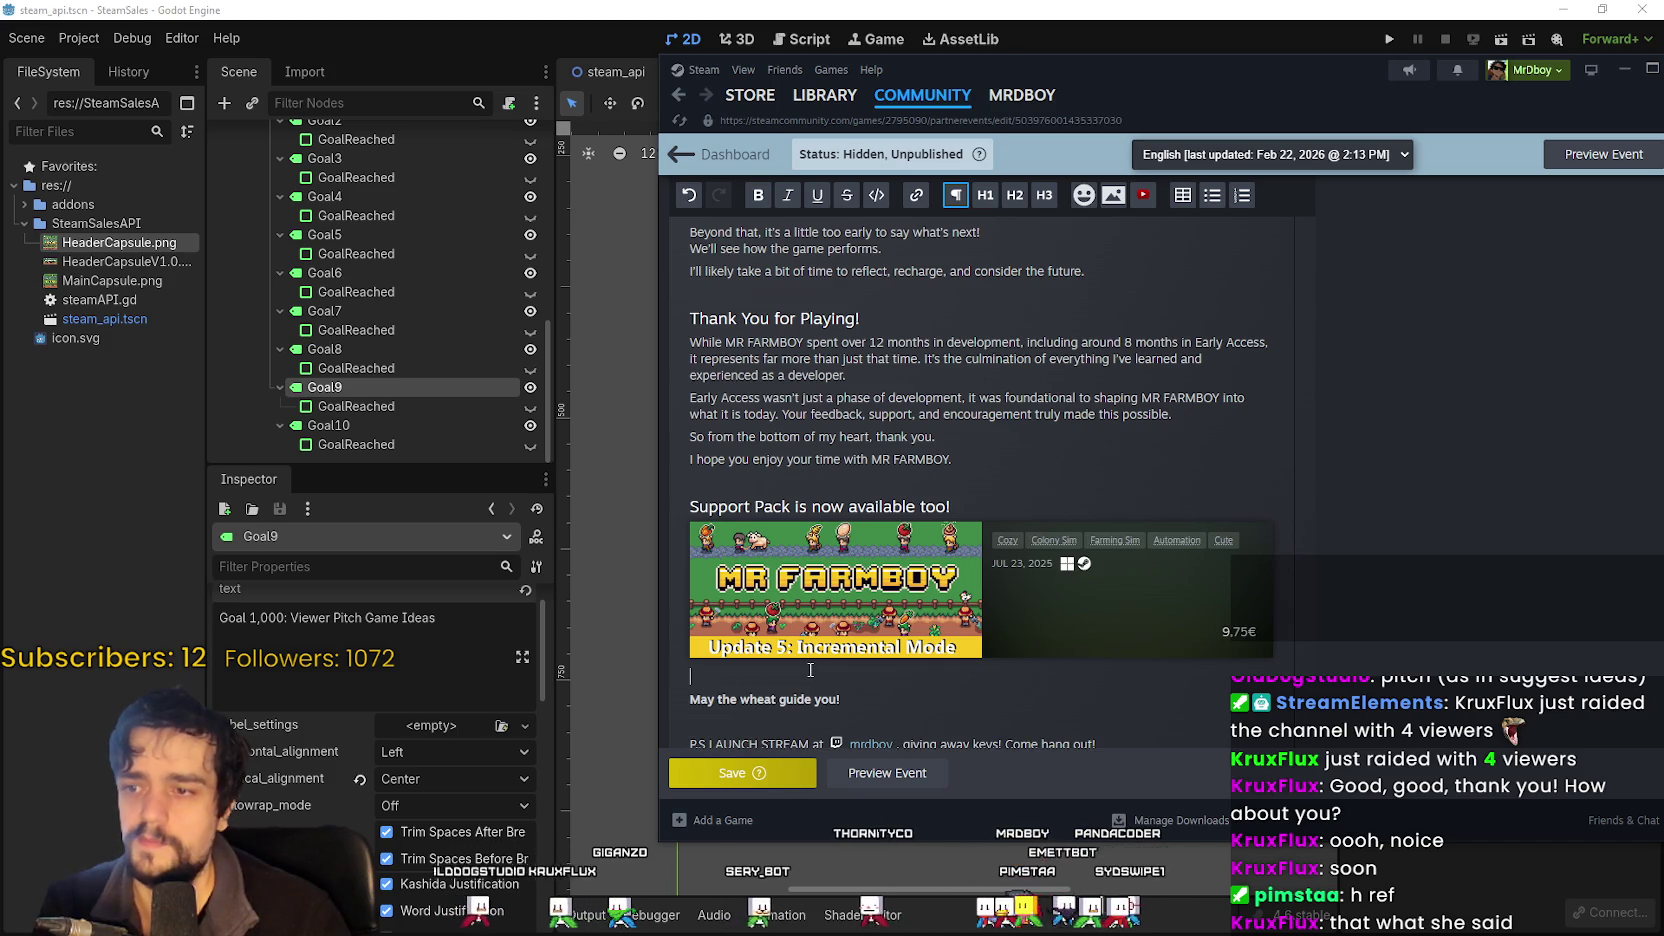
pyautogui.press('BackSpace')
pyautogui.hotkey('ctrl', 'z')
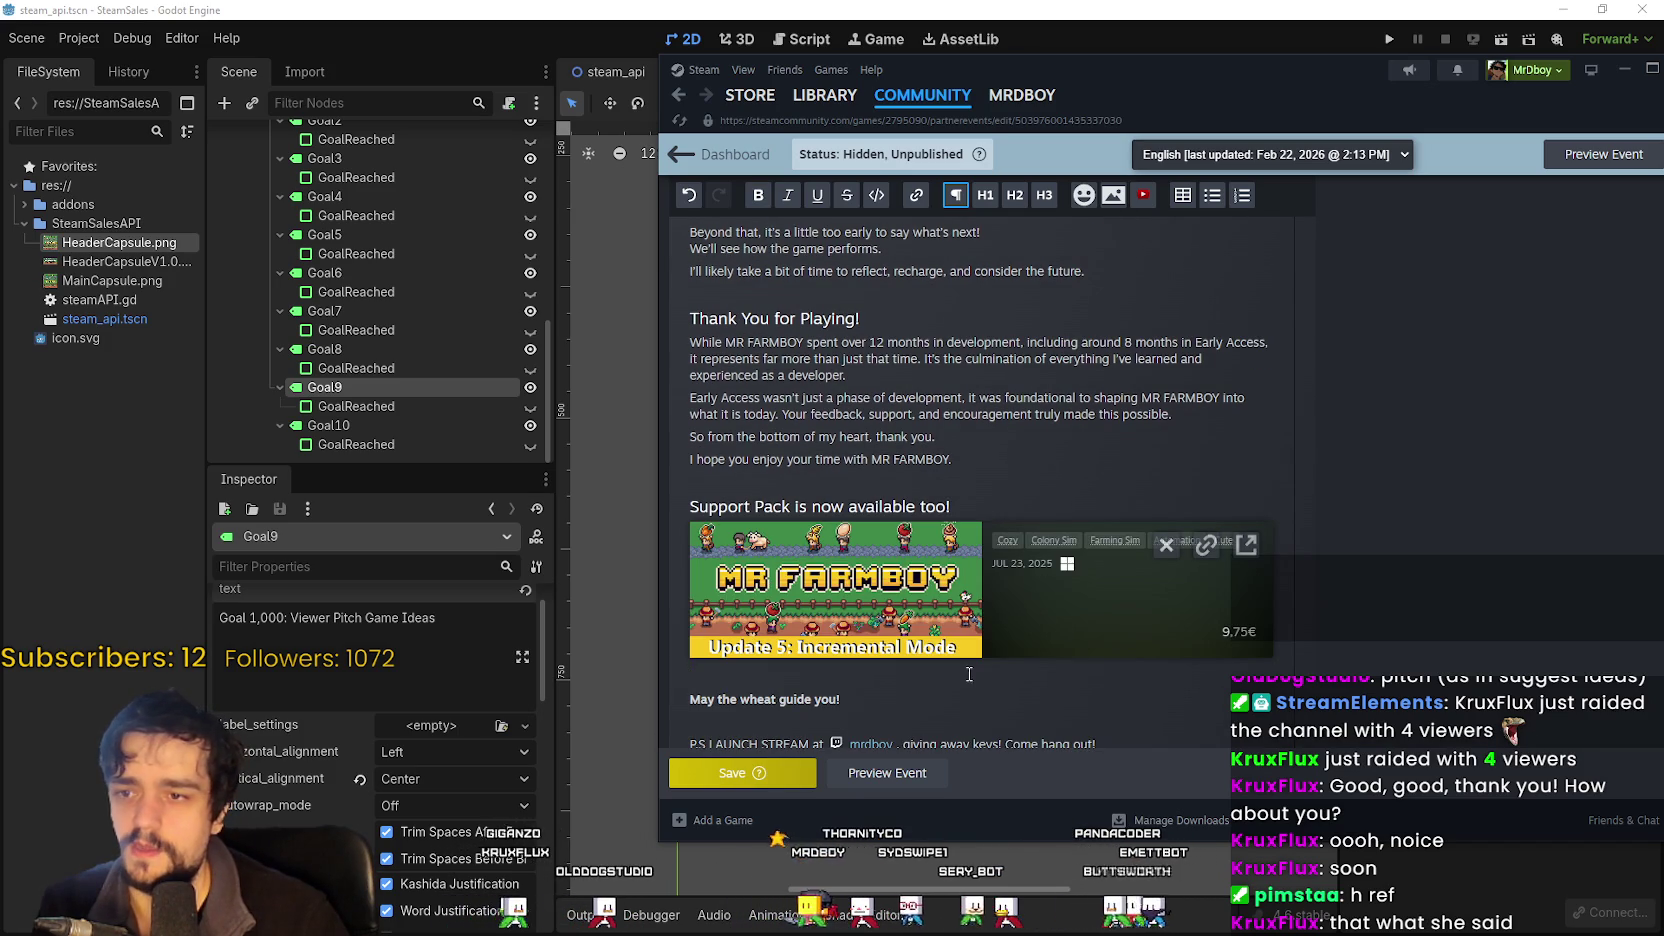
pyautogui.click(807, 777)
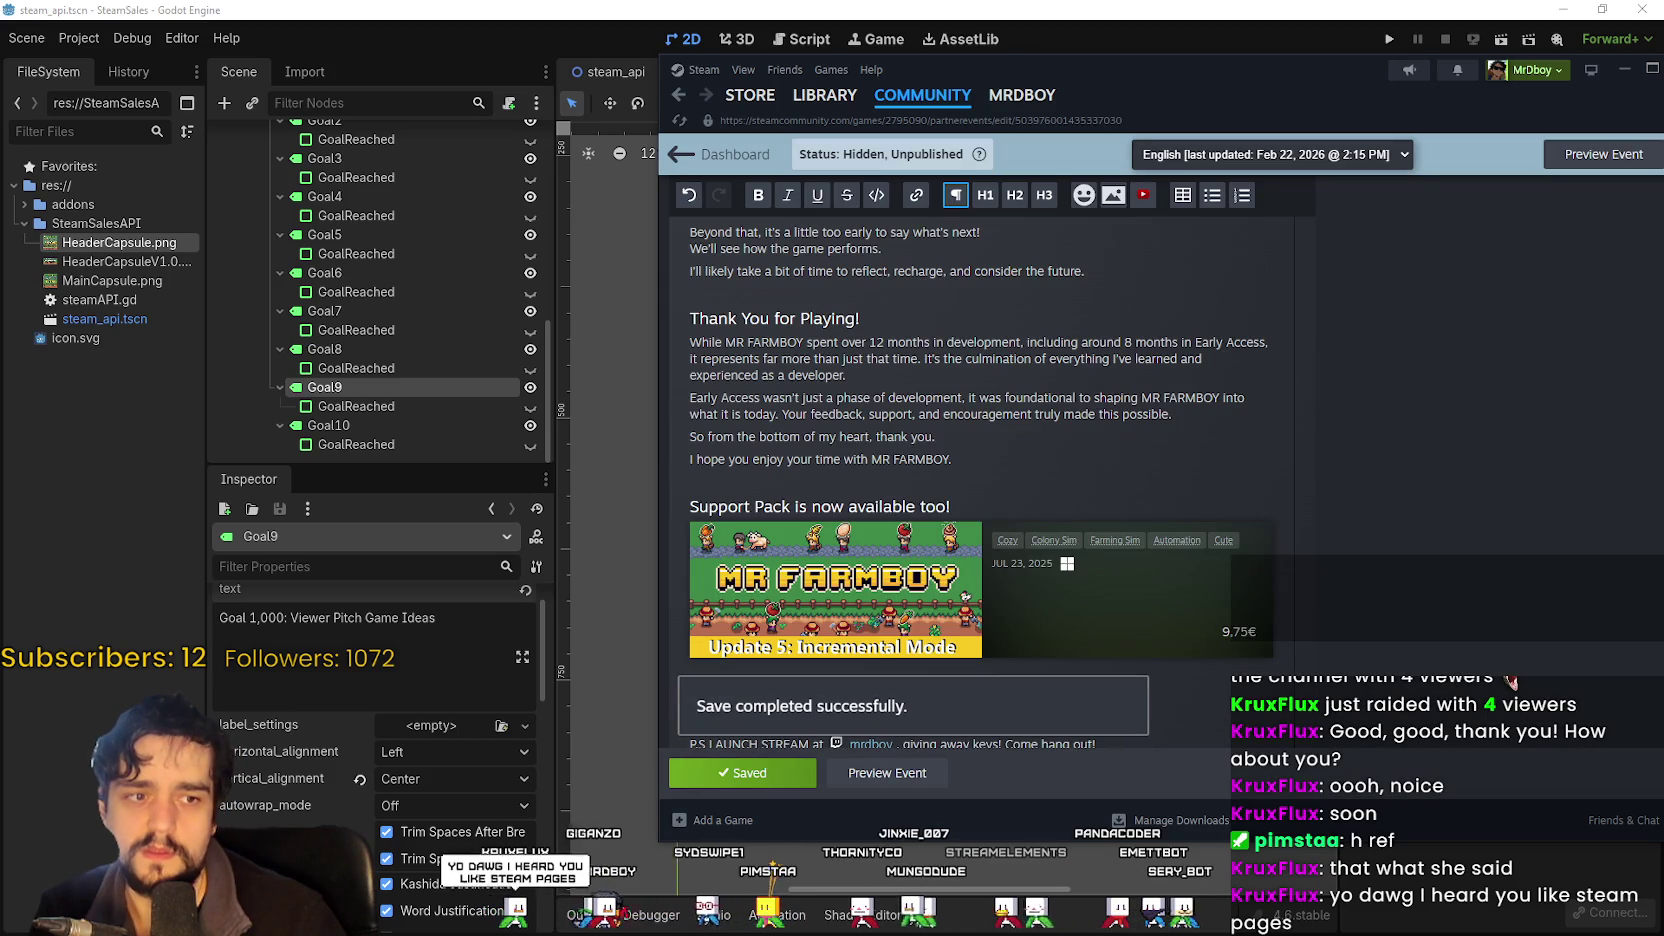
# Preview the event post, then return to editing it.
pyautogui.click(853, 775)
pyautogui.scroll(-15, 1027, 433)
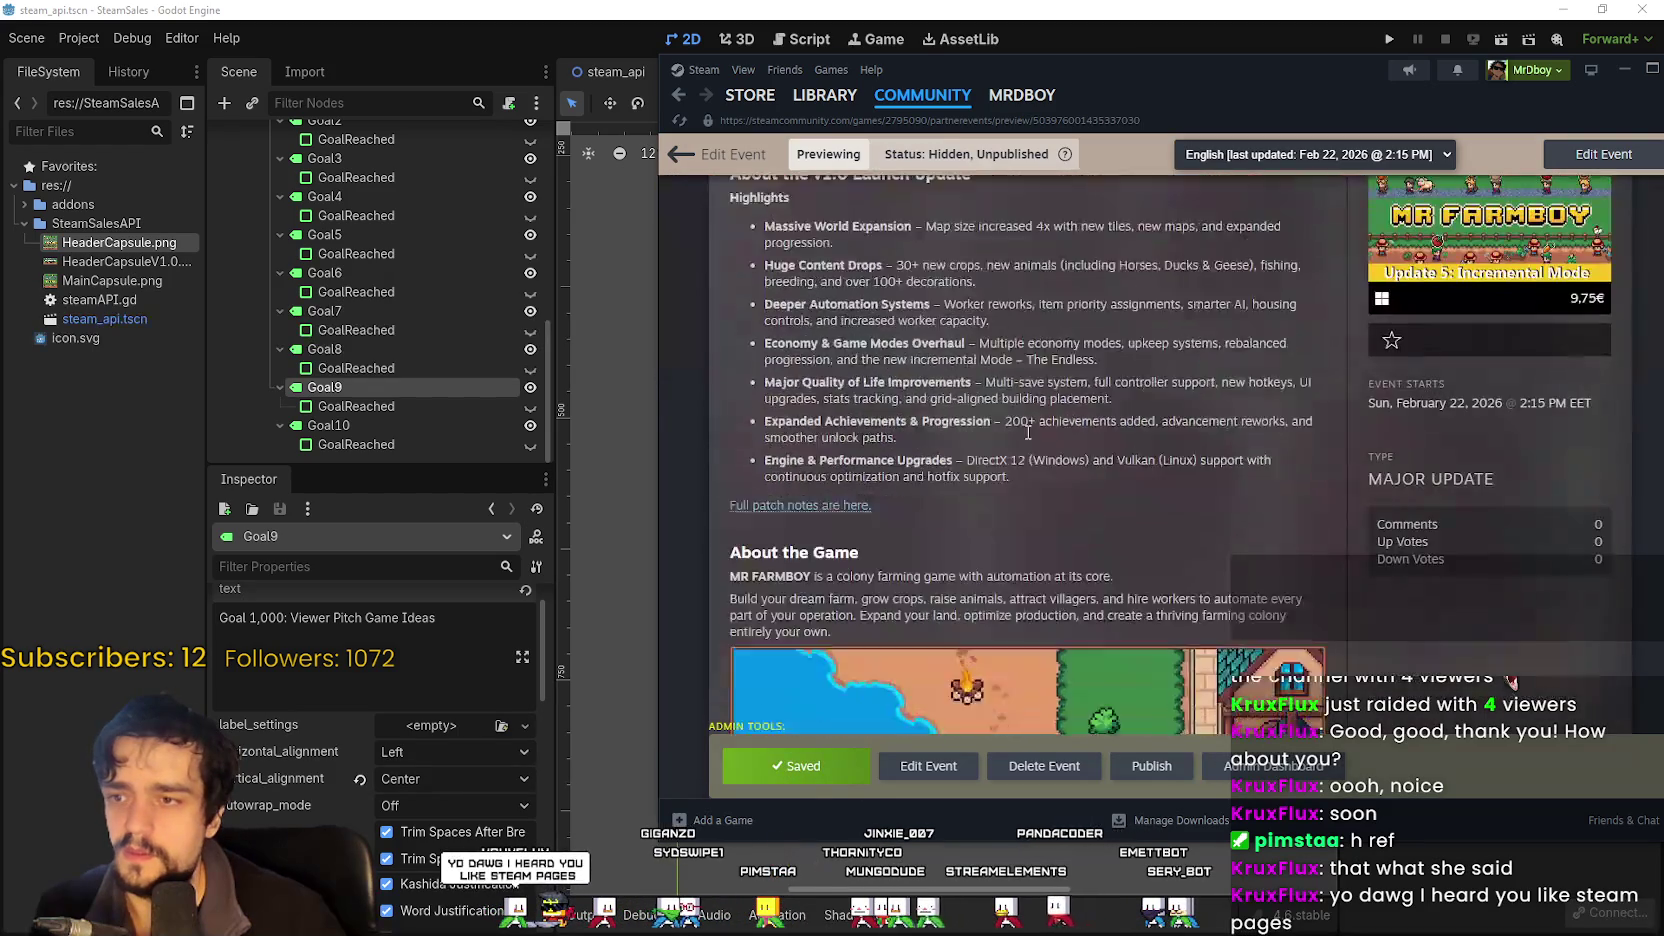
pyautogui.scroll(-3, 1171, 526)
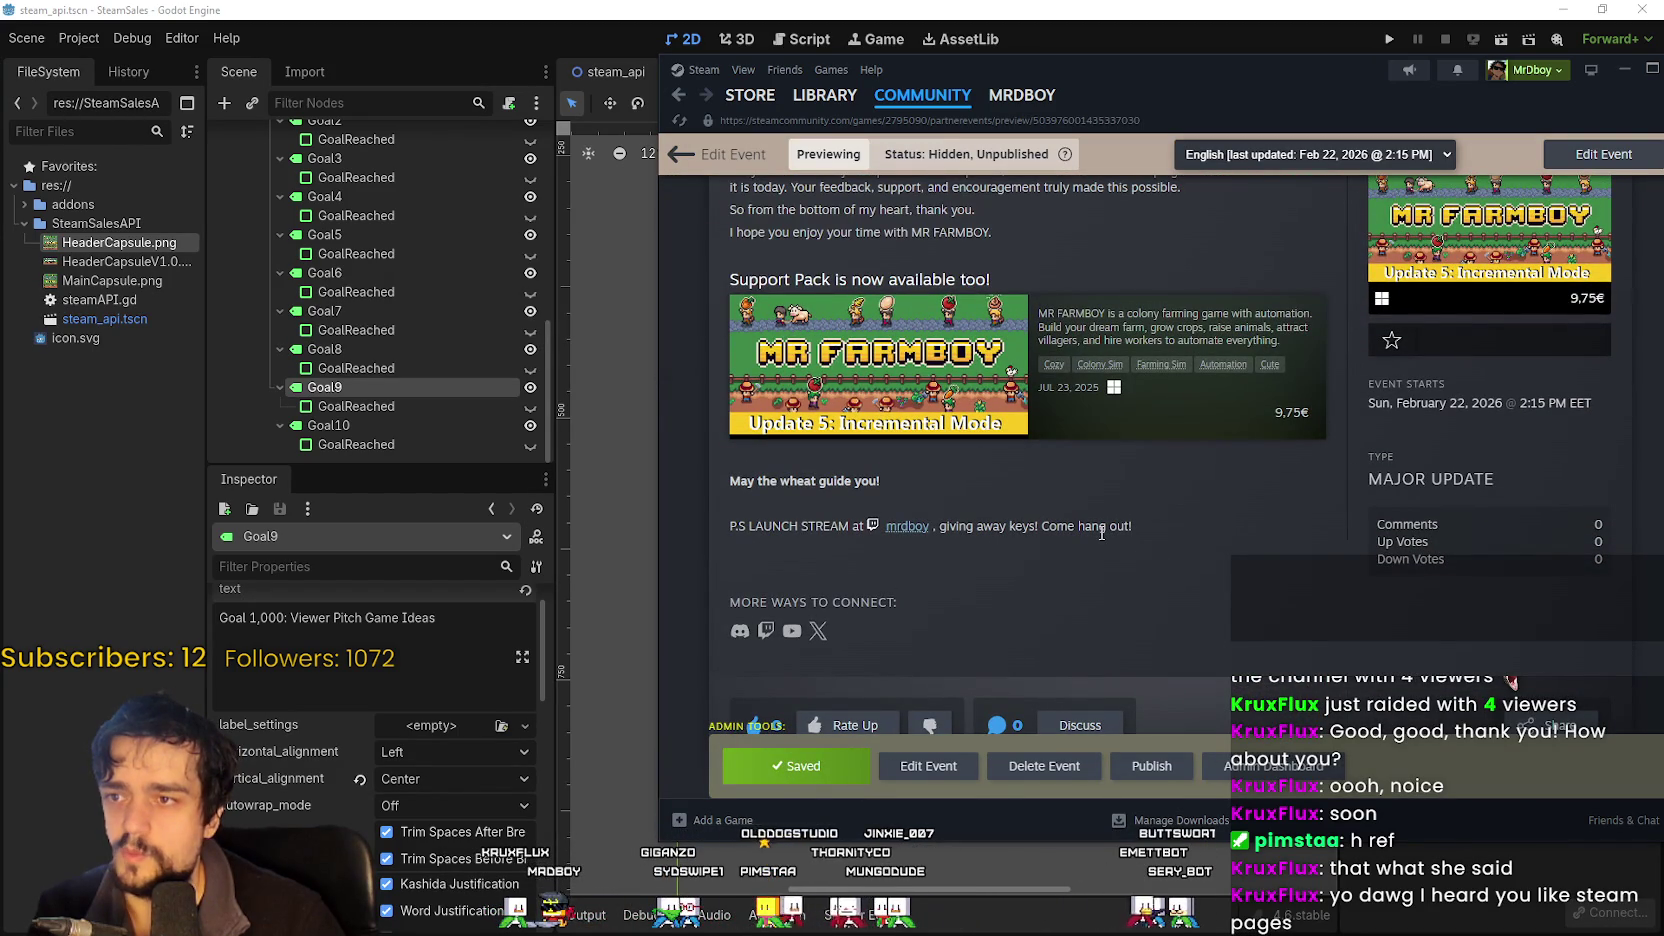
pyautogui.click(913, 766)
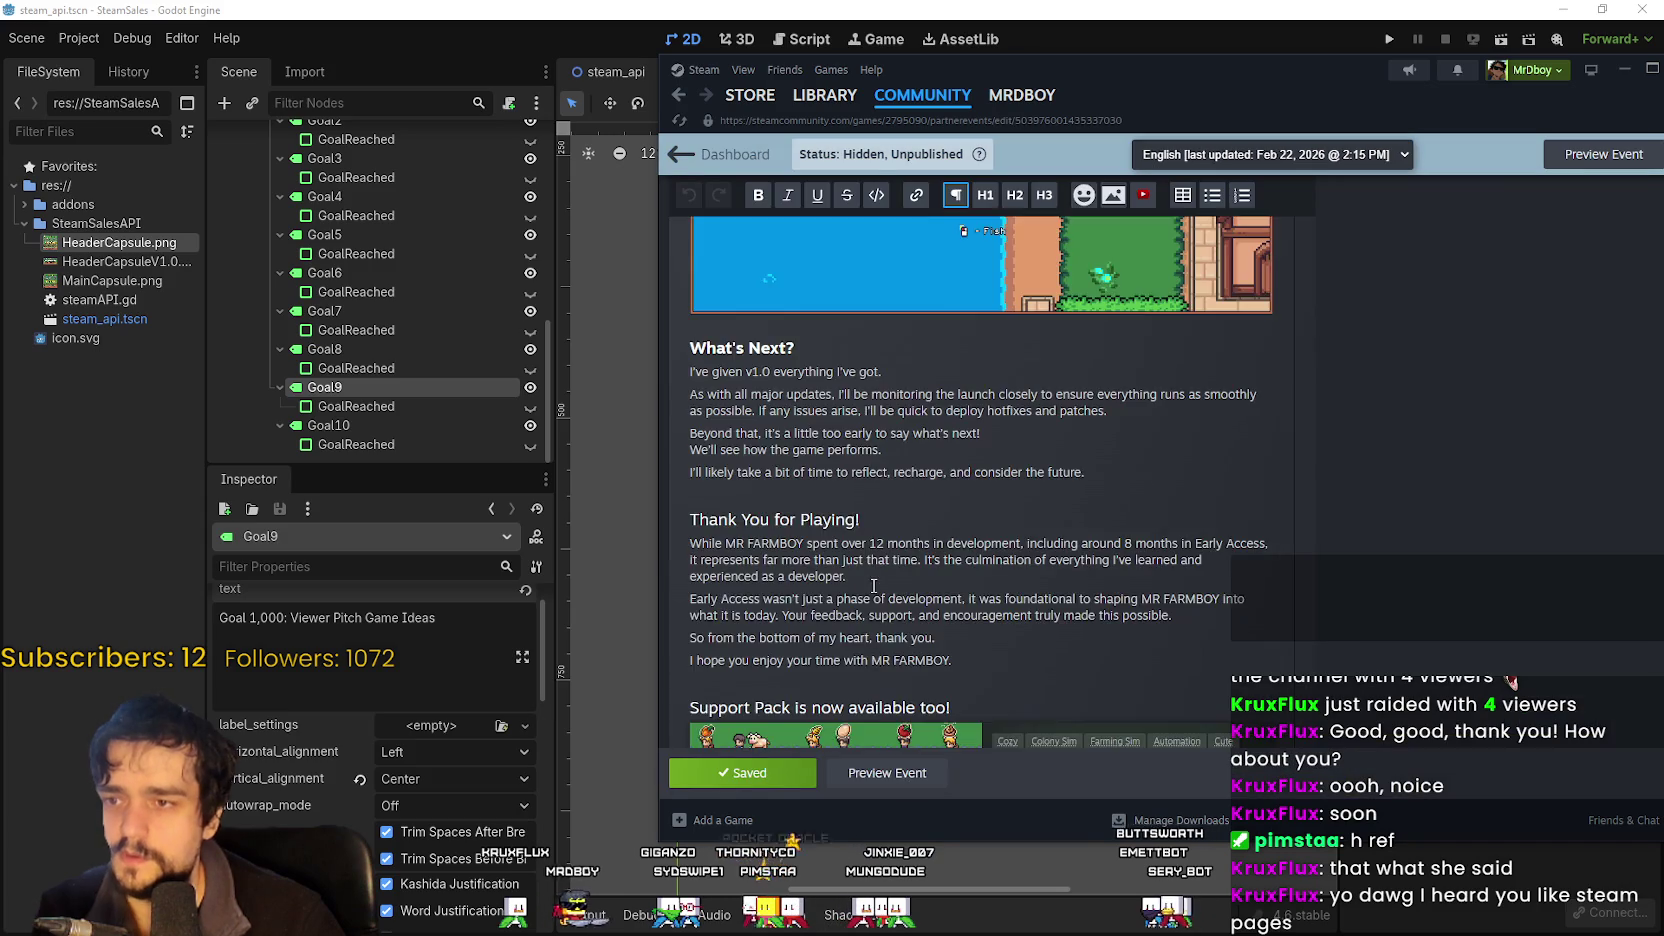
# Insert 'er' after 'Support' to make 'Supporter Pack', save, and reselect part of the heading.
pyautogui.click(758, 380)
pyautogui.write('er')
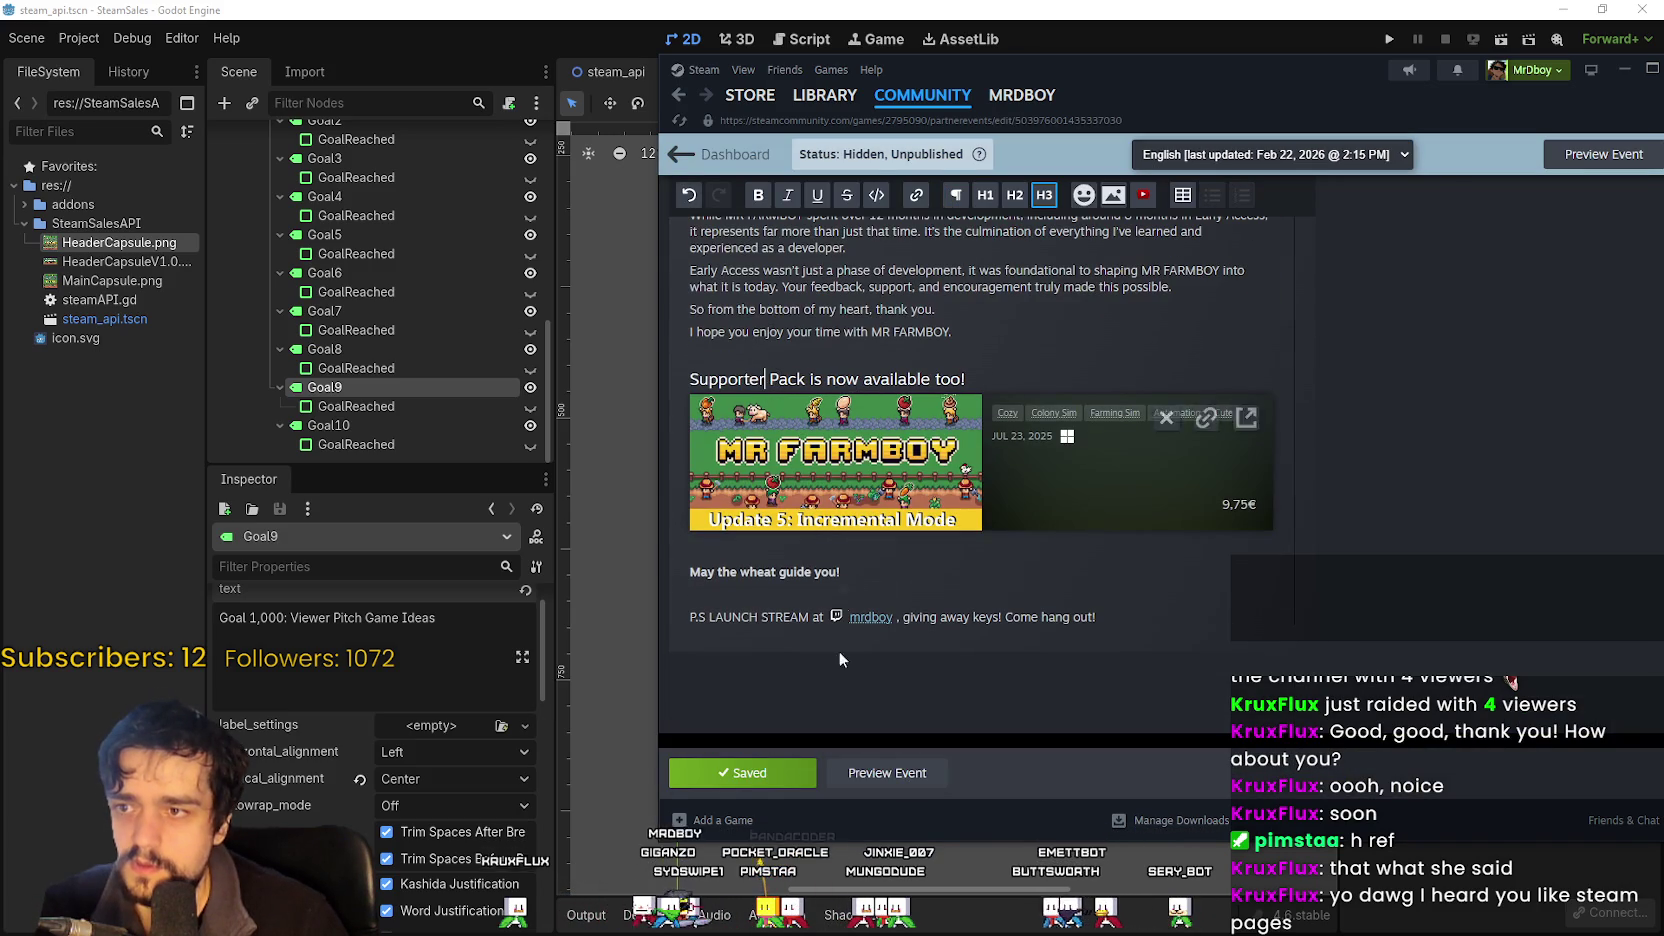
pyautogui.click(751, 777)
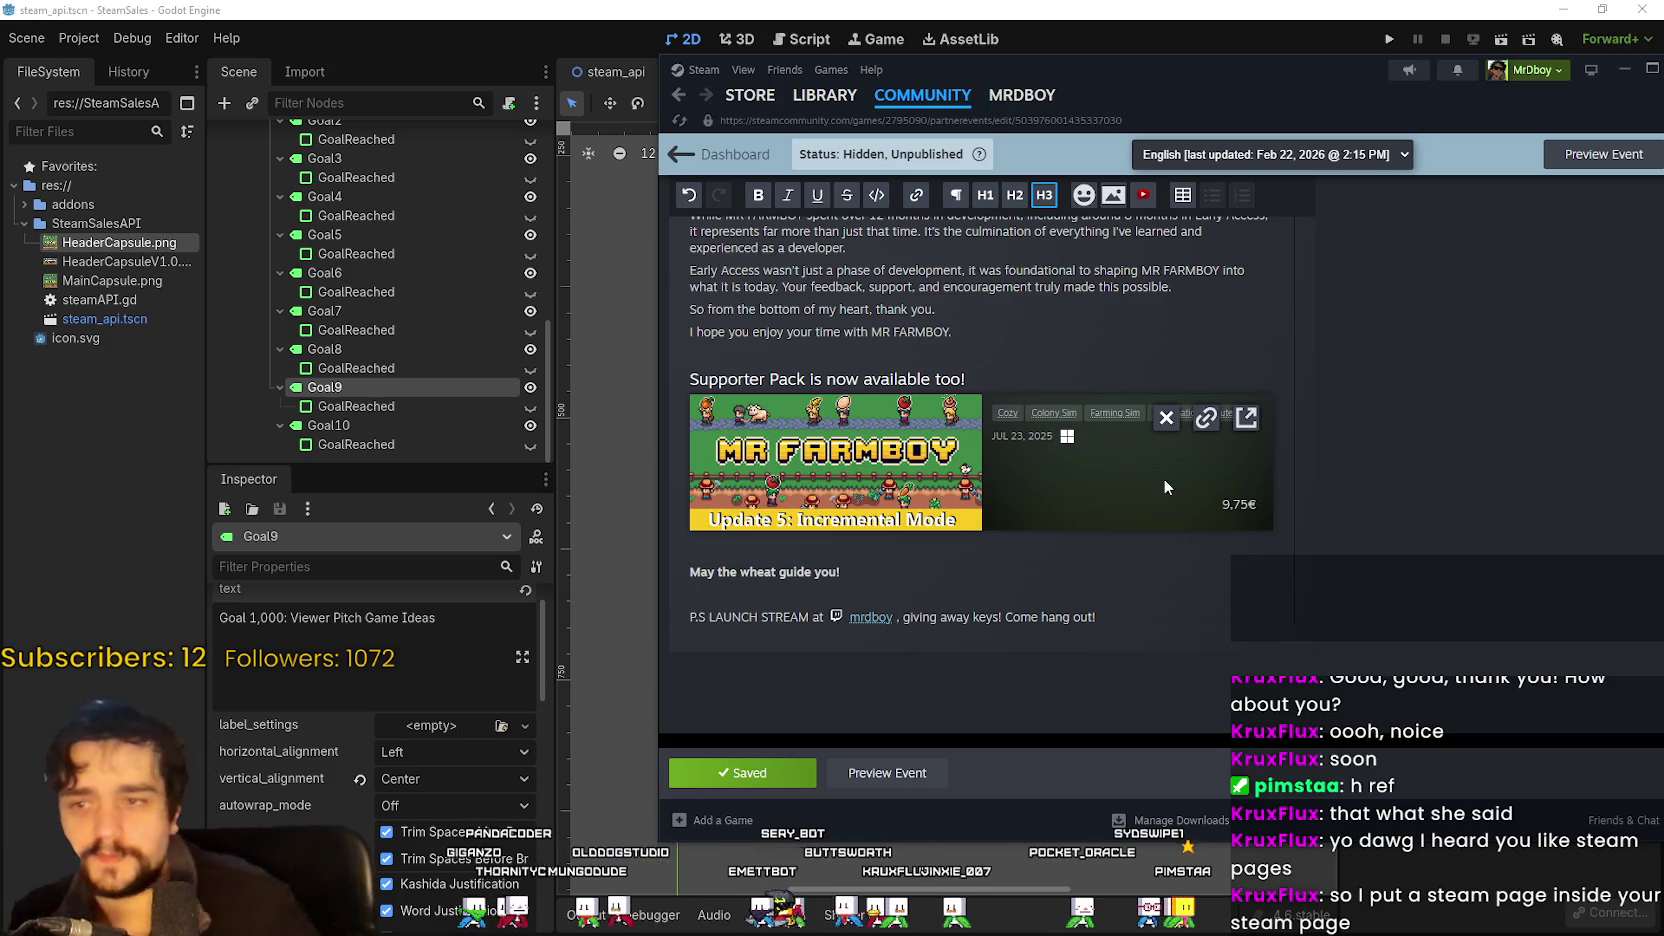
pyautogui.scroll(3, 1370, 651)
pyautogui.scroll(-3, 1370, 651)
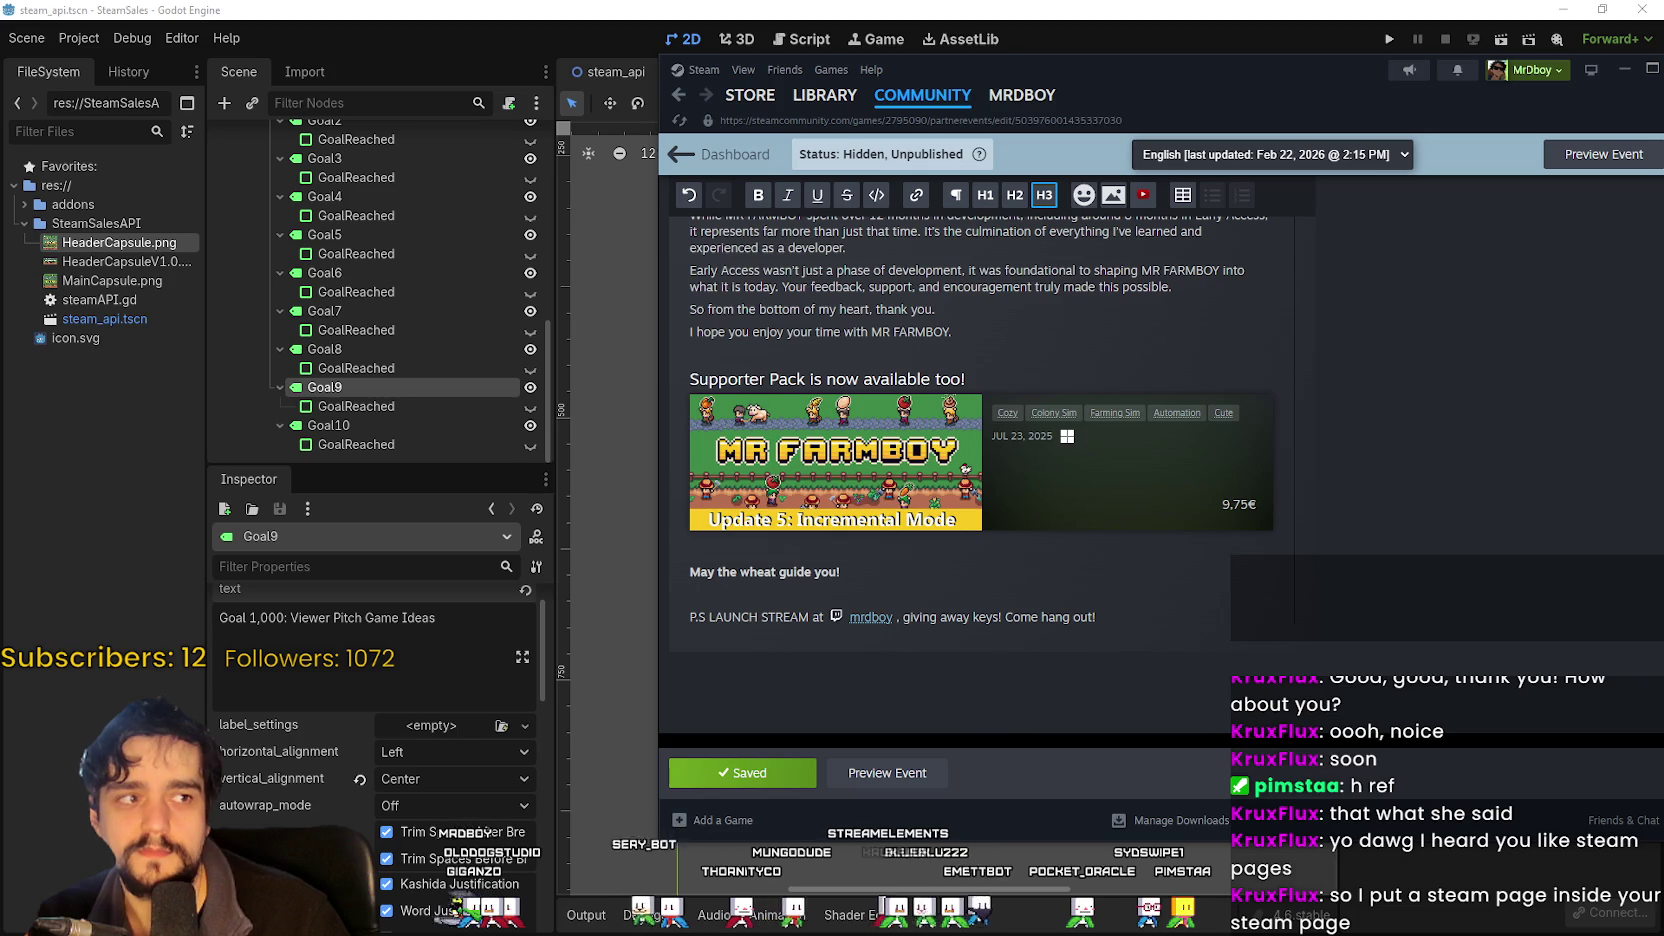
pyautogui.scroll(15, 1403, 283)
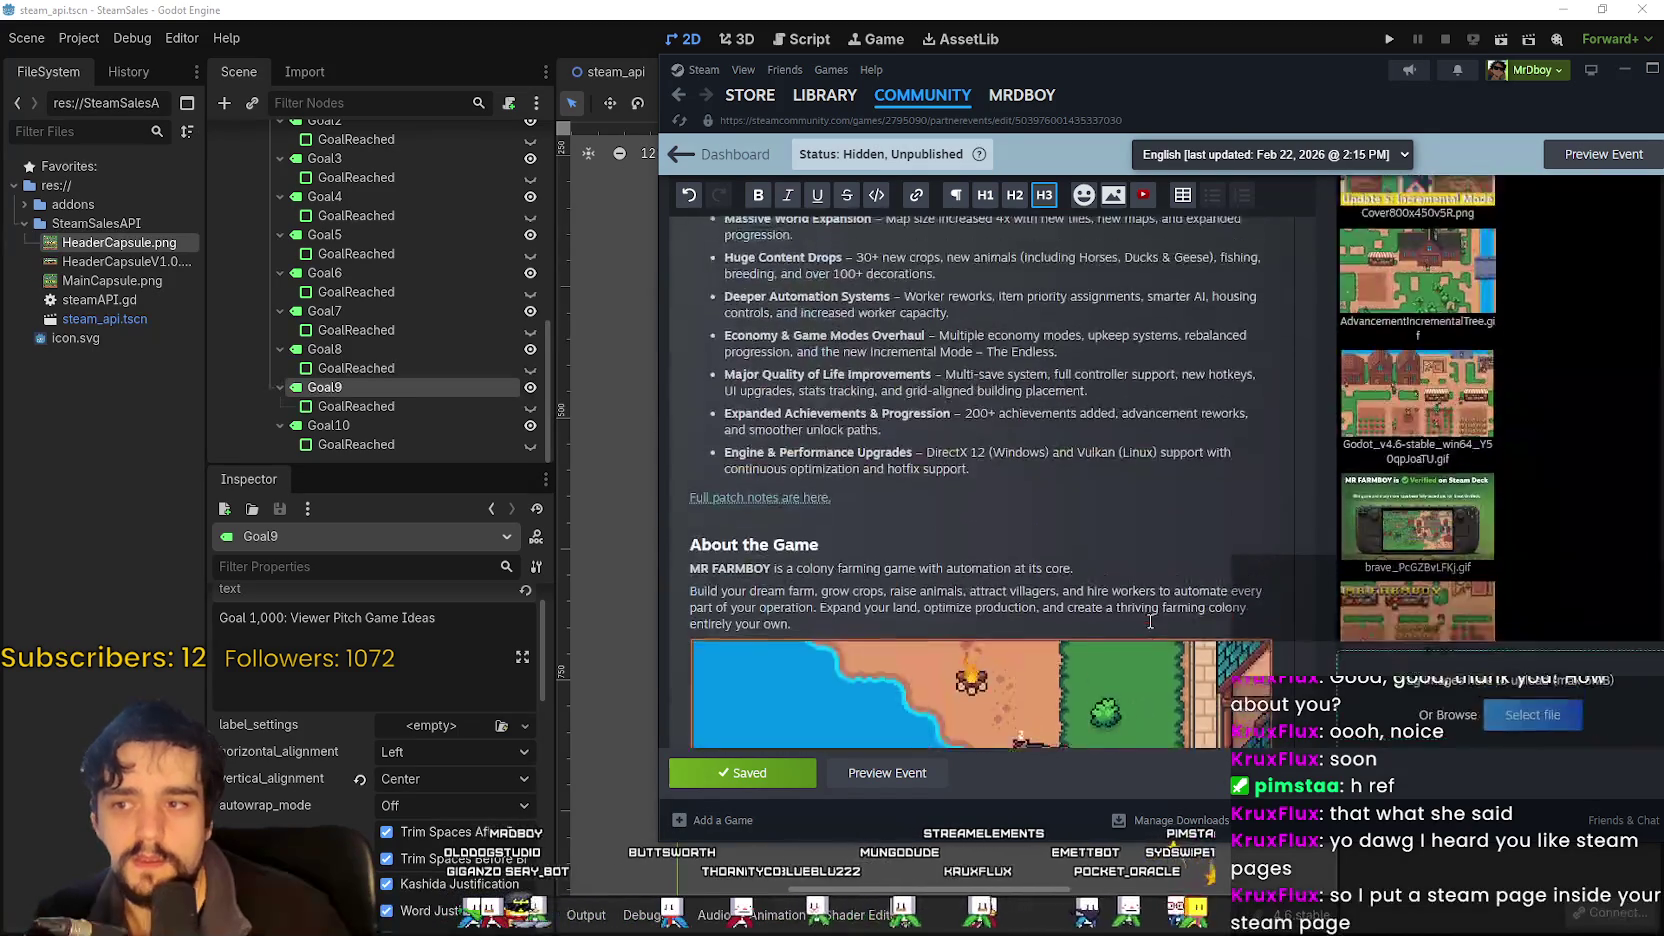
pyautogui.scroll(-15, 1150, 621)
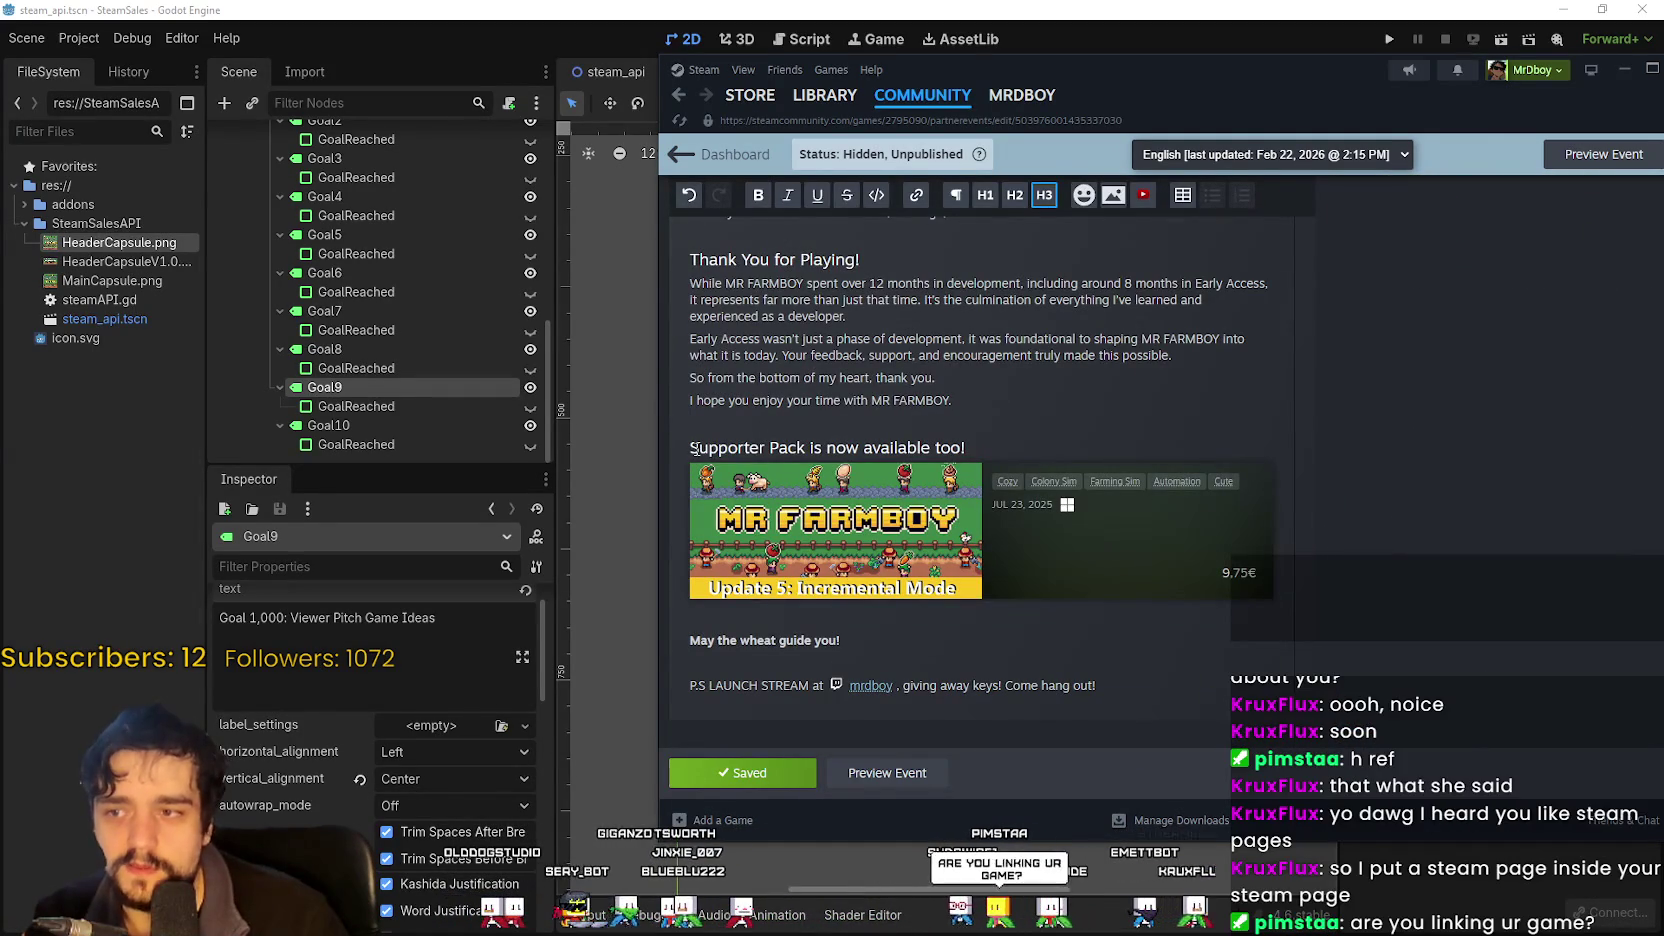
pyautogui.moveTo(697, 447); pyautogui.dragTo(822, 440)
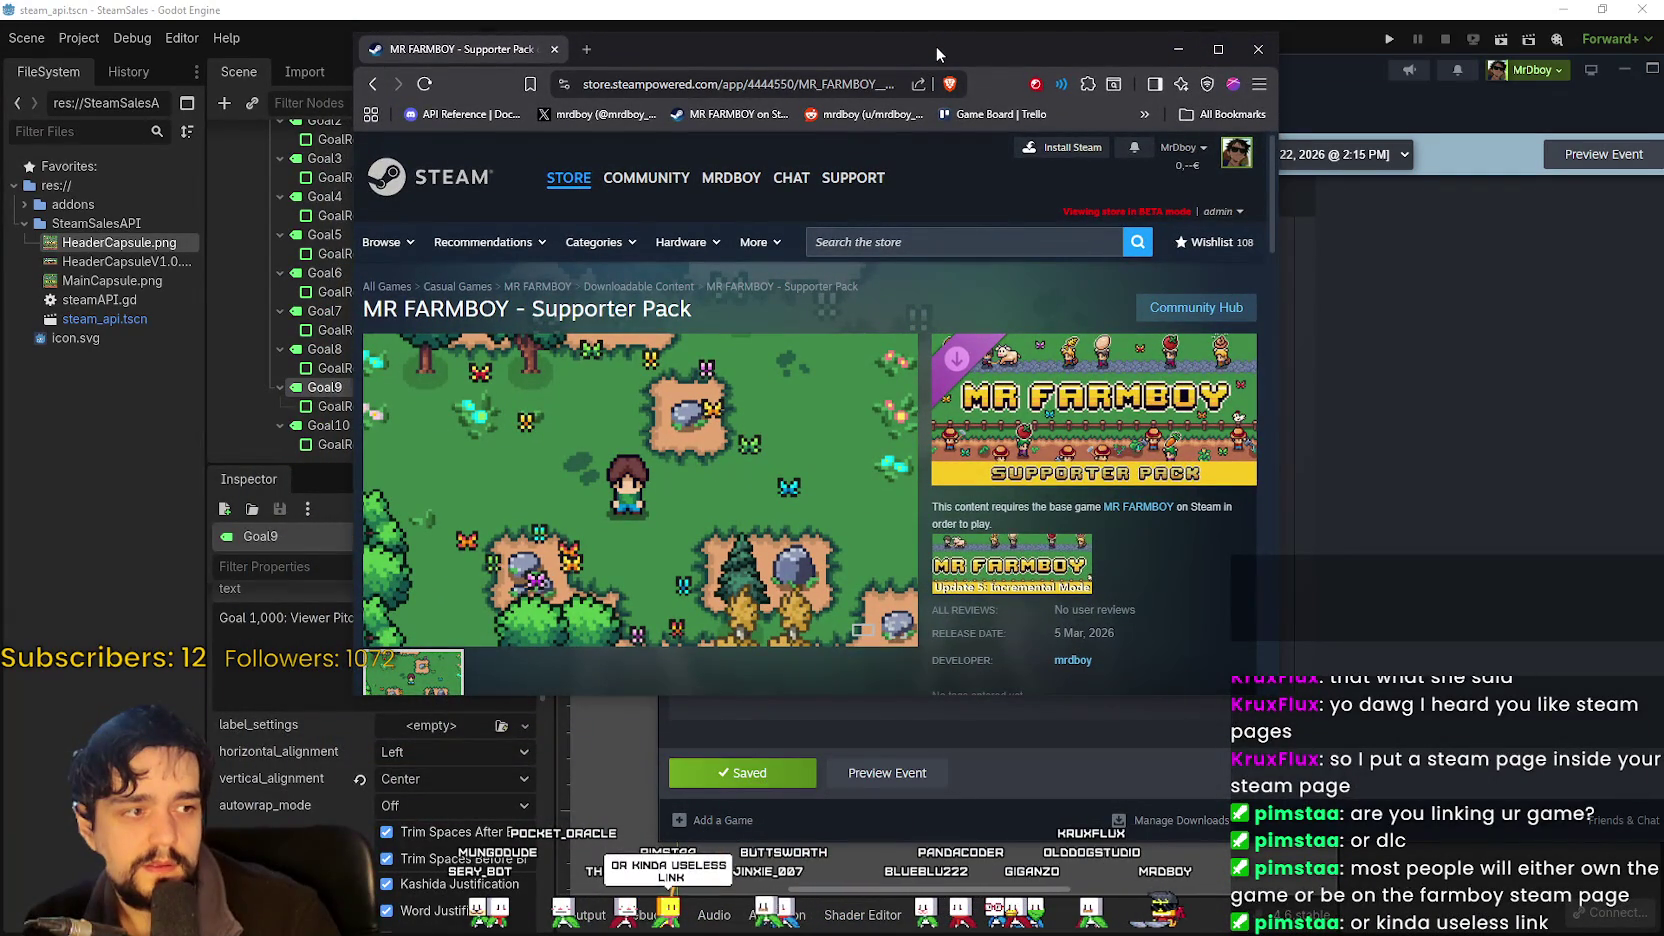
# Maximize the Supporter Pack store page and read through its description.
pyautogui.doubleClick(935, 46)
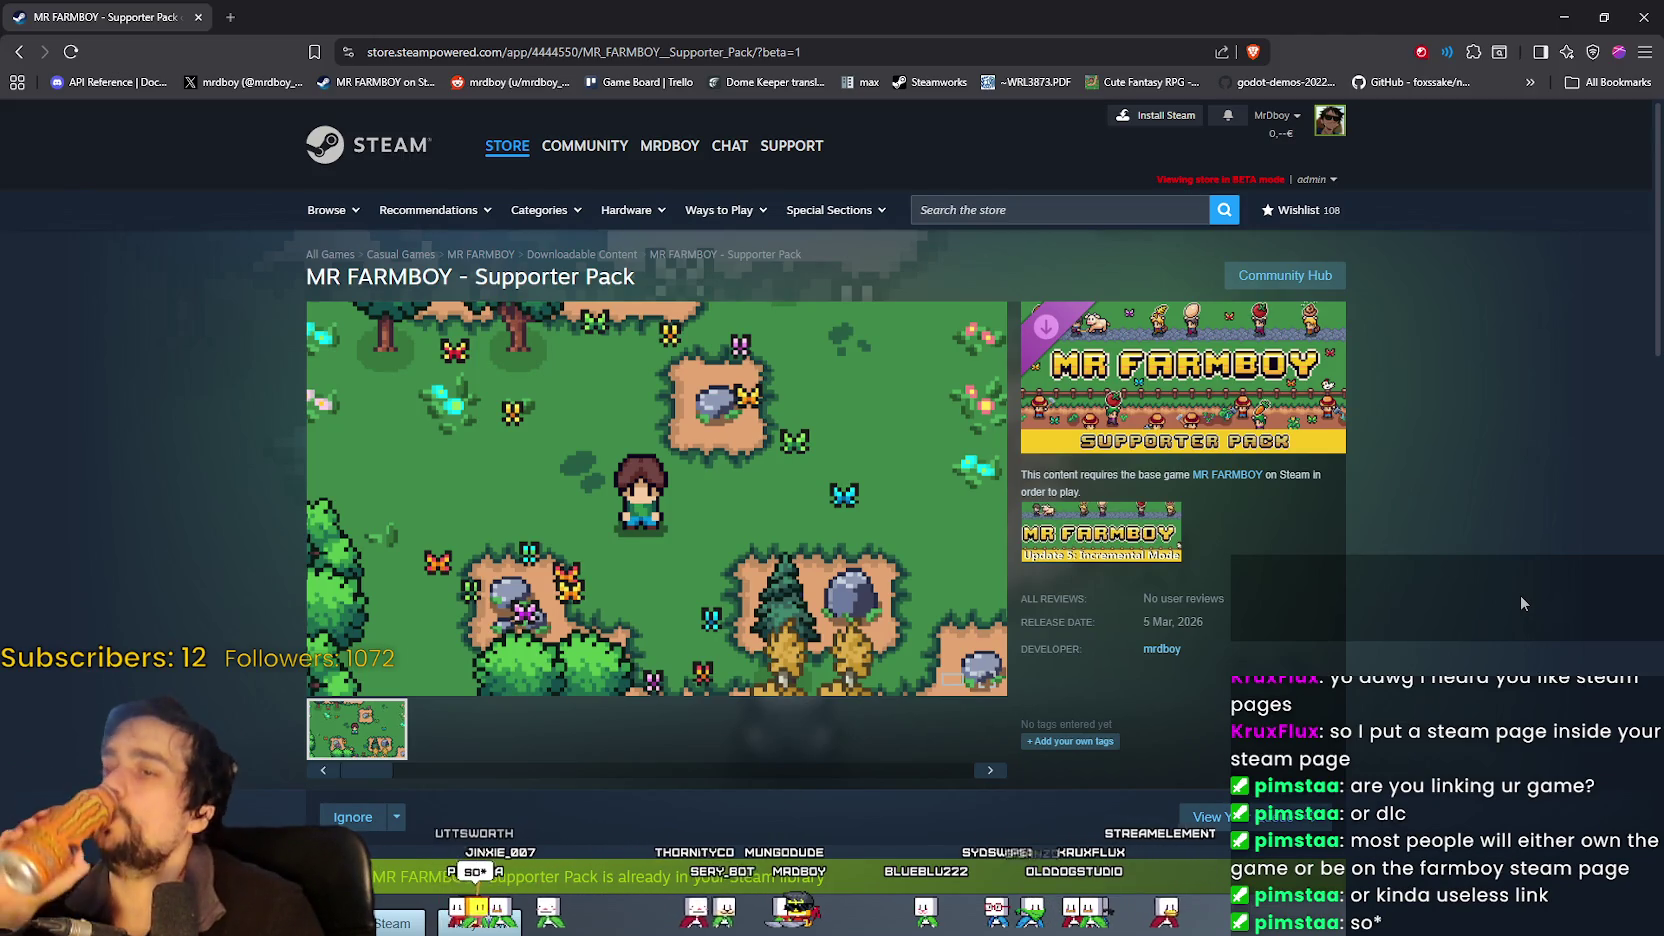
pyautogui.scroll(-3, 1492, 610)
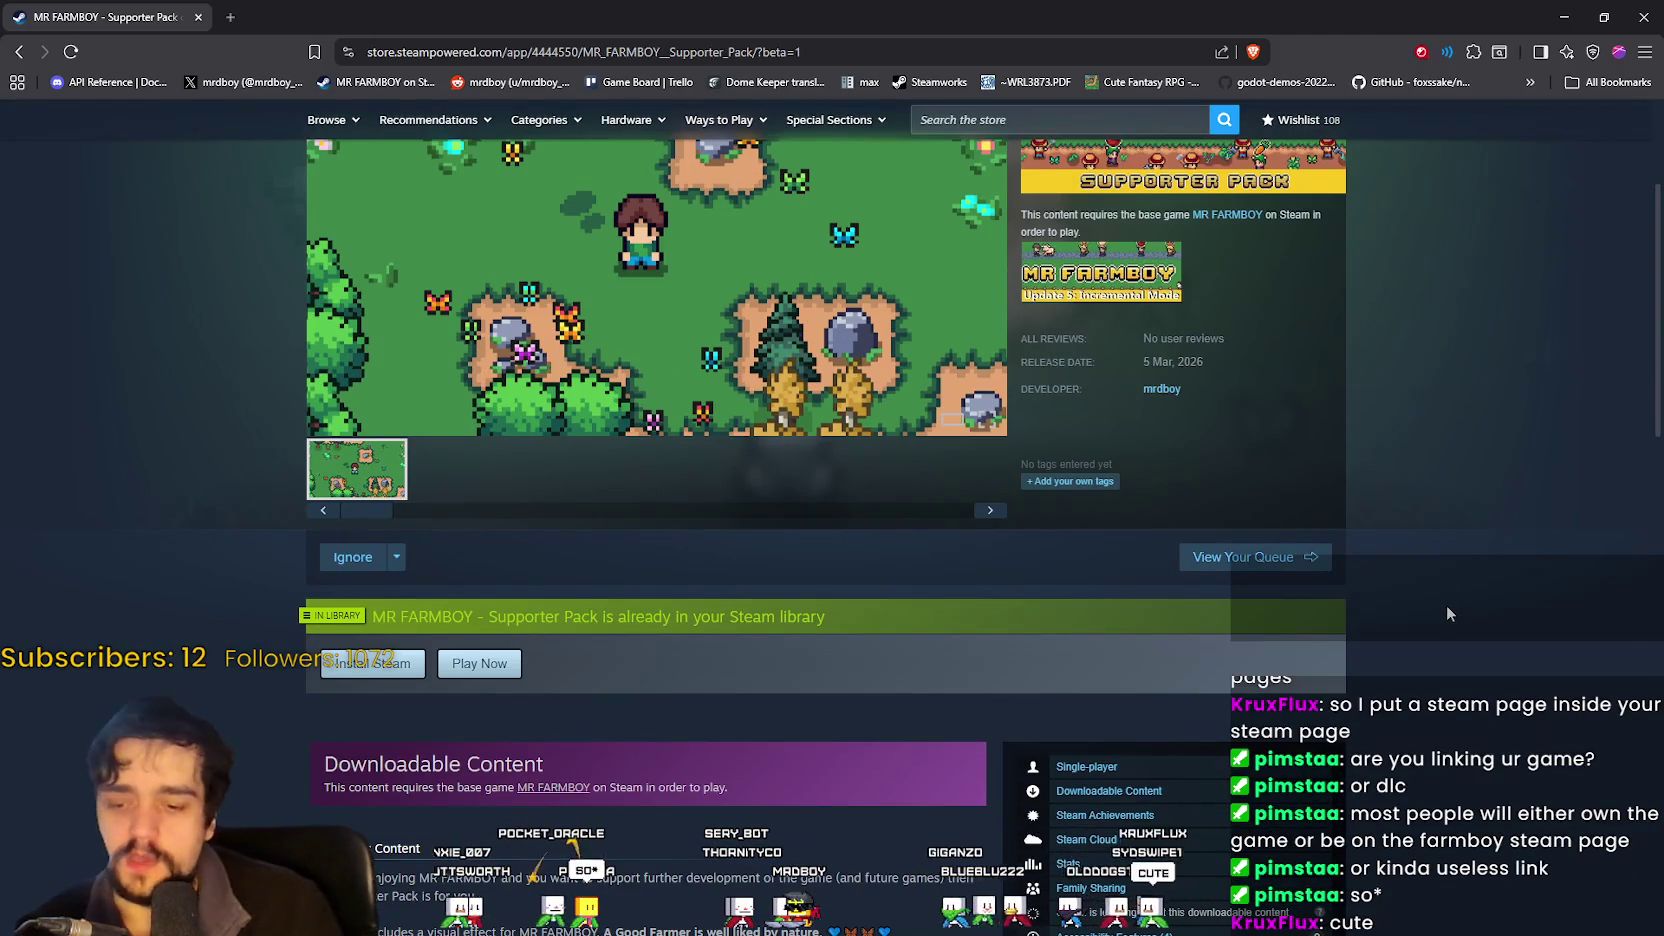
pyautogui.scroll(-9, 1446, 604)
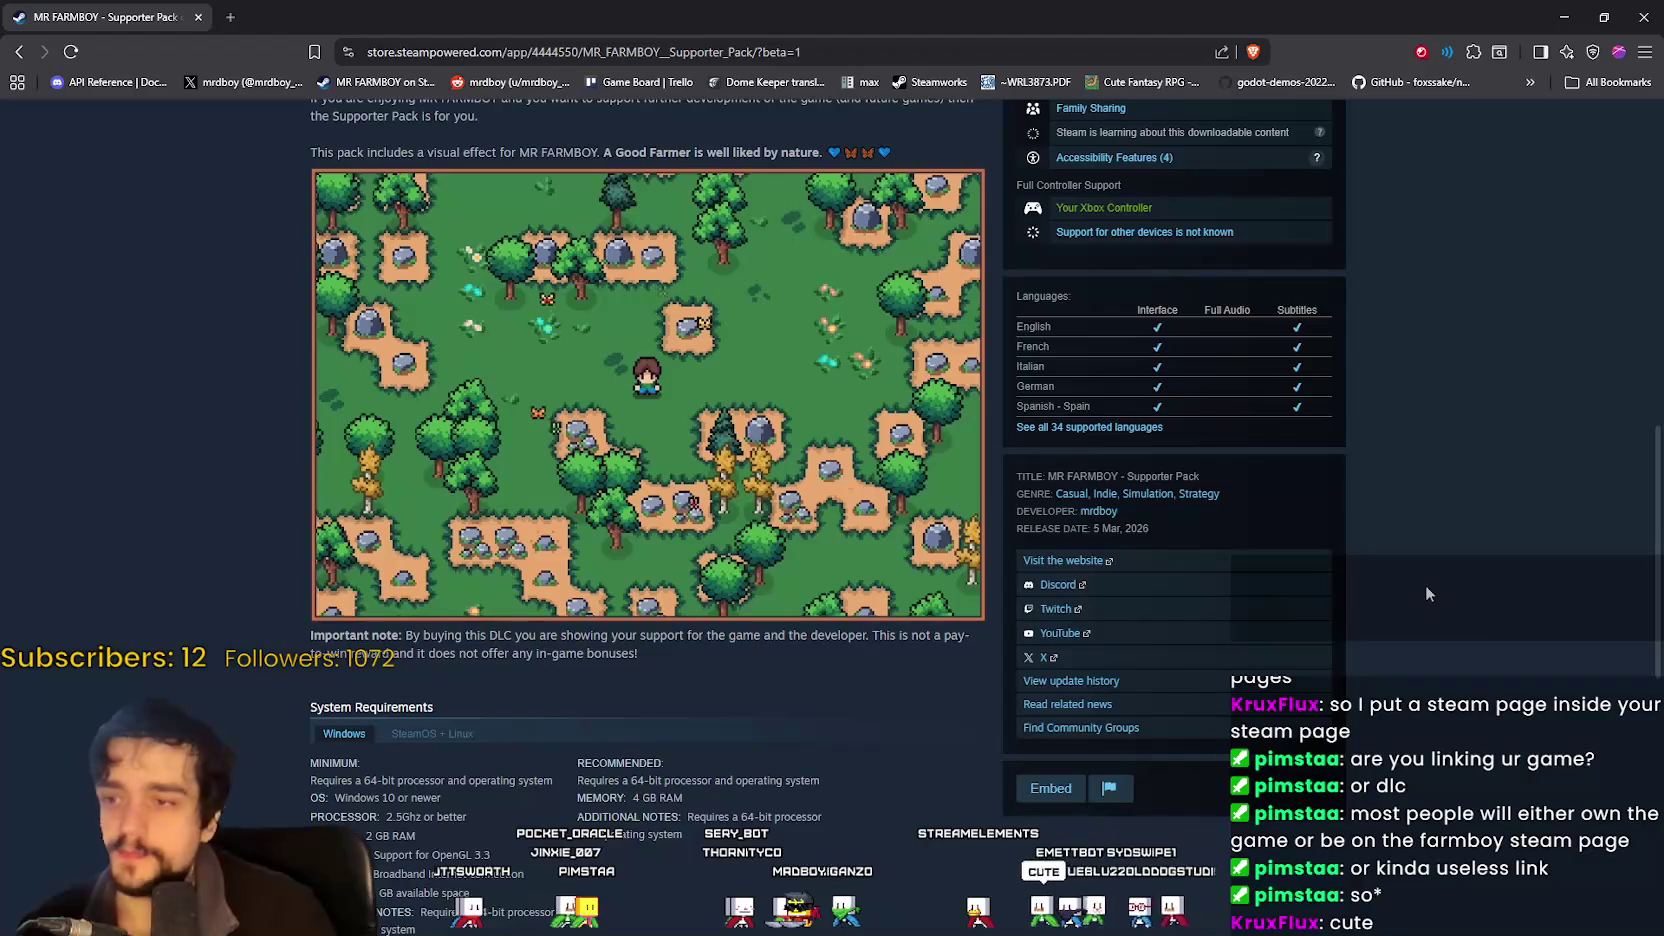
pyautogui.scroll(1, 1420, 580)
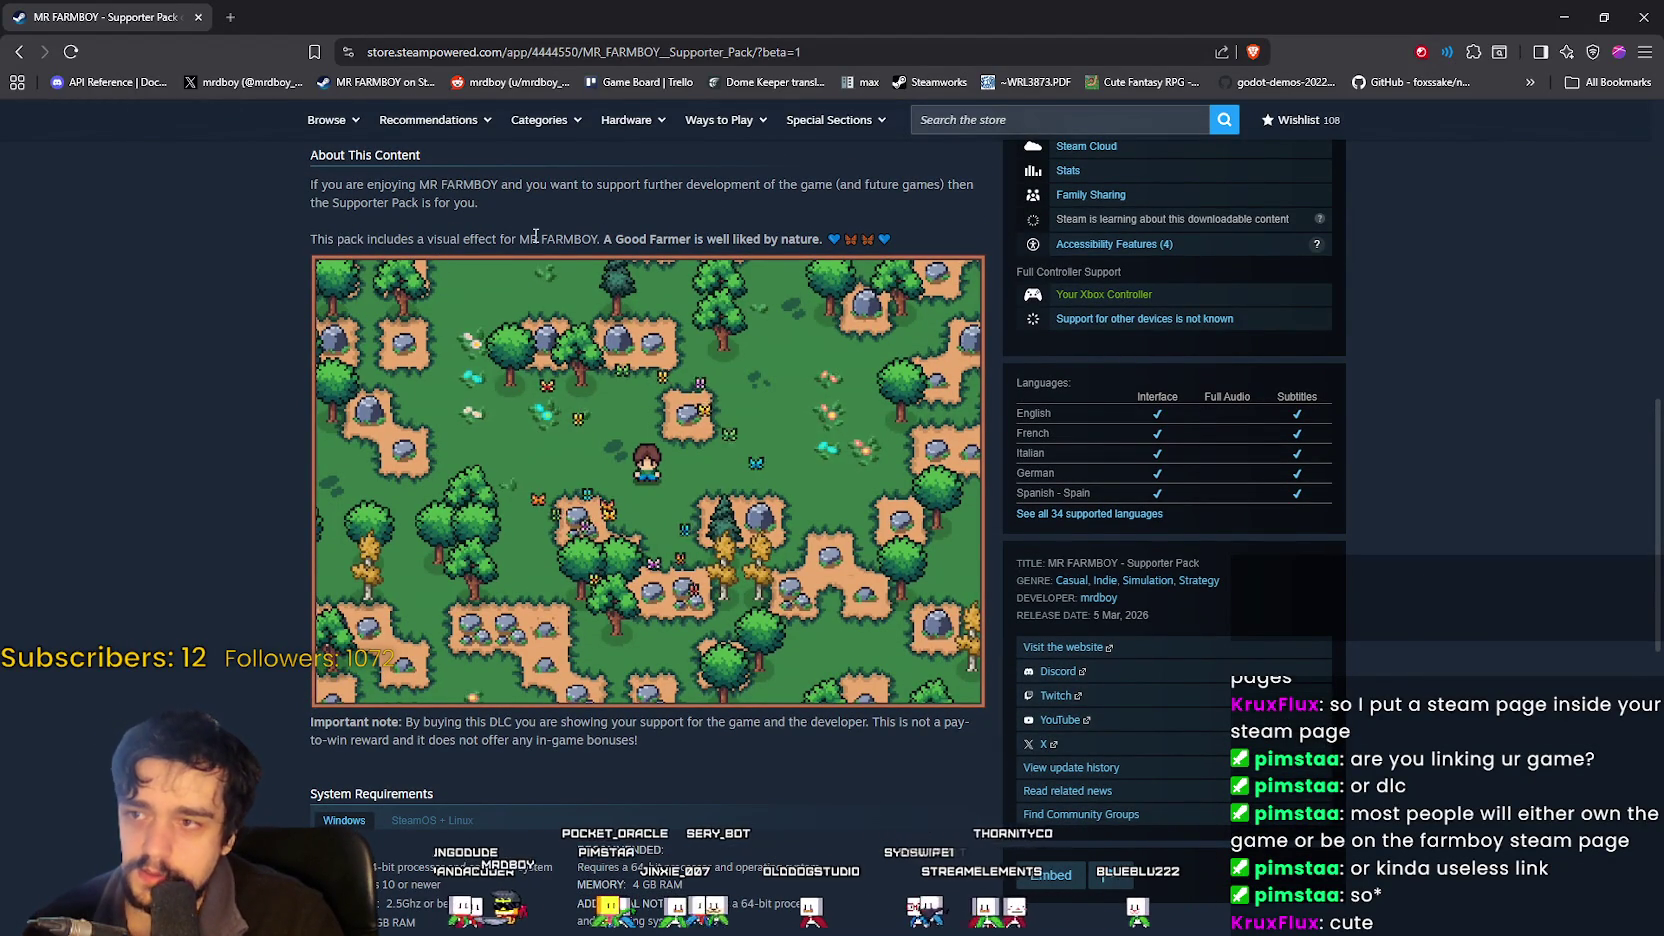
pyautogui.moveTo(607, 234)
pyautogui.mouseDown()
pyautogui.moveTo(686, 228)
pyautogui.moveTo(688, 262)
pyautogui.moveTo(744, 242)
pyautogui.moveTo(818, 250)
pyautogui.mouseUp()
pyautogui.moveTo(786, 295)
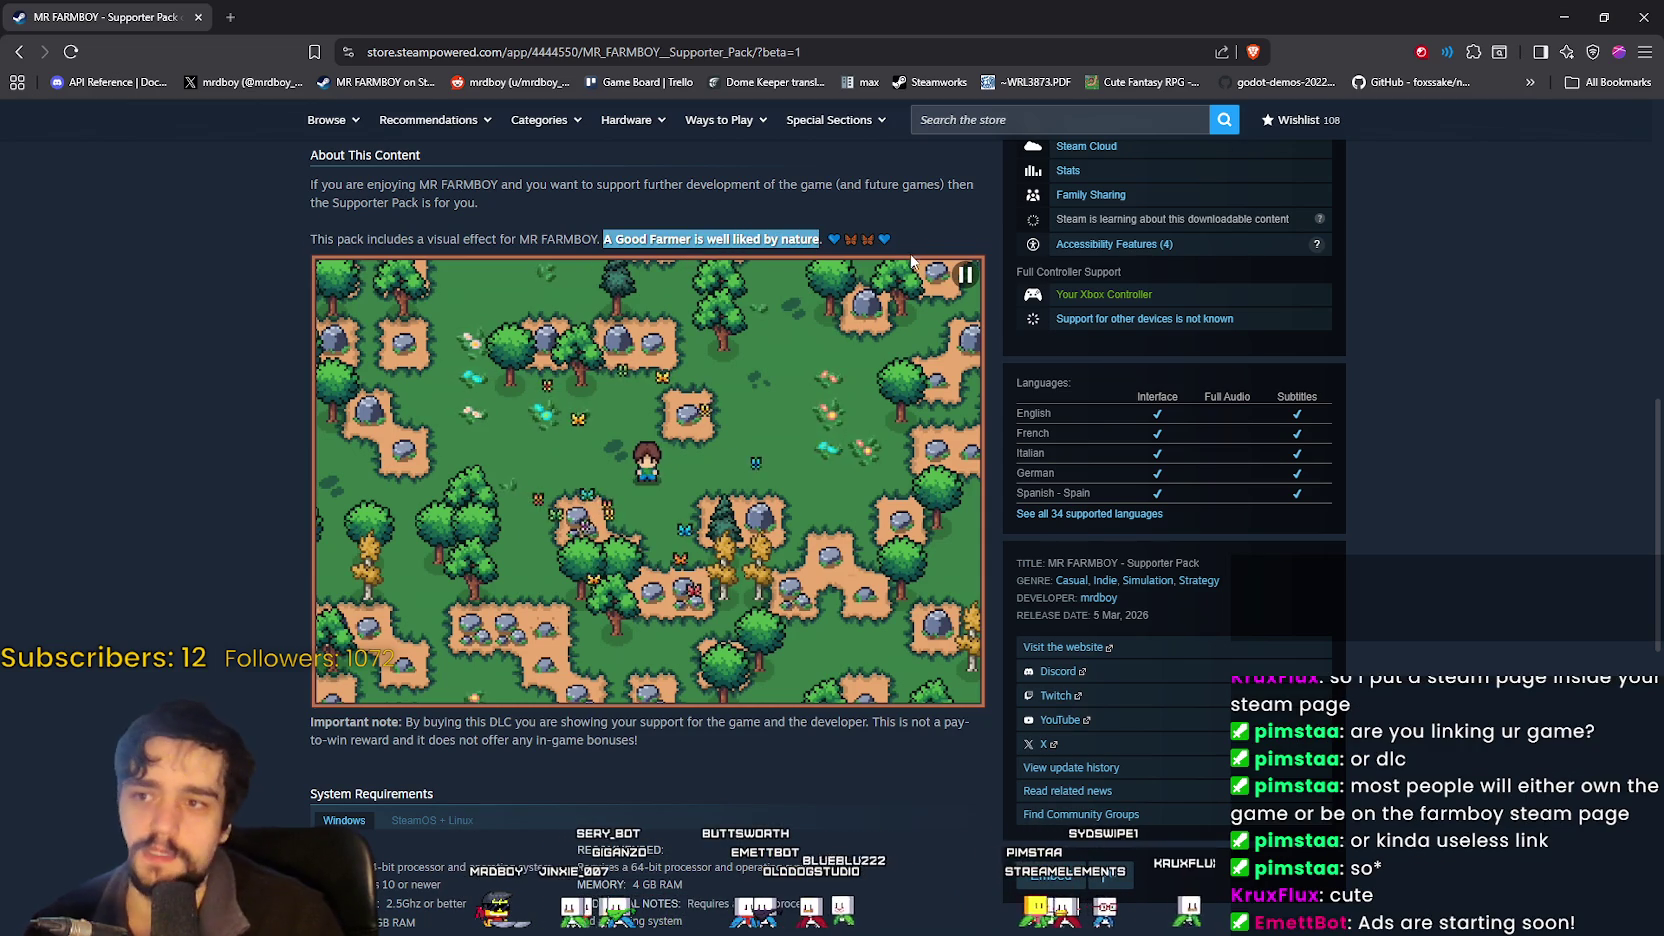
pyautogui.click(963, 216)
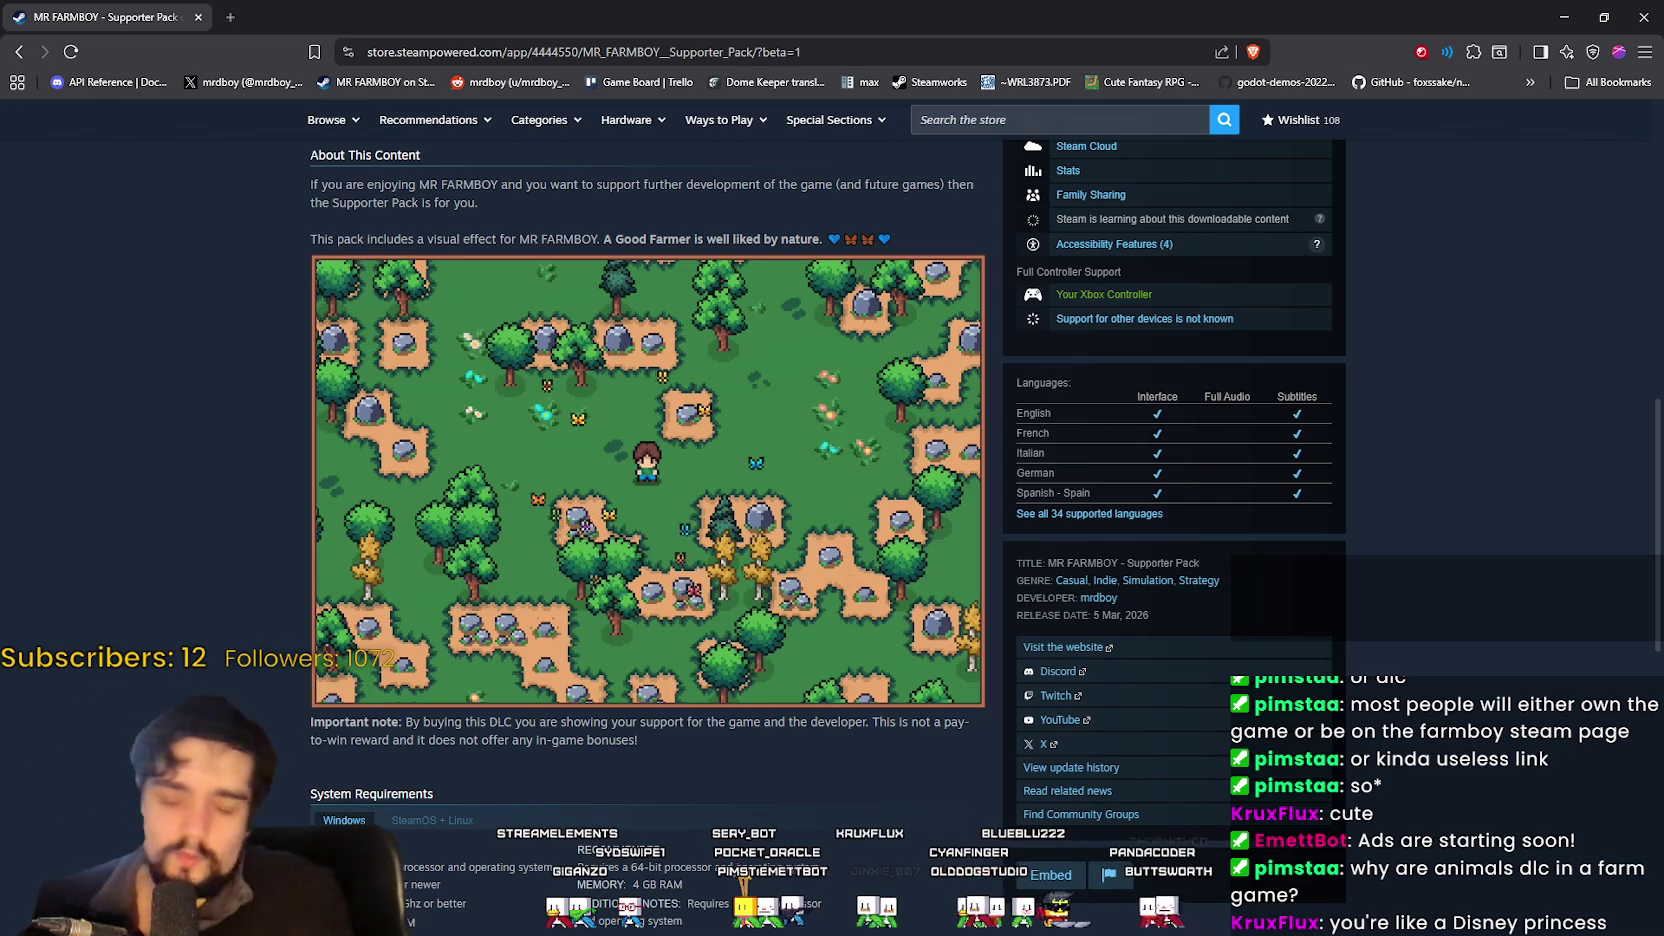
# Scroll back to the top of the store page and return to the Steam event editor.
pyautogui.moveTo(826, 318)
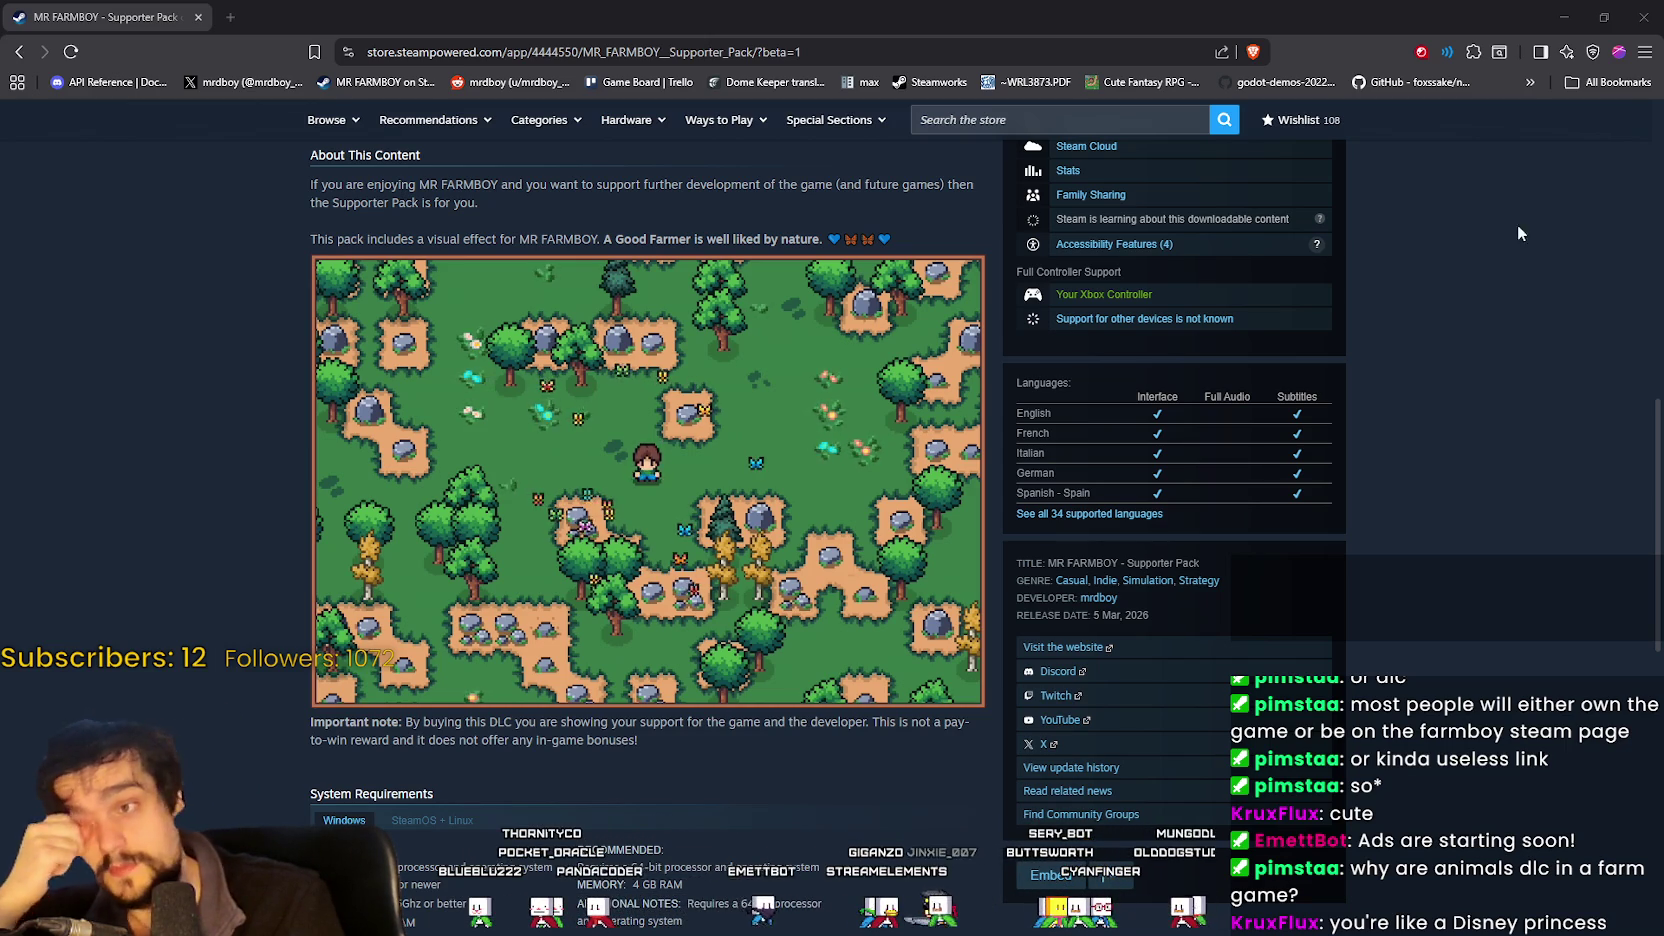
pyautogui.scroll(2, 803, 491)
pyautogui.scroll(6, 803, 491)
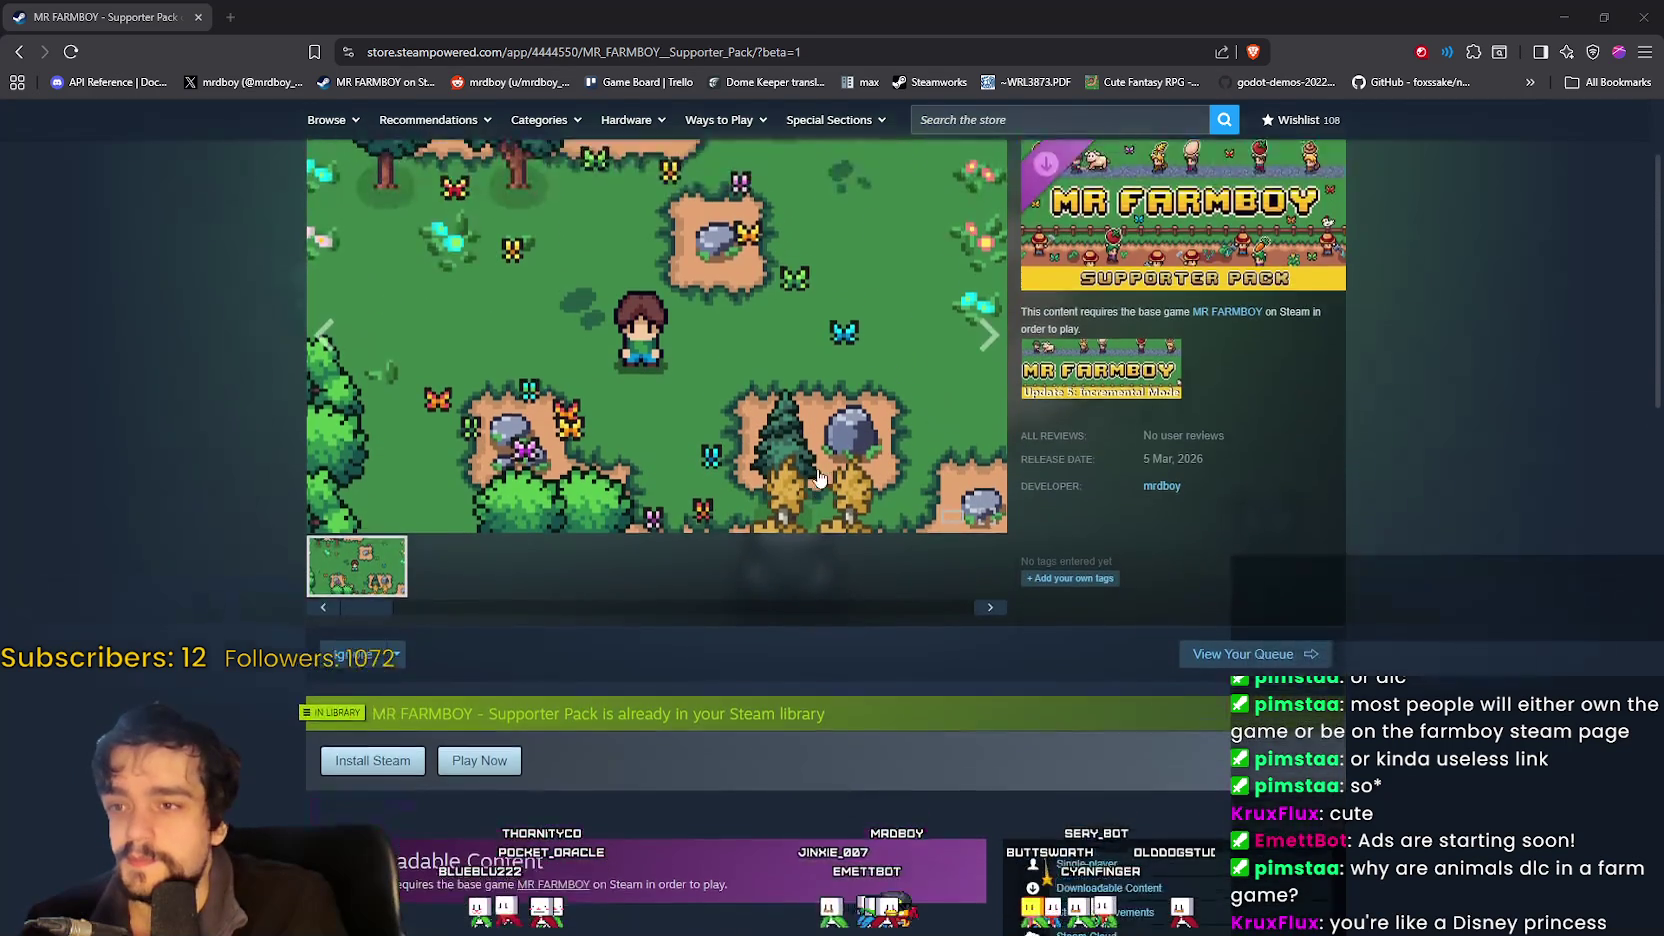
pyautogui.scroll(-1, 1456, 637)
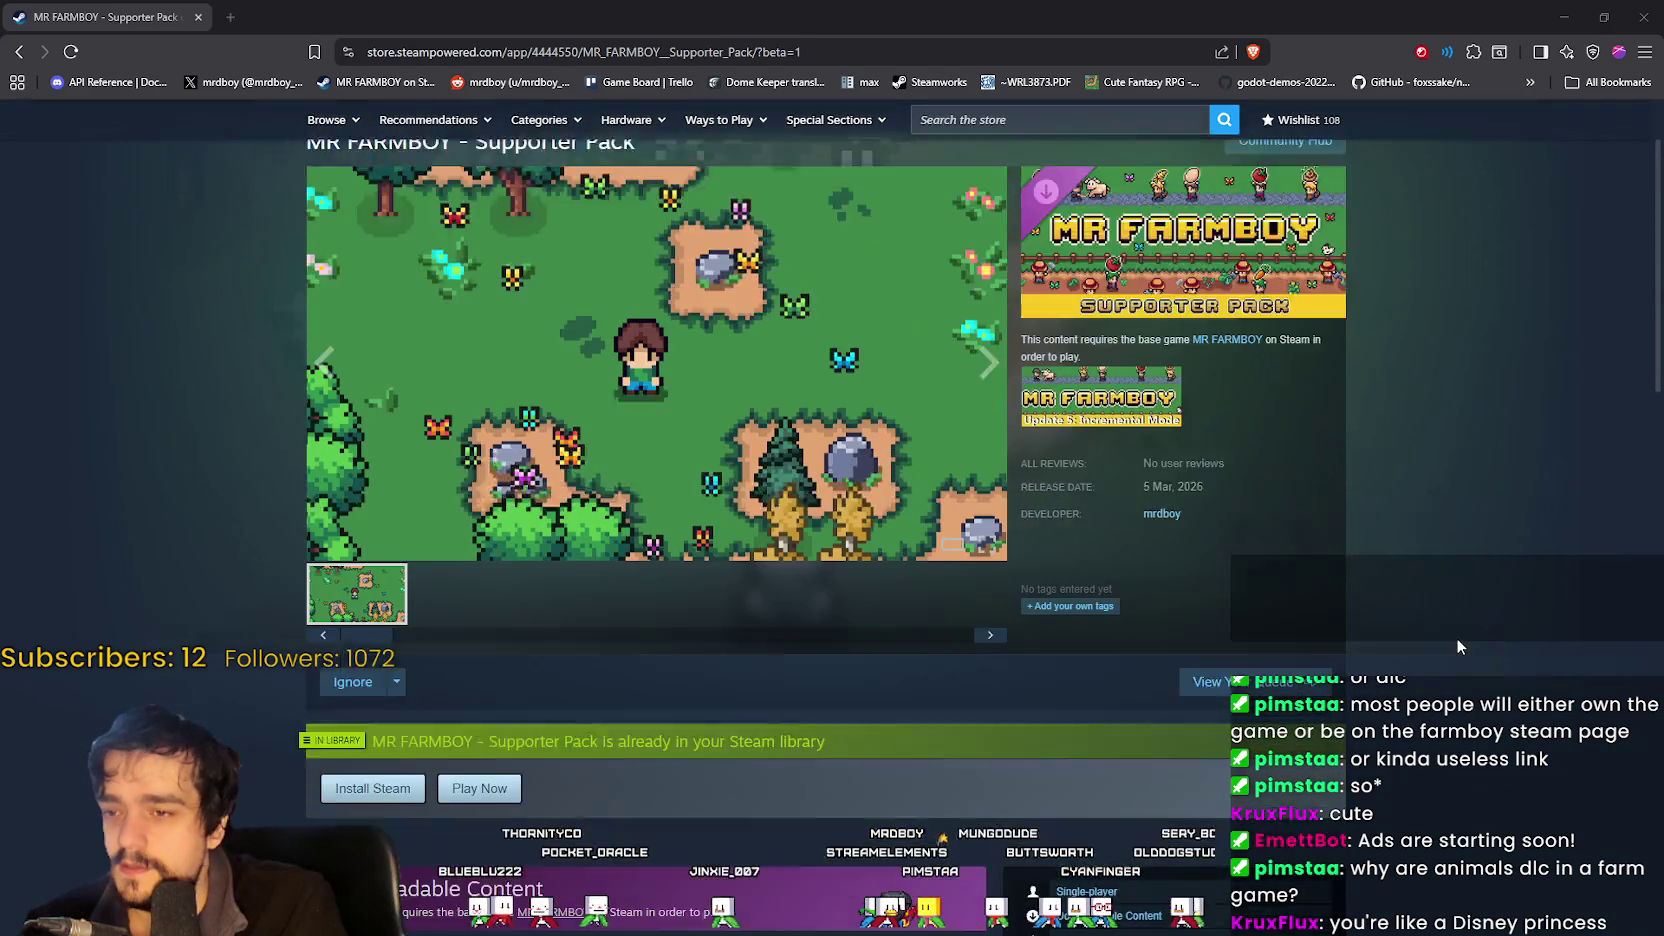
pyautogui.hotkey('alt', 'Tab')
pyautogui.hotkey('alt', 'Tab')
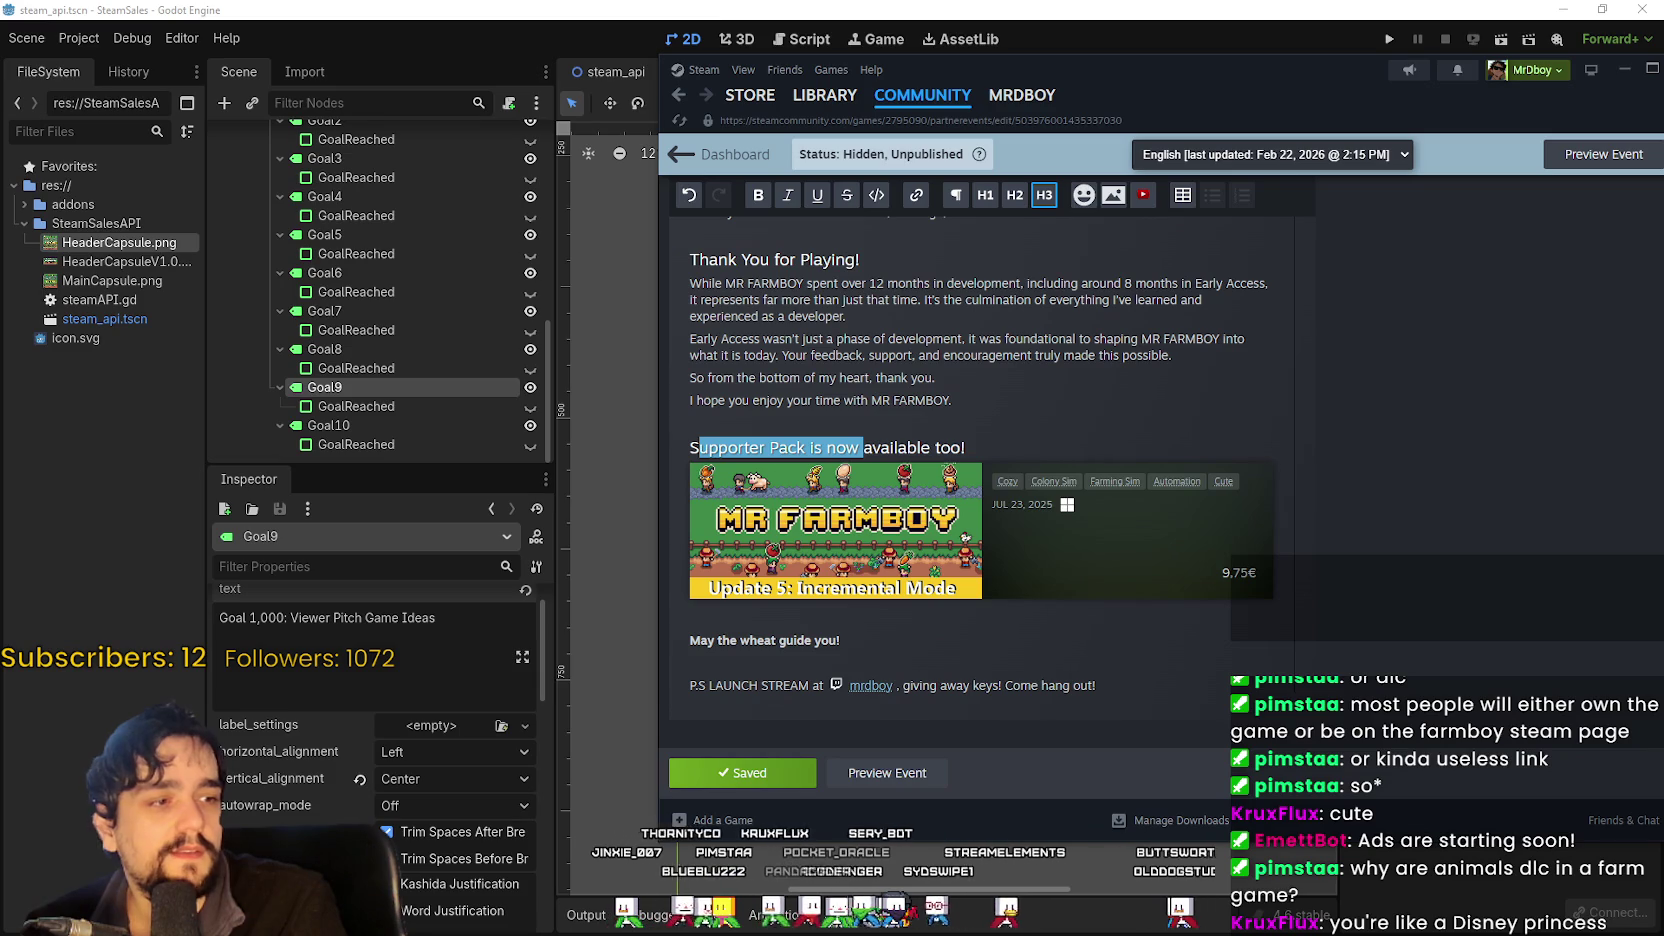
# Shift the Steam window left and check the event text around the store embed and P.S. line.
pyautogui.moveTo(1134, 488)
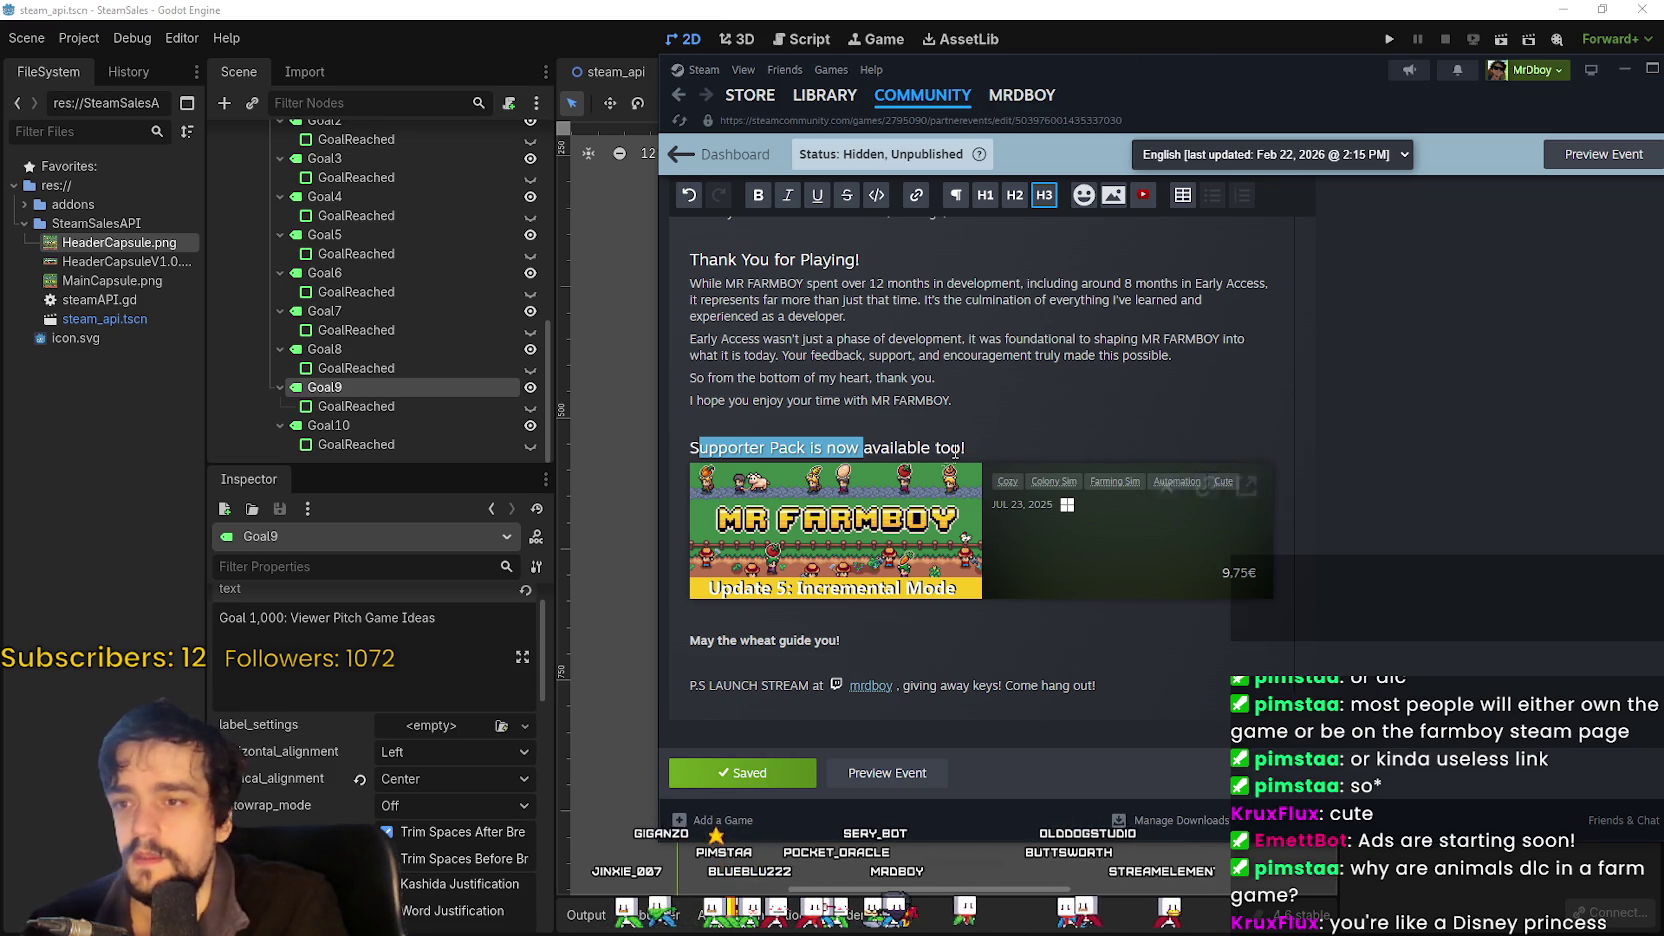
pyautogui.click(997, 428)
pyautogui.moveTo(1232, 89); pyautogui.dragTo(1116, 82)
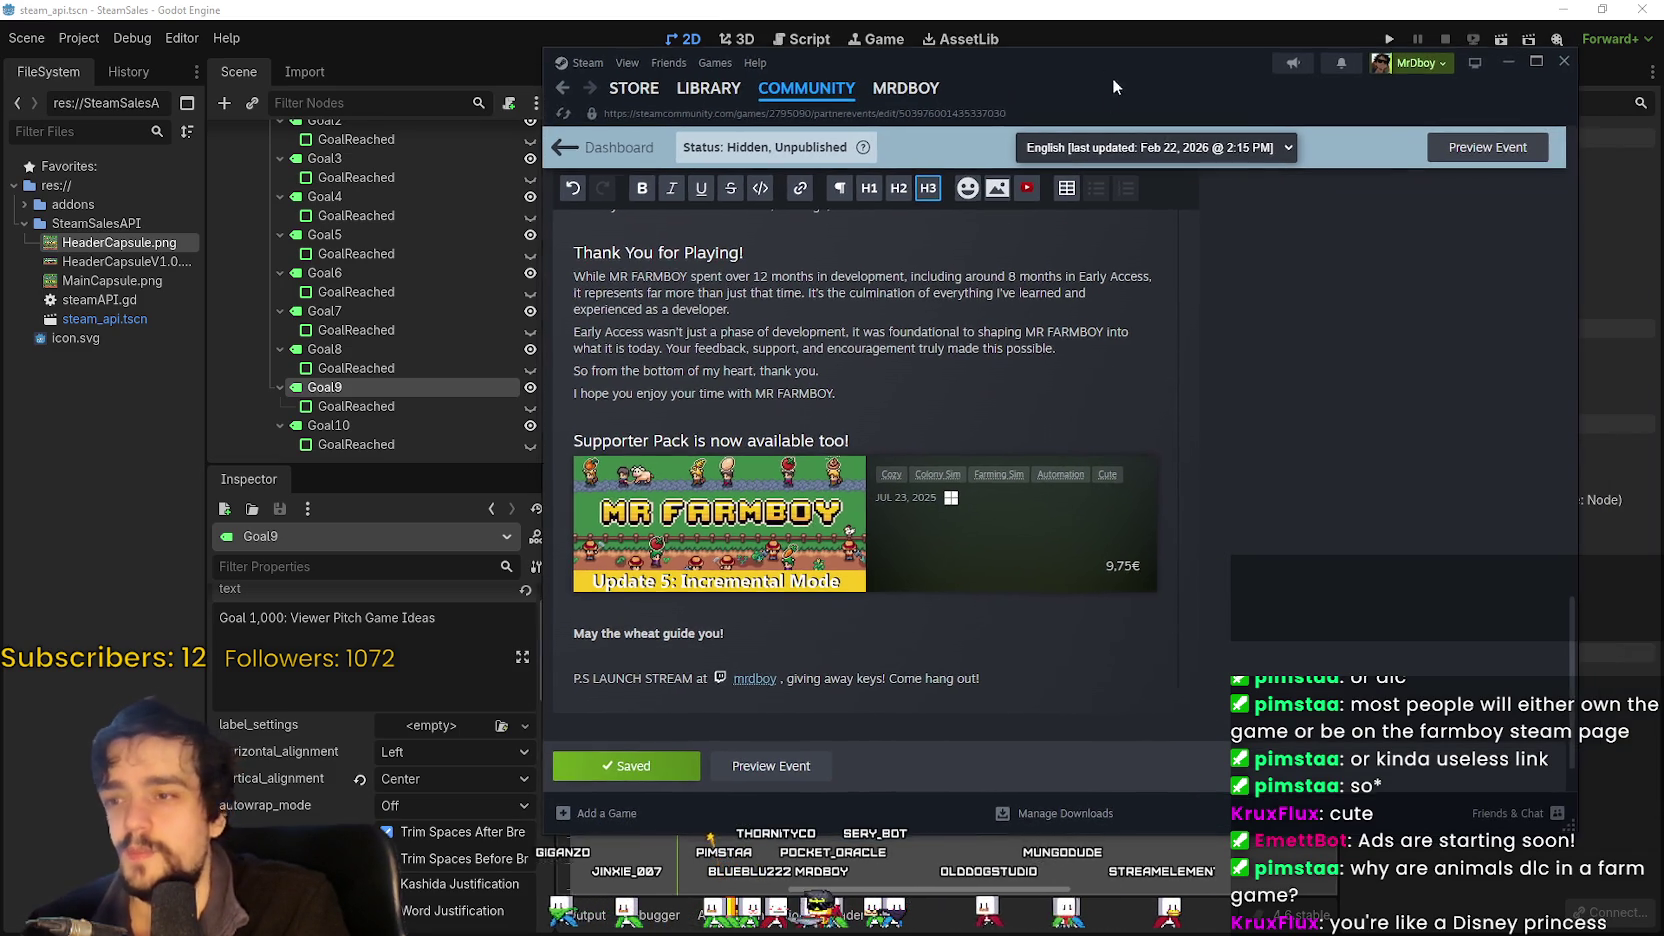
pyautogui.scroll(-1, 1296, 538)
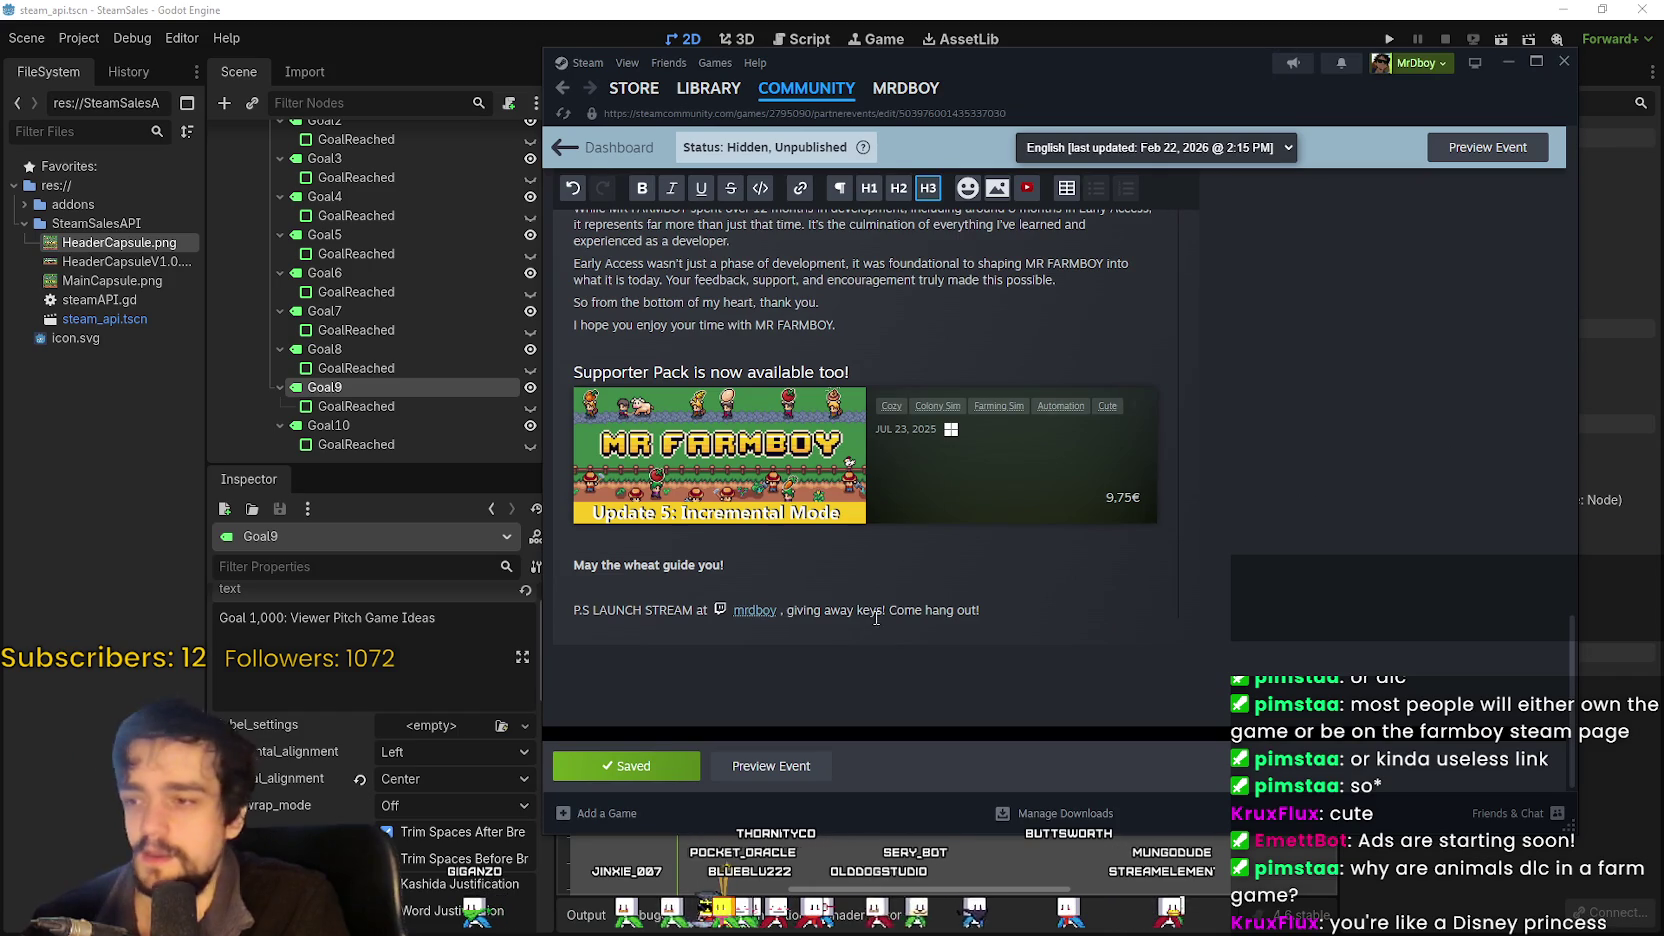
pyautogui.click(738, 540)
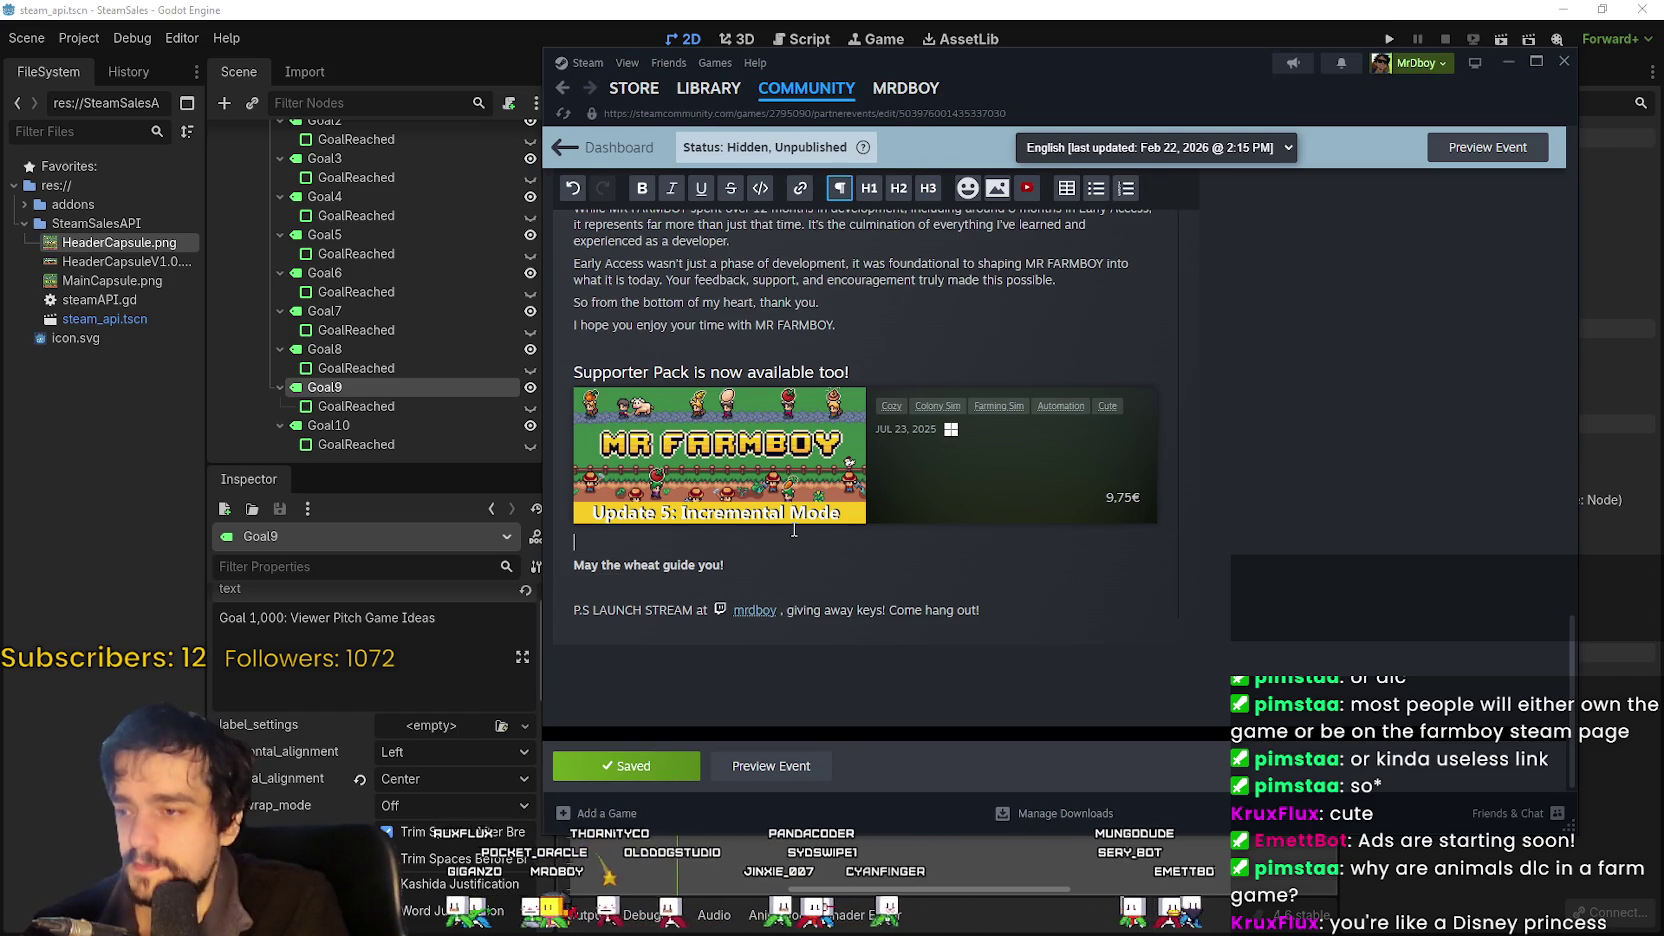
pyautogui.click(641, 582)
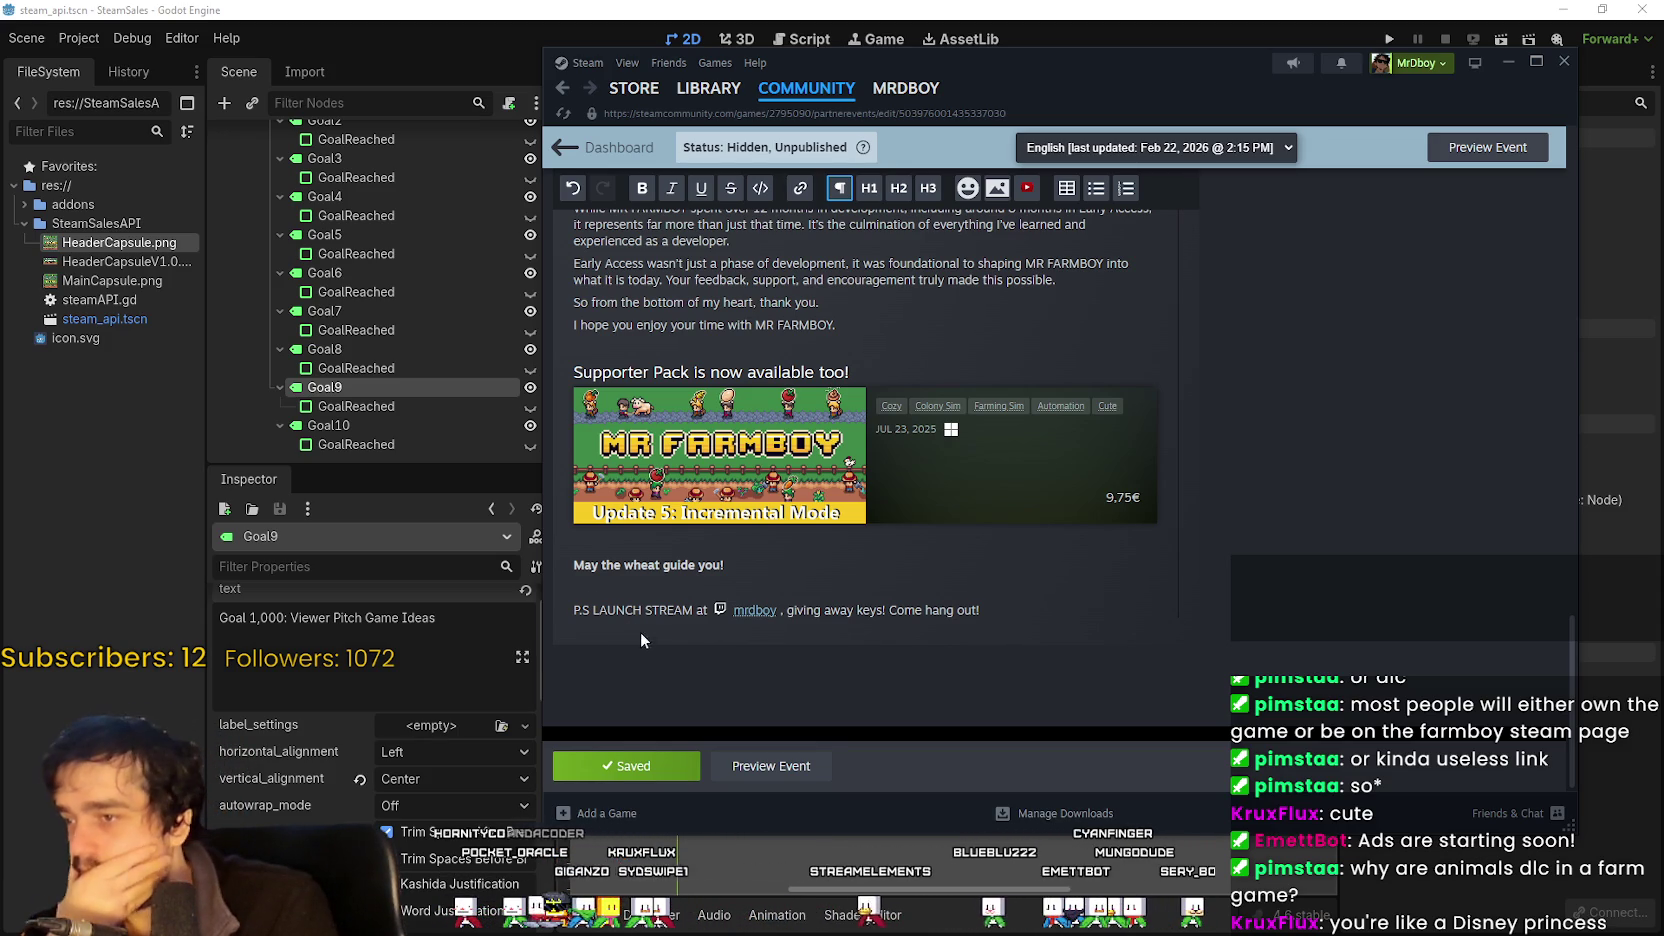
pyautogui.moveTo(599, 616); pyautogui.dragTo(582, 612)
pyautogui.click(1130, 605)
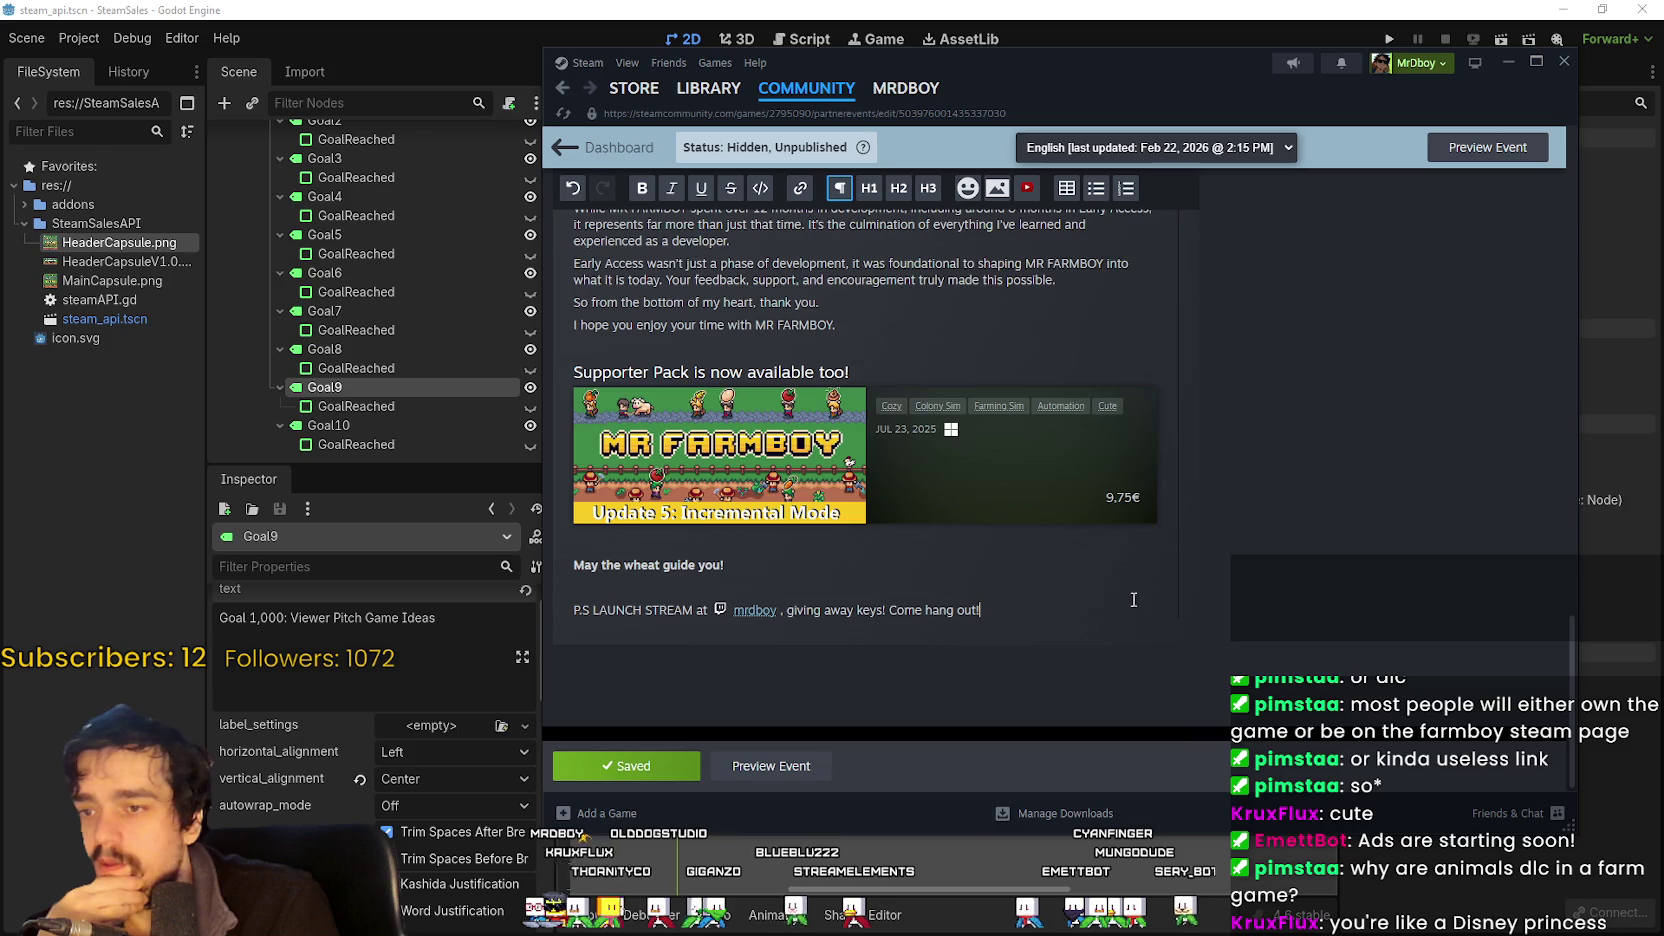
# Open the event's ARTWORK upload page, then bring the Godot editor back to front.
pyautogui.scroll(10, 1240, 618)
pyautogui.scroll(10, 1240, 620)
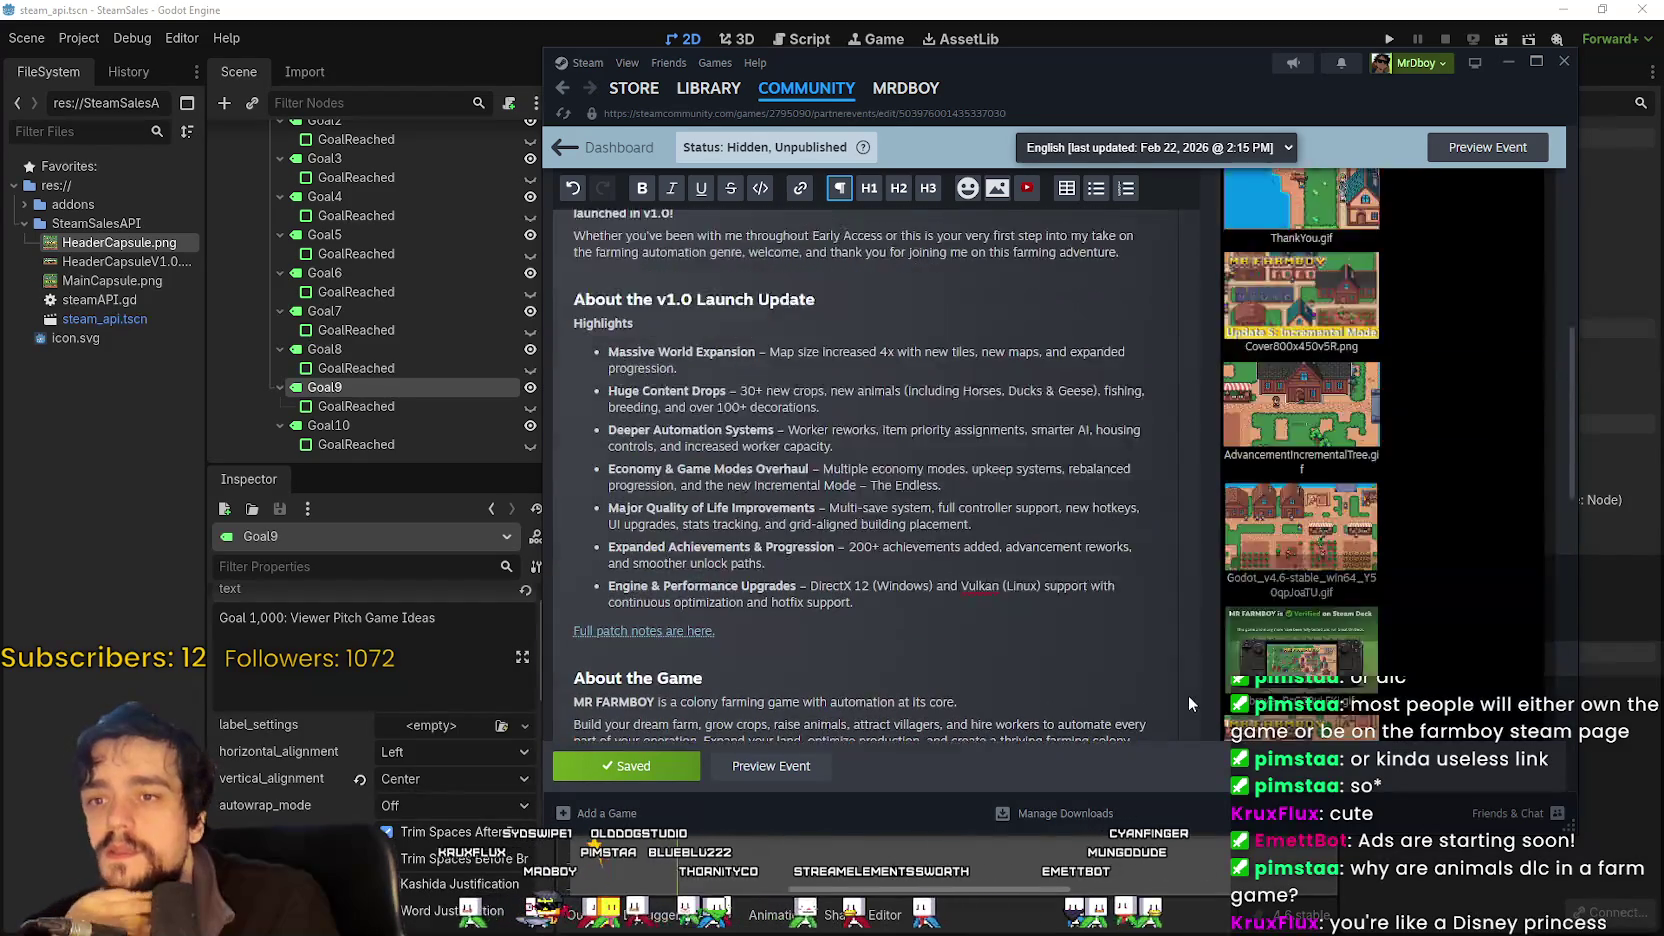
pyautogui.scroll(5, 1103, 627)
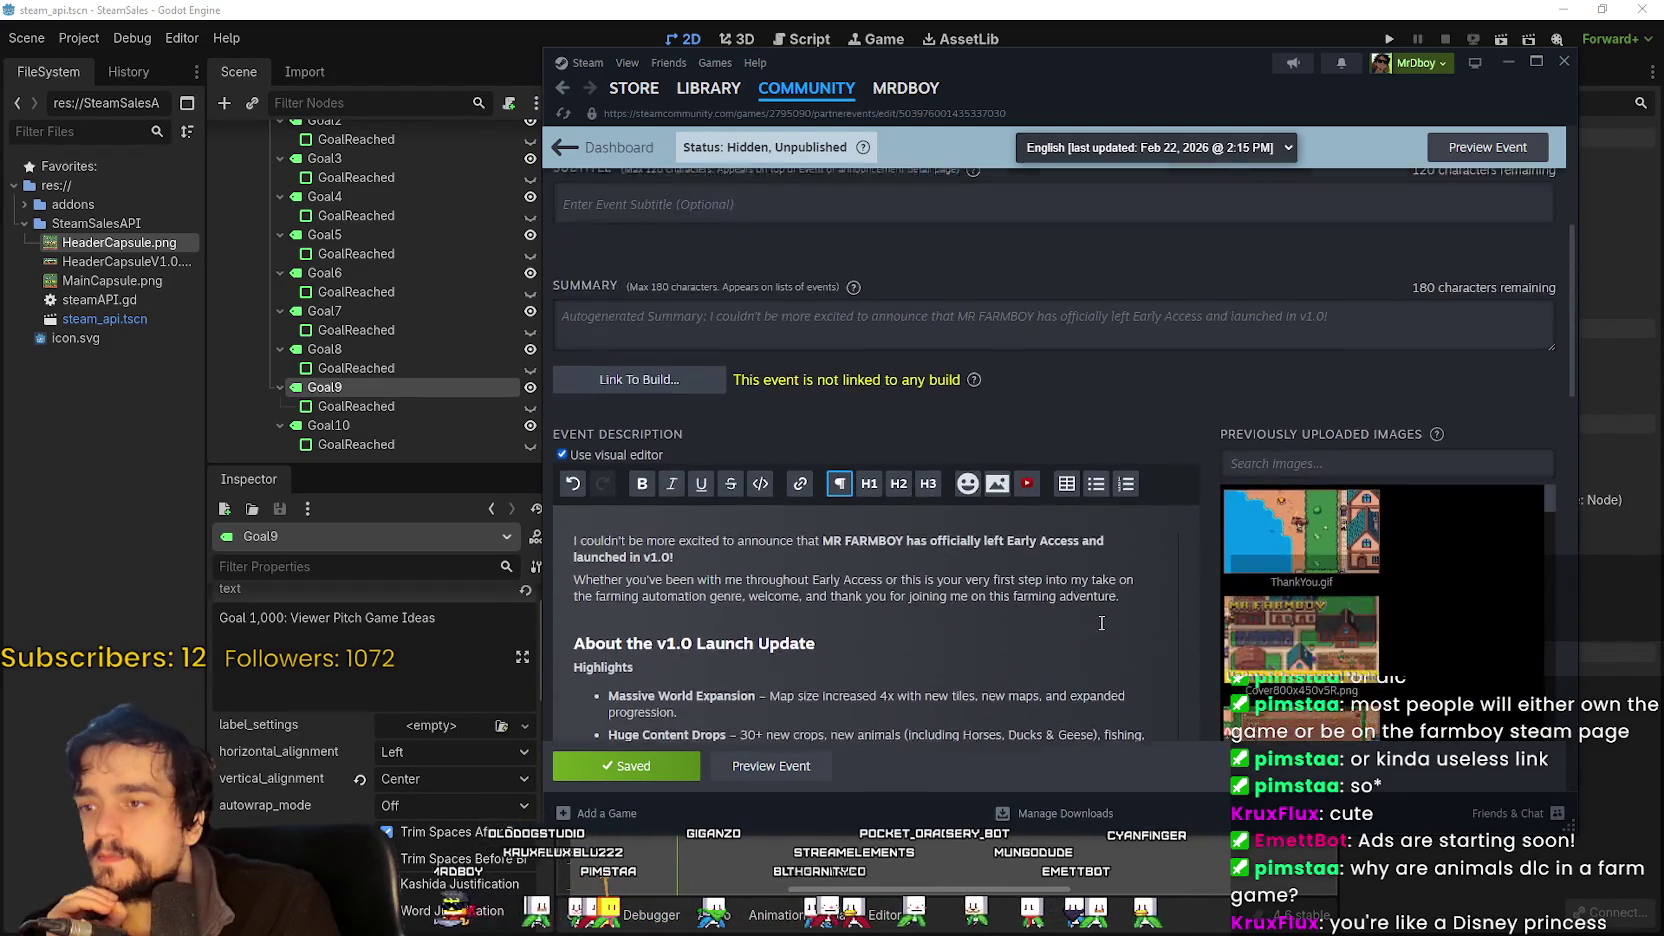
pyautogui.scroll(2, 1090, 626)
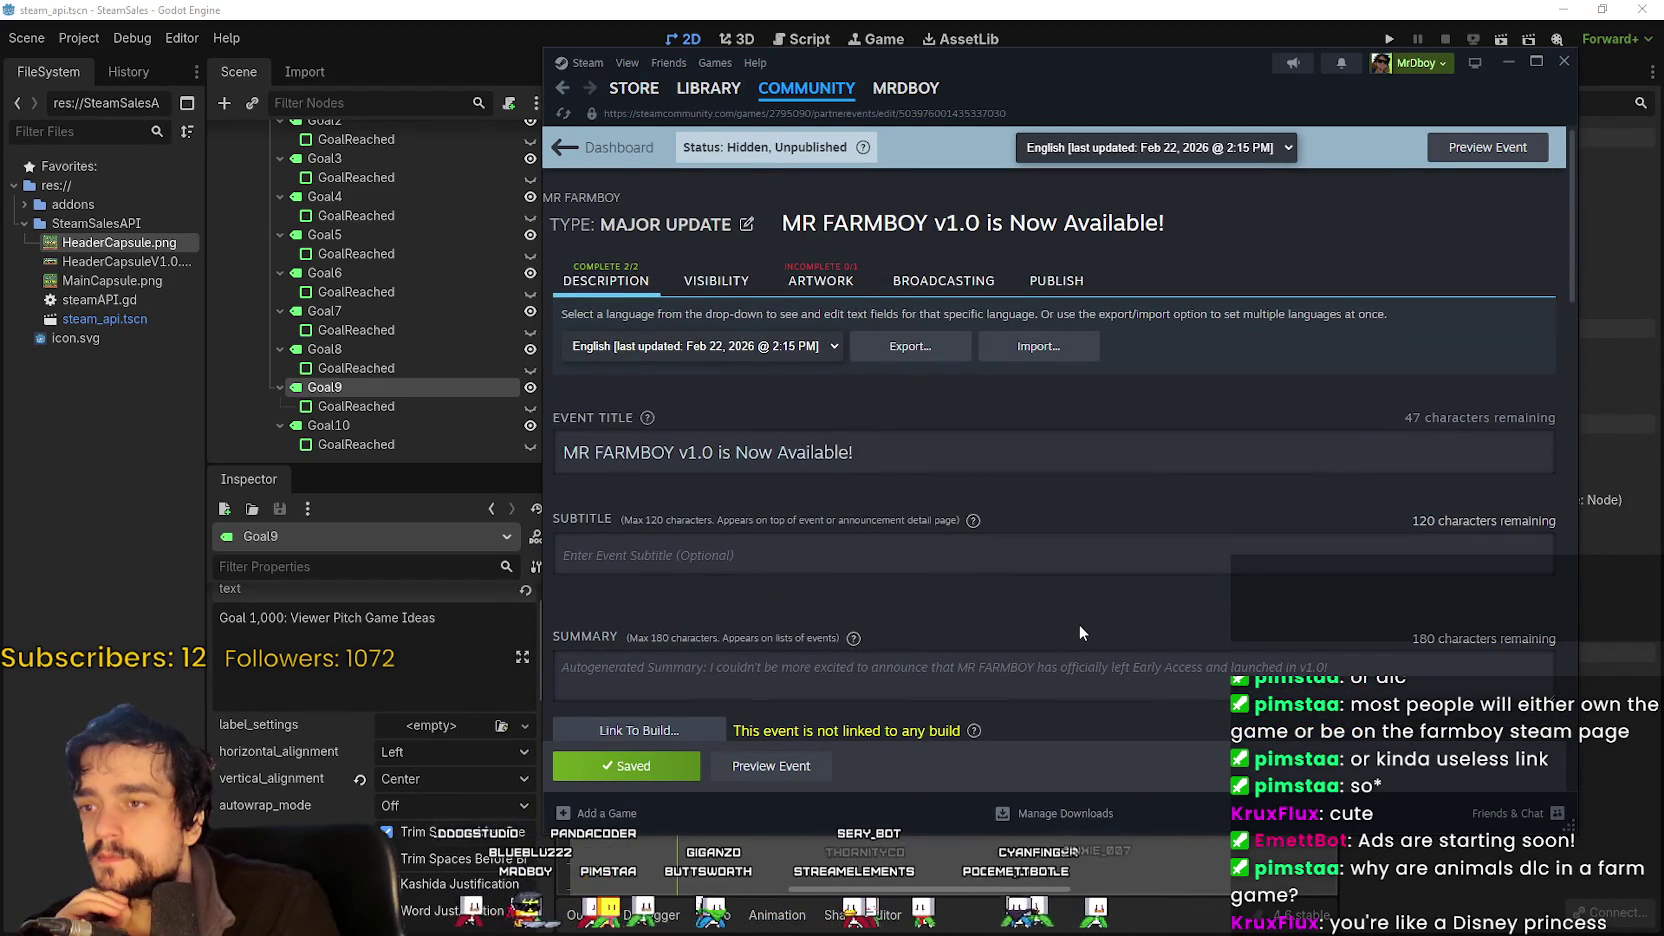
pyautogui.click(832, 282)
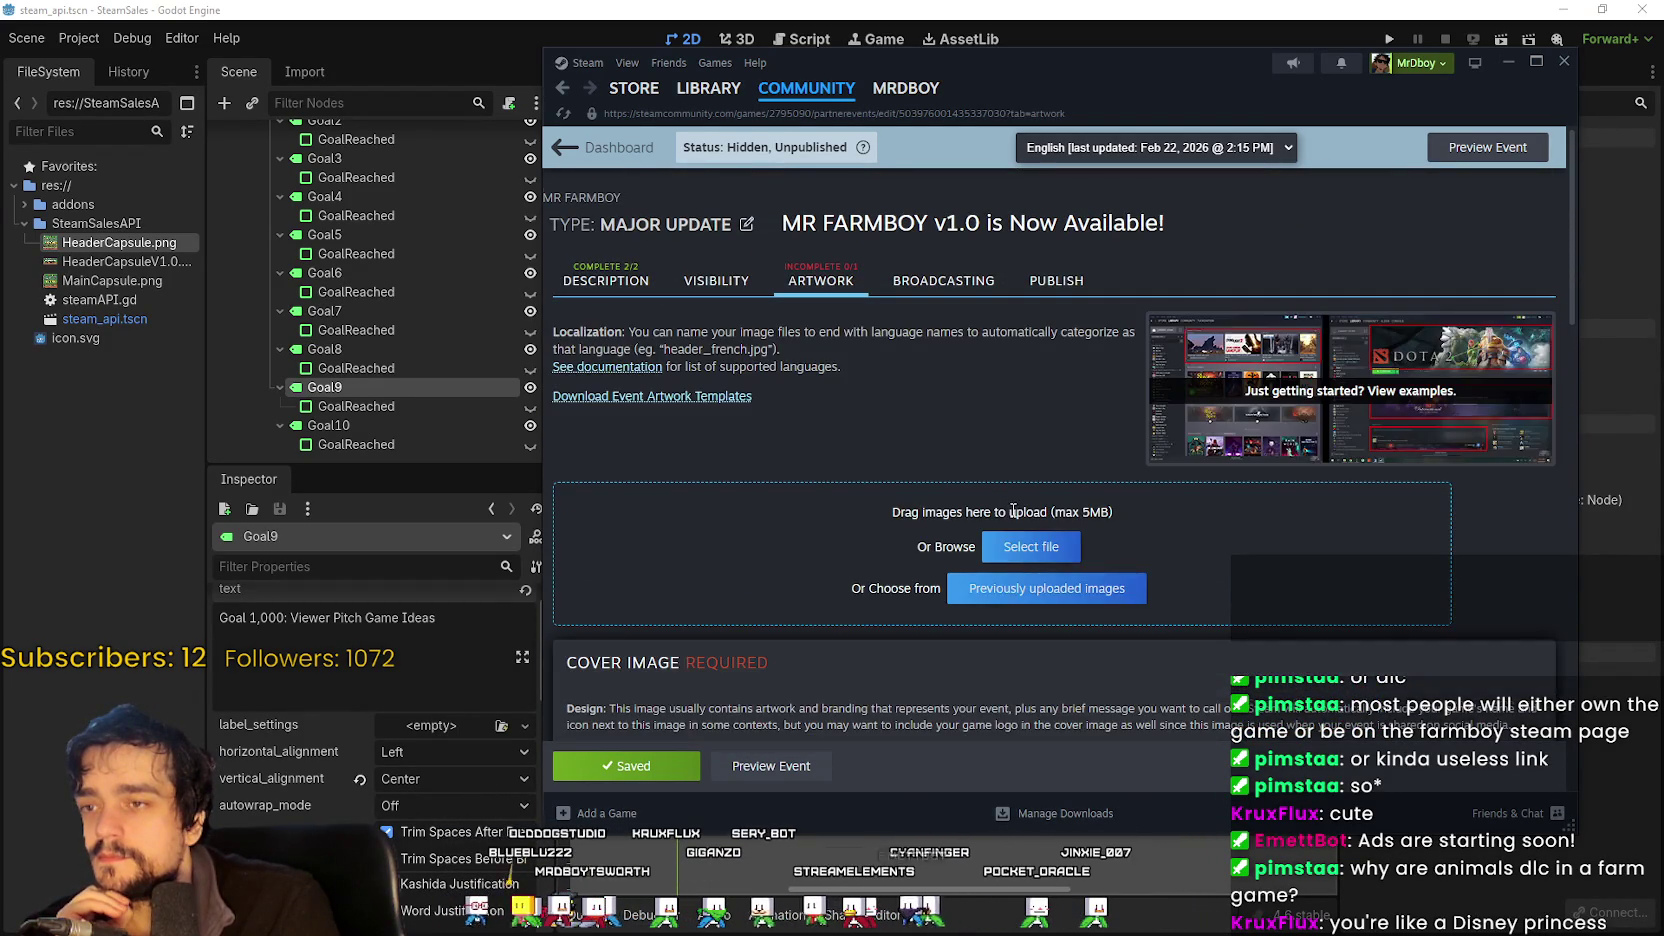
pyautogui.scroll(-7, 968, 471)
pyautogui.scroll(5, 963, 466)
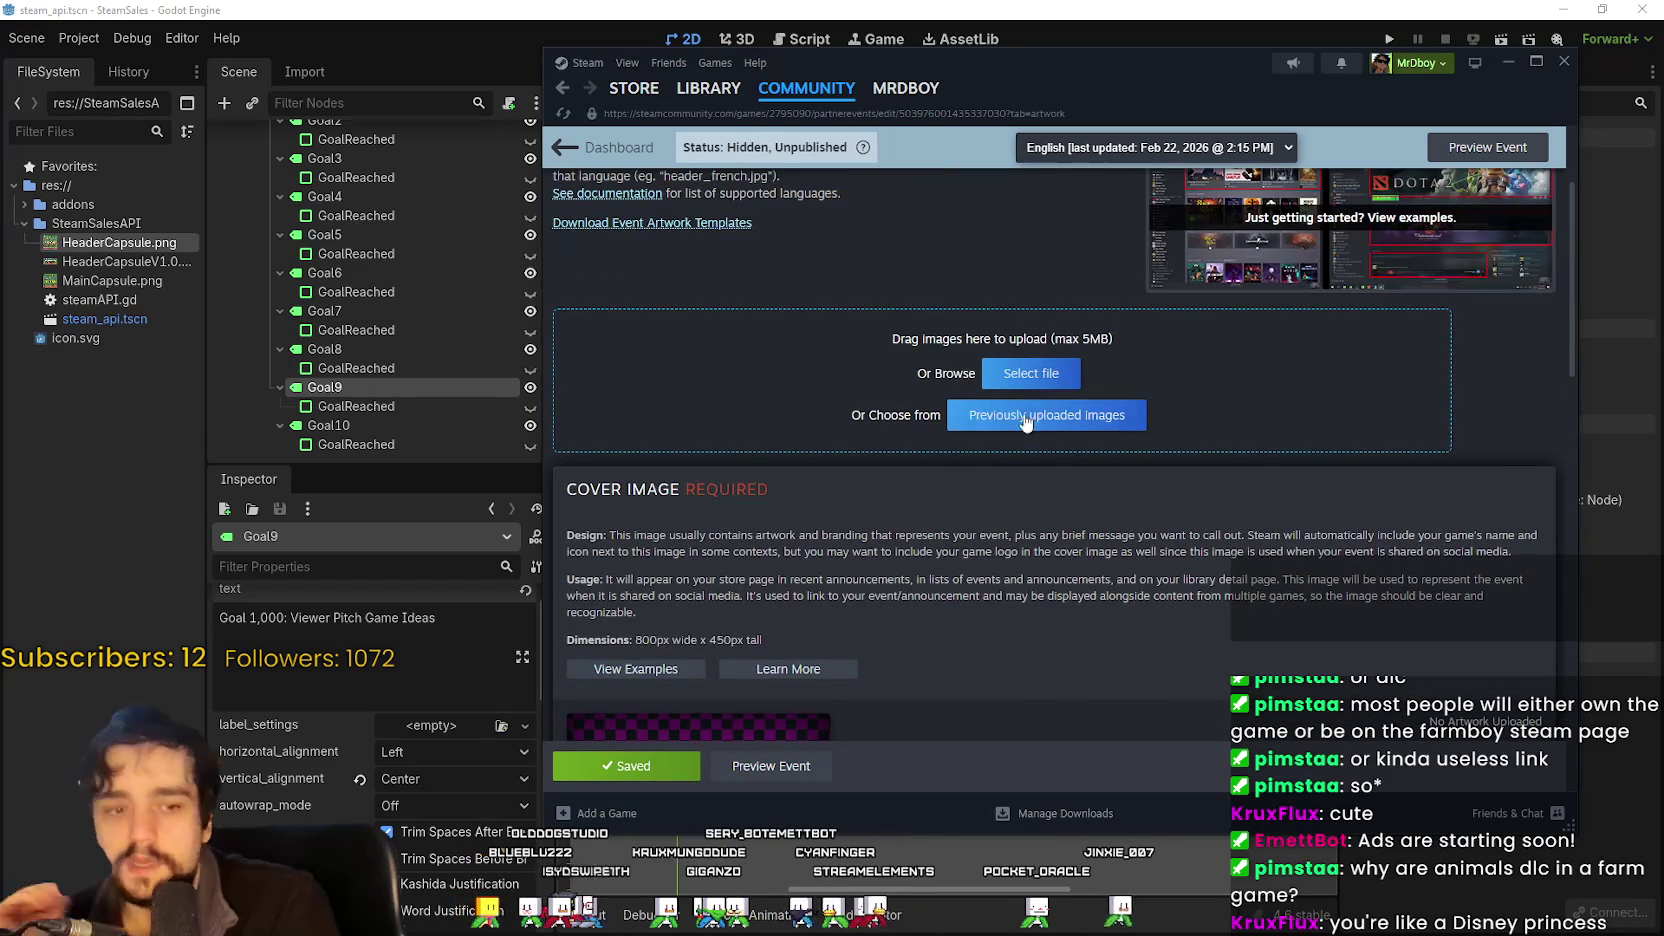
pyautogui.hotkey('alt', 'Tab')
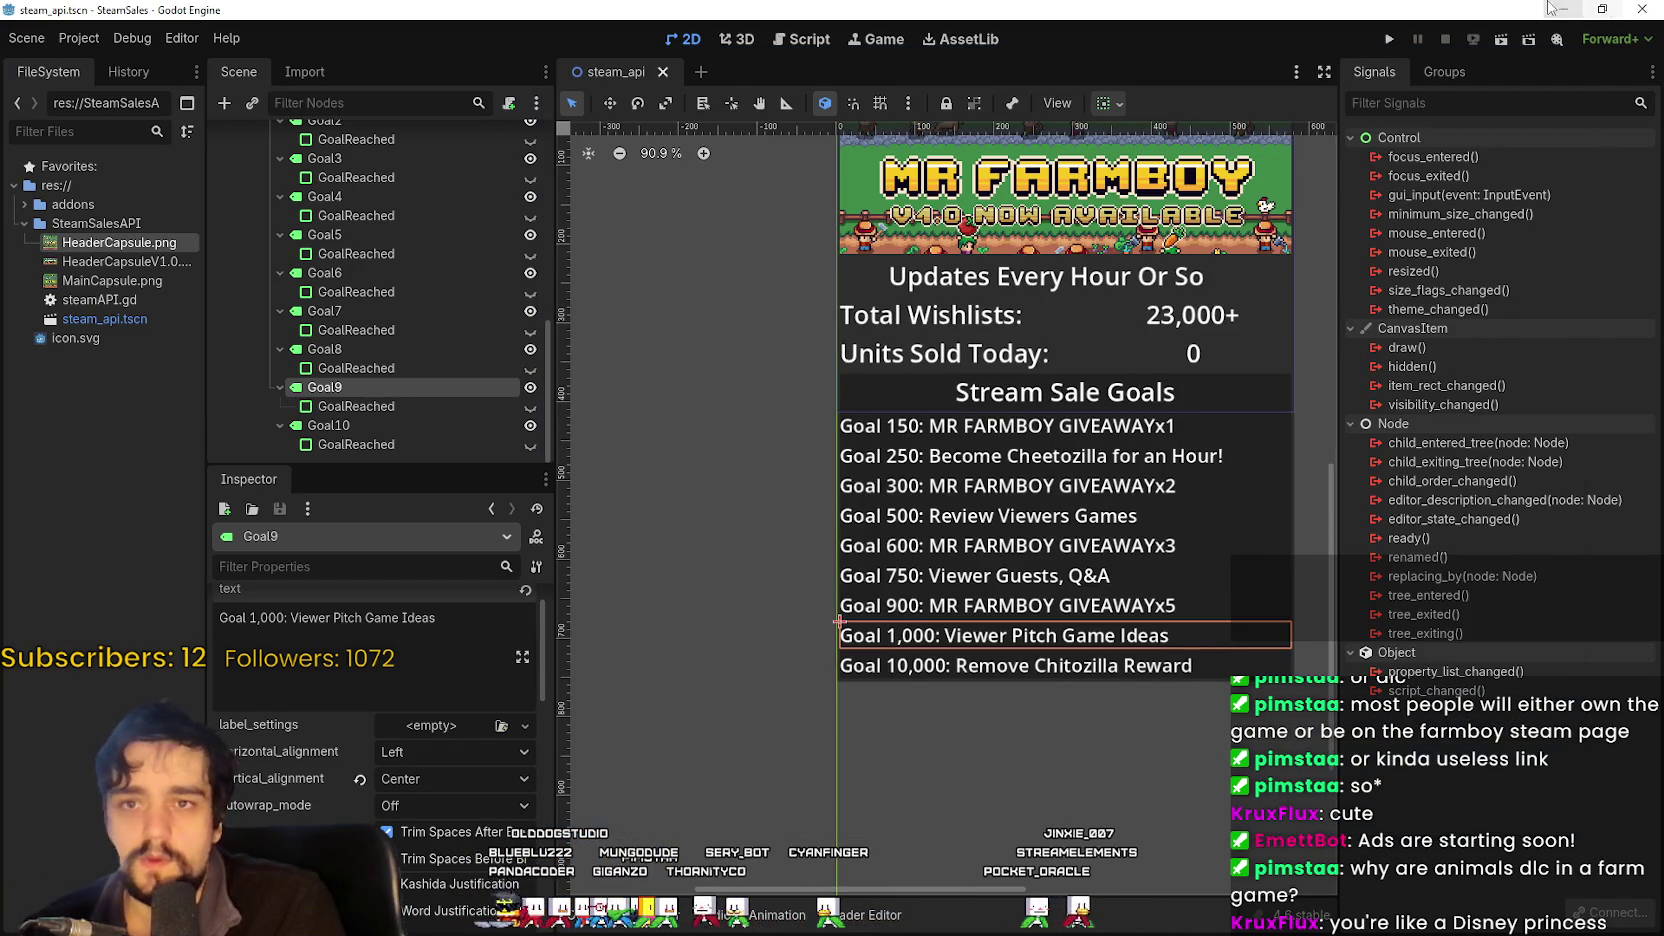
# Switch from the Godot editor toward the running MR FARMBOY game window.
pyautogui.hotkey('alt', 'Tab')
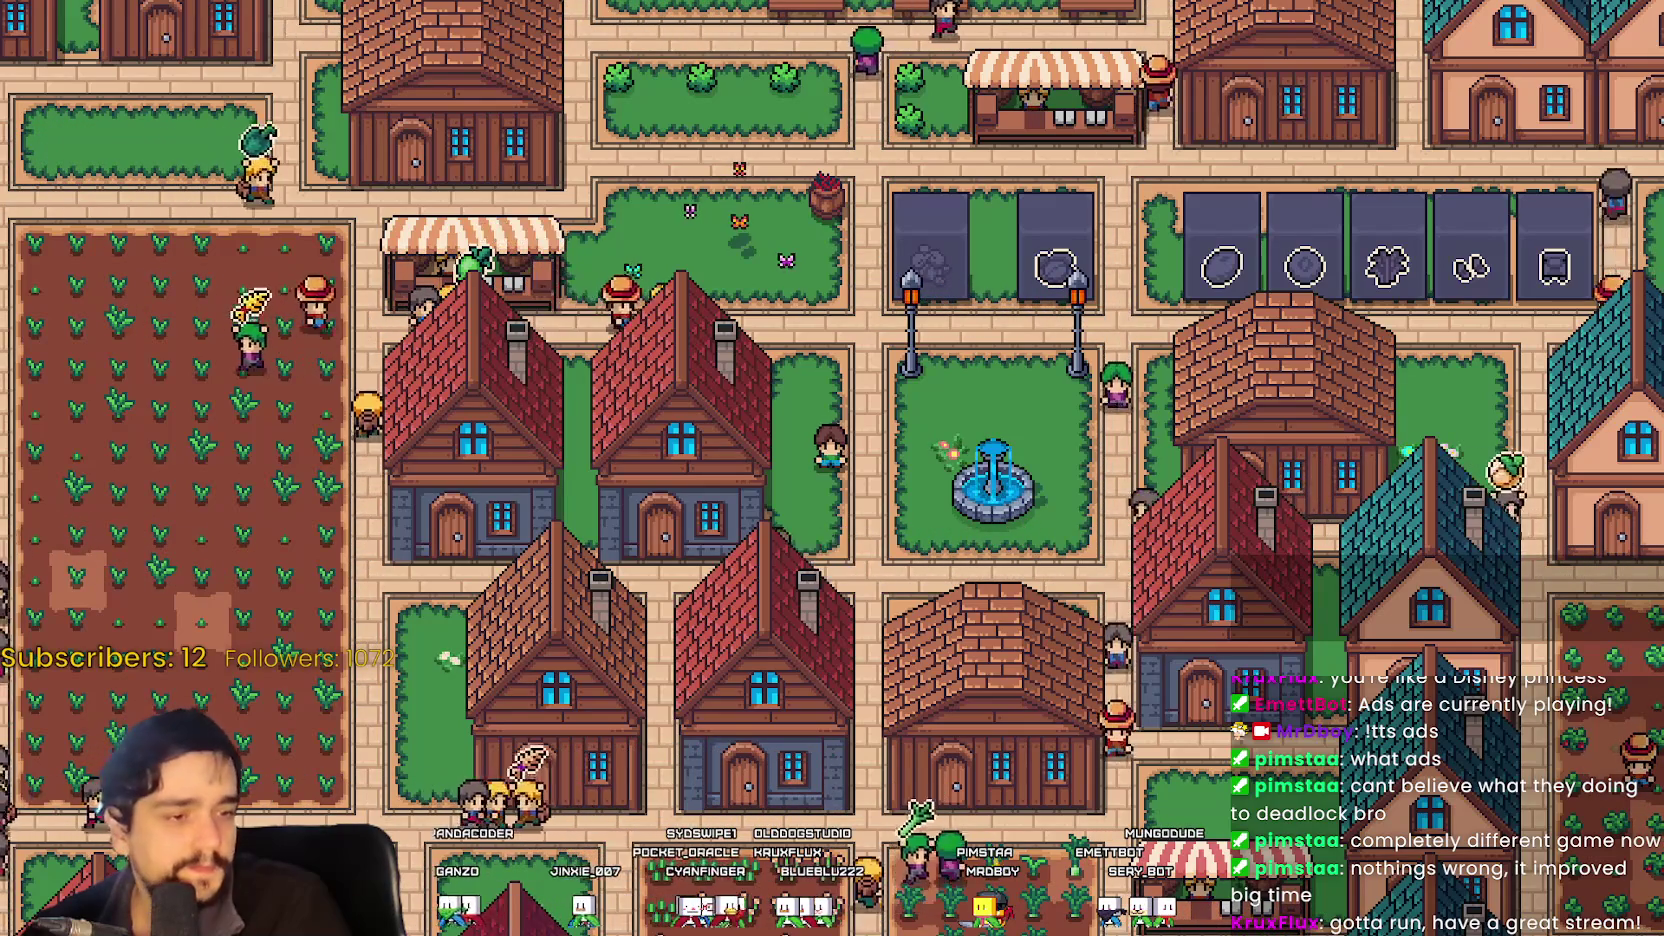
# Capture the MR FARMBOY town view with the ShareX hotkey and show it maximized in Aseprite.
pyautogui.hotkey('alt', 'Tab')
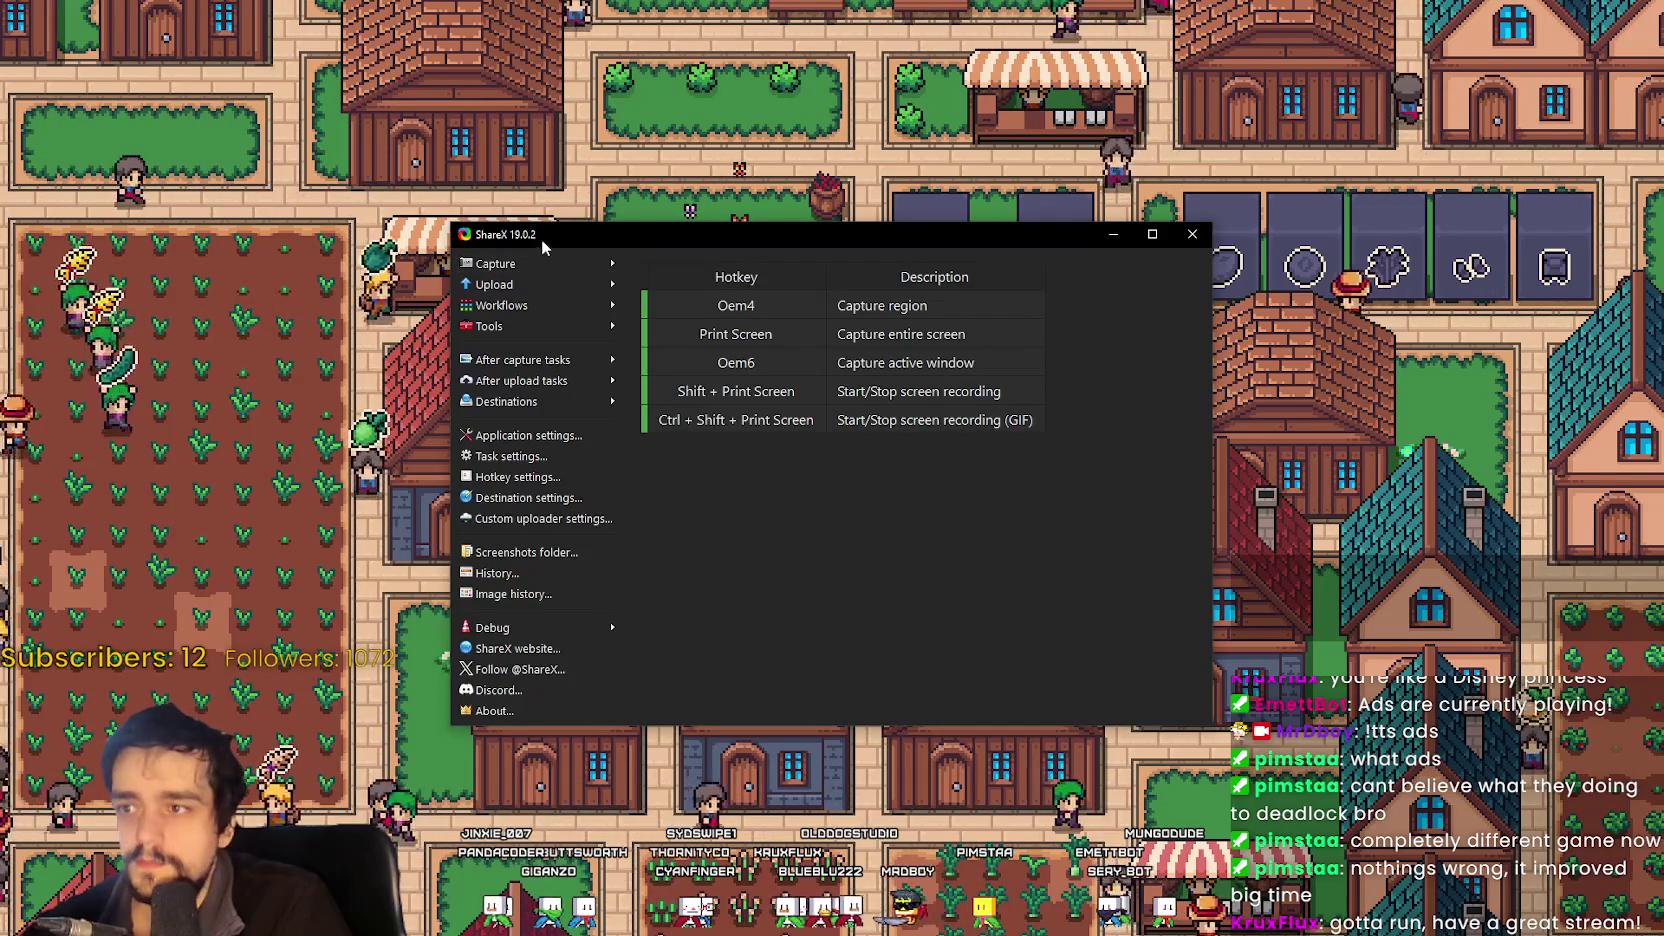
pyautogui.hotkey('alt', 'Tab')
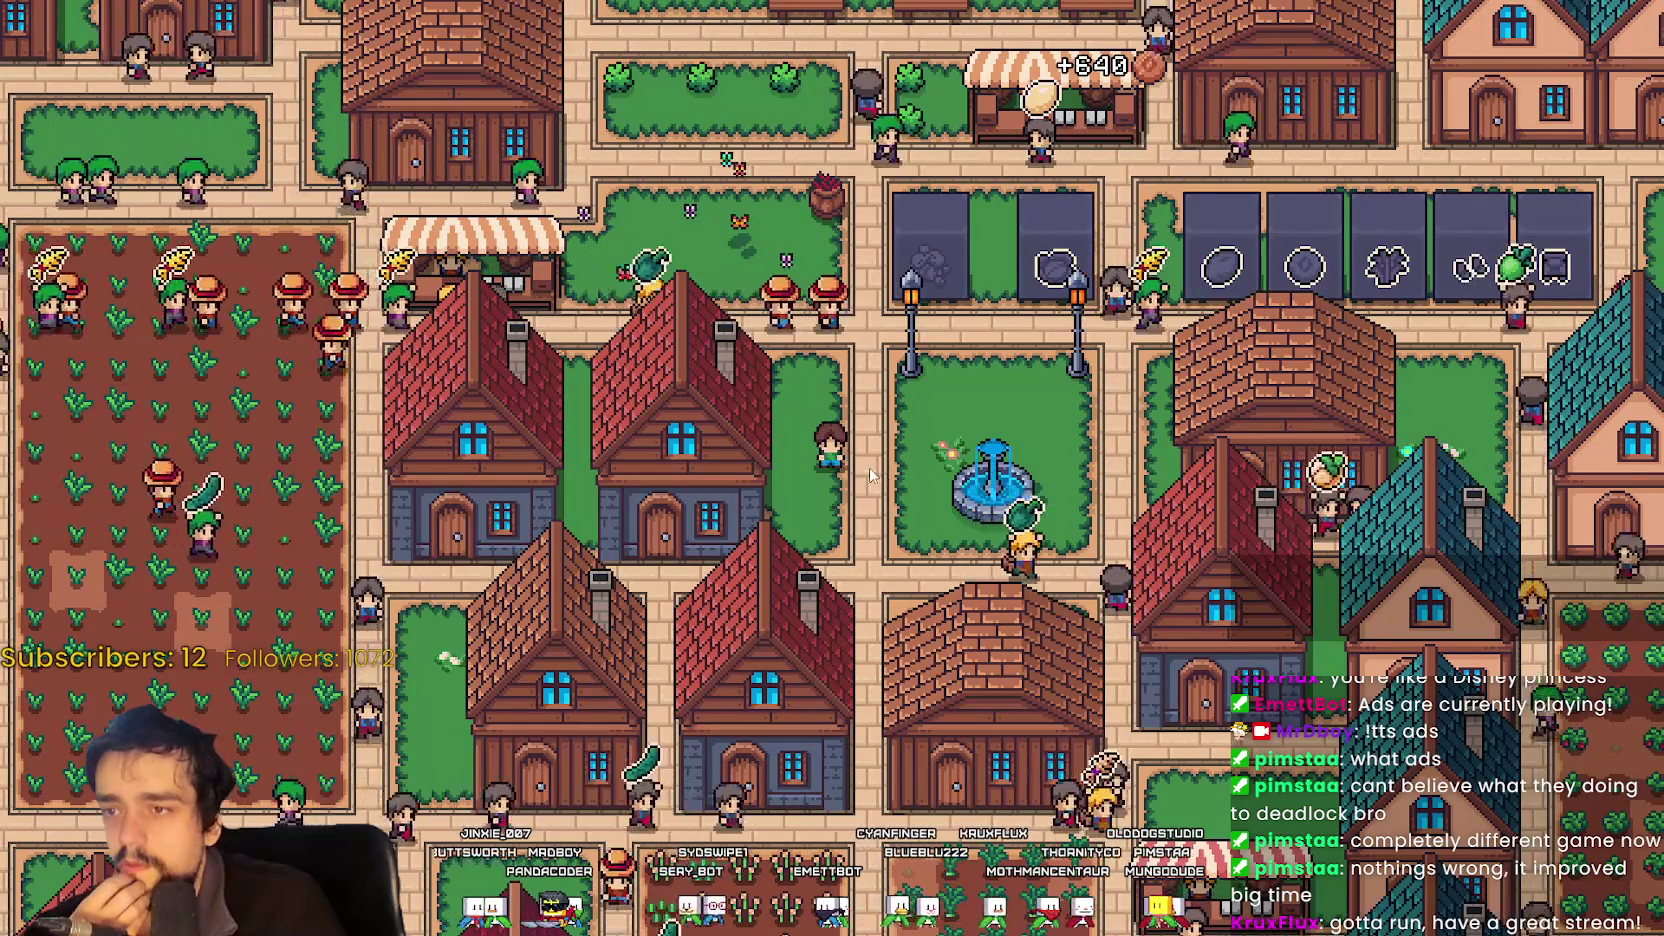
pyautogui.press('super+shift+s')
pyautogui.press('Escape')
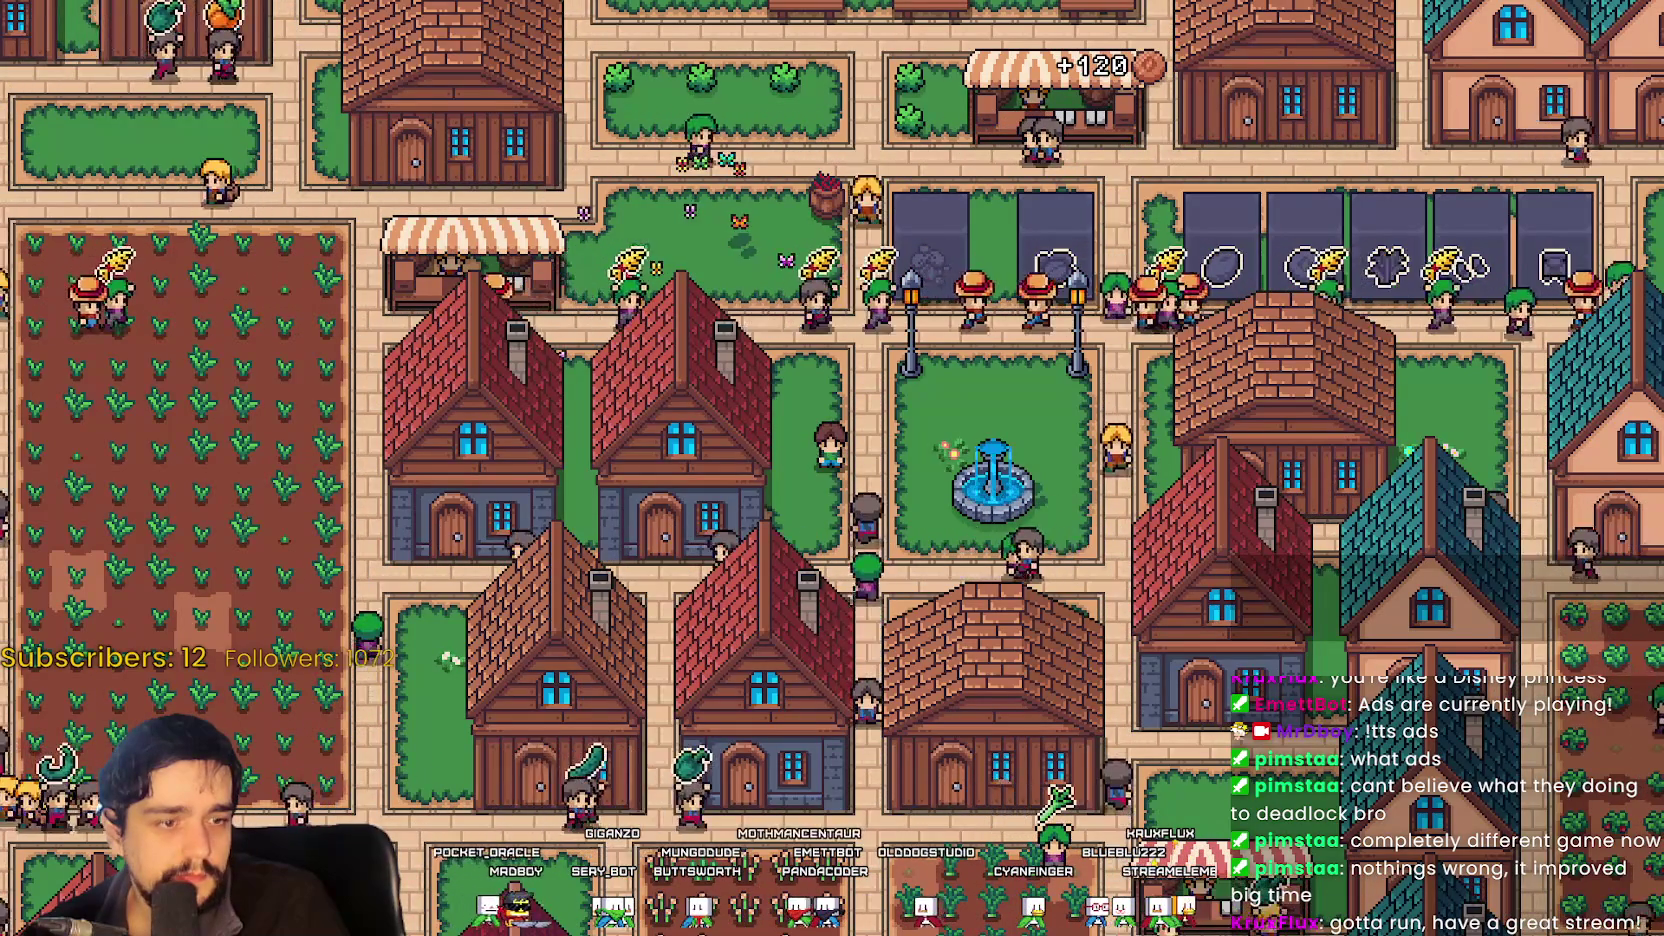
pyautogui.hotkey('alt', 'Tab')
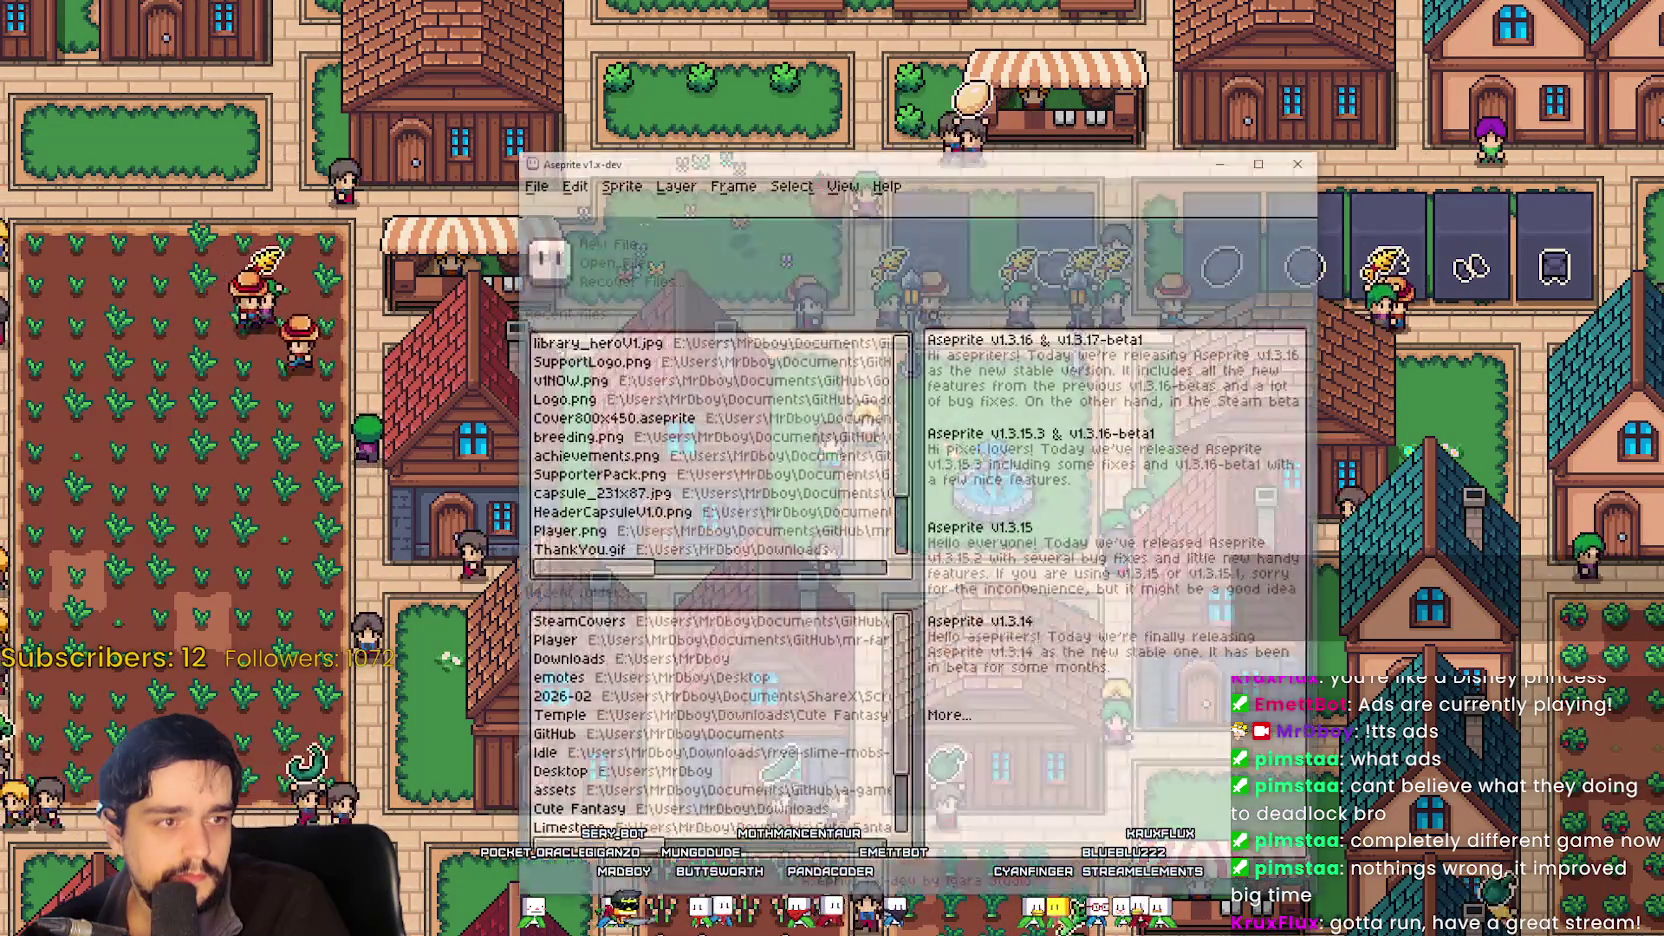
pyautogui.click(1264, 159)
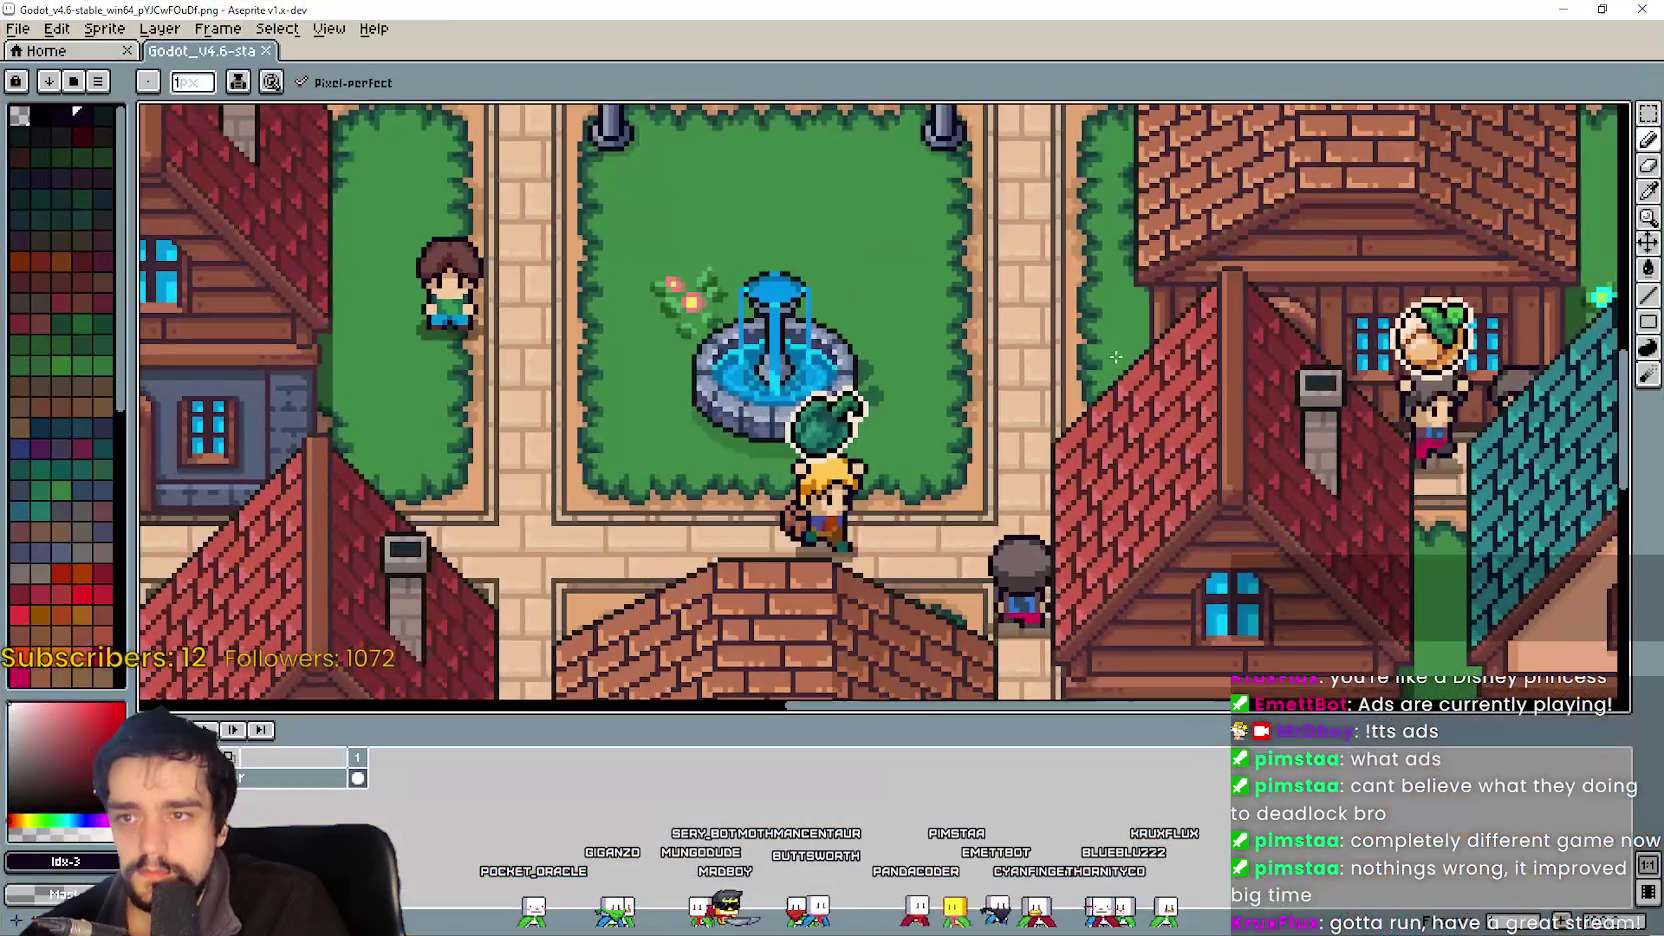
# Check the cover image size required in the Steam event editor.
pyautogui.scroll(-3, 992, 384)
pyautogui.scroll(1, 992, 384)
pyautogui.moveTo(992, 384); pyautogui.dragTo(995, 418)
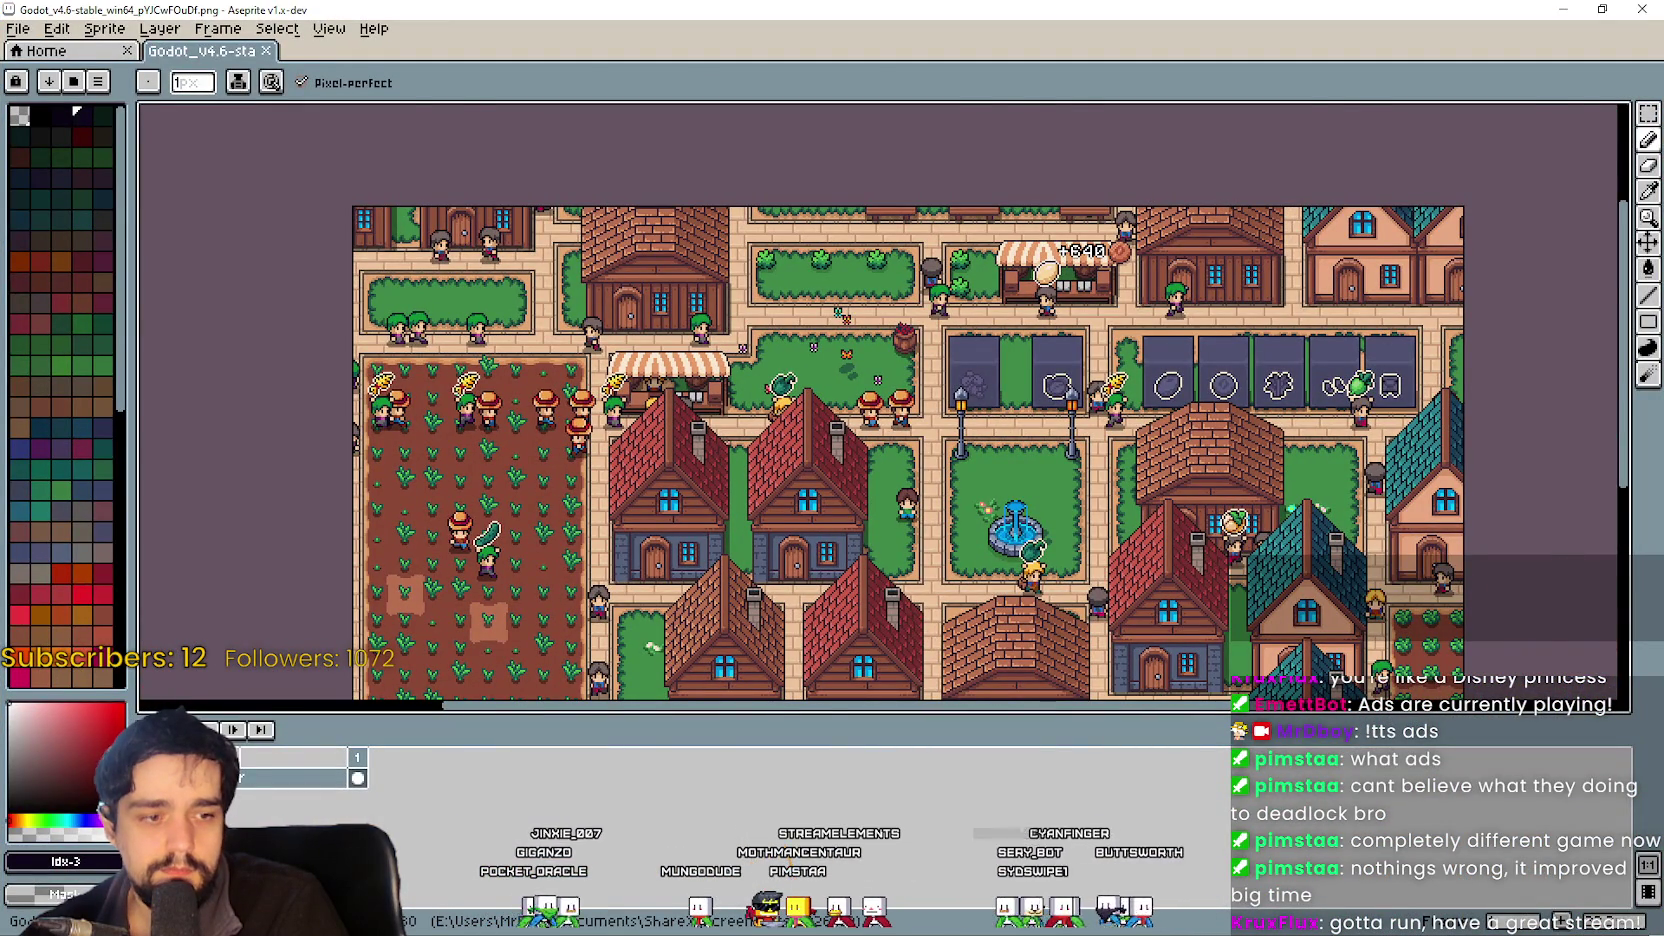
pyautogui.hotkey('alt', 'Tab')
pyautogui.scroll(-3, 924, 471)
pyautogui.scroll(-3, 930, 500)
pyautogui.hotkey('alt', 'Tab')
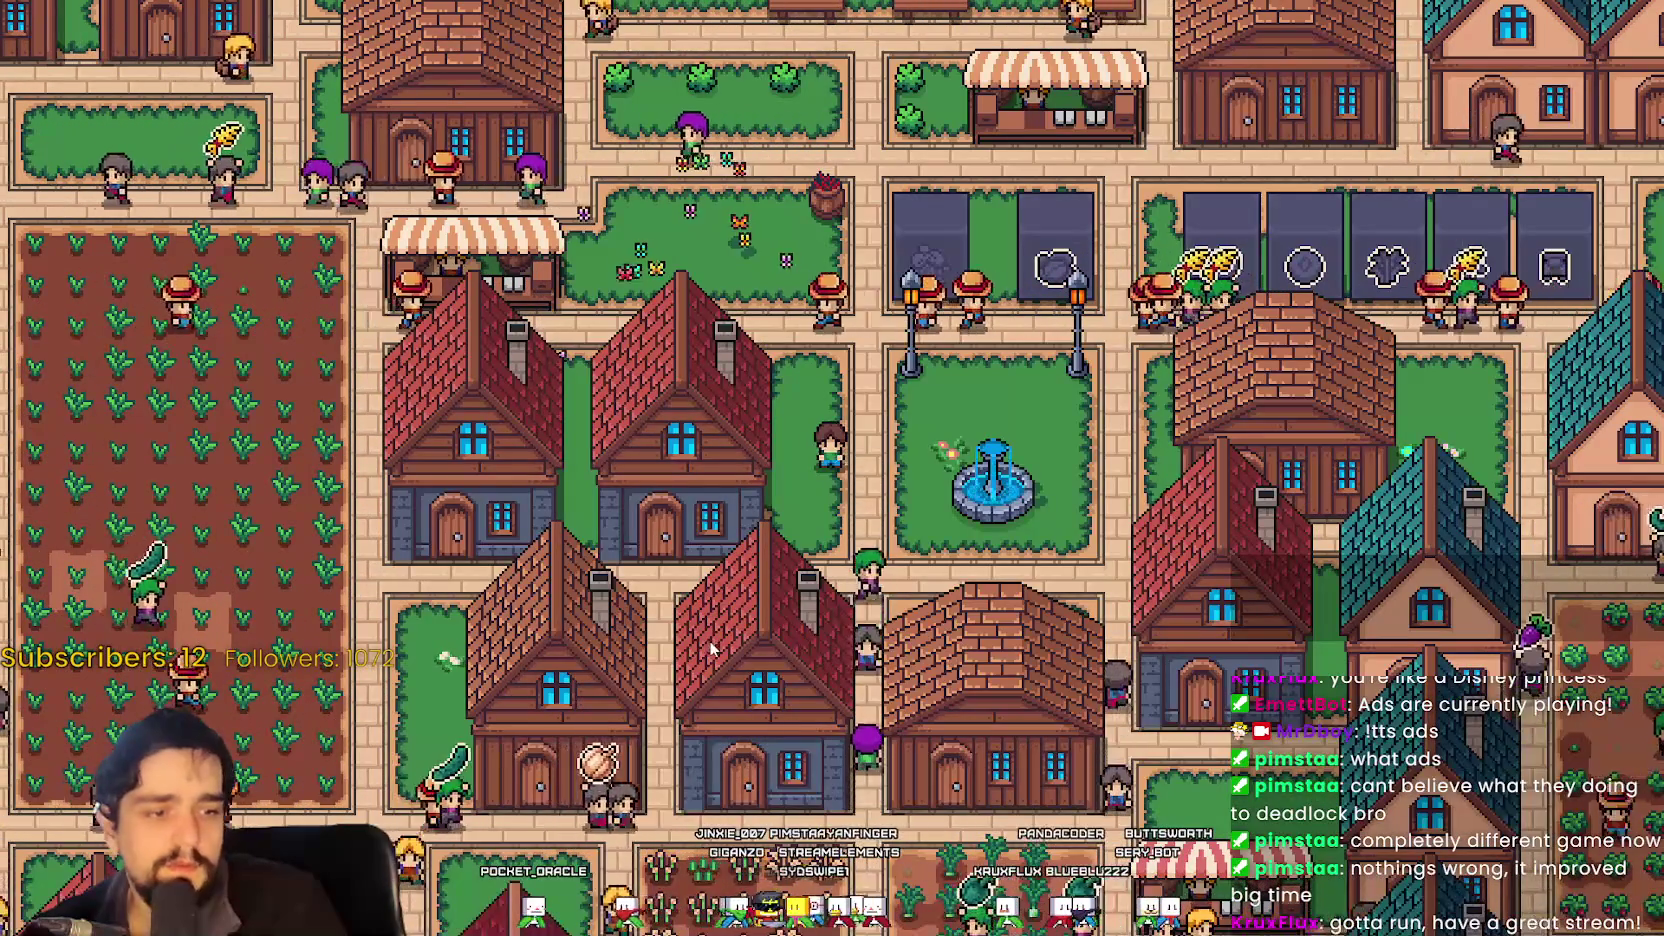
# Pause the game and open Aseprite's Canvas Size dialog for the town screenshot.
pyautogui.press('Escape')
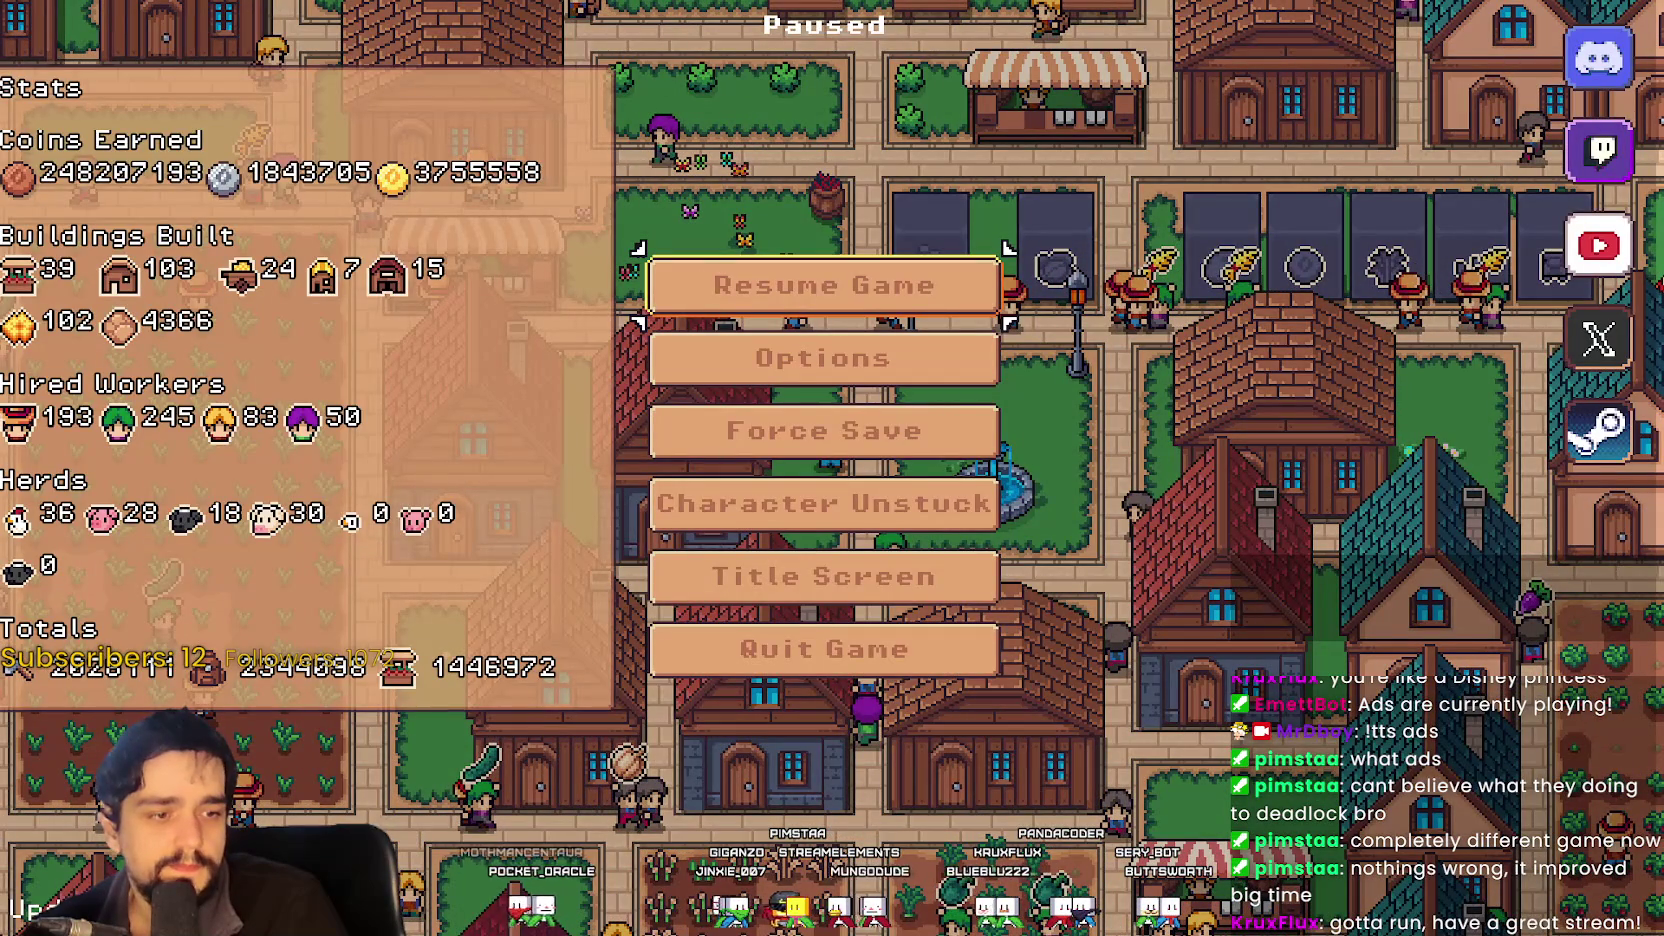
pyautogui.hotkey('alt', 'Tab')
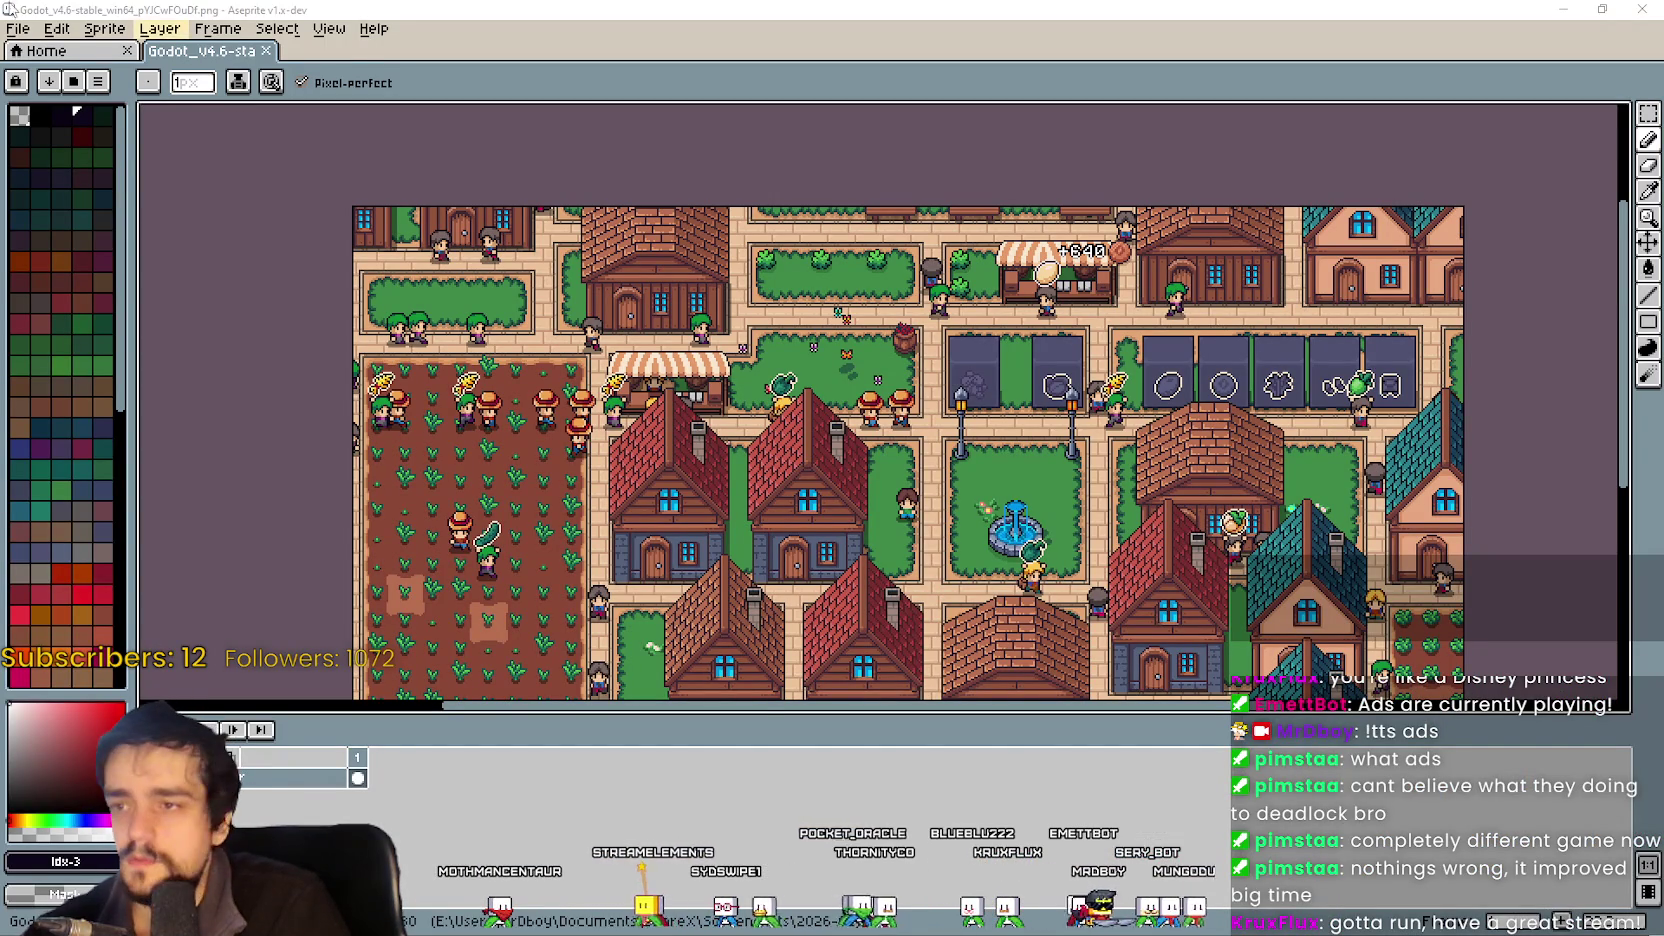
pyautogui.click(56, 28)
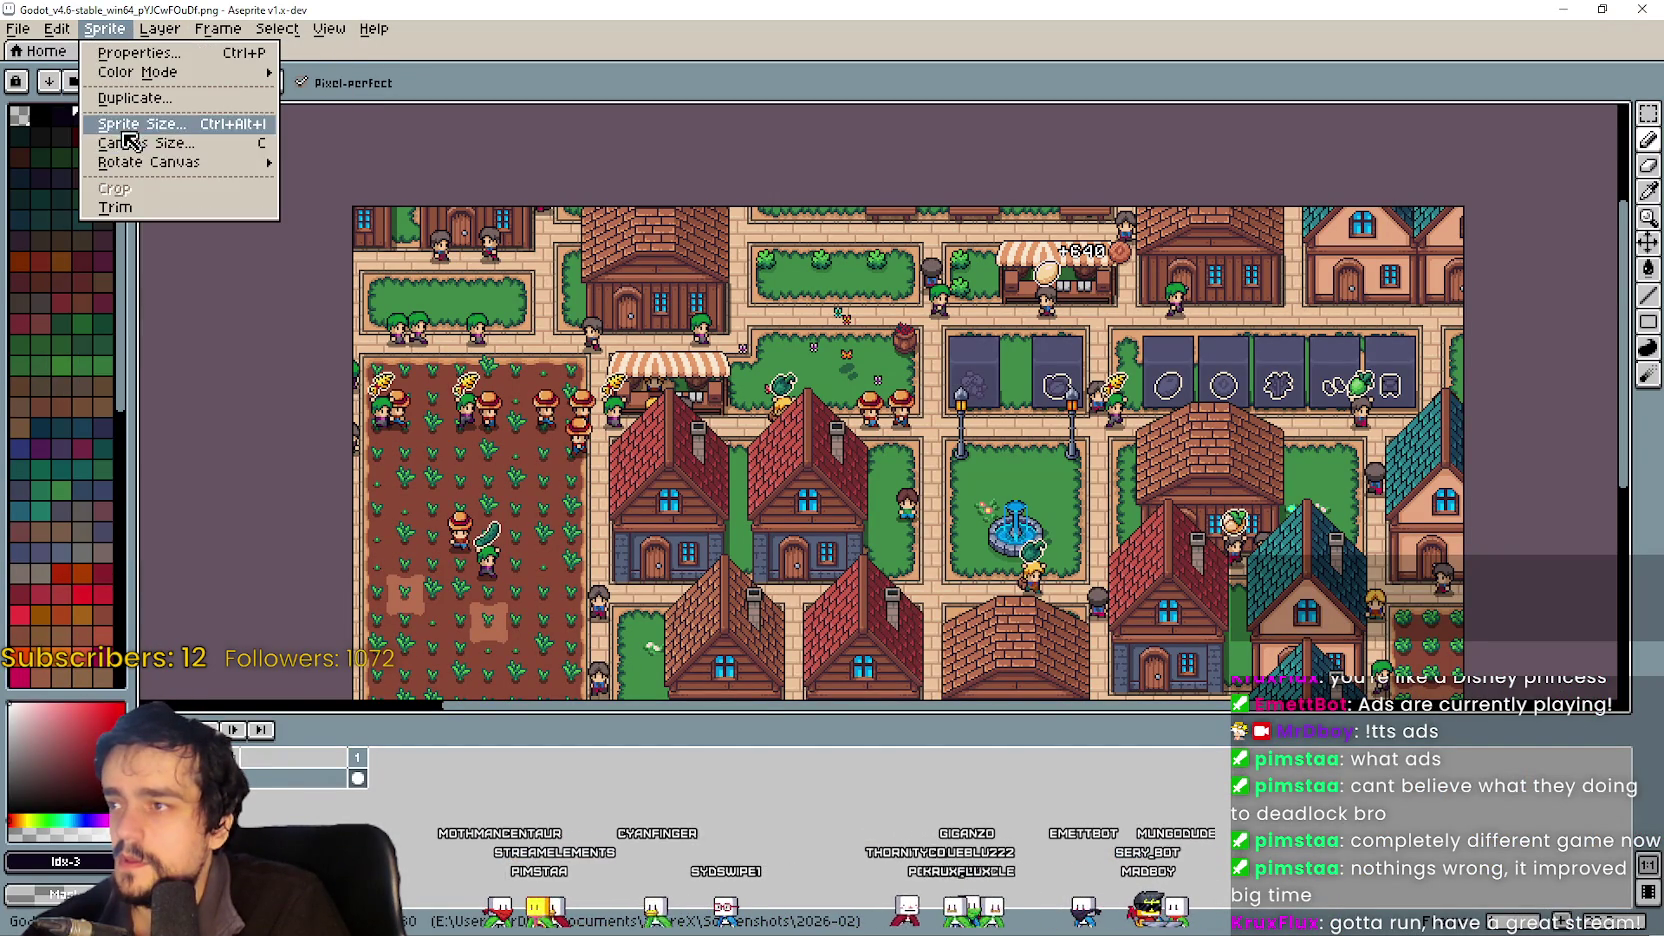
pyautogui.click(128, 143)
# Set the canvas to 1820 by 622, position it over the upper town streets, and apply.
pyautogui.write('1')
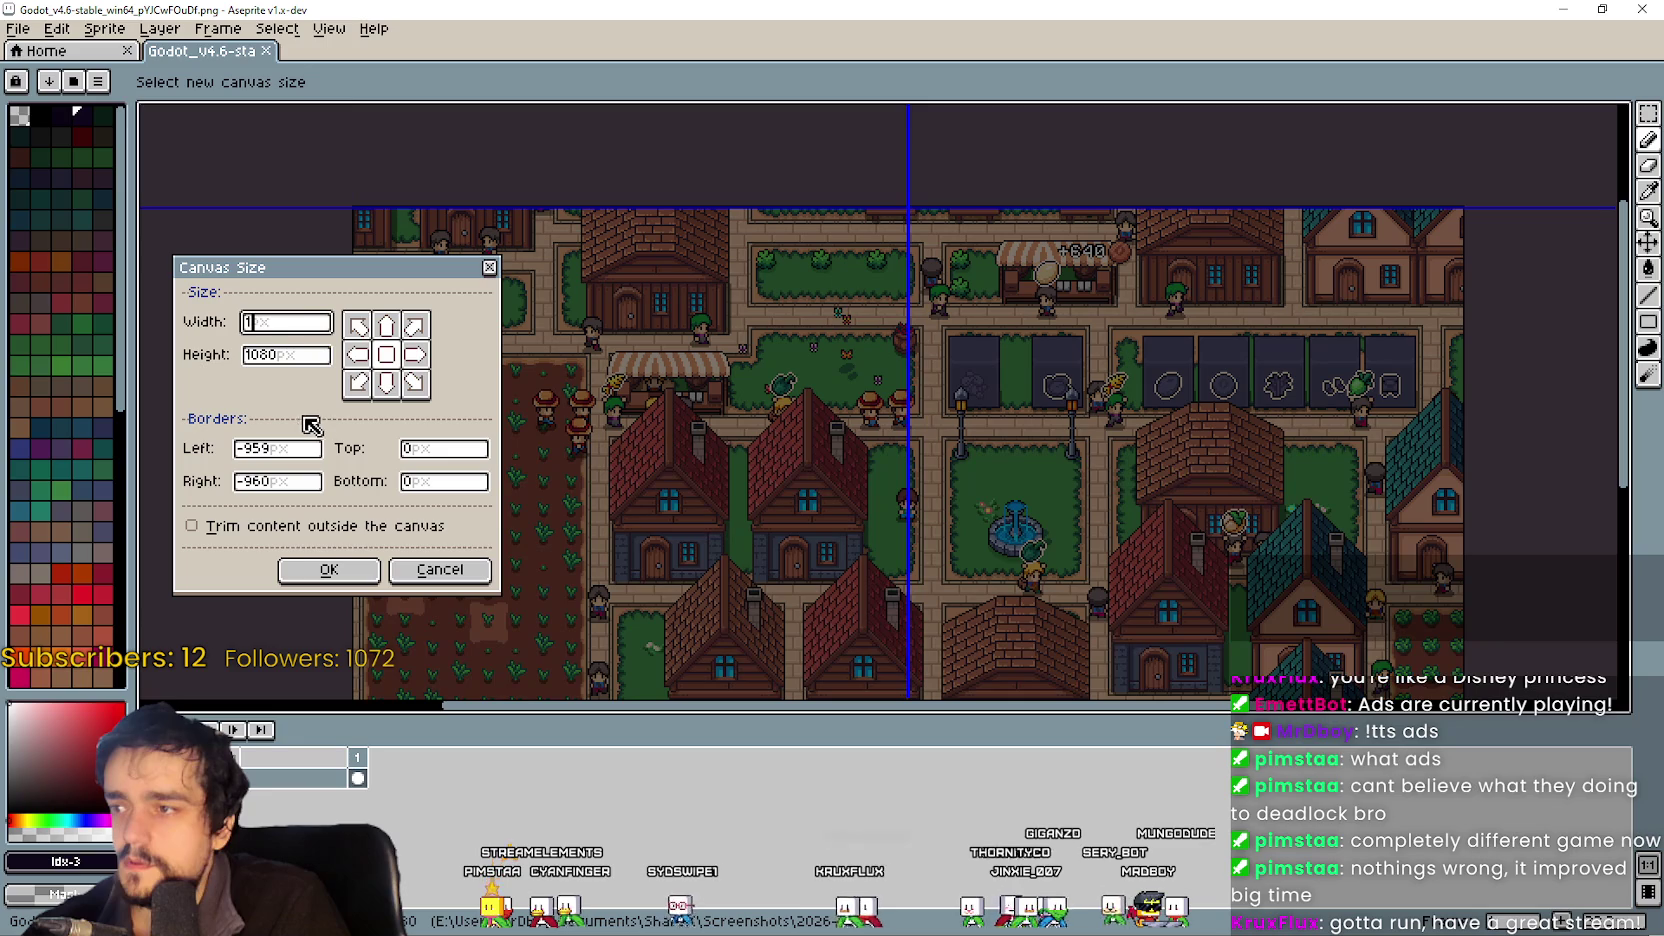
pyautogui.write('820')
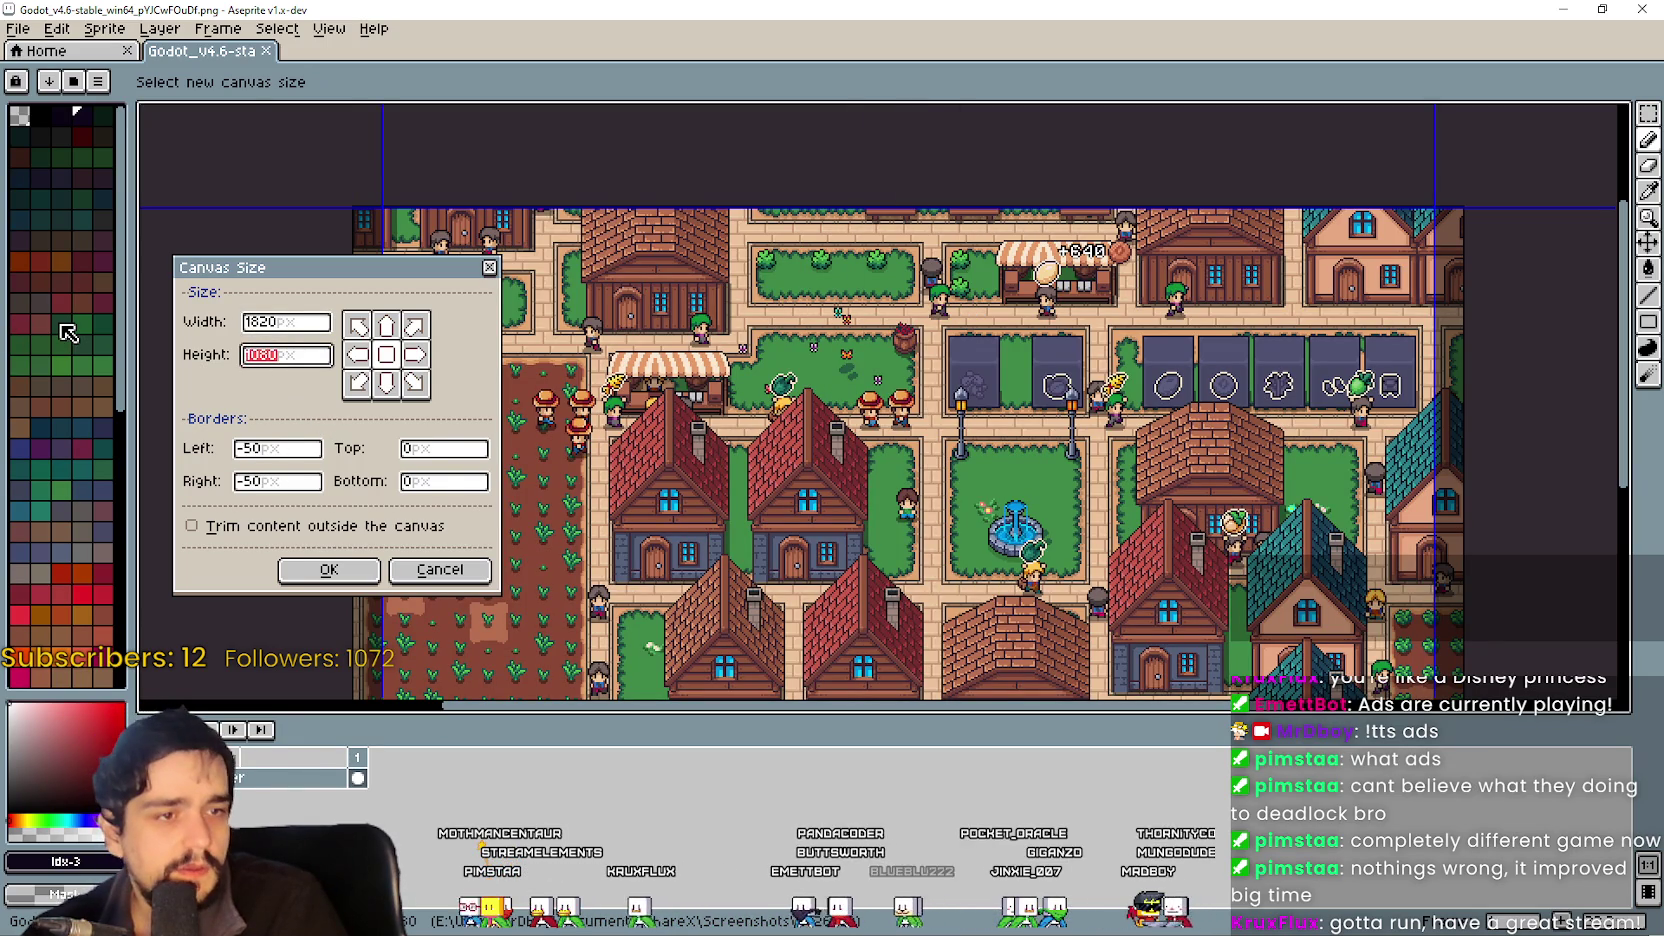
pyautogui.write('622')
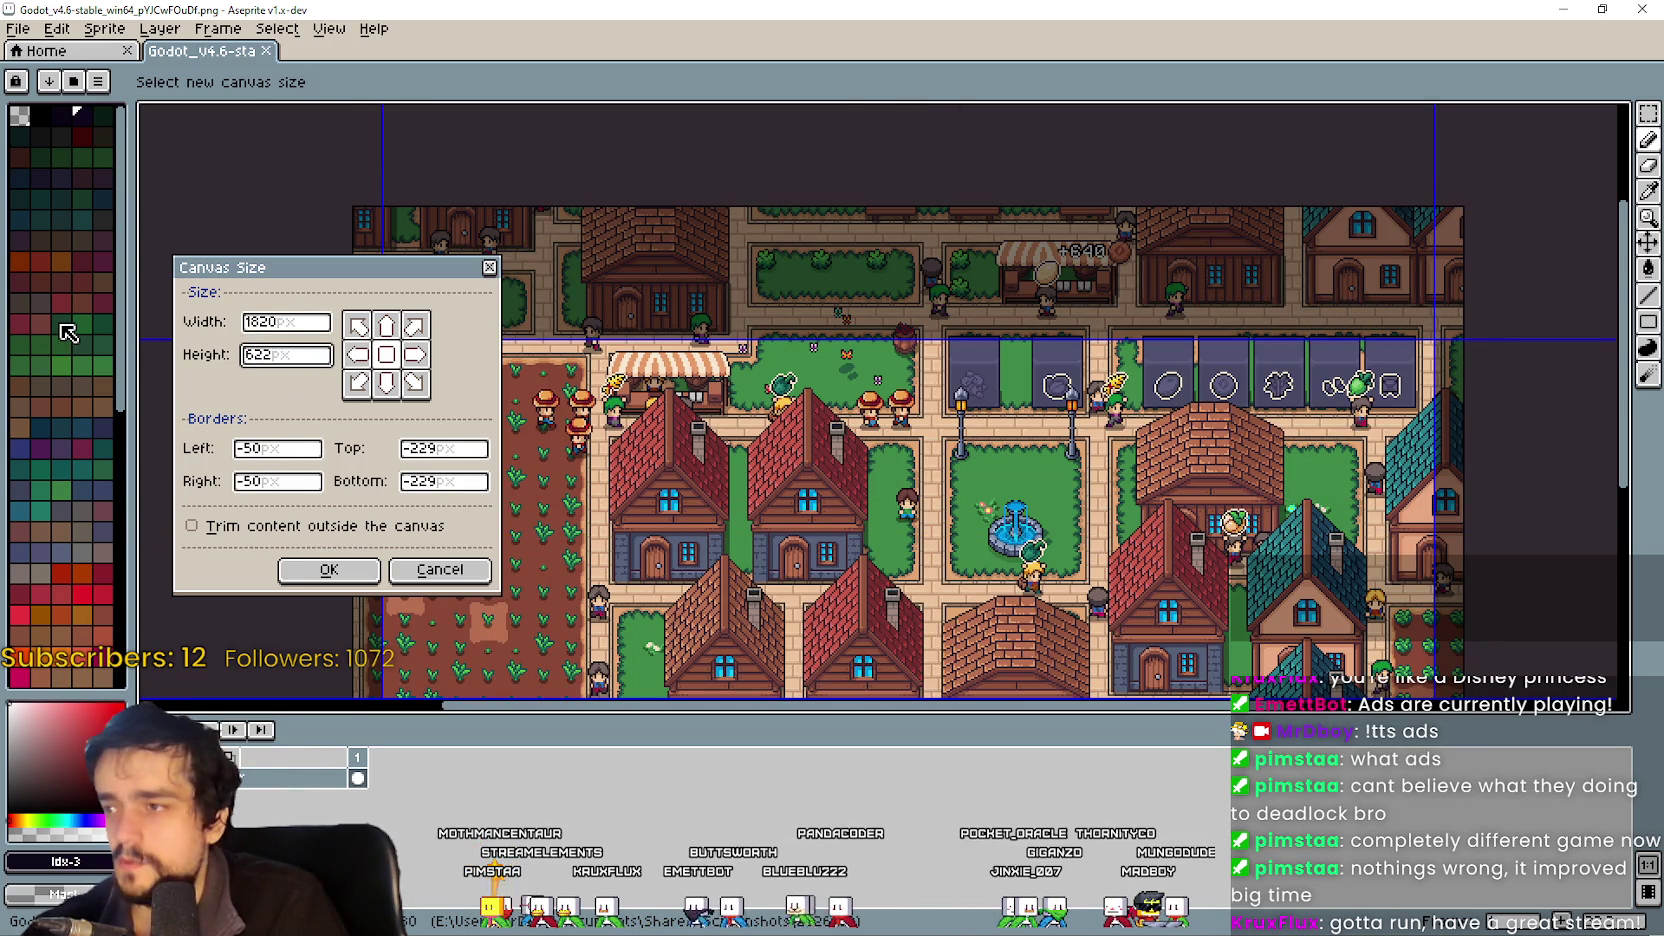
pyautogui.scroll(-2, 988, 528)
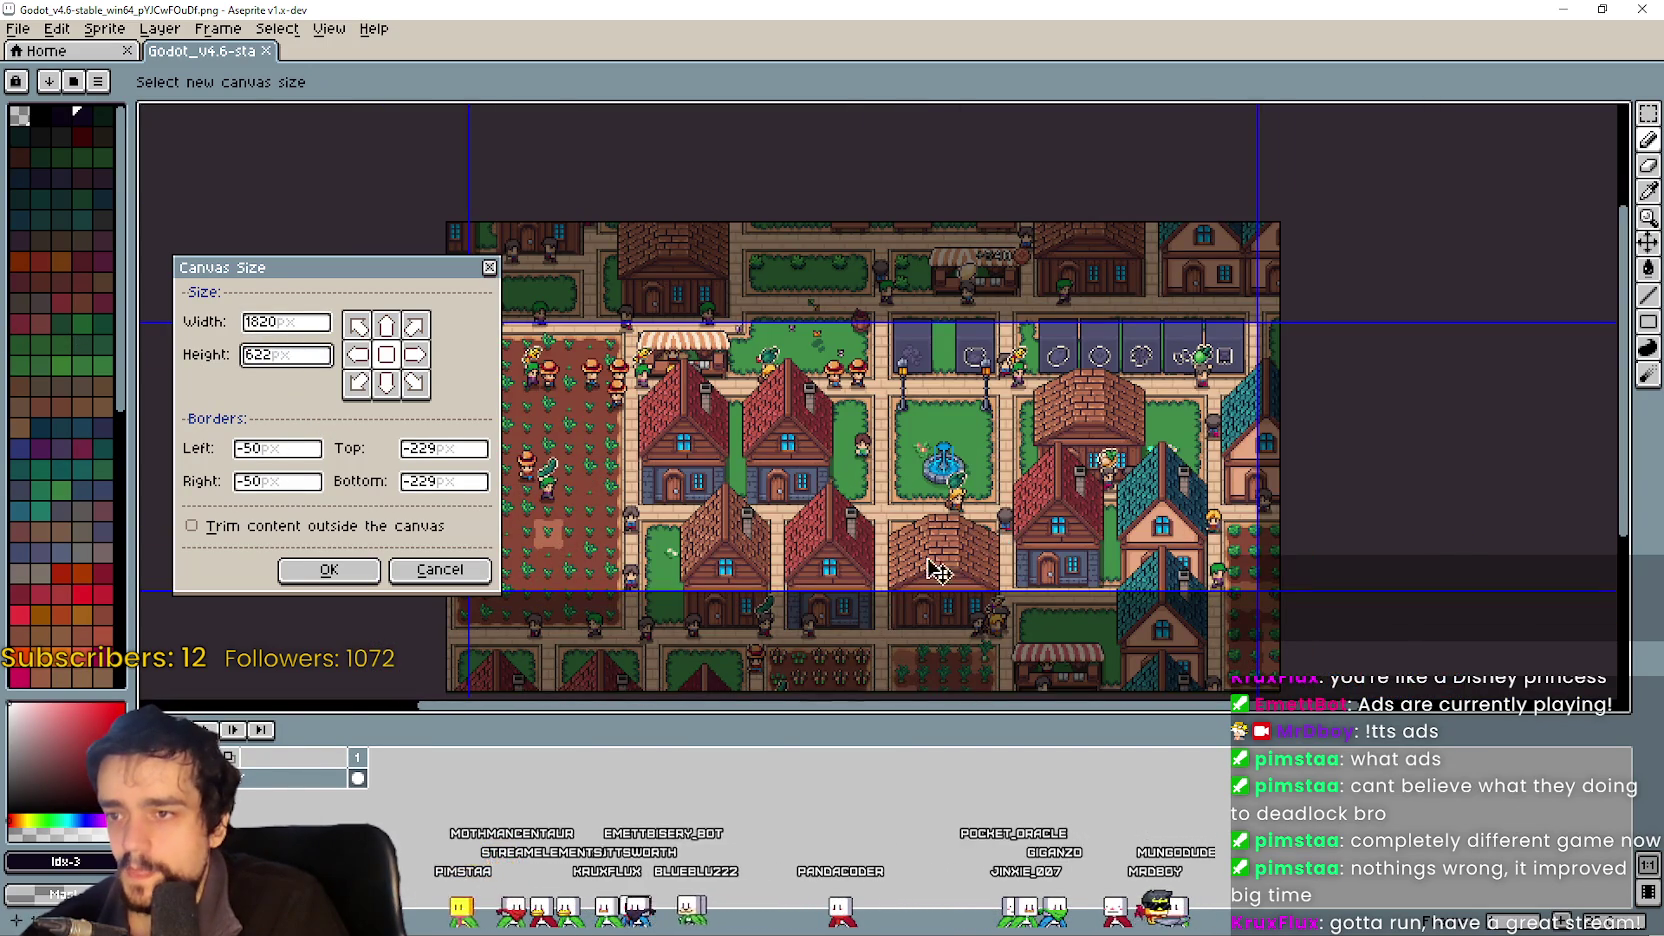
pyautogui.moveTo(958, 436); pyautogui.dragTo(949, 347)
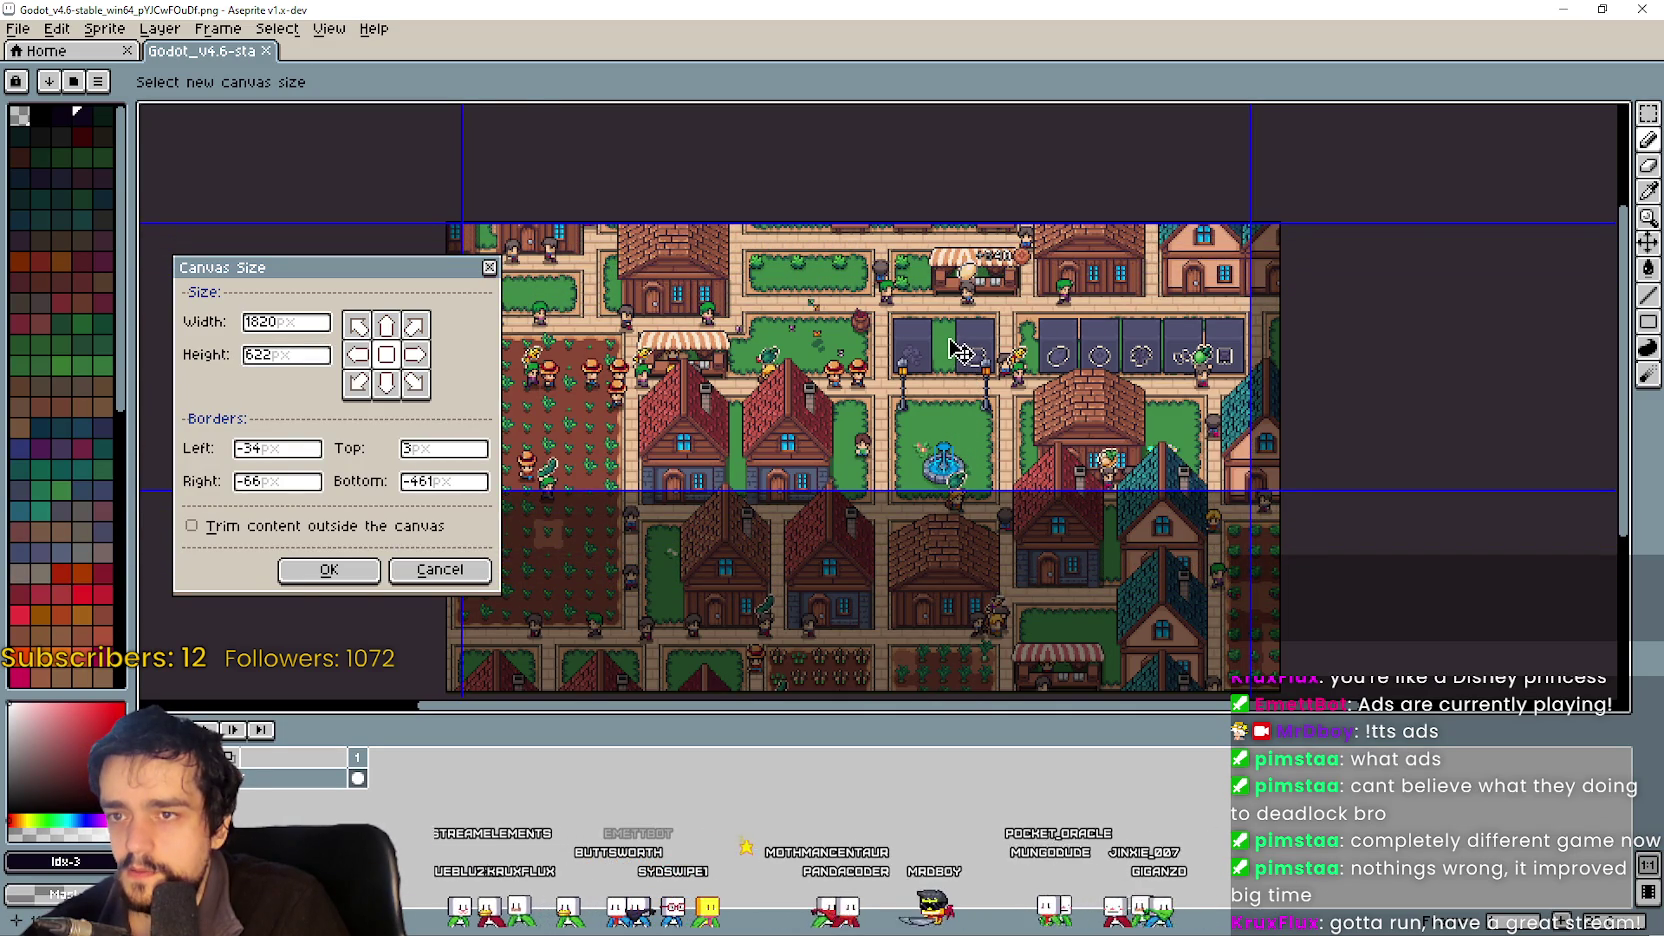
pyautogui.scroll(2, 888, 272)
pyautogui.scroll(-1, 938, 481)
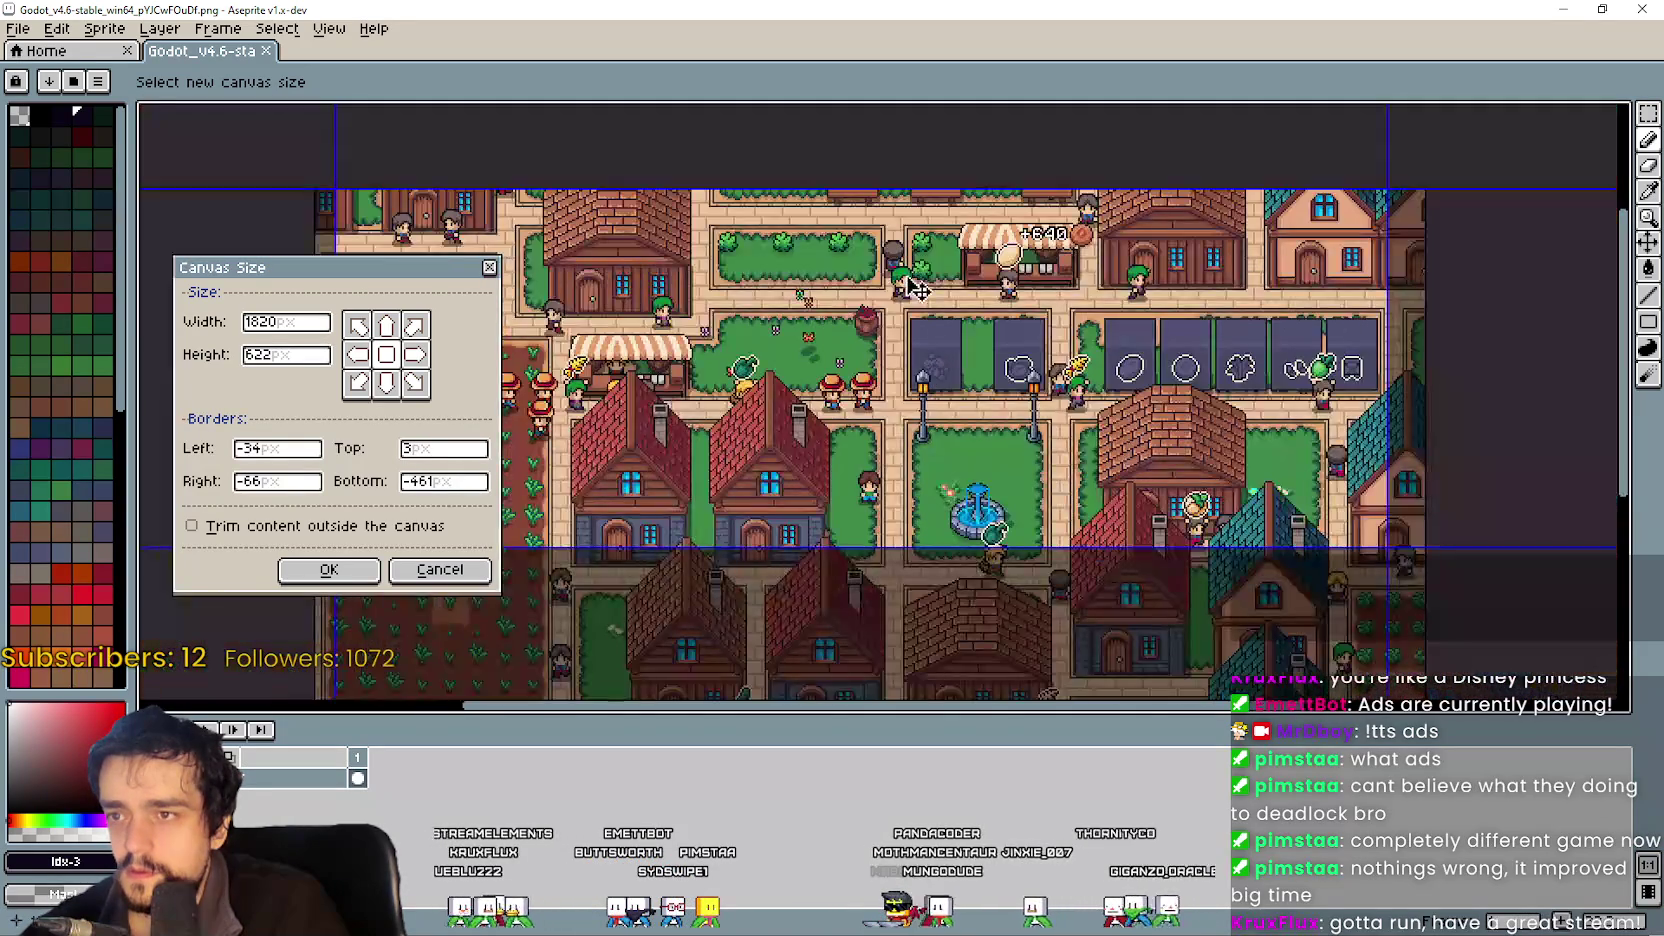
pyautogui.scroll(3, 930, 272)
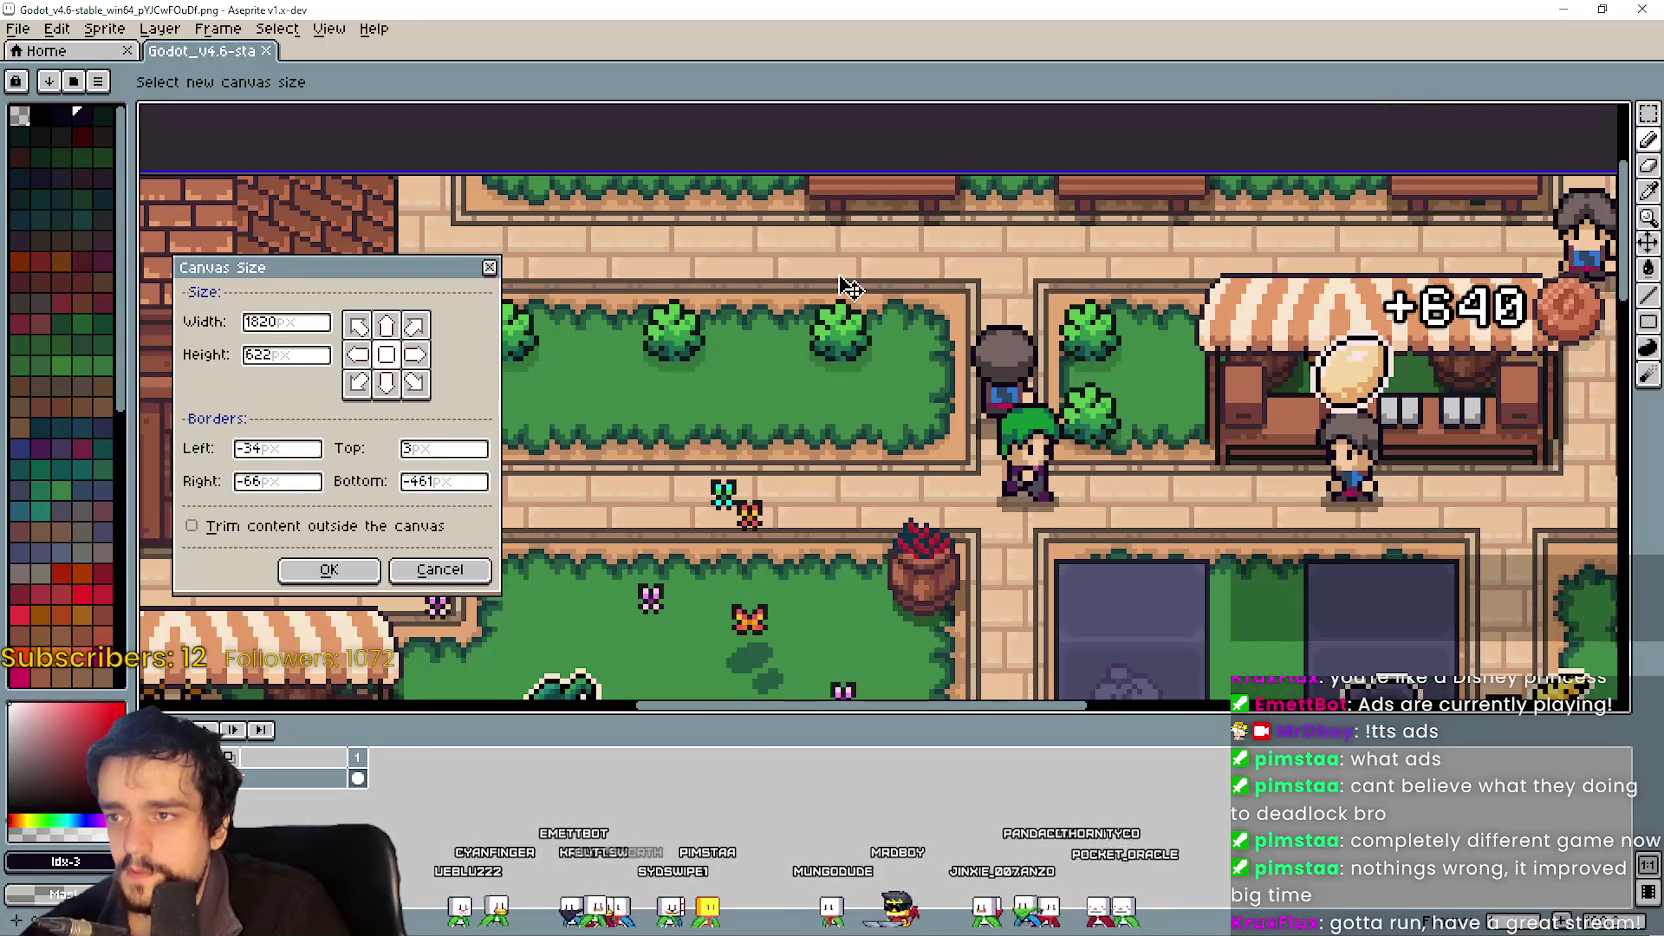
pyautogui.moveTo(937, 356); pyautogui.dragTo(933, 361)
pyautogui.scroll(-4, 944, 373)
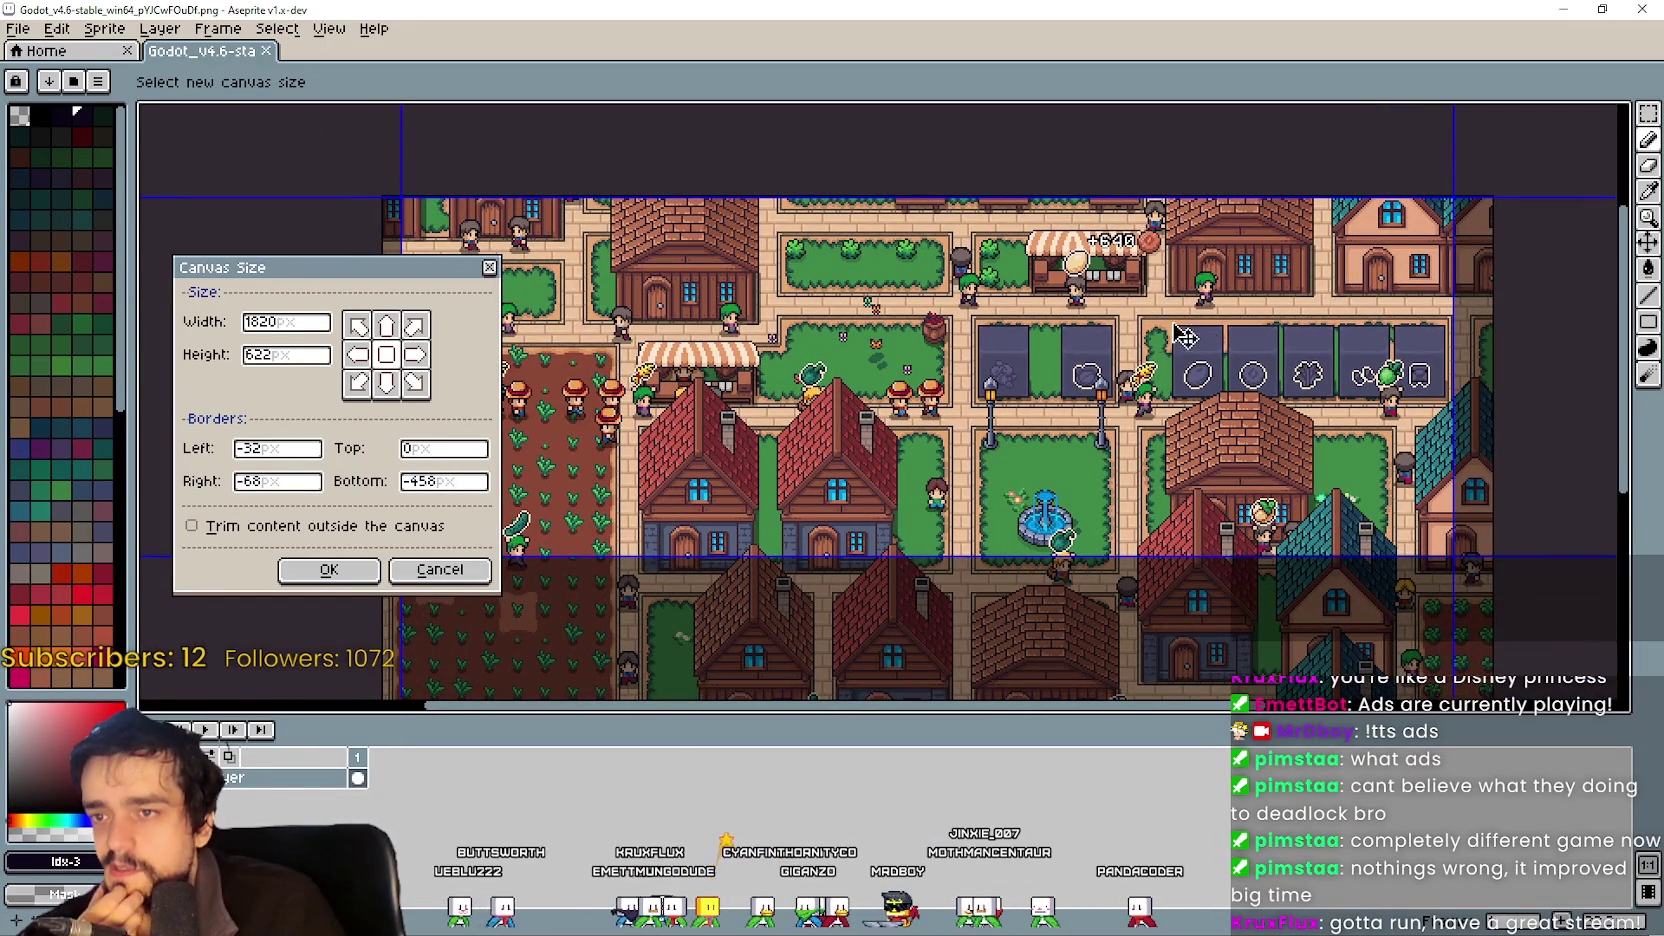
pyautogui.moveTo(1124, 358)
pyautogui.mouseDown()
pyautogui.moveTo(1058, 316)
pyautogui.moveTo(1060, 103)
pyautogui.moveTo(1230, 303)
pyautogui.moveTo(1250, 383)
pyautogui.moveTo(1187, 446)
pyautogui.mouseUp()
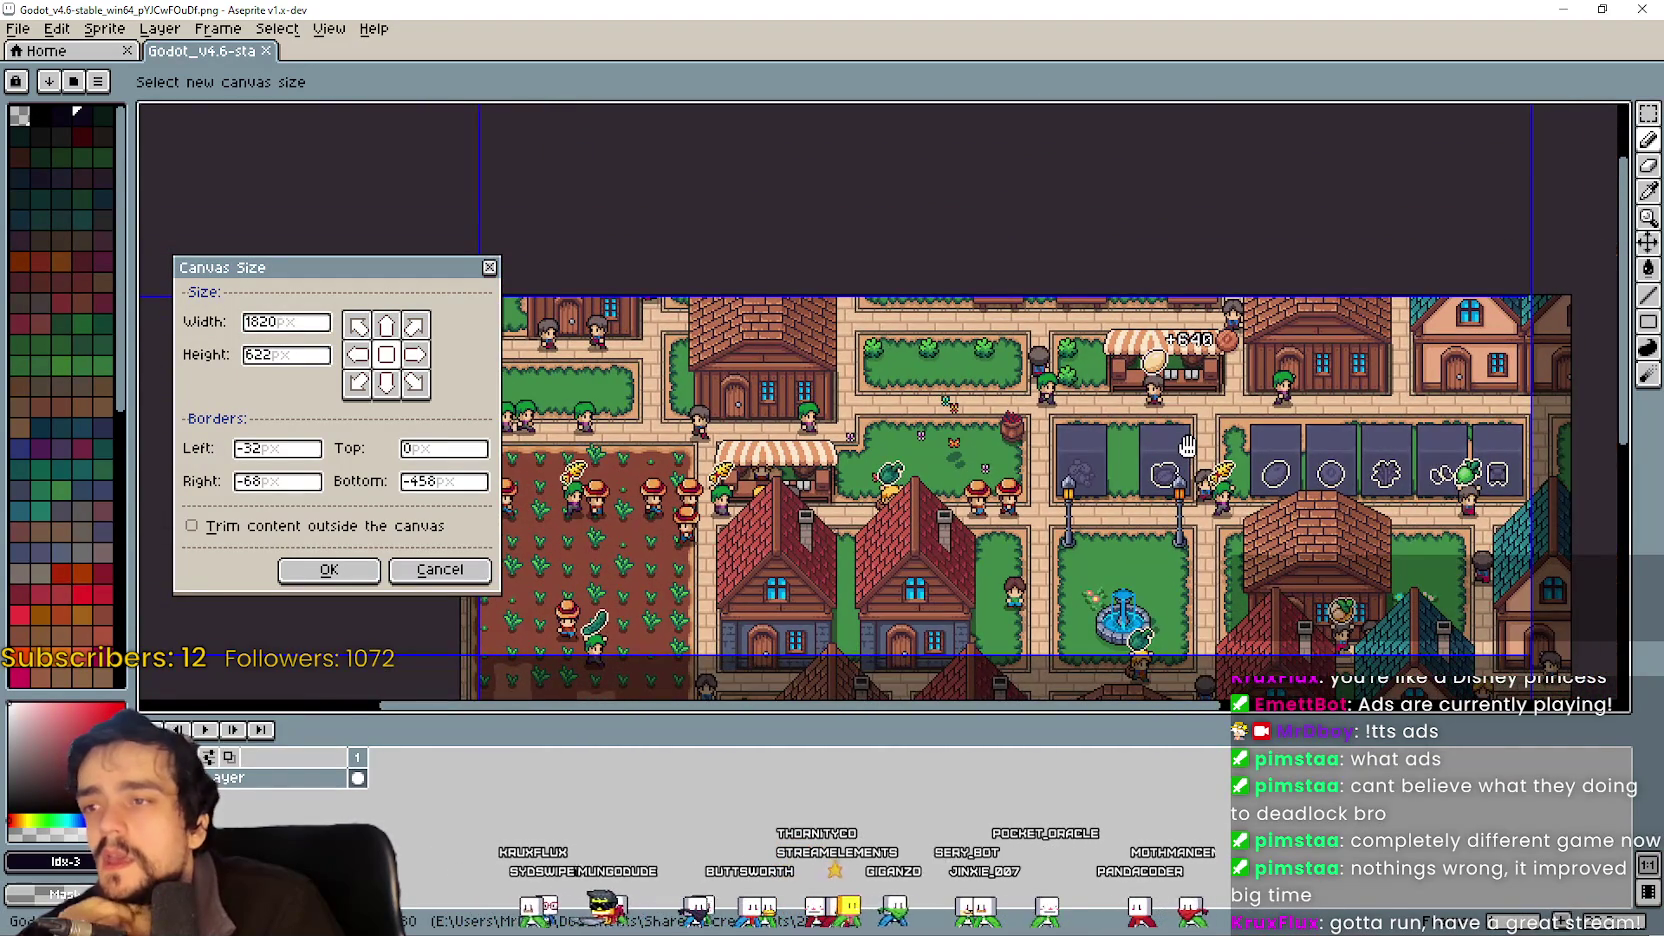
pyautogui.scroll(4, 1215, 345)
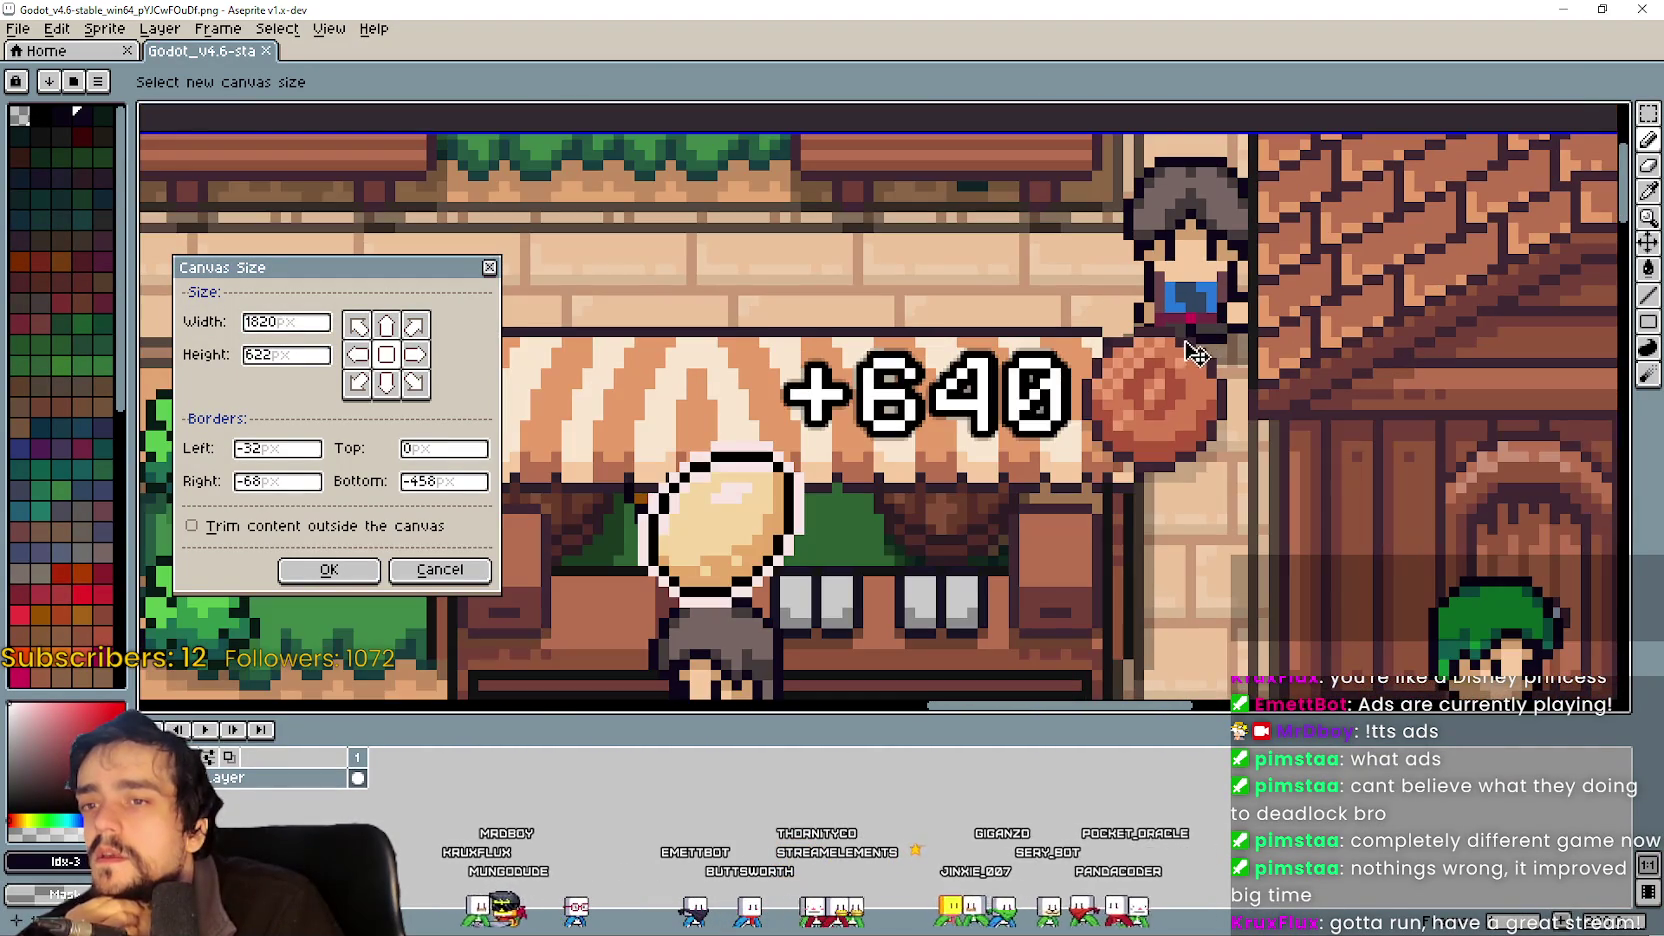
pyautogui.click(329, 570)
# Inspect the cropped banner, then switch to the running game and resume it.
pyautogui.scroll(2, 870, 415)
pyautogui.scroll(-2, 816, 395)
pyautogui.scroll(2, 816, 395)
pyautogui.scroll(-2, 816, 395)
pyautogui.scroll(-3, 883, 419)
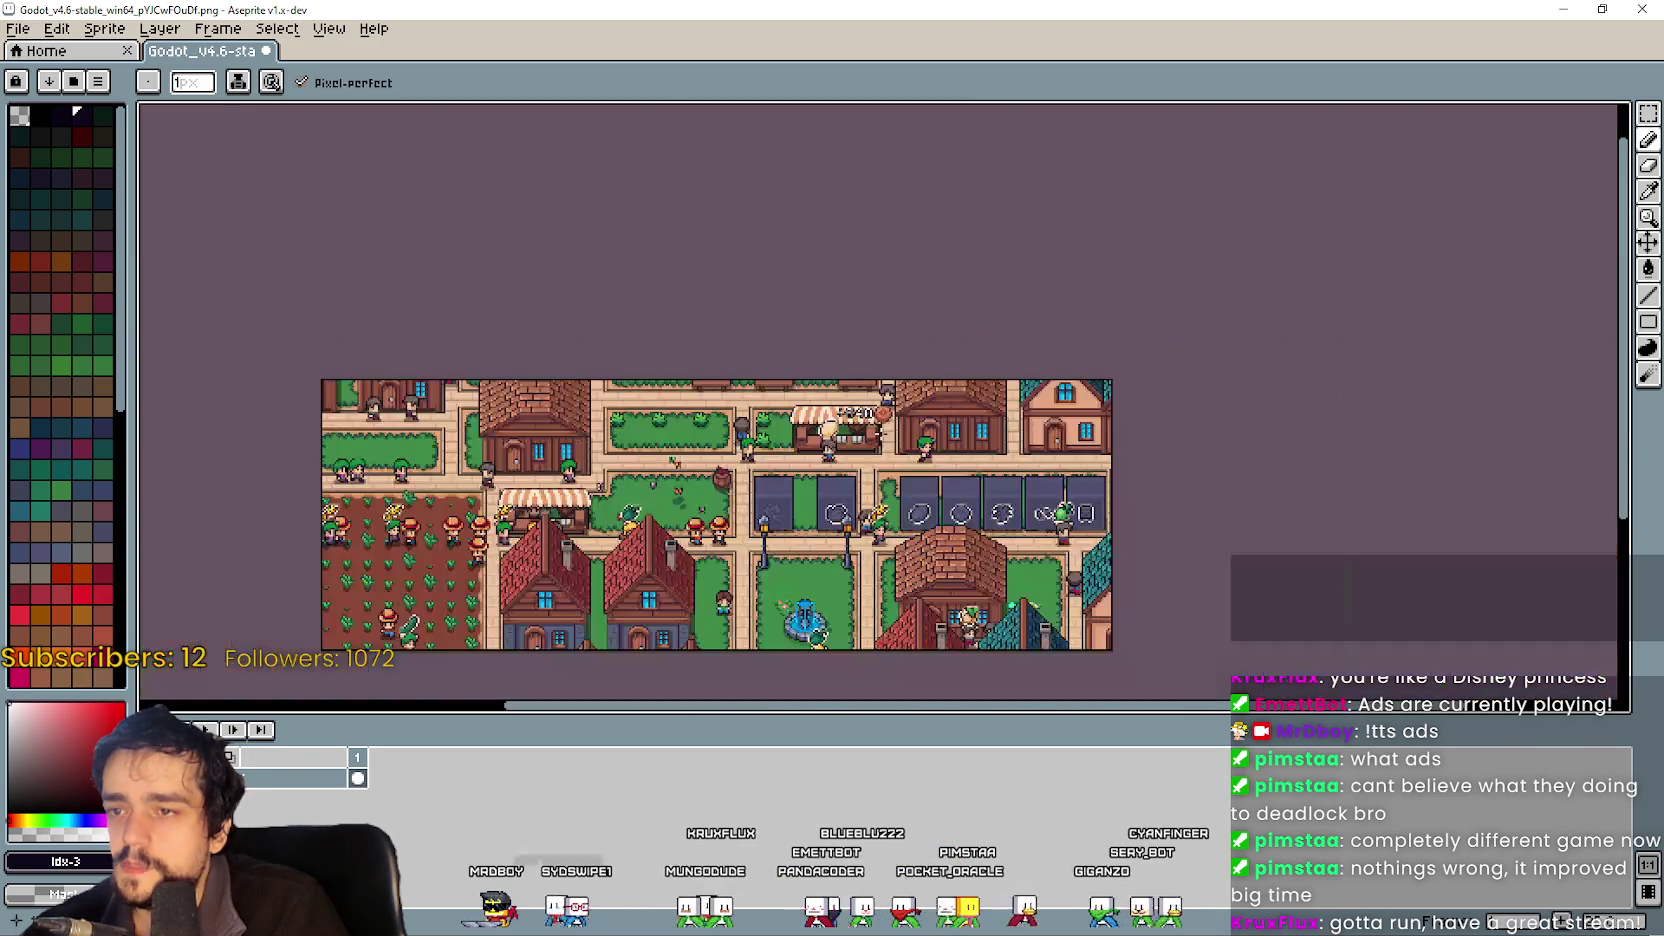
pyautogui.scroll(3, 875, 466)
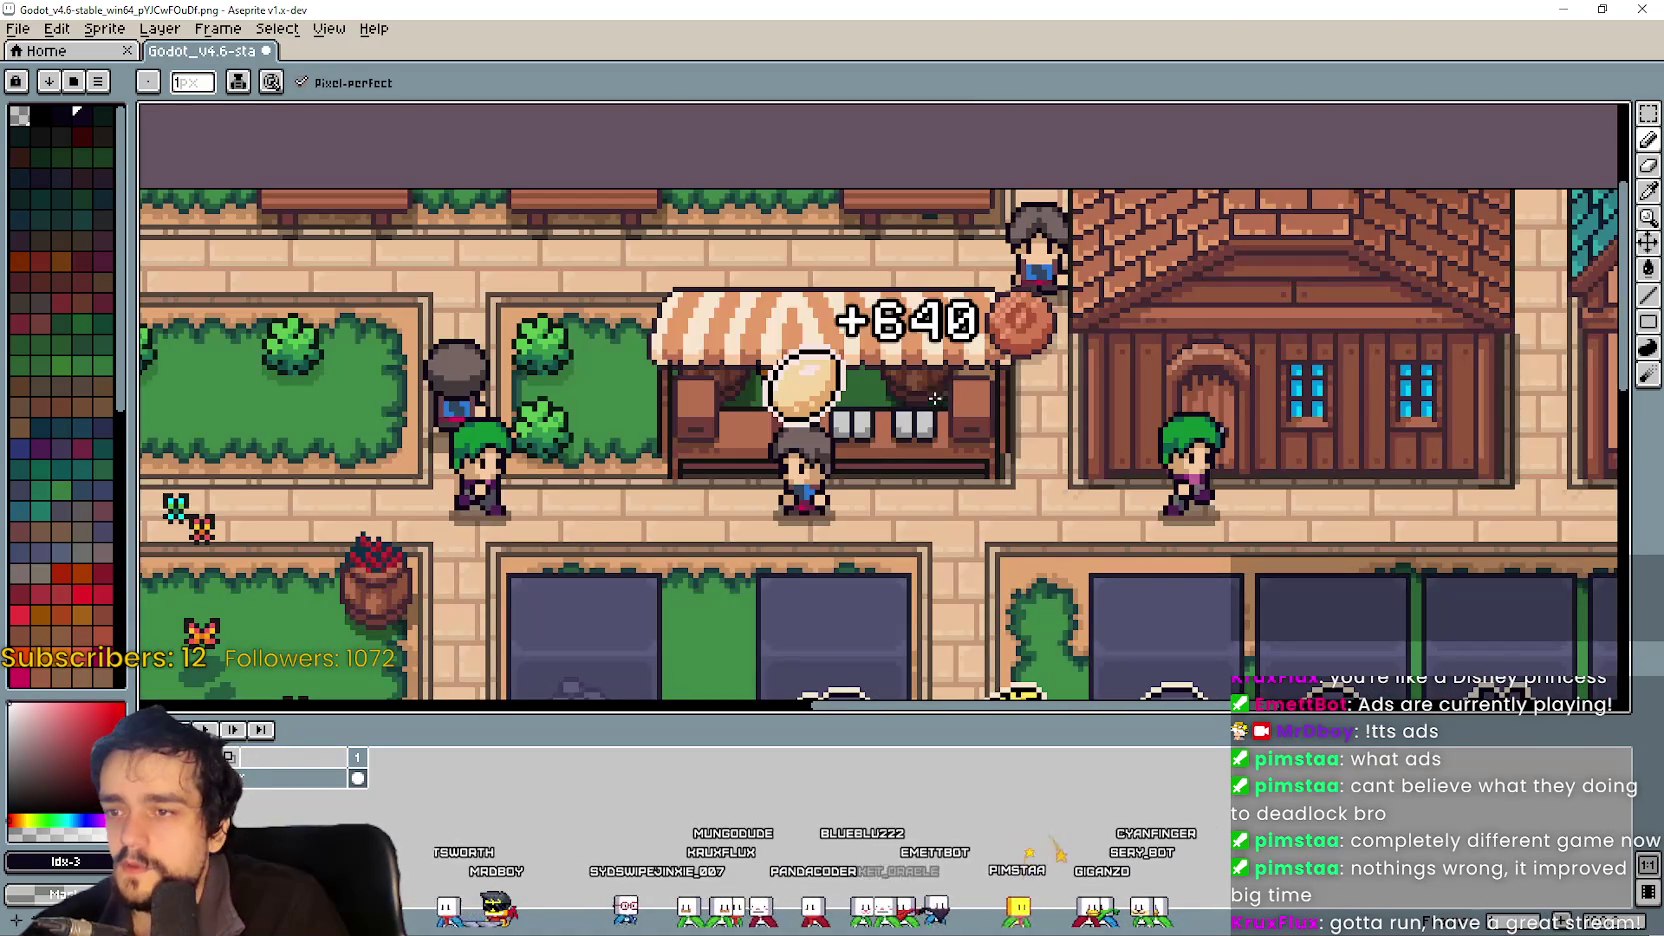
pyautogui.scroll(-2, 938, 396)
pyautogui.scroll(4, 930, 430)
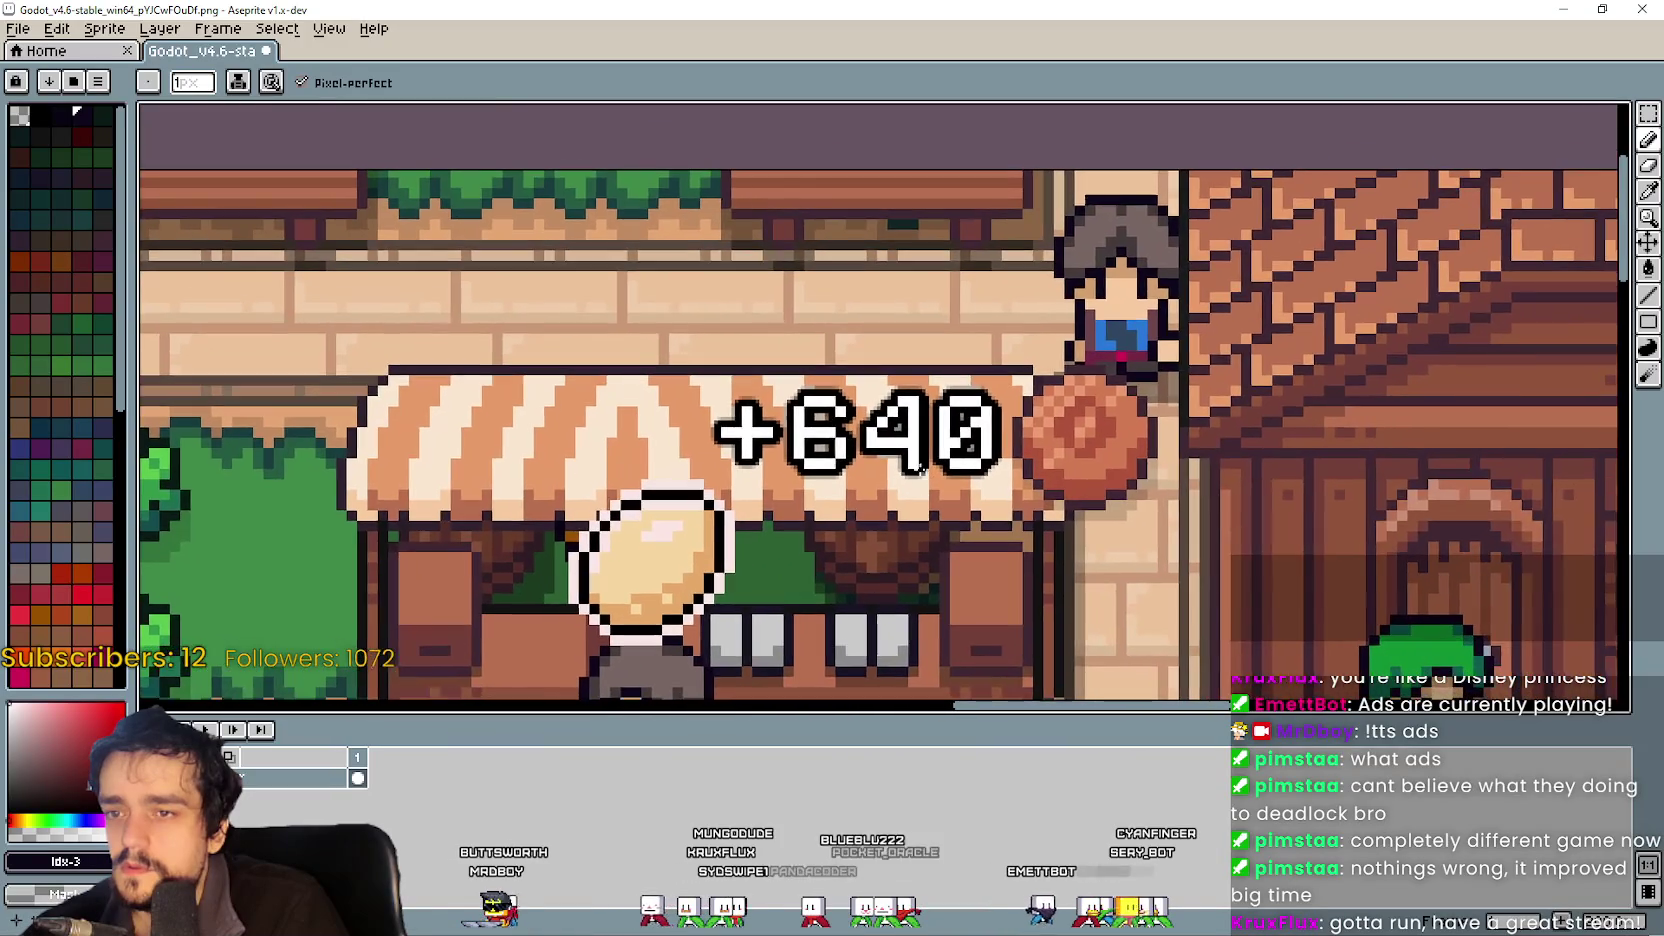
pyautogui.scroll(-3, 921, 472)
pyautogui.moveTo(1077, 543)
pyautogui.mouseDown()
pyautogui.moveTo(1235, 353)
pyautogui.moveTo(1227, 286)
pyautogui.moveTo(1160, 230)
pyautogui.moveTo(1201, 368)
pyautogui.mouseUp()
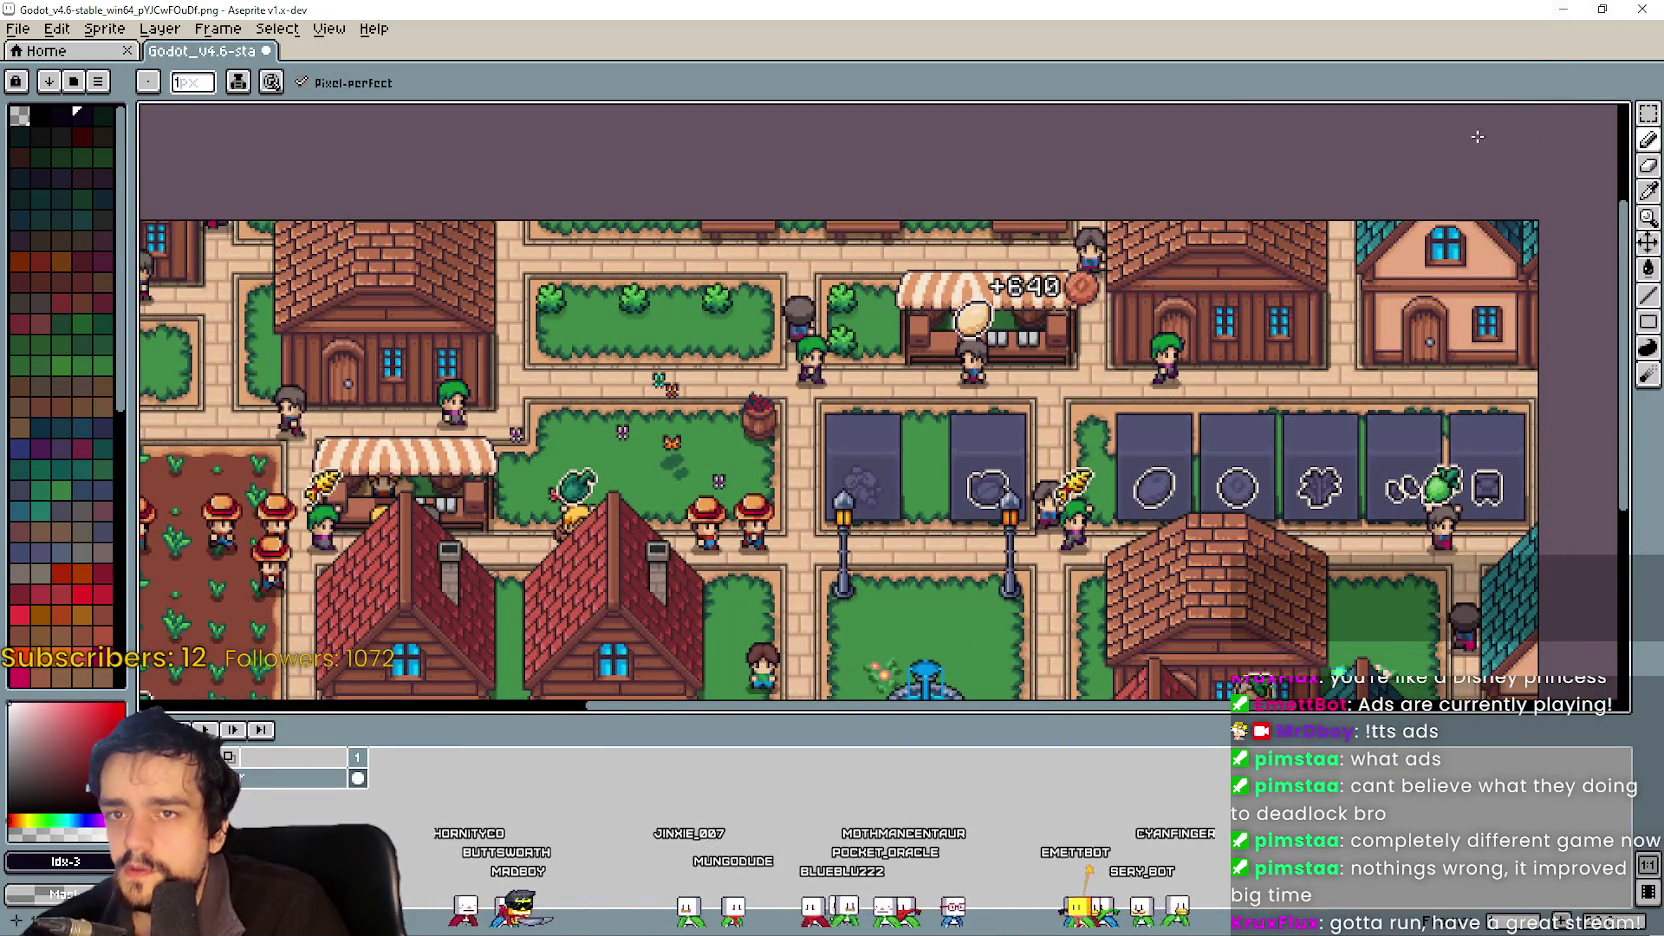
pyautogui.scroll(-2, 1537, 91)
pyautogui.hotkey('alt', 'Tab')
pyautogui.click(947, 285)
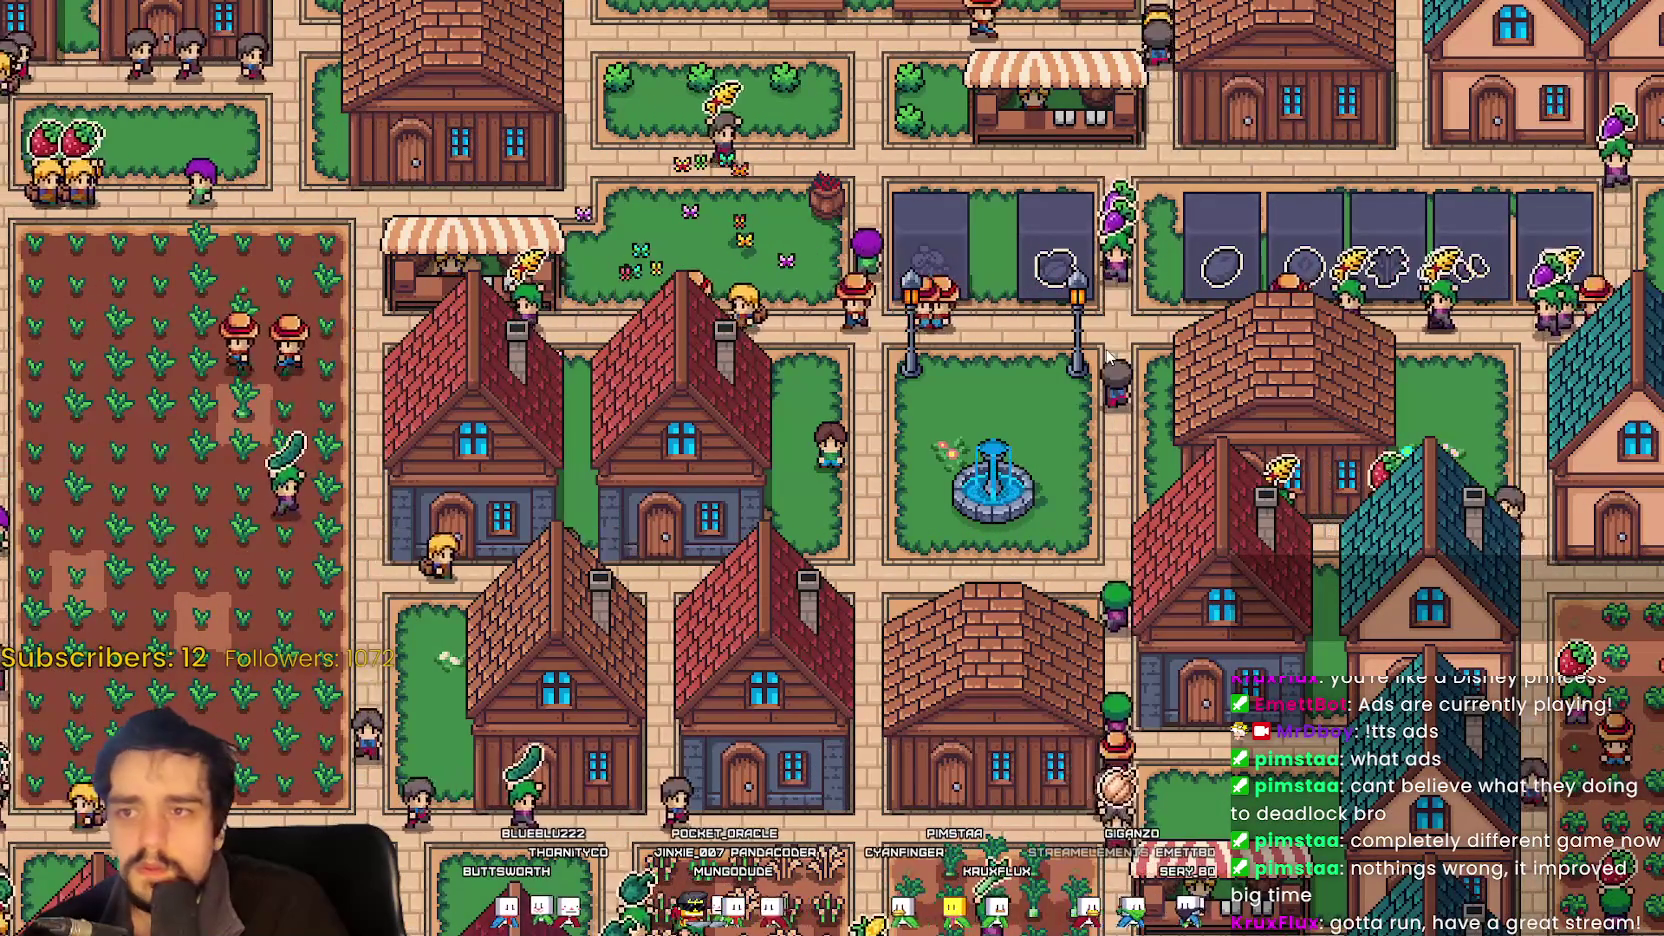
# Snip the game's market stall area without the +640 popup and copy it.
pyautogui.press('Escape')
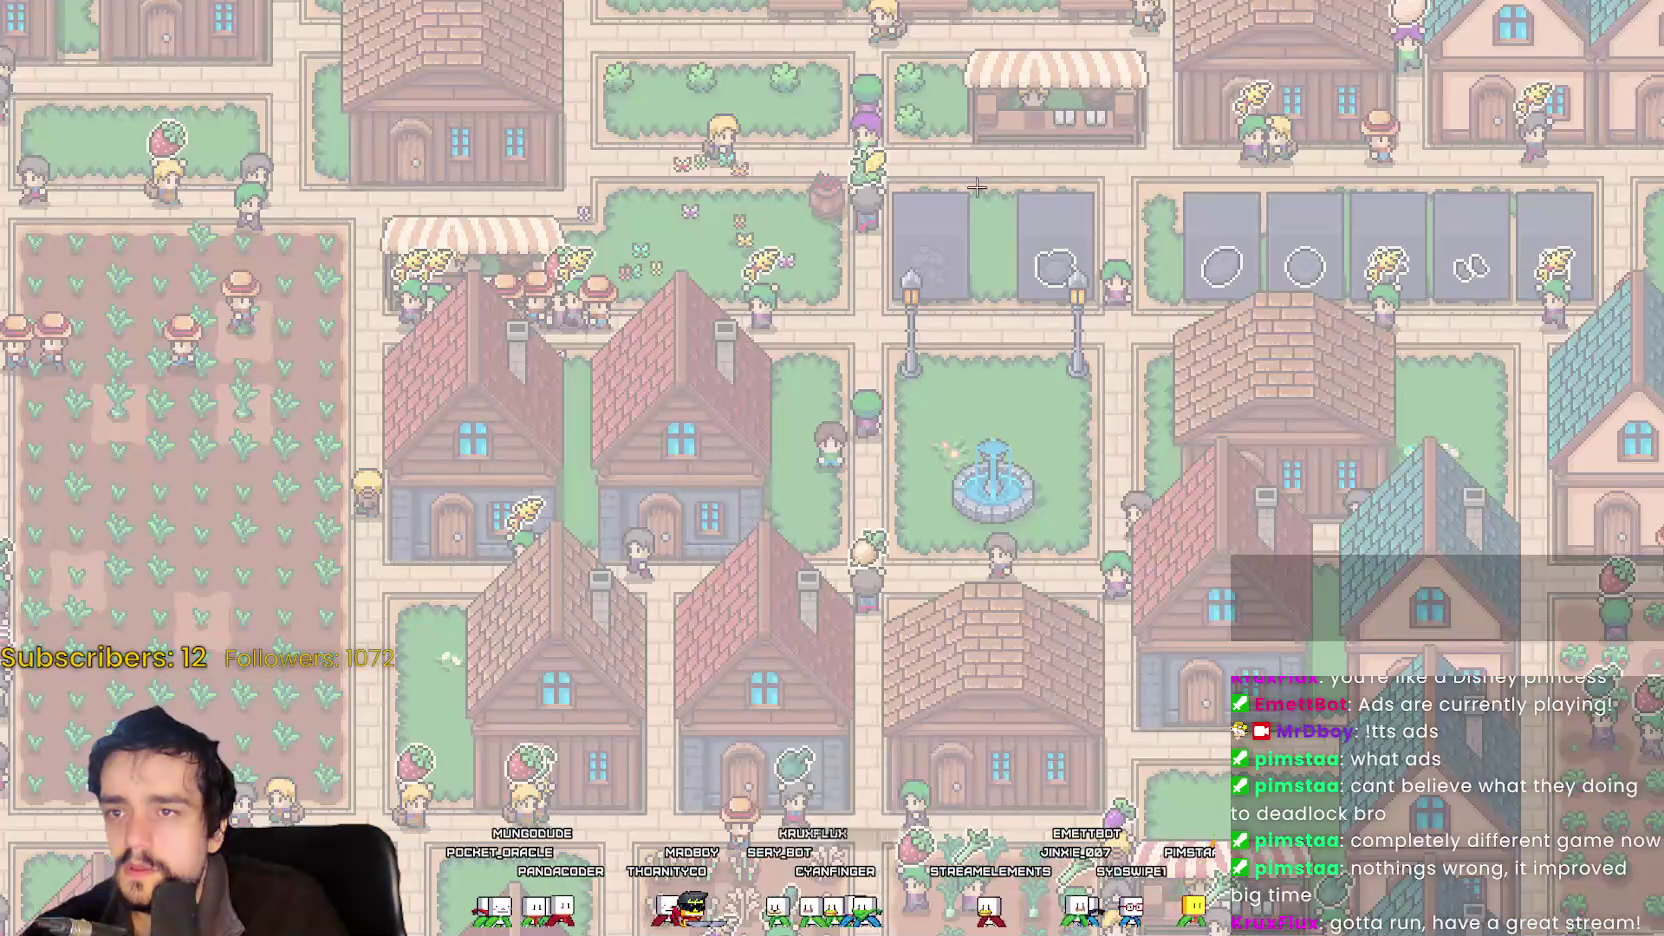
pyautogui.moveTo(799, 3)
pyautogui.mouseDown()
pyautogui.moveTo(1281, 230)
pyautogui.moveTo(1330, 229)
pyautogui.mouseUp()
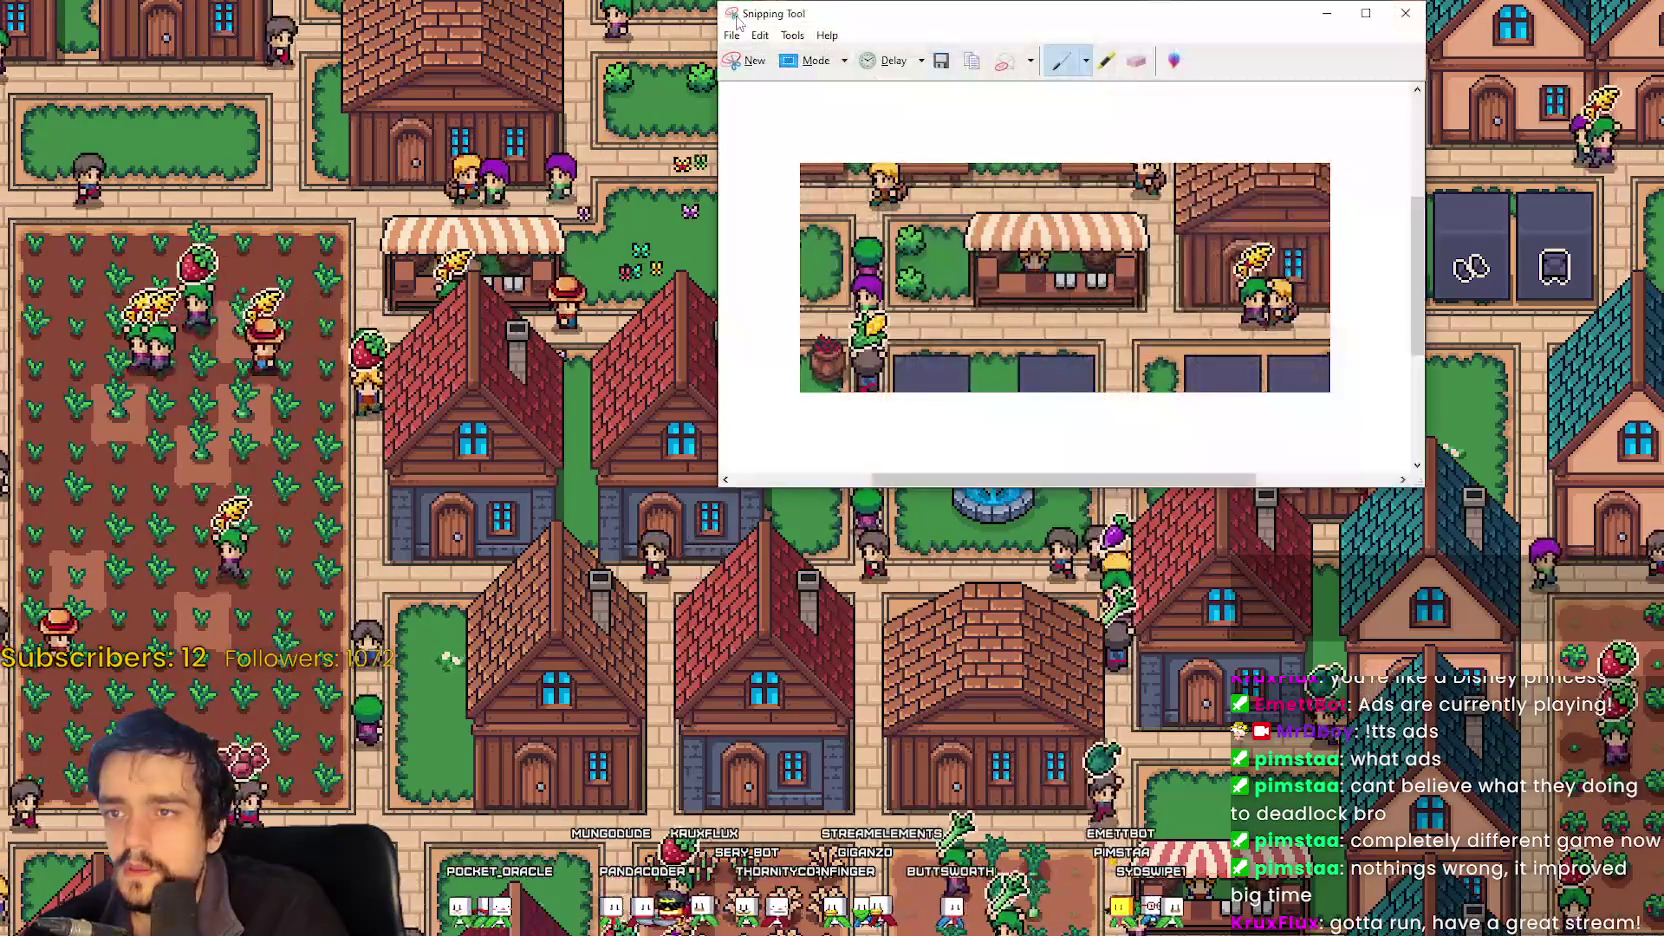
pyautogui.click(759, 37)
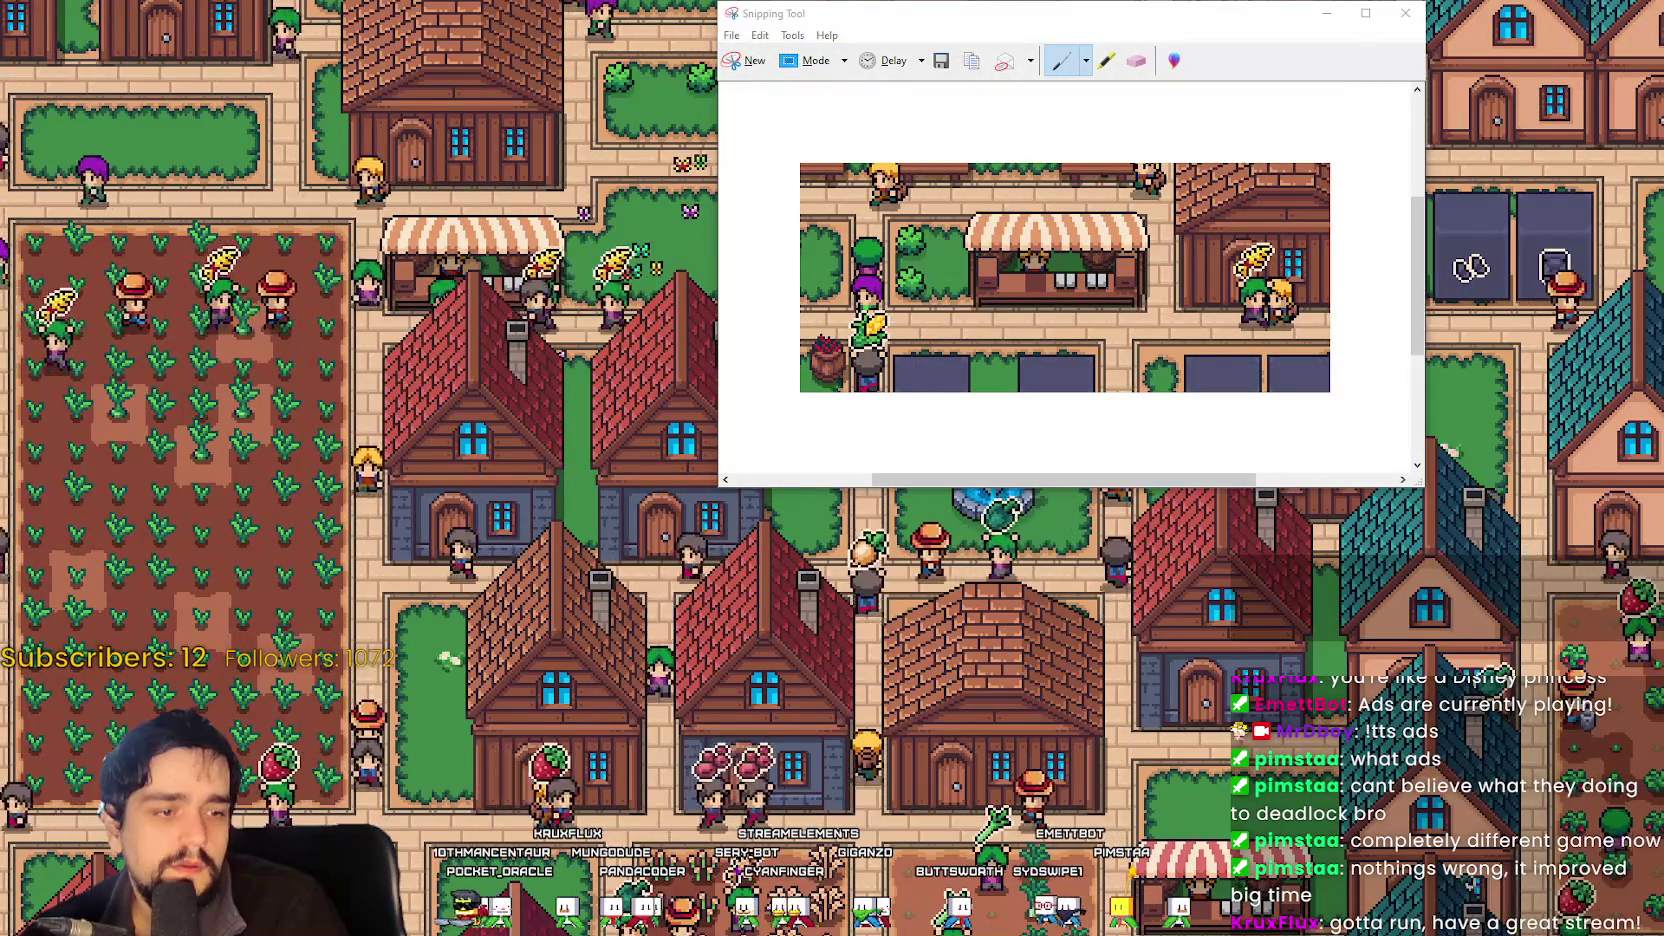
pyautogui.scroll(3, 1148, 393)
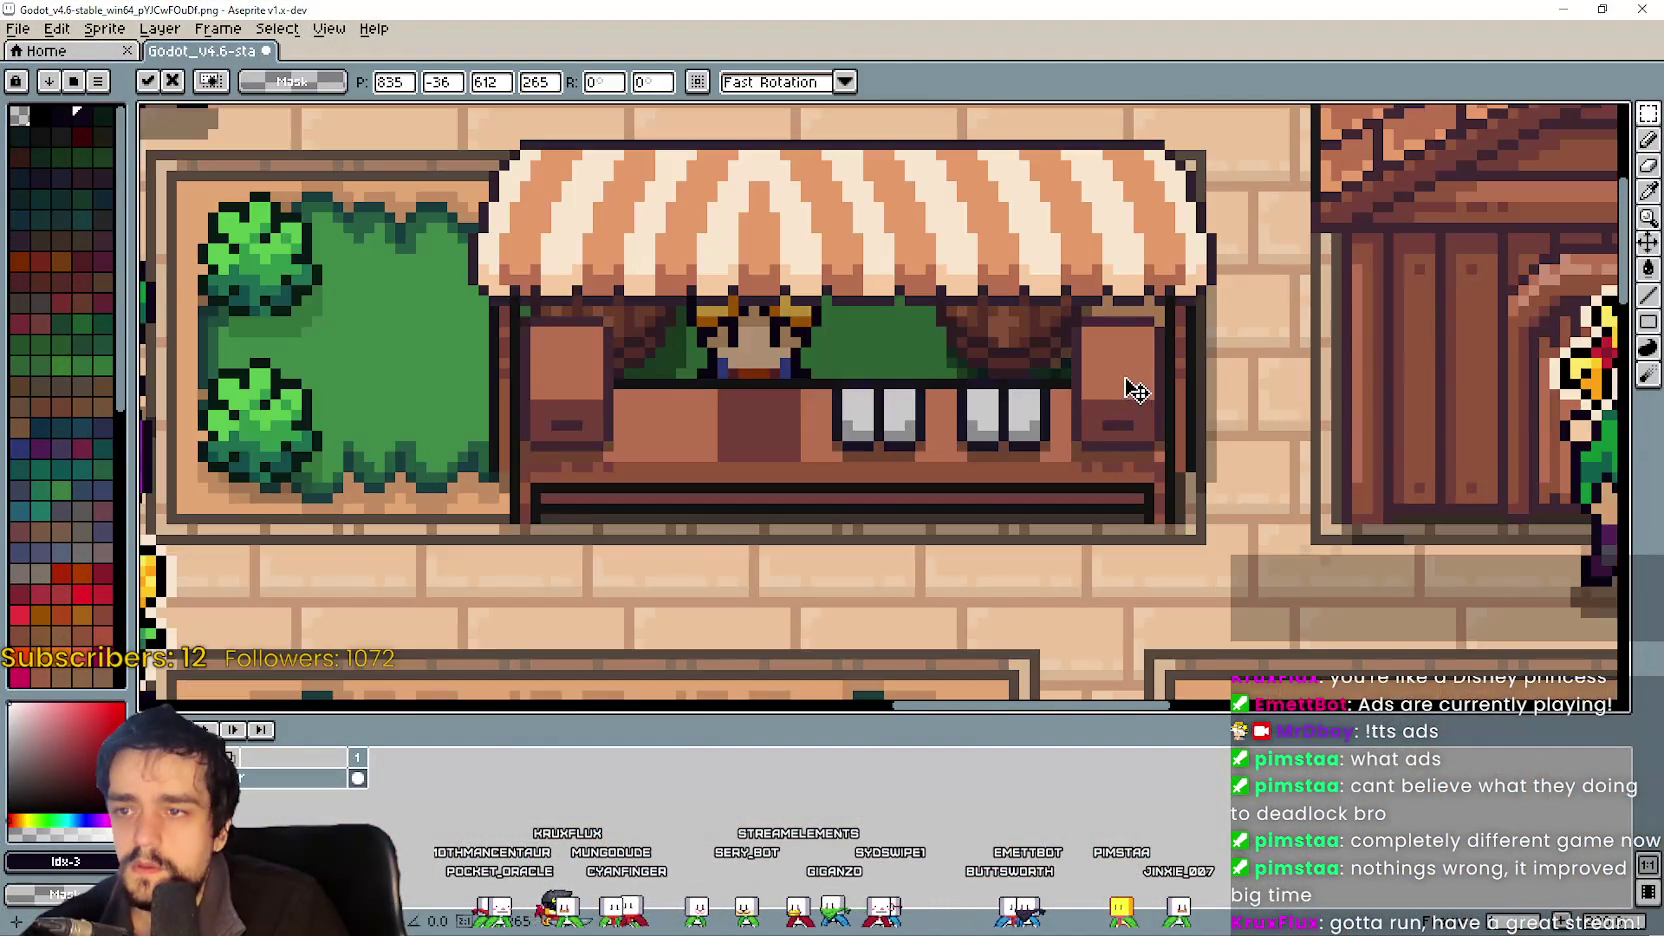
# Undo the stray paste and paste the stall snip into a new sprite.
pyautogui.hotkey('ctrl', 'v')
pyautogui.hotkey('ctrl', 'z')
pyautogui.press('m')
pyautogui.click(18, 28)
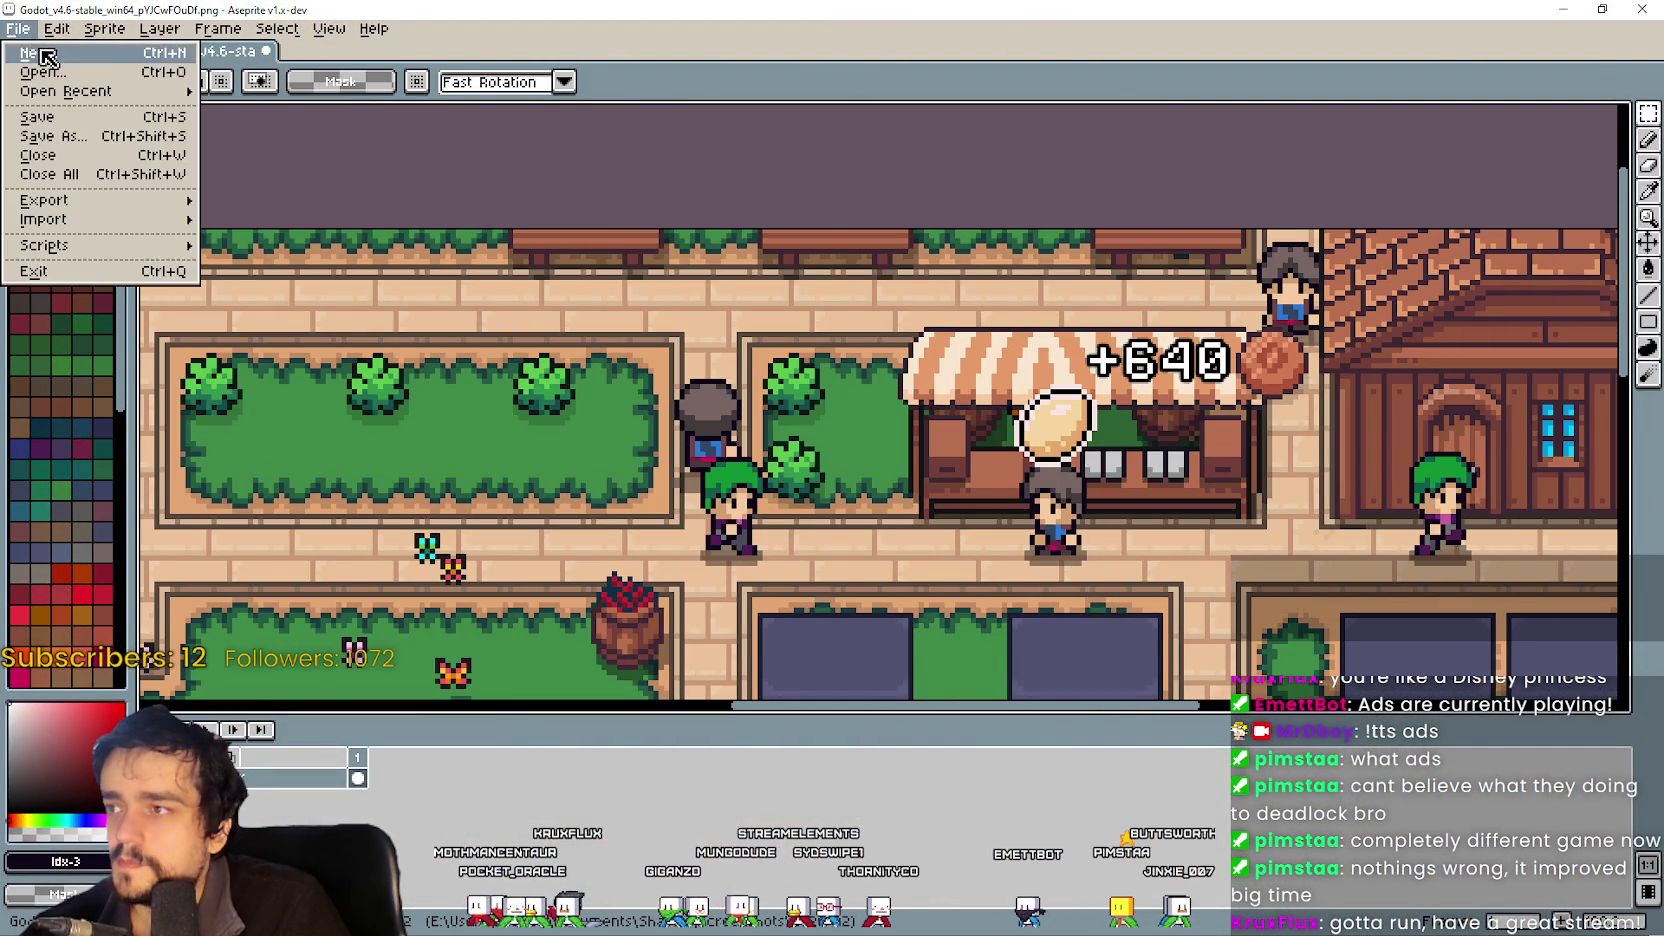
pyautogui.click(45, 50)
pyautogui.click(779, 636)
pyautogui.hotkey('ctrl', 'v')
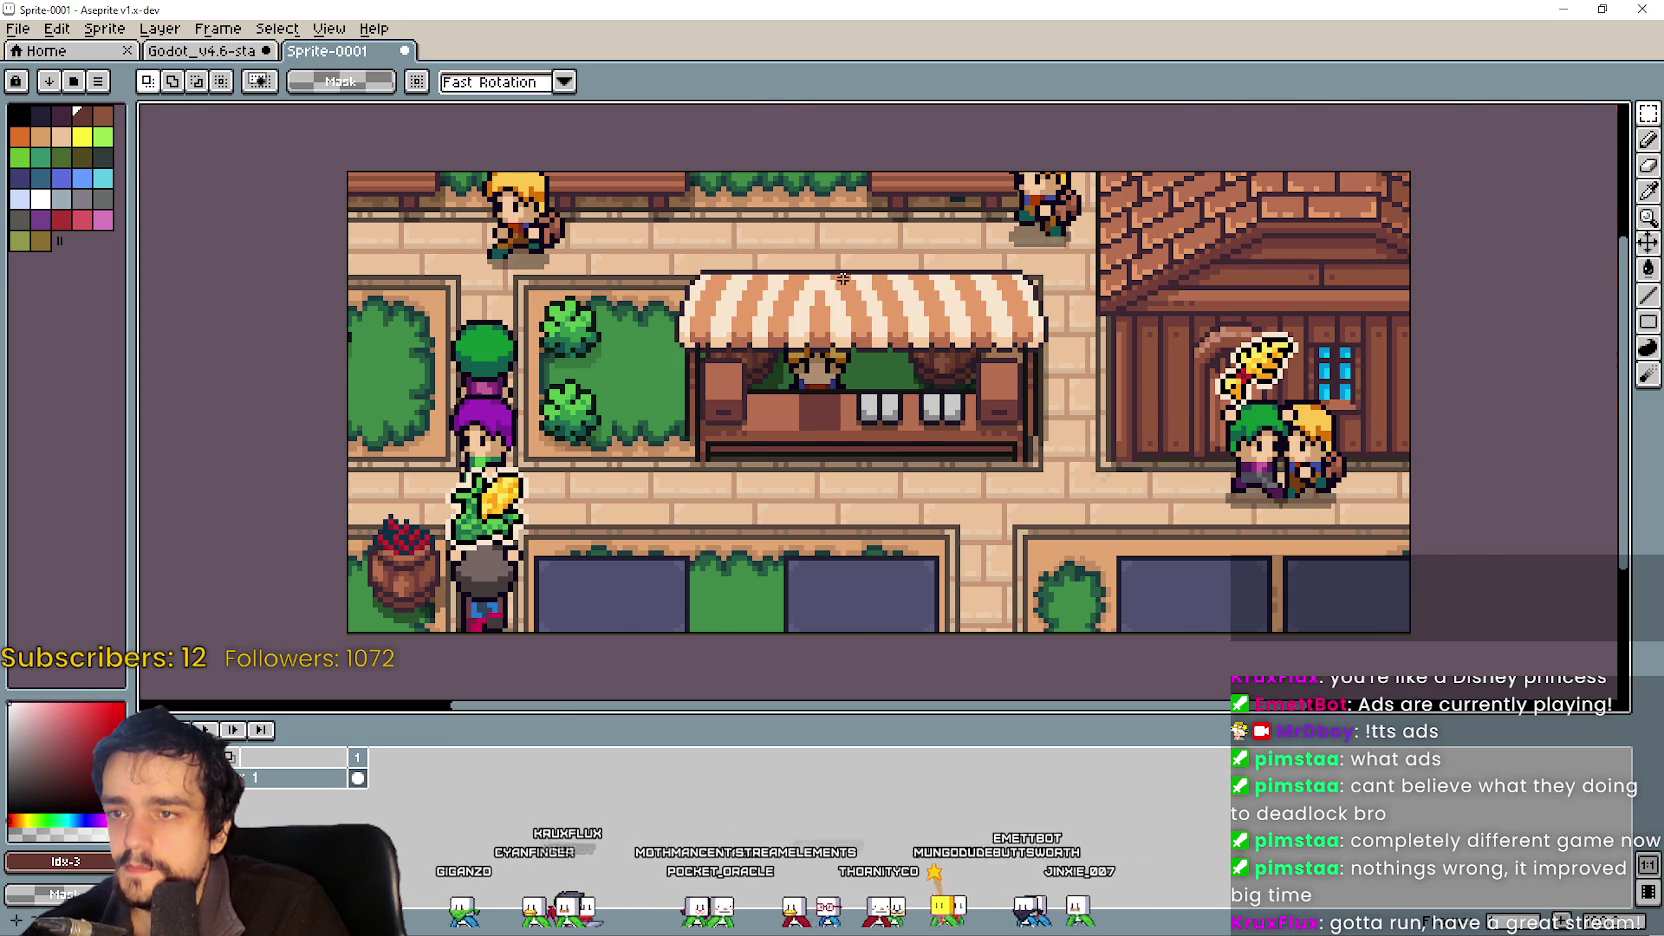
# Select the clean awning and the stall's right side, then return to the banner tab.
pyautogui.scroll(2, 843, 278)
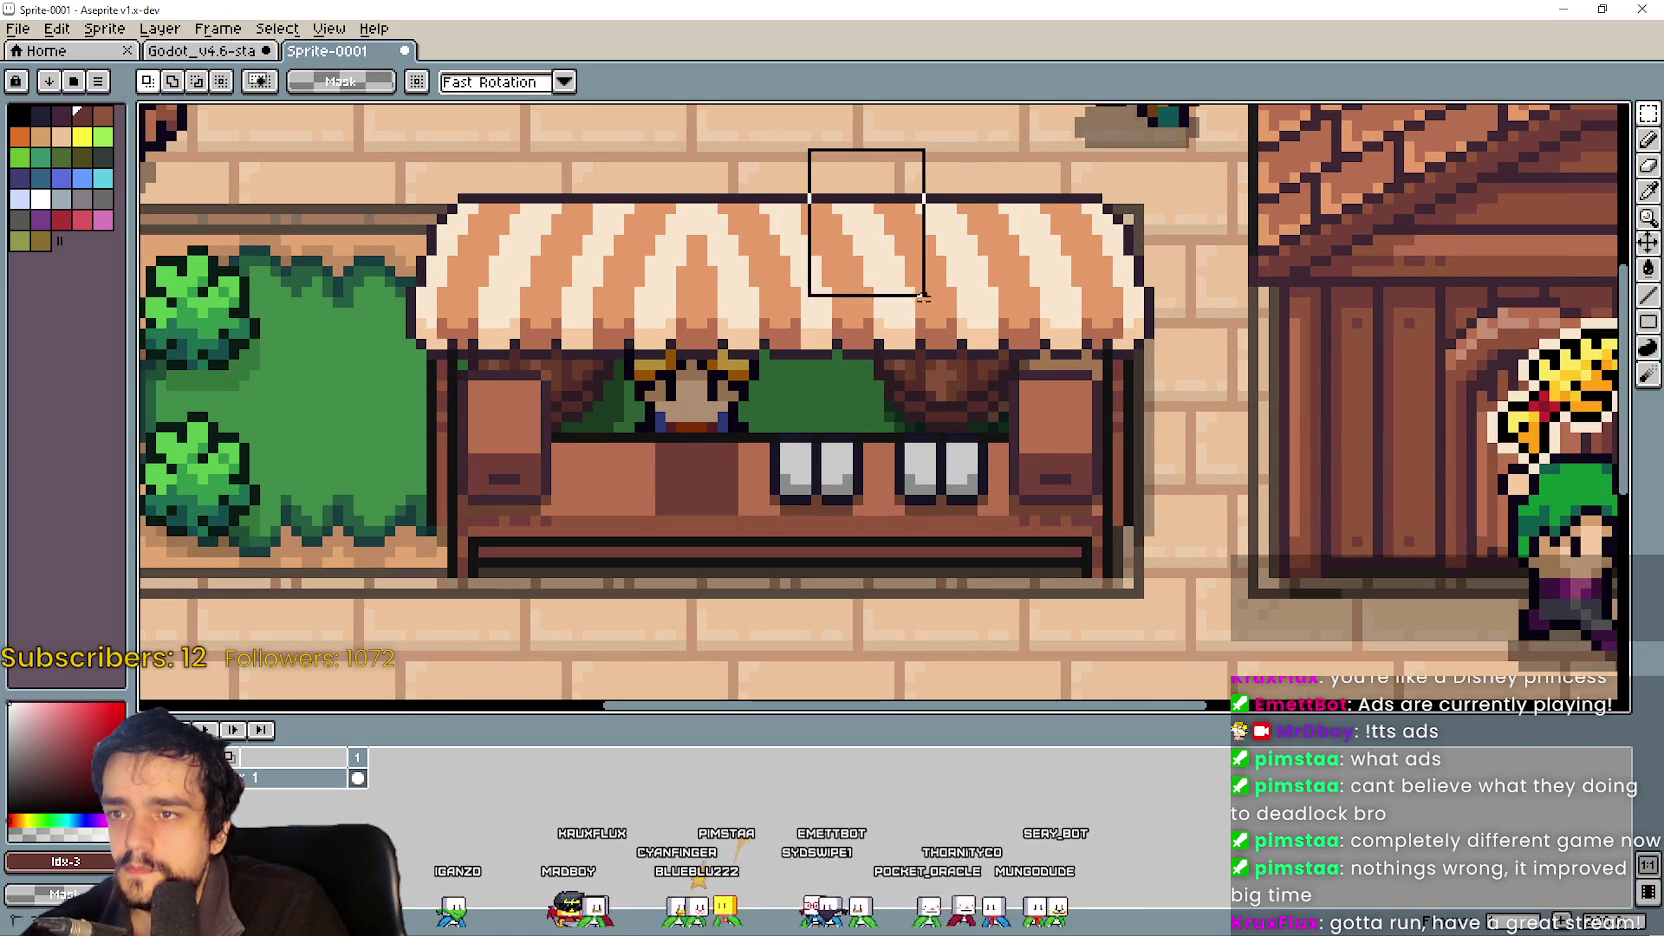
pyautogui.moveTo(924, 289); pyautogui.dragTo(1005, 372)
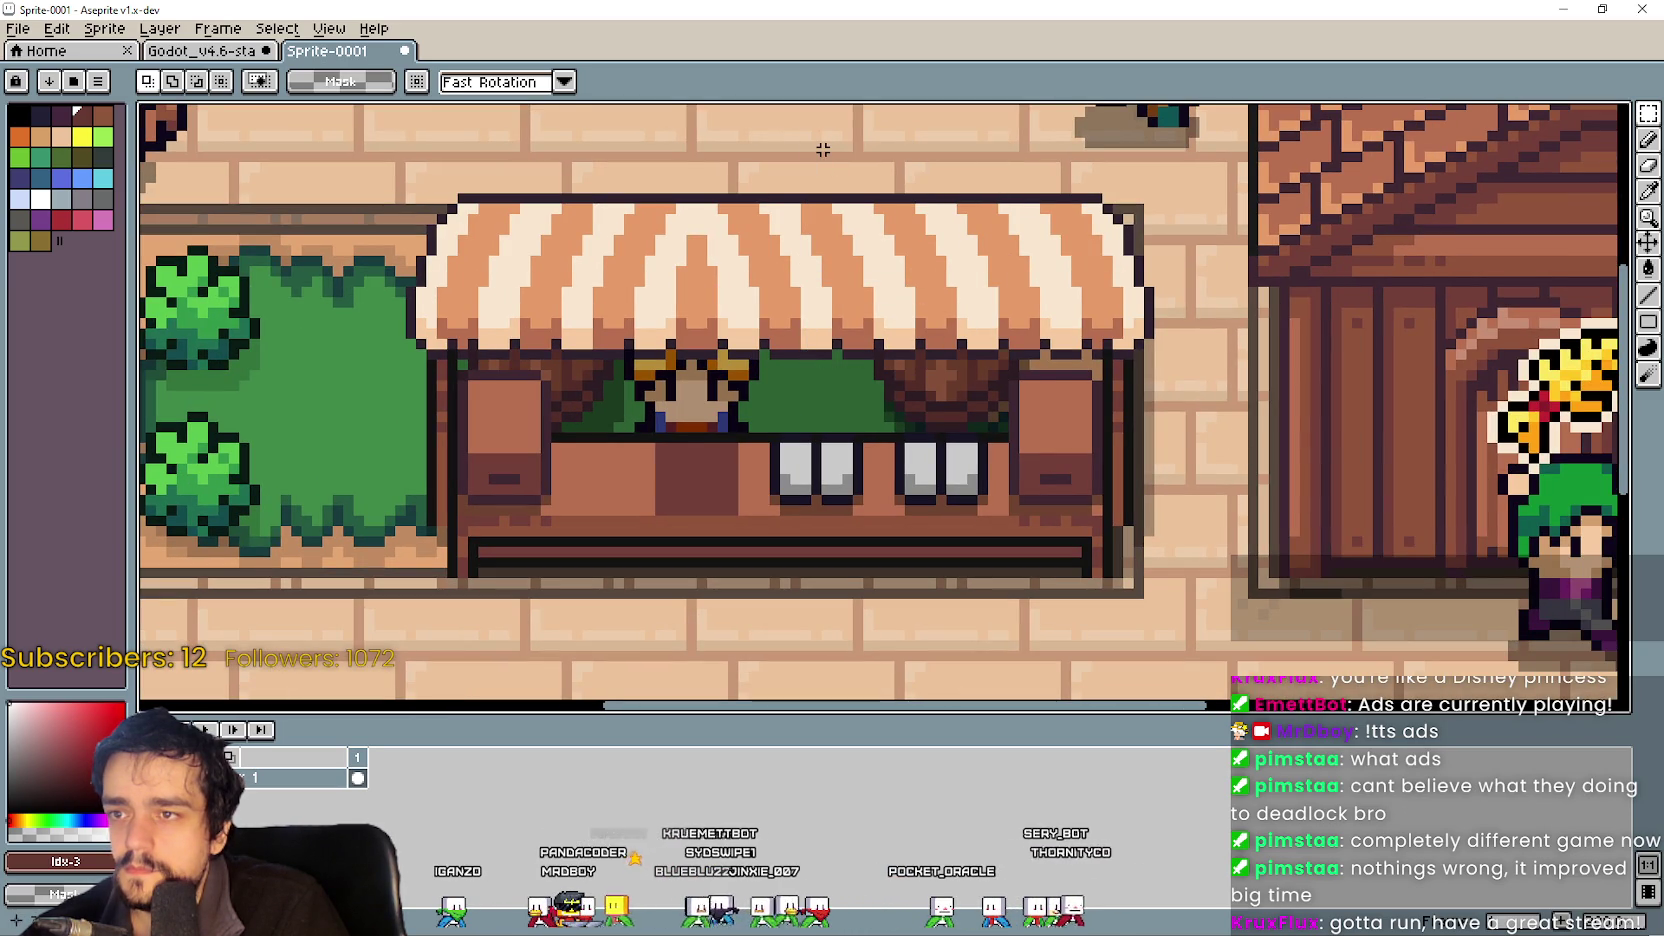
pyautogui.moveTo(956, 321)
pyautogui.mouseDown()
pyautogui.moveTo(1140, 565)
pyautogui.moveTo(1138, 594)
pyautogui.moveTo(1158, 596)
pyautogui.mouseUp()
pyautogui.hotkey('ctrl', 'shift', 'Tab')
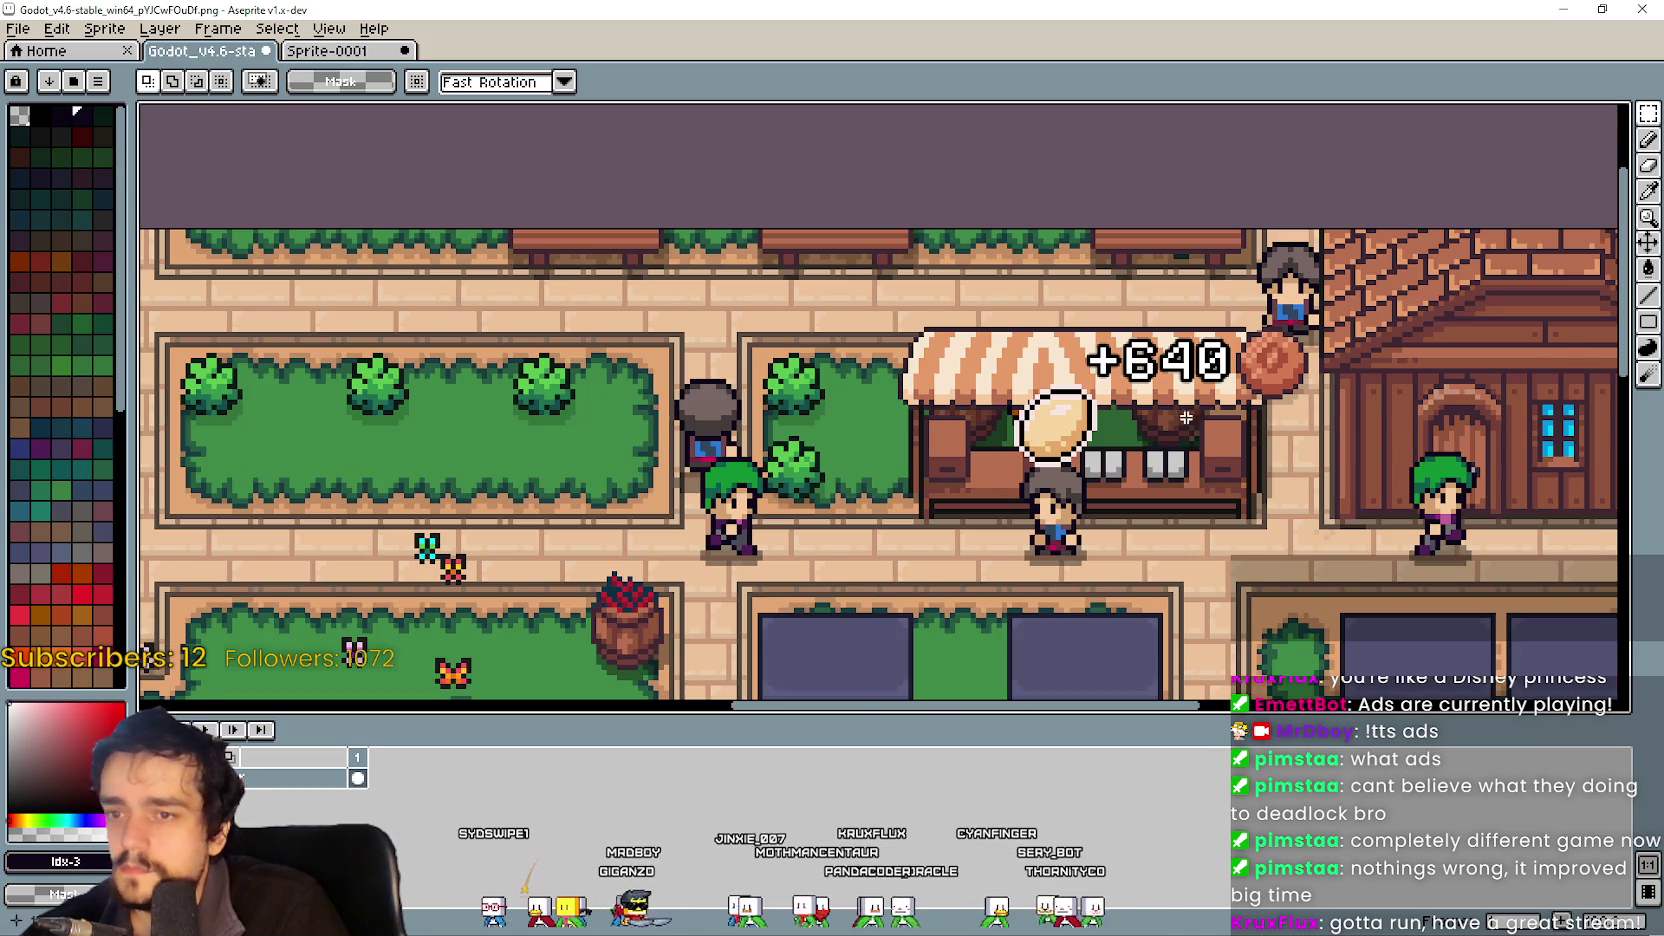
# Paste the clean stall piece into the banner and drag it over the +640 popup.
pyautogui.scroll(2, 1179, 418)
pyautogui.hotkey('ctrl', 'v')
pyautogui.moveTo(870, 352)
pyautogui.mouseDown()
pyautogui.moveTo(1094, 408)
pyautogui.moveTo(1066, 355)
pyautogui.moveTo(1003, 340)
pyautogui.moveTo(1068, 345)
pyautogui.mouseUp()
pyautogui.scroll(-1, 1068, 345)
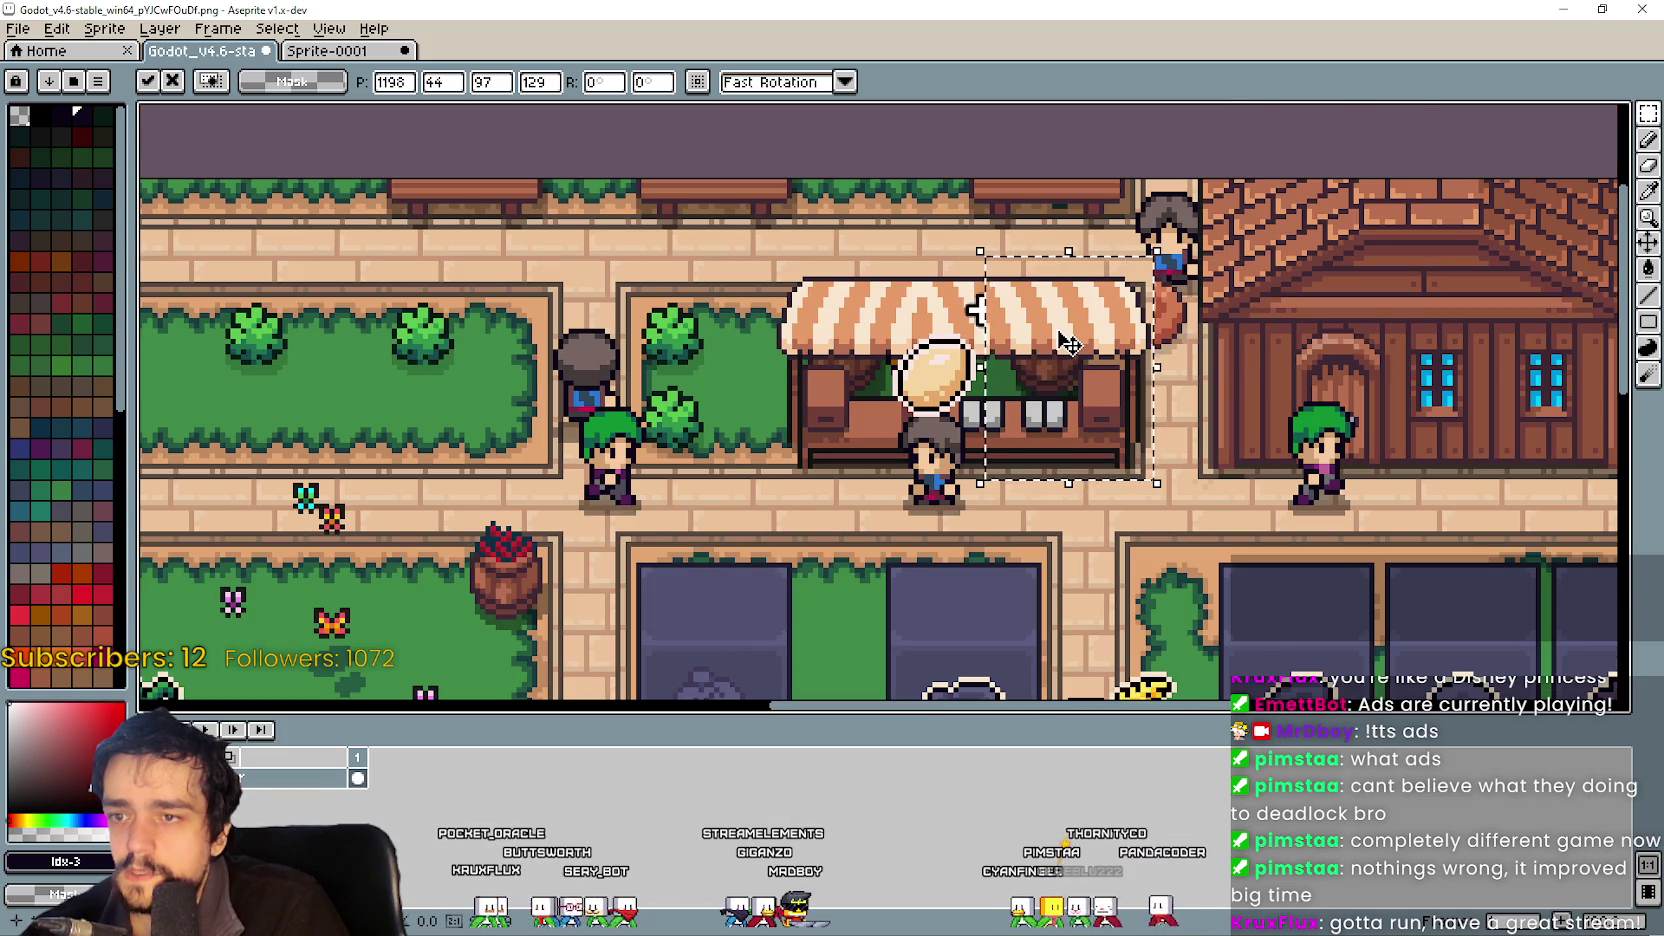
pyautogui.scroll(2, 1068, 343)
pyautogui.scroll(-3, 1068, 333)
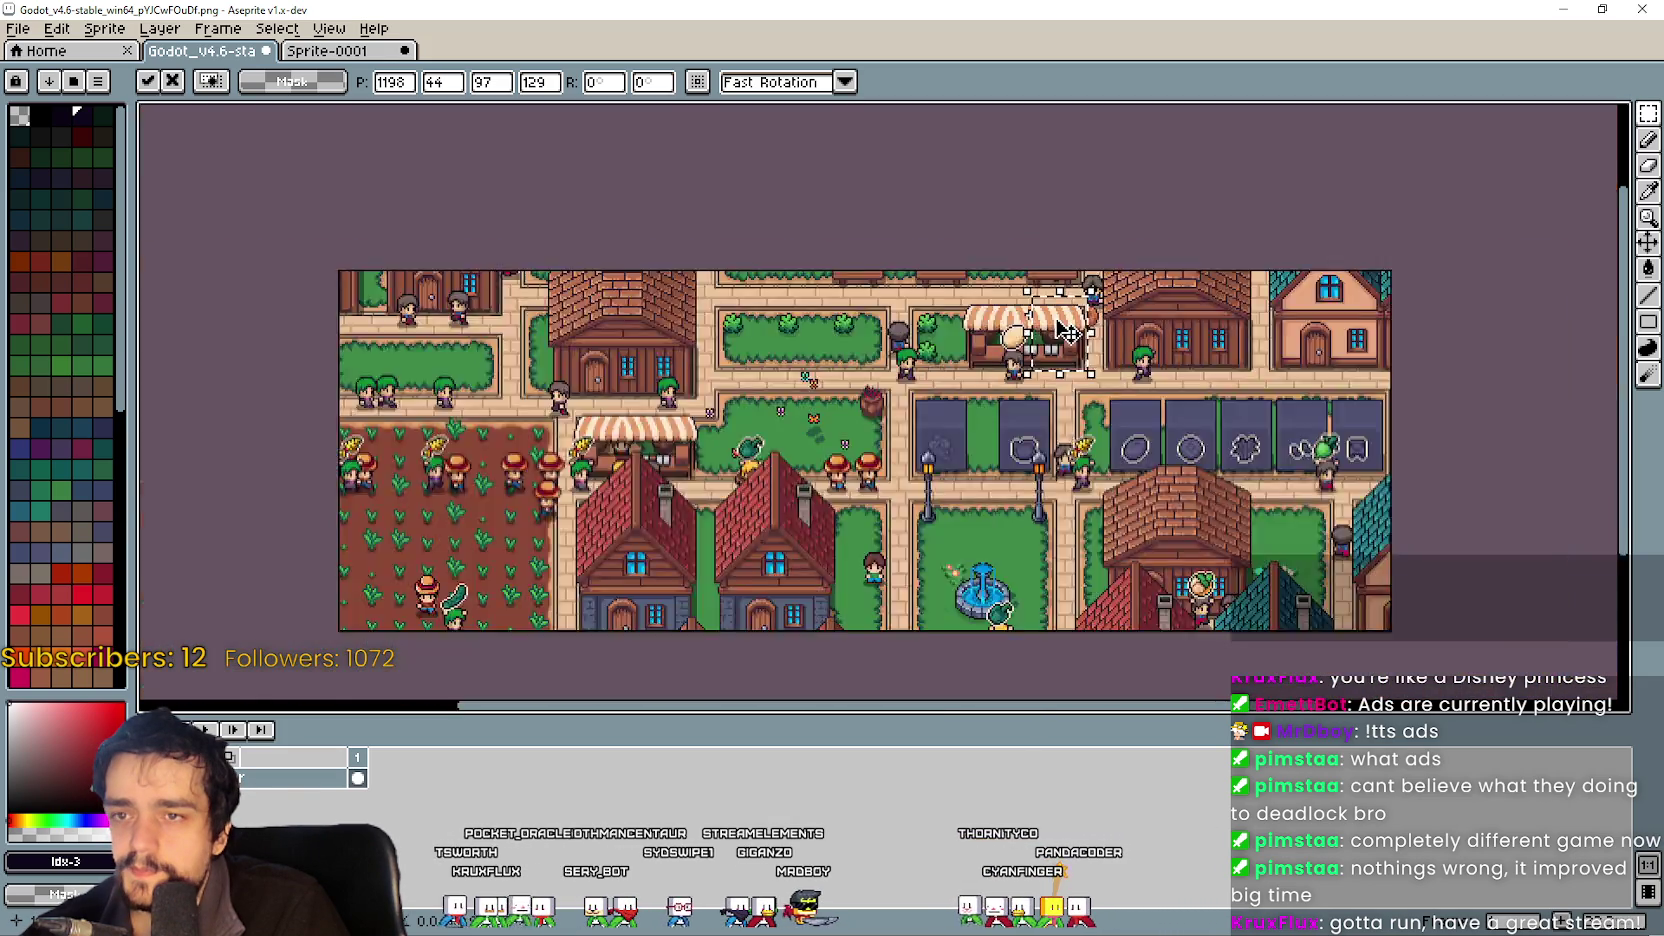
pyautogui.scroll(3, 1120, 265)
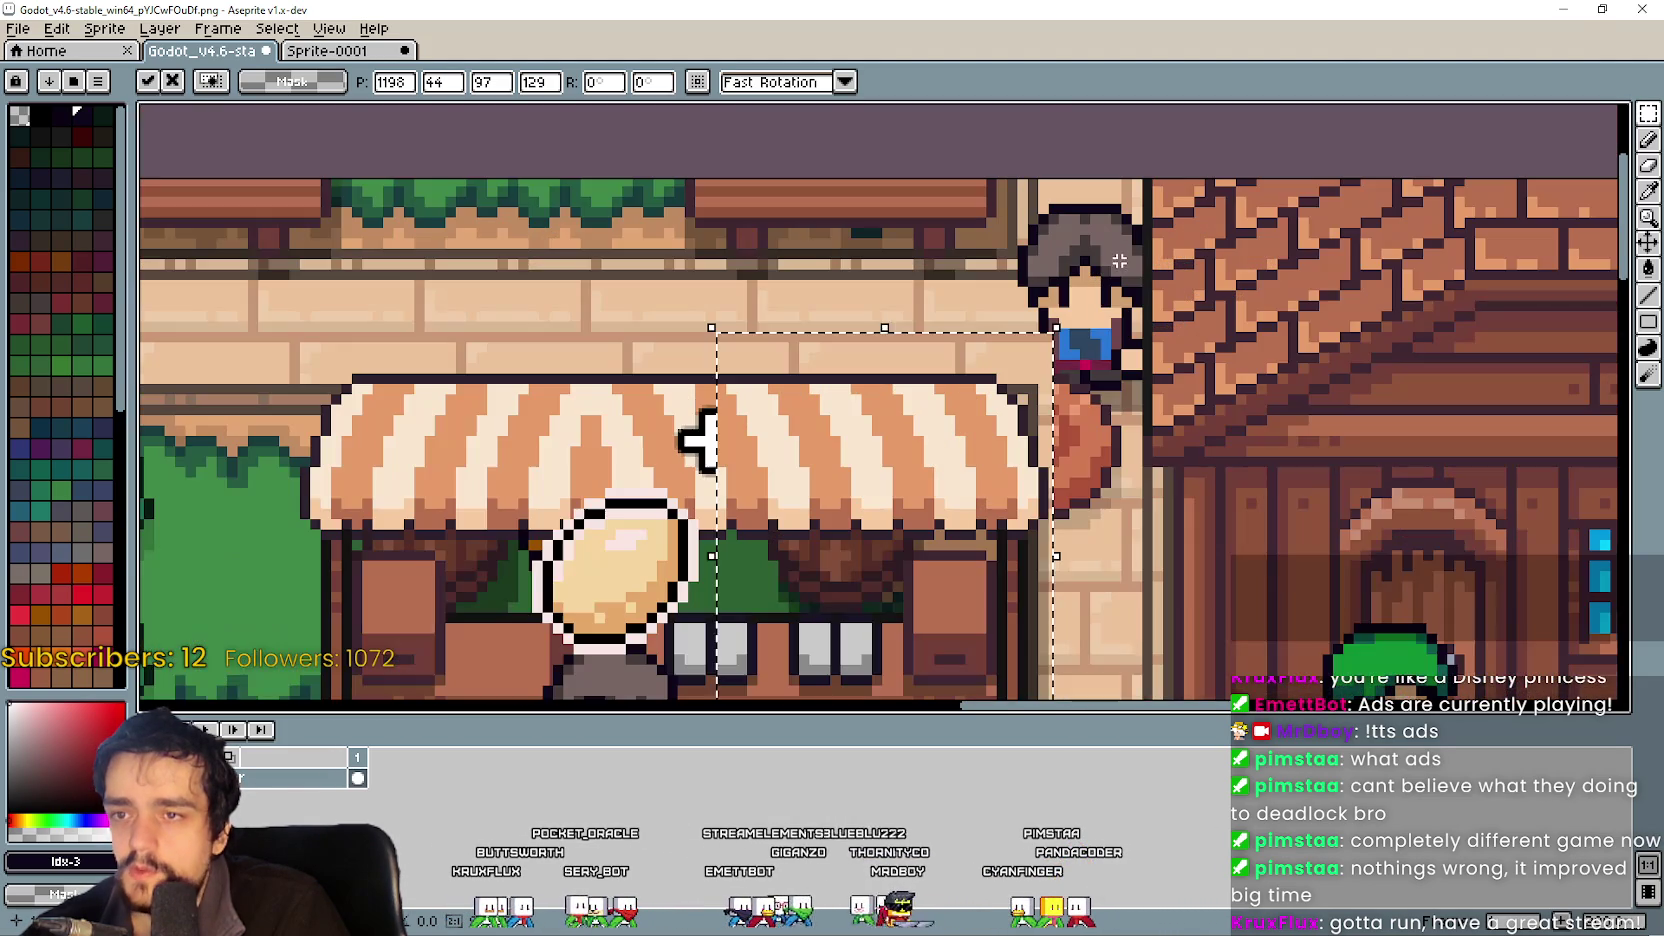
# In Sprite-0001, select and copy a larger section of the clean awning.
pyautogui.click(327, 50)
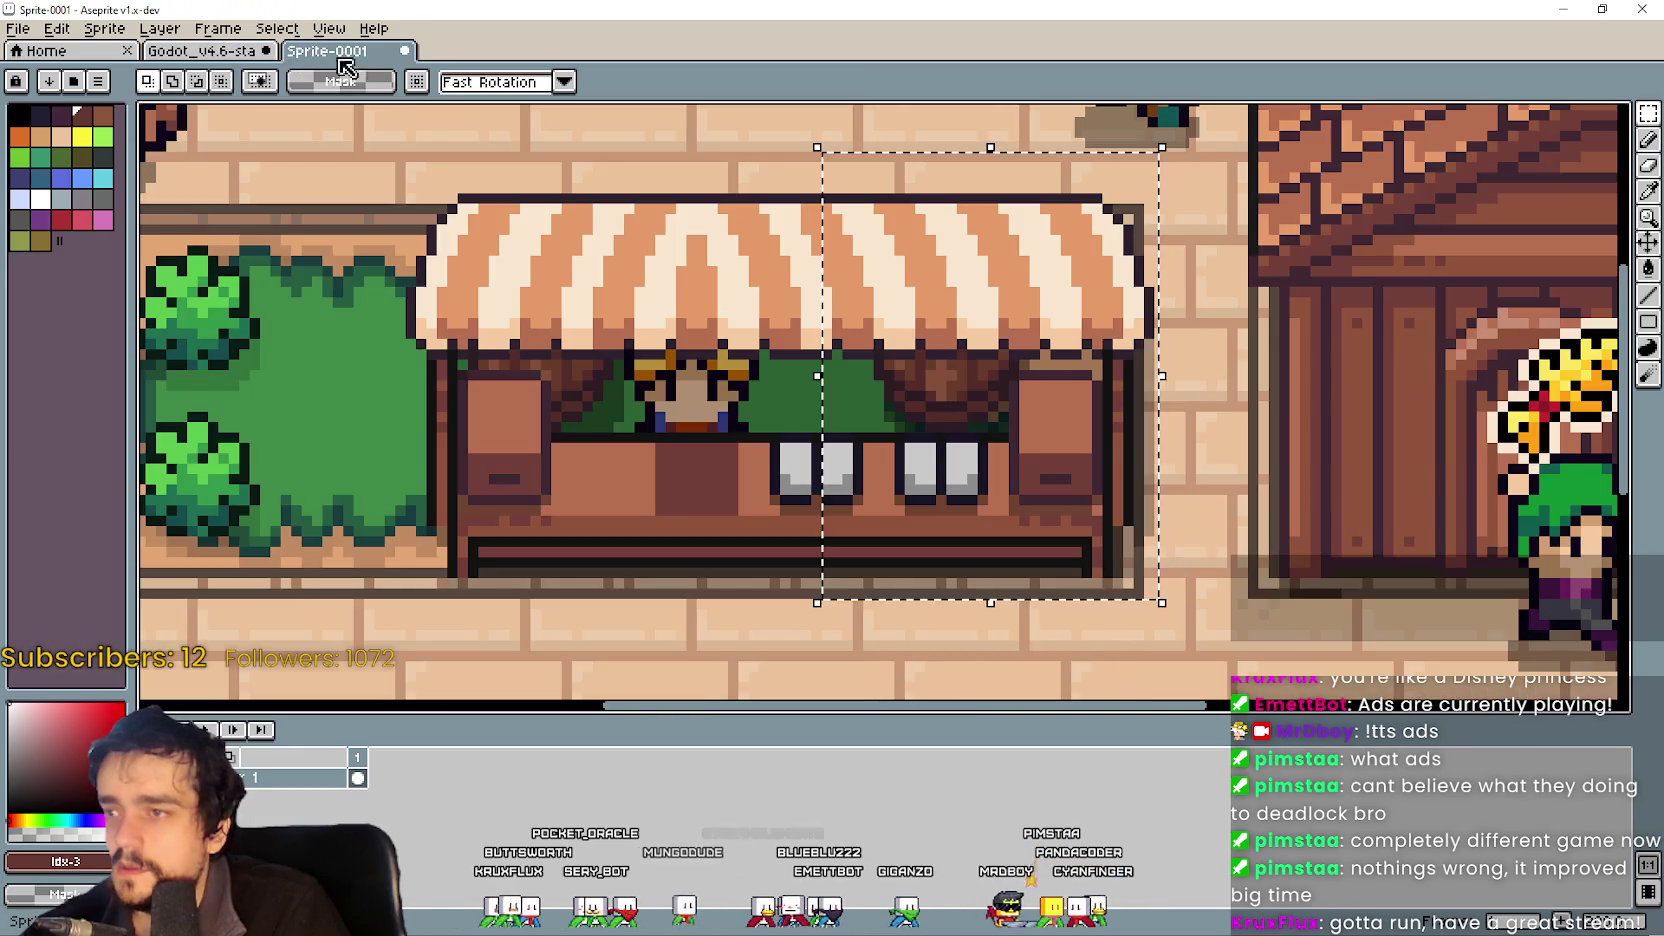
pyautogui.scroll(-2, 1263, 355)
pyautogui.hscroll(2, 1240, 360)
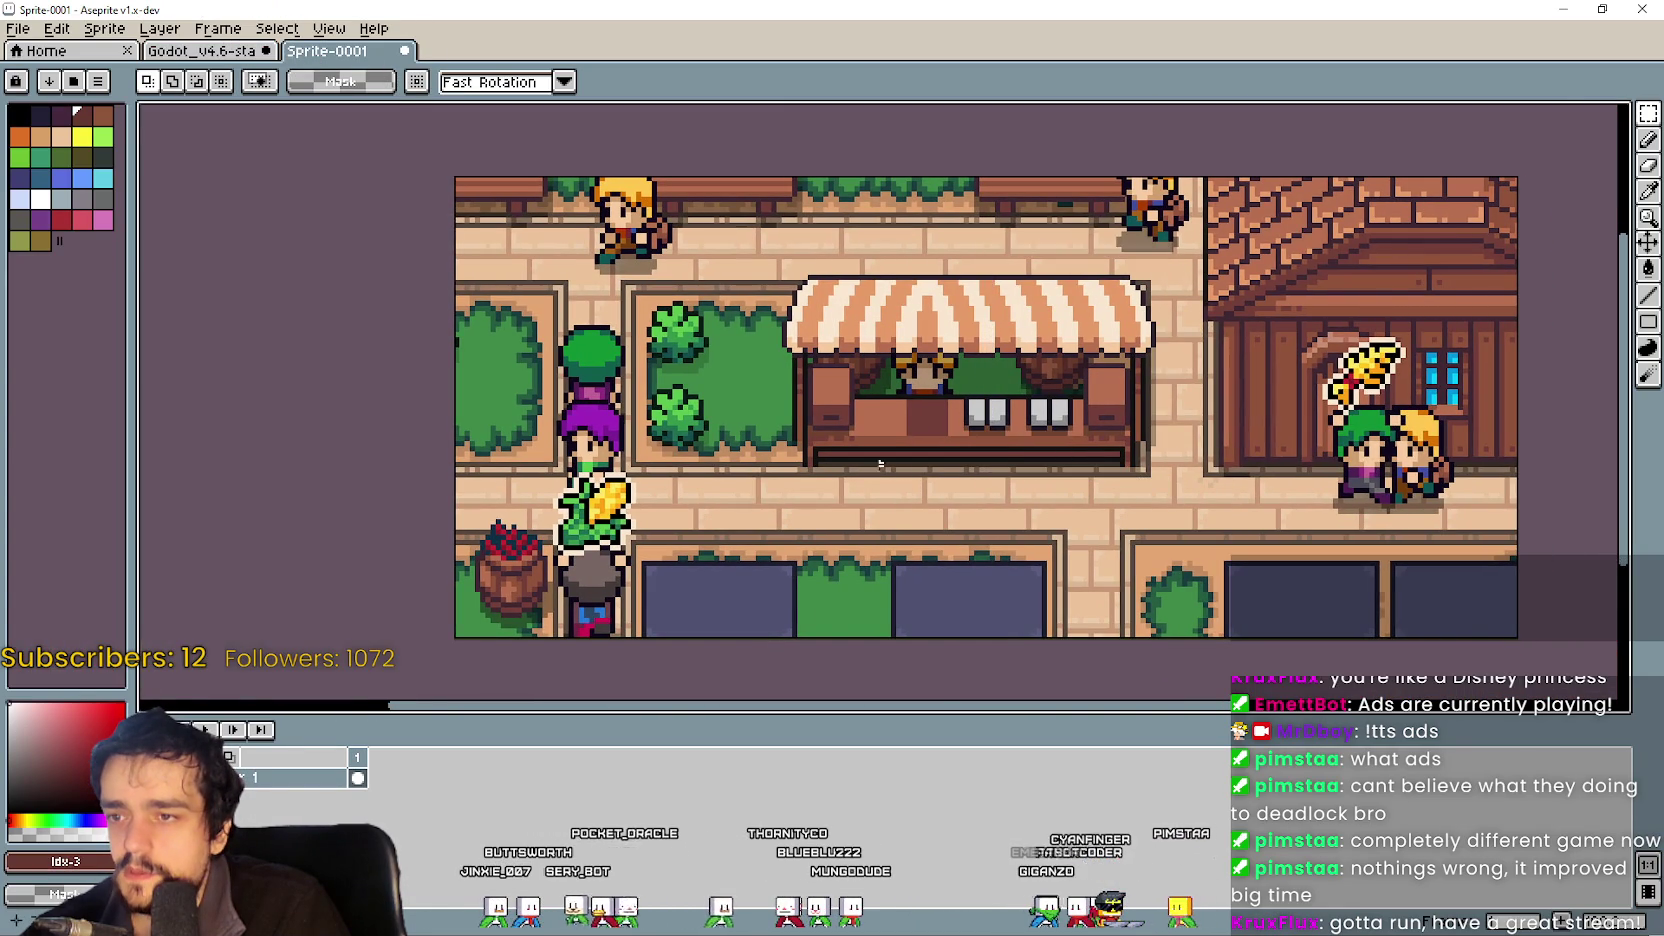
pyautogui.scroll(2, 893, 468)
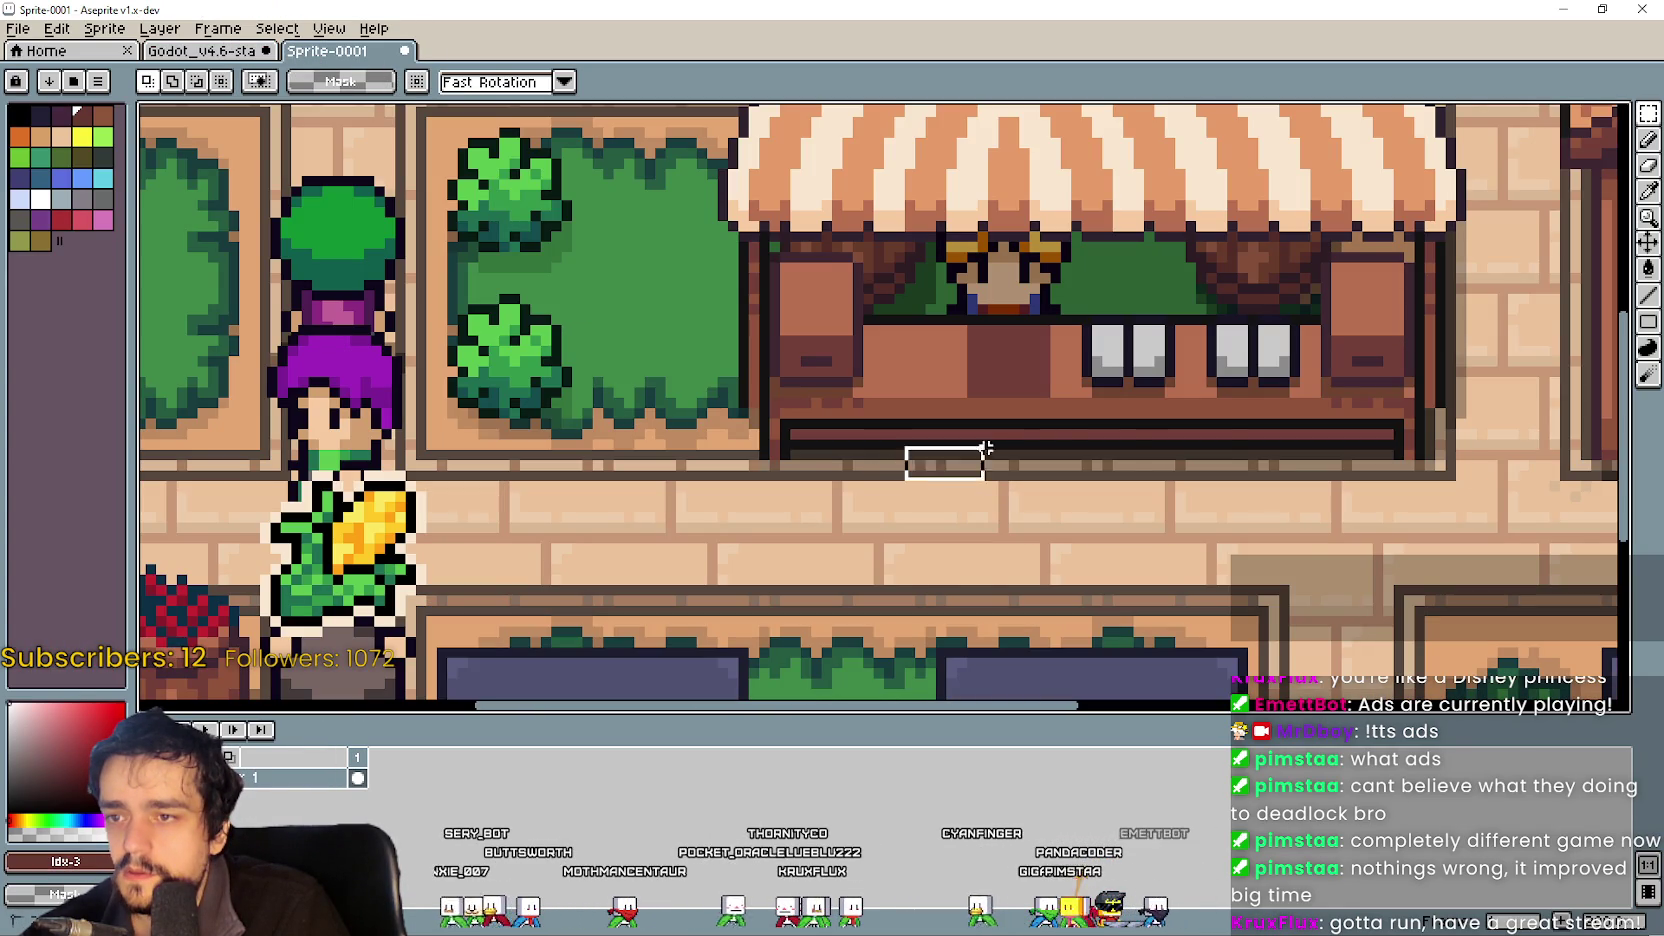
pyautogui.scroll(-2, 1231, 396)
pyautogui.moveTo(1381, 150); pyautogui.dragTo(1399, 141)
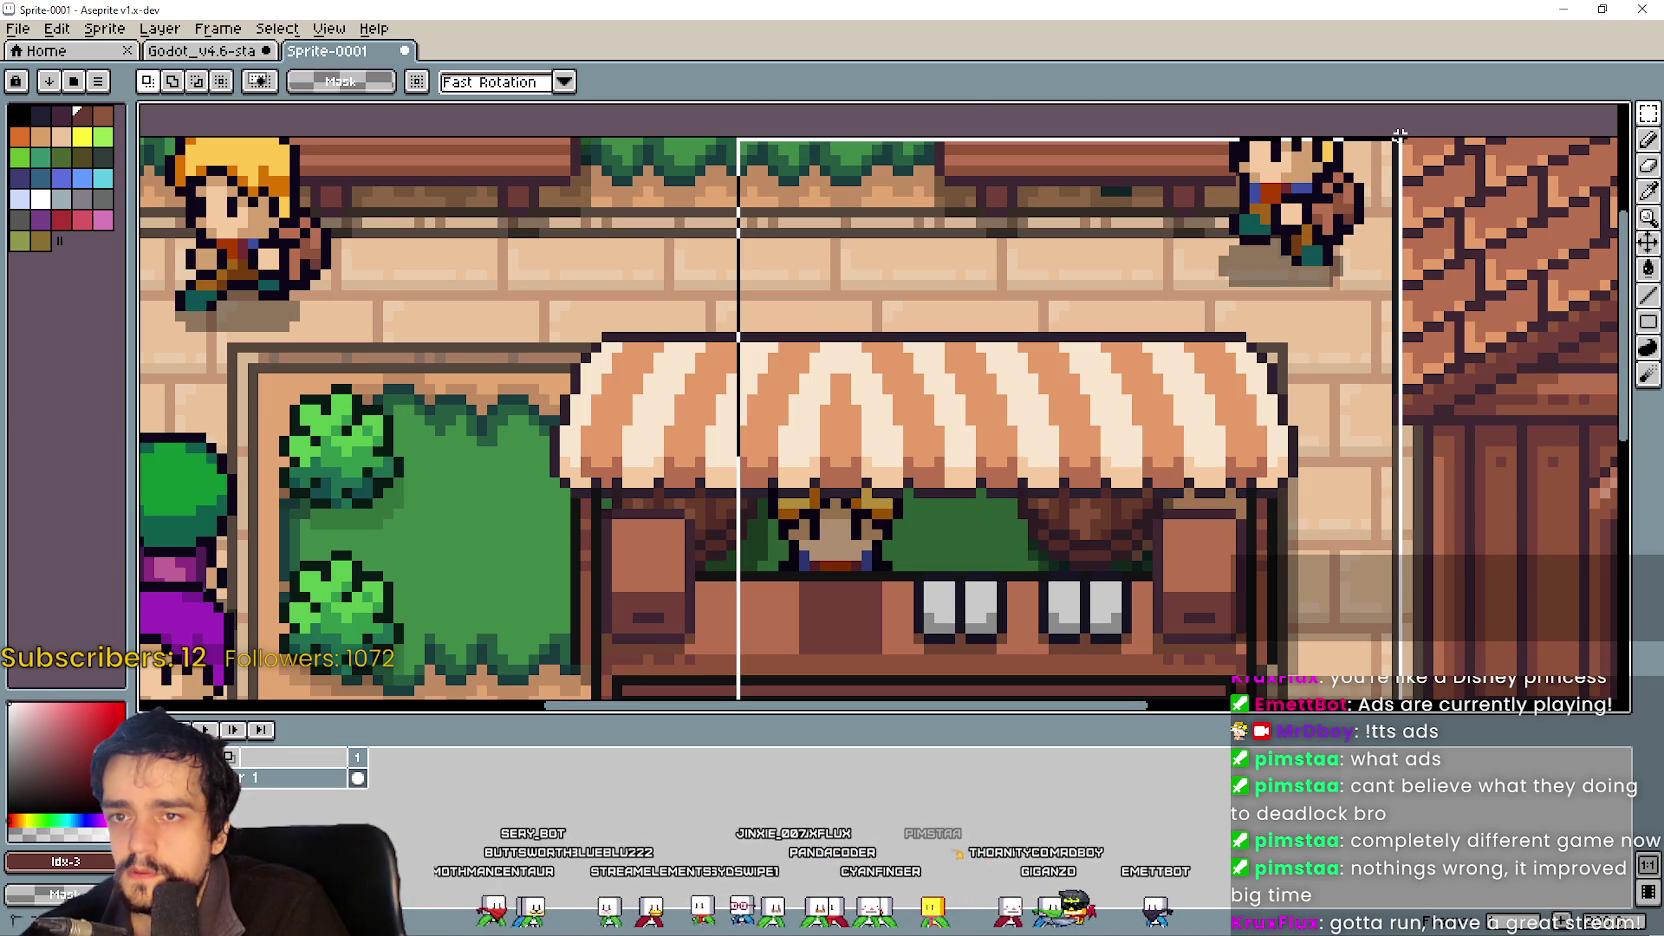
pyautogui.moveTo(1393, 132); pyautogui.dragTo(1406, 137)
pyautogui.hotkey('ctrl', 'c')
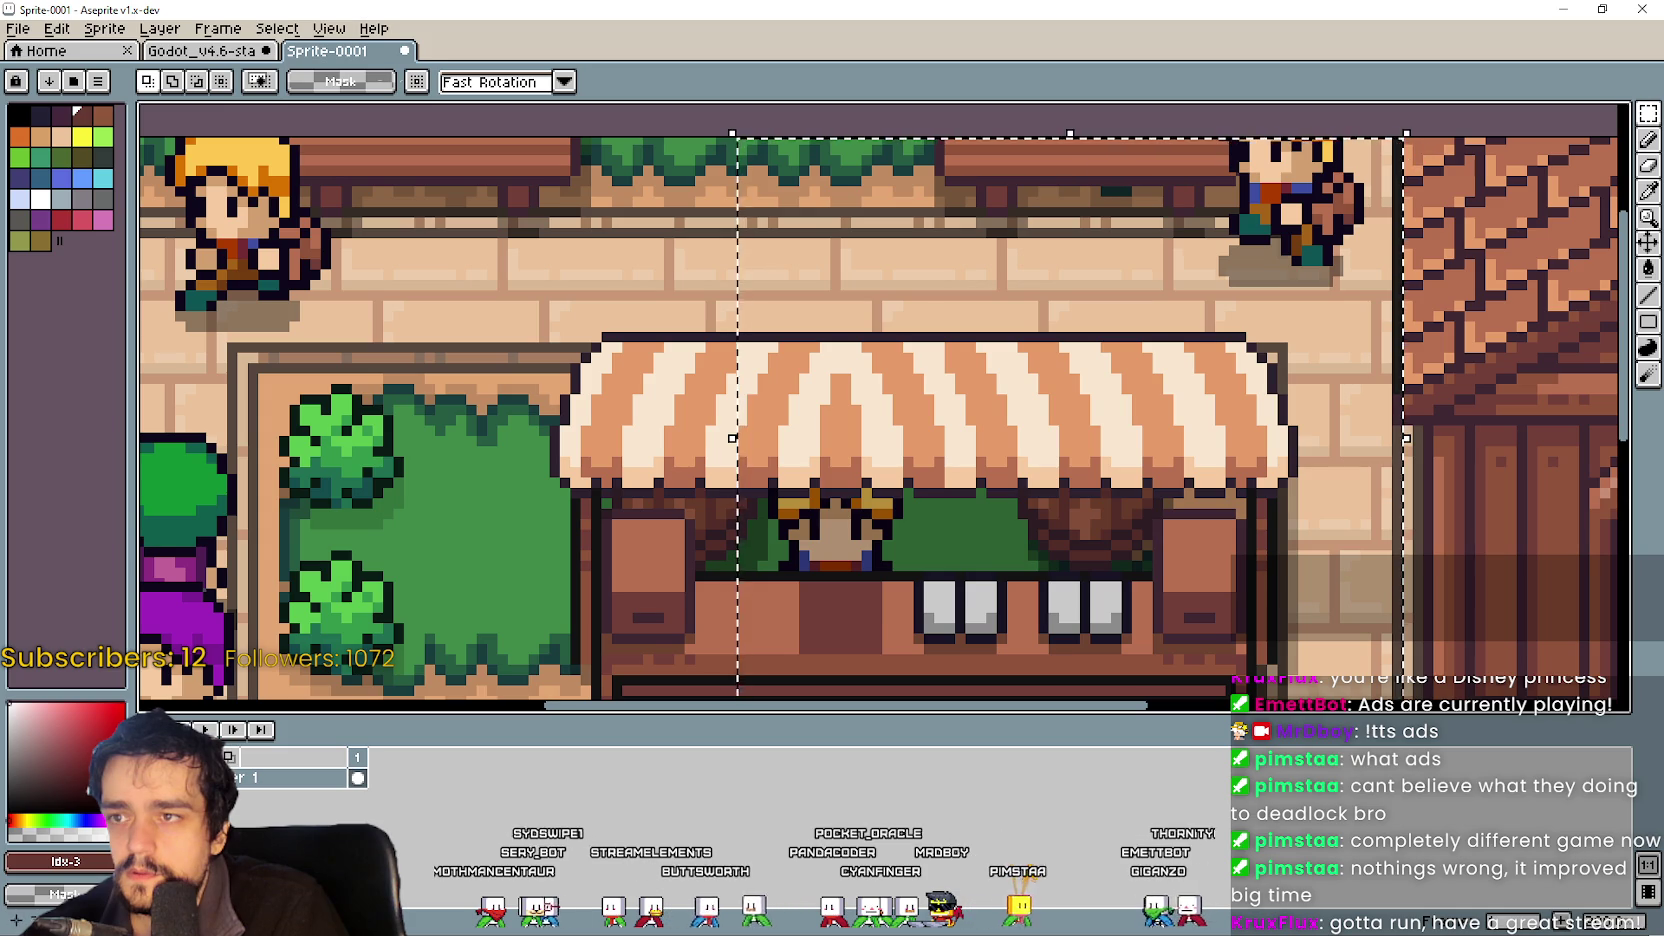
# Paste the awning copy onto the town screenshot, then undo the misaligned placement.
pyautogui.hotkey('ctrl', 'shift', 'Tab')
pyautogui.hotkey('ctrl', 'v')
pyautogui.scroll(-2, 963, 393)
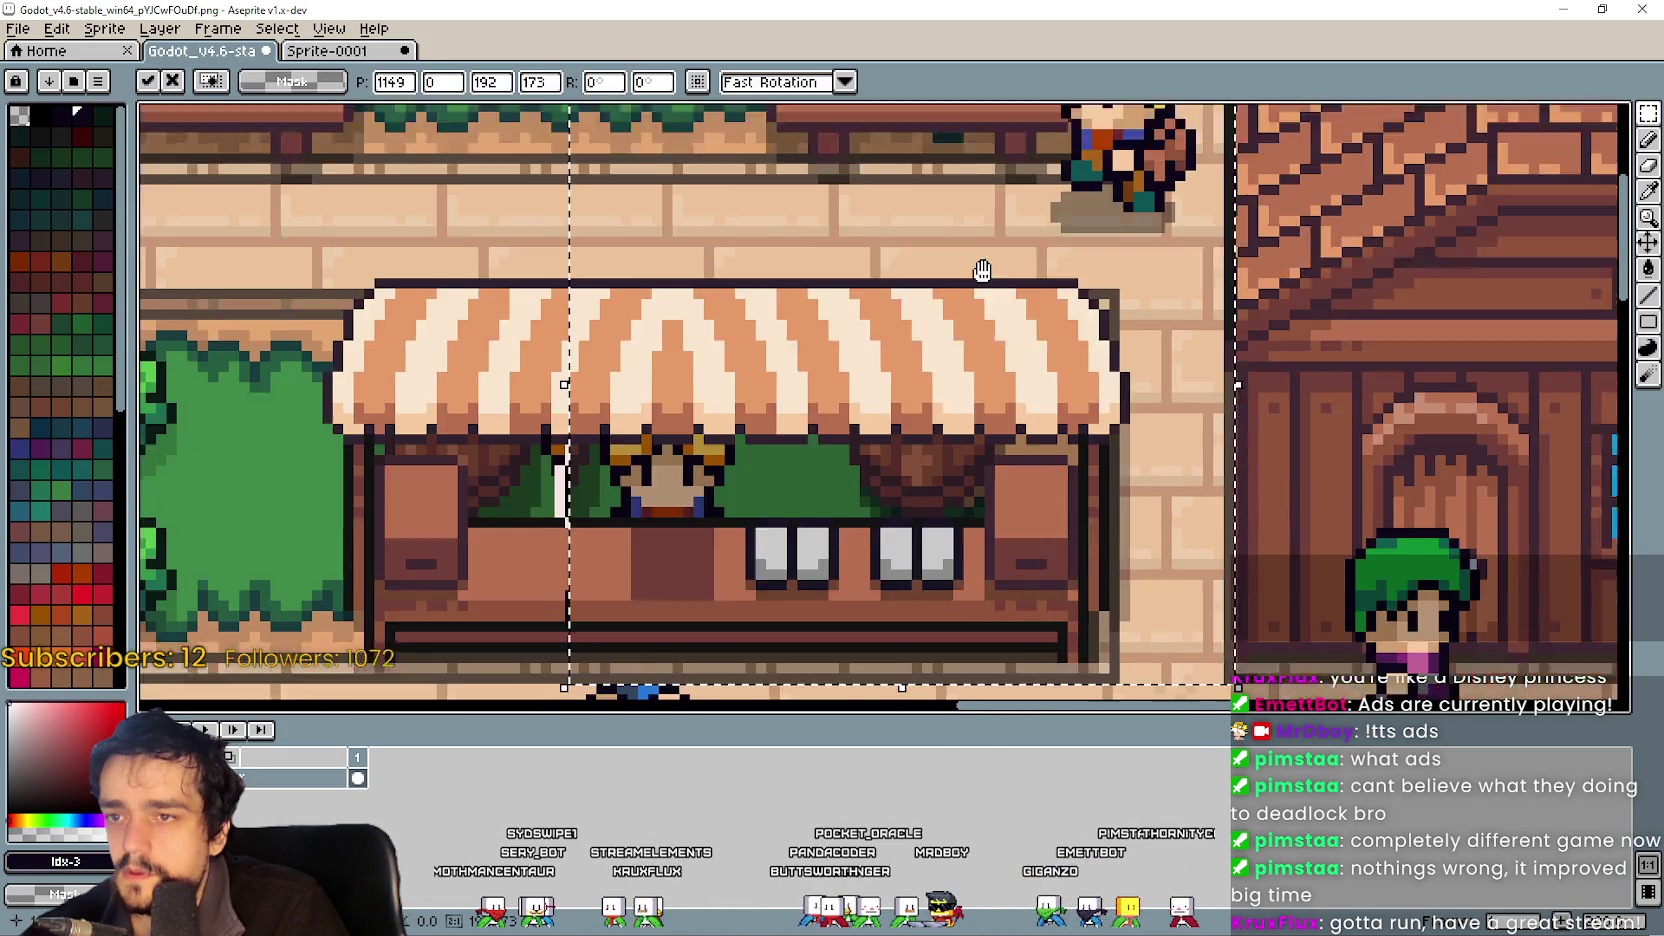
pyautogui.scroll(-1, 803, 412)
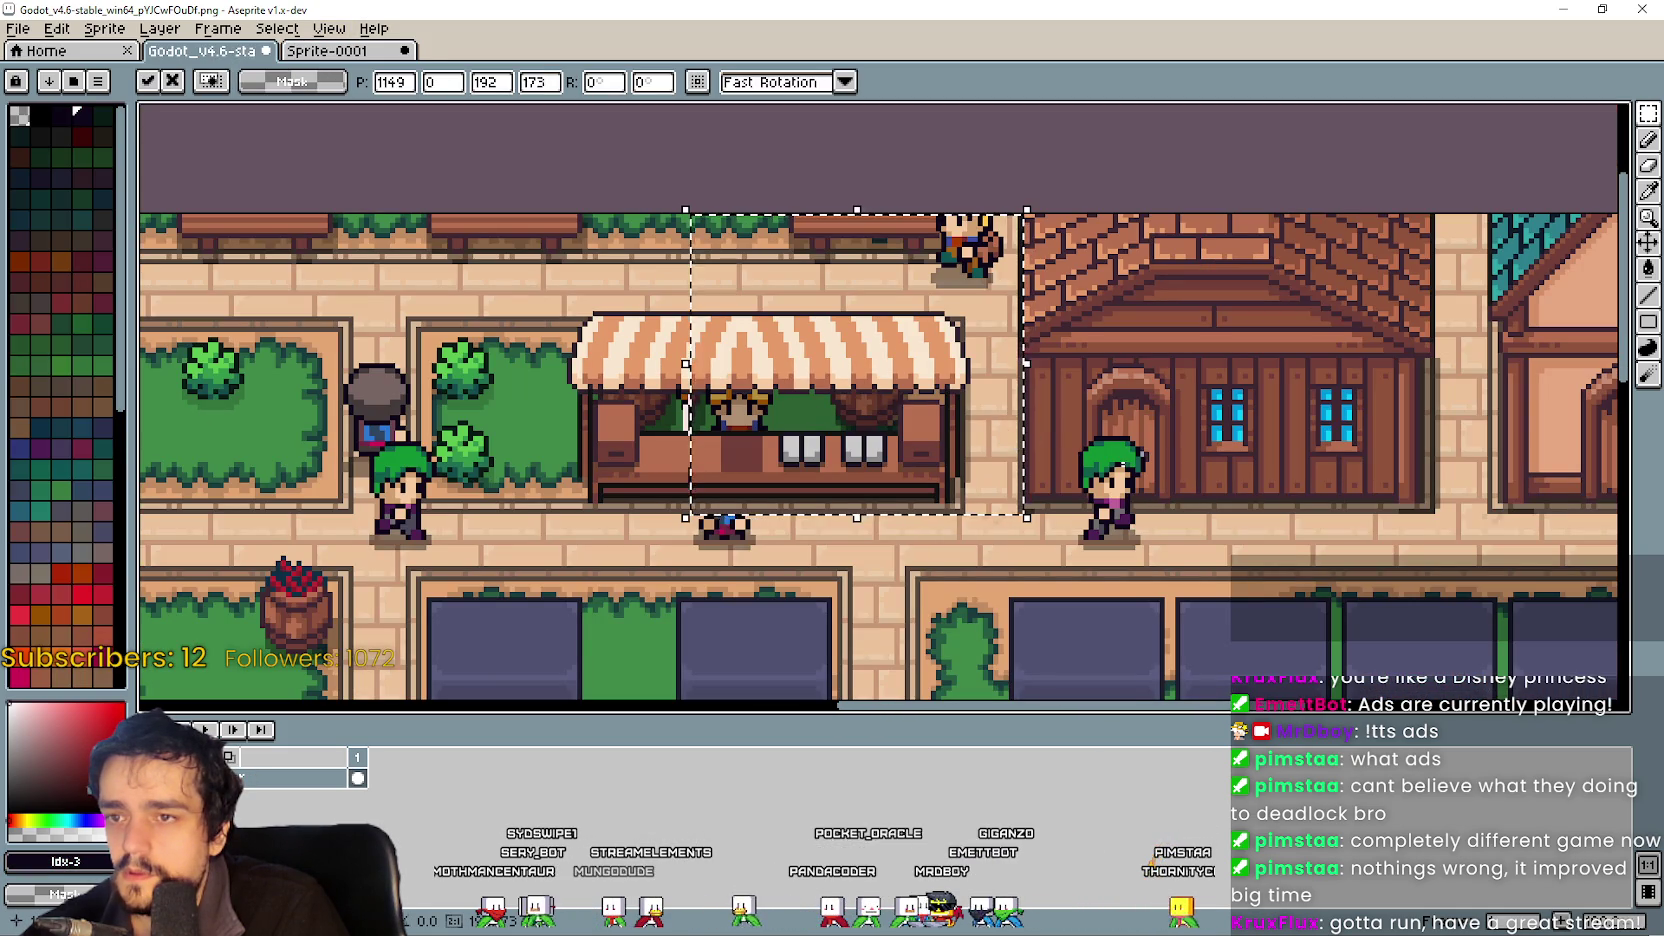
pyautogui.scroll(2, 711, 568)
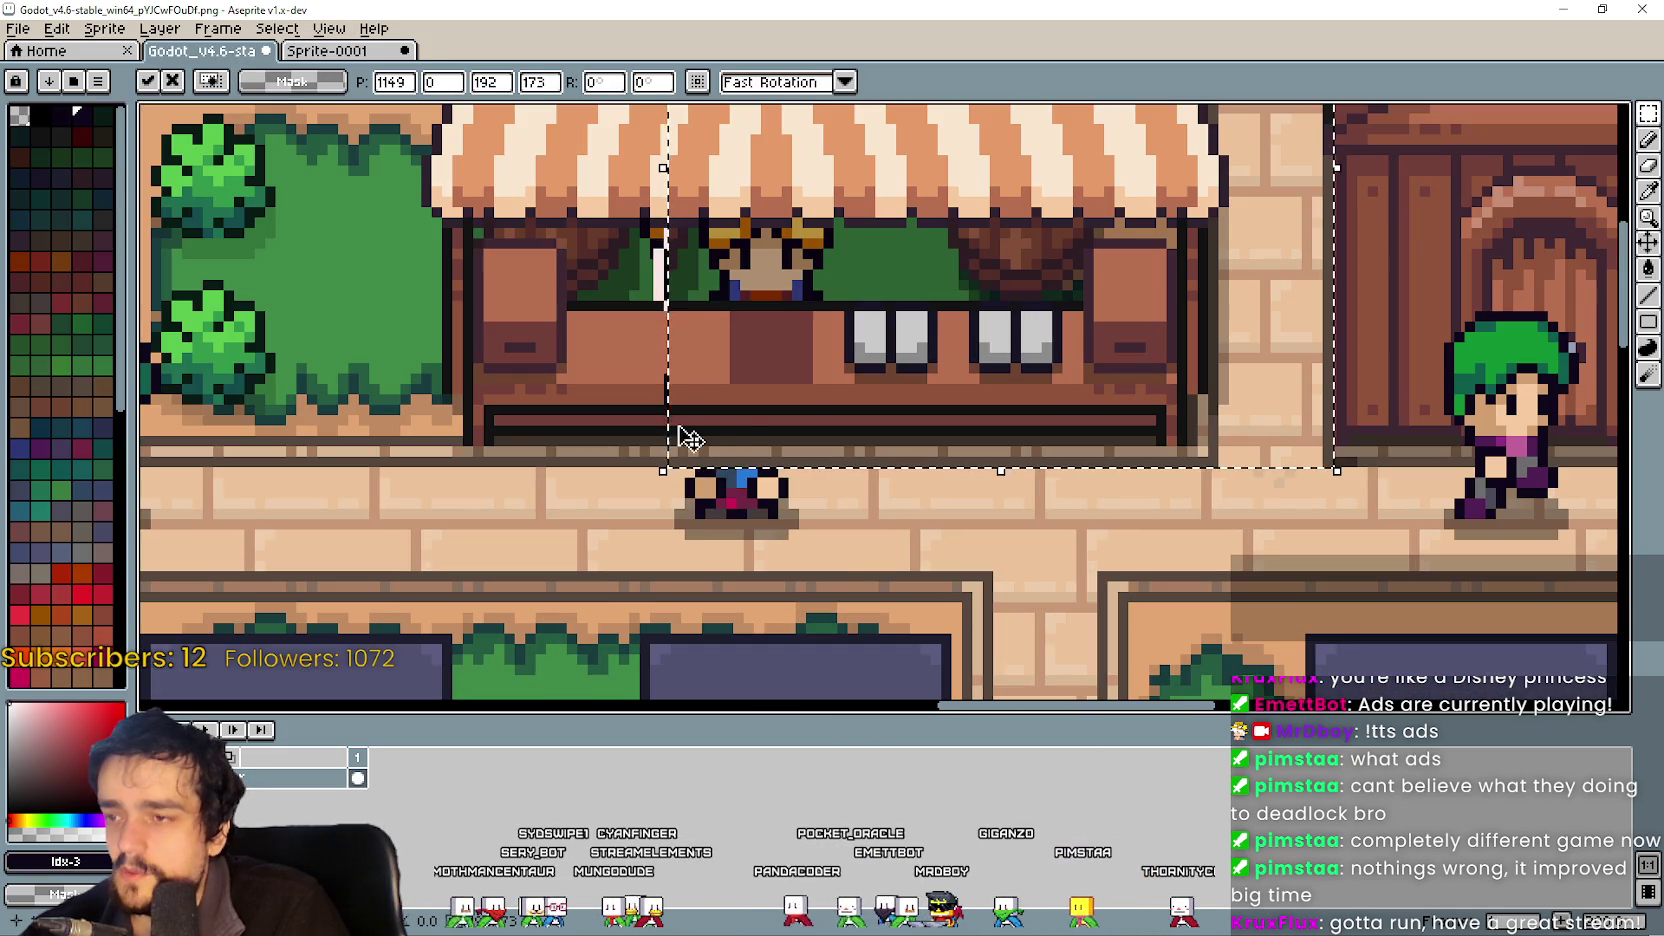
pyautogui.click(849, 546)
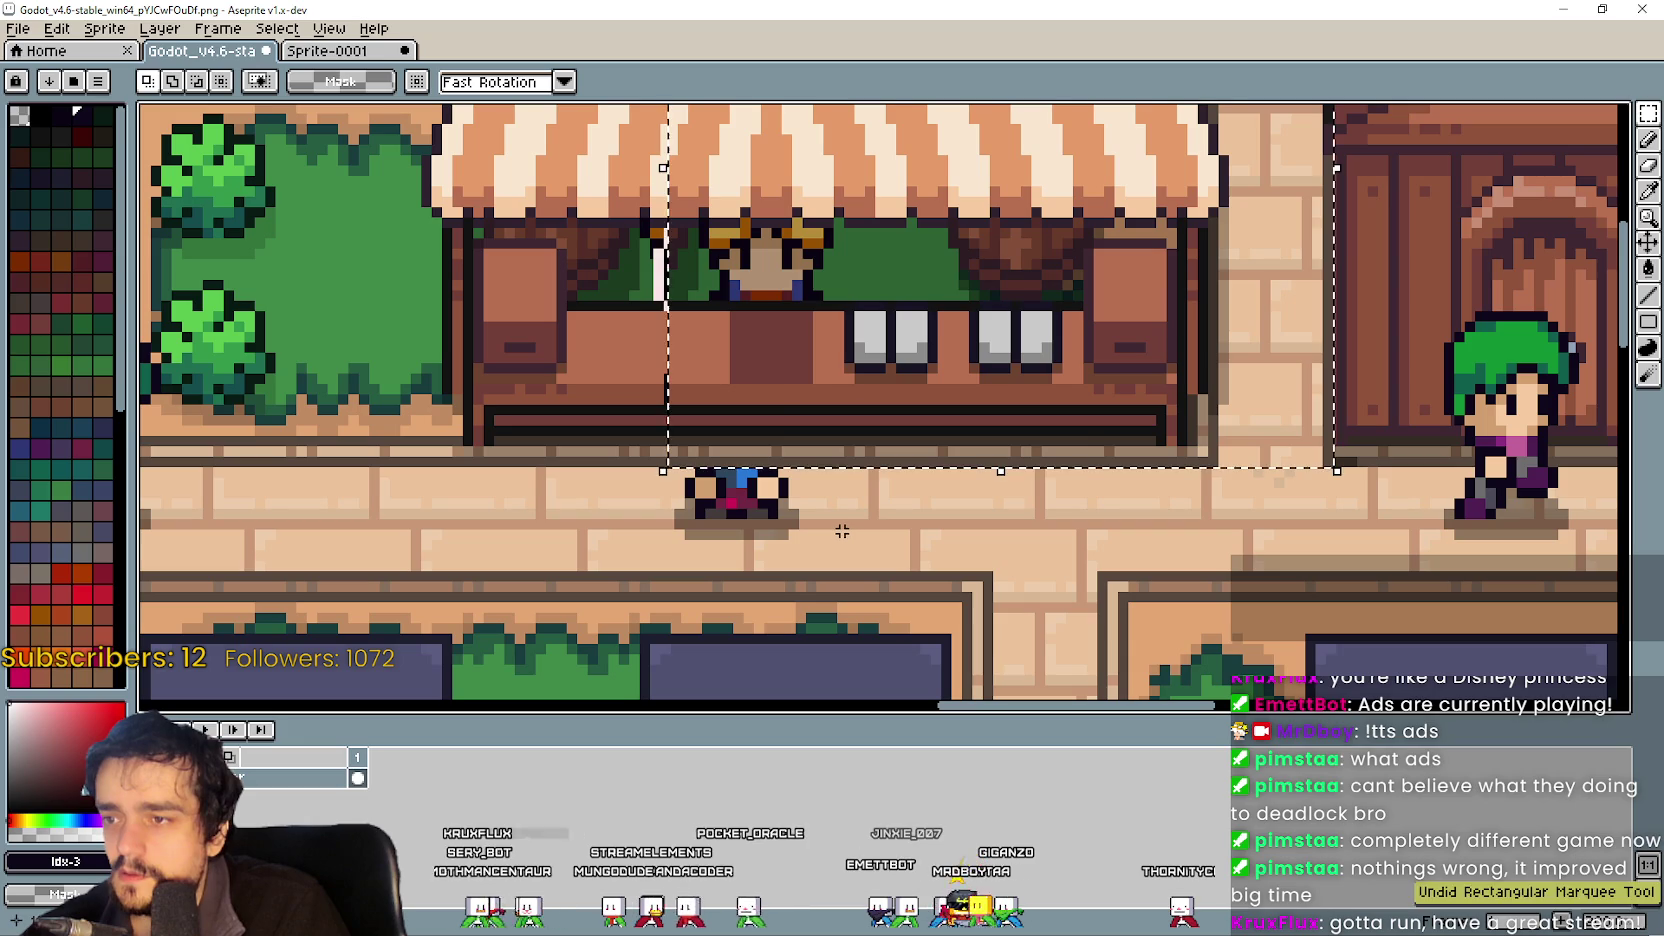
pyautogui.hotkey('ctrl', 'z')
# Select the whole clean market stall area in Sprite-0001 and return to the town screenshot.
pyautogui.scroll(-2, 841, 532)
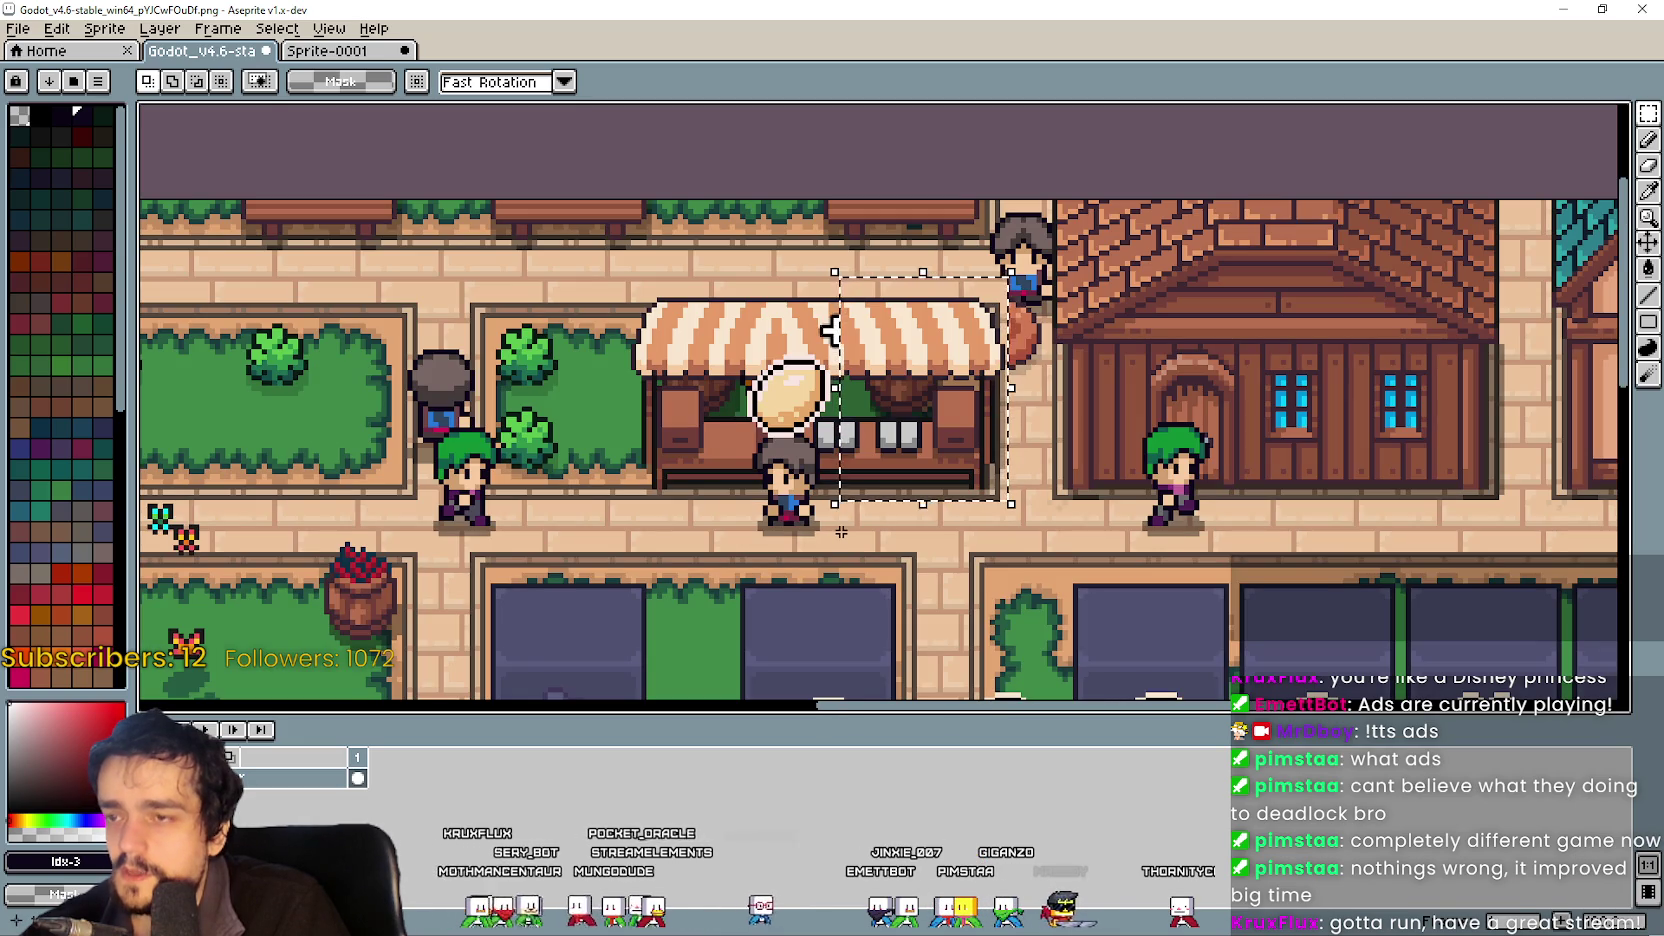
pyautogui.scroll(2, 810, 509)
pyautogui.scroll(-2, 808, 488)
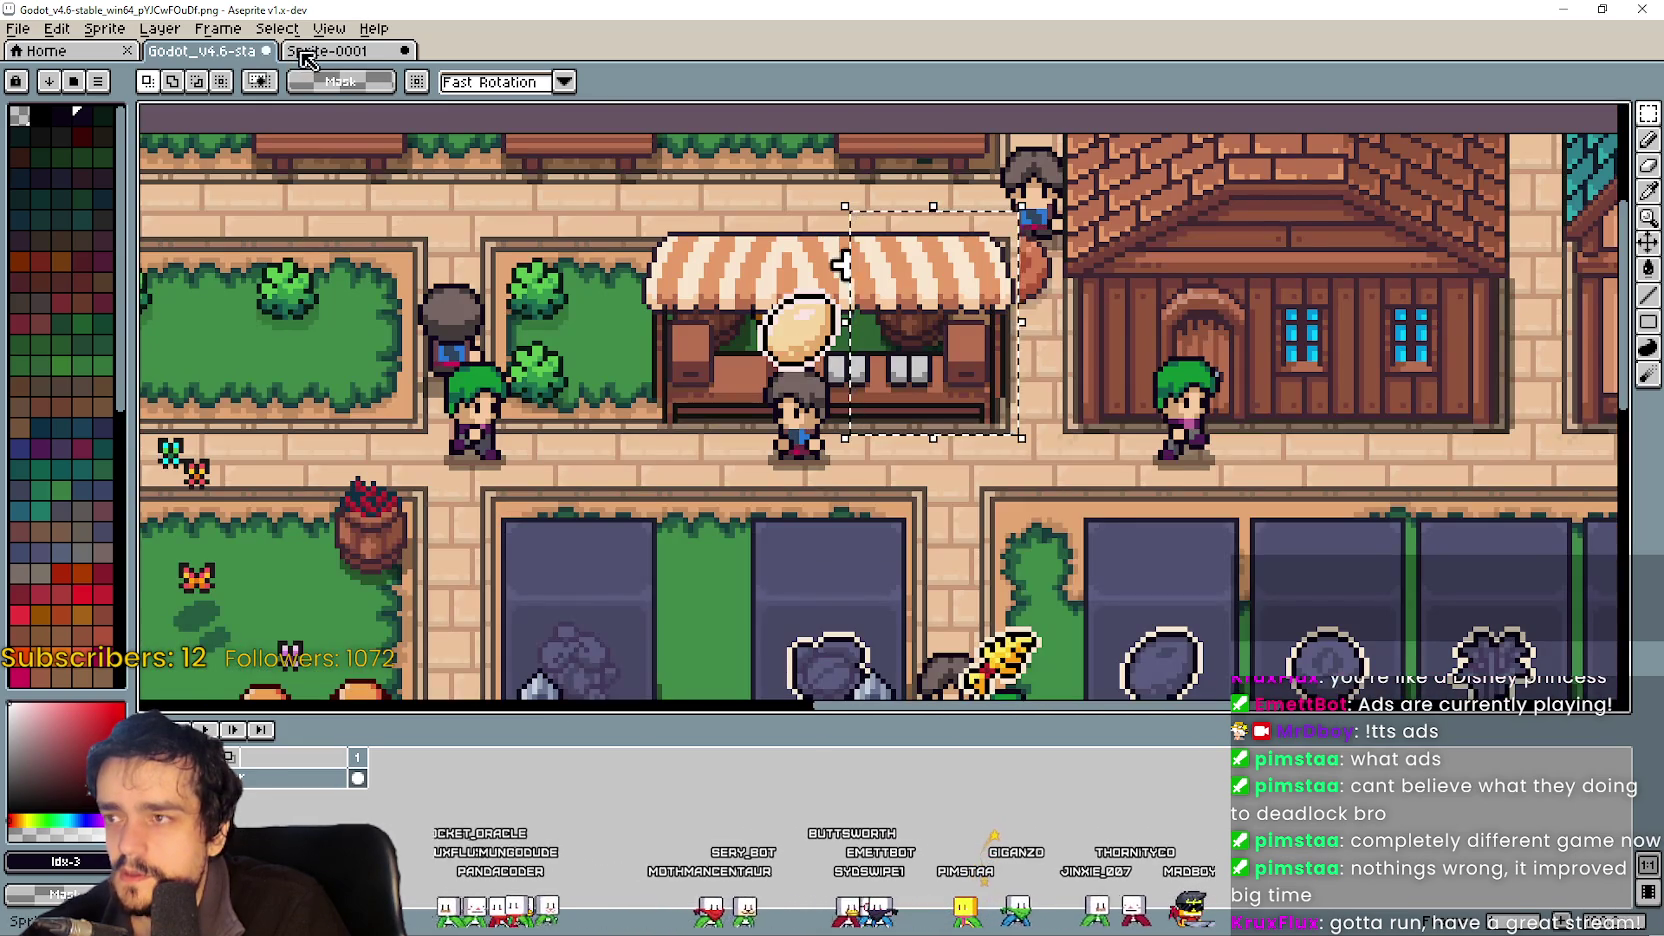
pyautogui.click(305, 51)
pyautogui.scroll(-2, 598, 518)
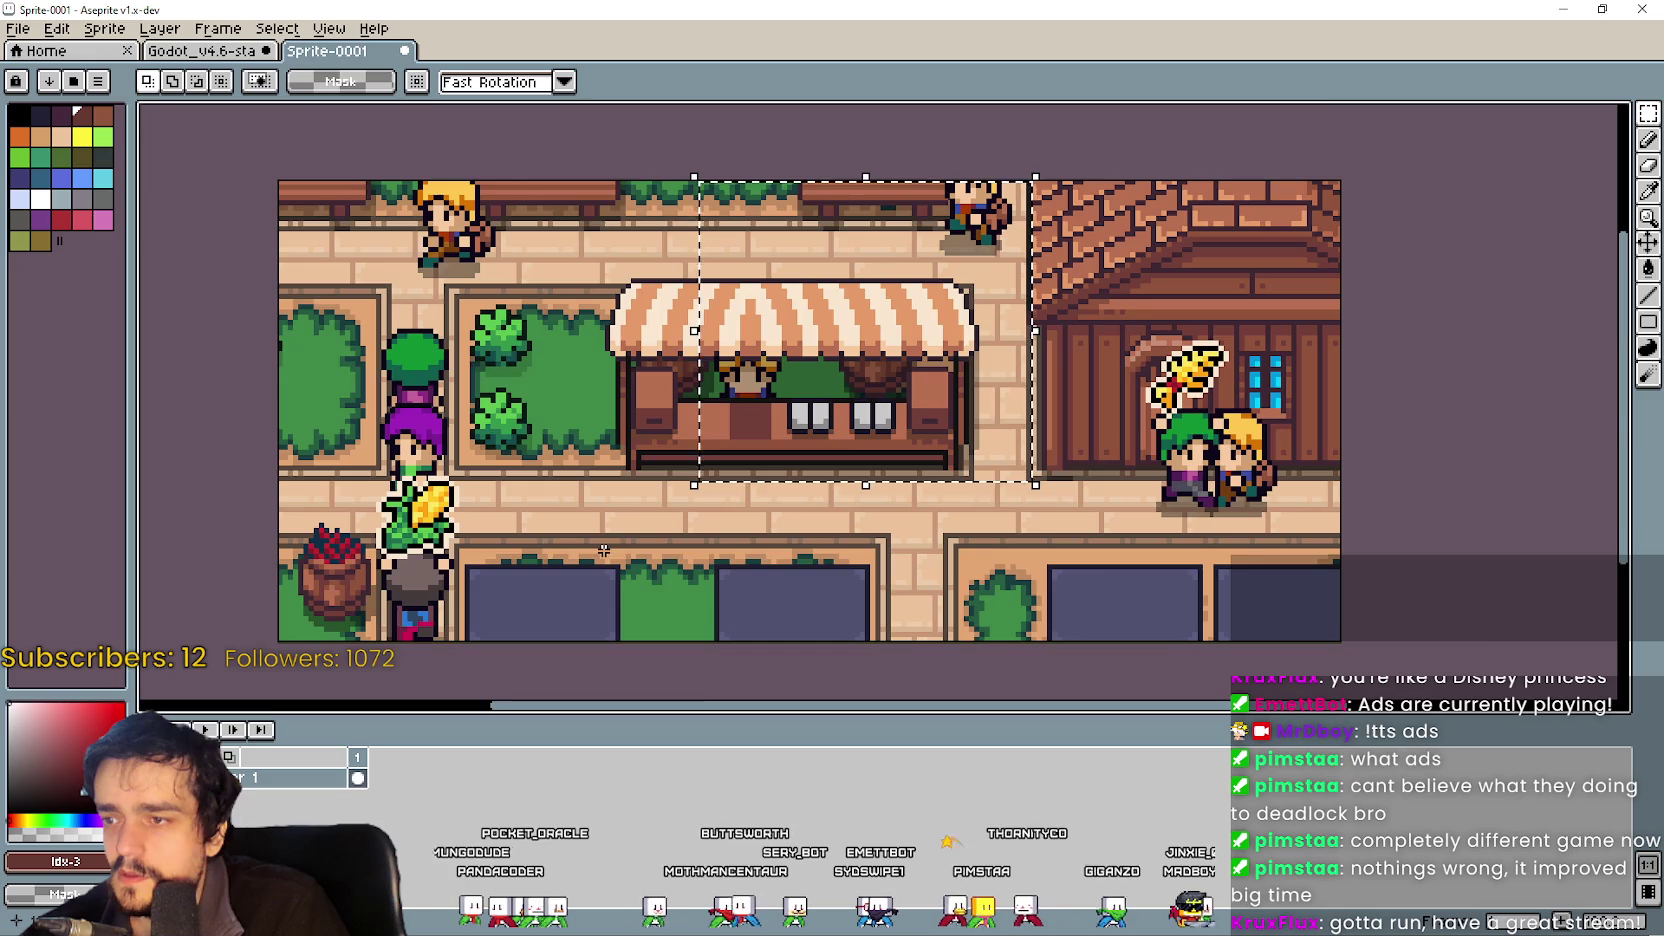
pyautogui.scroll(2, 604, 545)
pyautogui.moveTo(608, 546)
pyautogui.mouseDown()
pyautogui.moveTo(973, 386)
pyautogui.moveTo(980, 346)
pyautogui.moveTo(629, 558)
pyautogui.mouseUp()
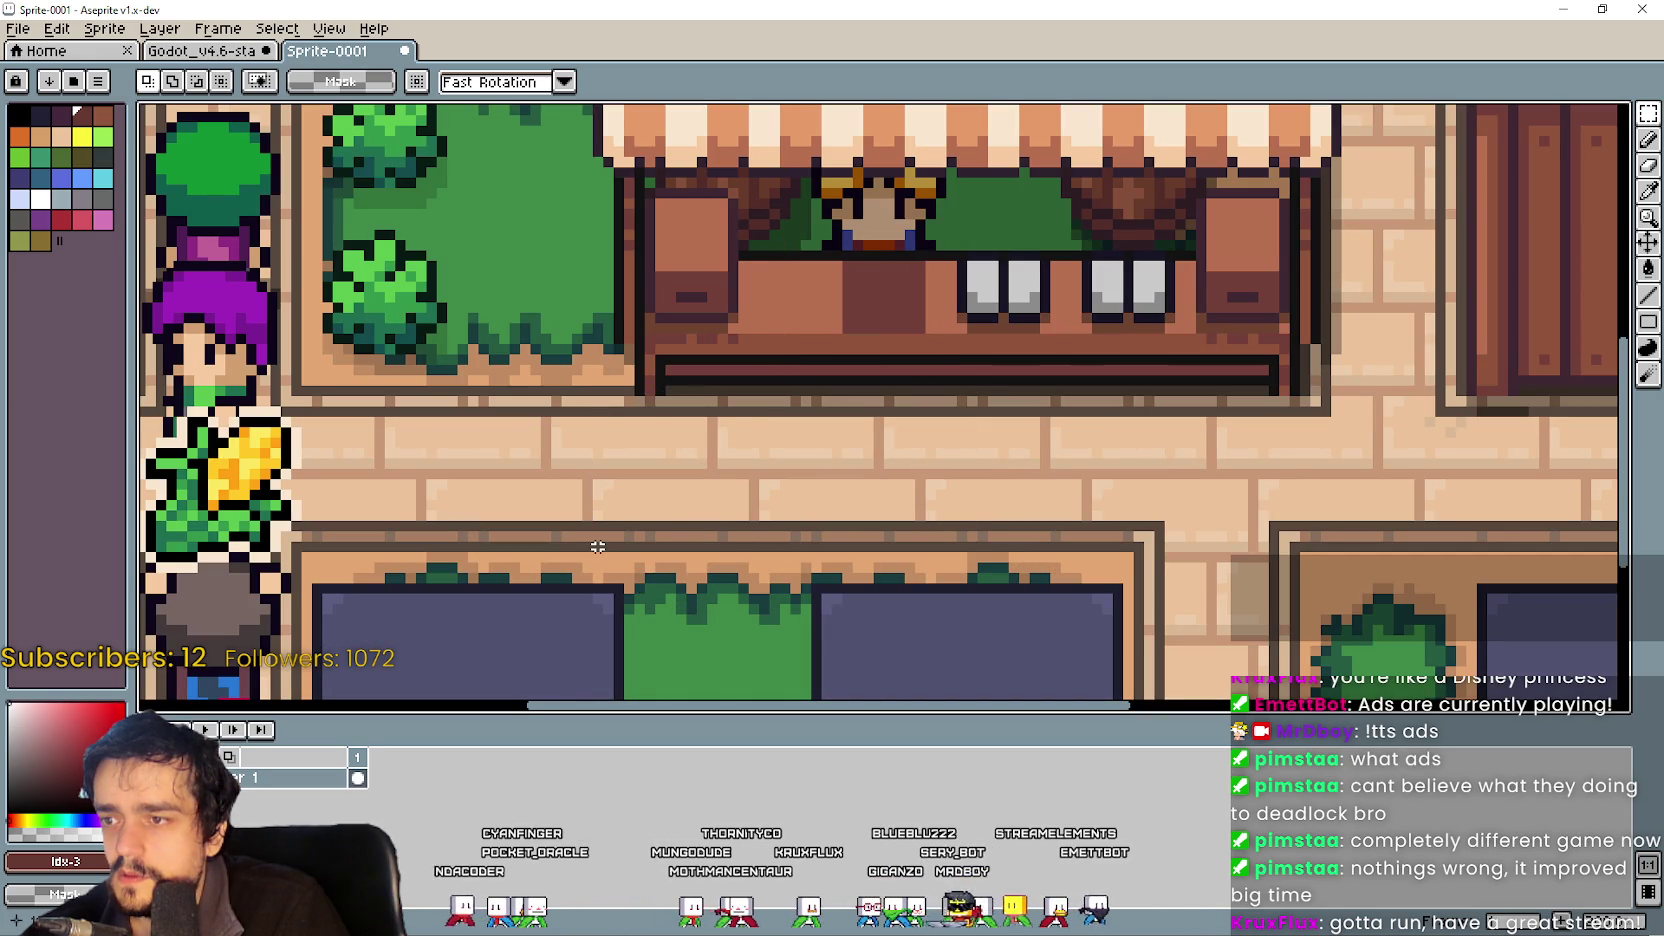
pyautogui.moveTo(600, 549)
pyautogui.mouseDown()
pyautogui.moveTo(772, 319)
pyautogui.moveTo(1207, 113)
pyautogui.moveTo(1088, 234)
pyautogui.moveTo(1145, 244)
pyautogui.mouseUp()
pyautogui.scroll(-2, 772, 319)
pyautogui.scroll(3, 1088, 234)
pyautogui.click(245, 52)
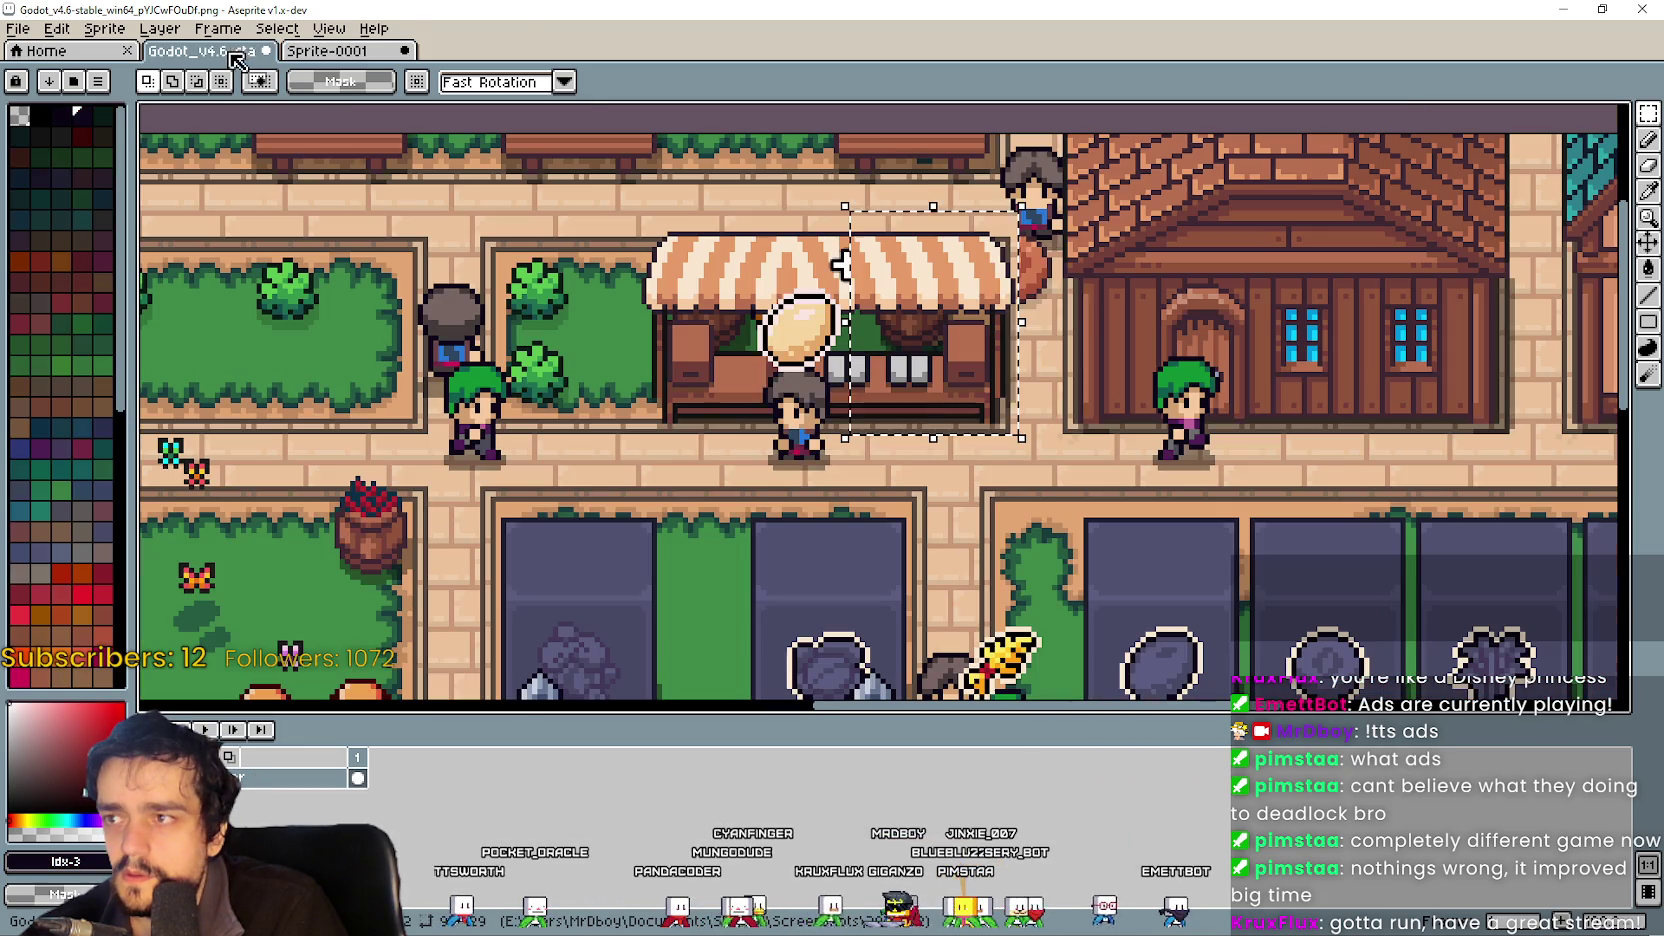
# Paste the clean stall copy, nudge it left to align, and drop it over the +640 popup.
pyautogui.hotkey('ctrl', 'v')
pyautogui.moveTo(766, 356)
pyautogui.mouseDown()
pyautogui.moveTo(750, 355)
pyautogui.moveTo(810, 350)
pyautogui.mouseUp()
pyautogui.scroll(3, 695, 282)
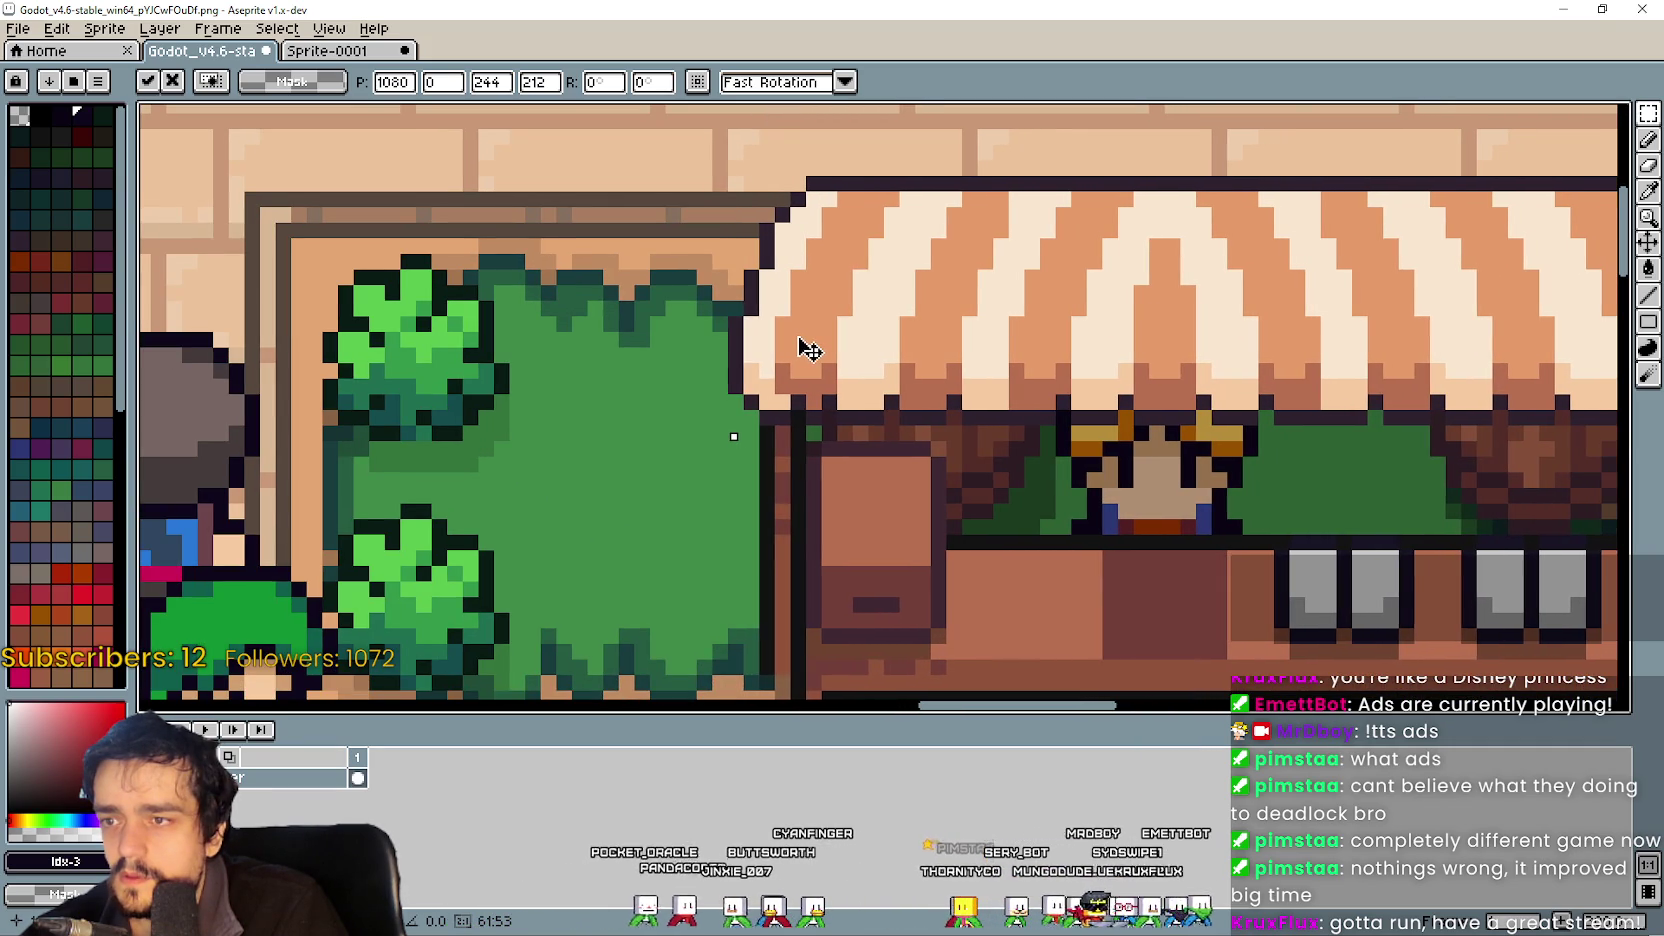
pyautogui.scroll(-4, 995, 427)
pyautogui.scroll(1, 1083, 497)
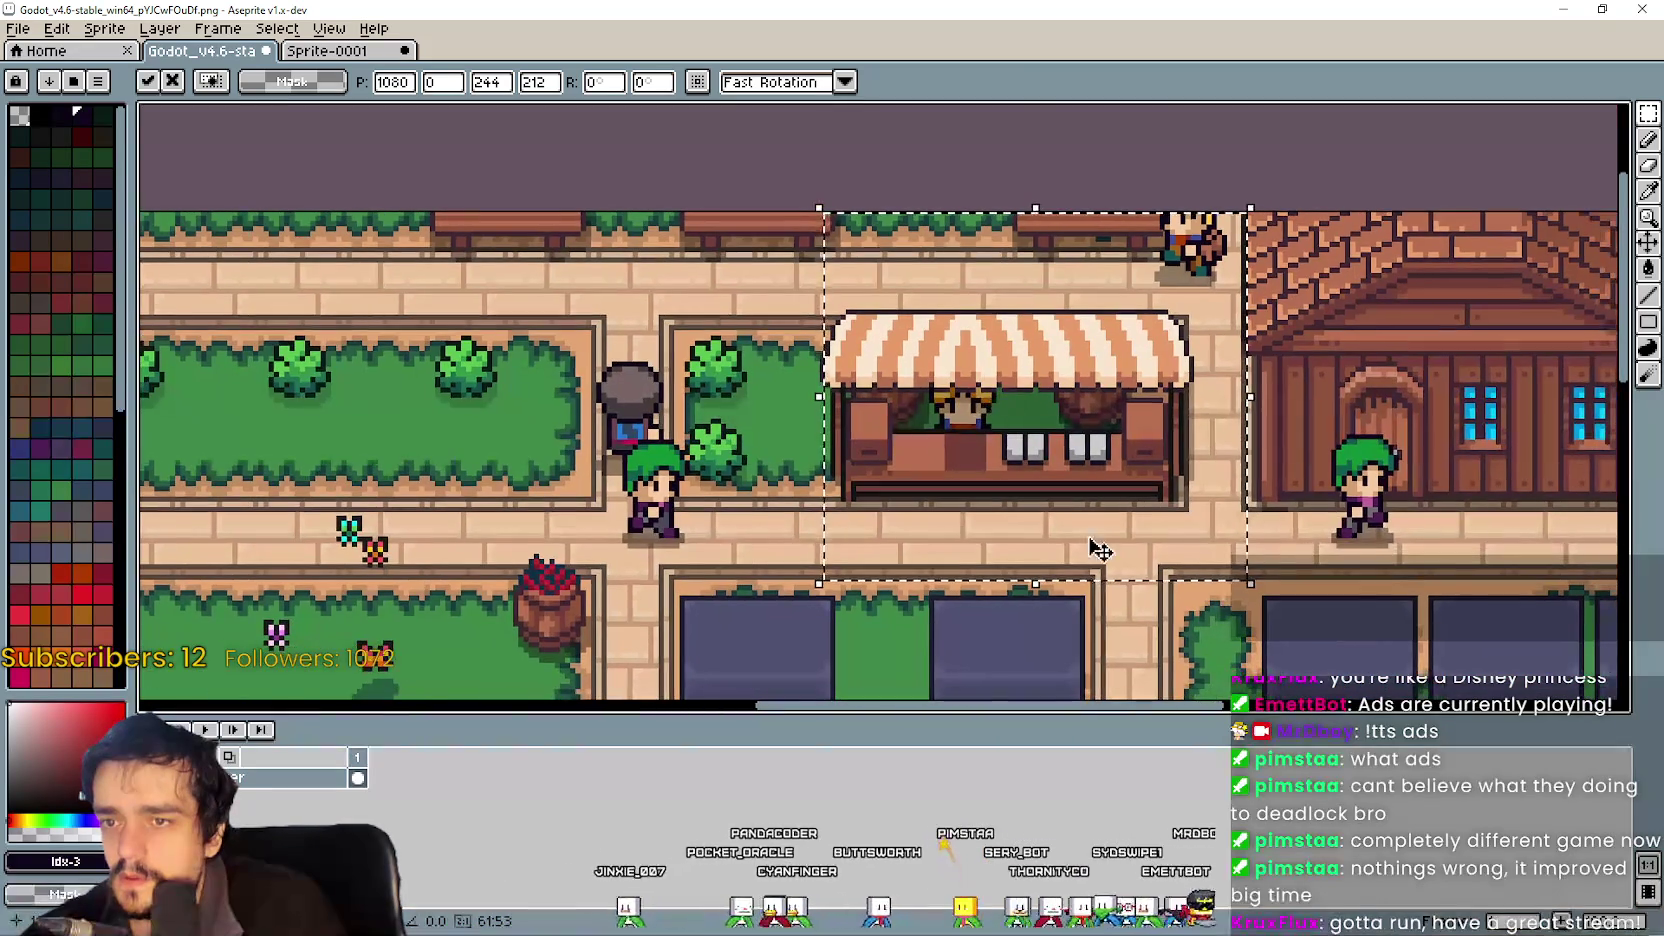
pyautogui.click(1080, 670)
pyautogui.moveTo(1100, 514)
pyautogui.mouseDown()
pyautogui.moveTo(900, 497)
pyautogui.moveTo(973, 395)
pyautogui.mouseUp()
pyautogui.scroll(-3, 900, 497)
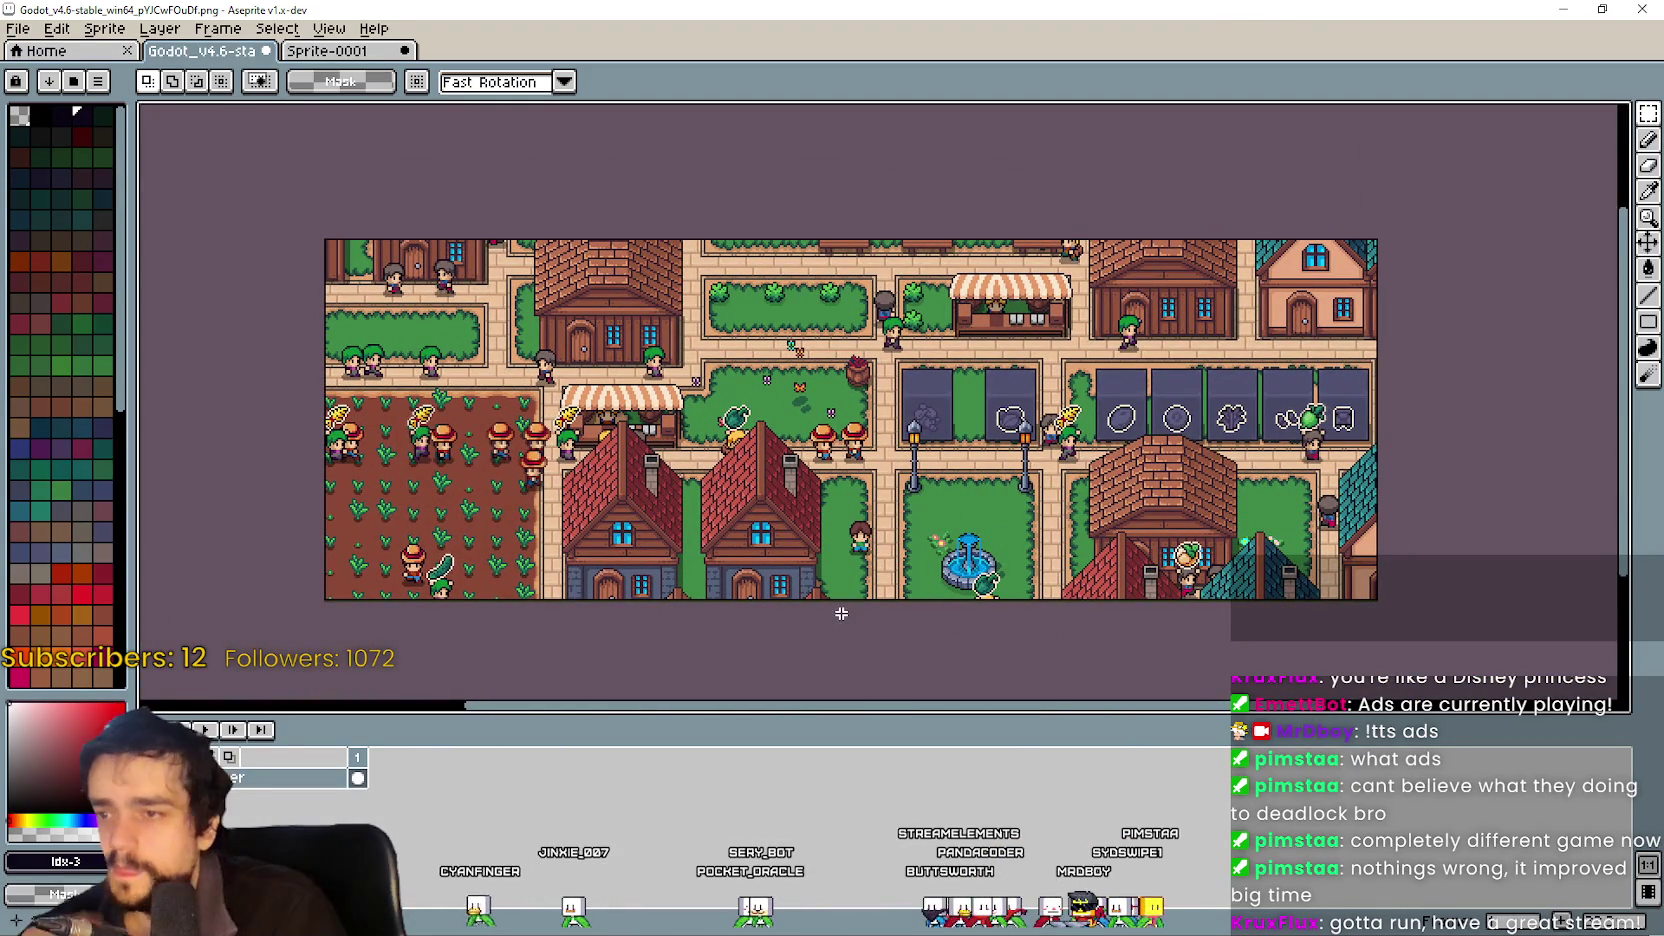
# Cover the stray character beside the path near the fountain with a grass block copied from above him.
pyautogui.scroll(4, 851, 587)
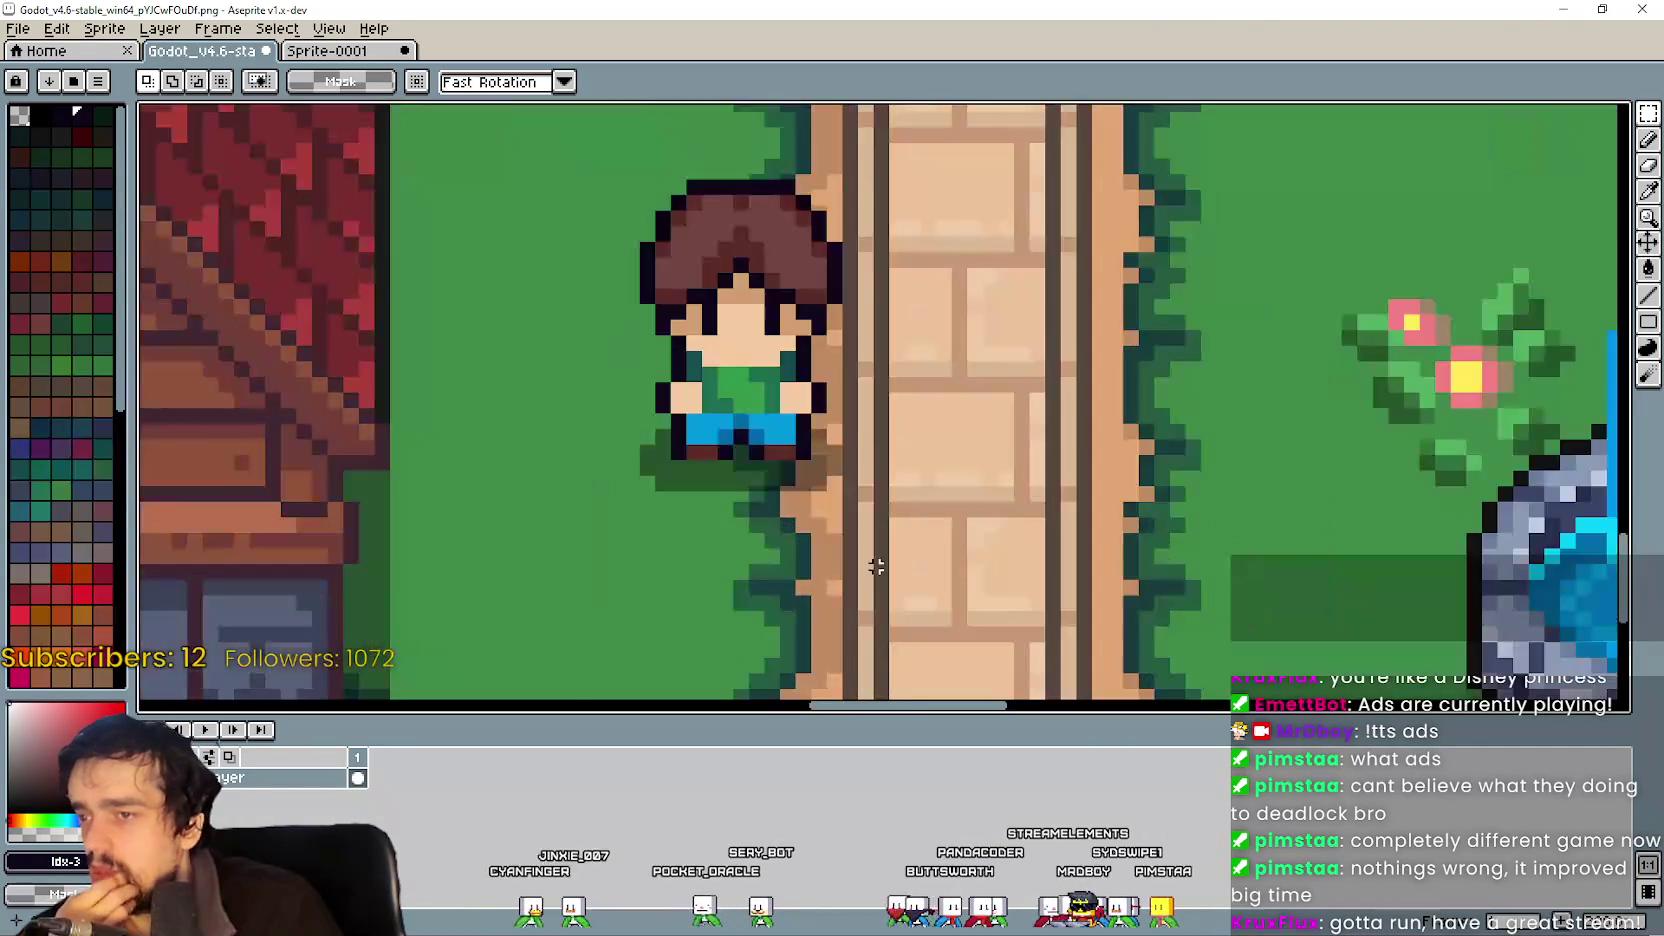
pyautogui.scroll(-2, 875, 566)
pyautogui.scroll(-3, 875, 560)
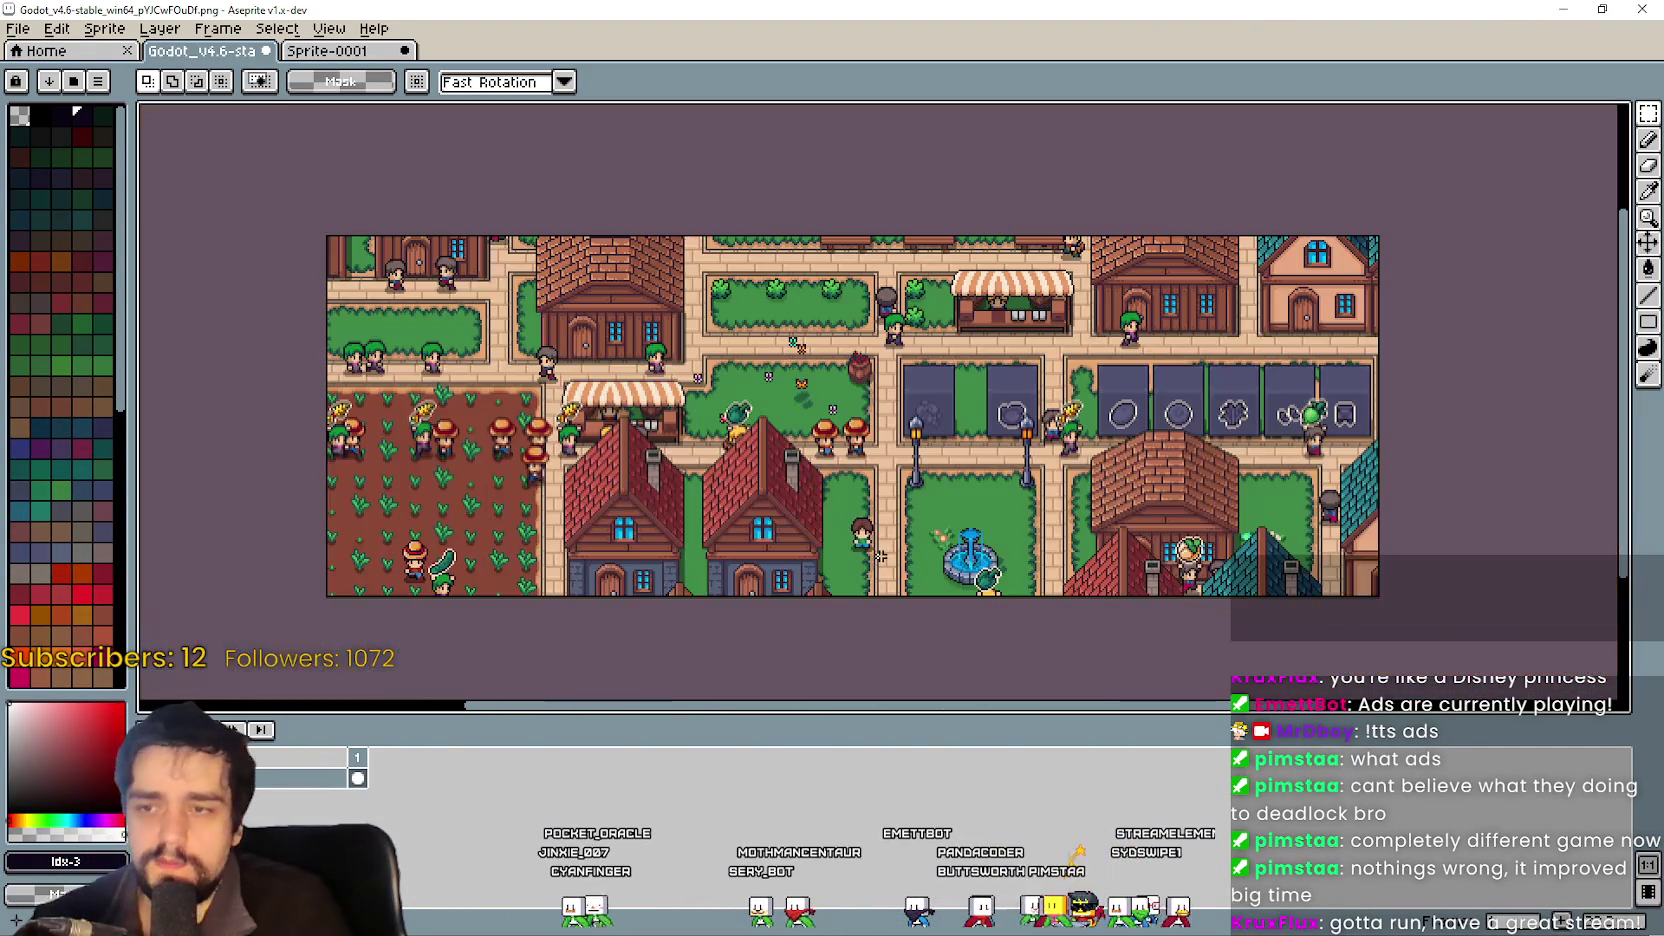
pyautogui.scroll(5, 877, 552)
pyautogui.scroll(-2, 879, 551)
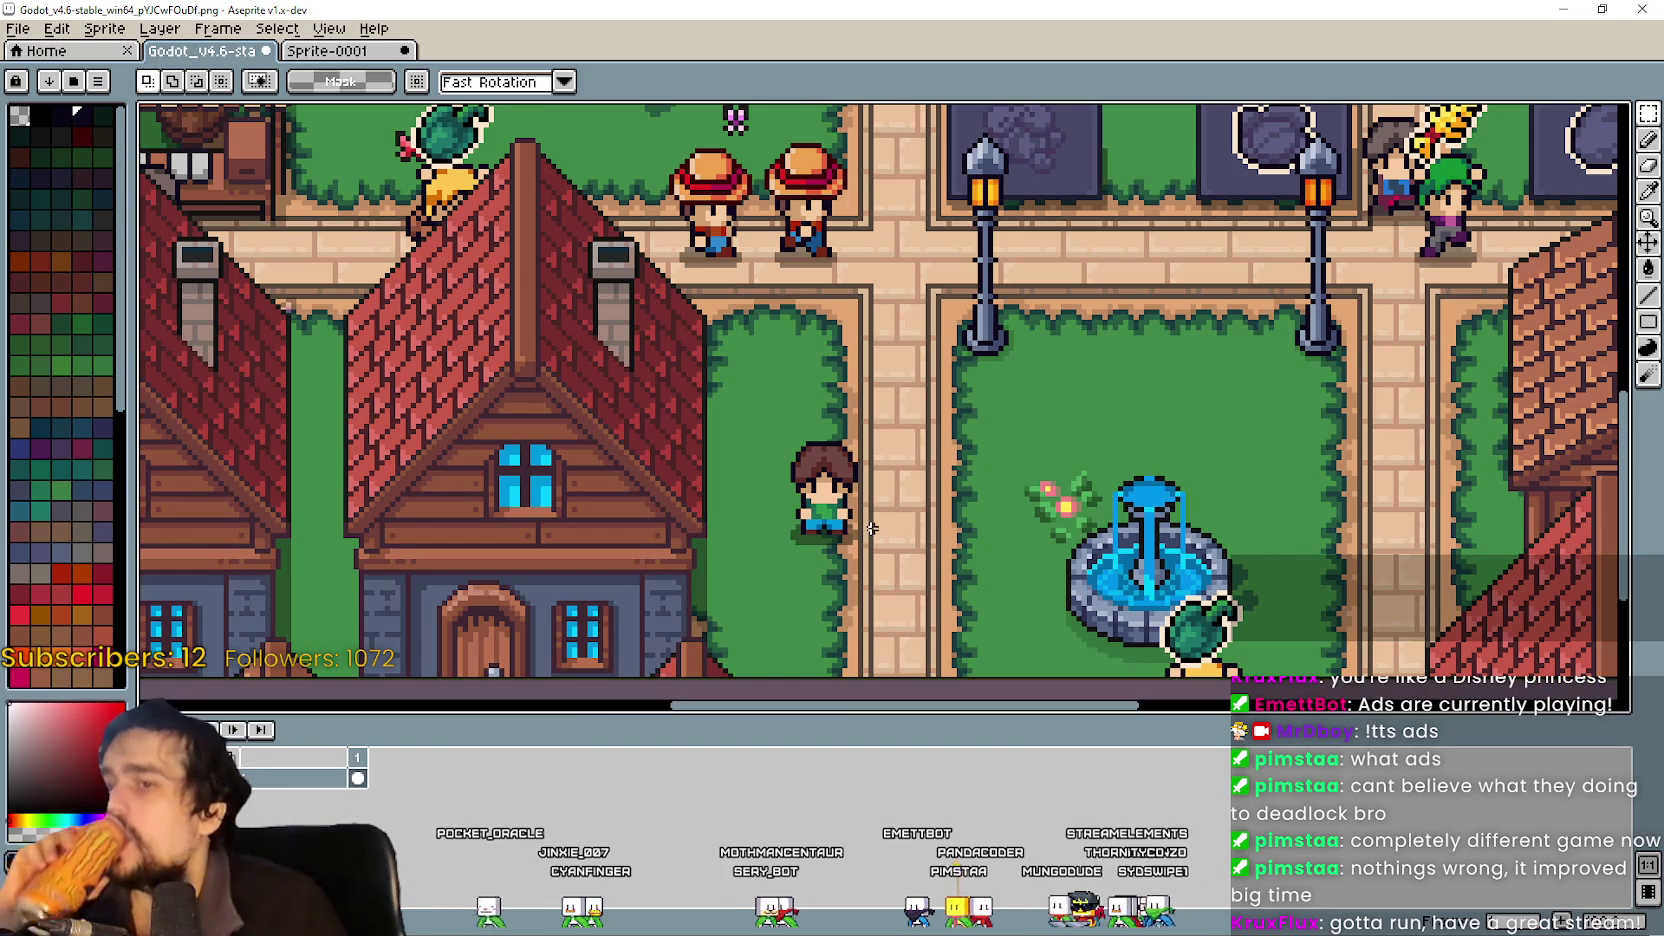
pyautogui.scroll(3, 870, 528)
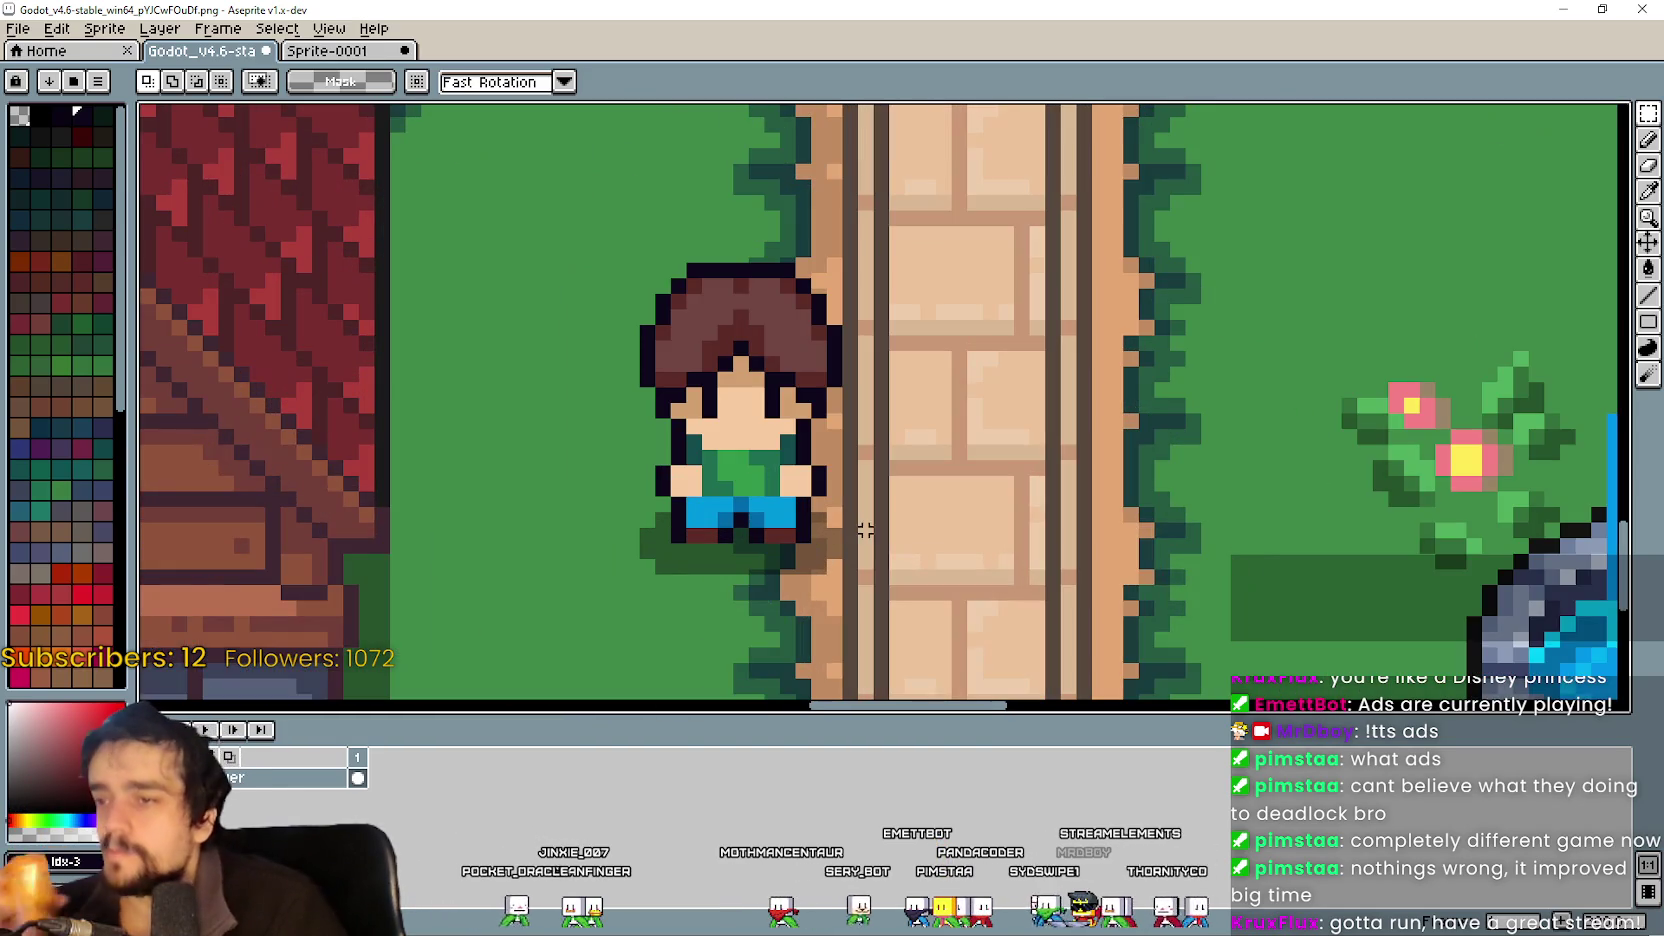
pyautogui.scroll(-1, 893, 606)
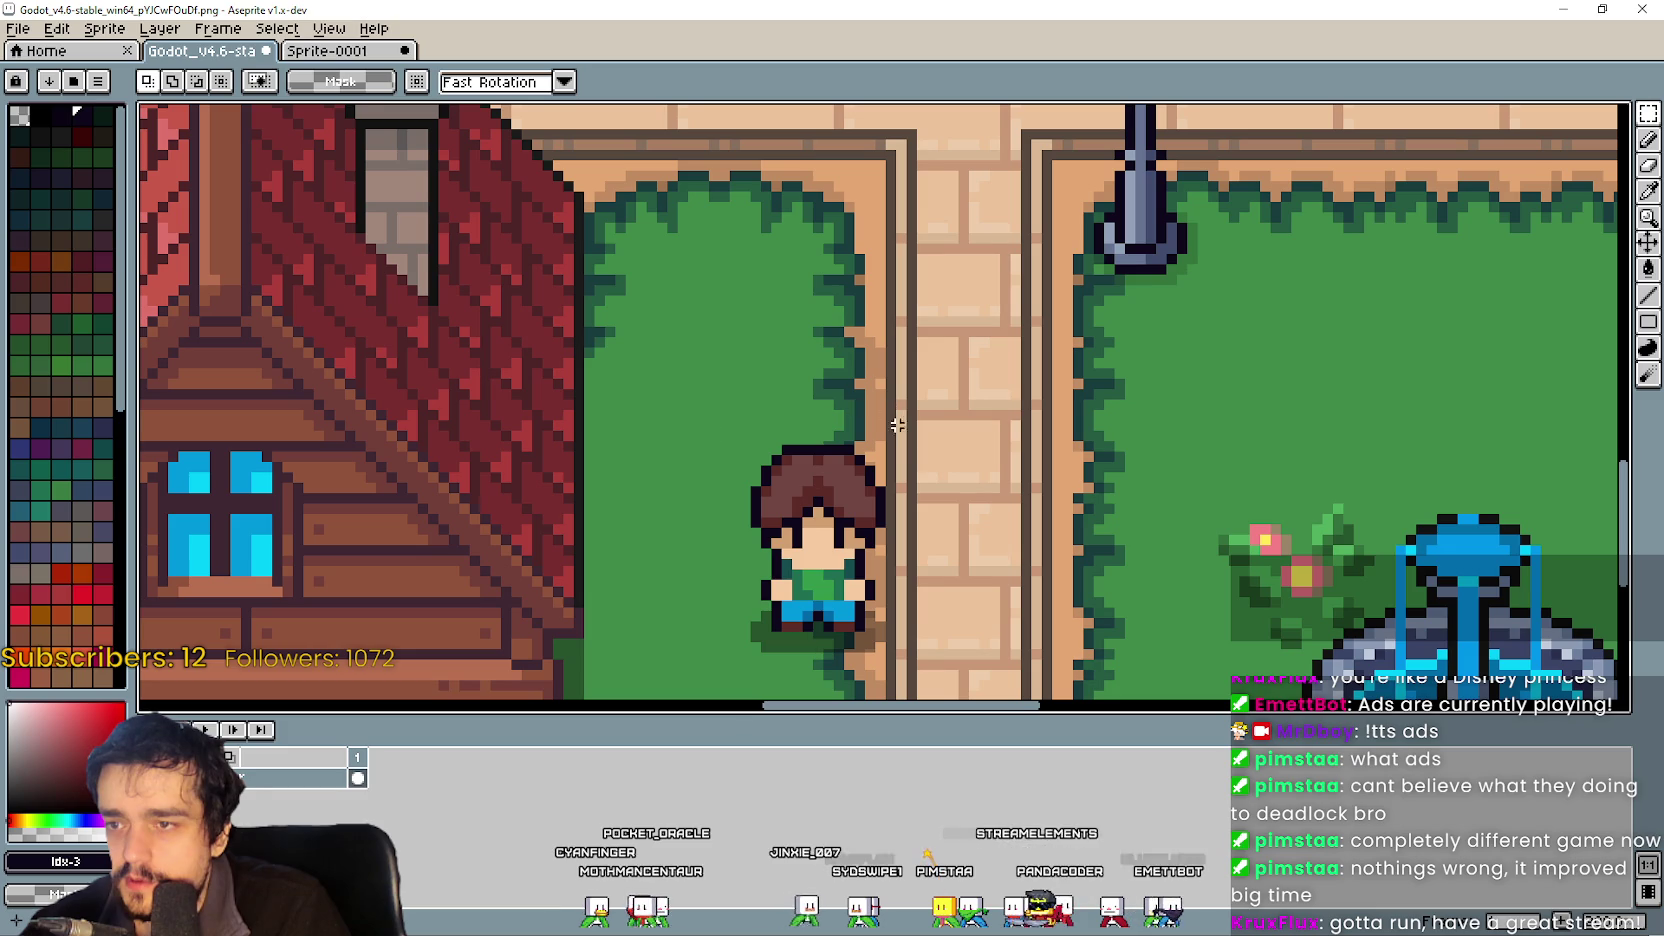
pyautogui.moveTo(830, 362); pyautogui.dragTo(764, 483)
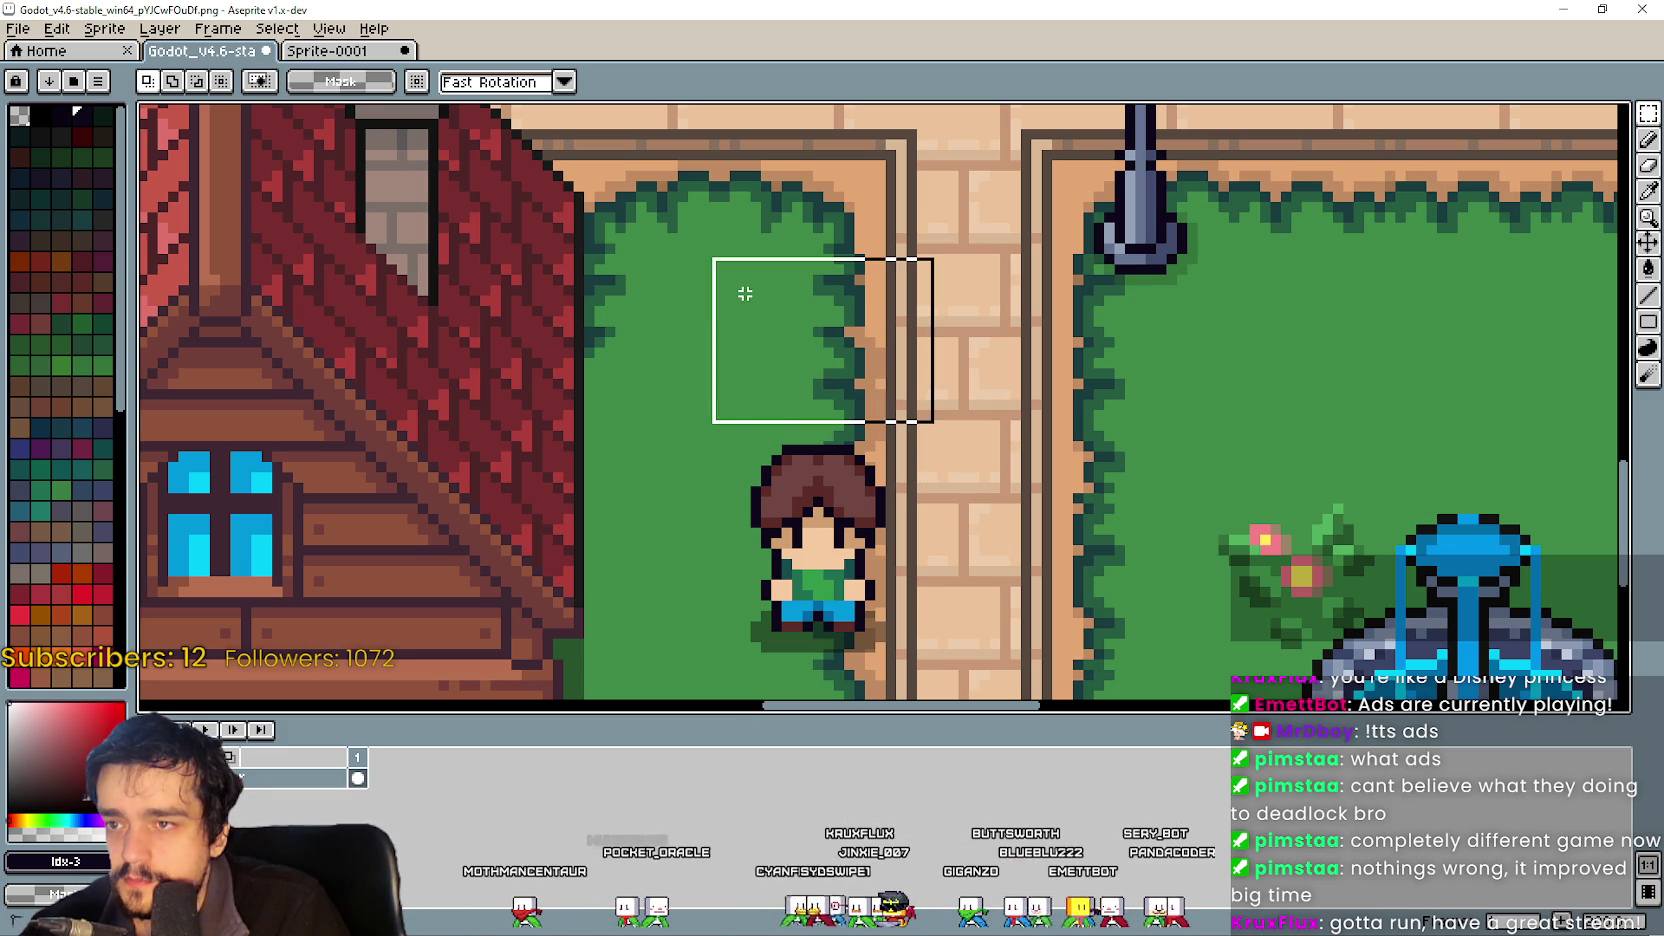
pyautogui.moveTo(745, 293); pyautogui.dragTo(755, 307)
pyautogui.scroll(-5, 866, 553)
pyautogui.moveTo(845, 262)
pyautogui.mouseDown()
pyautogui.moveTo(842, 438)
pyautogui.moveTo(865, 267)
pyautogui.moveTo(865, 546)
pyautogui.mouseUp()
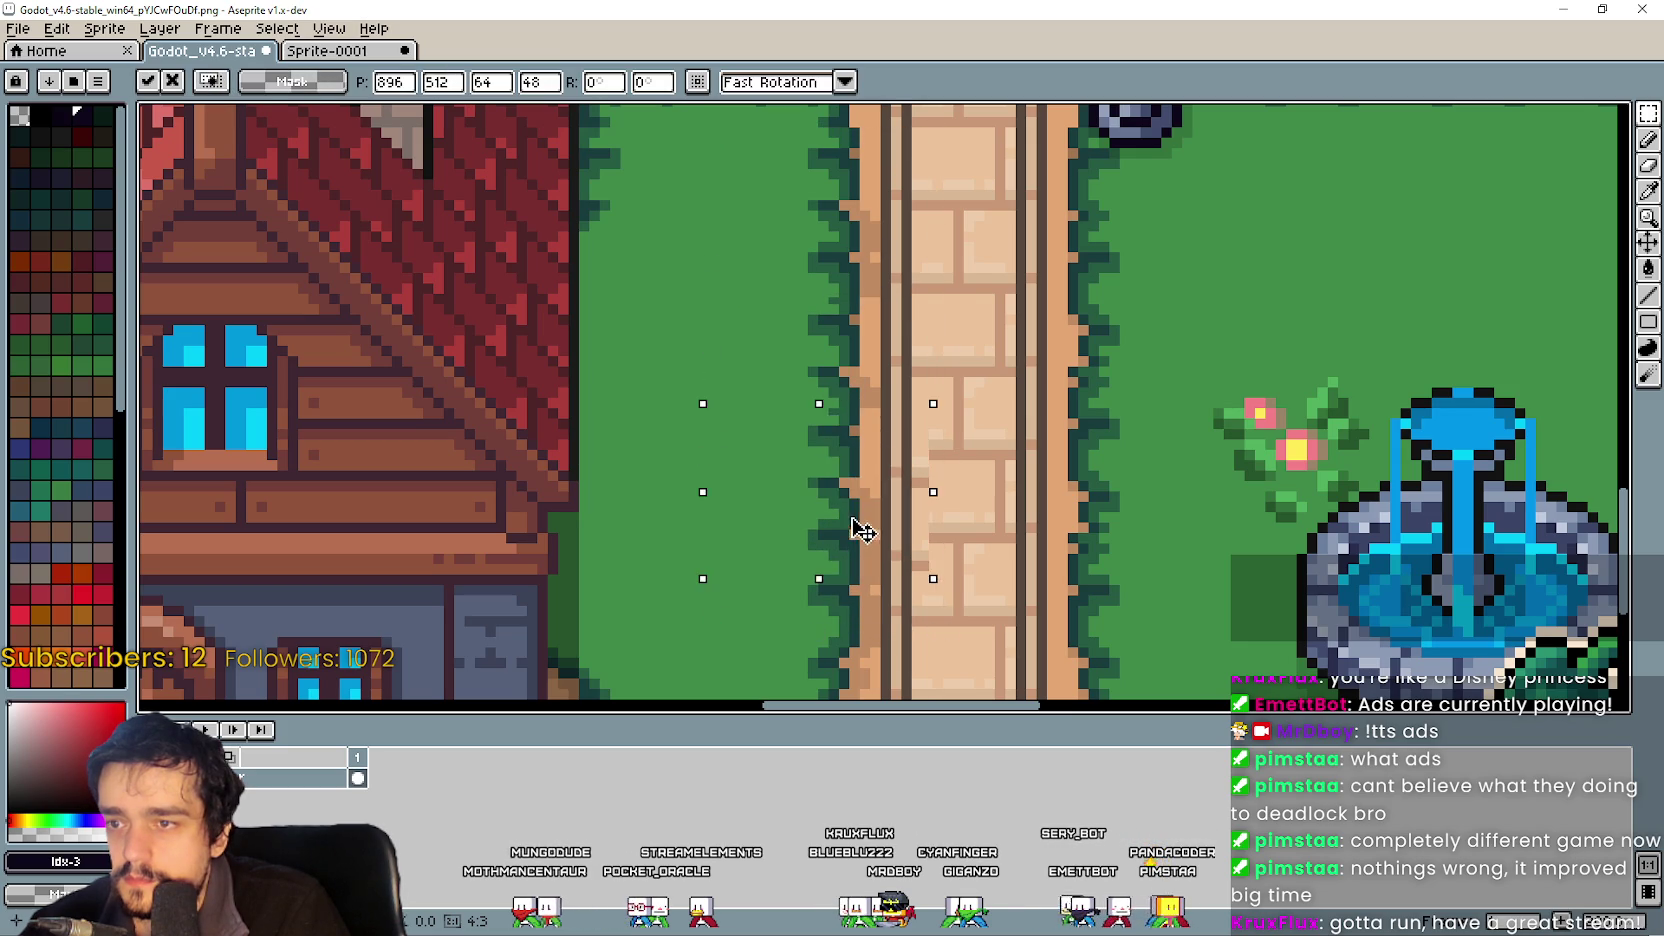
pyautogui.click(980, 518)
# Save the patched town screenshot with Ctrl+S.
pyautogui.scroll(-4, 980, 518)
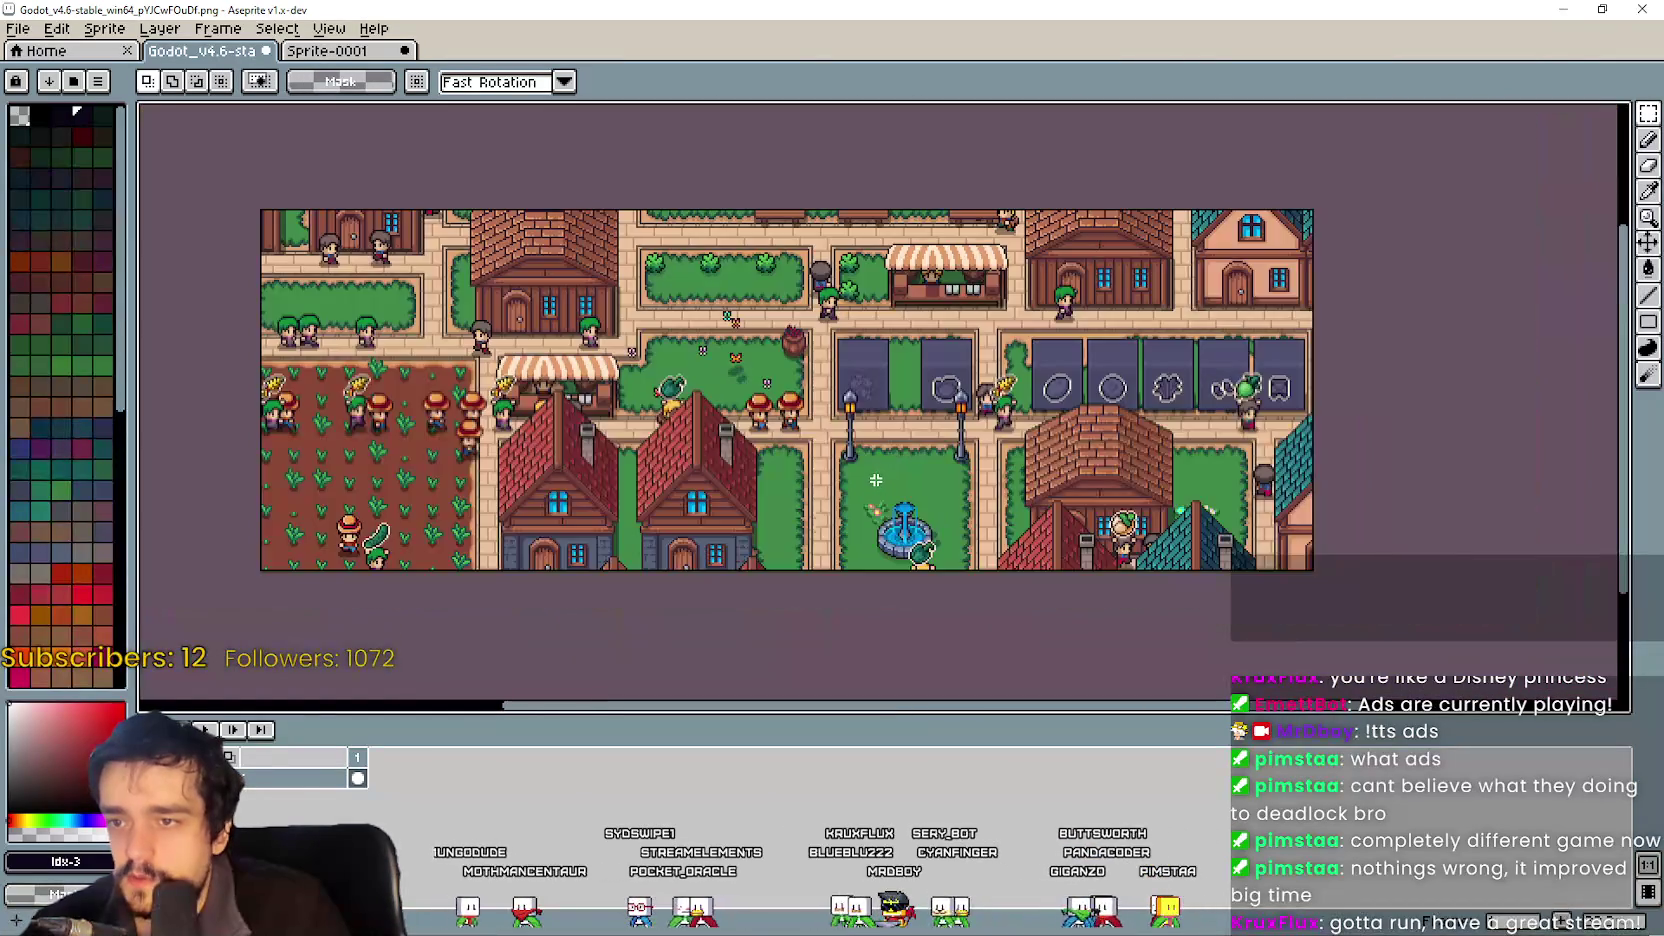
pyautogui.scroll(1, 875, 480)
pyautogui.moveTo(1028, 543)
pyautogui.mouseDown()
pyautogui.moveTo(1295, 578)
pyautogui.moveTo(1000, 557)
pyautogui.mouseUp()
pyautogui.moveTo(992, 413)
pyautogui.mouseDown()
pyautogui.moveTo(934, 478)
pyautogui.moveTo(1068, 476)
pyautogui.mouseUp()
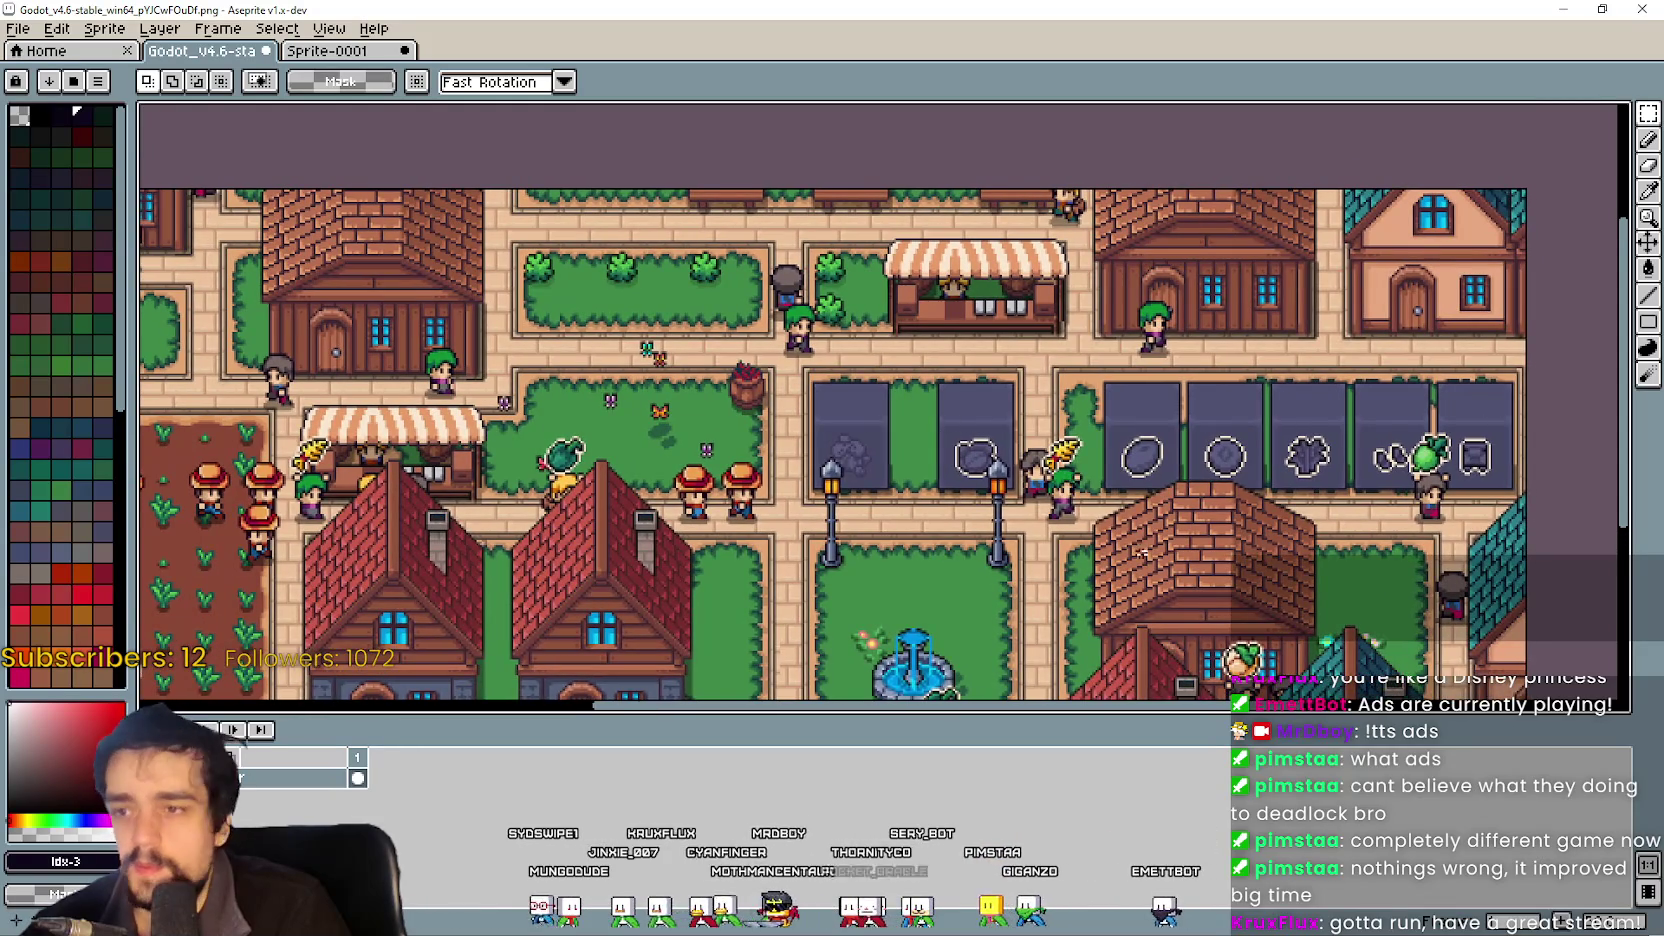
pyautogui.moveTo(1138, 560); pyautogui.dragTo(1107, 500)
pyautogui.scroll(-2, 964, 418)
pyautogui.hotkey('ctrl', 's')
pyautogui.moveTo(938, 410); pyautogui.dragTo(978, 401)
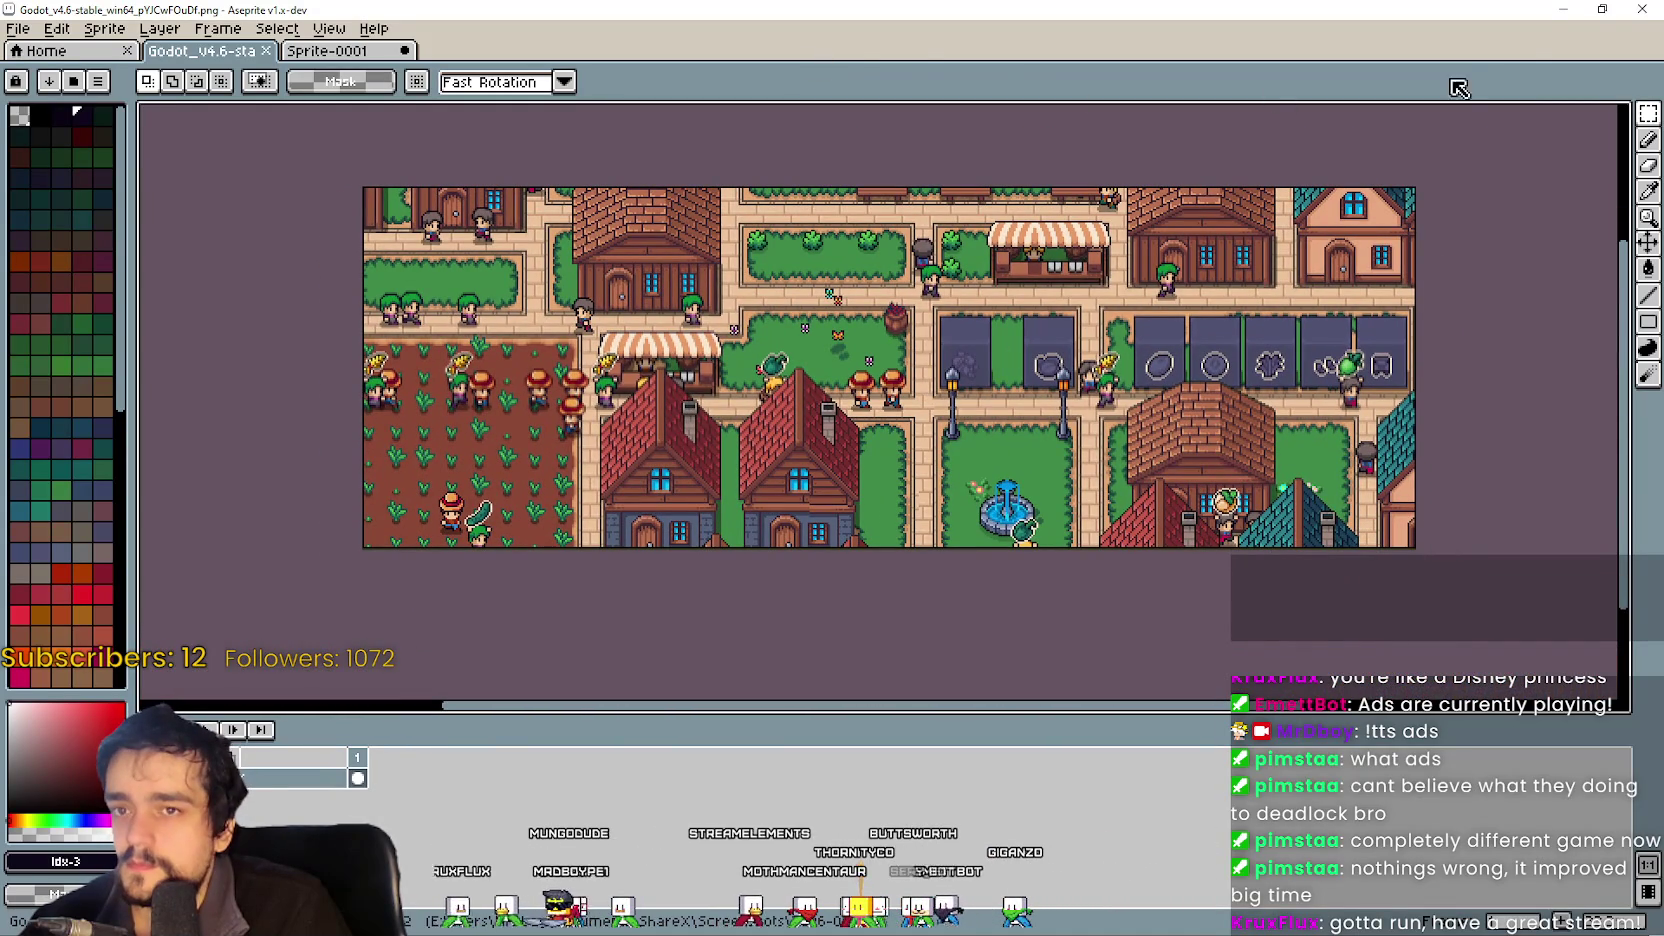
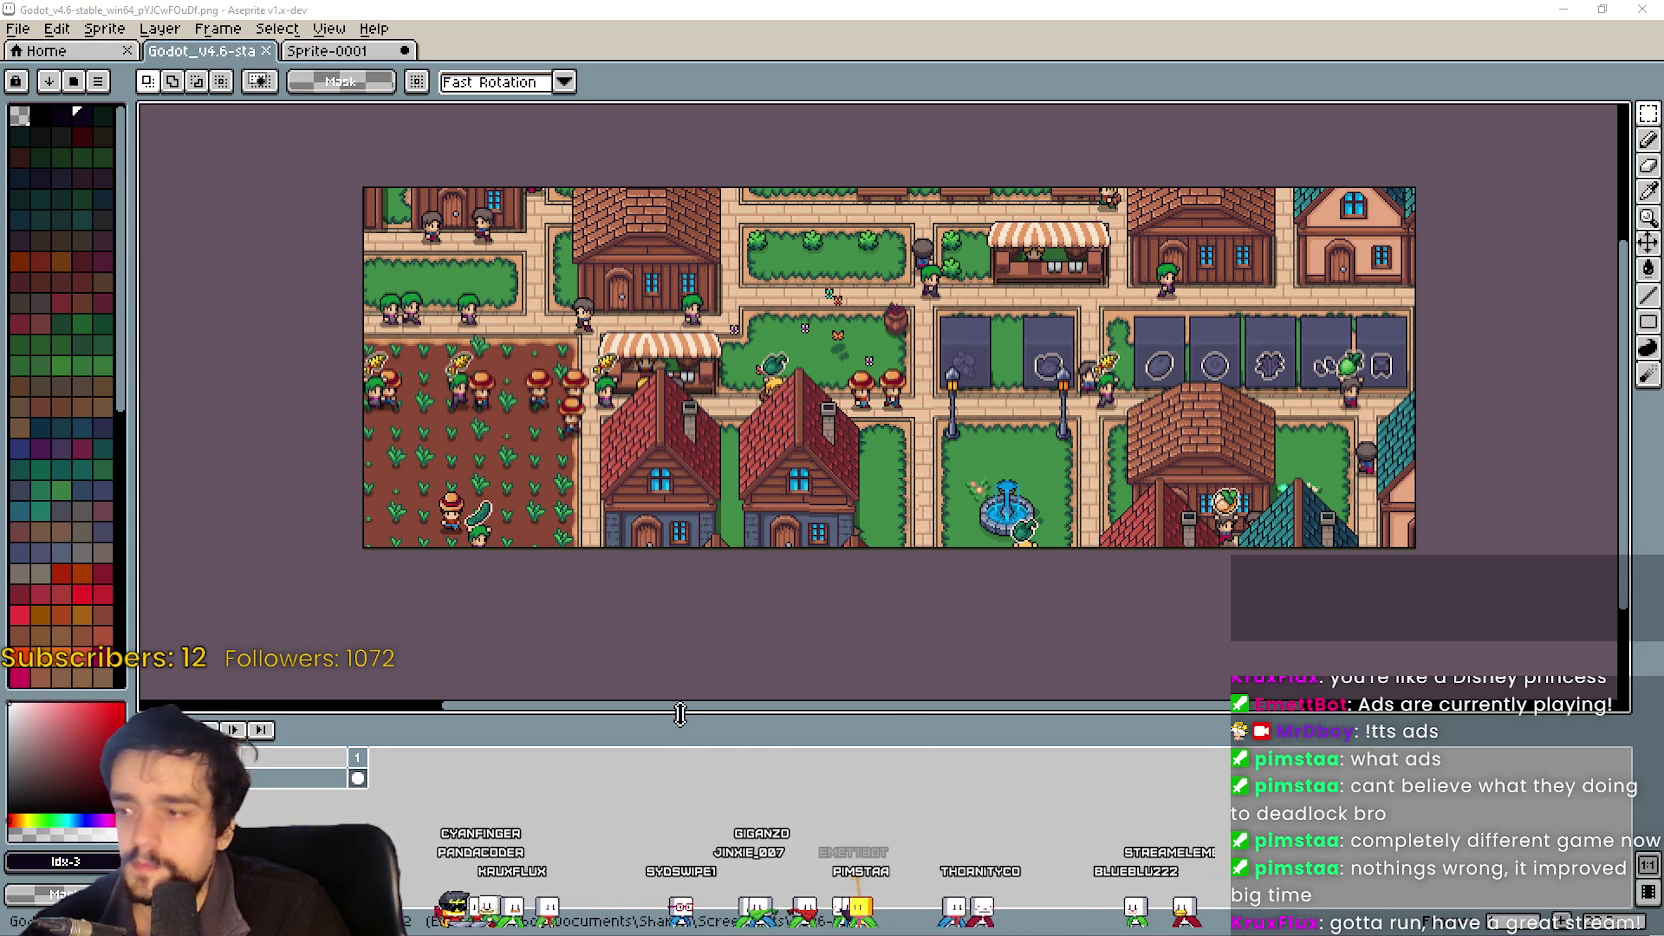
# Leave the town screenshot in Aseprite and switch to the SteamCovers folder window.
pyautogui.click(19, 32)
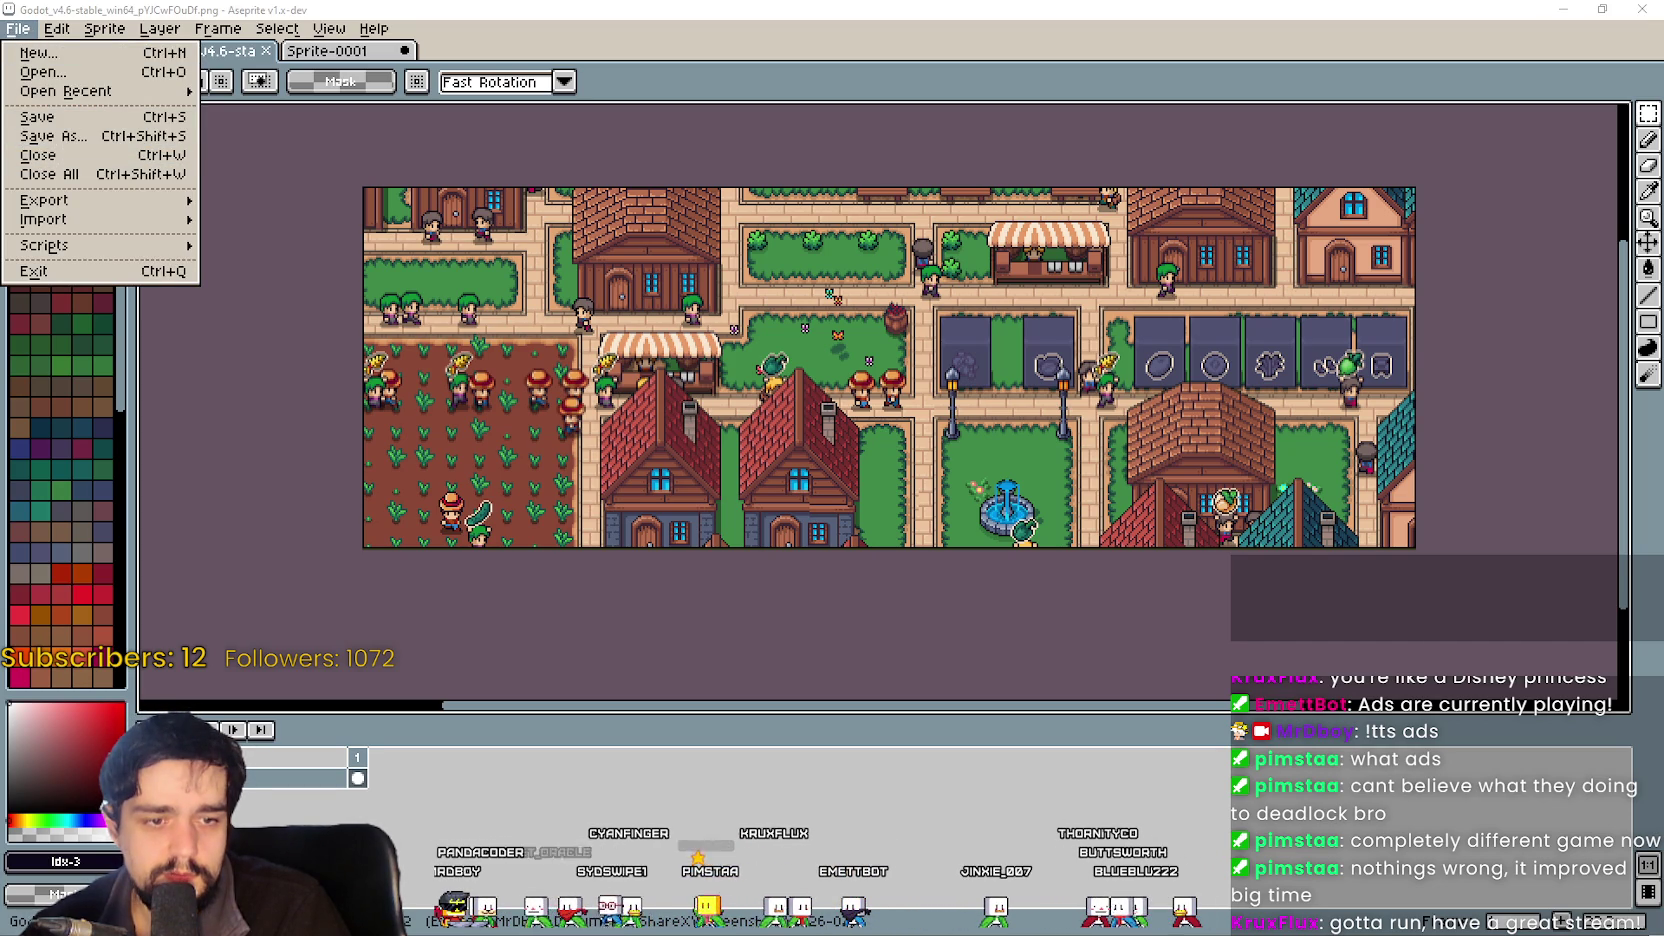
pyautogui.hotkey('alt', 'Tab')
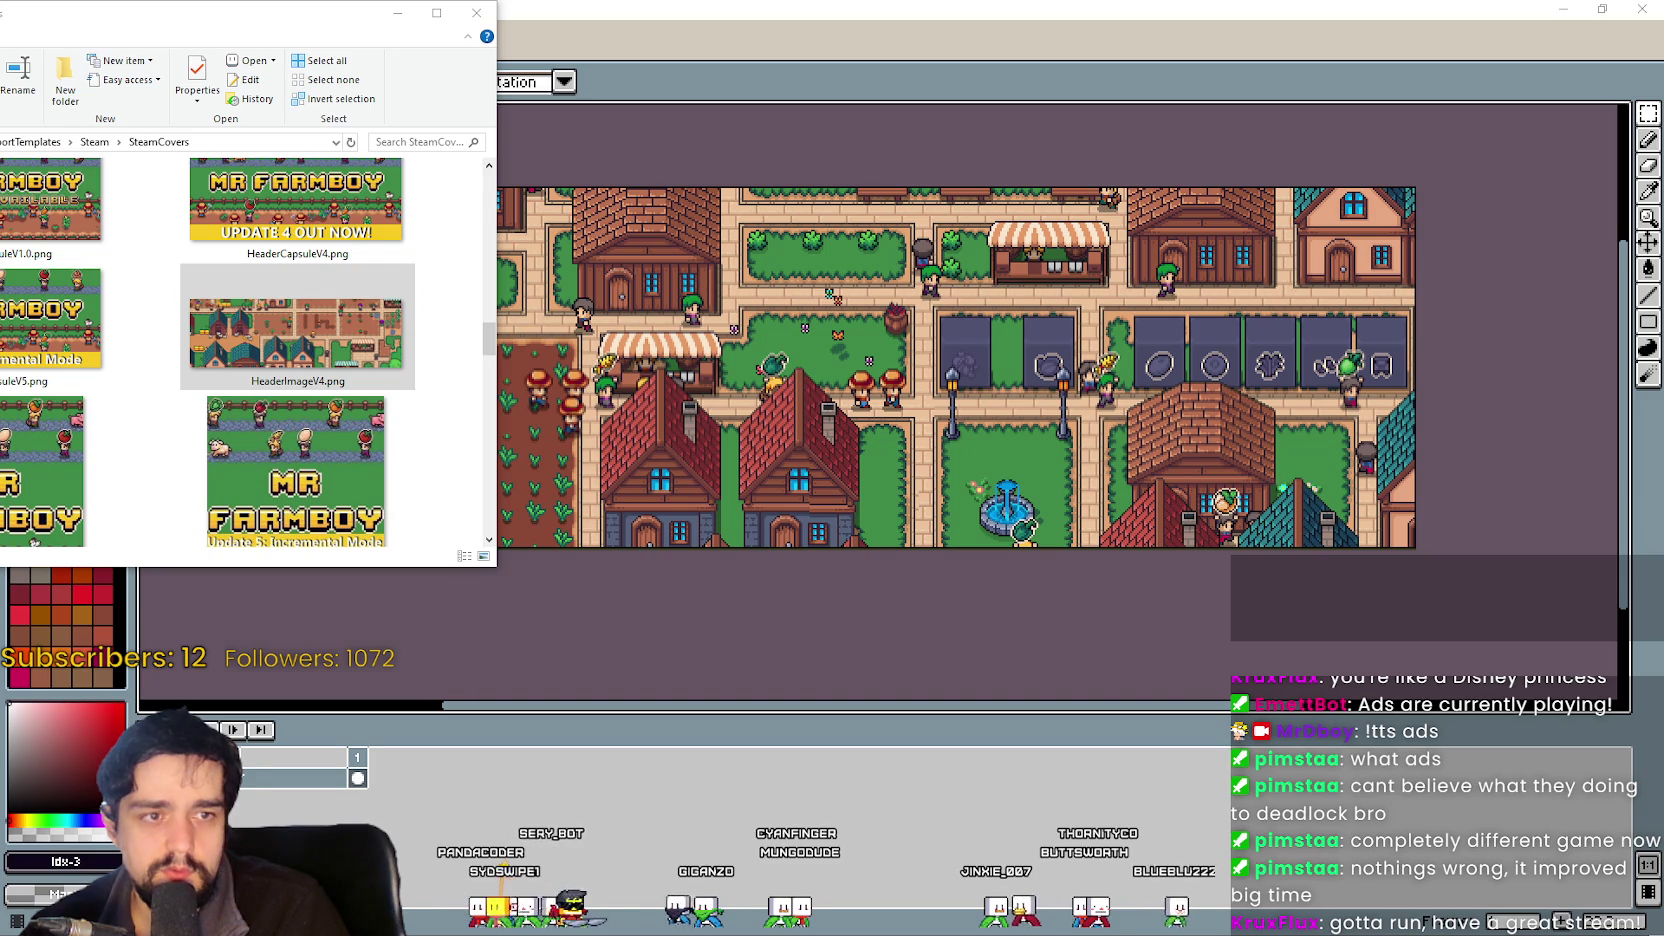
# Copy the town screenshot into SteamCovers and quit Aseprite without saving the scratch sprite.
pyautogui.hotkey('alt', 'Tab')
pyautogui.moveTo(1294, 540); pyautogui.dragTo(1314, 619)
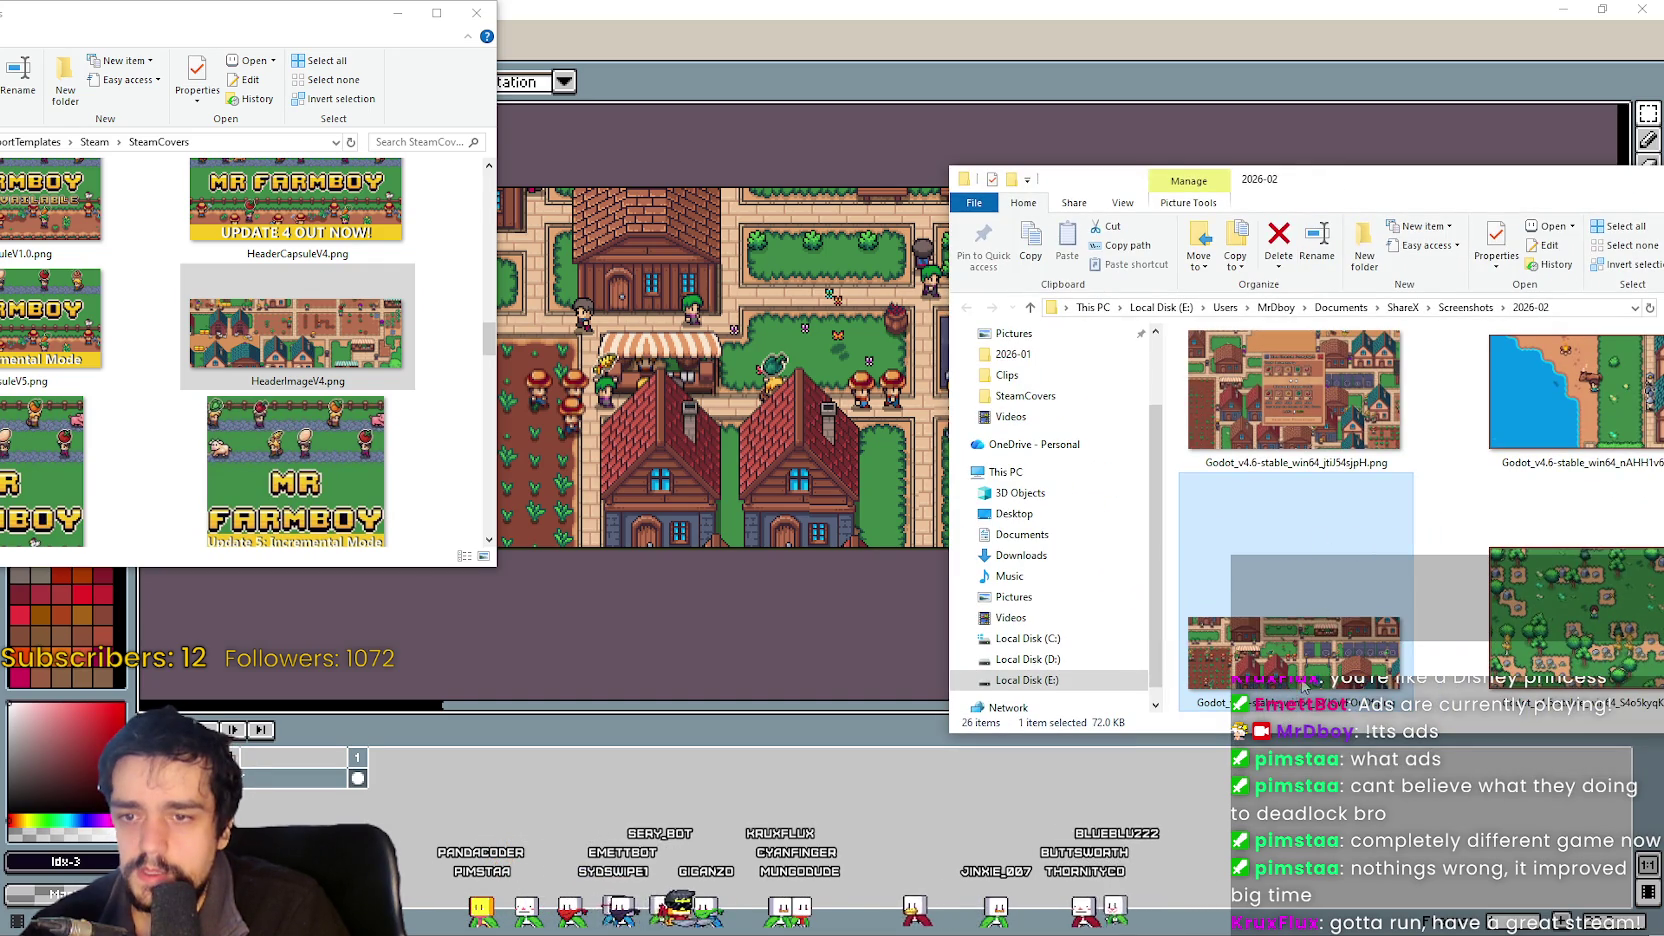
pyautogui.moveTo(240, 22)
pyautogui.mouseDown()
pyautogui.moveTo(599, 22)
pyautogui.moveTo(648, 64)
pyautogui.mouseUp()
pyautogui.moveTo(578, 422); pyautogui.dragTo(590, 483)
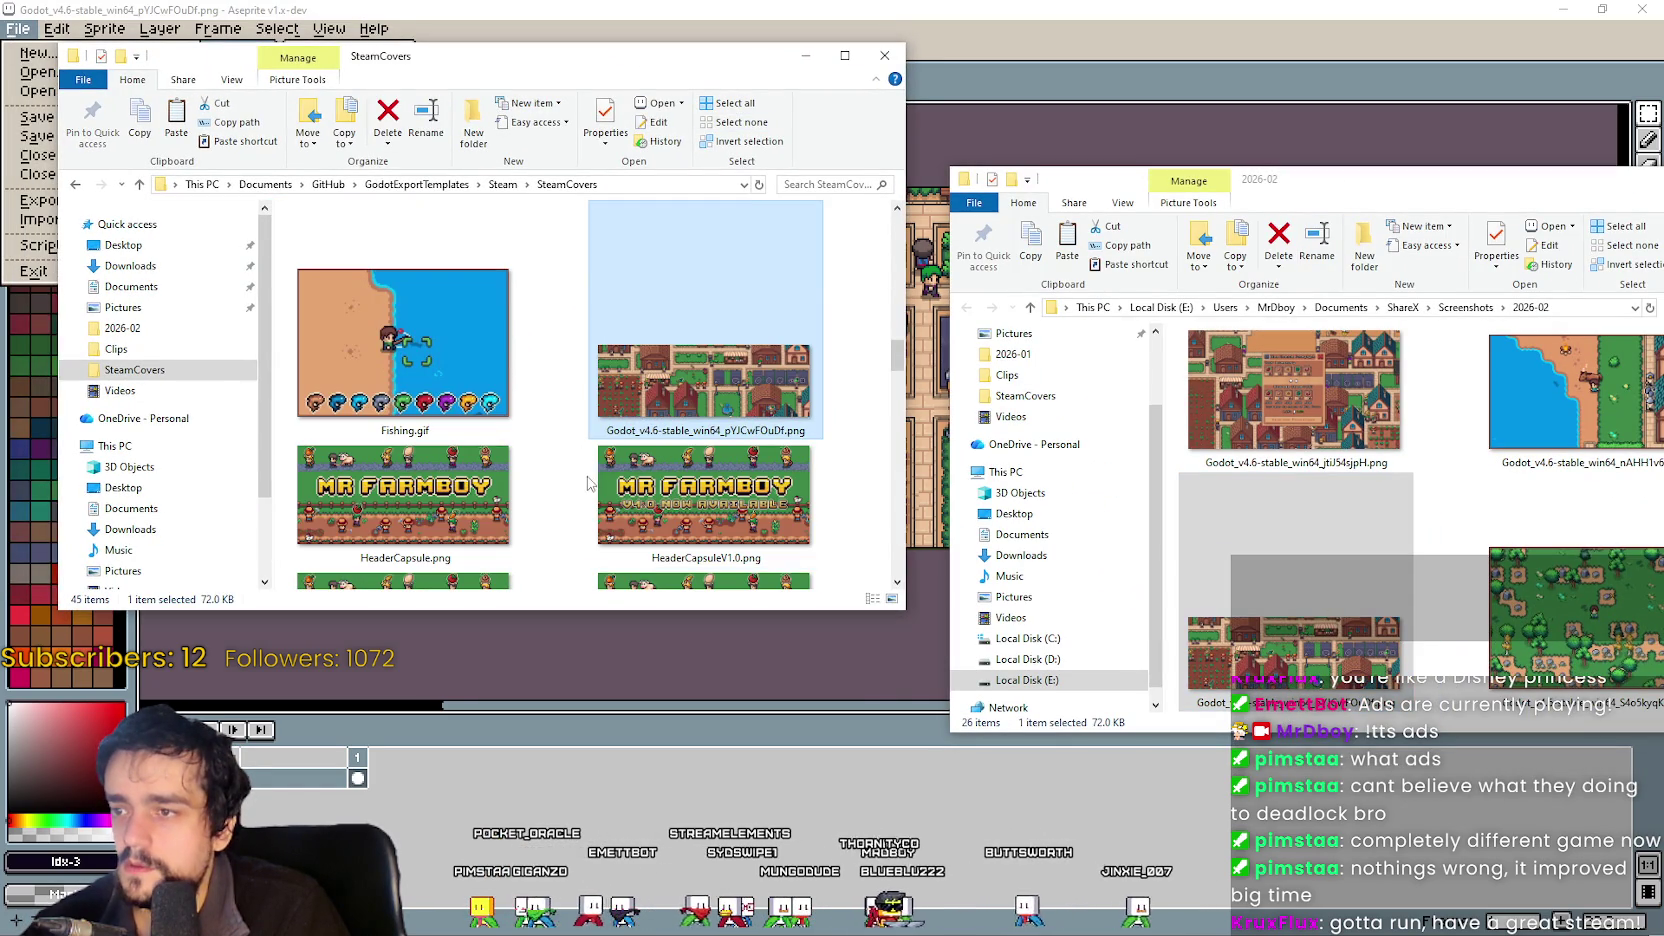
pyautogui.rightClick(655, 400)
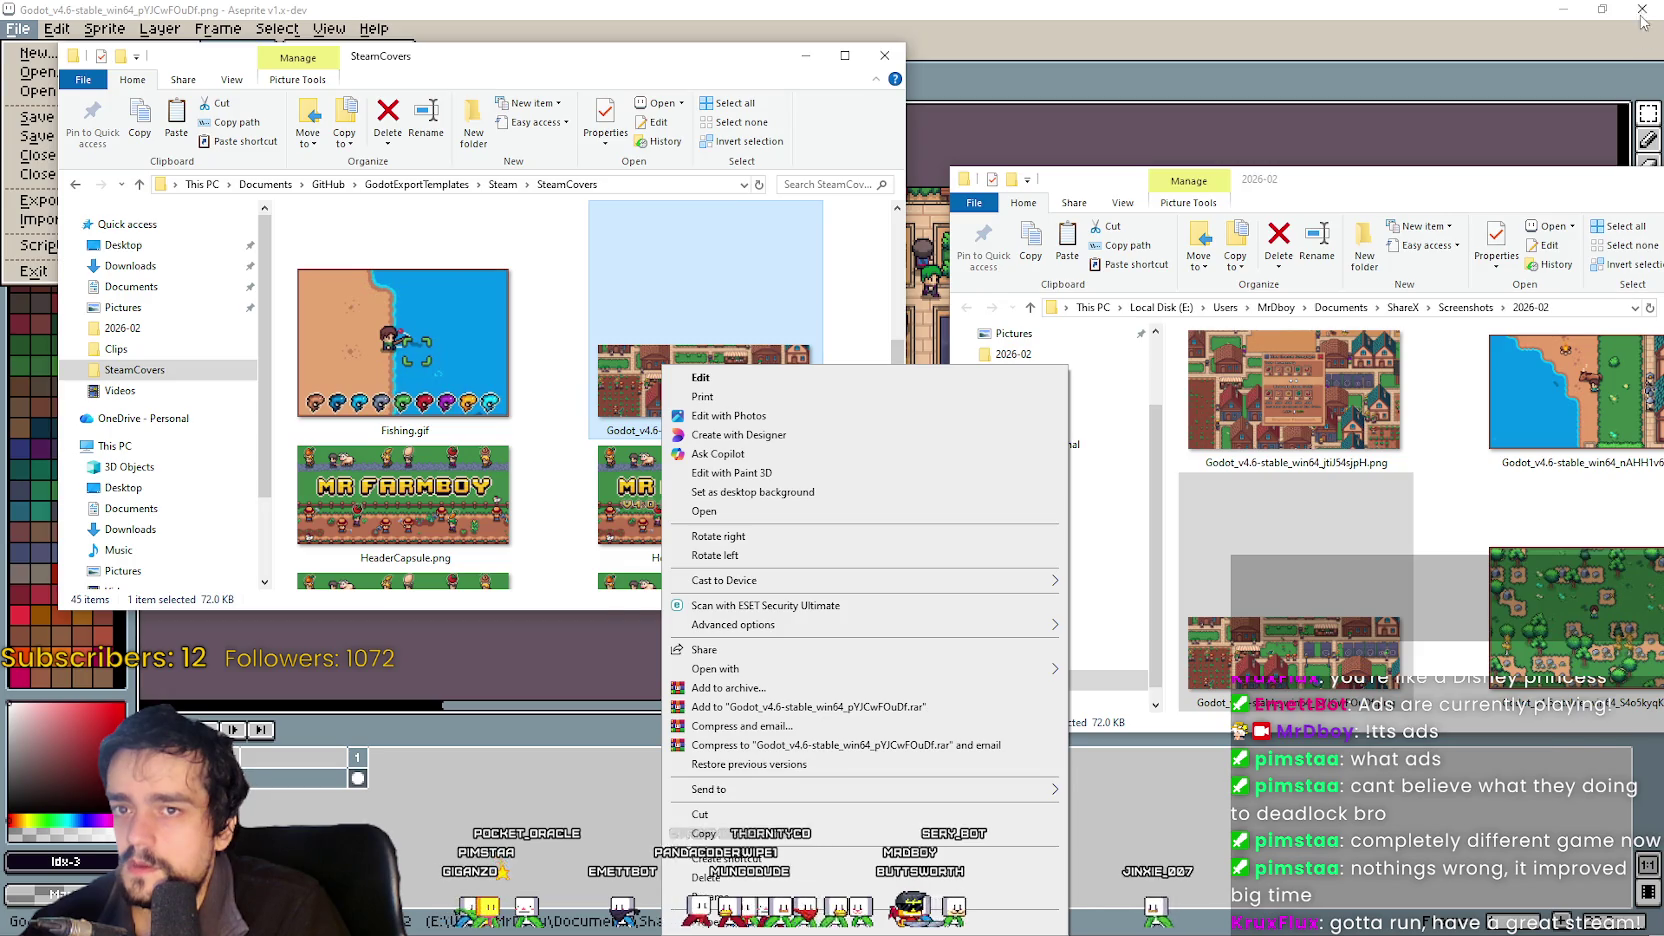
pyautogui.click(1641, 14)
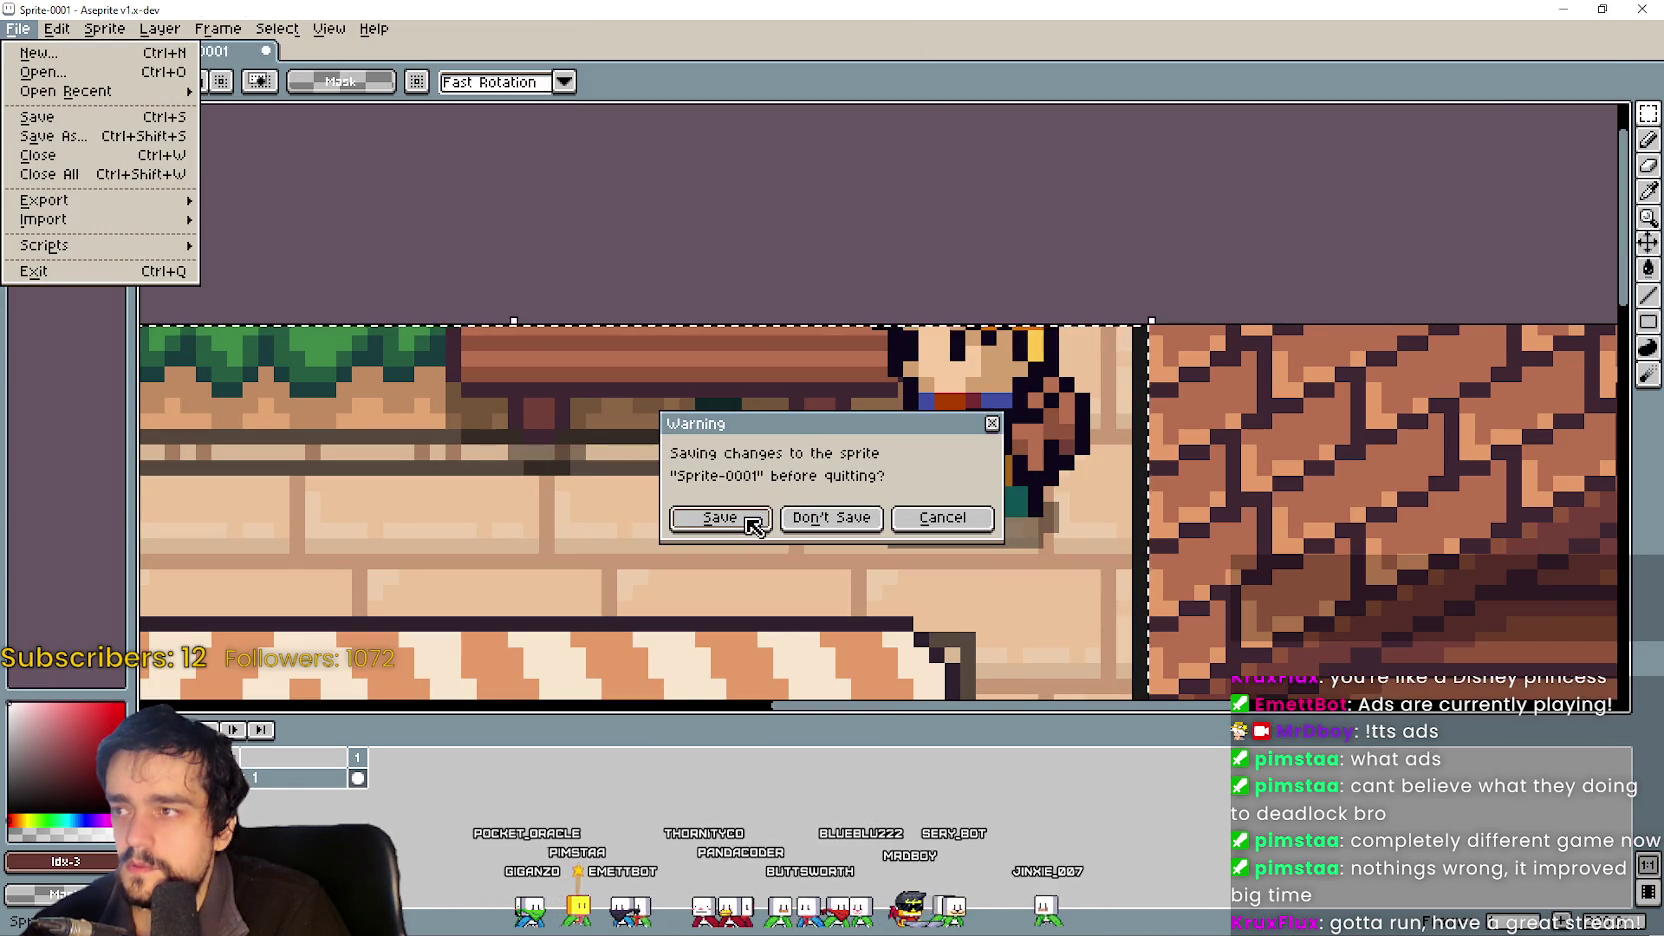
pyautogui.click(830, 518)
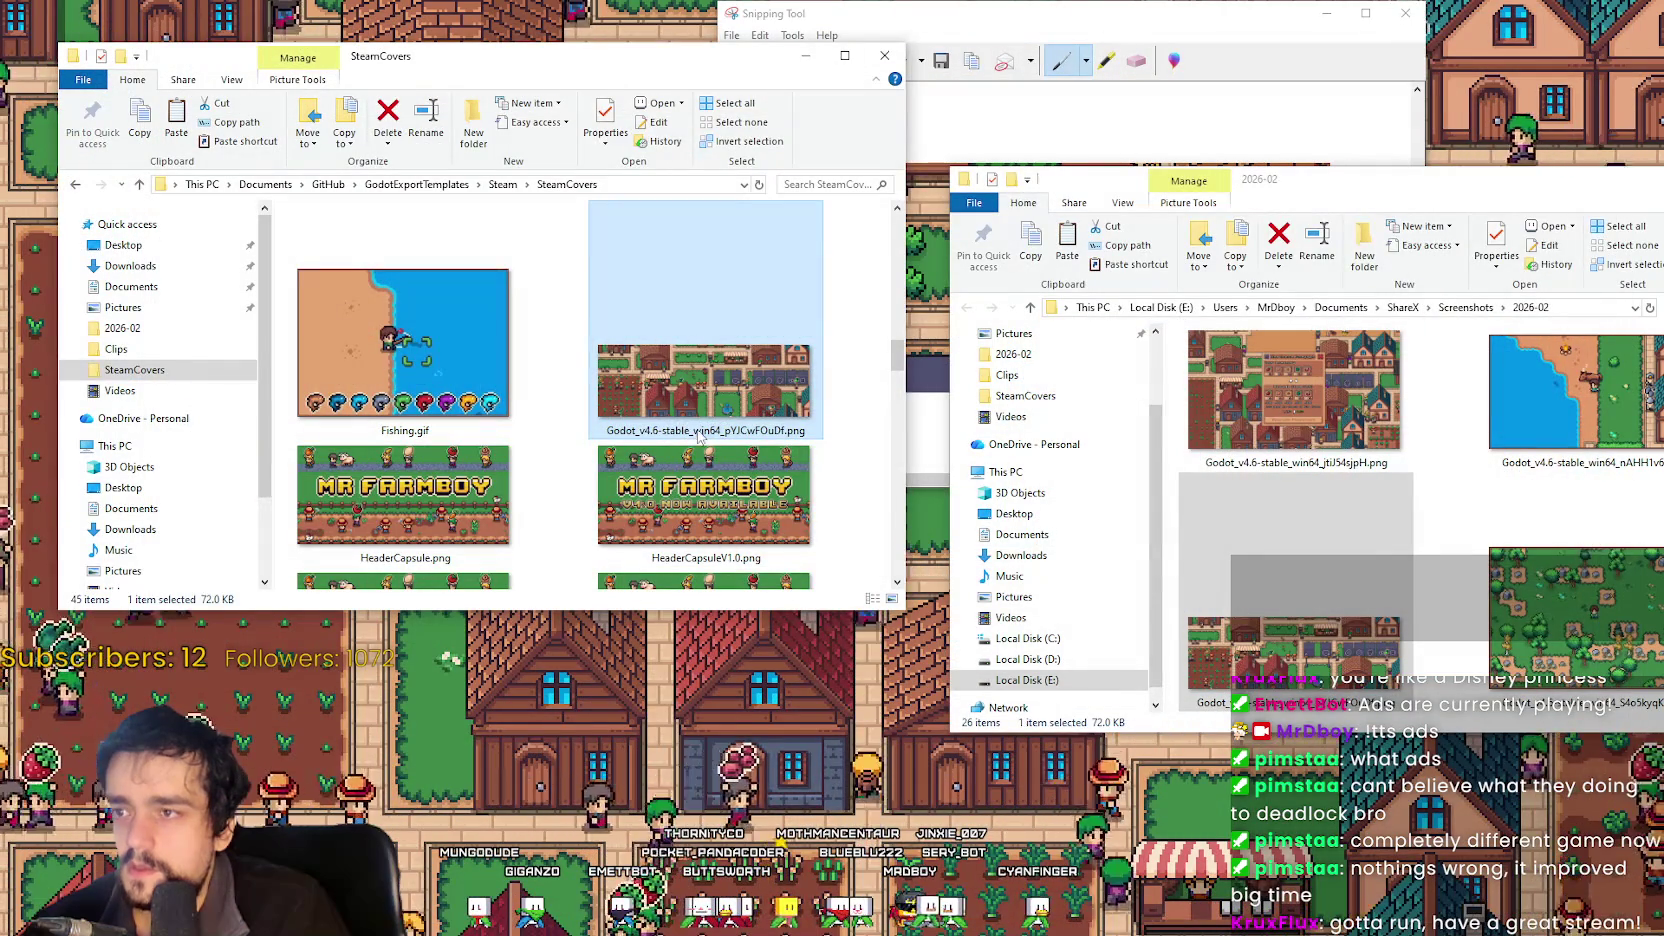
# Rename the copied screenshot to HeaderImageV1.0.png and open it in Aseprite.
pyautogui.click(697, 430)
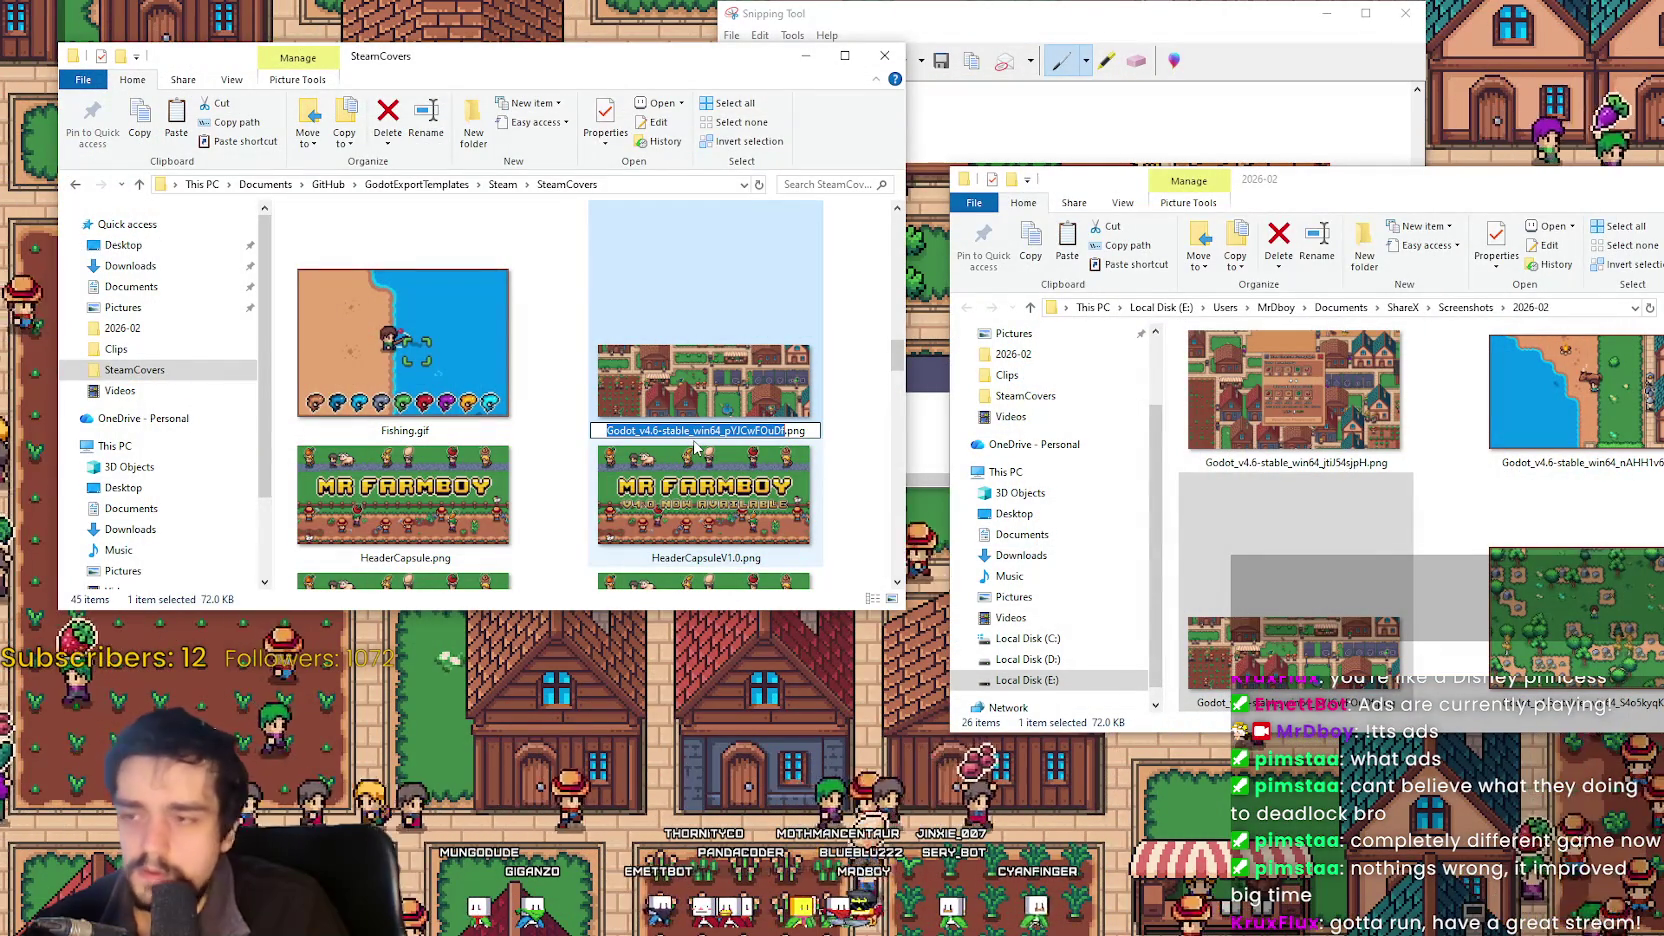
pyautogui.press('BackSpace')
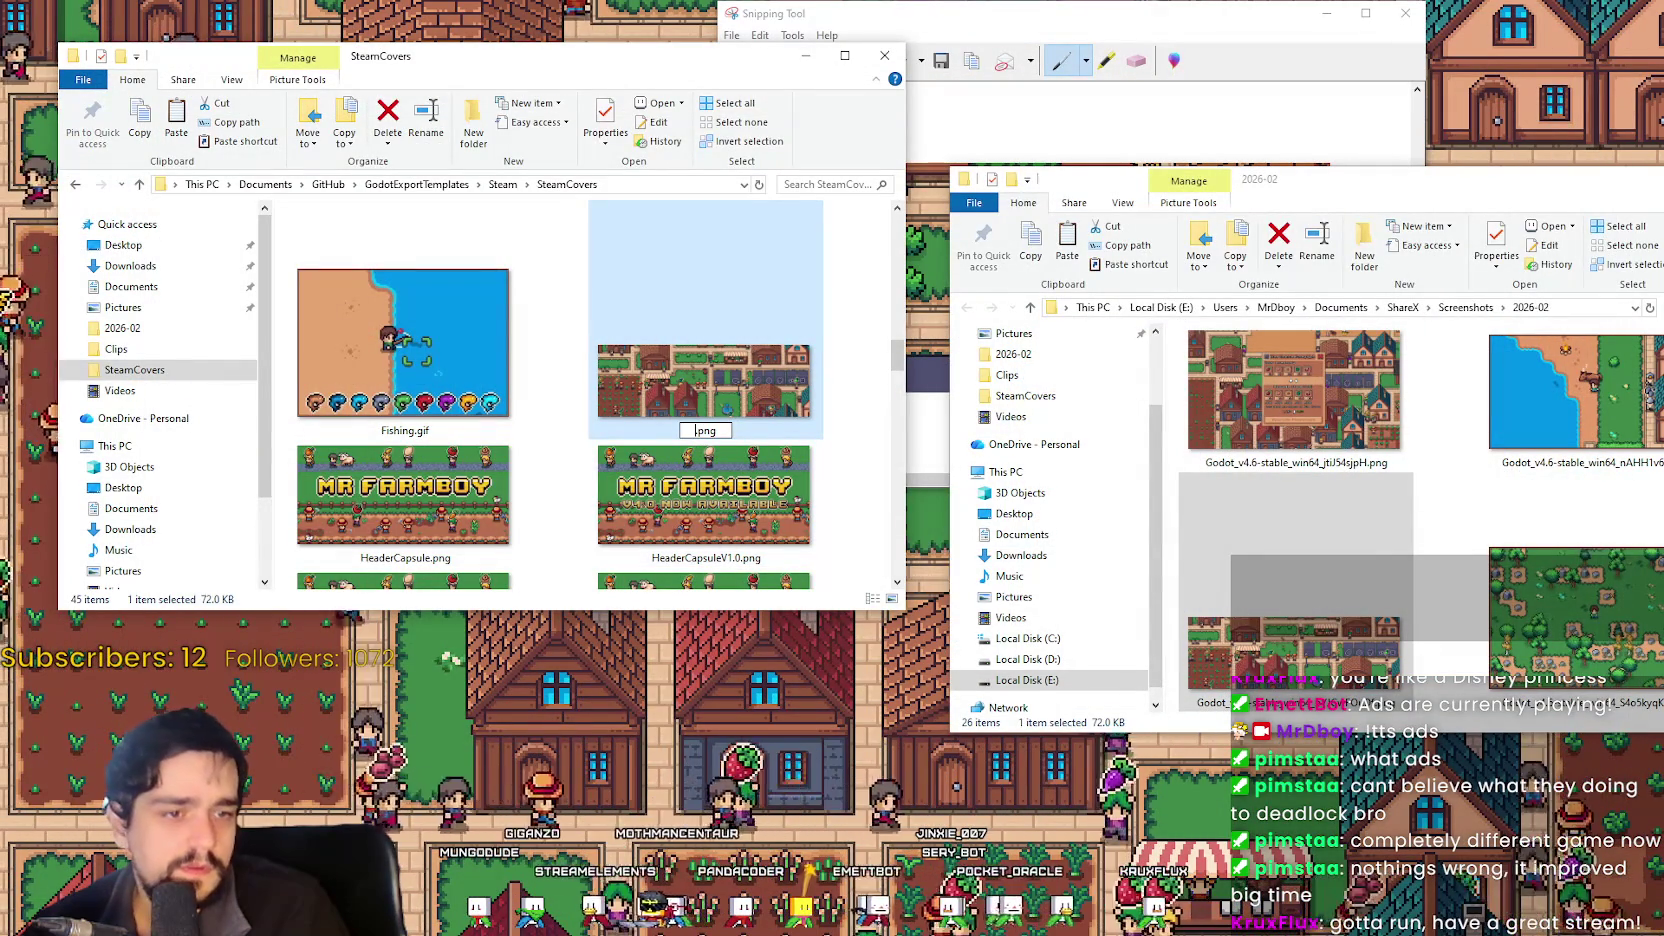
pyautogui.write('_')
pyautogui.press('Return')
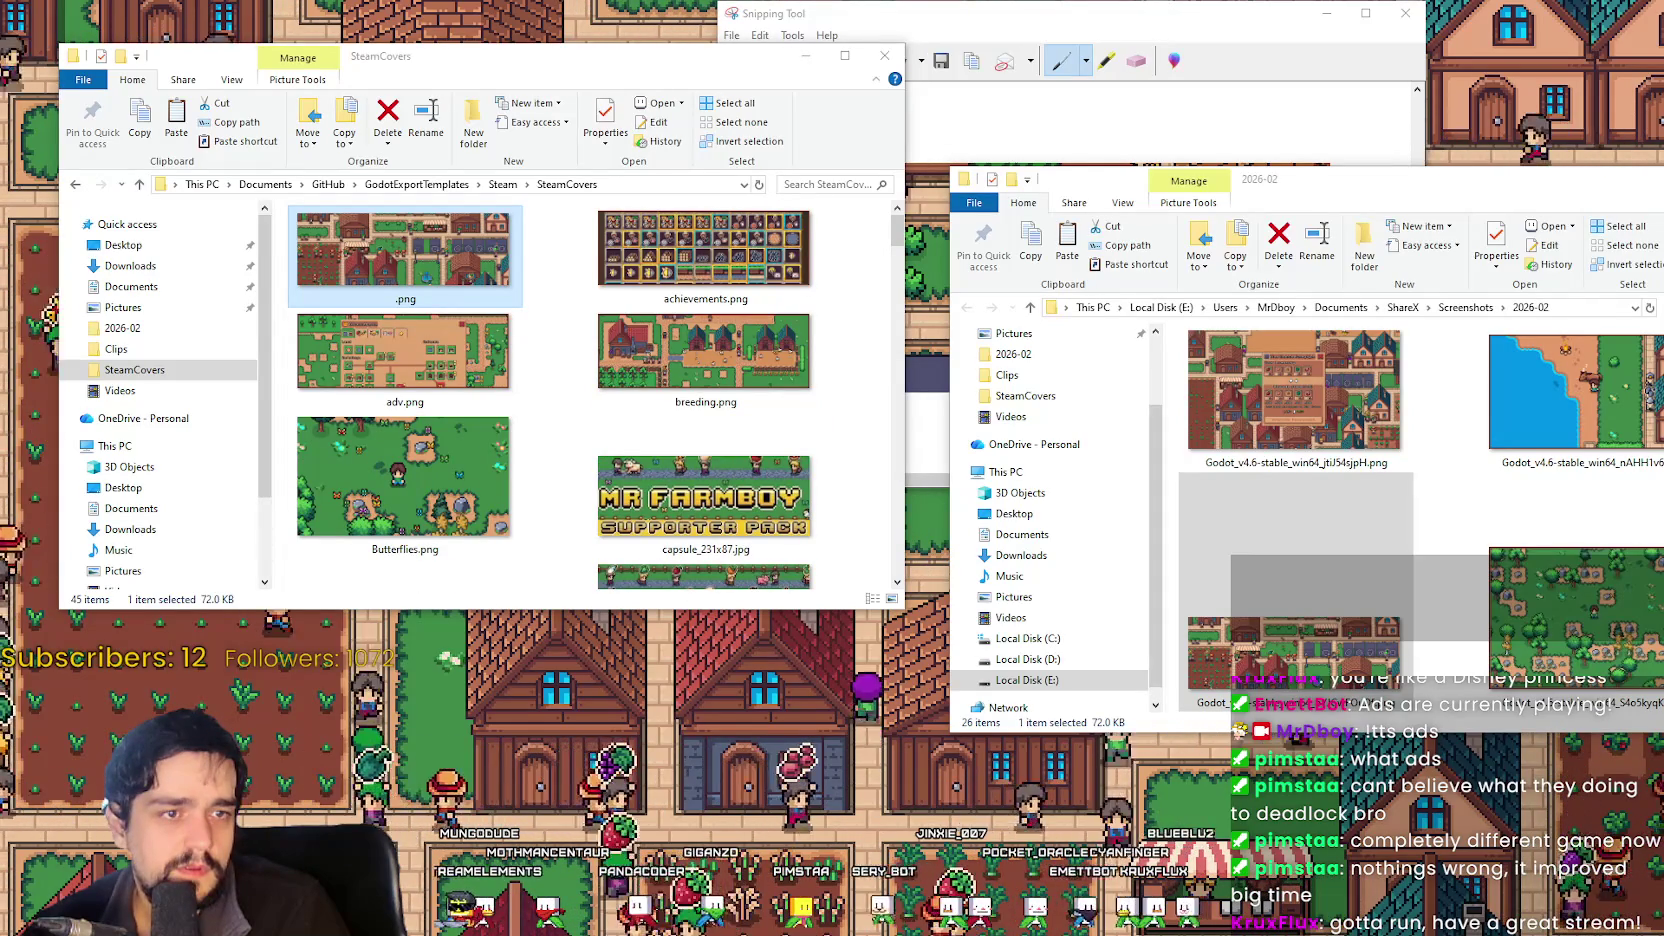
pyautogui.click(413, 287)
pyautogui.write('H')
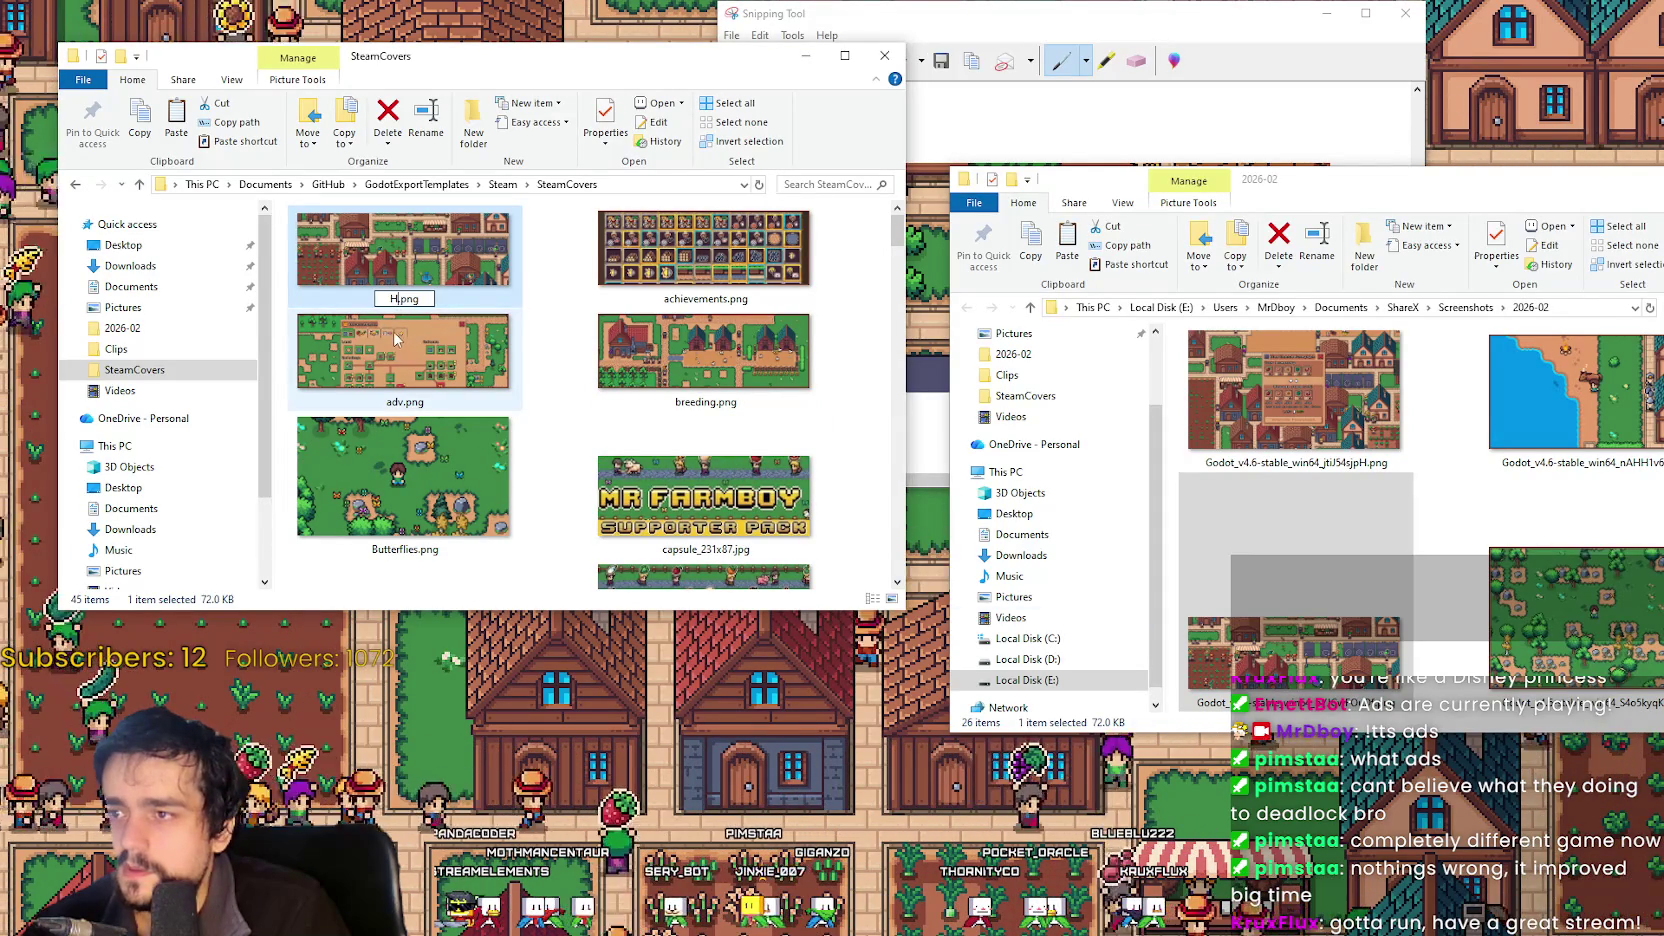
pyautogui.write('eaderImageV1.0')
pyautogui.press('Return')
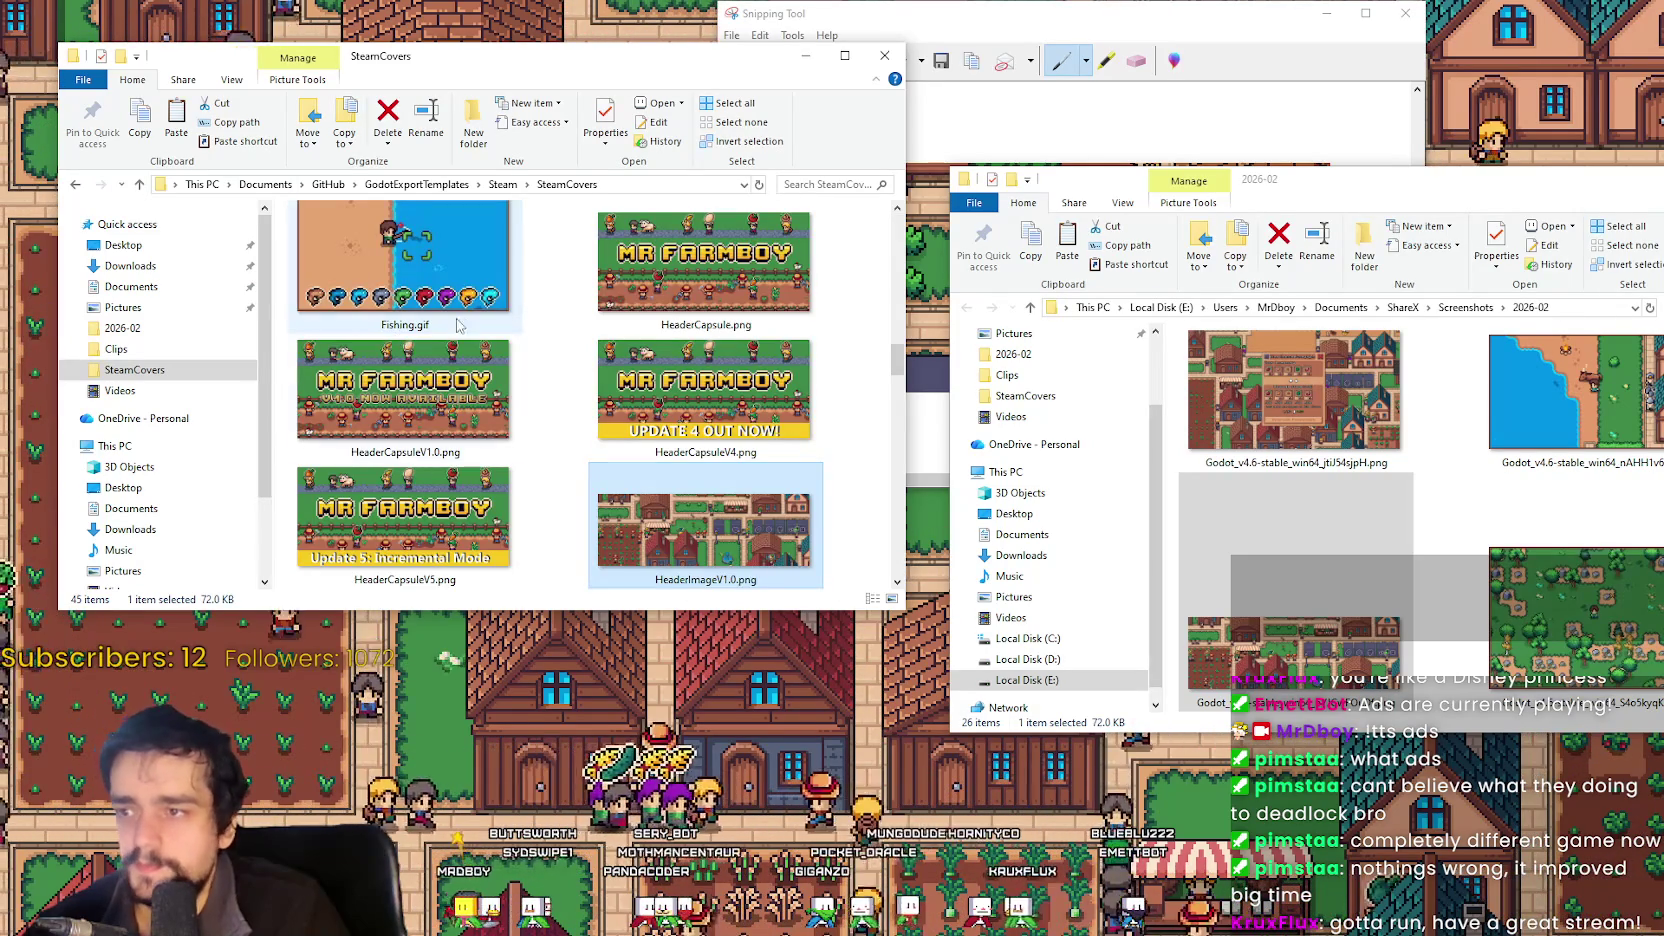
pyautogui.scroll(-2, 557, 453)
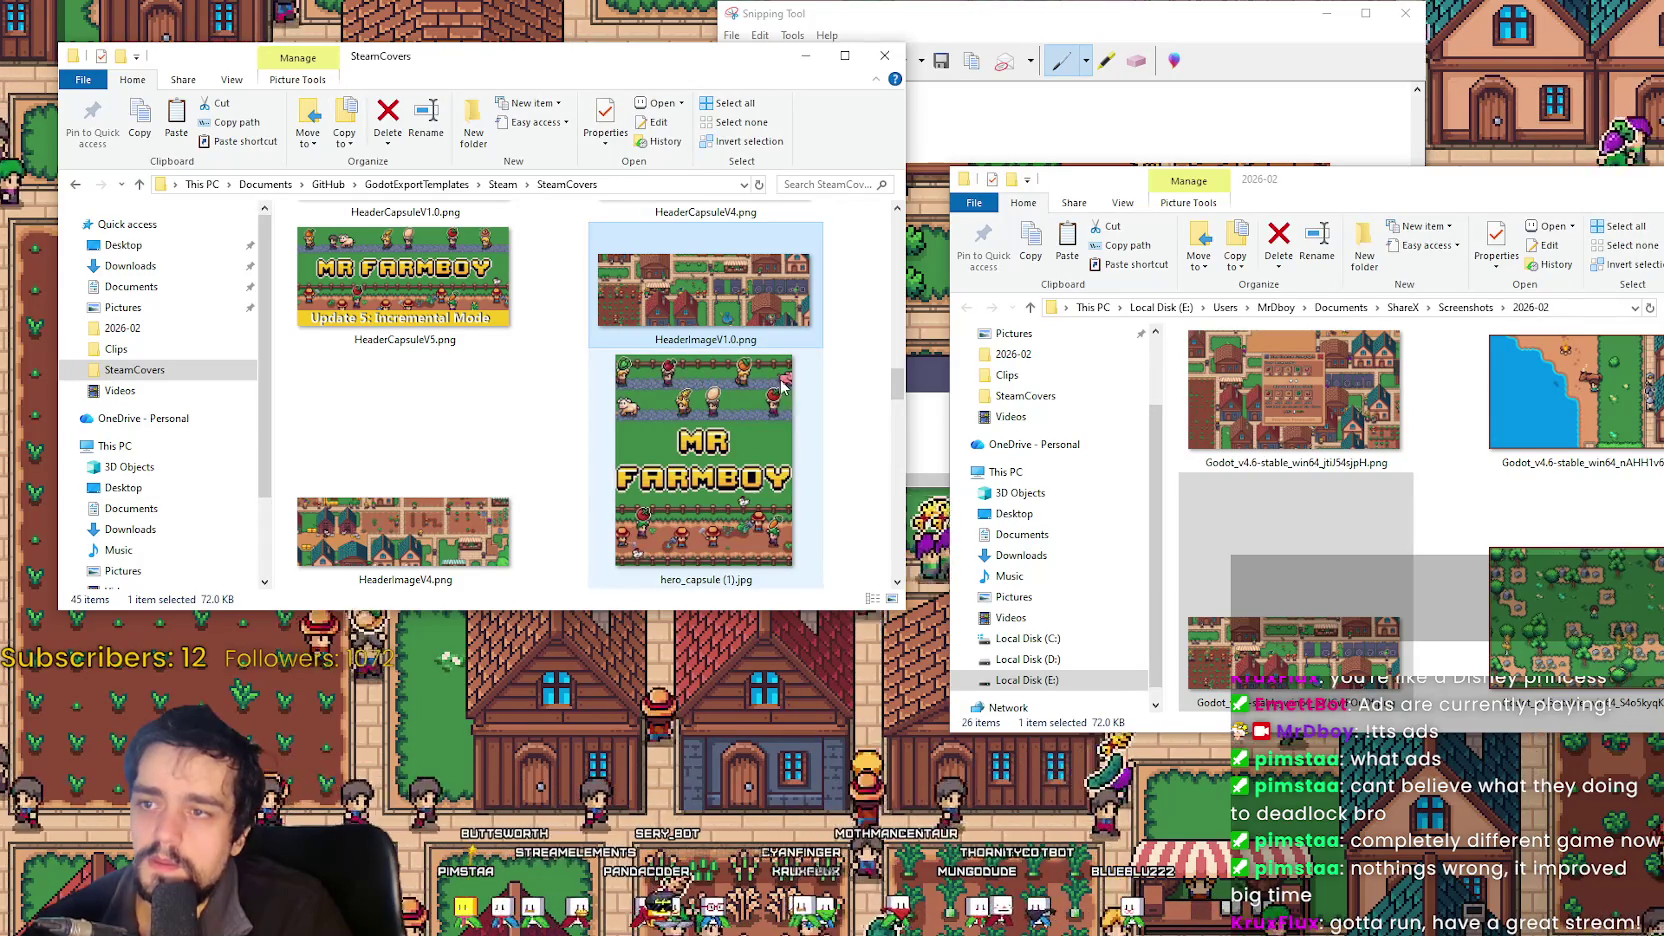
pyautogui.doubleClick(752, 312)
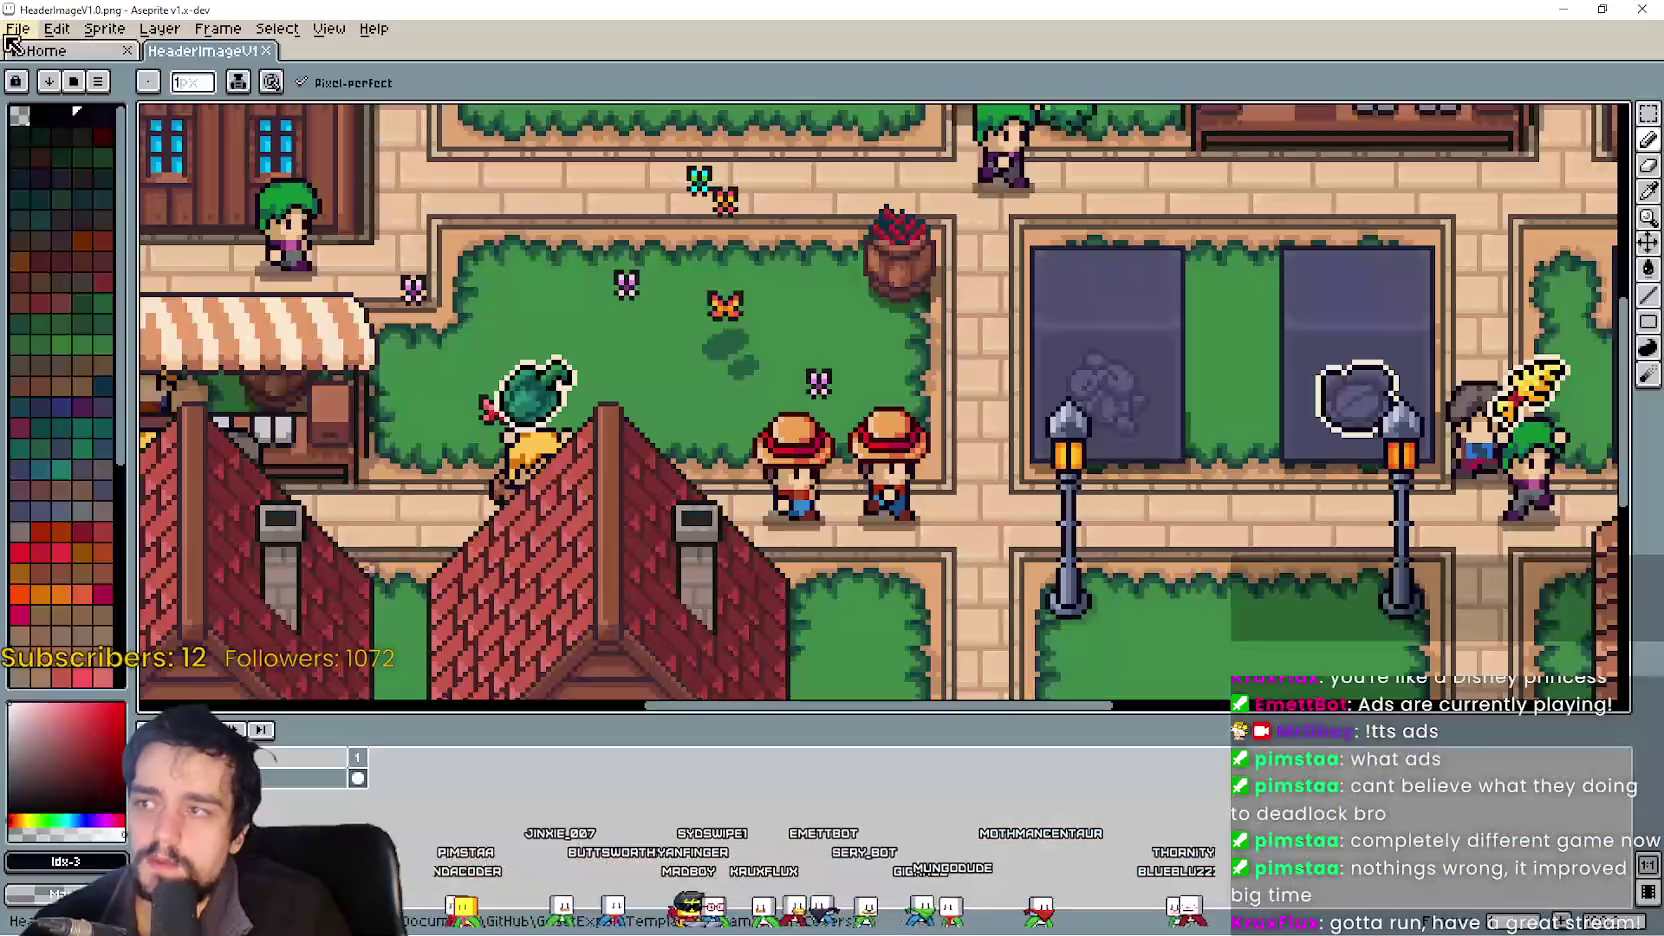
# Save the header as HeaderImageV1.0.aseprite in Aseprite format.
pyautogui.click(12, 32)
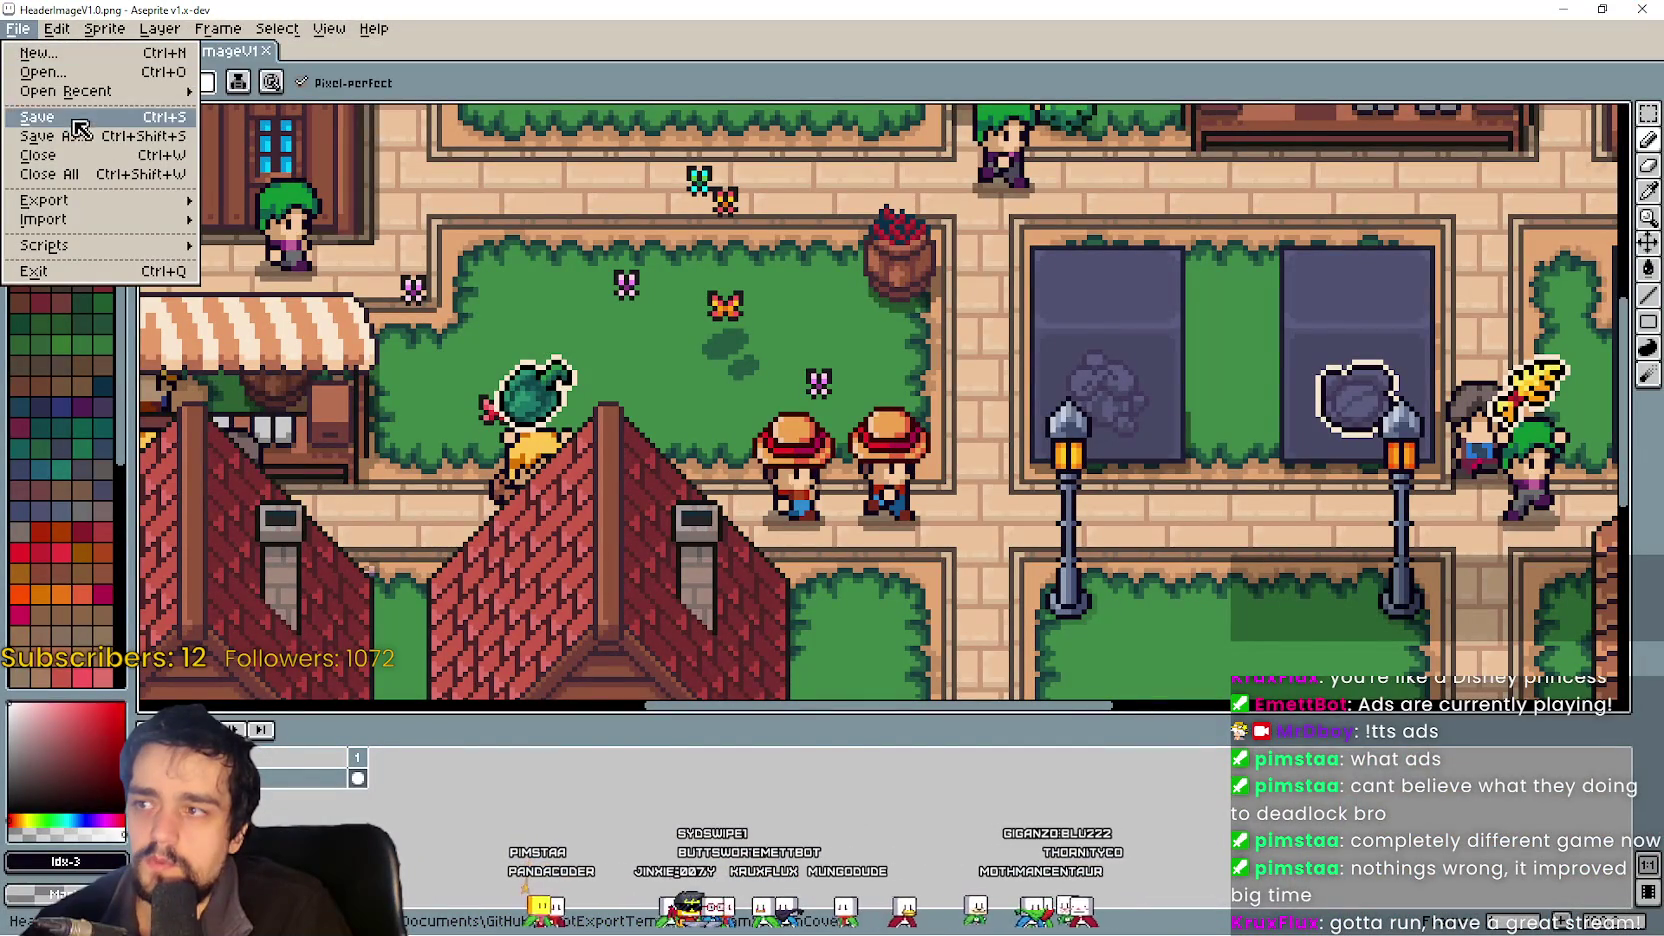
pyautogui.click(83, 139)
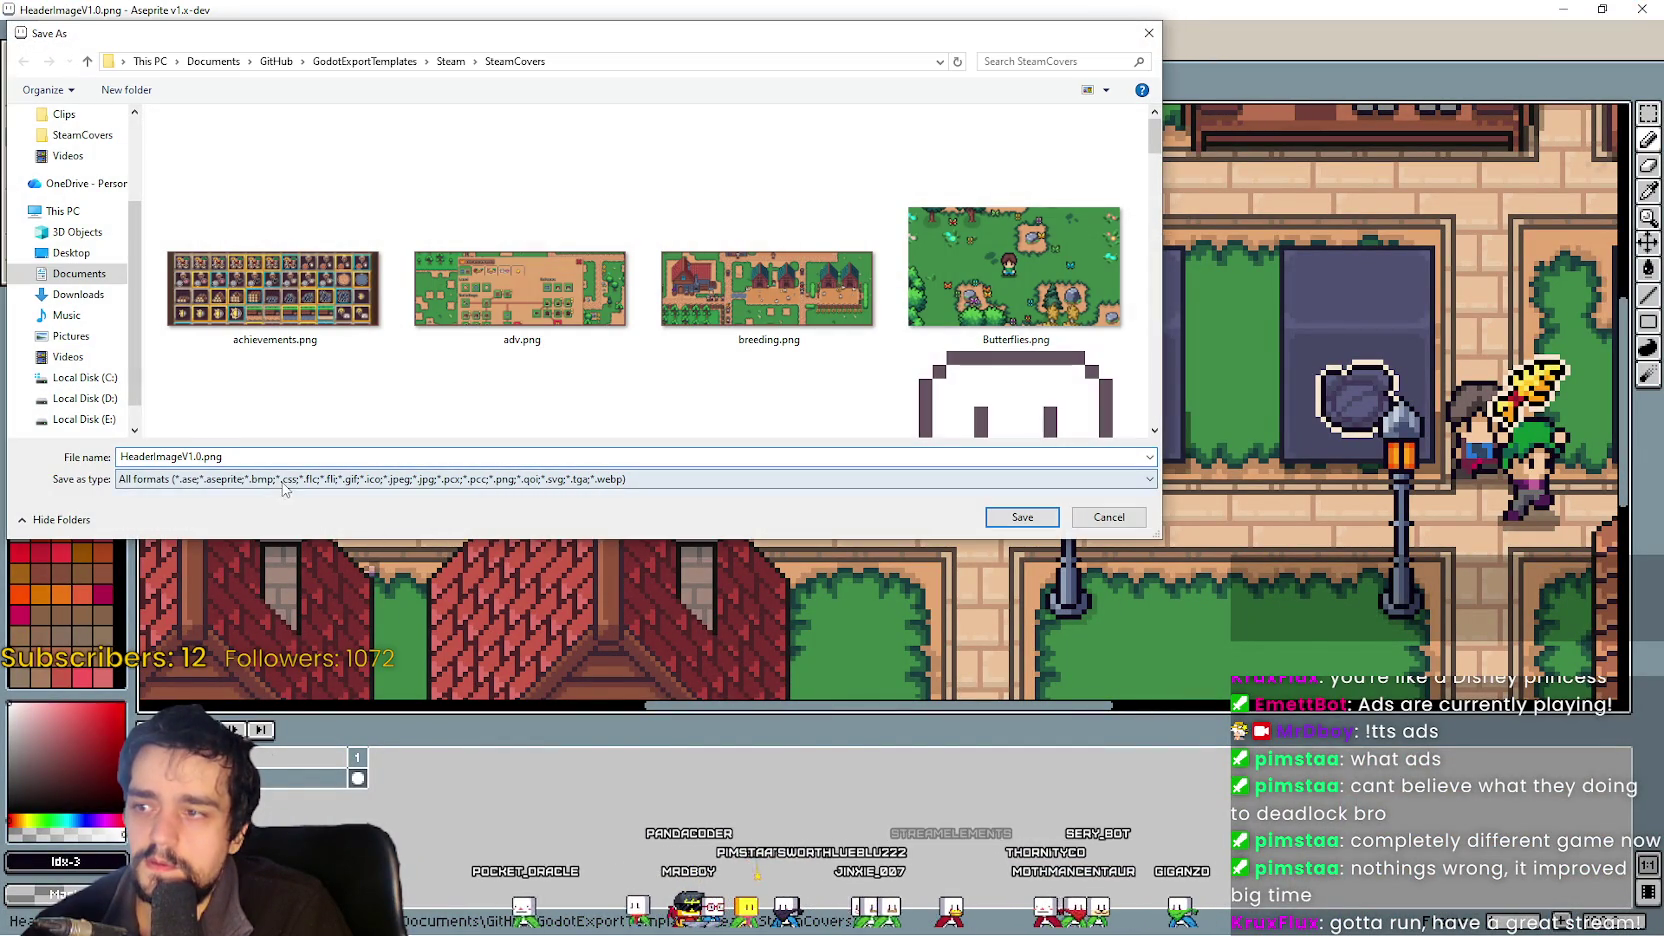
pyautogui.click(283, 487)
pyautogui.click(238, 502)
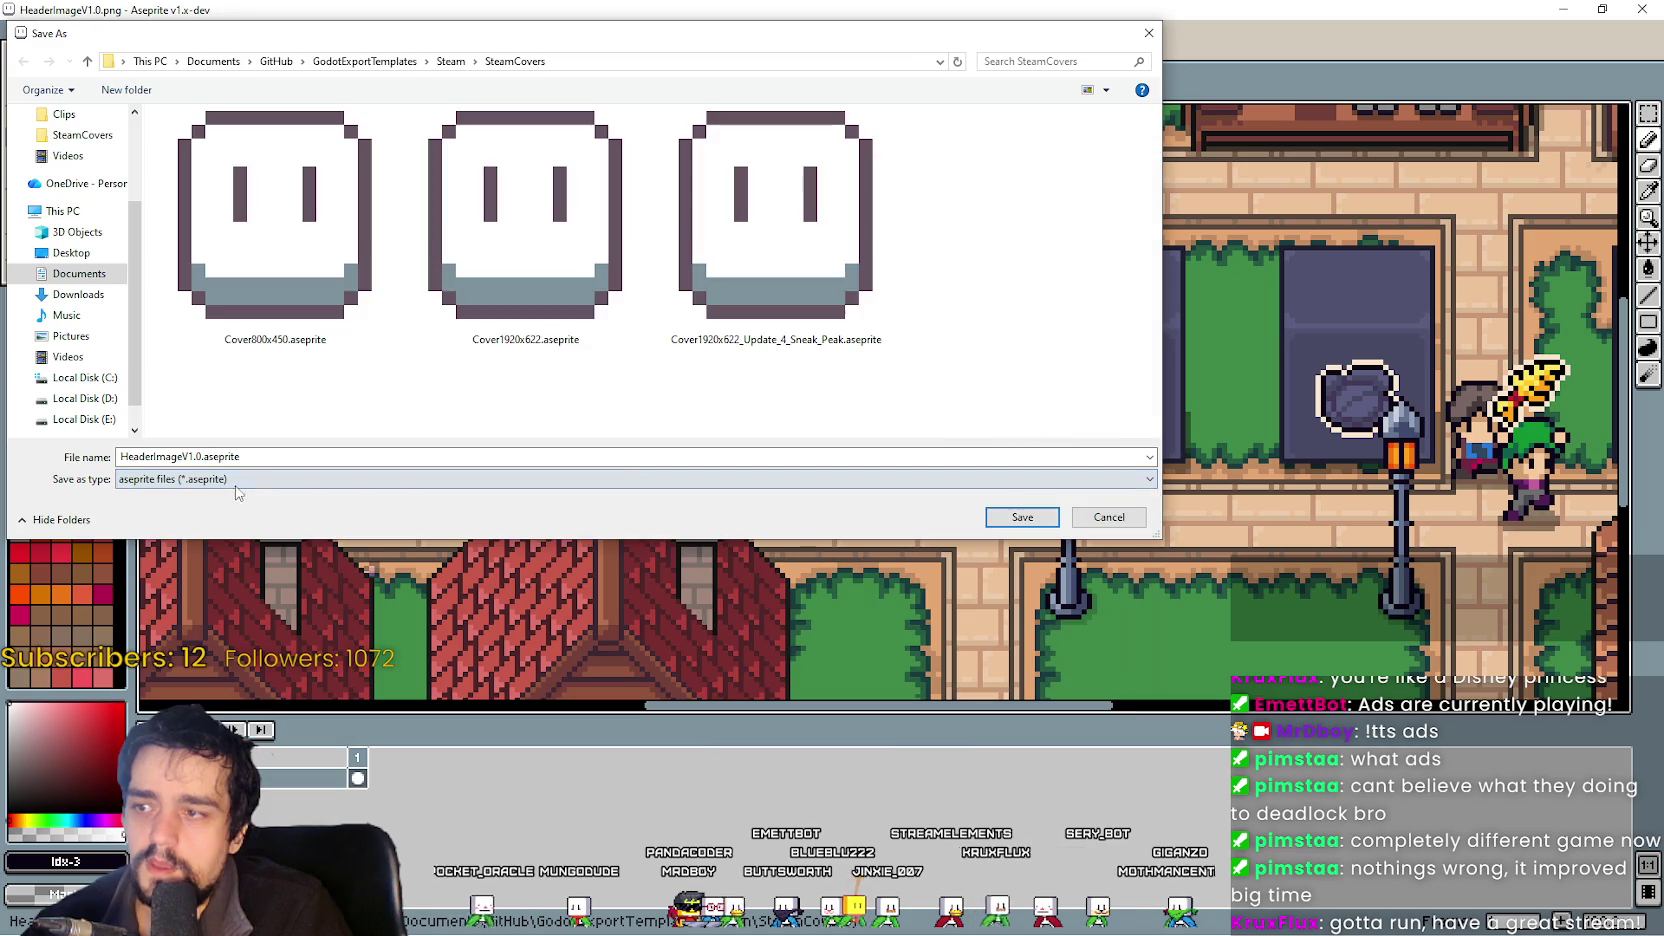
pyautogui.click(998, 510)
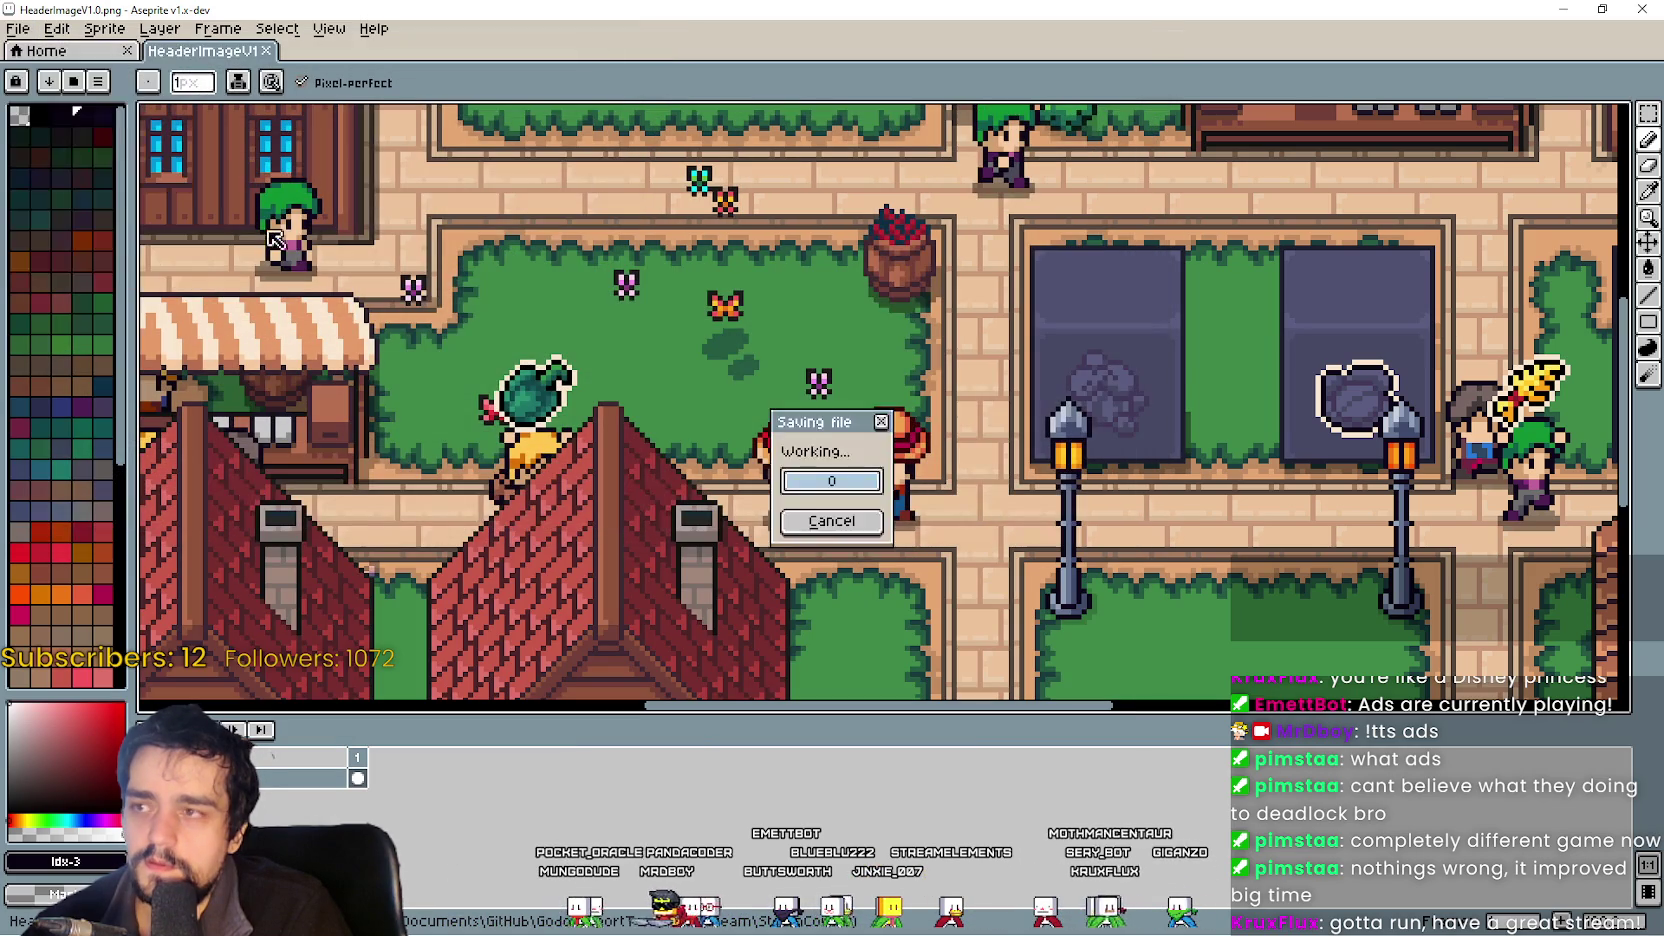
# Add a new empty Layer 1 to the header image.
pyautogui.click(17, 30)
pyautogui.moveTo(374, 28)
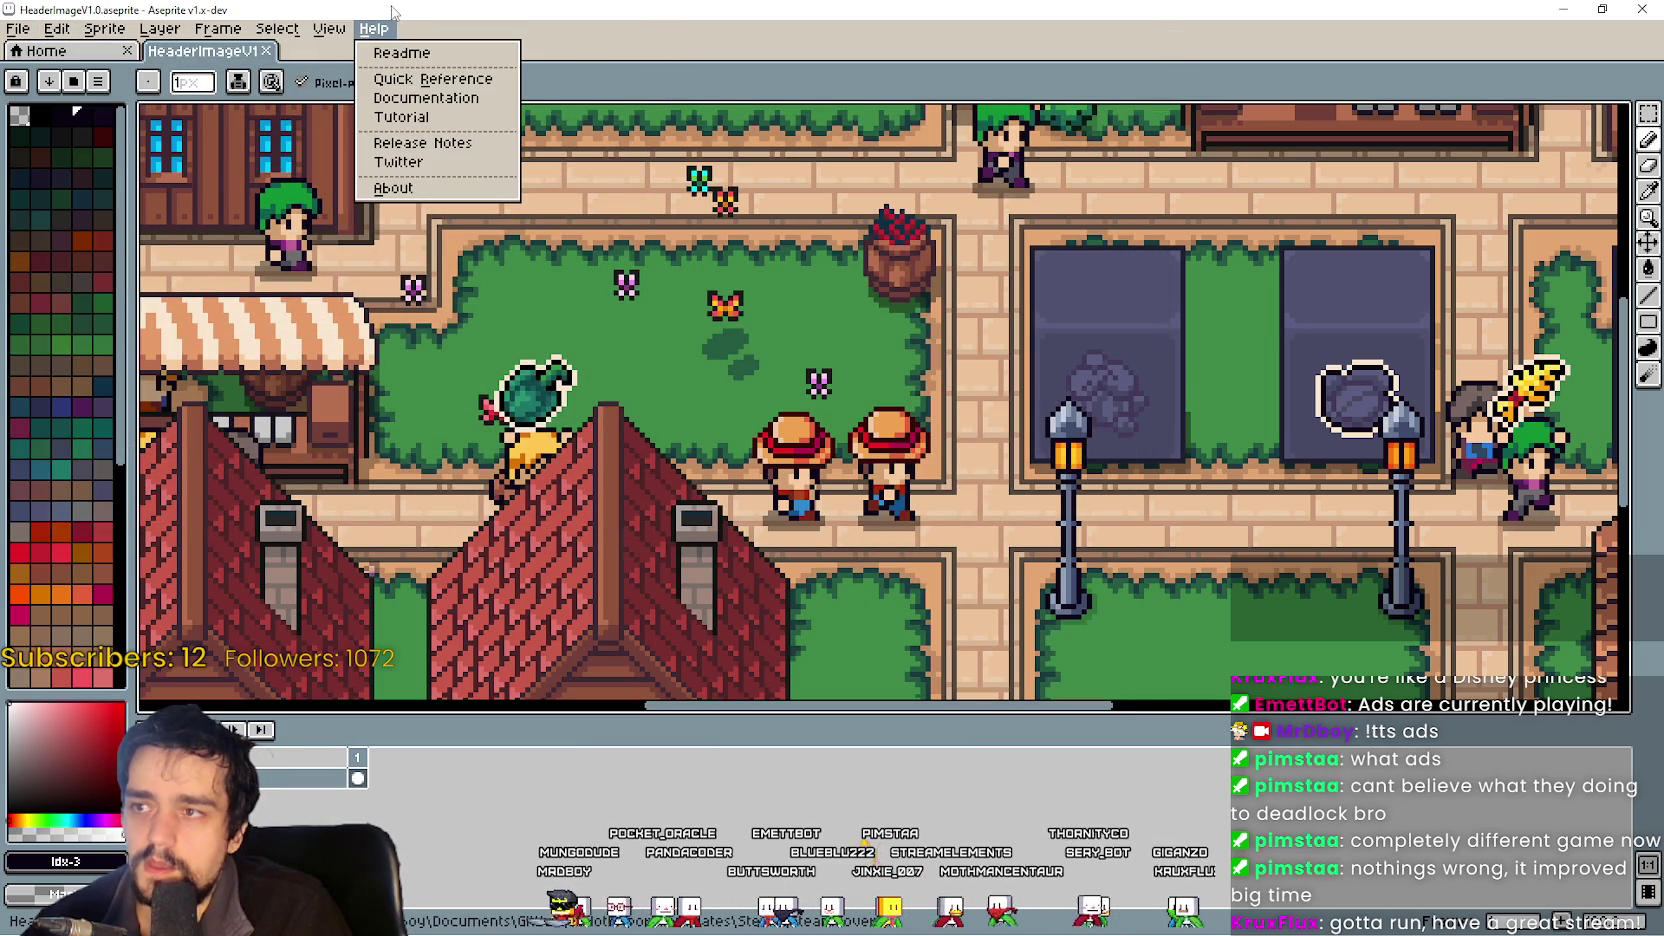
pyautogui.moveTo(162, 30)
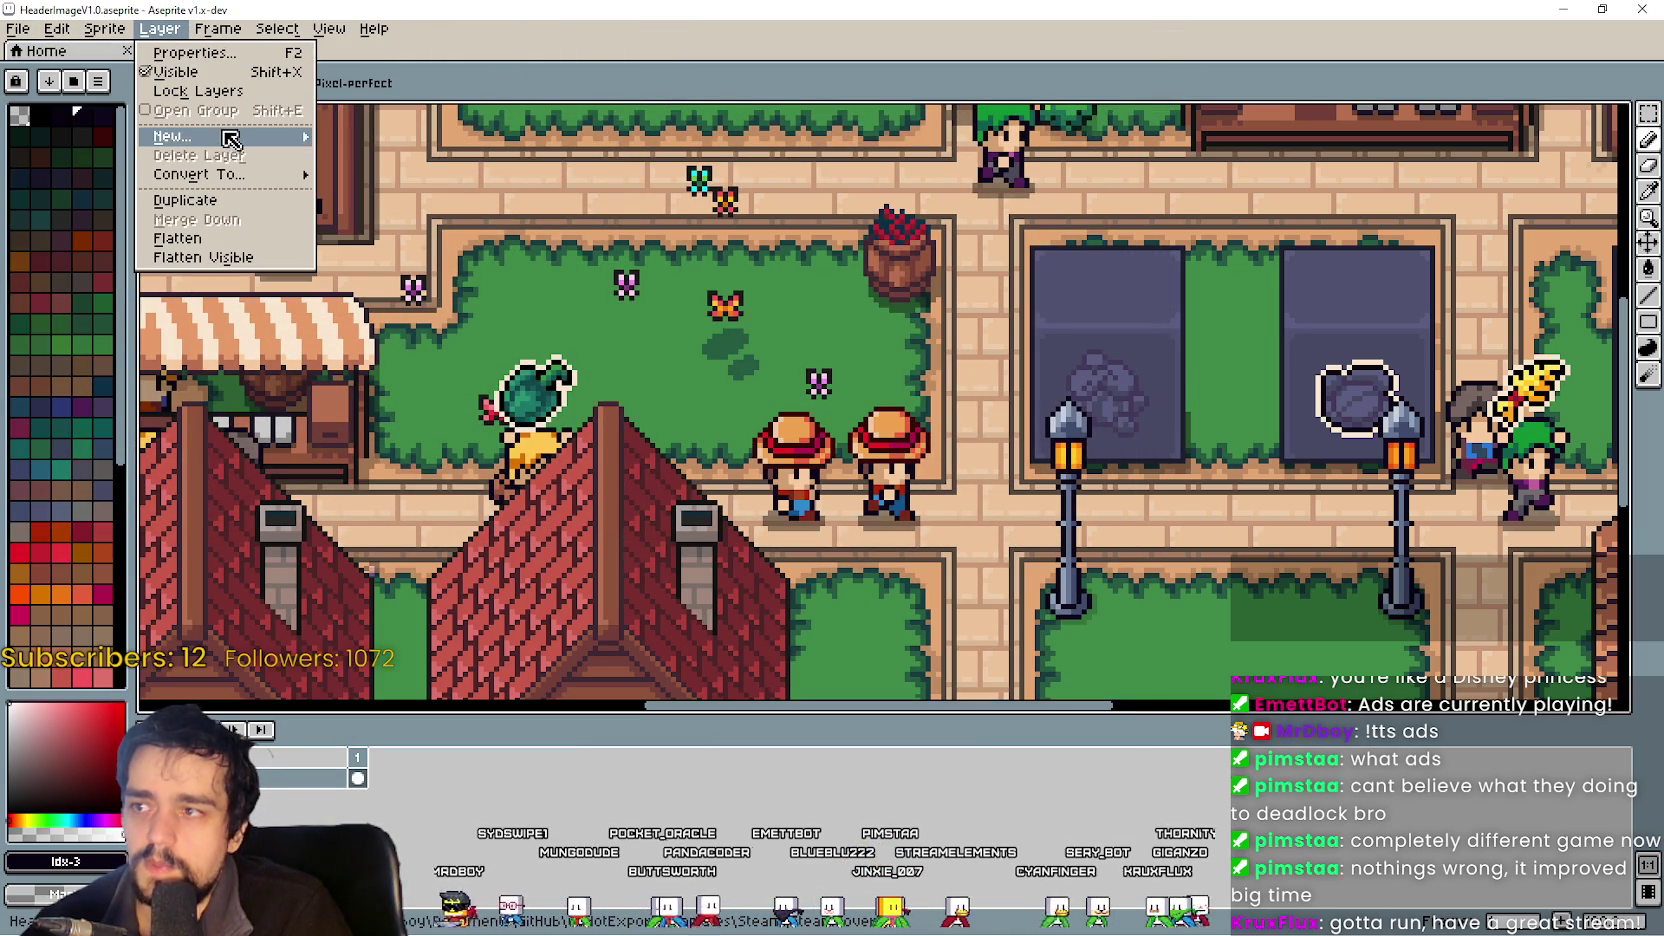
pyautogui.moveTo(225, 137)
pyautogui.click(363, 139)
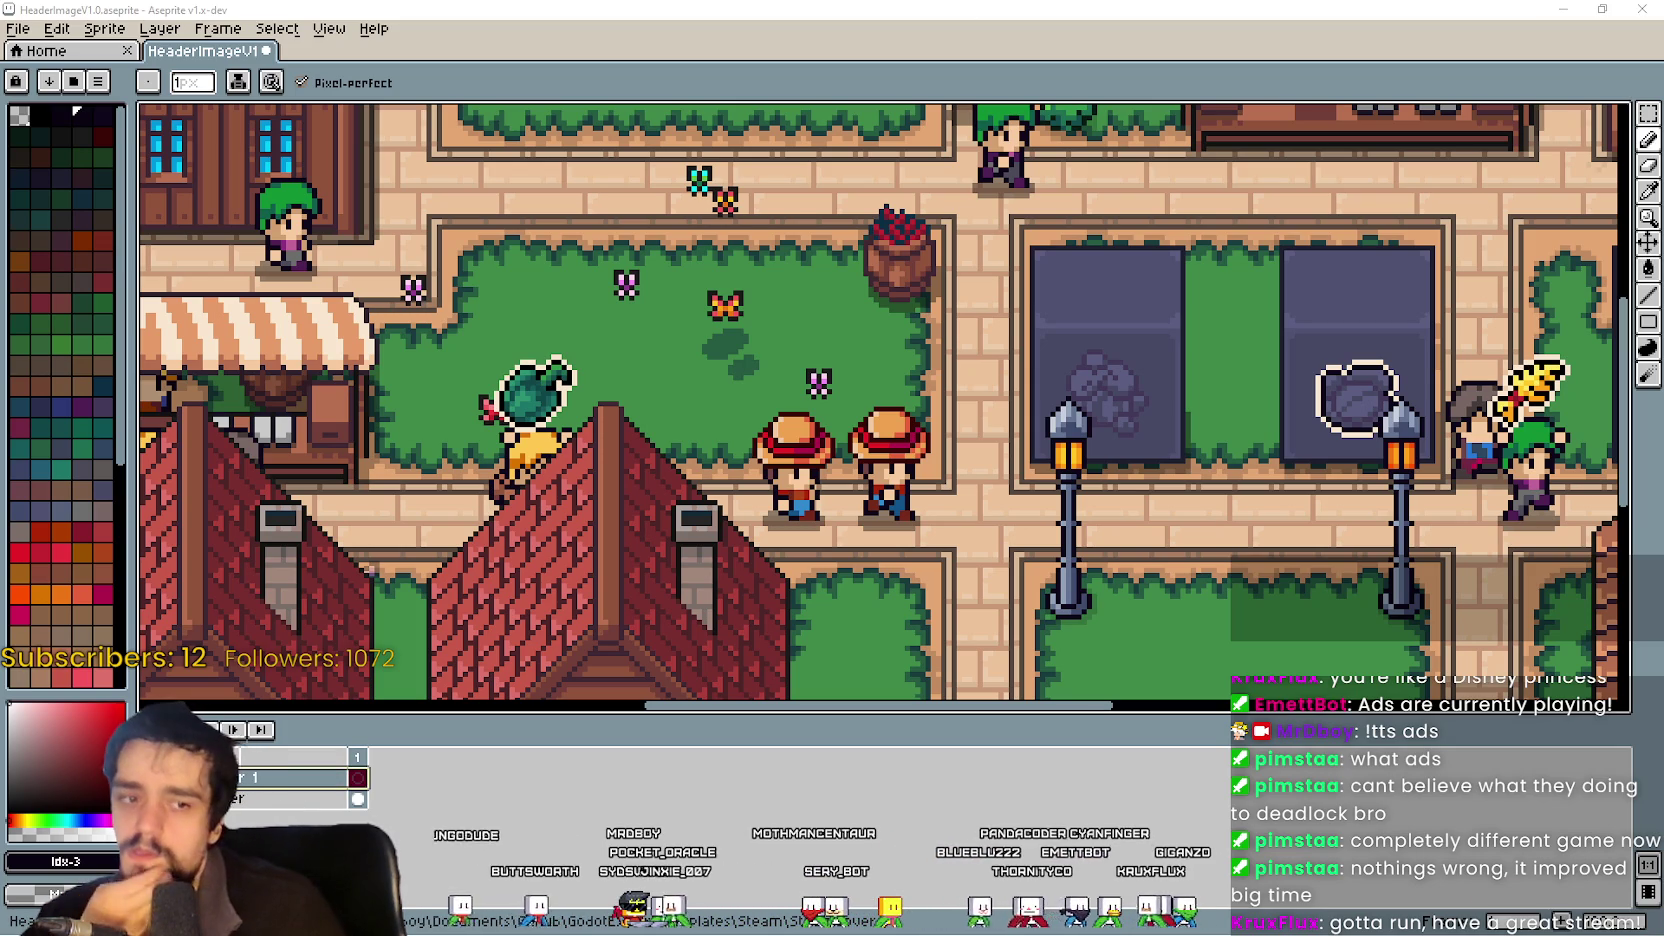
pyautogui.hotkey('alt', 'Tab')
# Open v1NOW.png and copy its V4.0 NOW AVAILABLE banner text.
pyautogui.scroll(-5, 555, 403)
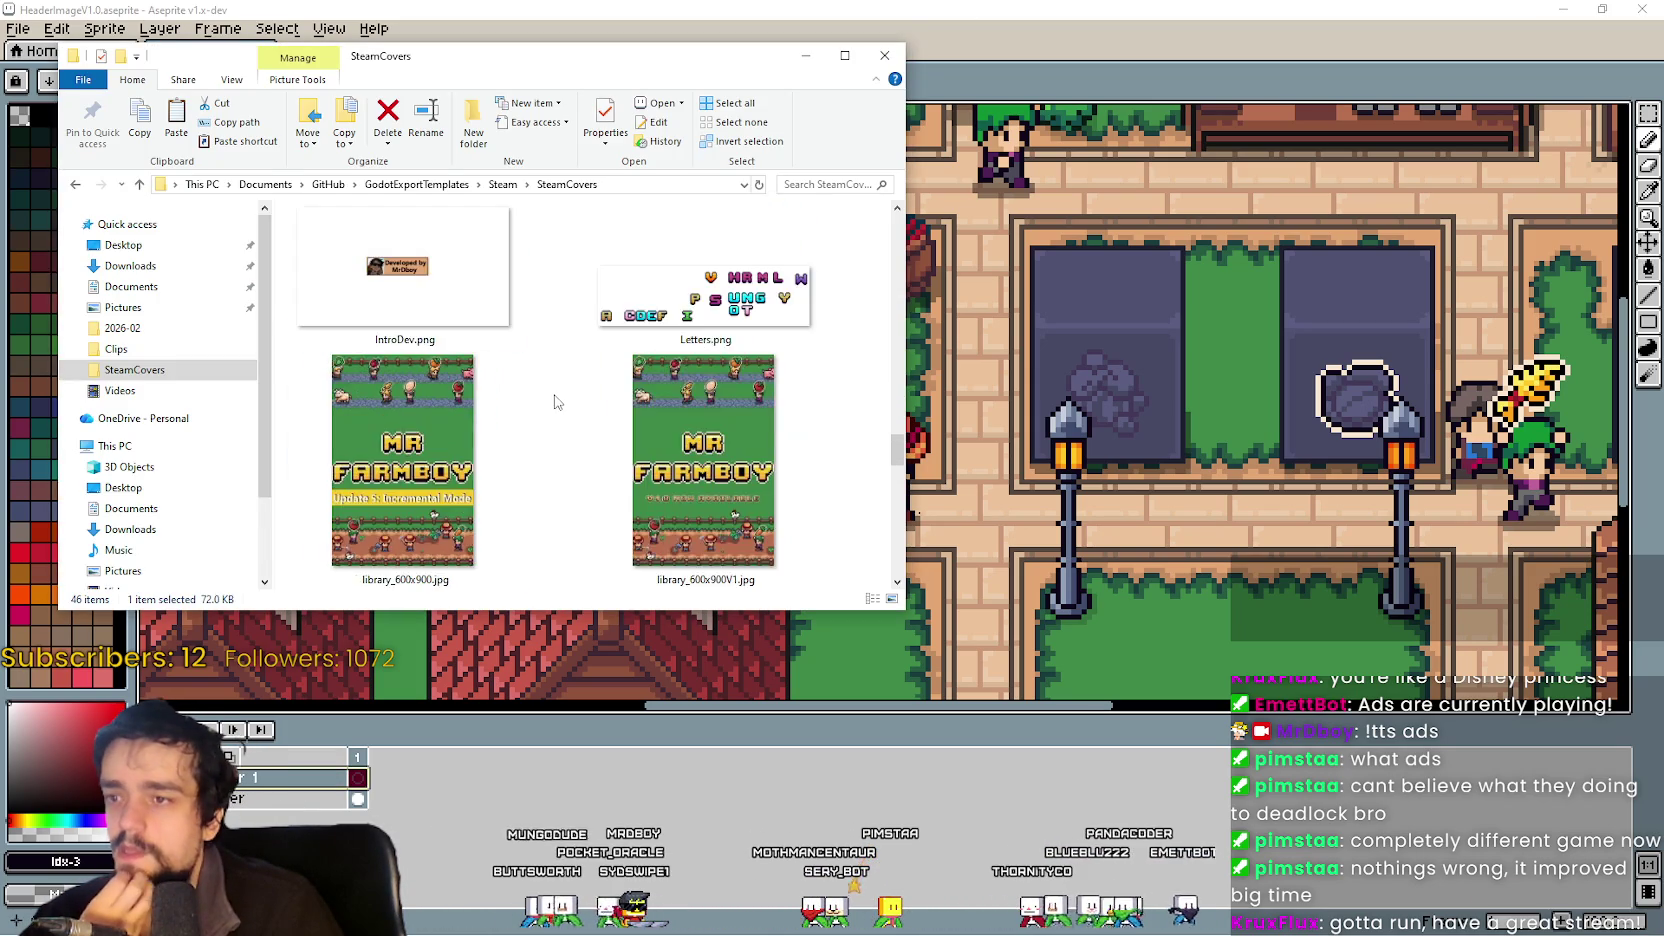
pyautogui.scroll(-5, 555, 403)
pyautogui.doubleClick(446, 480)
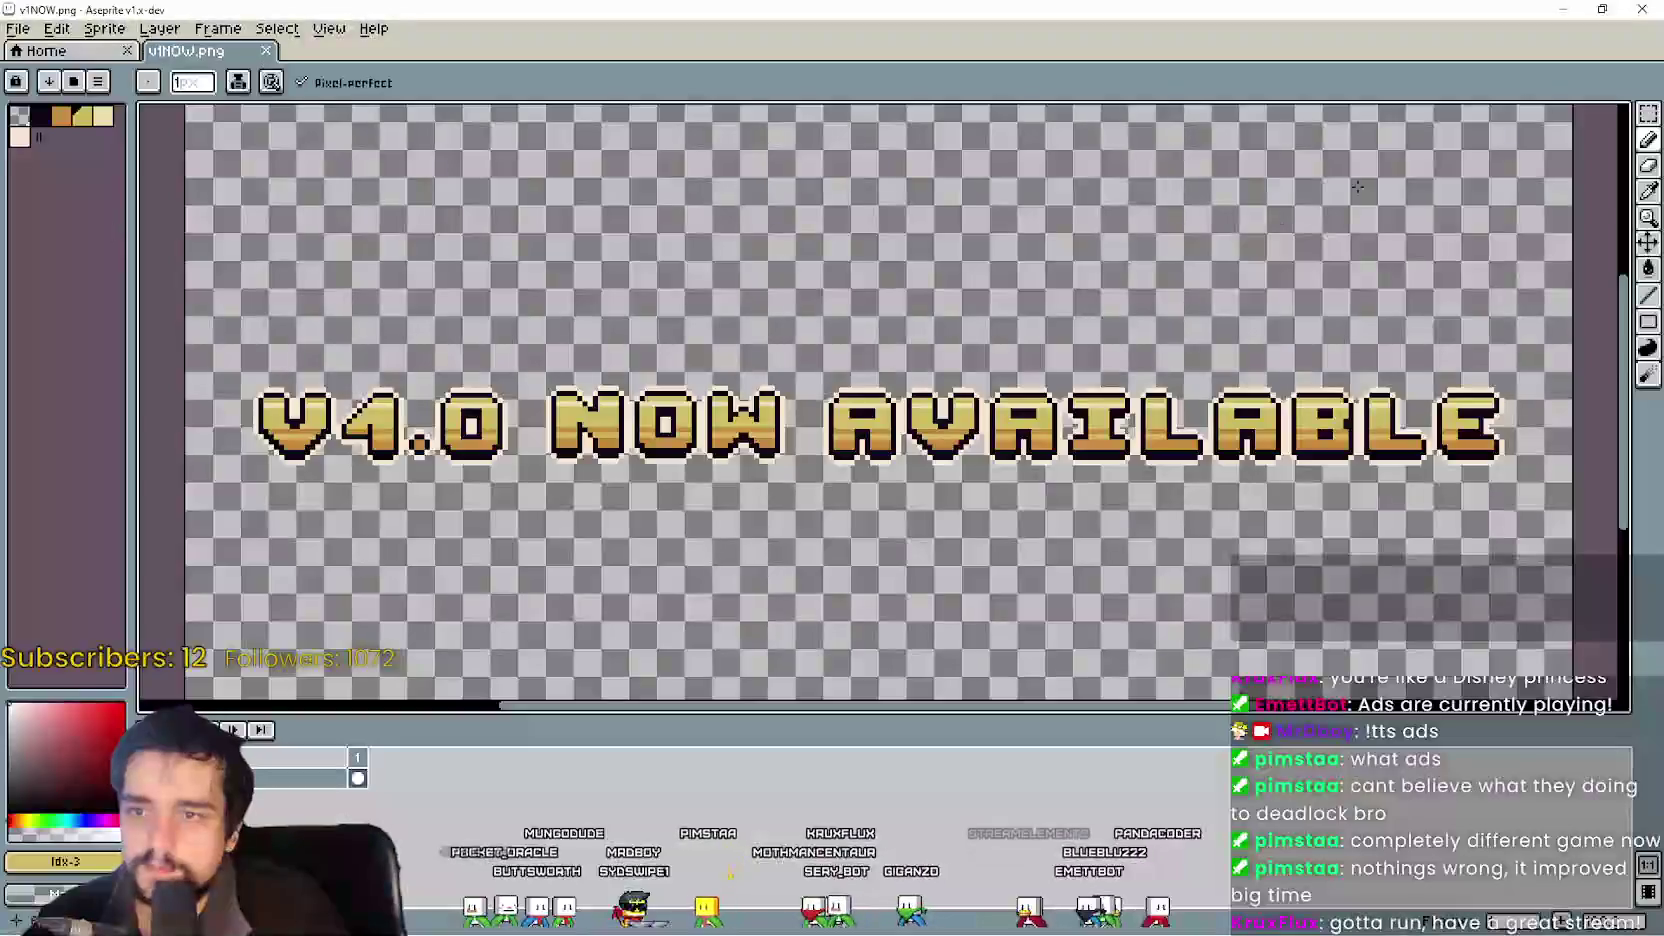
pyautogui.press('m')
pyautogui.hotkey('ctrl', 'a')
pyautogui.scroll(-2, 1581, 299)
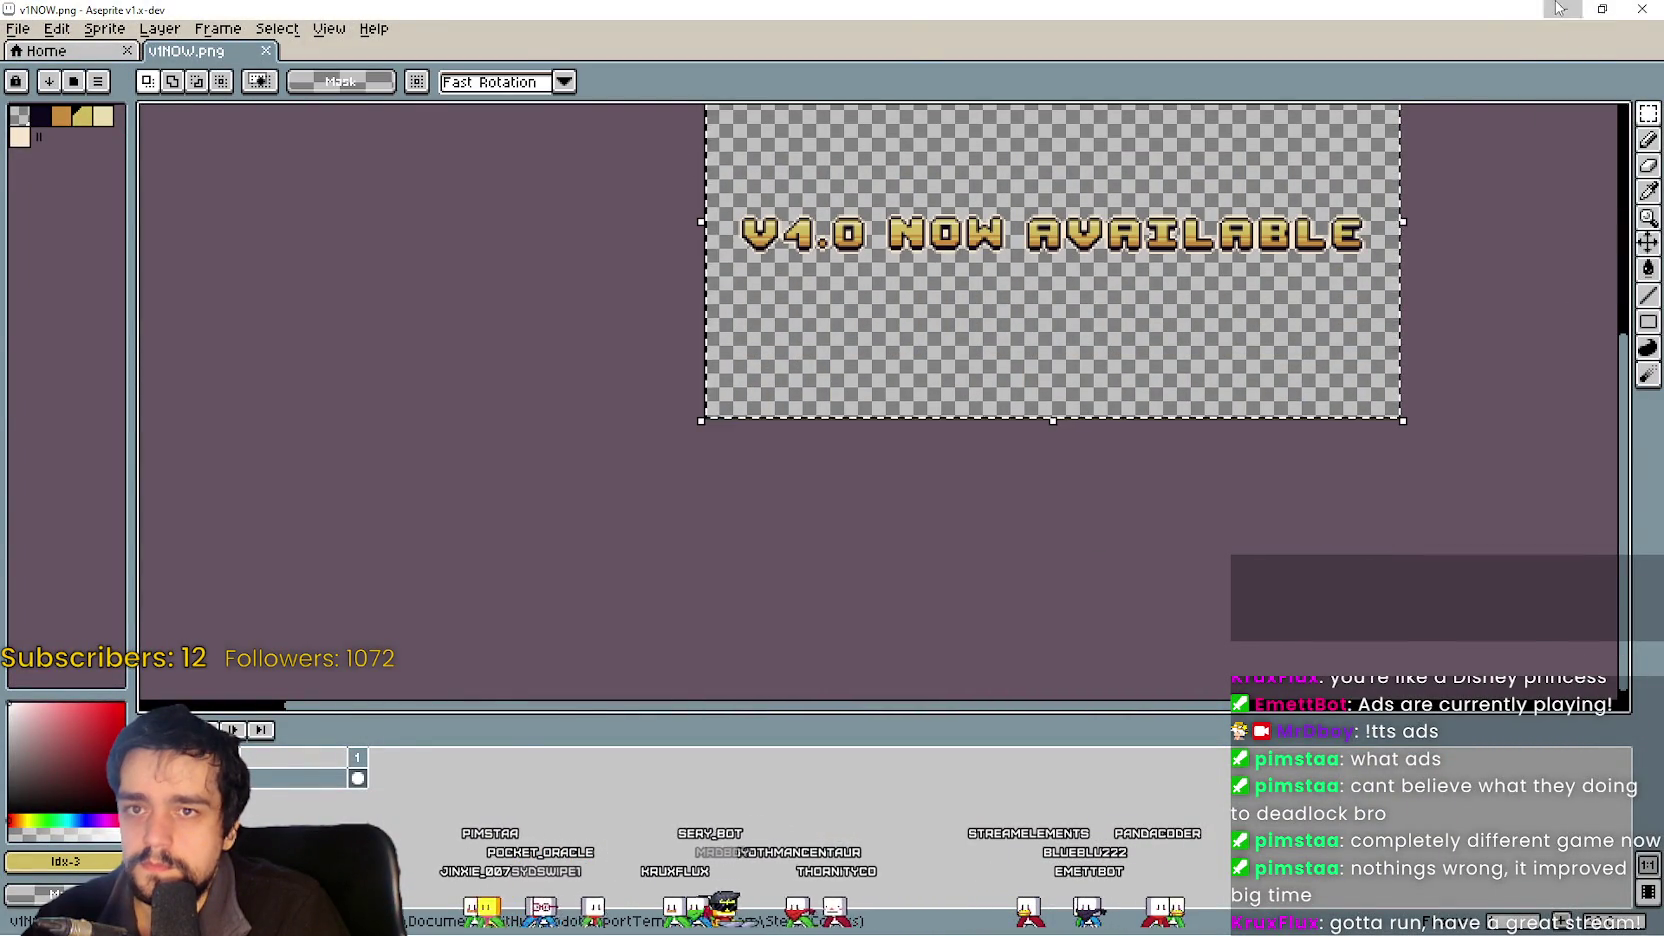
pyautogui.click(1563, 9)
# Paste the banner onto HeaderImageV1.0 and place it along the top centre.
pyautogui.click(927, 381)
pyautogui.scroll(-2, 927, 381)
pyautogui.hotkey('ctrl', 'v')
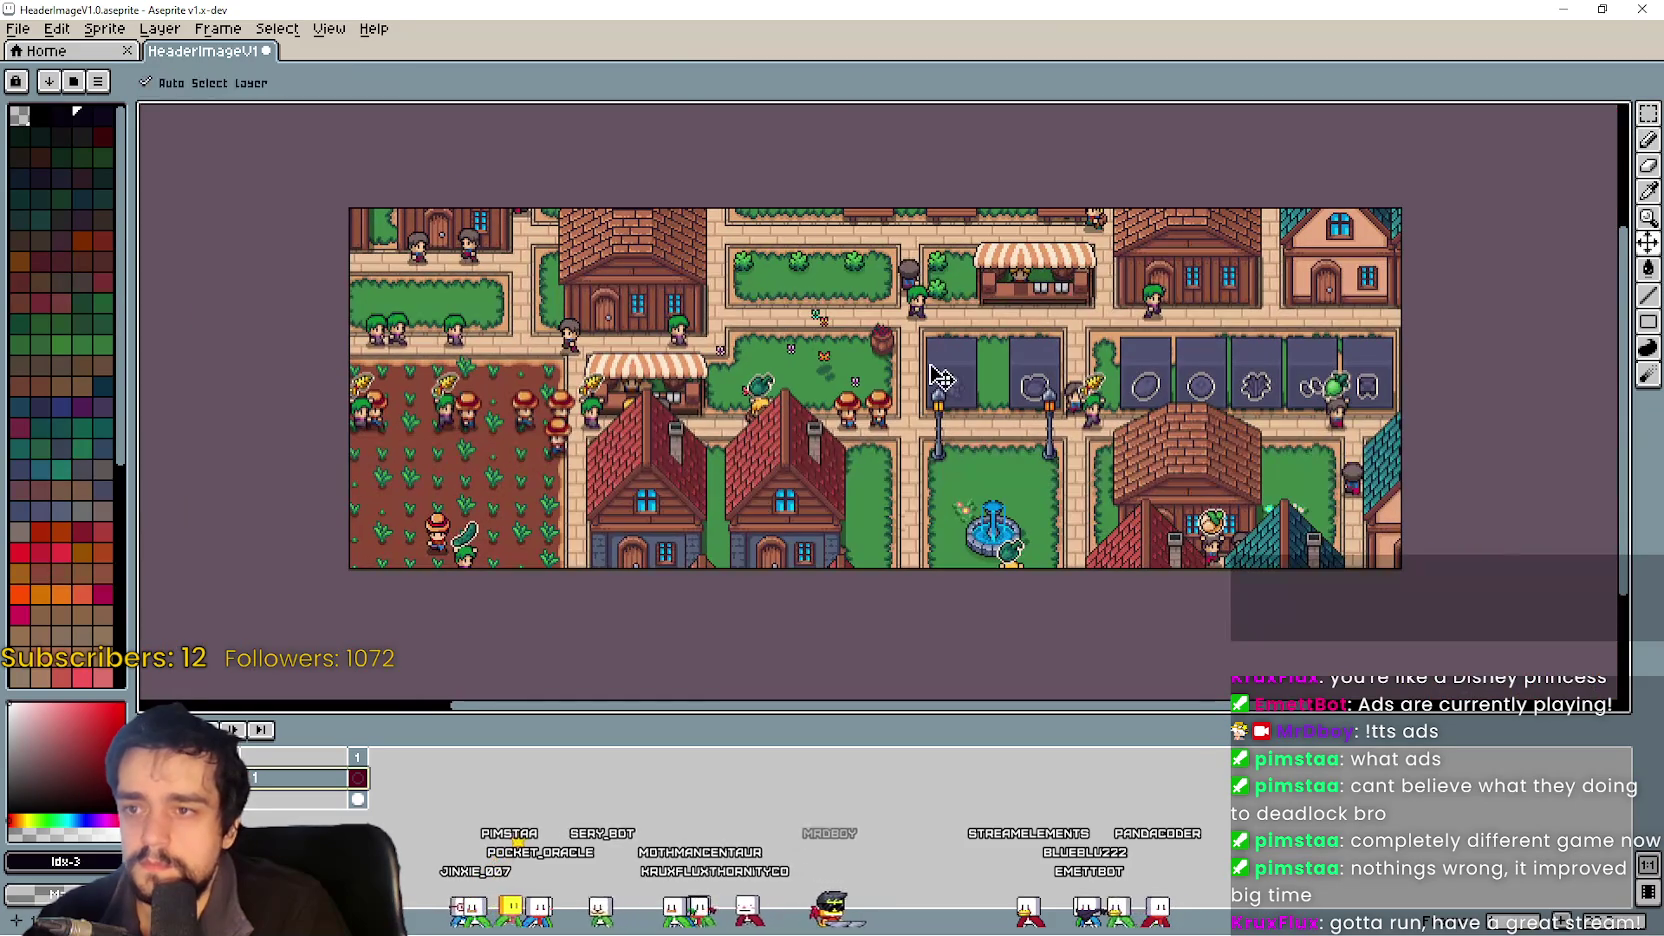
pyautogui.moveTo(919, 343); pyautogui.dragTo(944, 311)
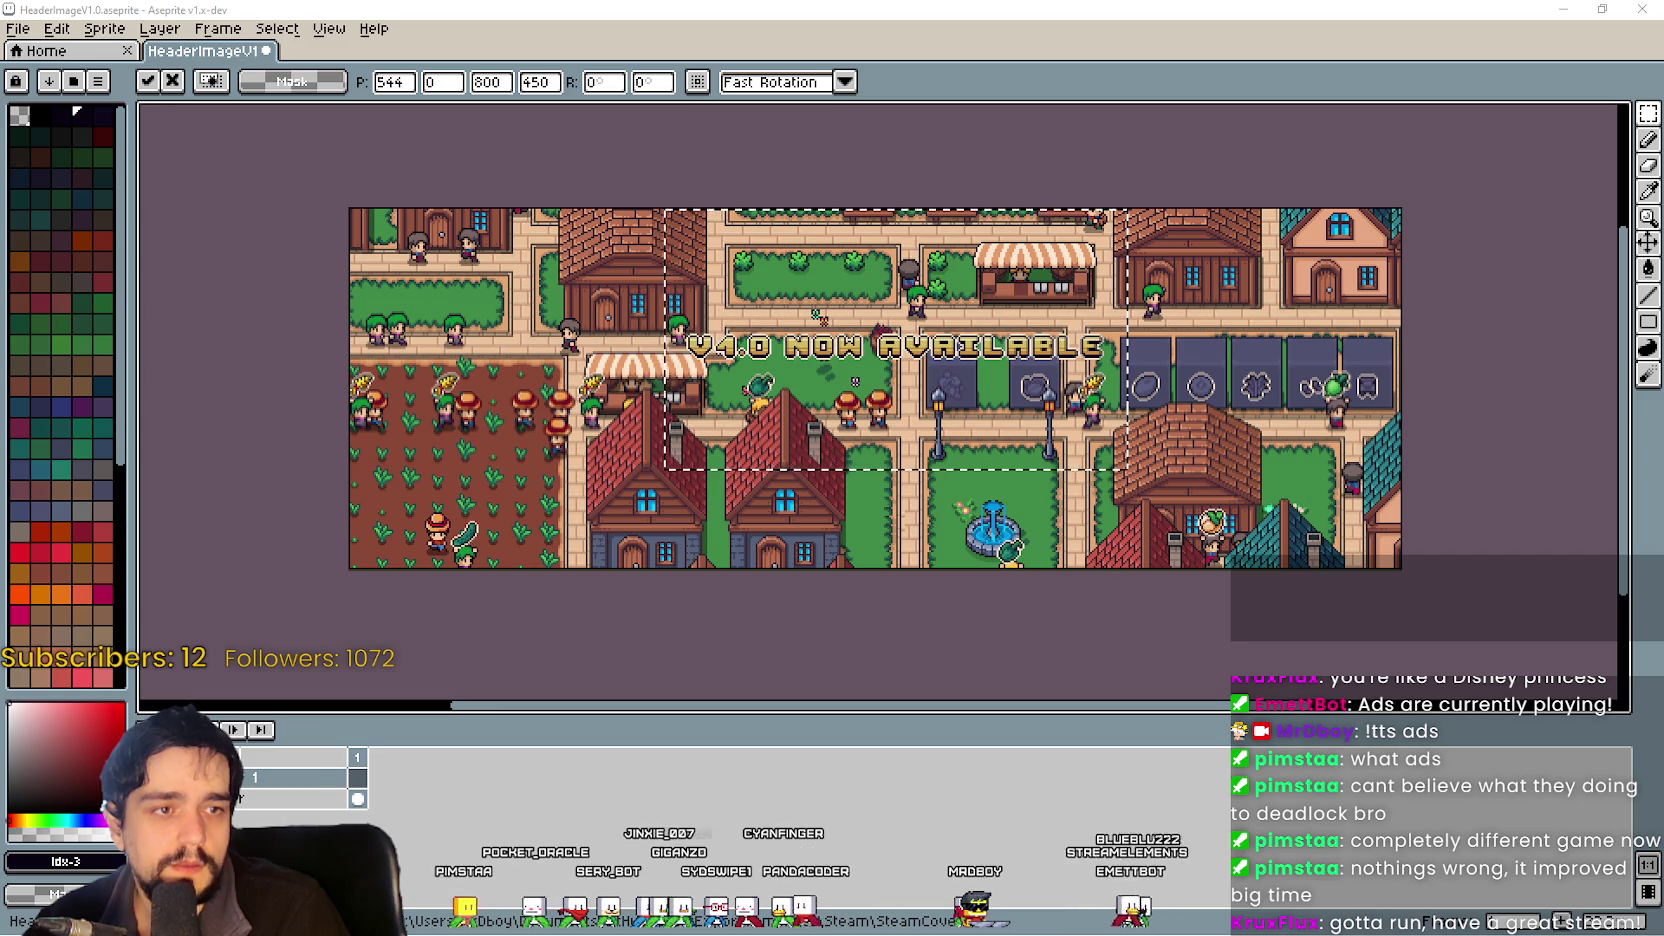
pyautogui.moveTo(944, 391); pyautogui.dragTo(941, 288)
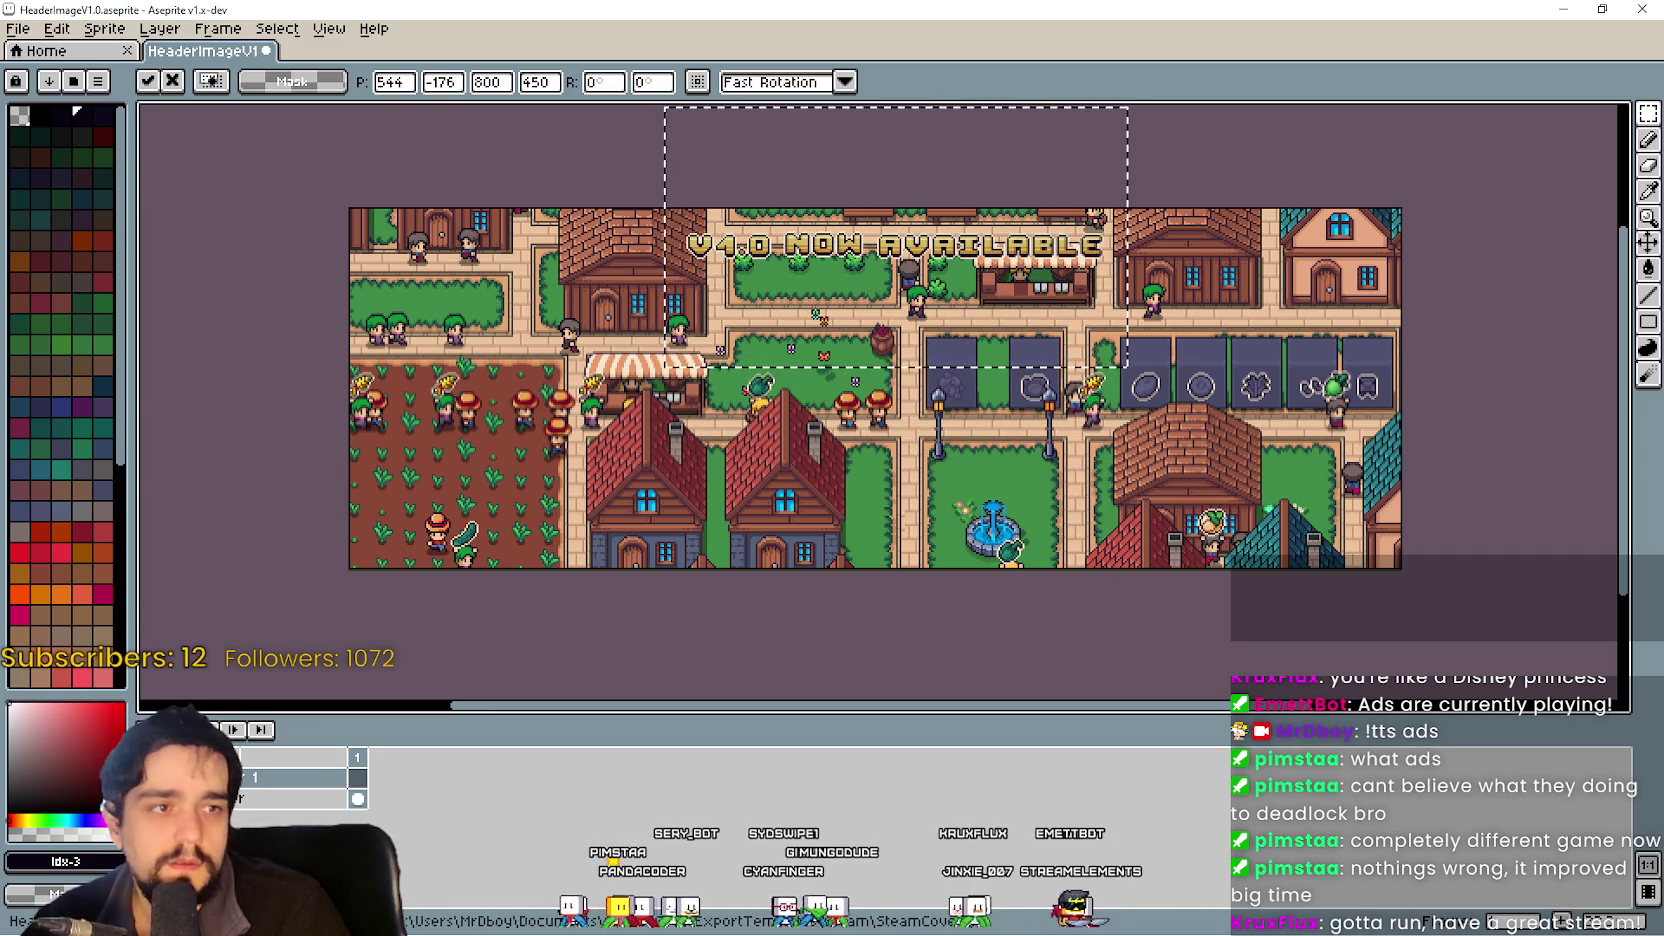
pyautogui.press('Return')
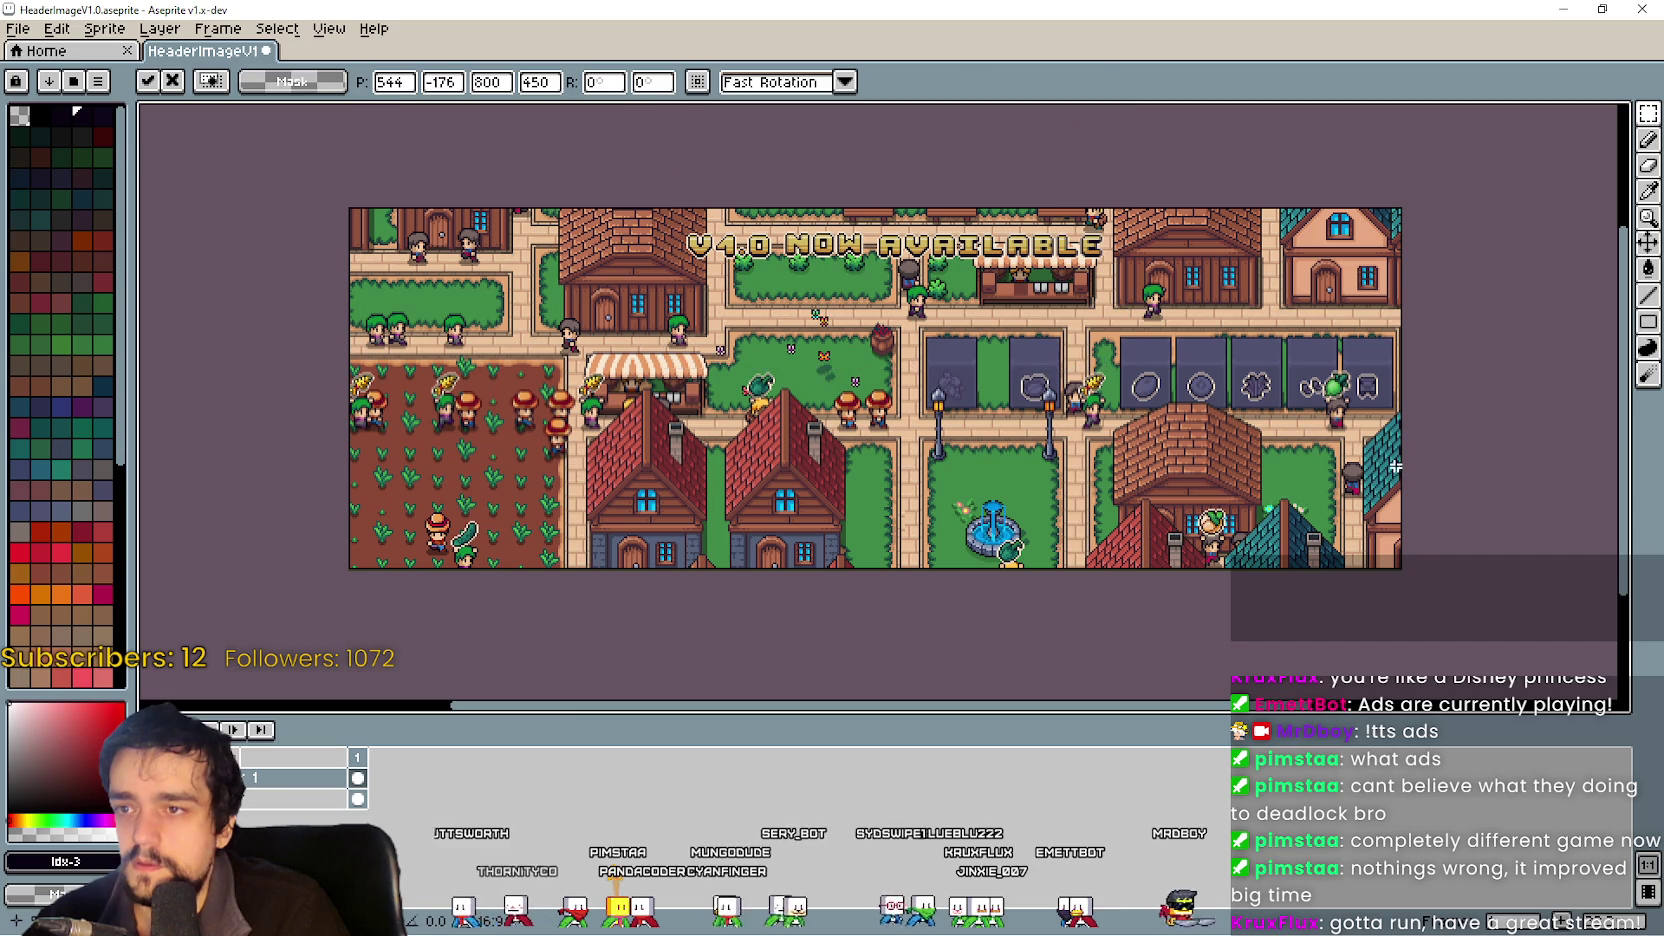
# Export the bannered header artwork as HeaderImageV1.0.png.
pyautogui.click(33, 33)
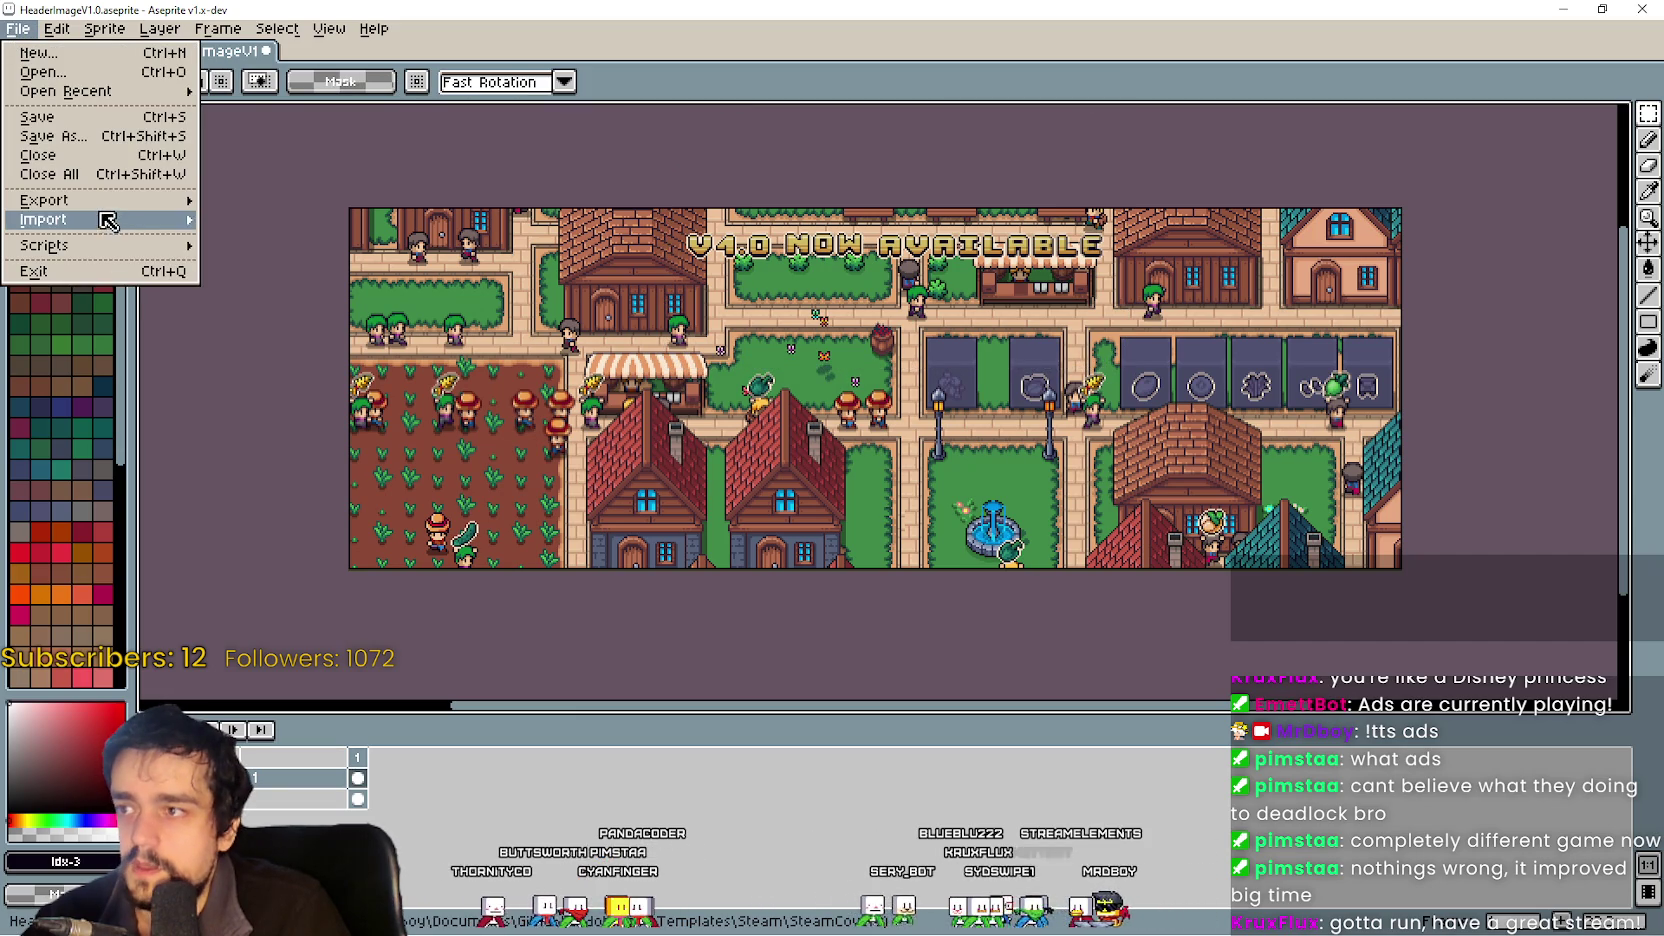
pyautogui.moveTo(104, 201)
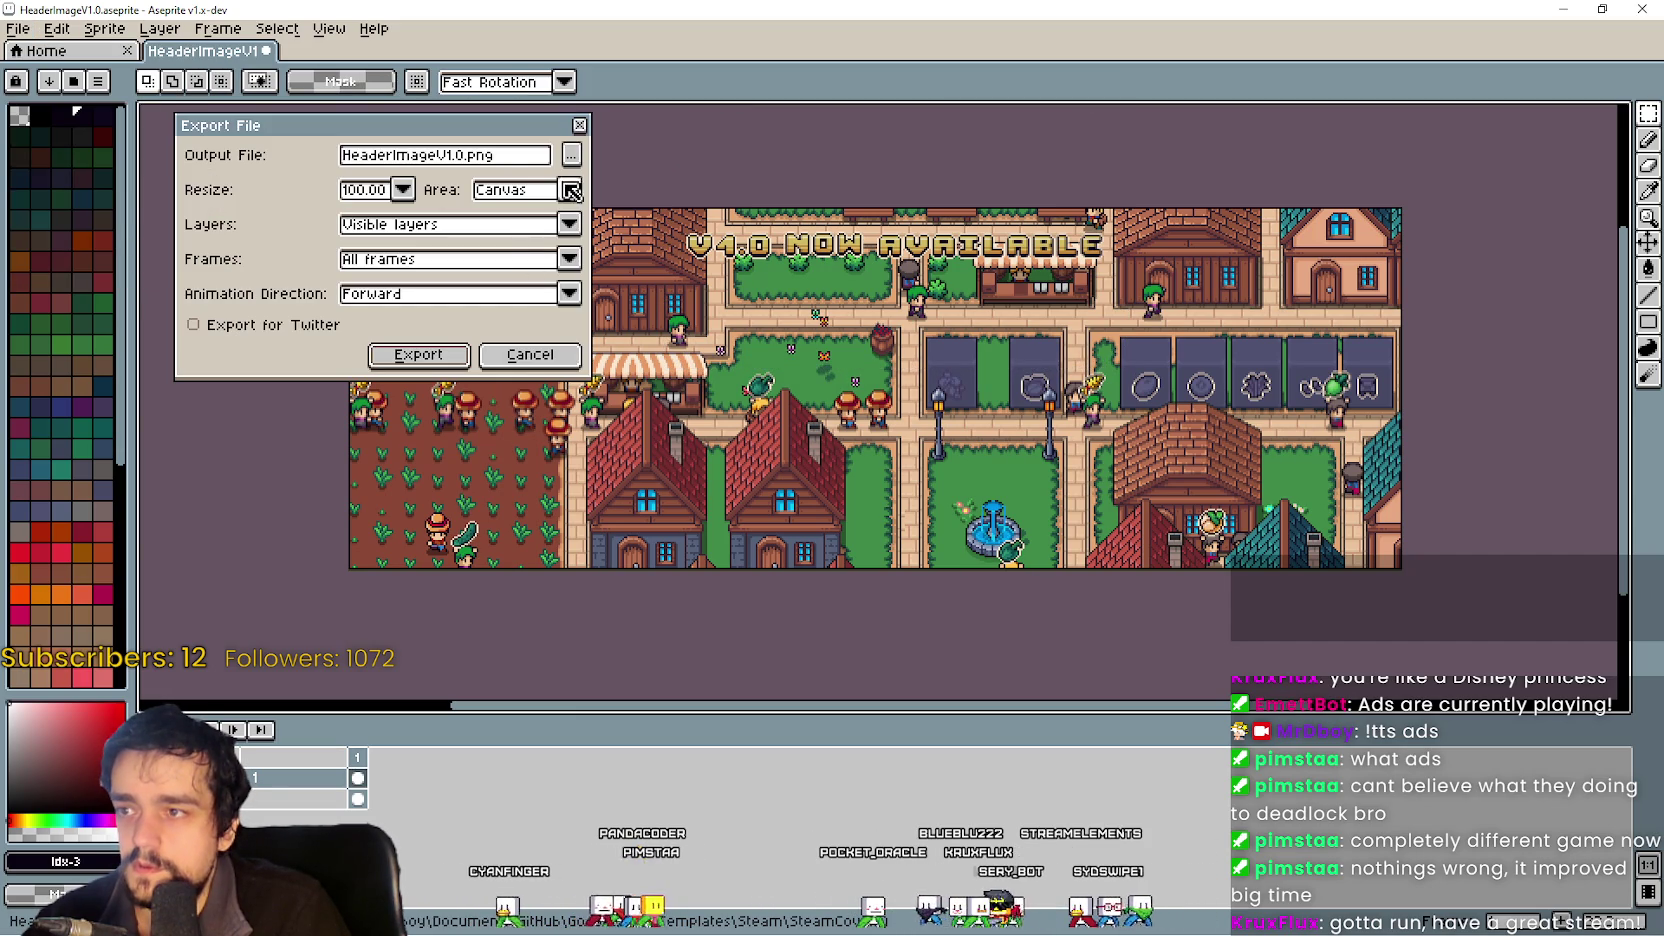
pyautogui.click(470, 158)
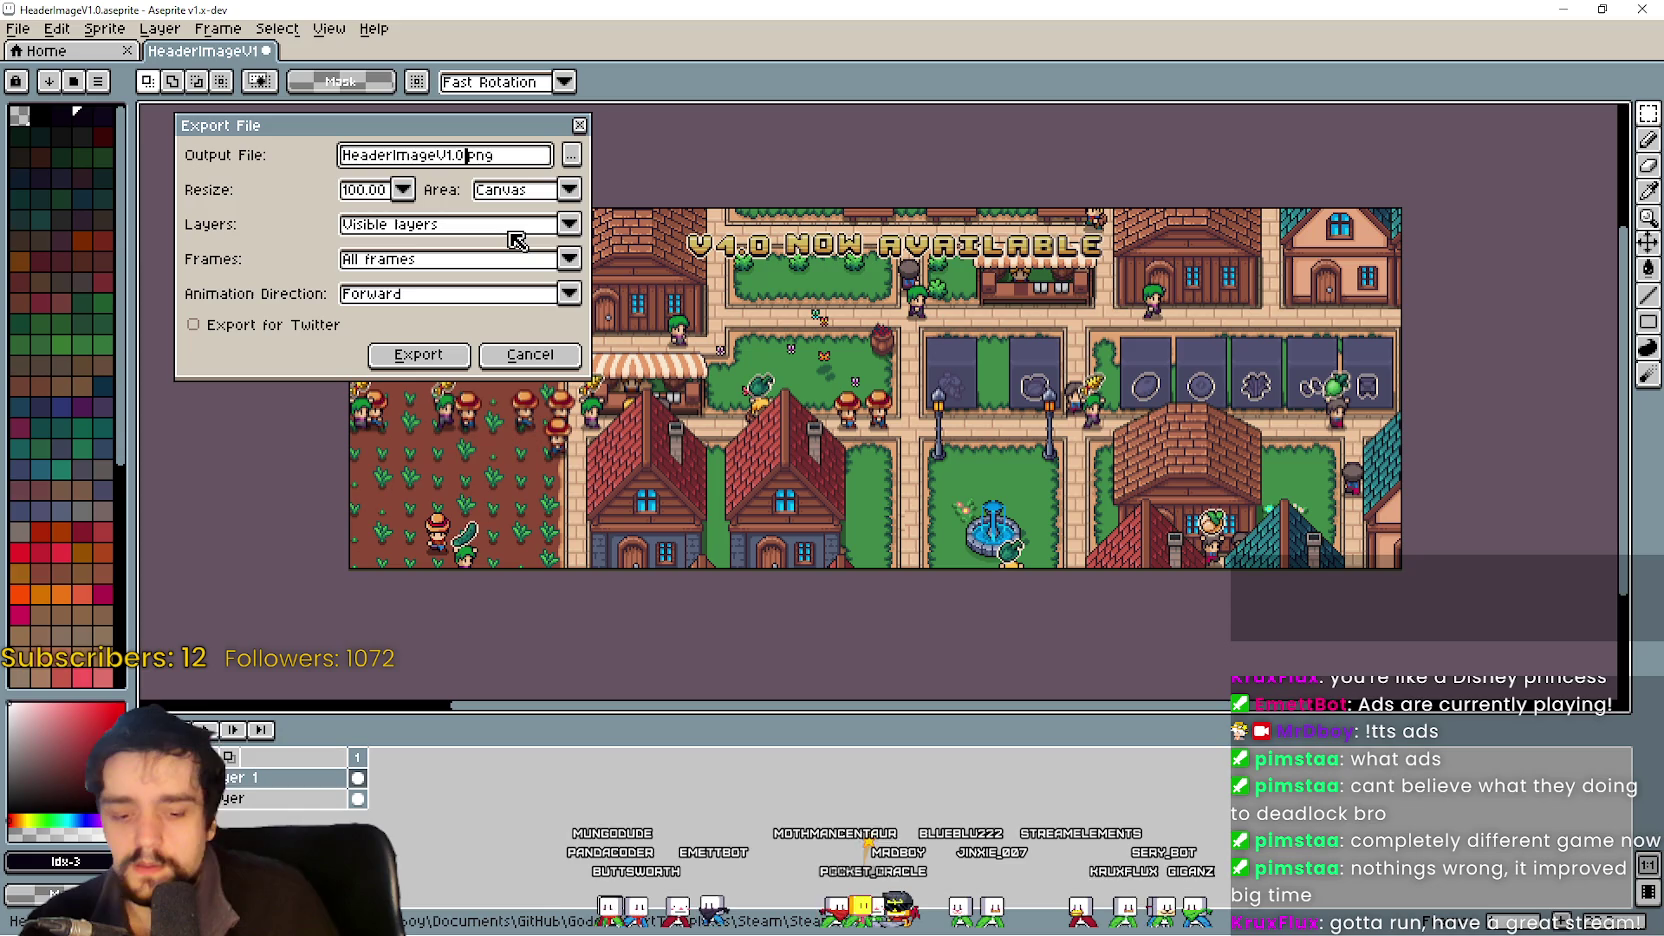
pyautogui.write('Page')
pyautogui.press('Return')
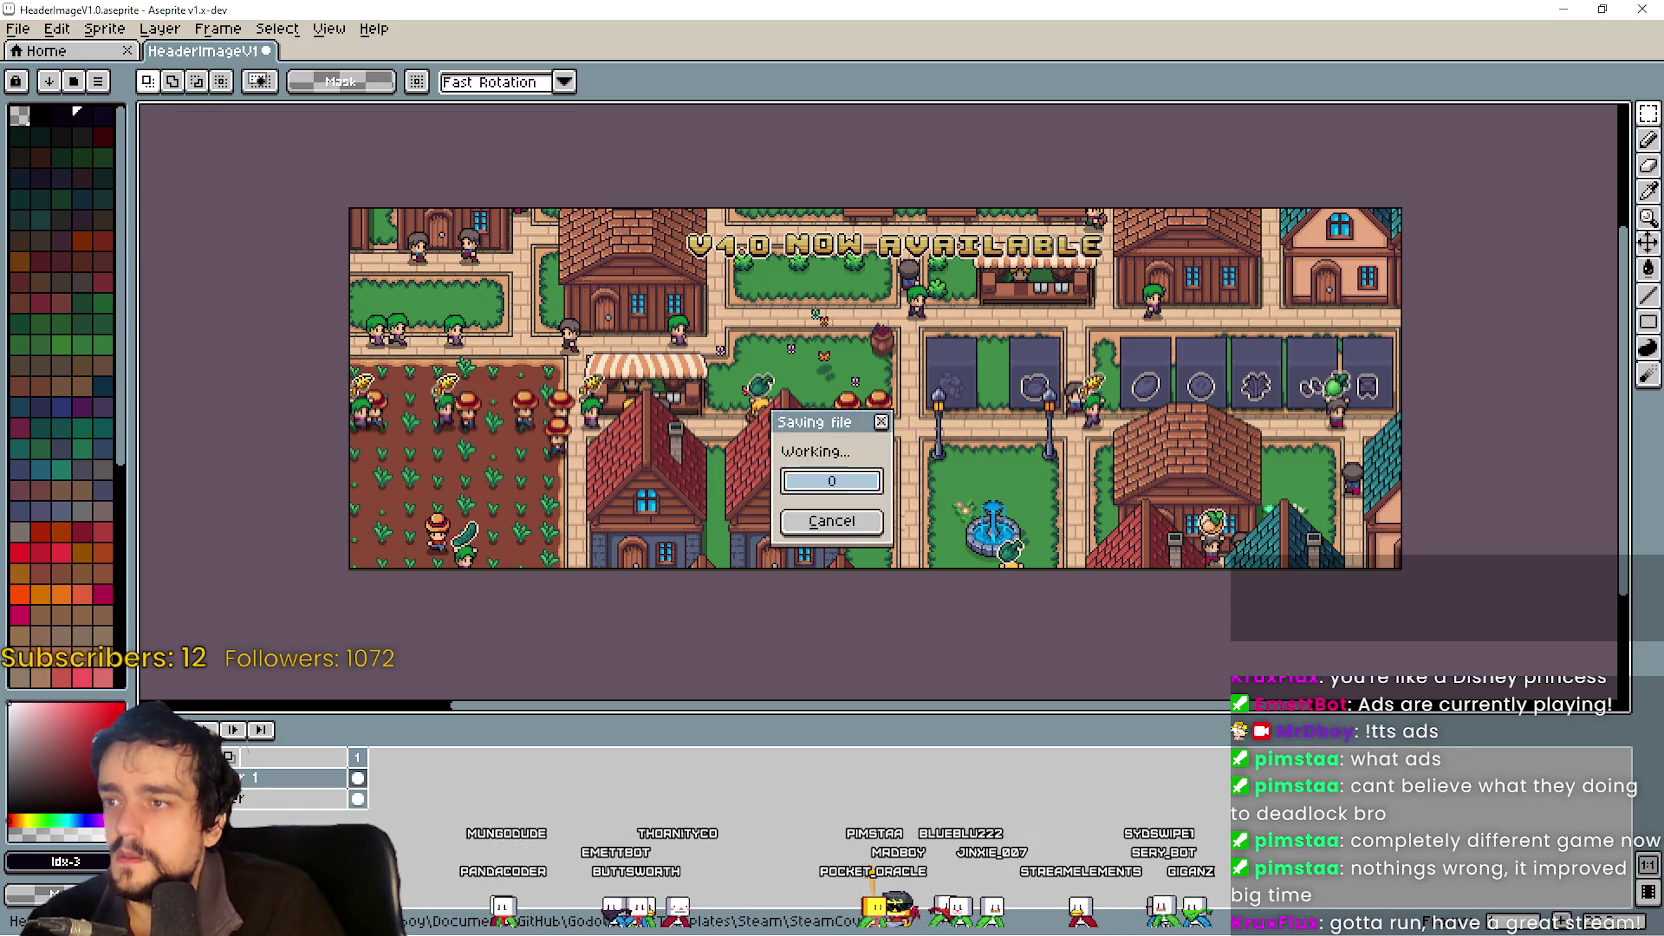
pyautogui.click(1563, 8)
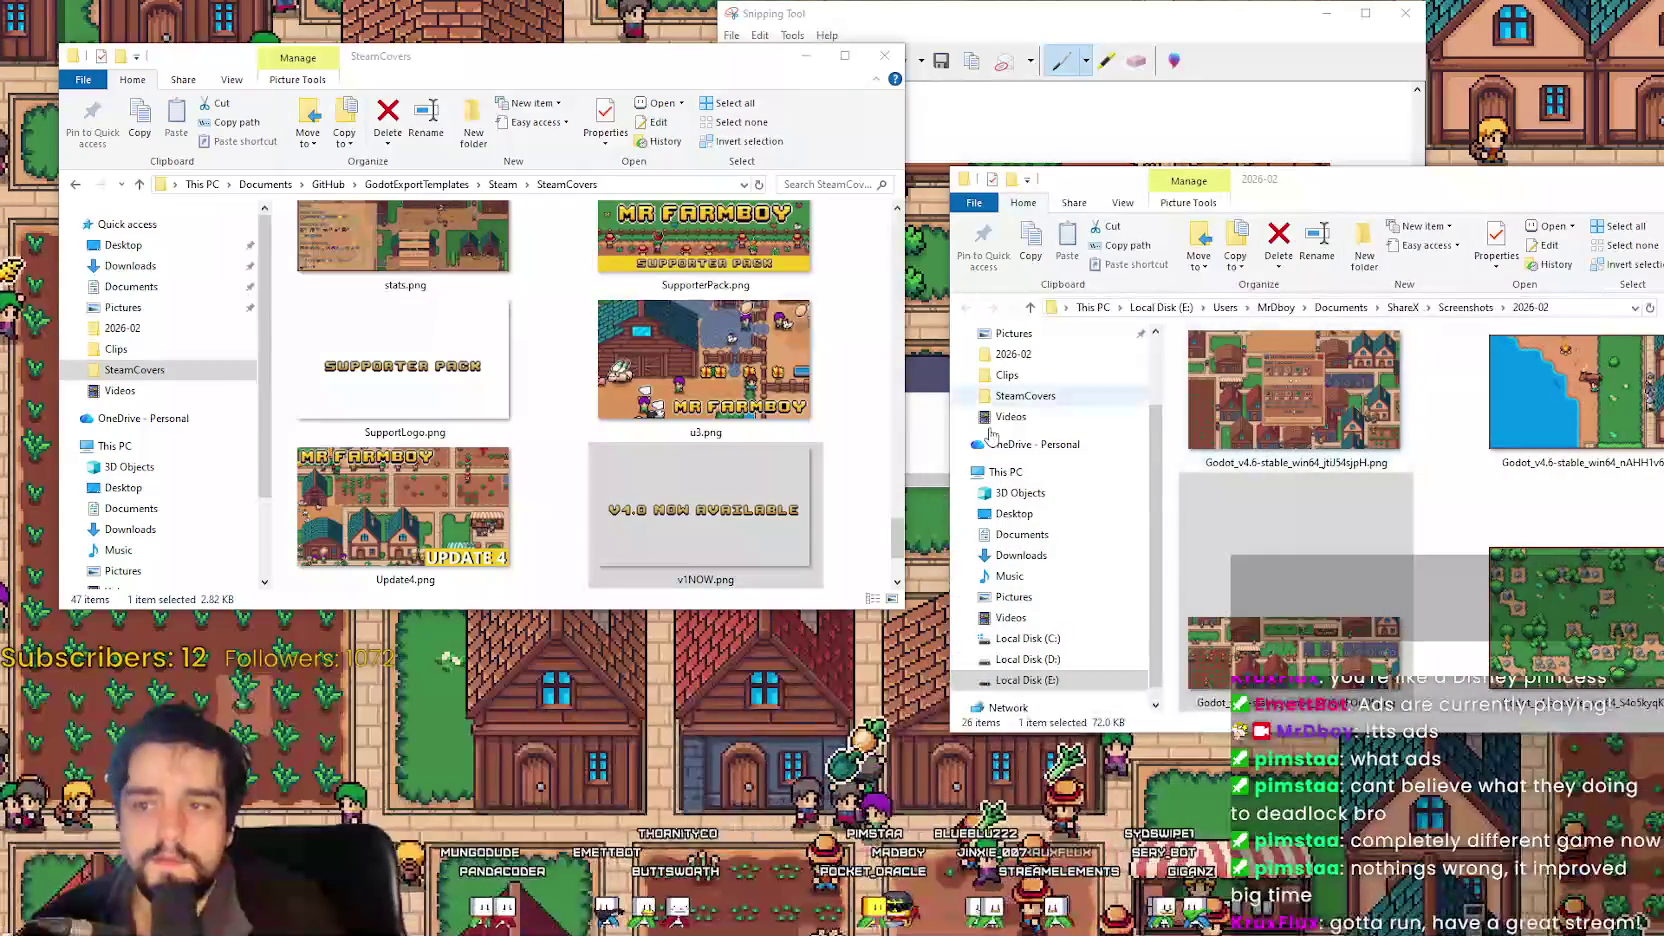
# Locate and select HeaderImageV1.0Page.png in the SteamCovers folder.
pyautogui.click(644, 492)
pyautogui.scroll(-1, 644, 492)
pyautogui.scroll(10, 644, 492)
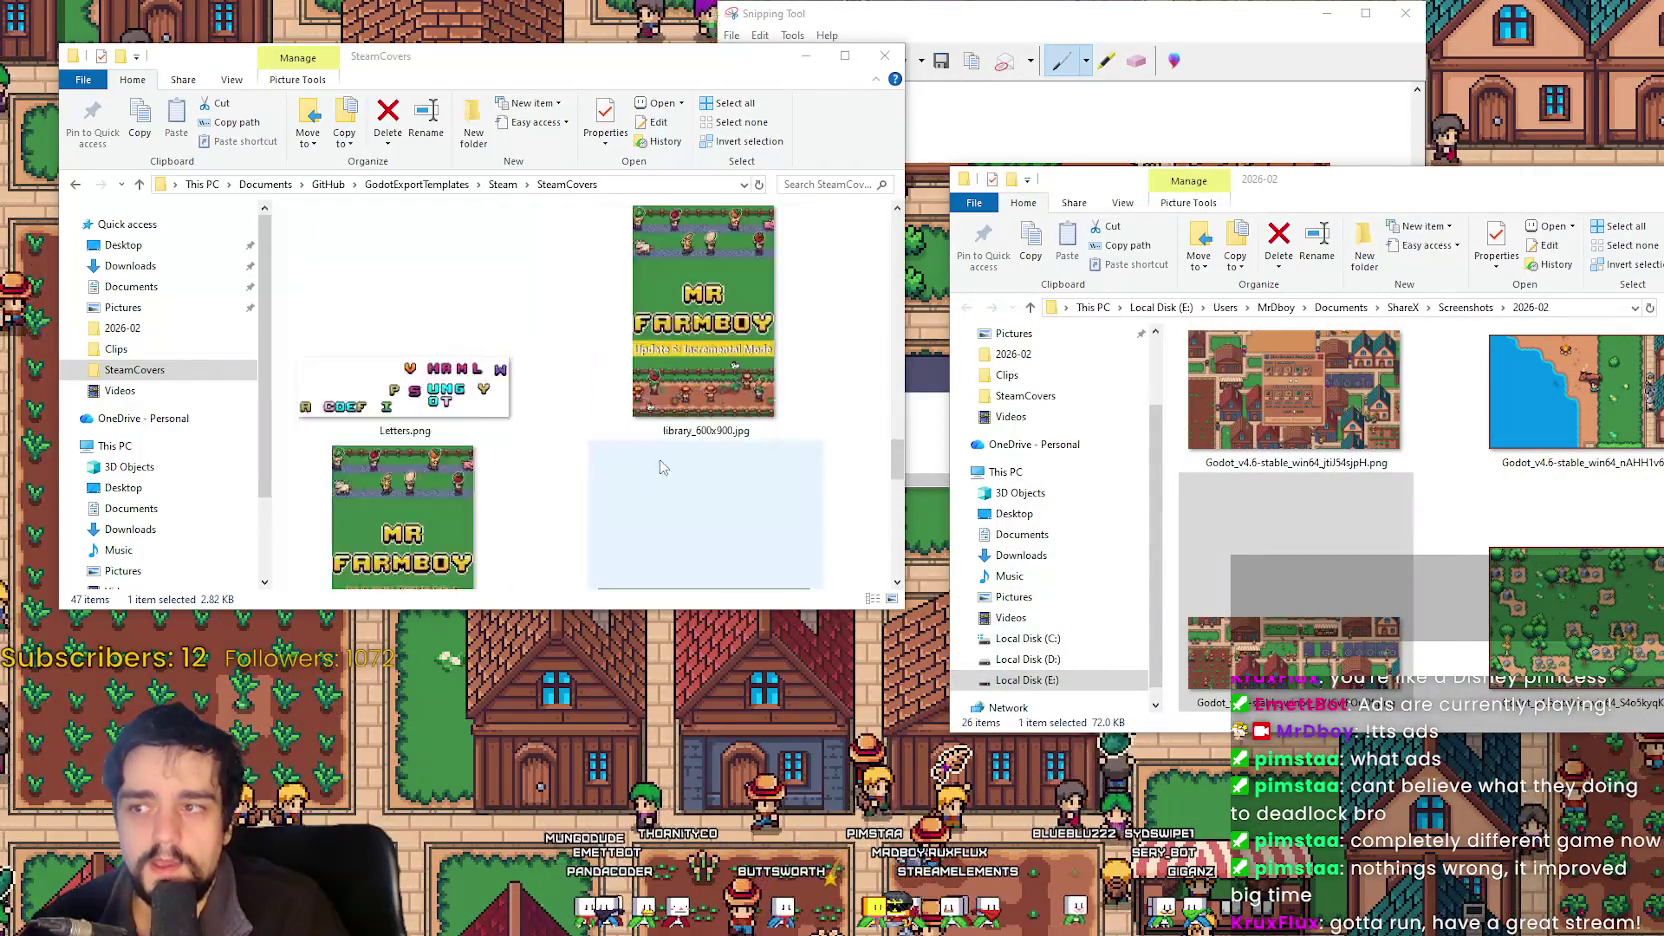
pyautogui.scroll(-5, 676, 452)
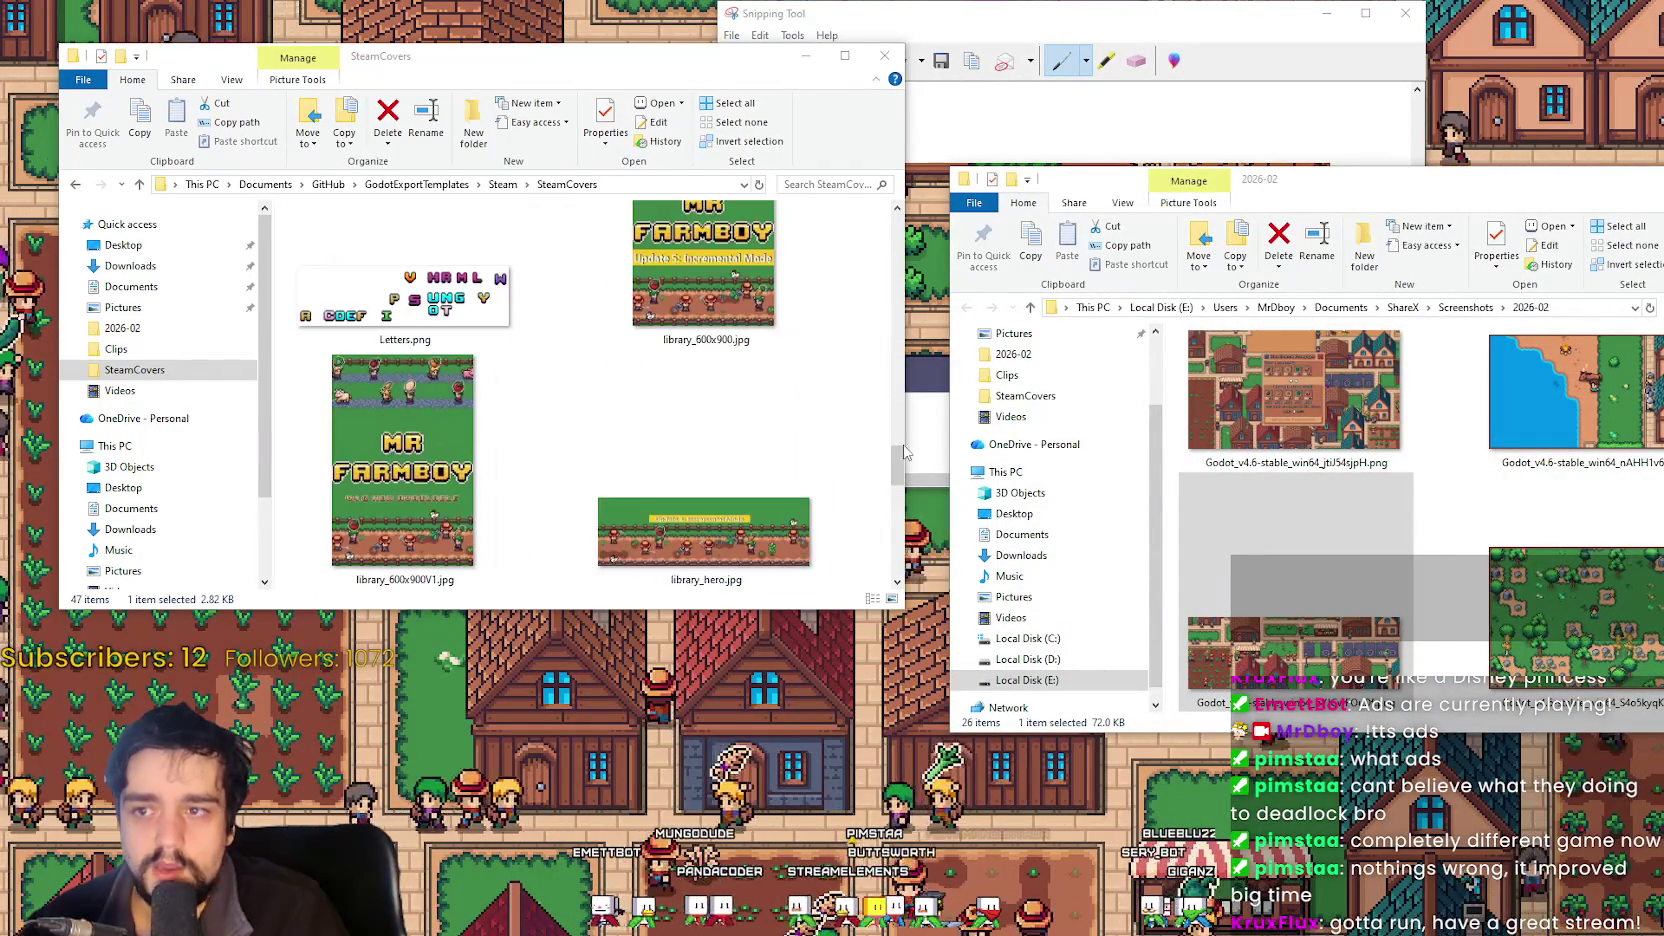
pyautogui.moveTo(897, 468)
pyautogui.mouseDown()
pyautogui.moveTo(895, 535)
pyautogui.moveTo(897, 228)
pyautogui.mouseUp()
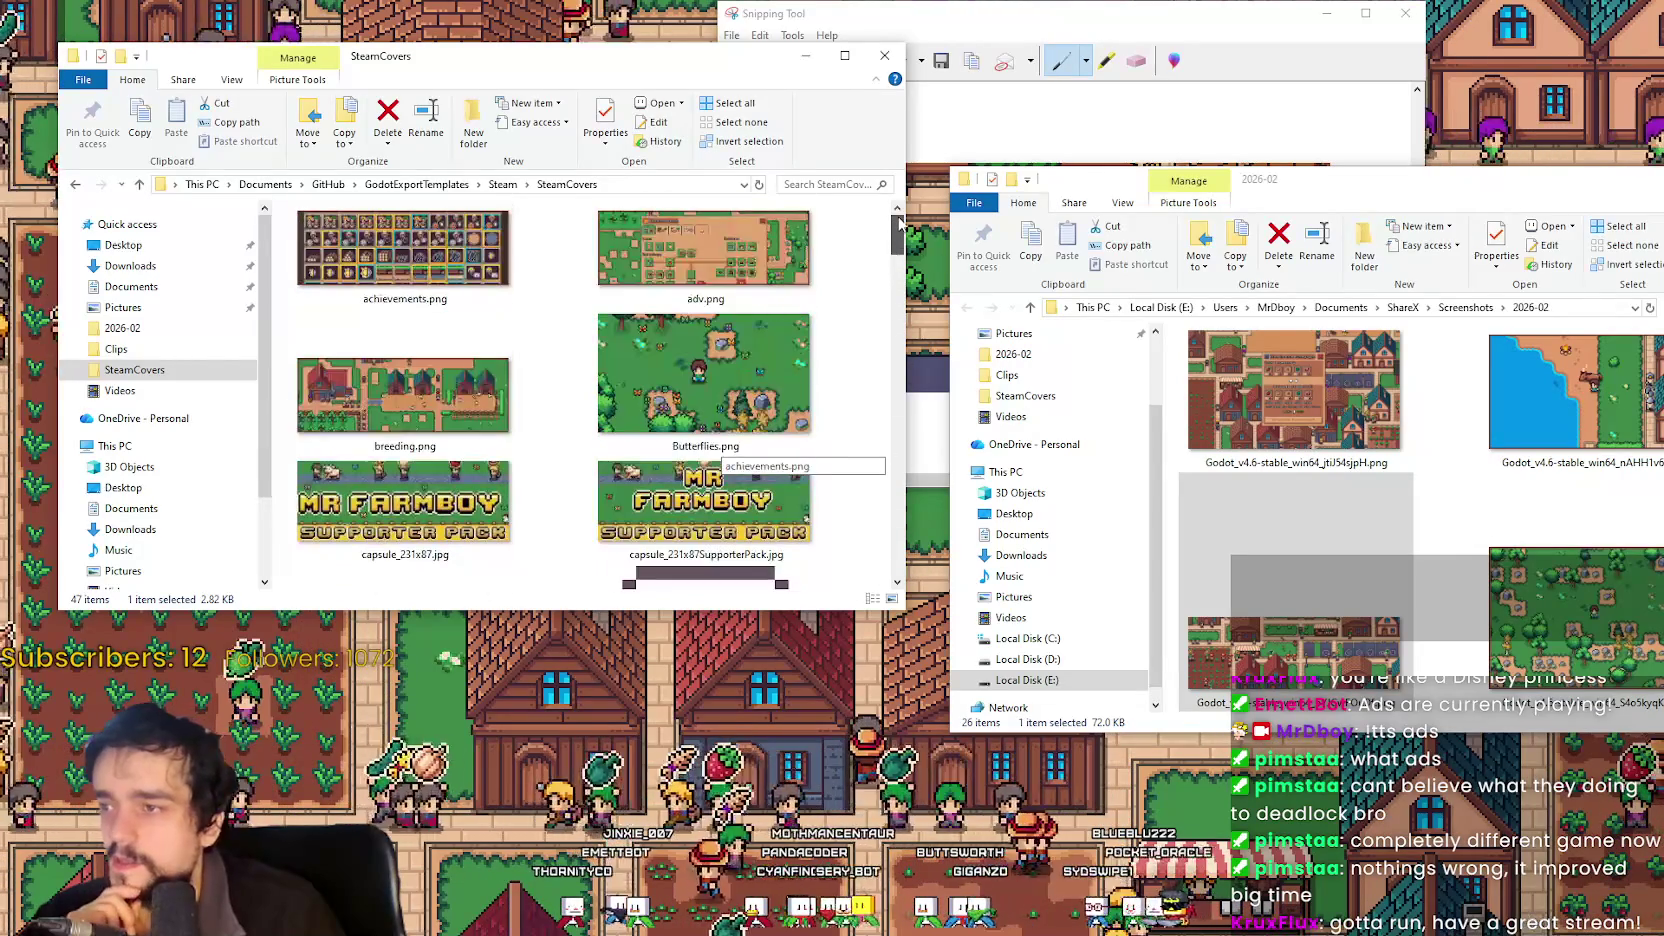
pyautogui.scroll(-5, 748, 263)
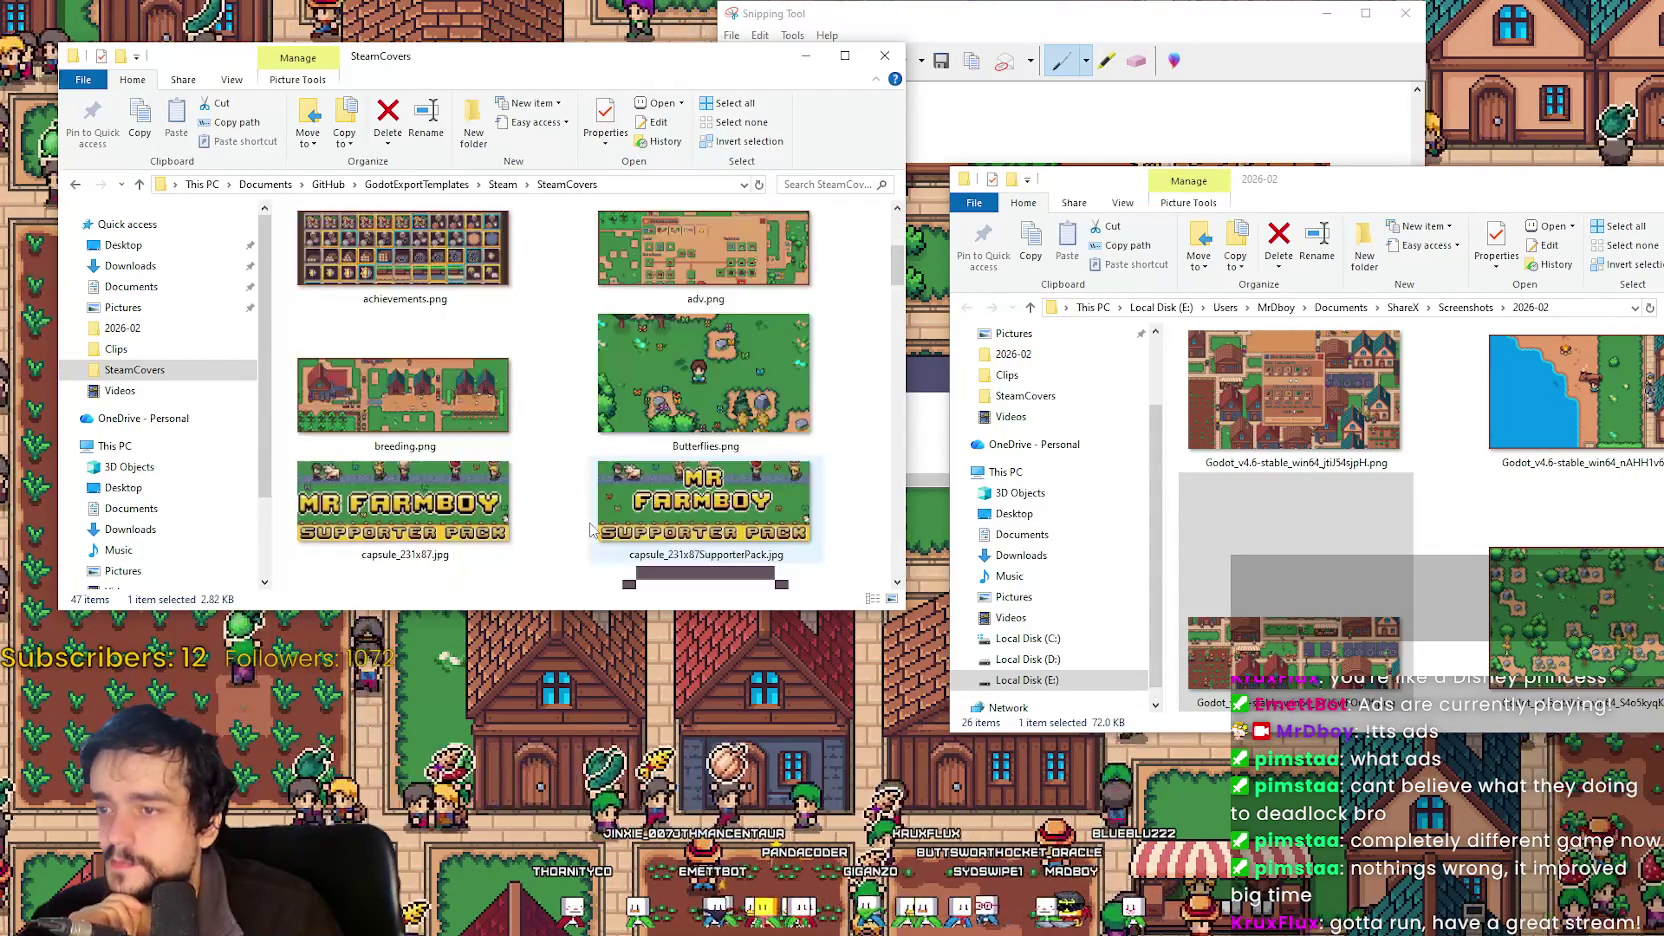
pyautogui.scroll(-5, 591, 525)
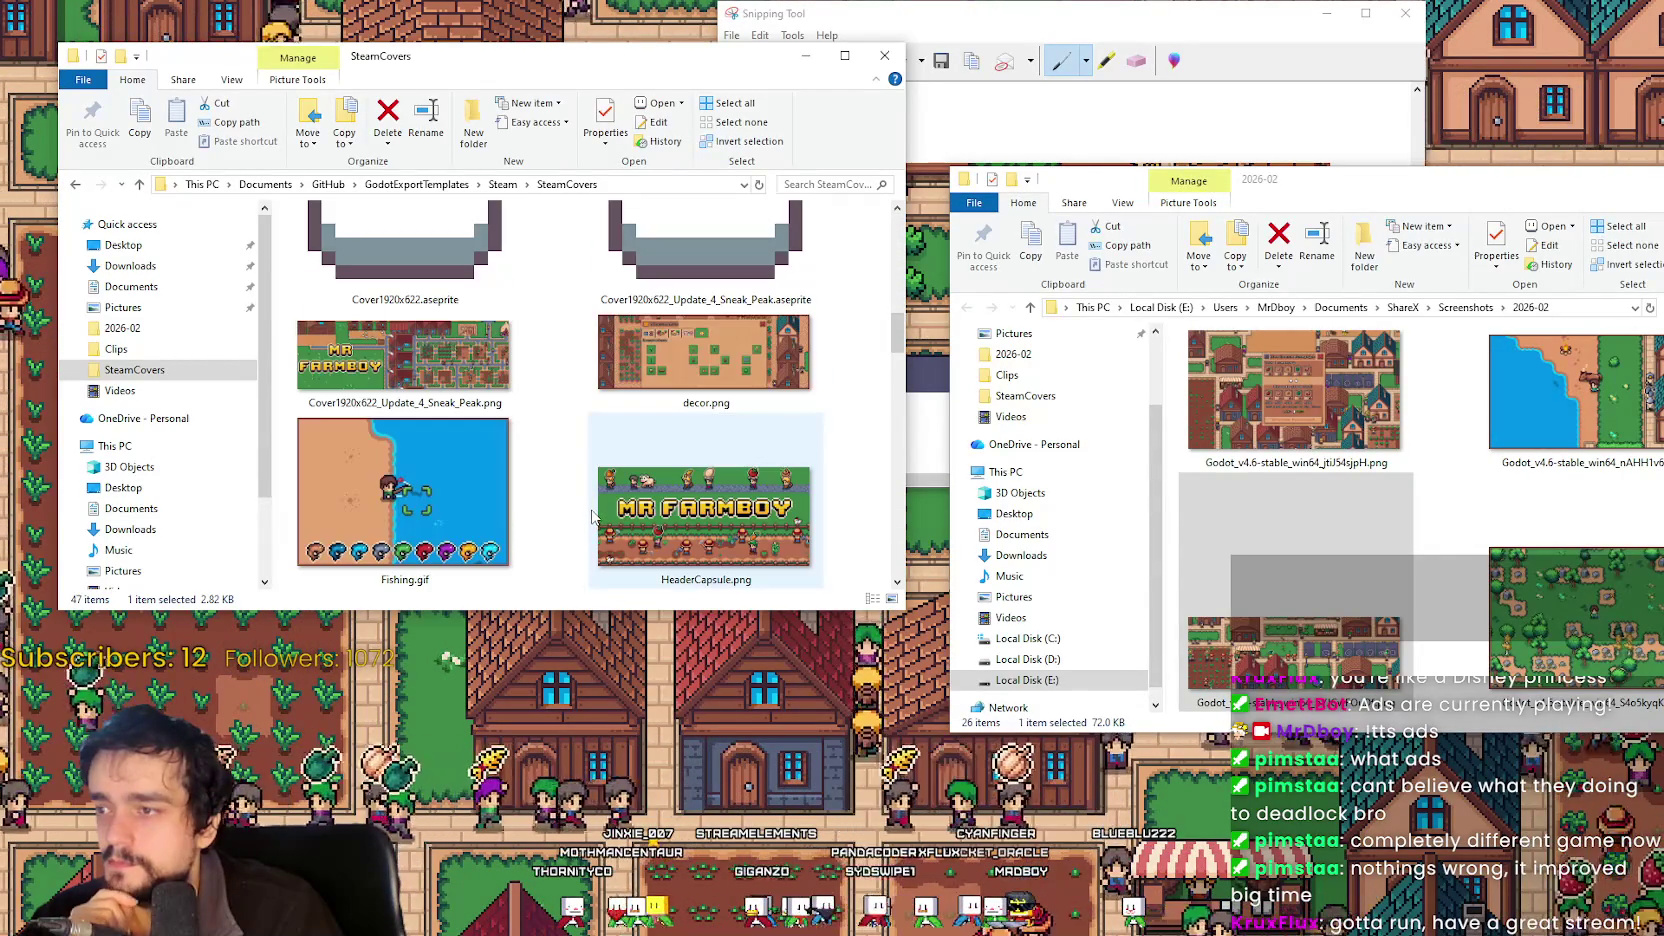
pyautogui.scroll(-2, 593, 515)
pyautogui.scroll(-2, 591, 516)
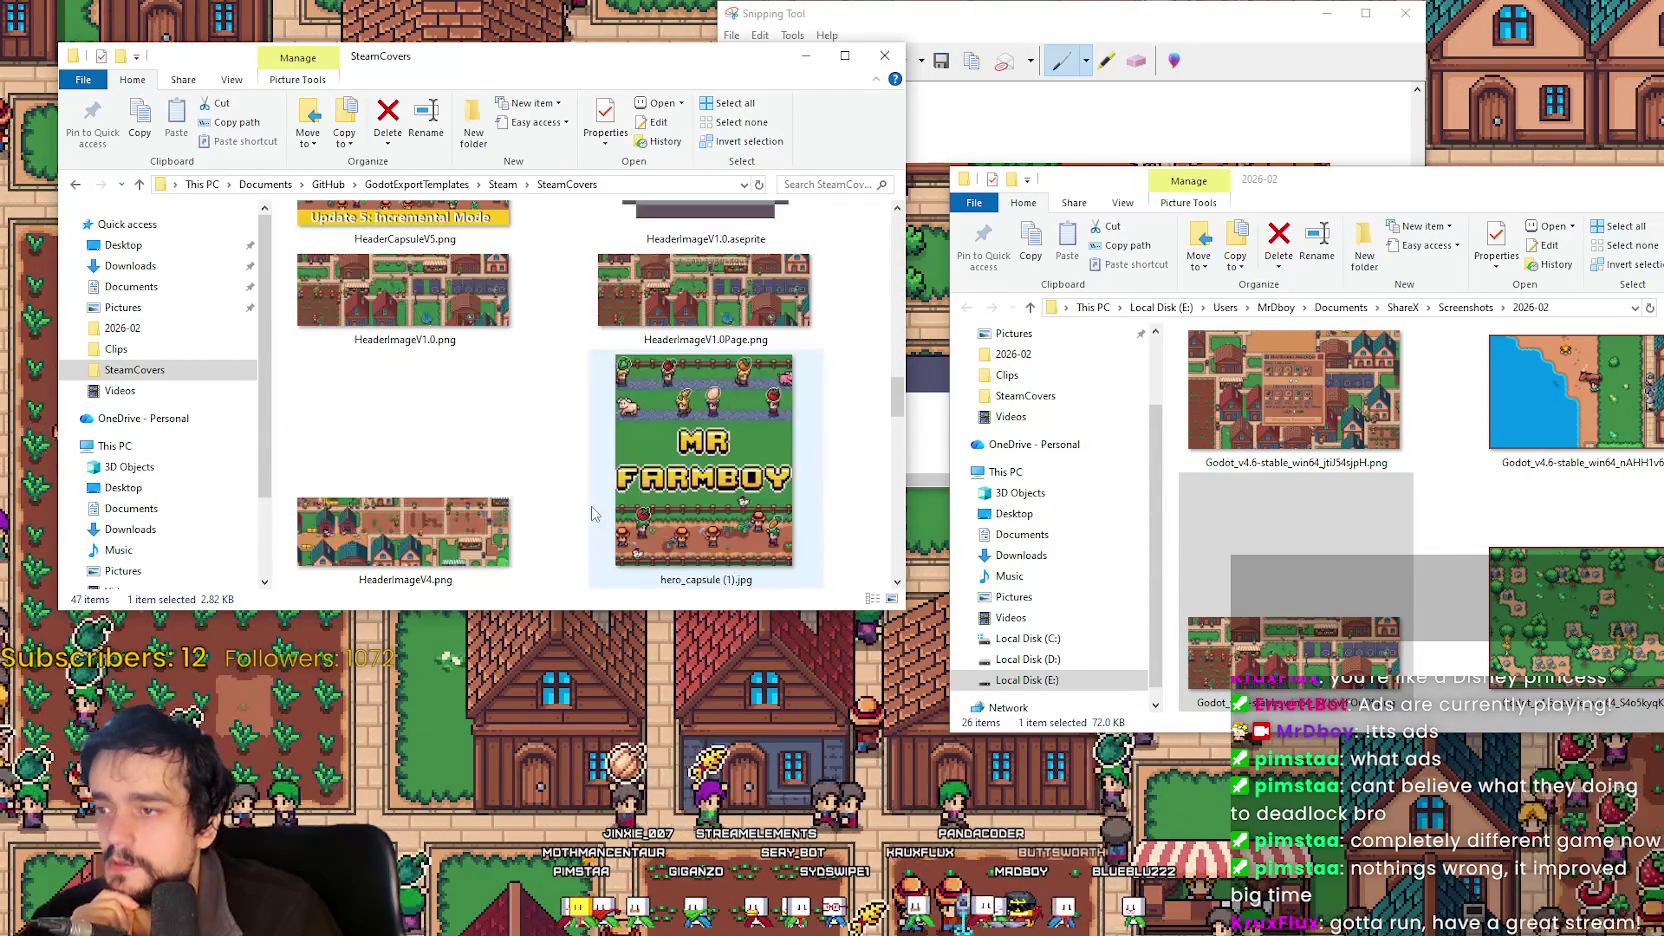
pyautogui.click(637, 346)
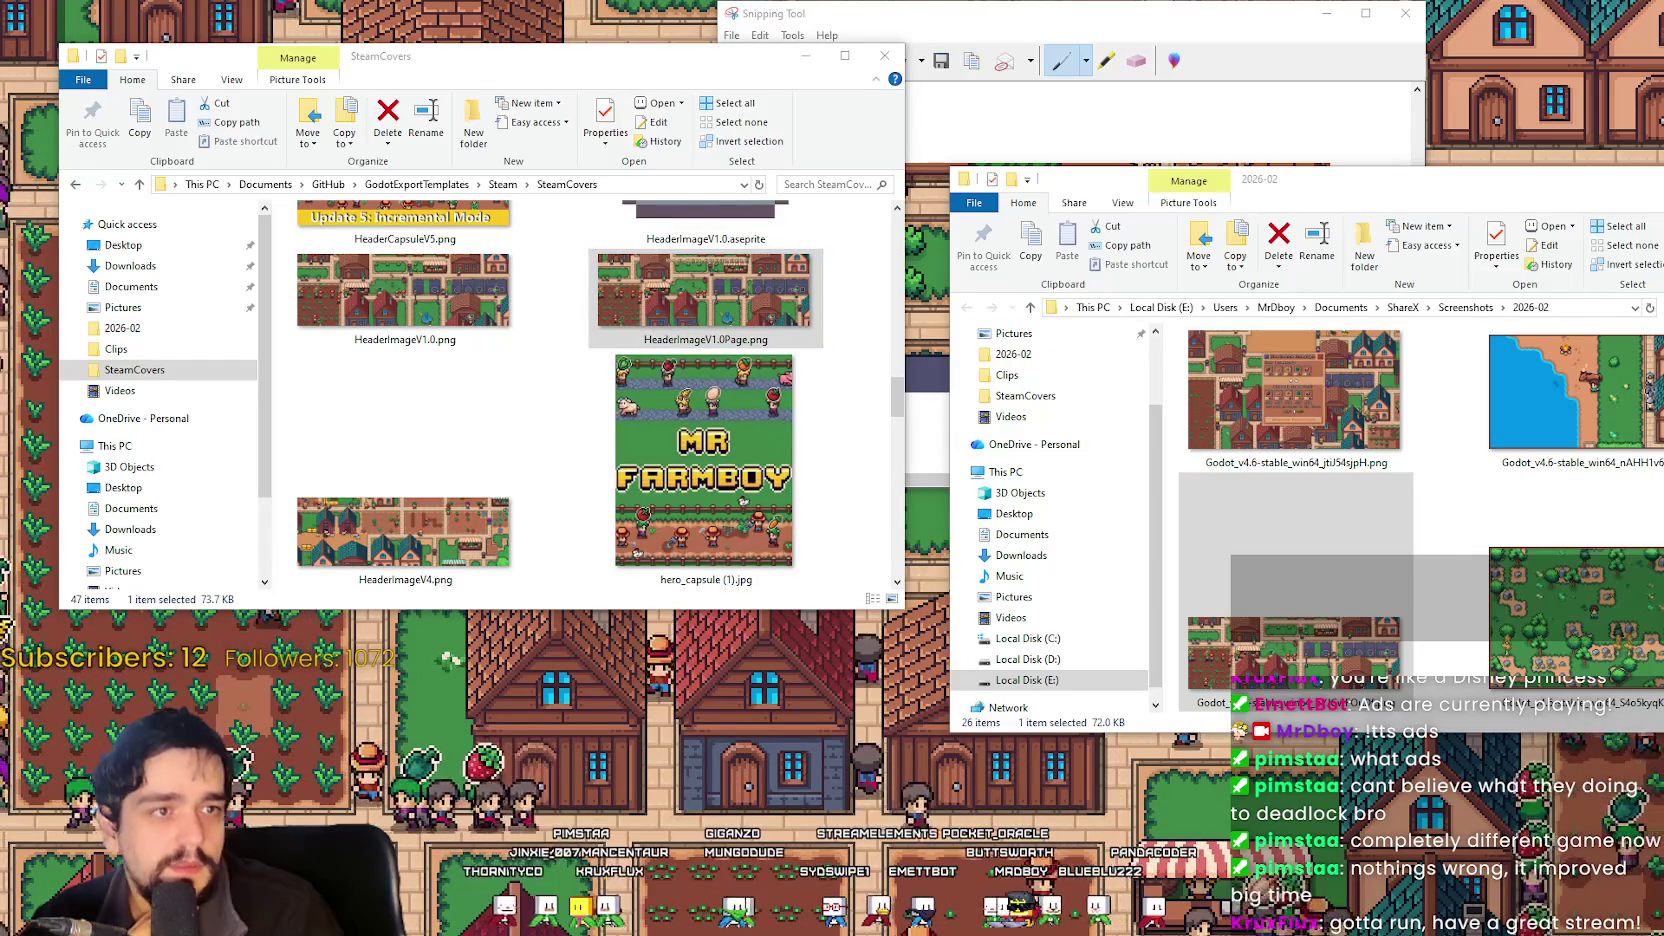
# Open the Artwork section of the MR FARMBOY Steam event and drop the image onto it.
pyautogui.hotkey('alt', 'Tab')
pyautogui.moveTo(1349, 176); pyautogui.dragTo(1247, 127)
pyautogui.click(1084, 355)
pyautogui.moveTo(665, 290); pyautogui.dragTo(1100, 600)
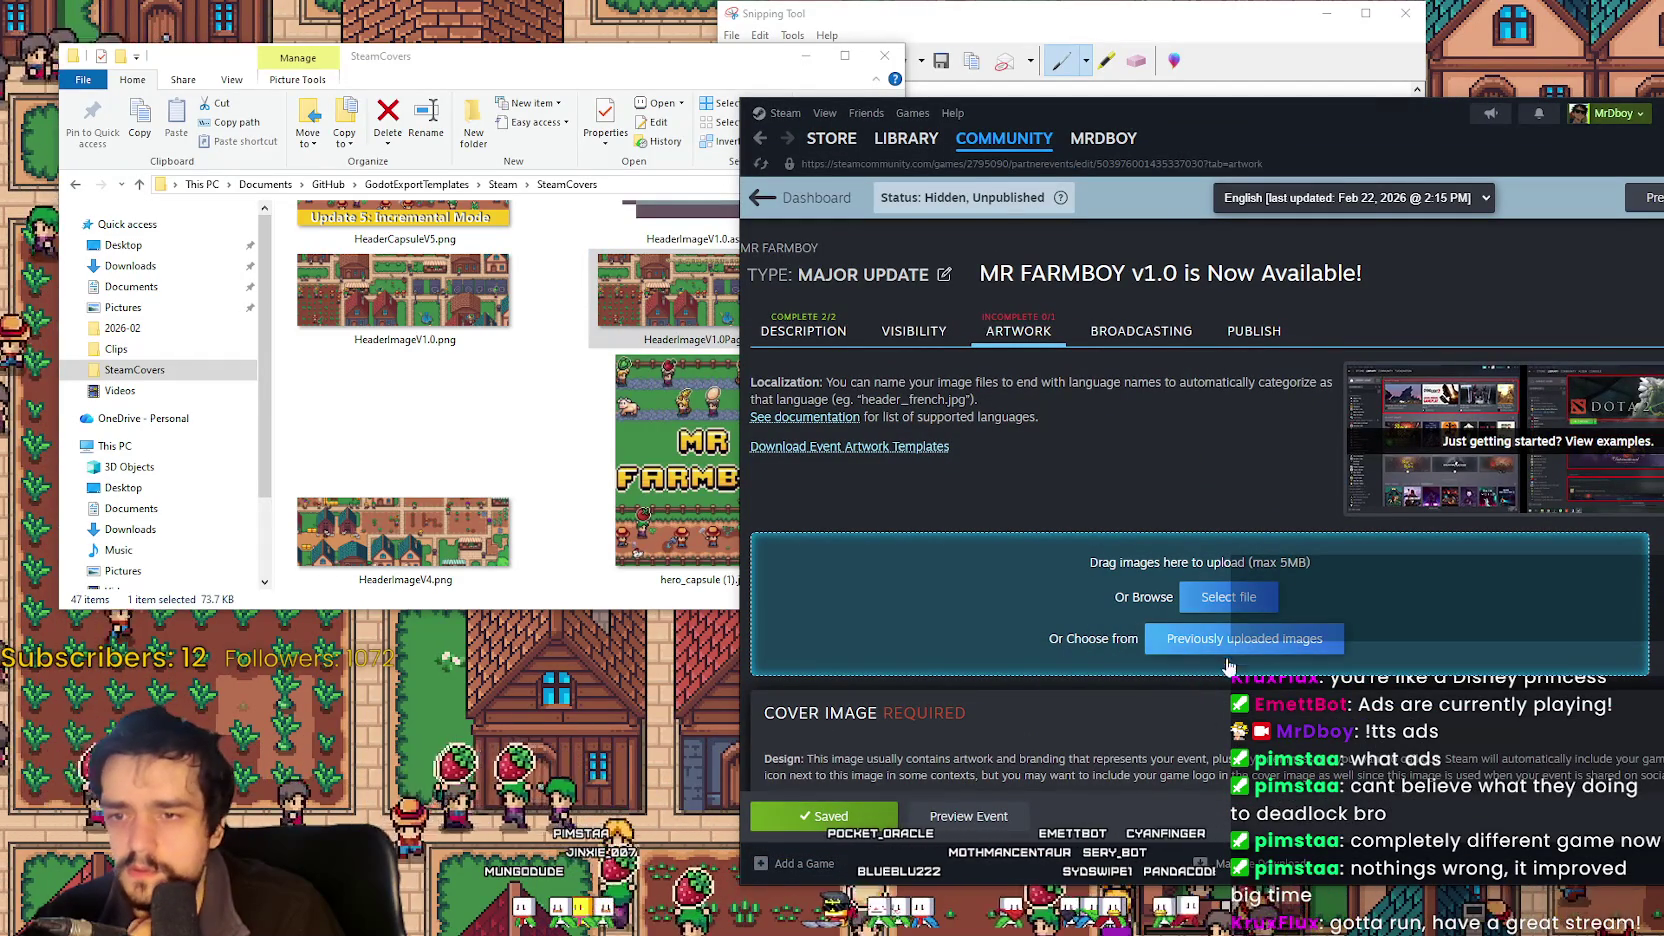
# Choose HeaderImageV1.0Page.png in the file browser for the event upload.
pyautogui.click(1240, 597)
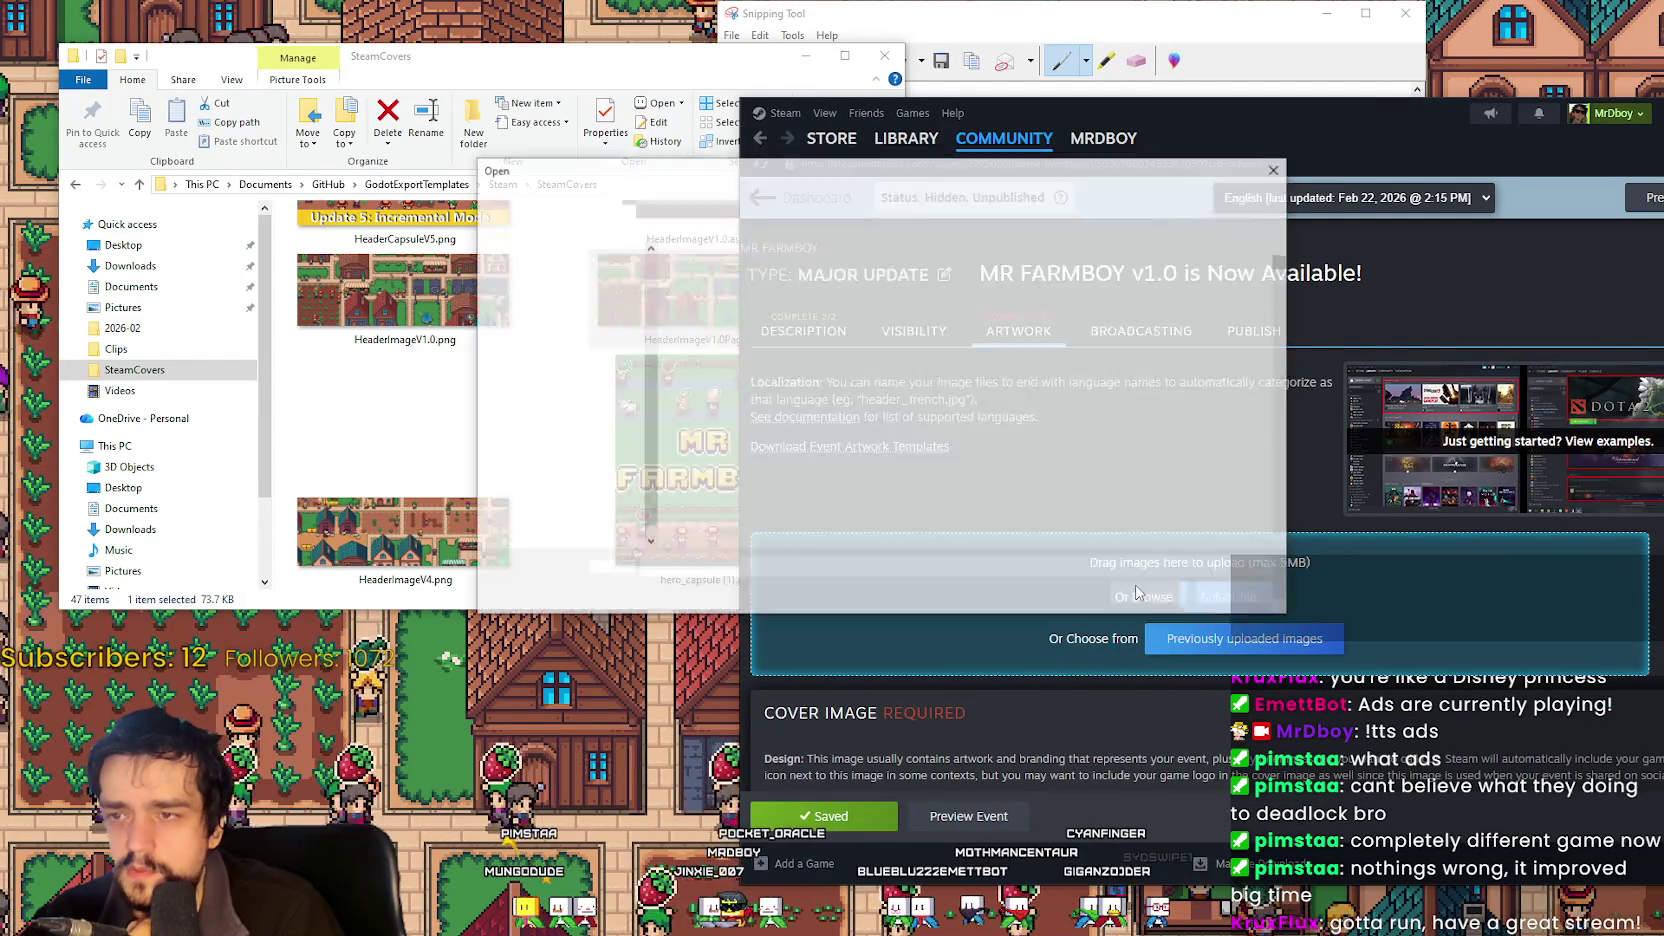
pyautogui.scroll(-2, 876, 415)
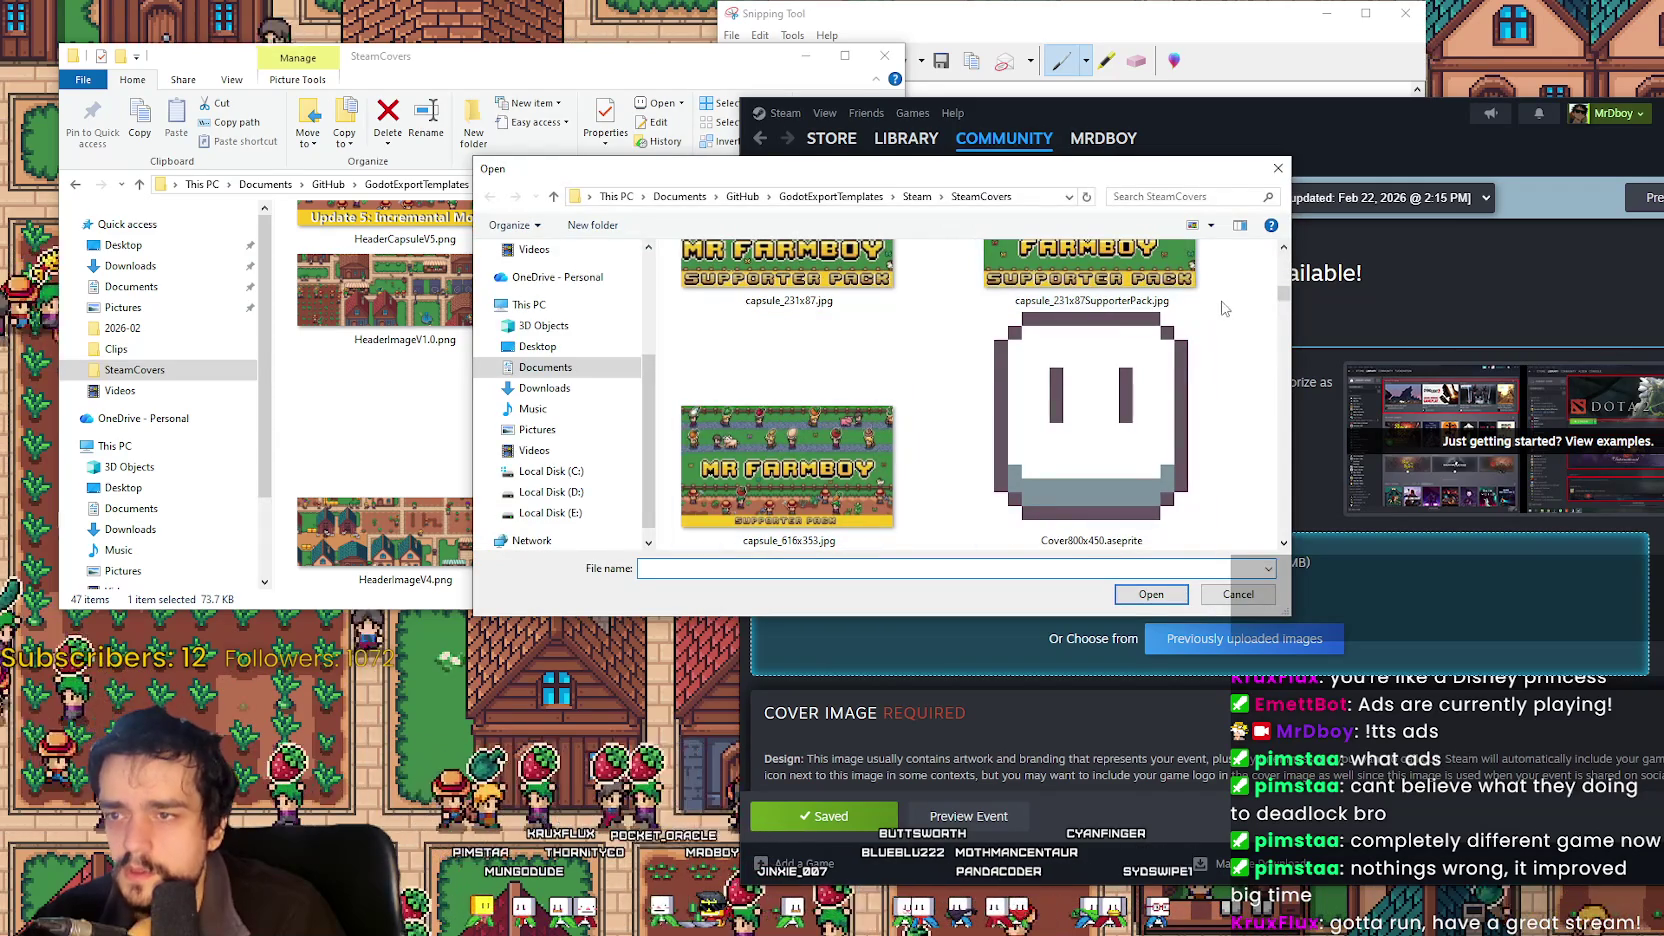
pyautogui.moveTo(1283, 292)
pyautogui.mouseDown()
pyautogui.moveTo(1282, 262)
pyautogui.moveTo(1282, 397)
pyautogui.mouseUp()
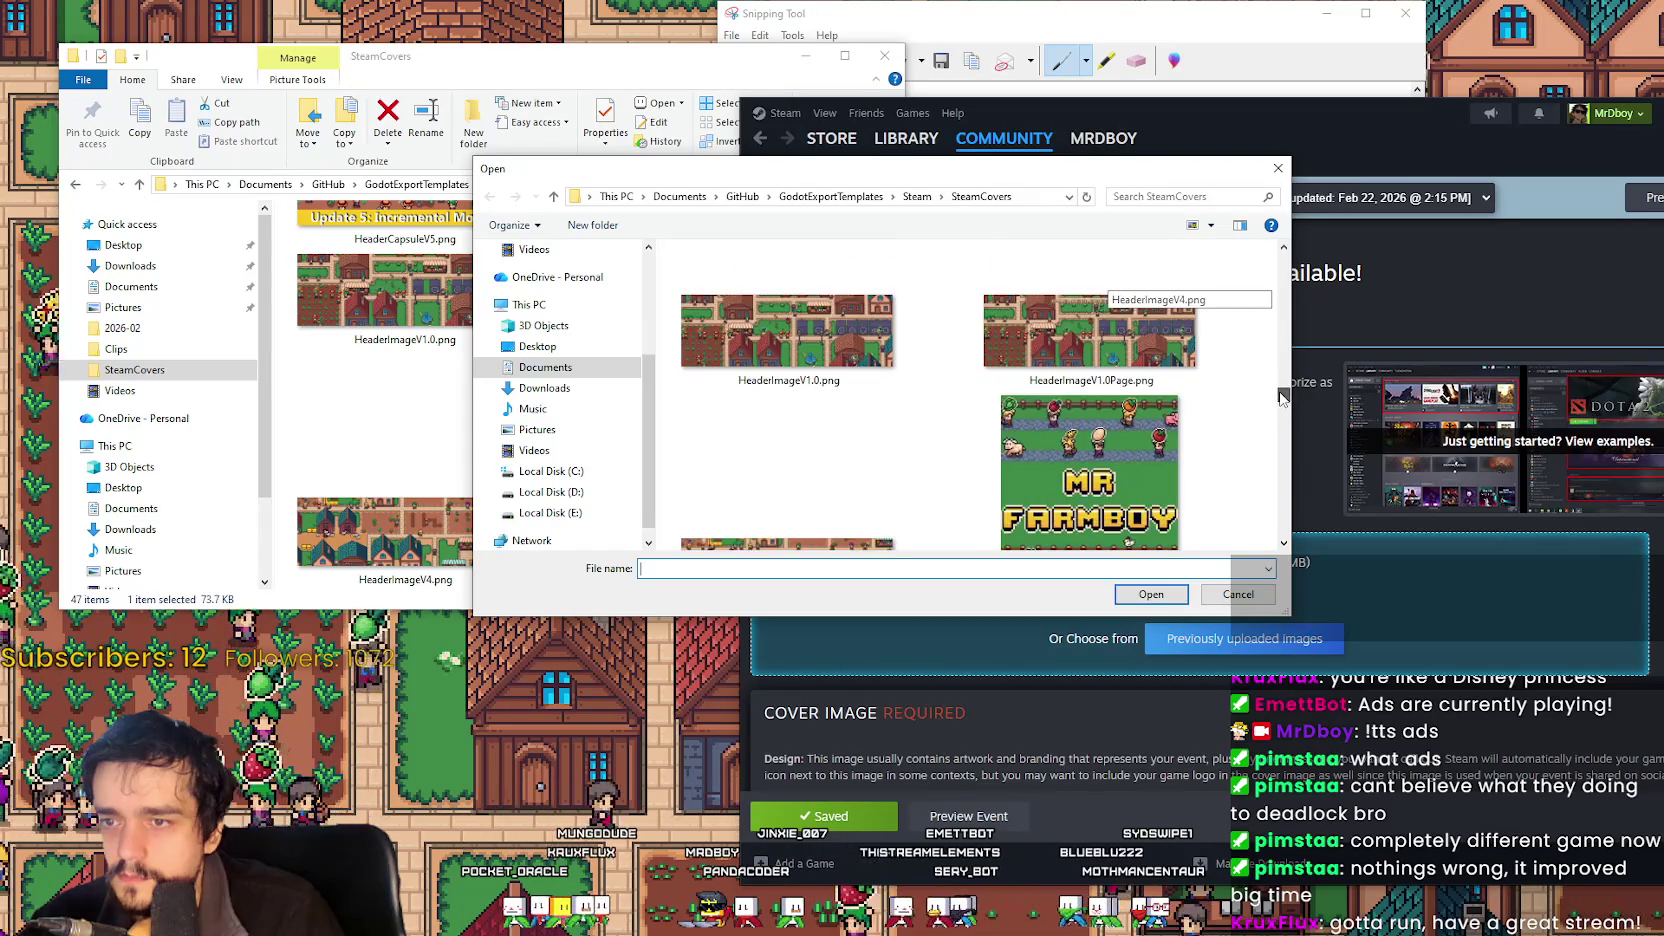
pyautogui.click(1090, 330)
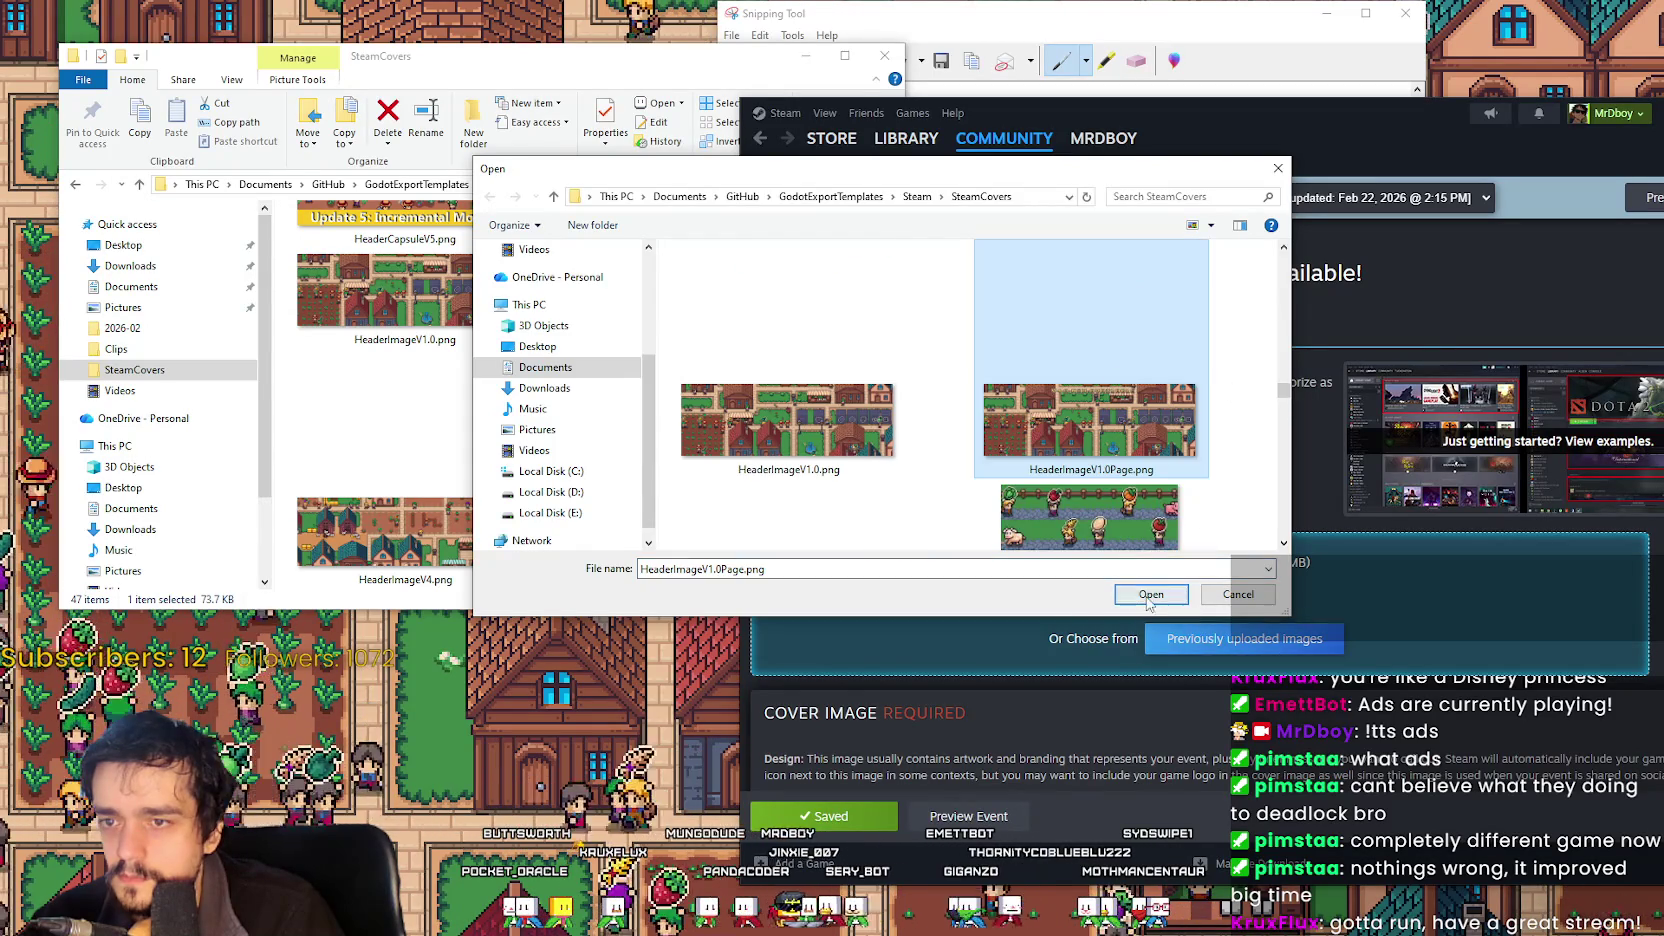
pyautogui.click(1151, 594)
# Set the upload type to Header Image and see it rejected as under 1920x622.
pyautogui.scroll(-2, 1292, 576)
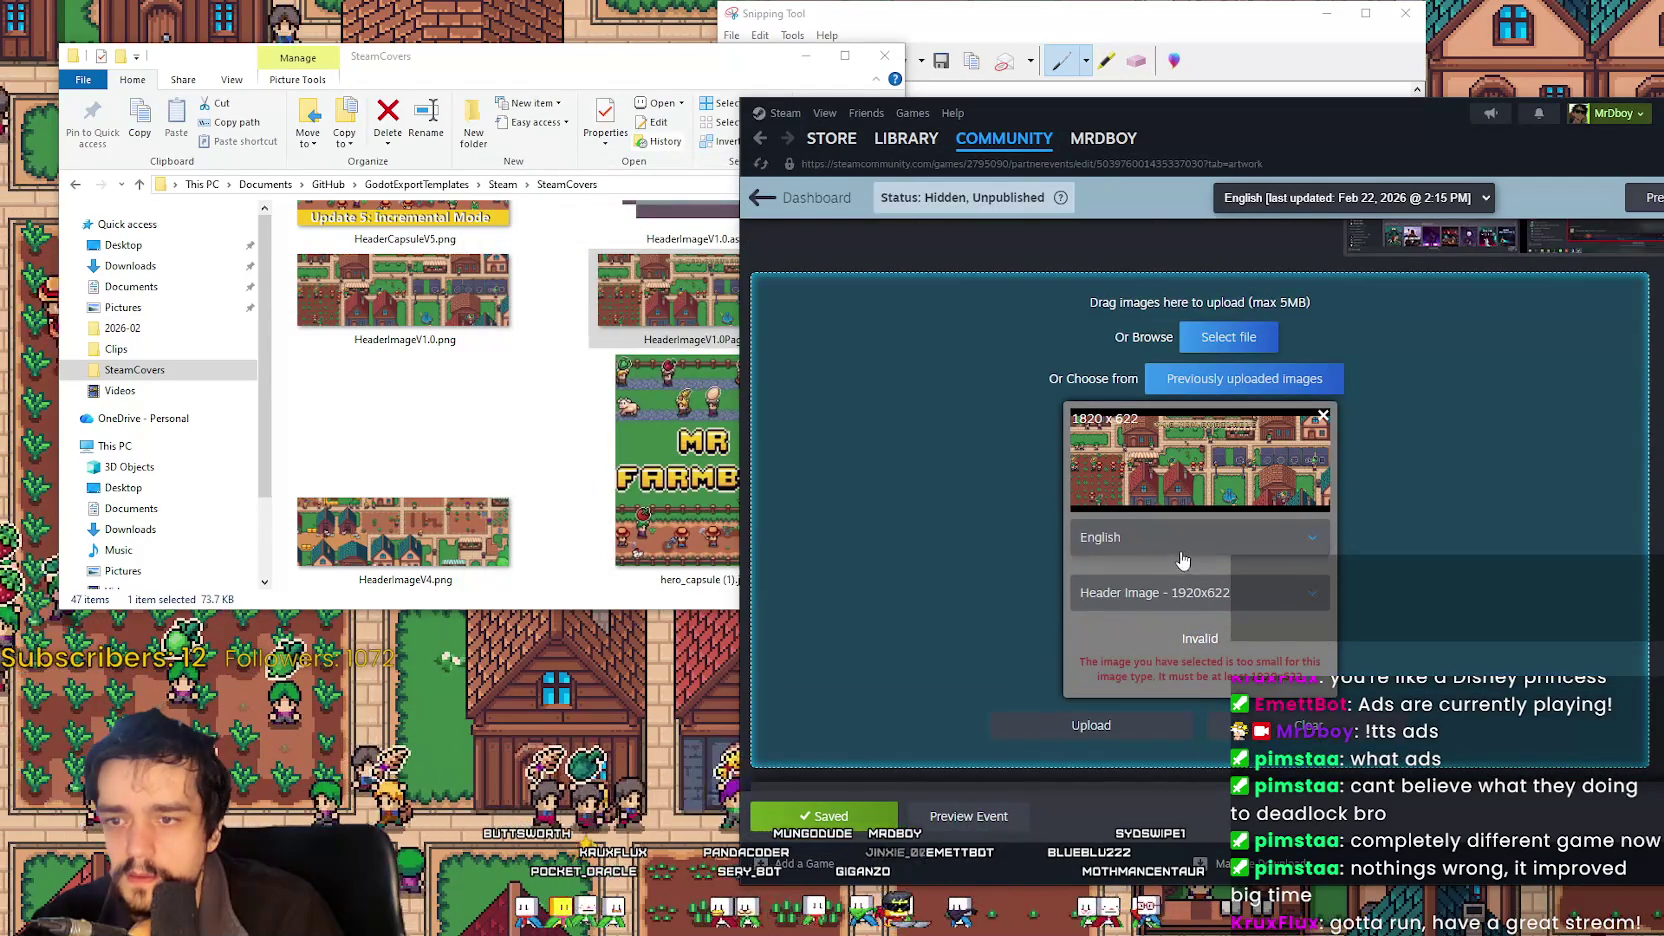
pyautogui.click(1193, 598)
pyautogui.click(1190, 640)
pyautogui.scroll(-2, 1053, 516)
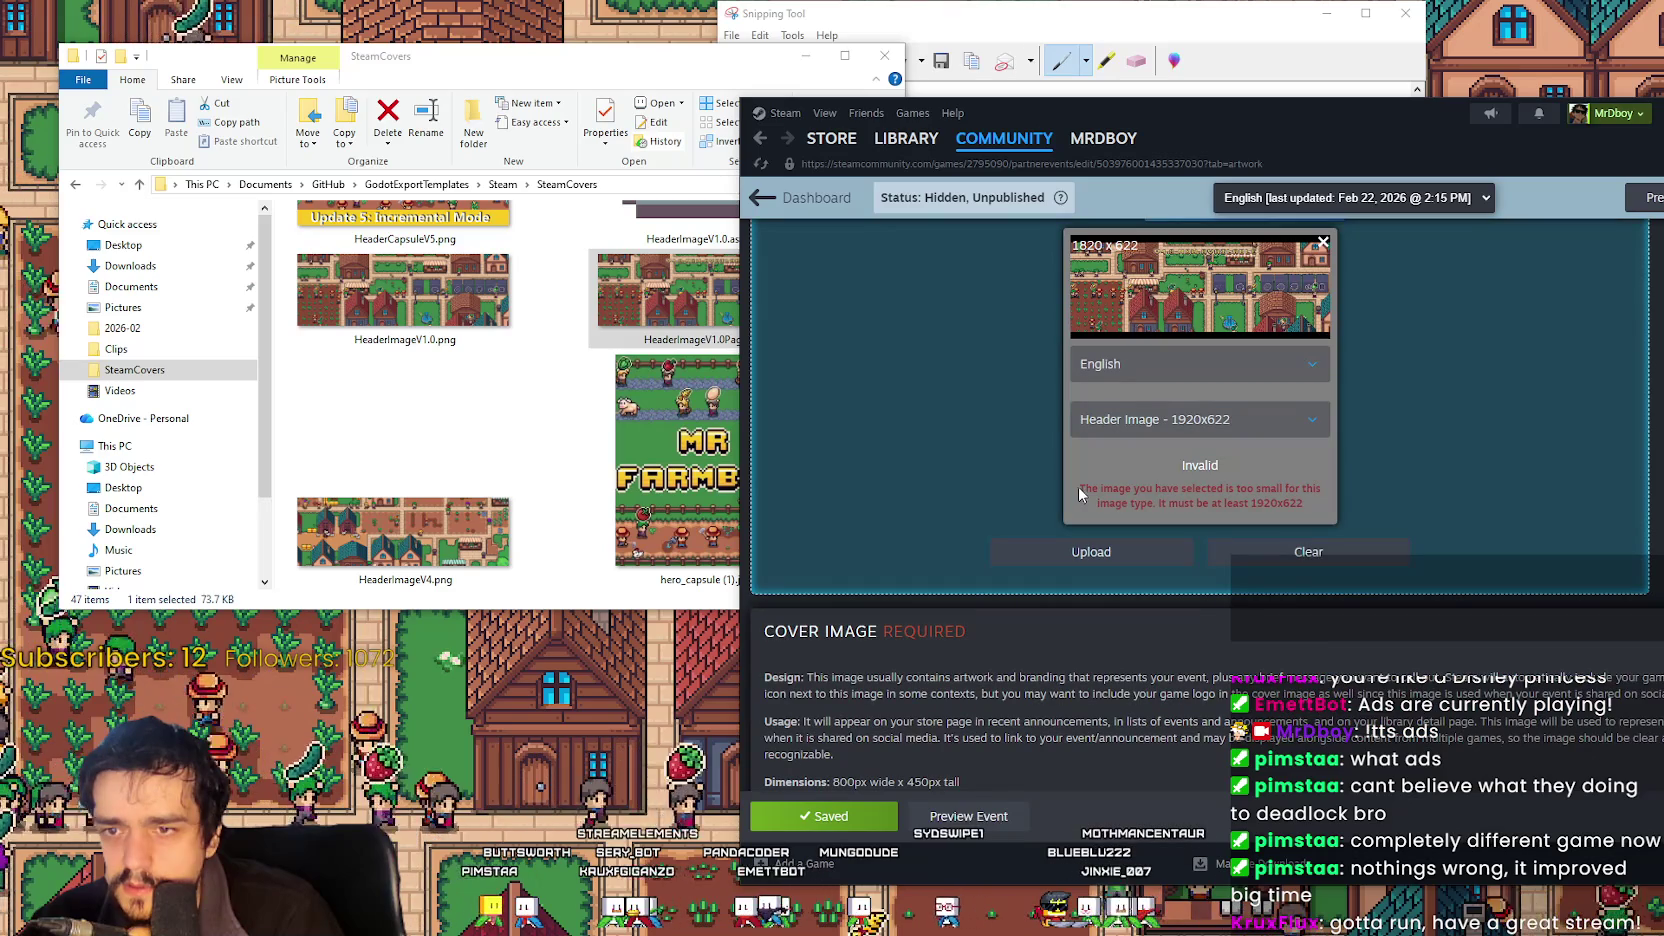
pyautogui.moveTo(1079, 489); pyautogui.dragTo(1306, 510)
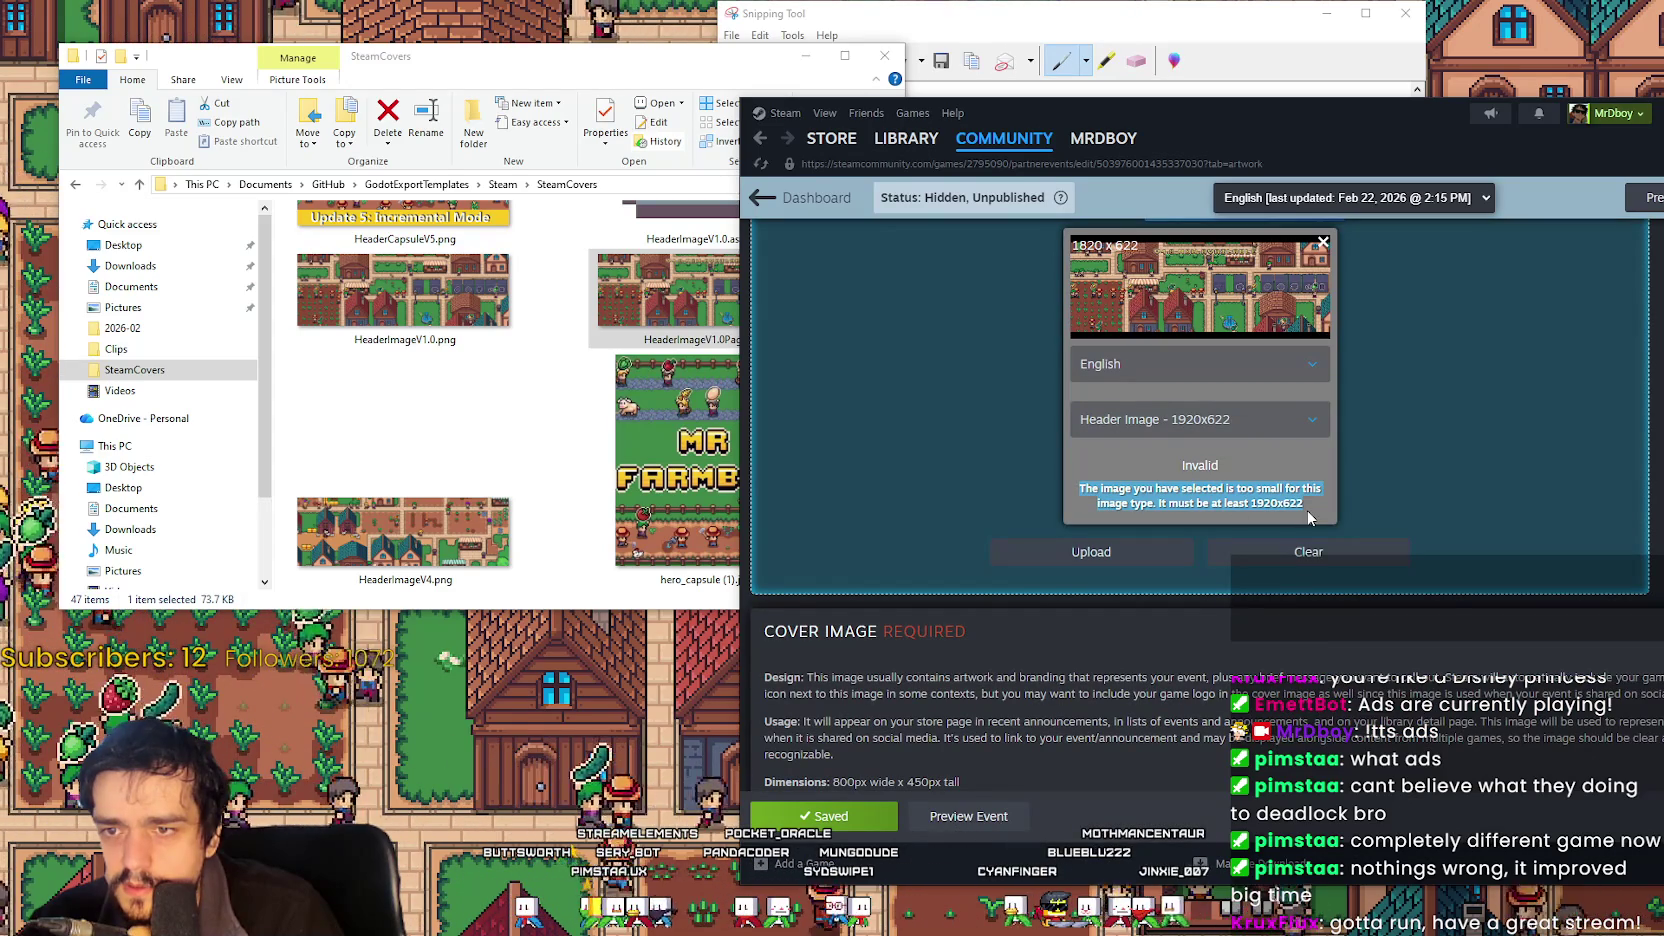
pyautogui.scroll(2, 1410, 533)
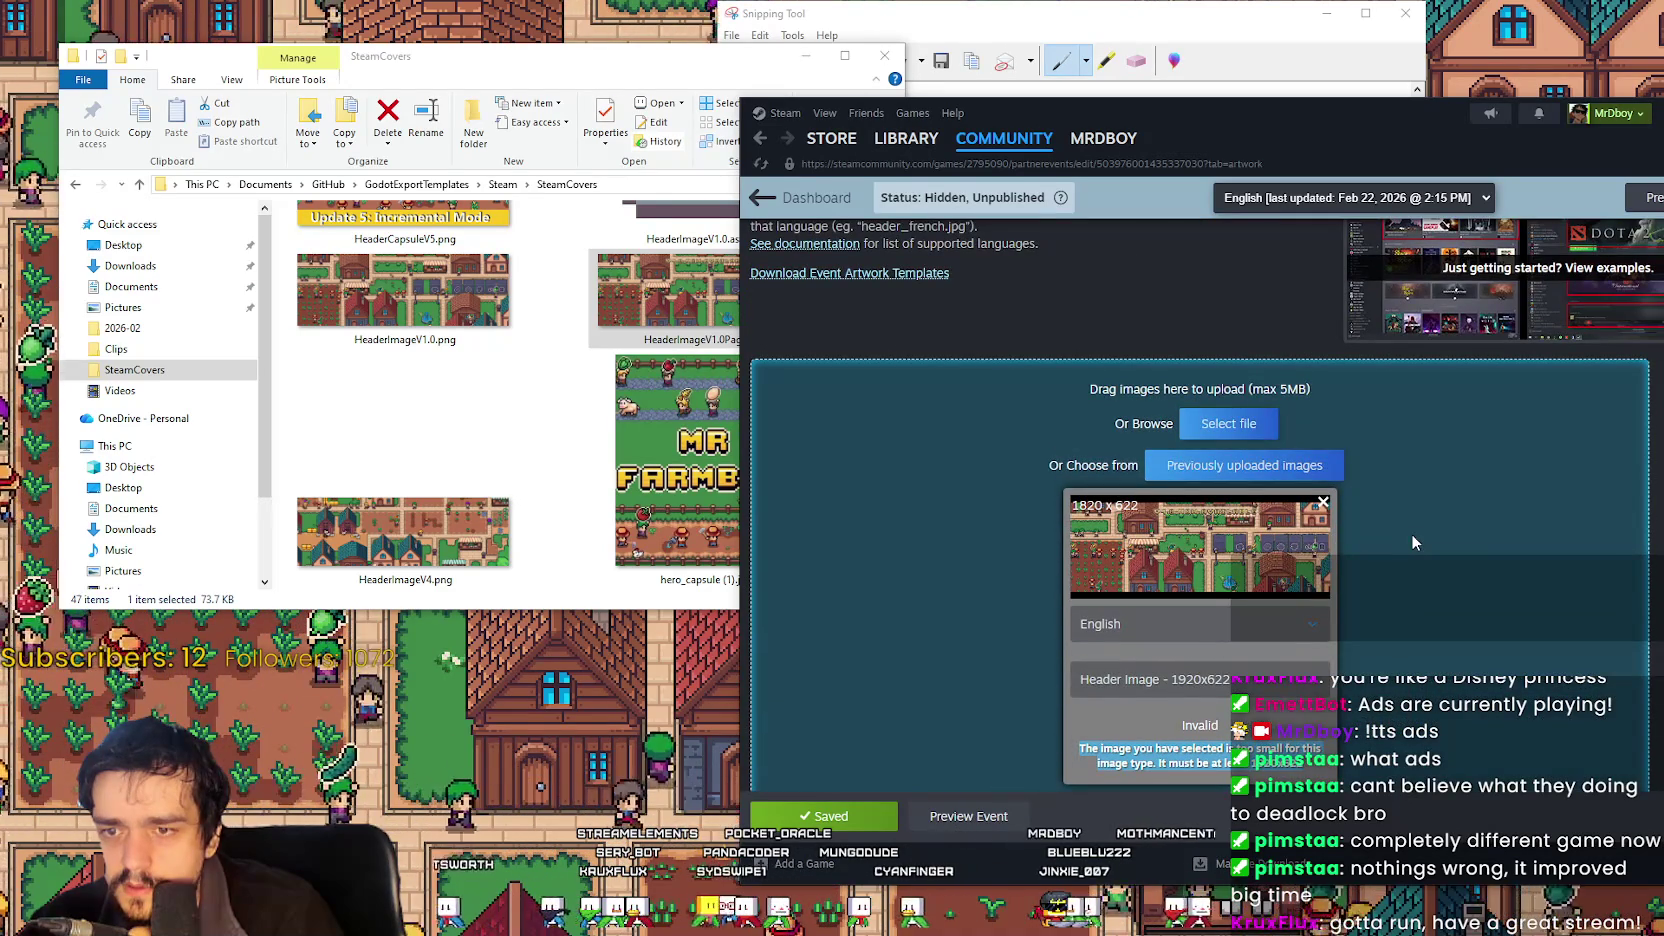
pyautogui.scroll(-4, 1412, 540)
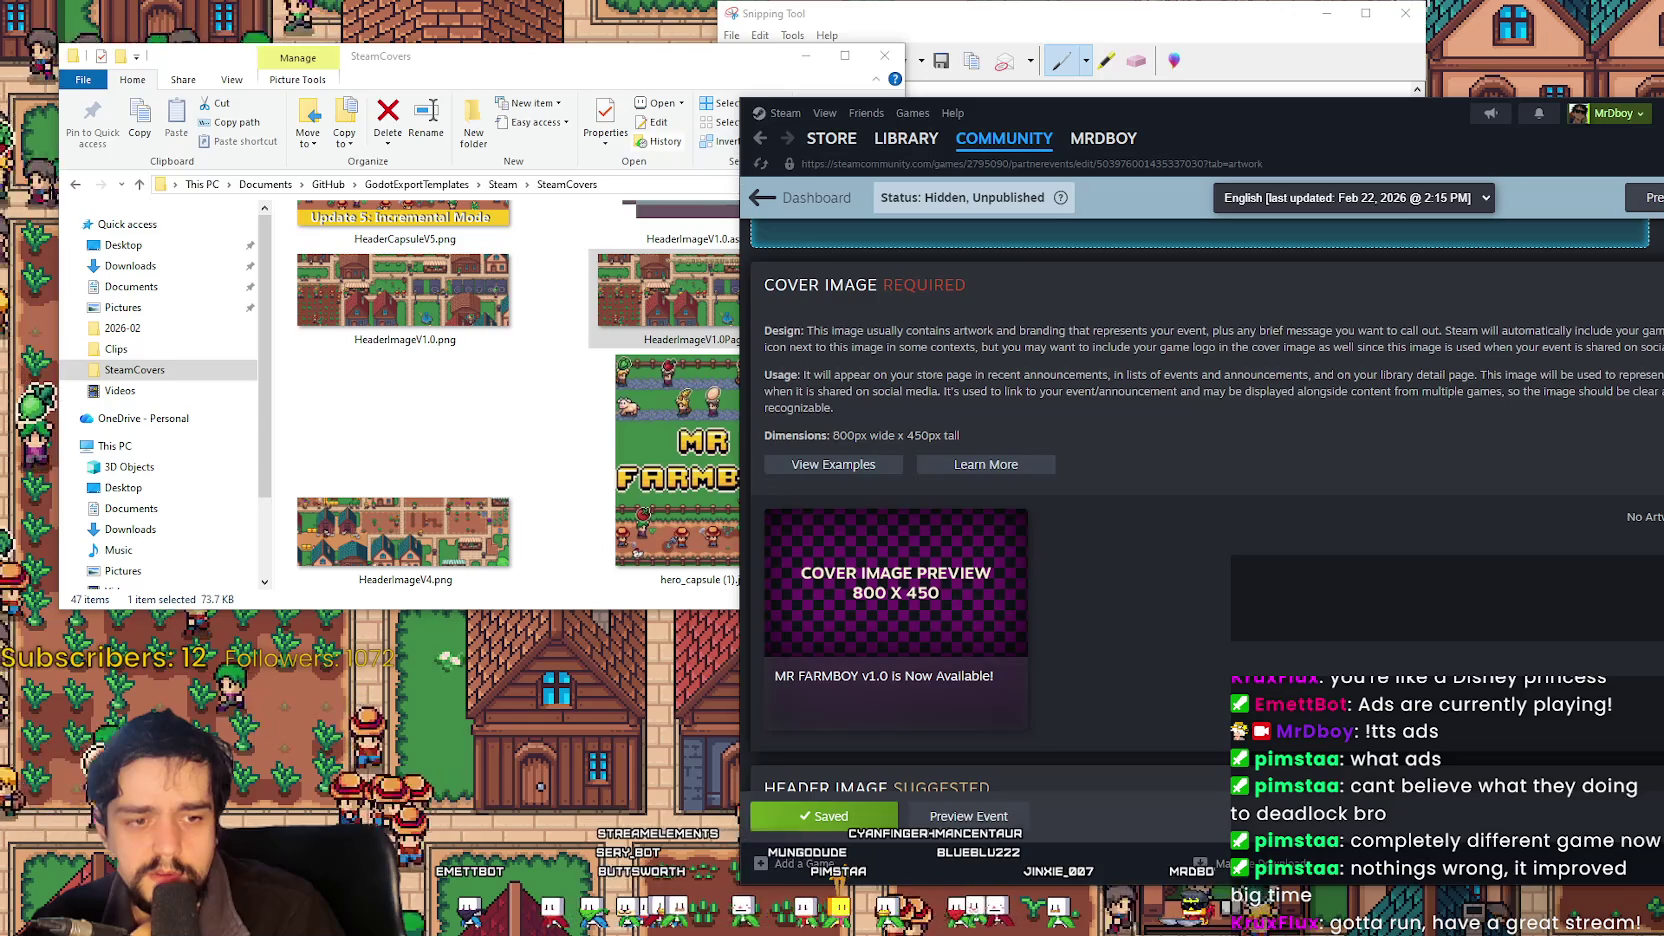
pyautogui.hotkey('alt', 'Tab')
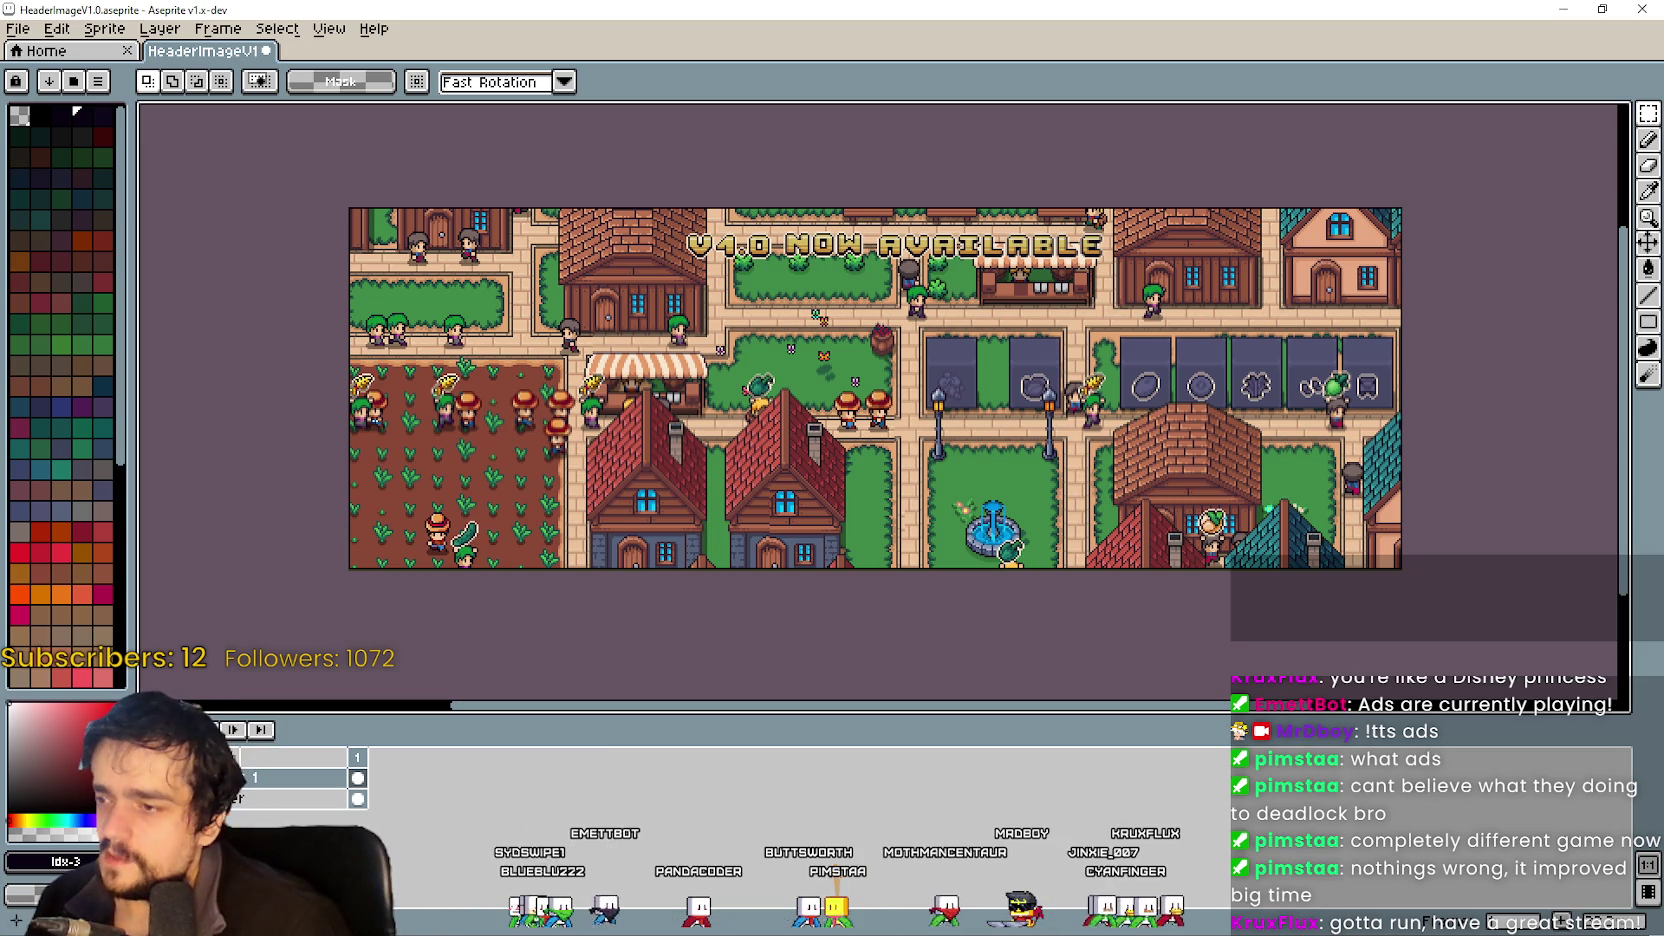
# Reach the Canvas Size dialog, backing out of the Sprite Size dialog opened by mistake.
pyautogui.click(104, 28)
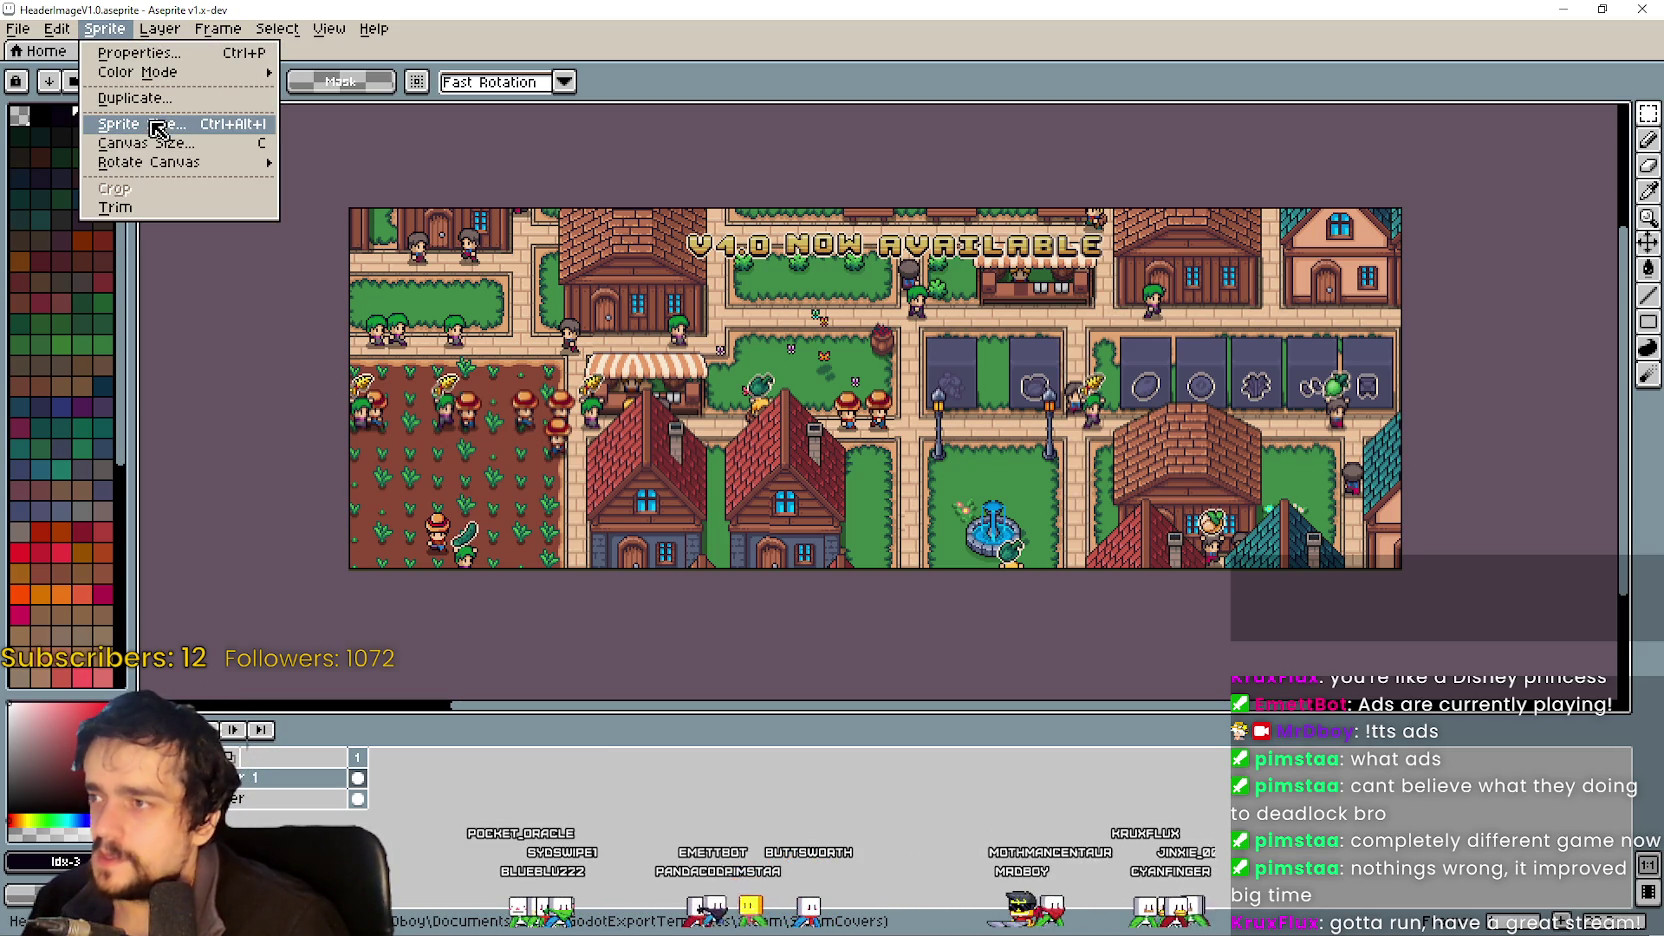
pyautogui.click(155, 124)
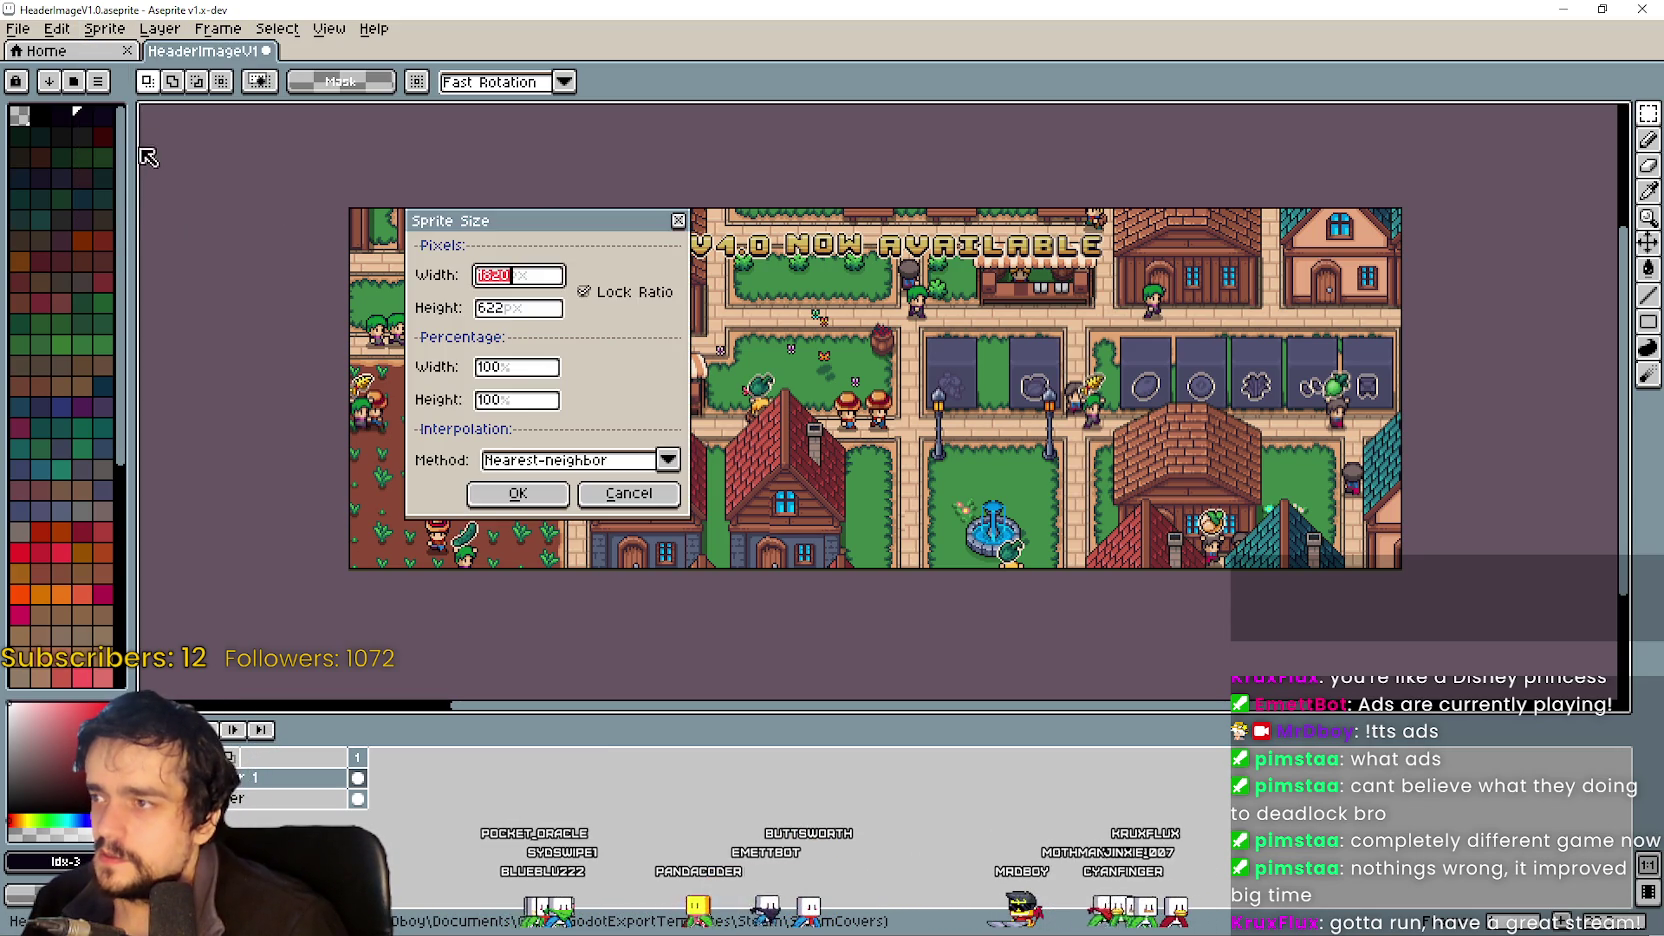
pyautogui.click(612, 484)
pyautogui.click(104, 28)
pyautogui.click(148, 147)
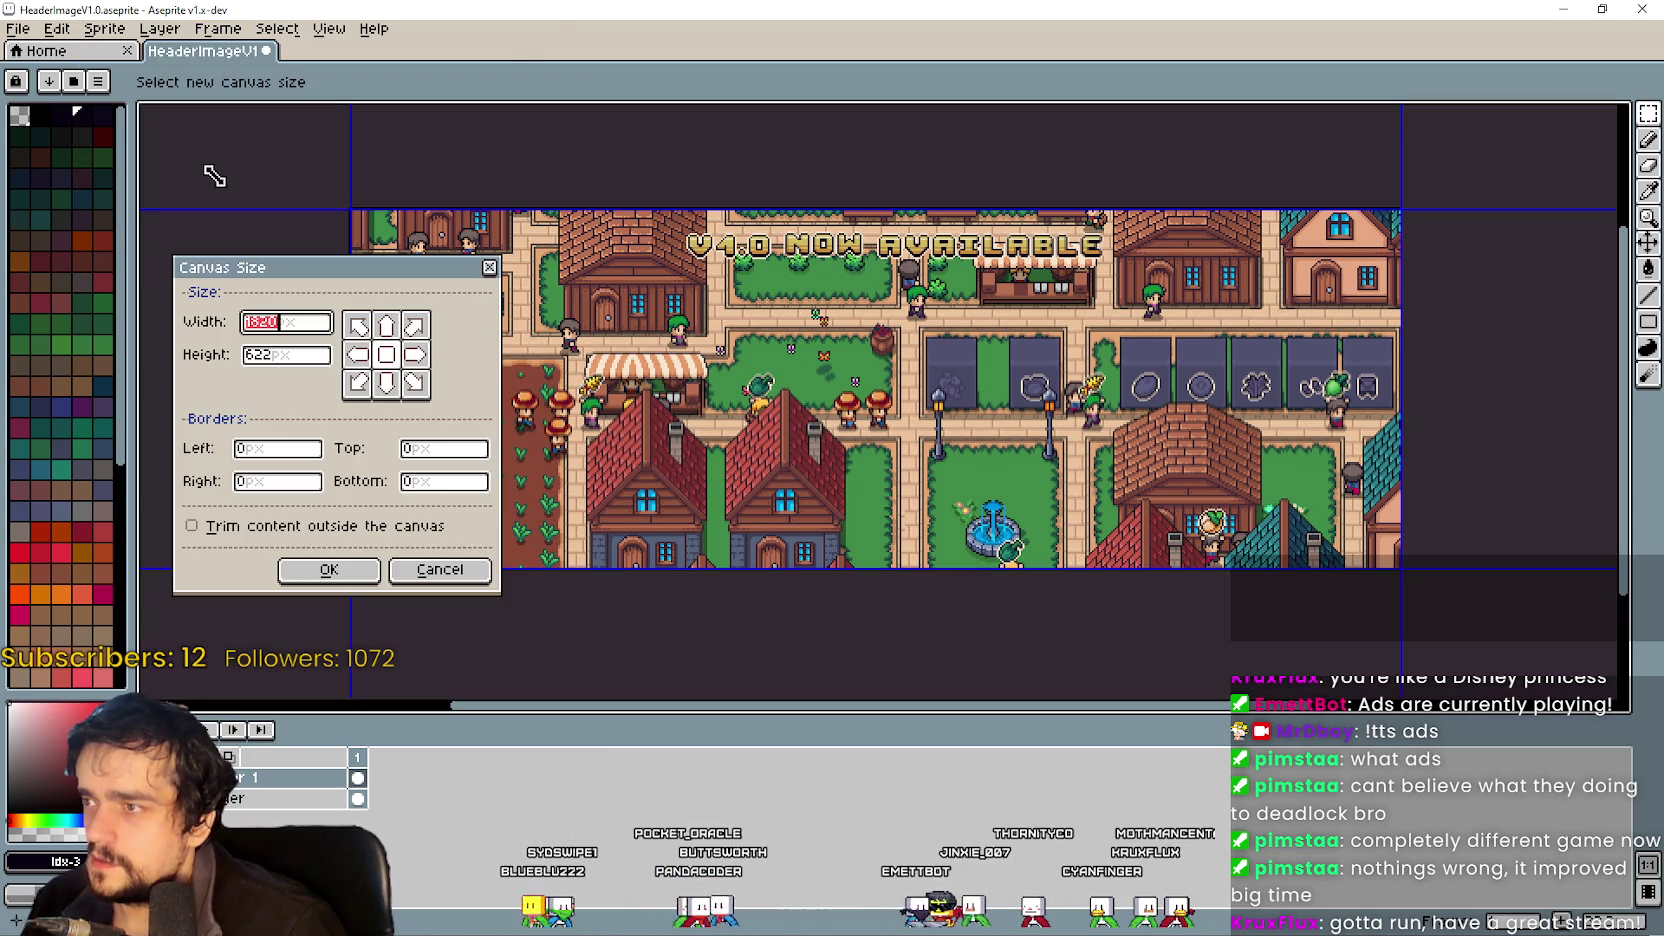
# Add 50 px left and right borders so the canvas becomes 1920 px wide.
pyautogui.click(288, 328)
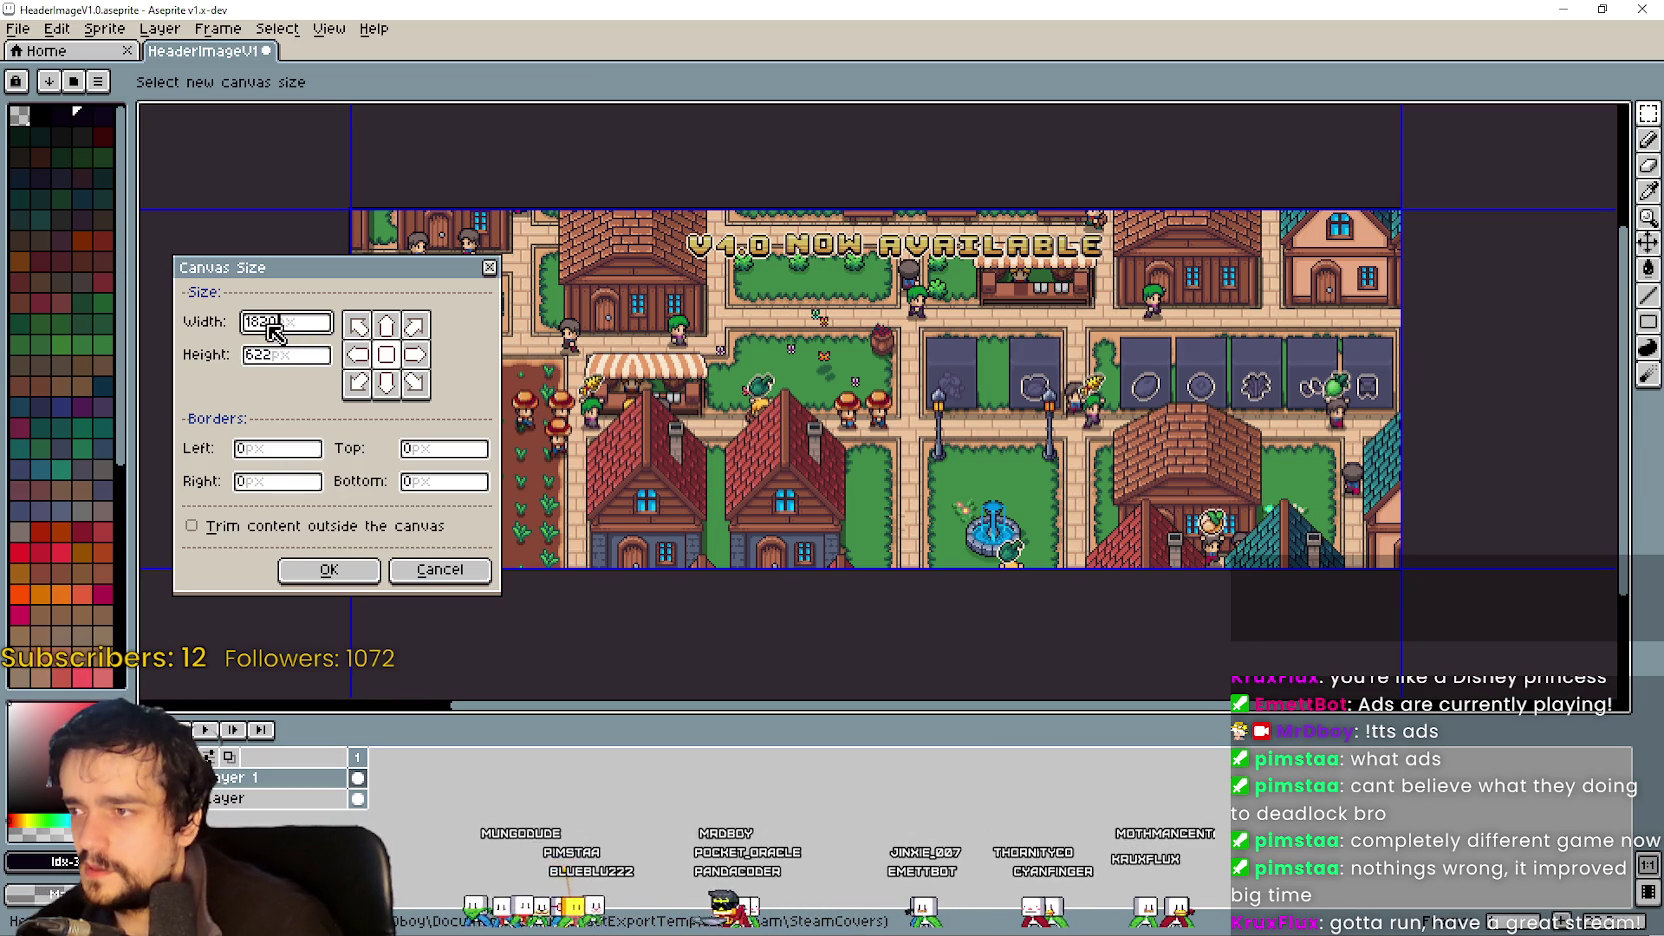
pyautogui.click(274, 450)
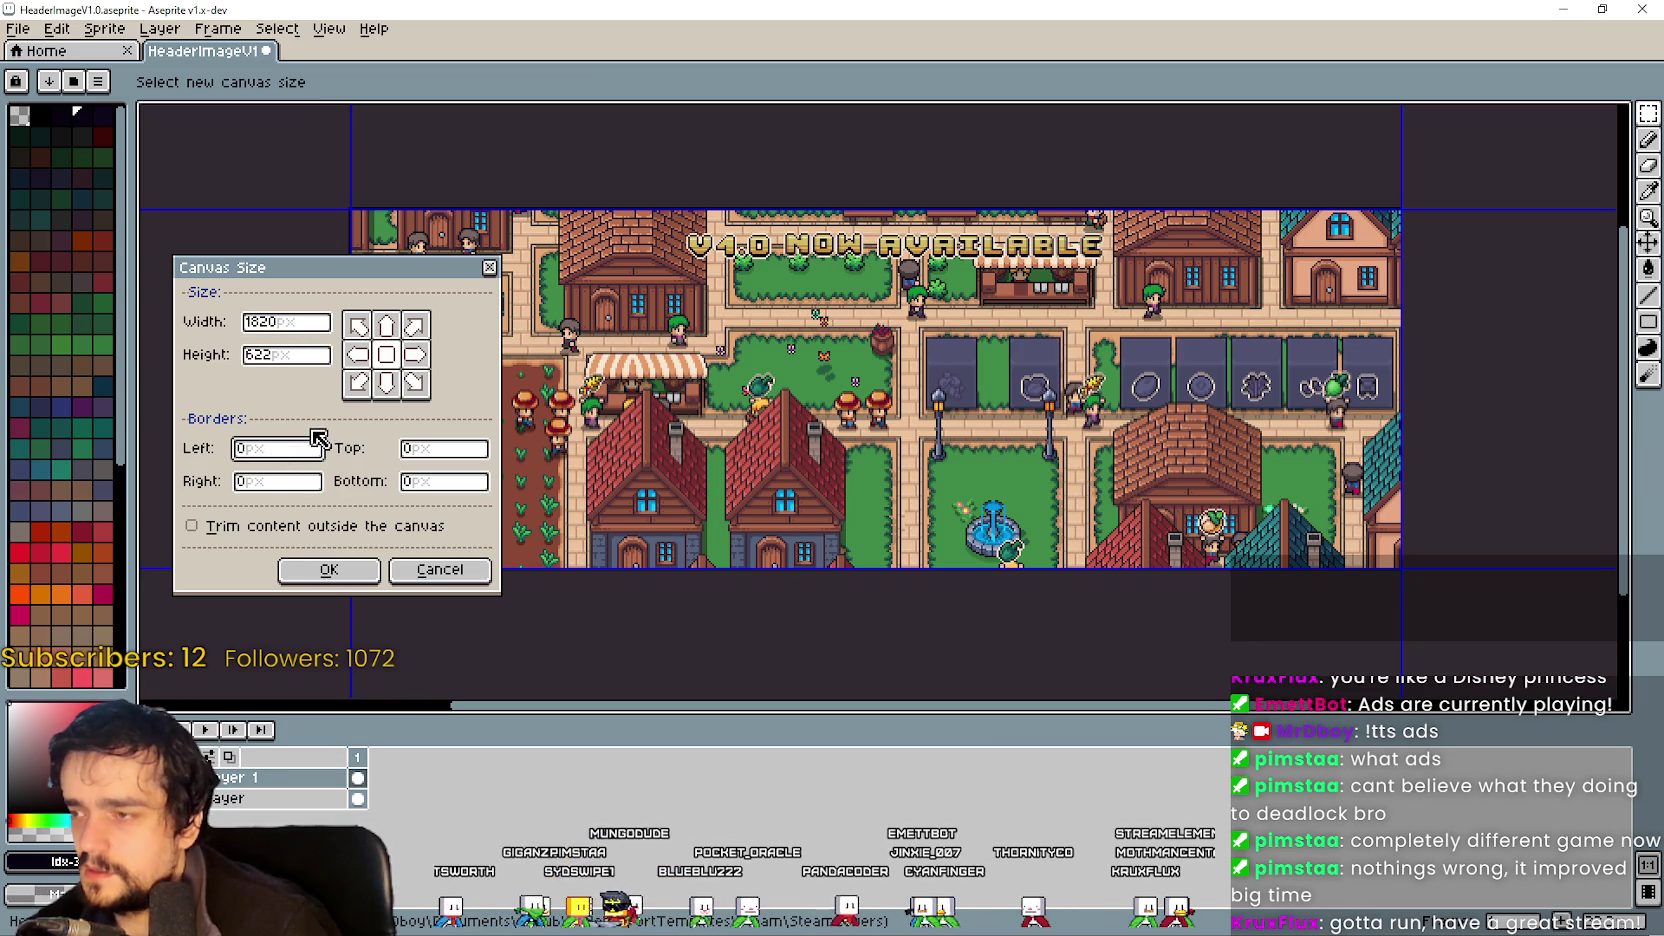
pyautogui.write('-5')
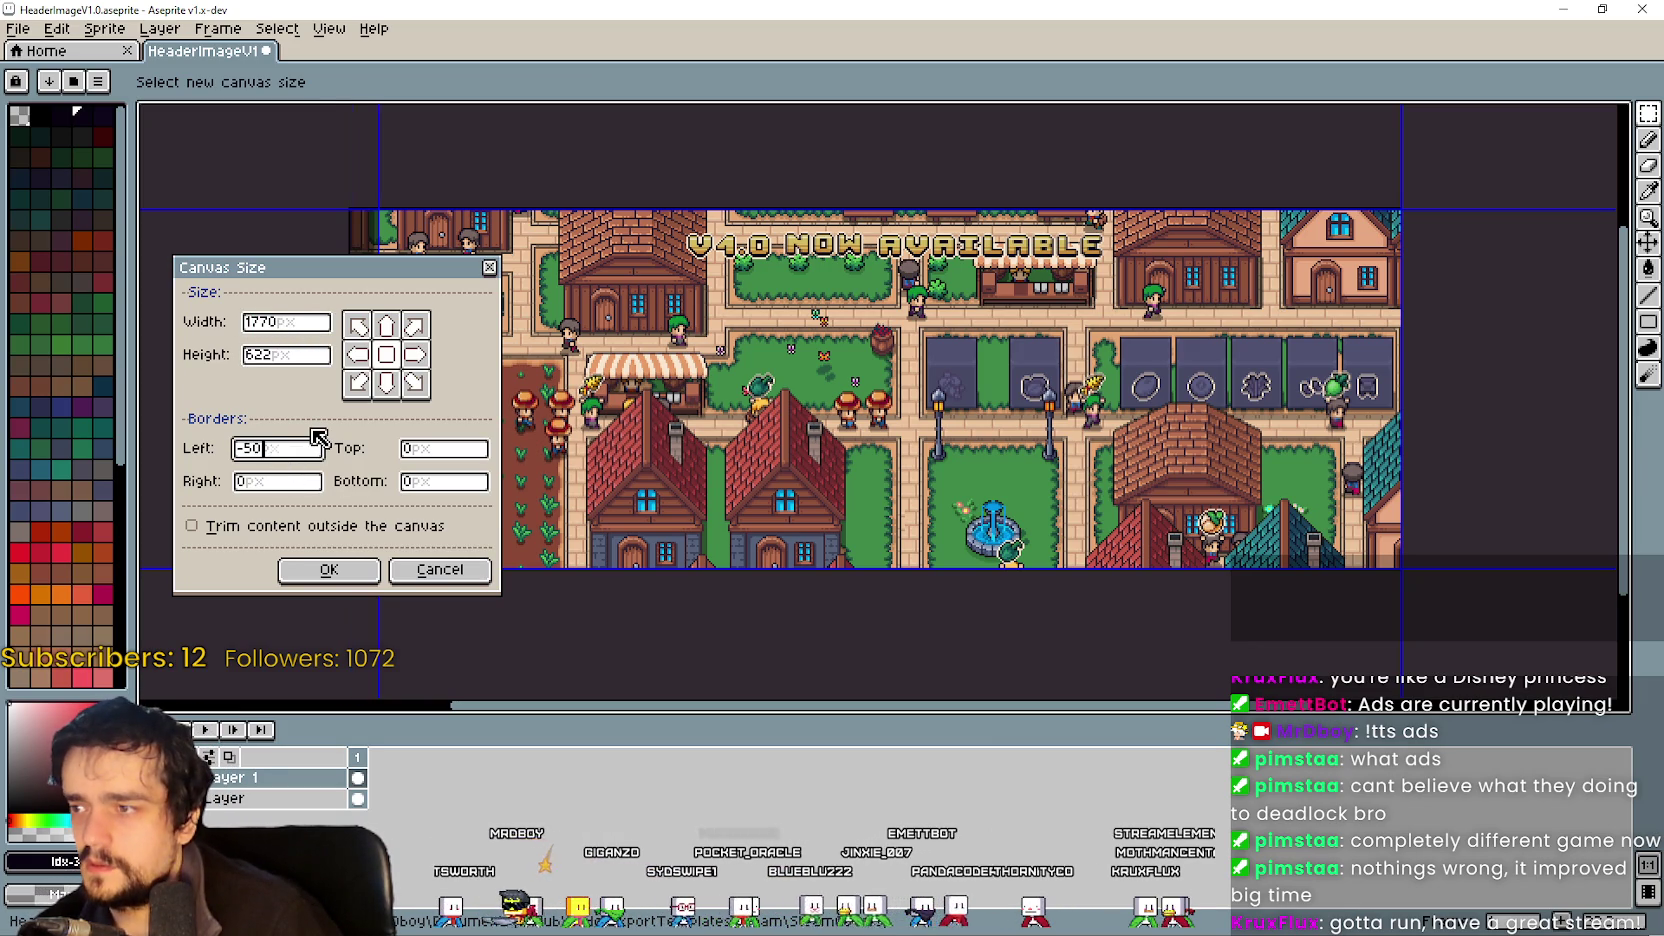
pyautogui.write('0')
pyautogui.press('Home')
pyautogui.press('Delete')
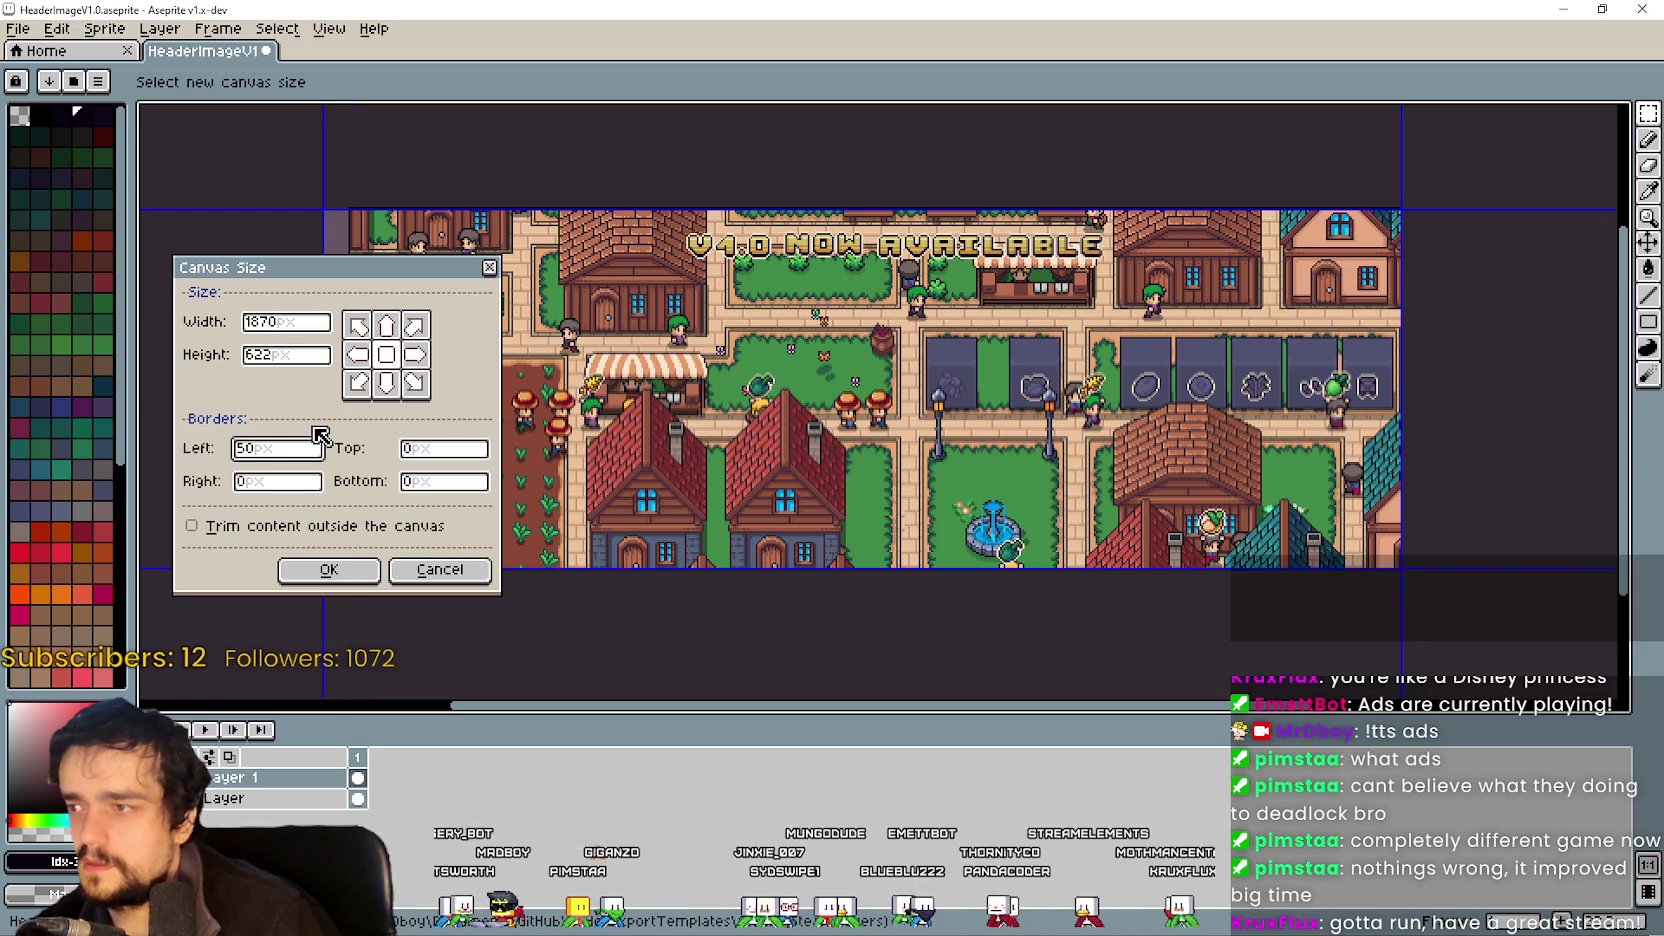
pyautogui.click(463, 457)
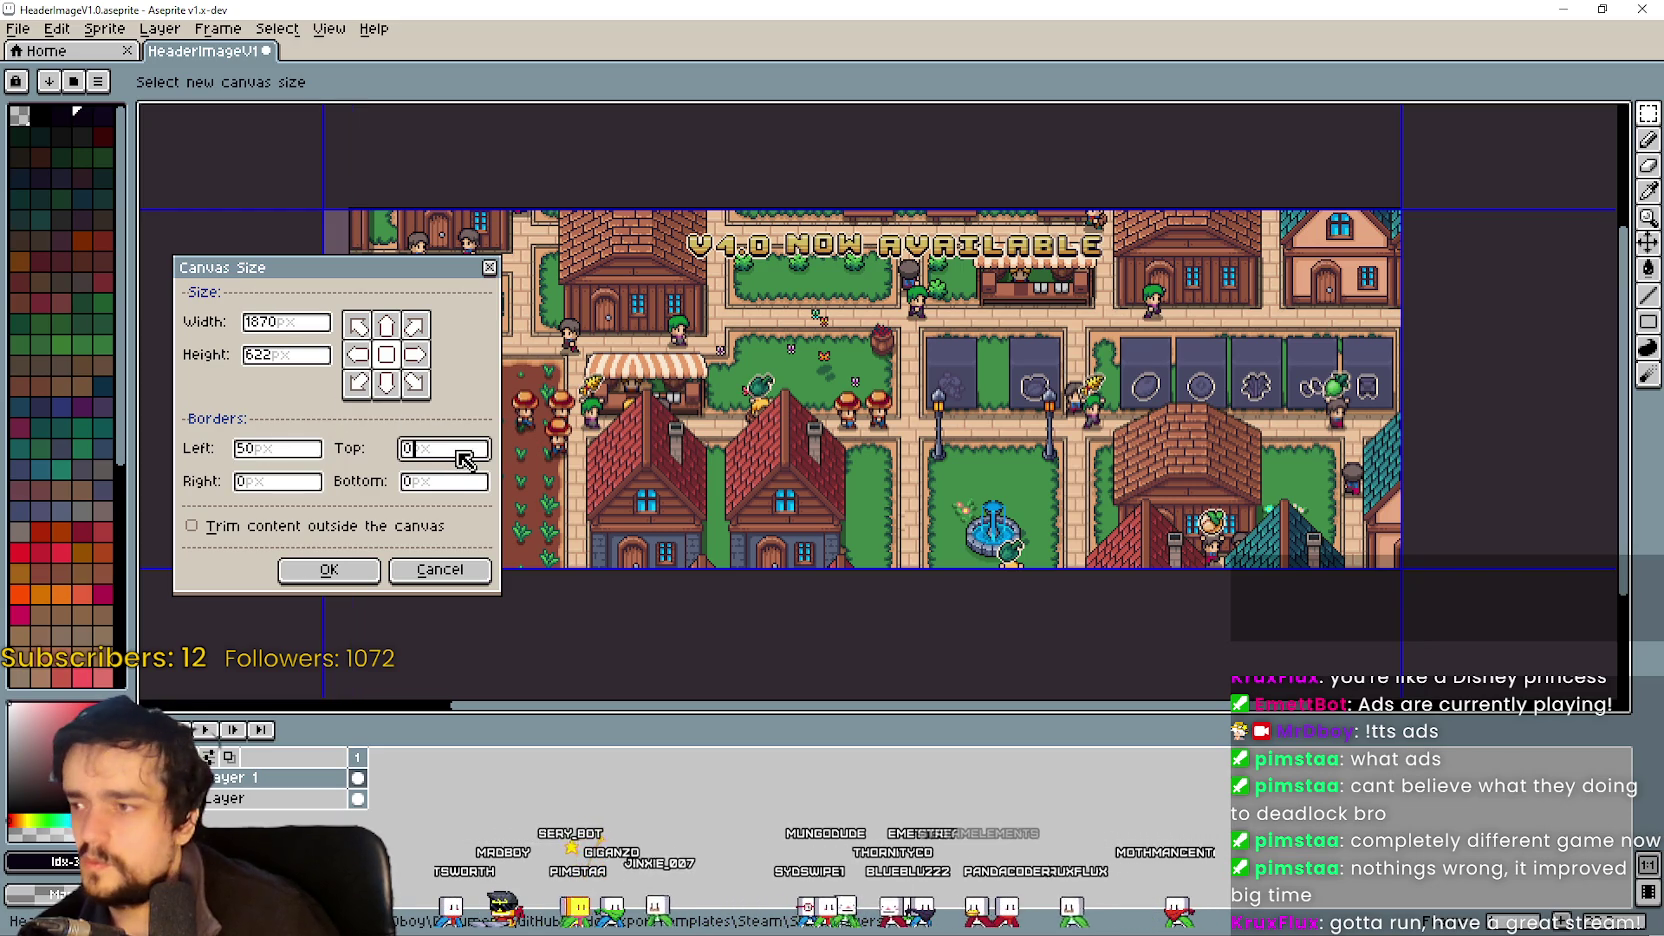
pyautogui.click(319, 484)
pyautogui.write('50')
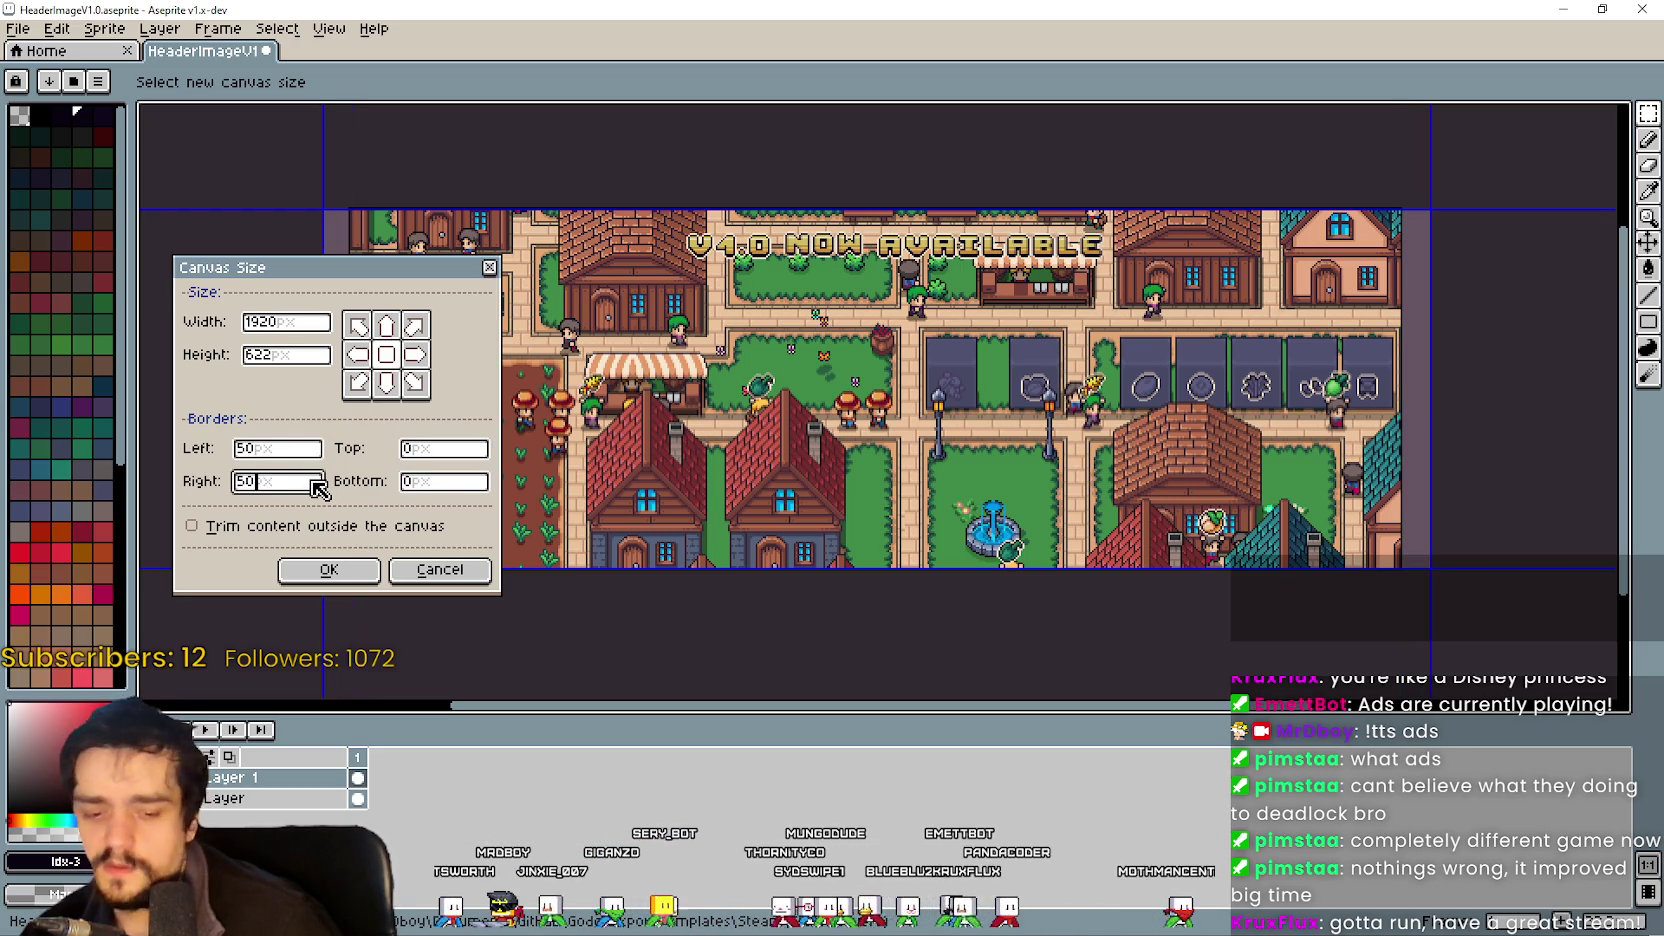
pyautogui.click(300, 563)
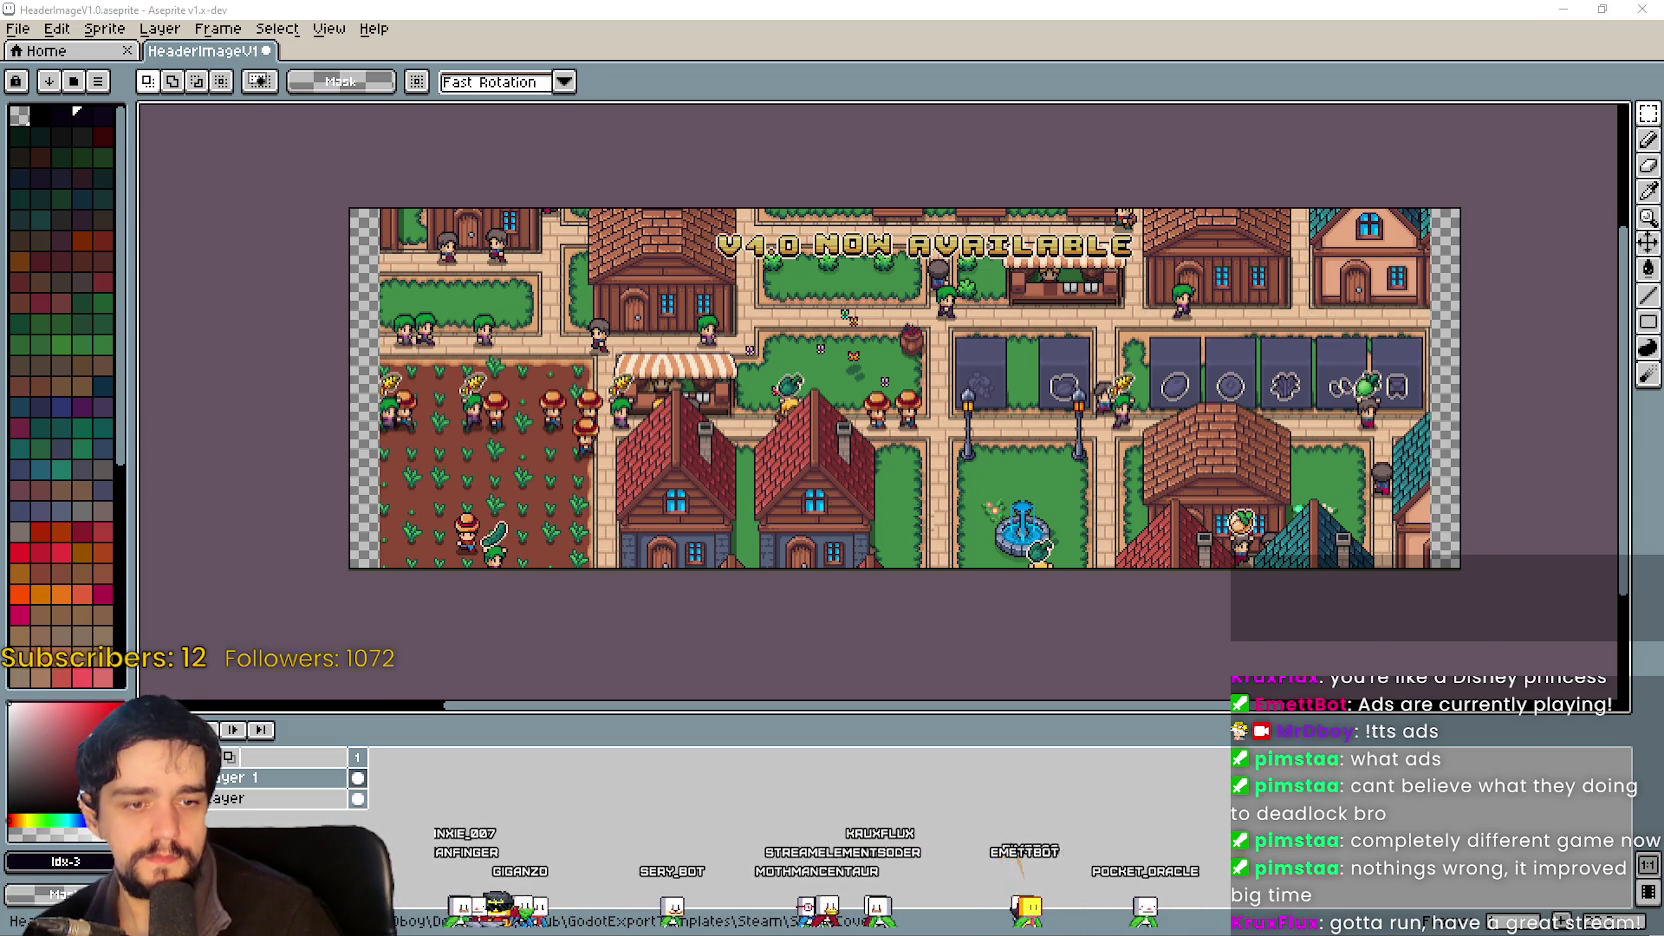
# Open the Godot town screenshot in Aseprite with the pencil tool active.
pyautogui.hotkey('alt', 'Tab')
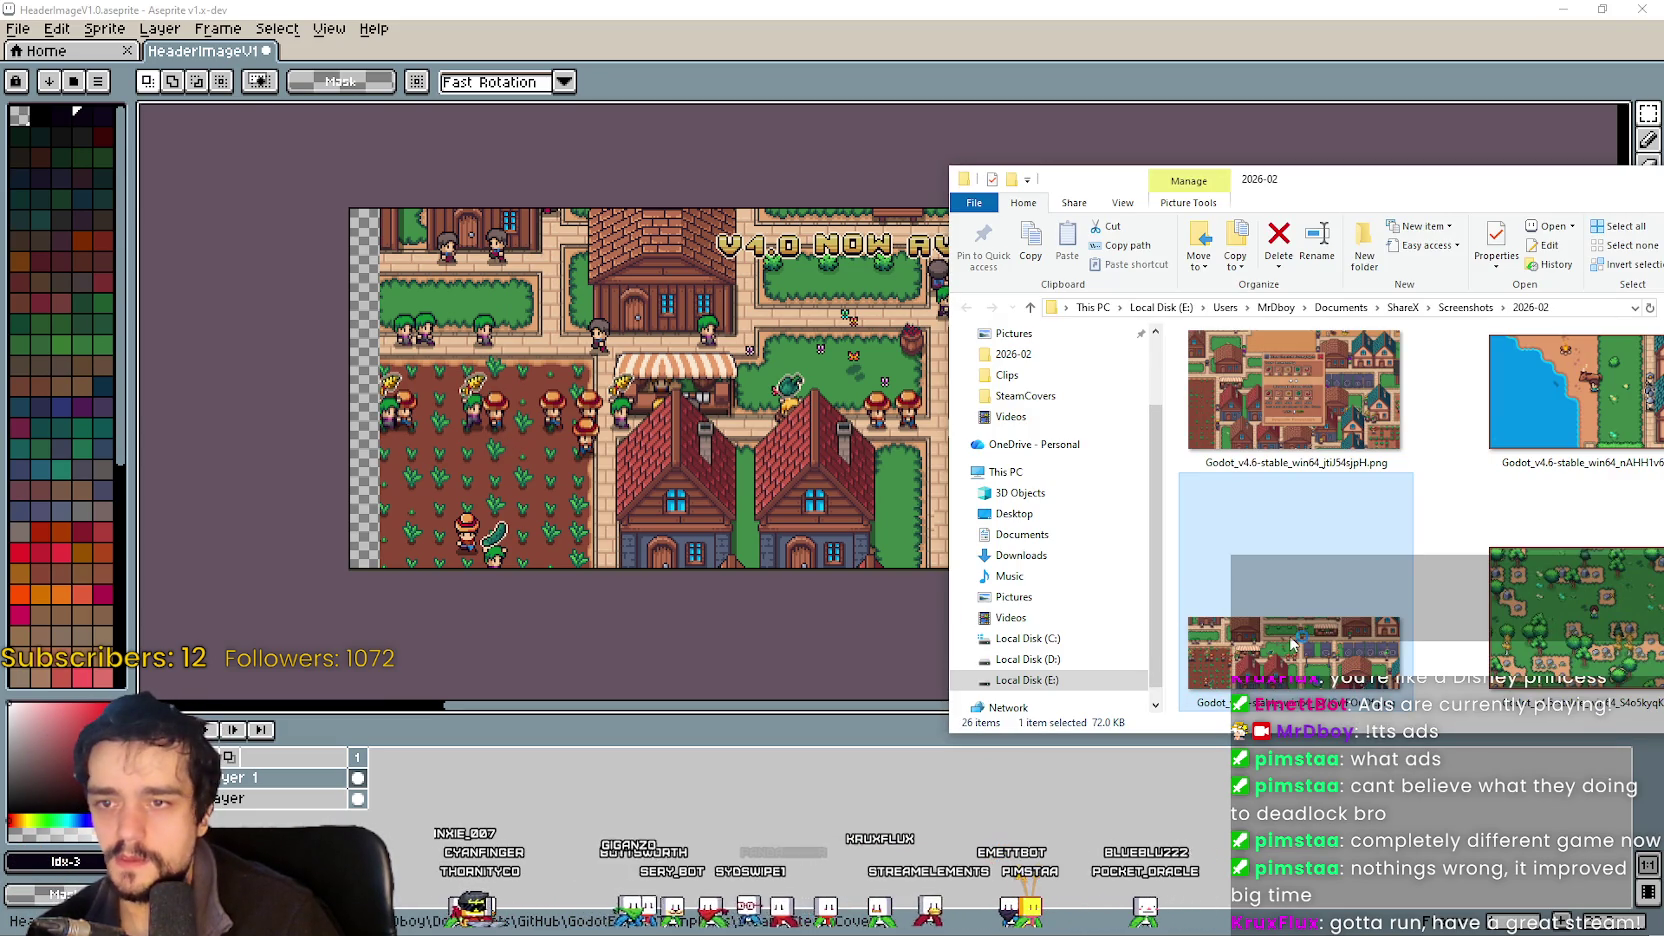
pyautogui.doubleClick(1291, 643)
pyautogui.scroll(-5, 1040, 393)
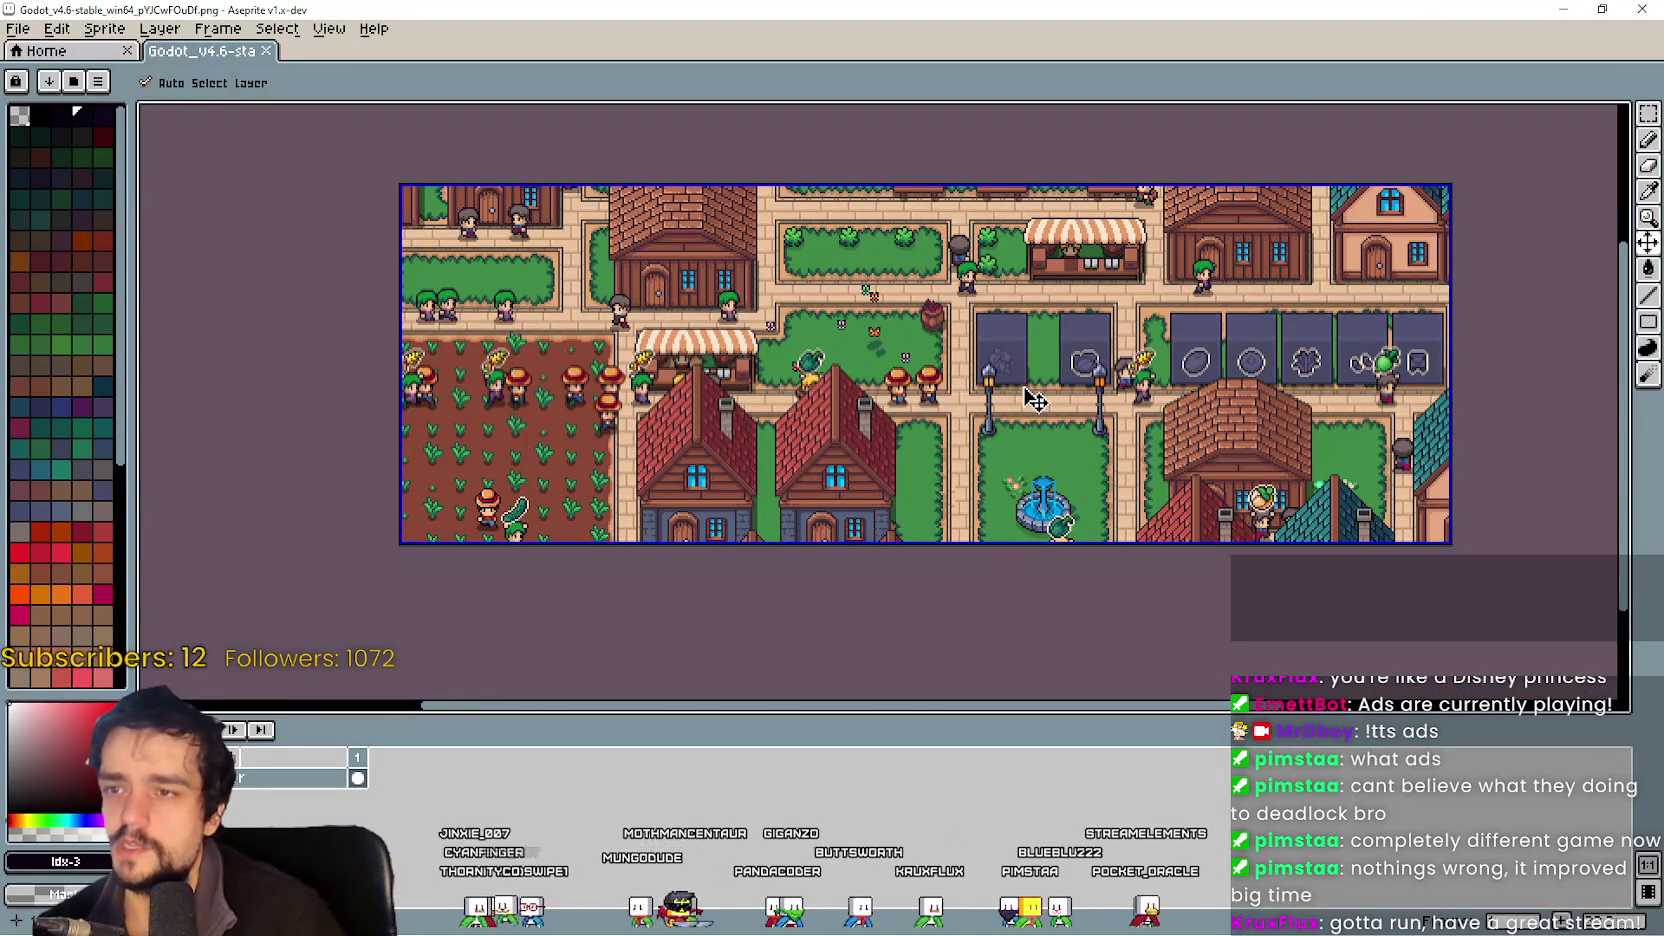
pyautogui.press('b')
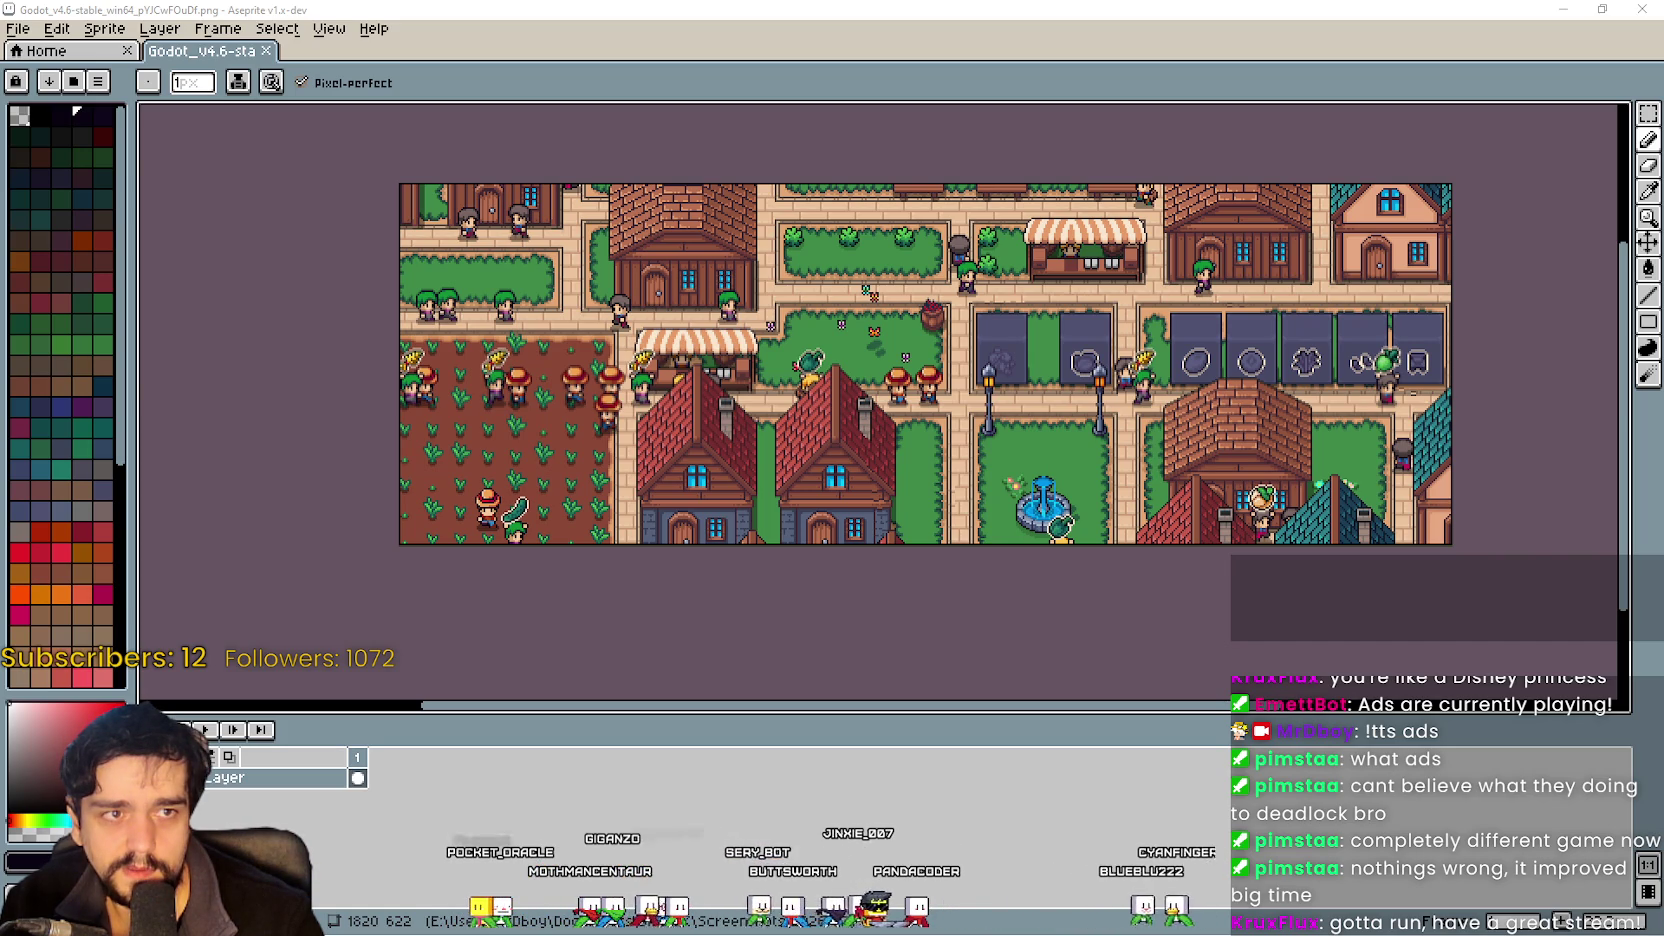
# Open the downloaded Imgur town image, close the Godot screenshot and return to HeaderImageV1.0.
pyautogui.hotkey('alt', 'Tab')
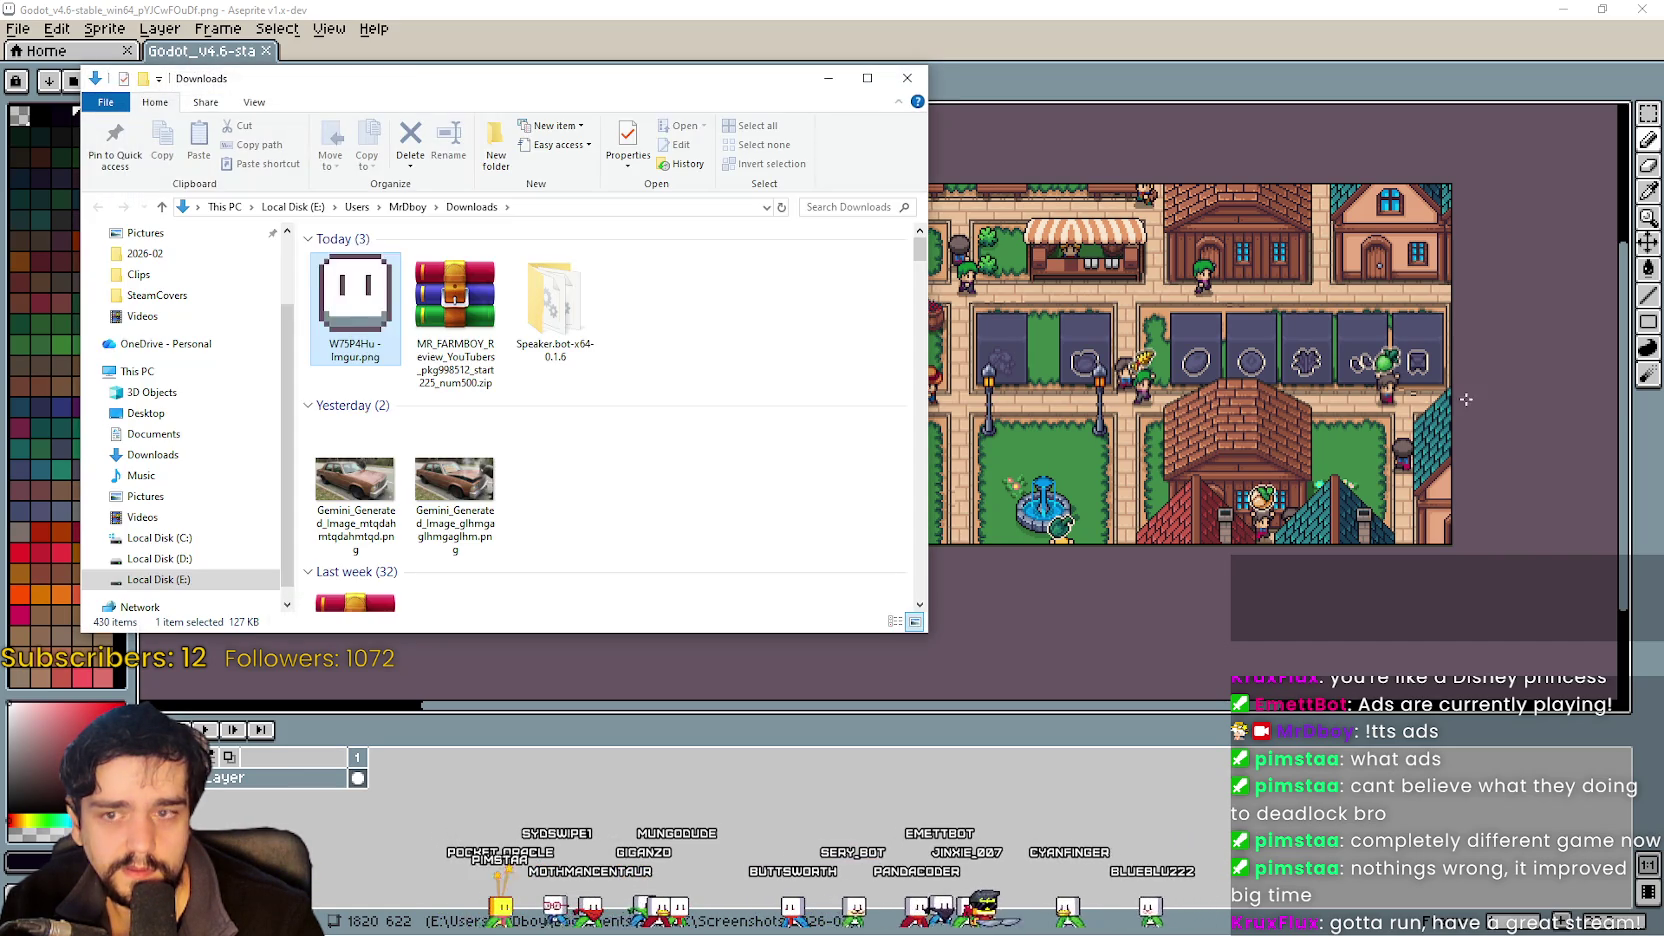
pyautogui.doubleClick(369, 316)
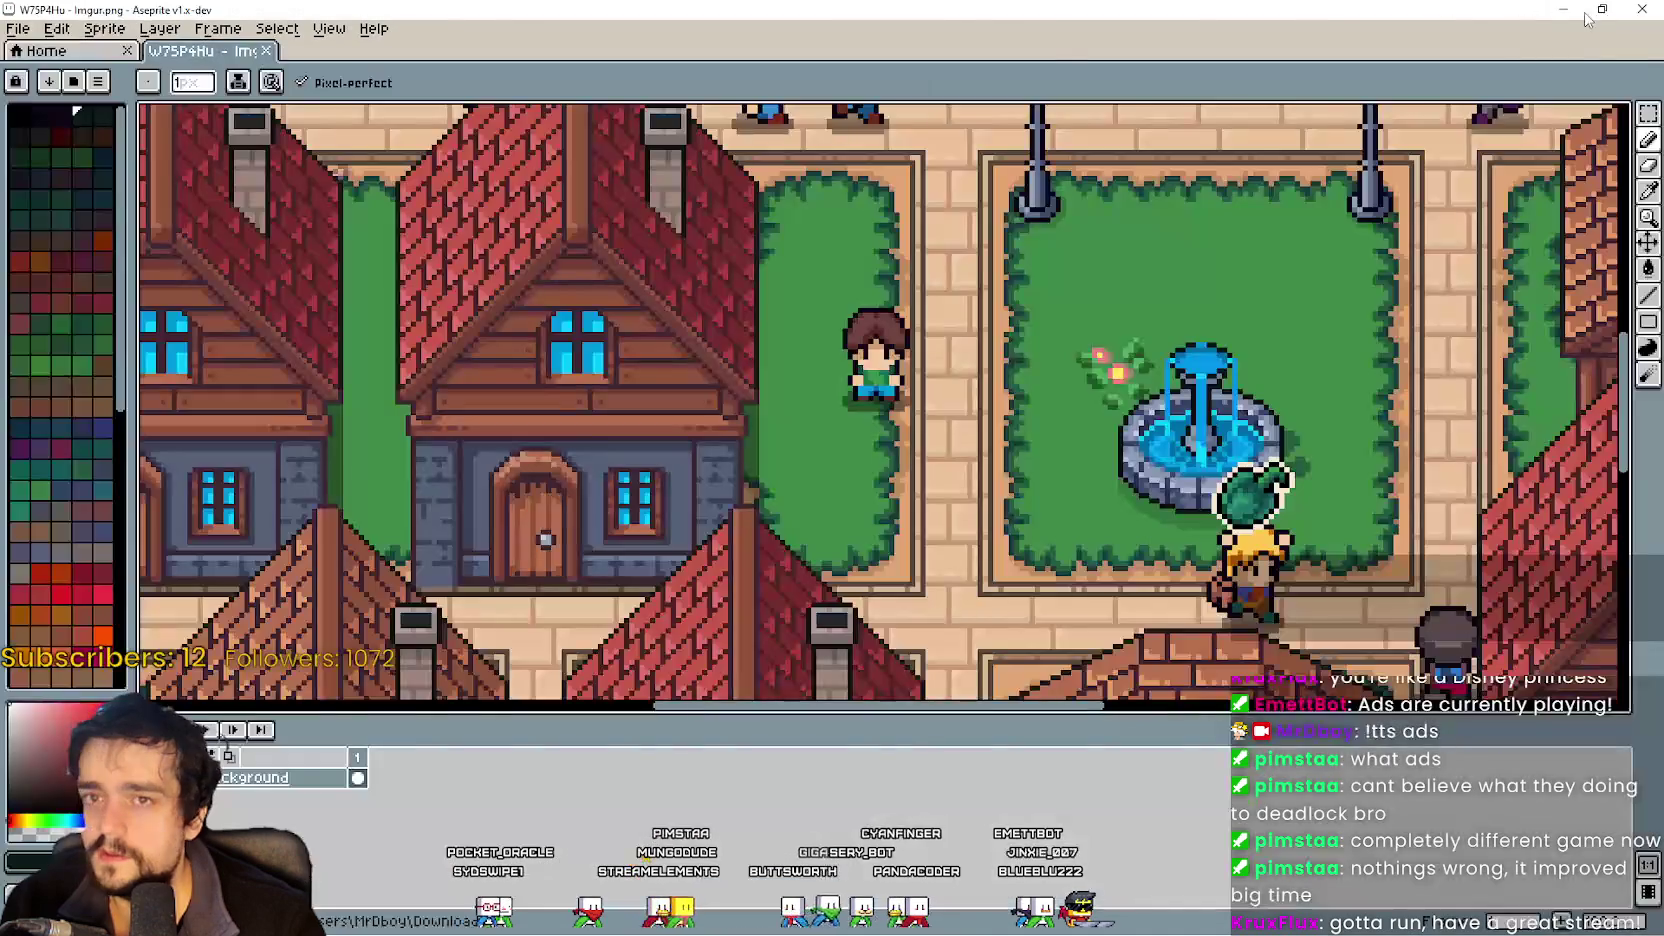
pyautogui.click(1601, 10)
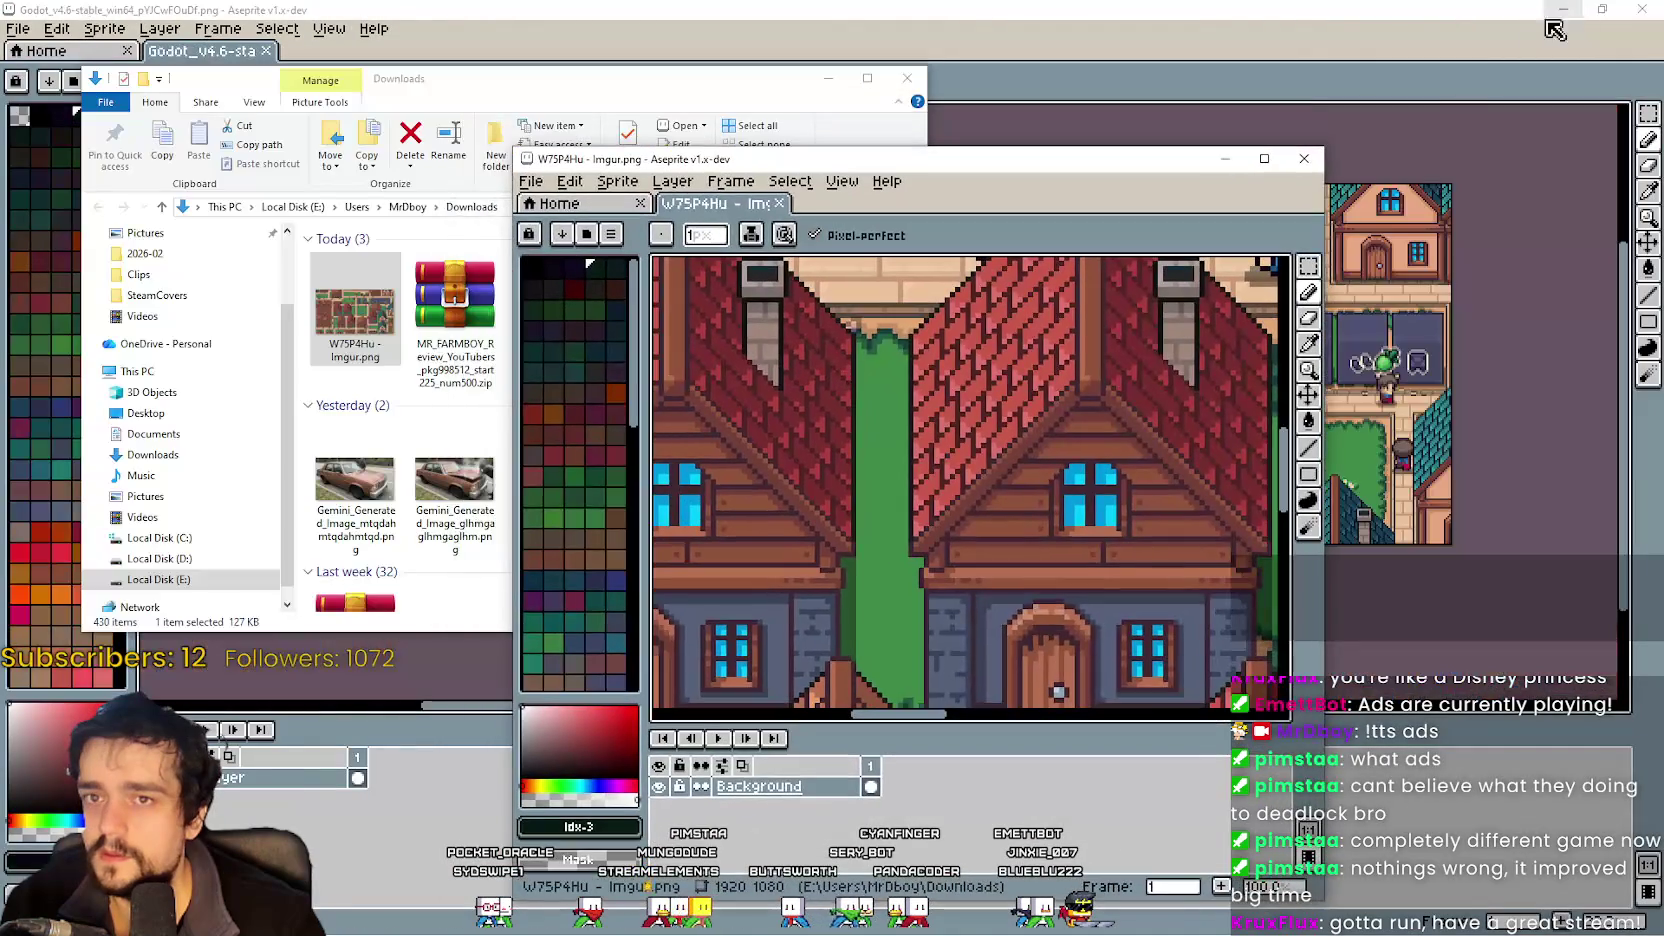
pyautogui.click(1602, 10)
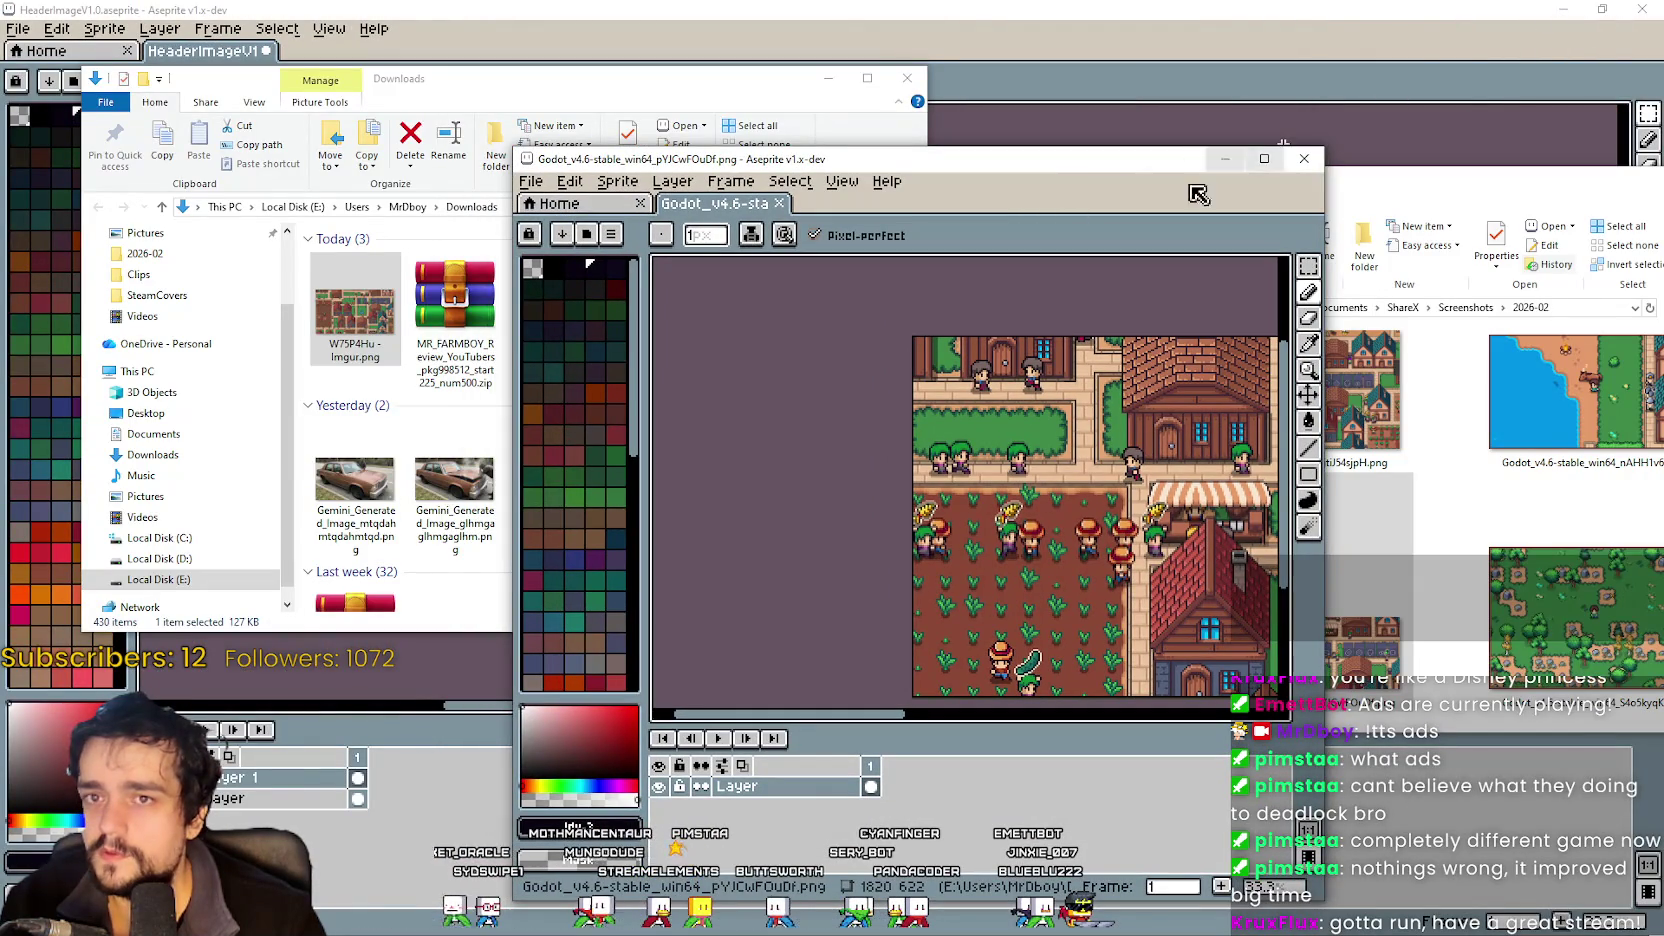
pyautogui.click(1304, 158)
pyautogui.click(1248, 8)
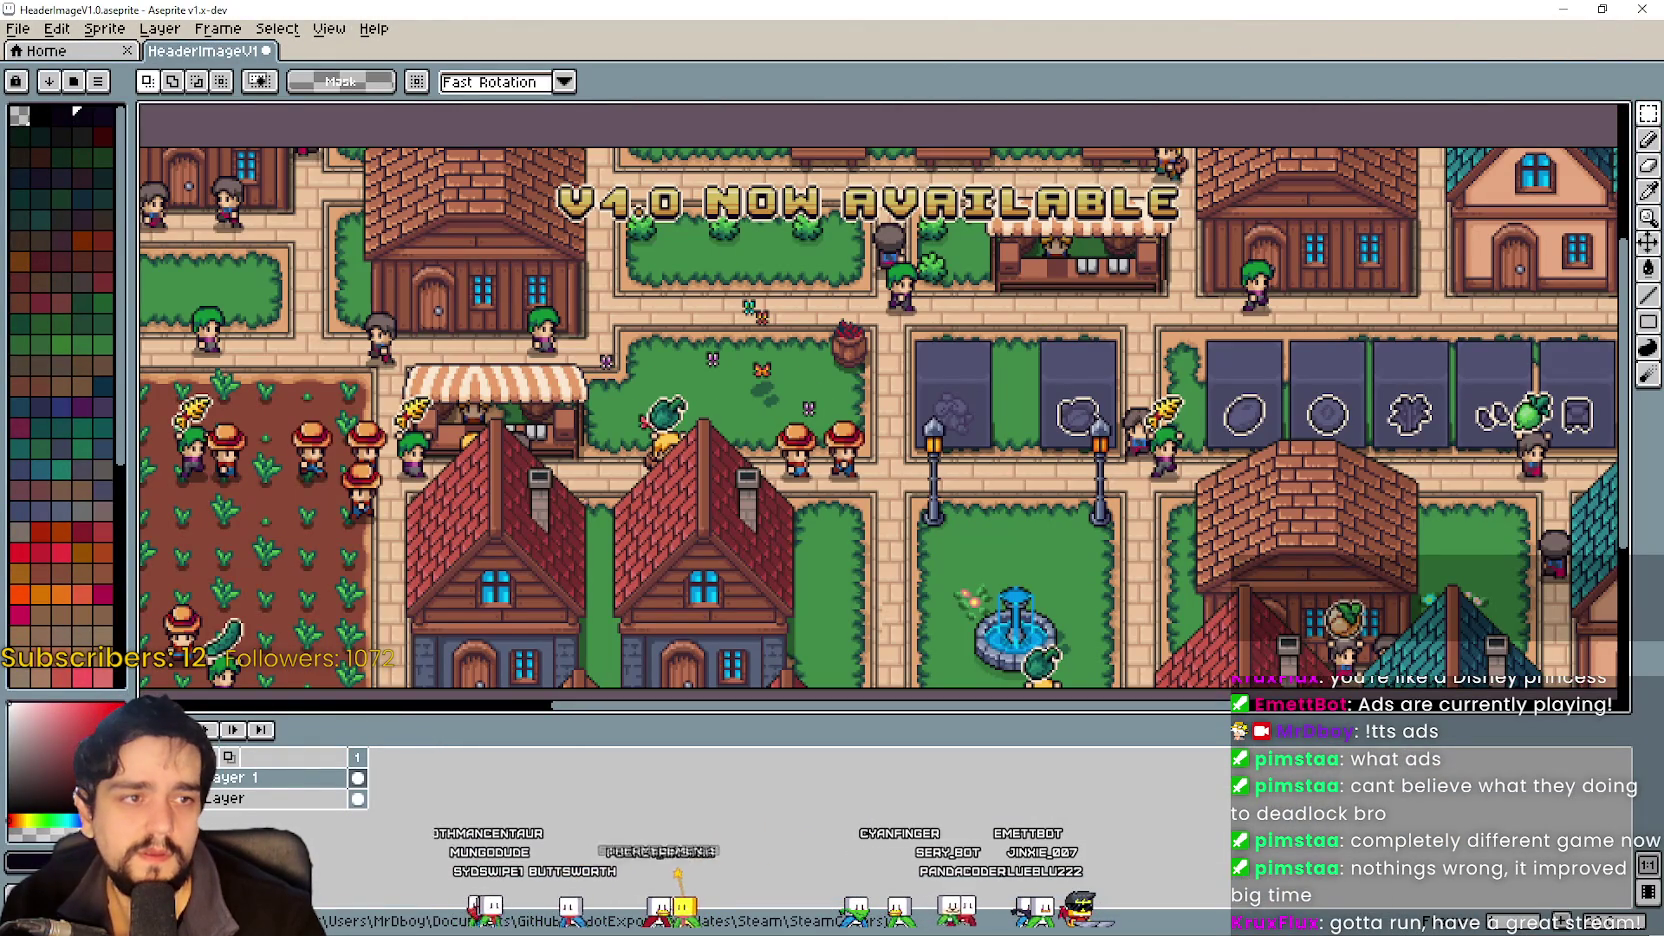
# Select the left border column, paste the 64x622 town strip and position it there.
pyautogui.scroll(-3, 383, 279)
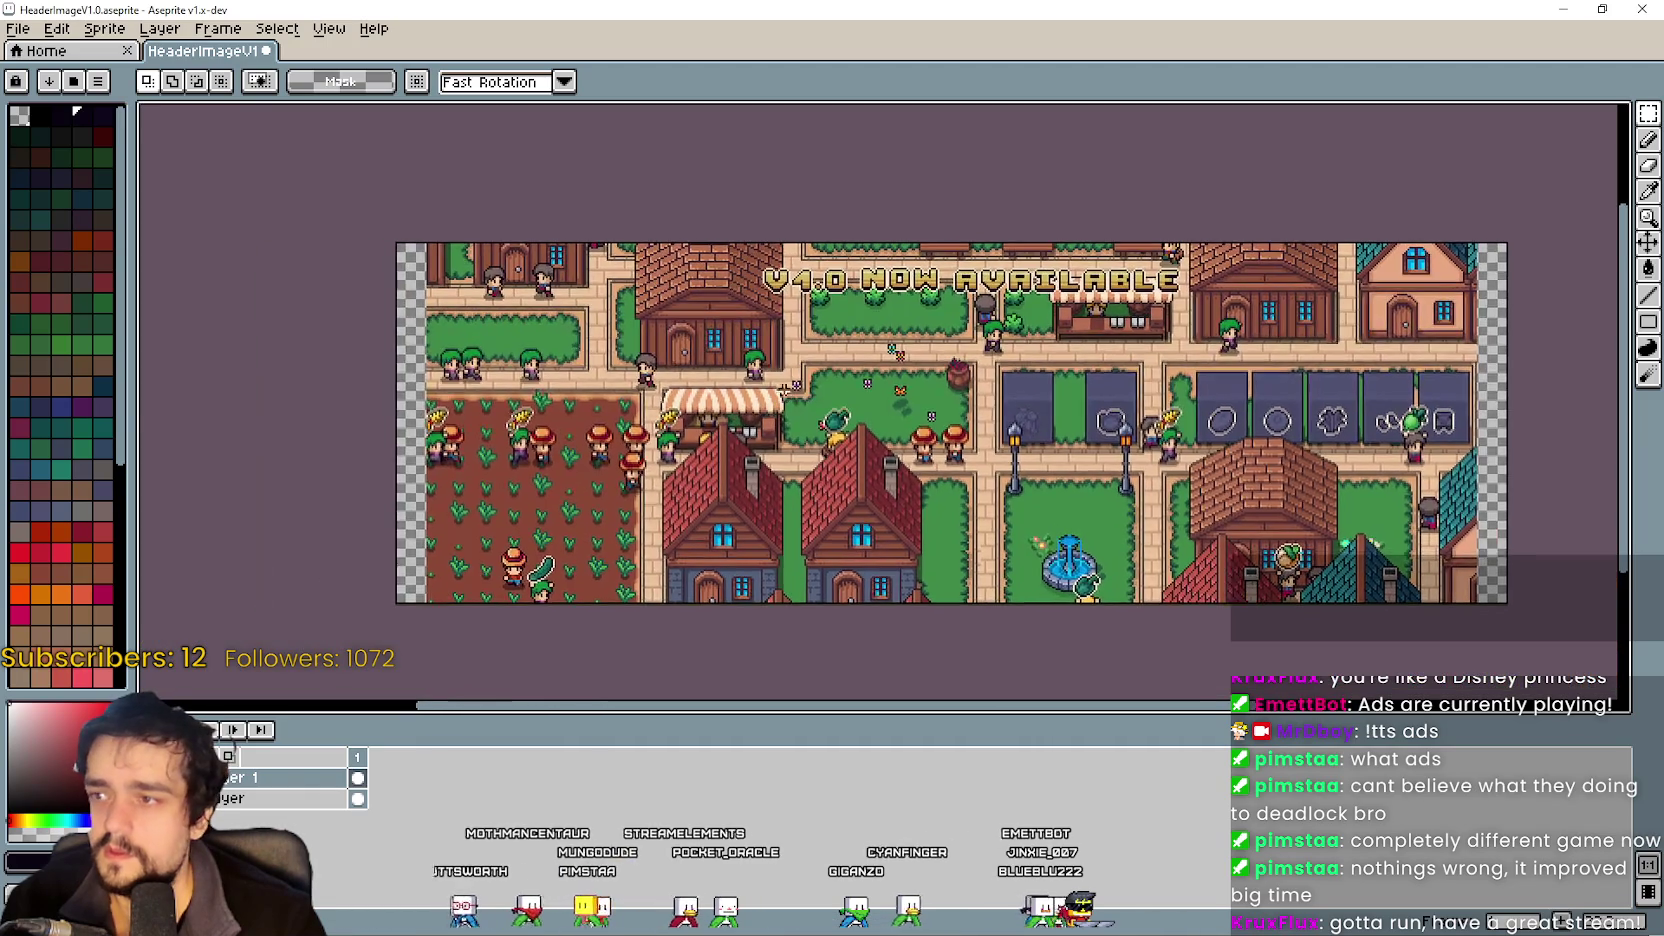
pyautogui.scroll(5, 383, 279)
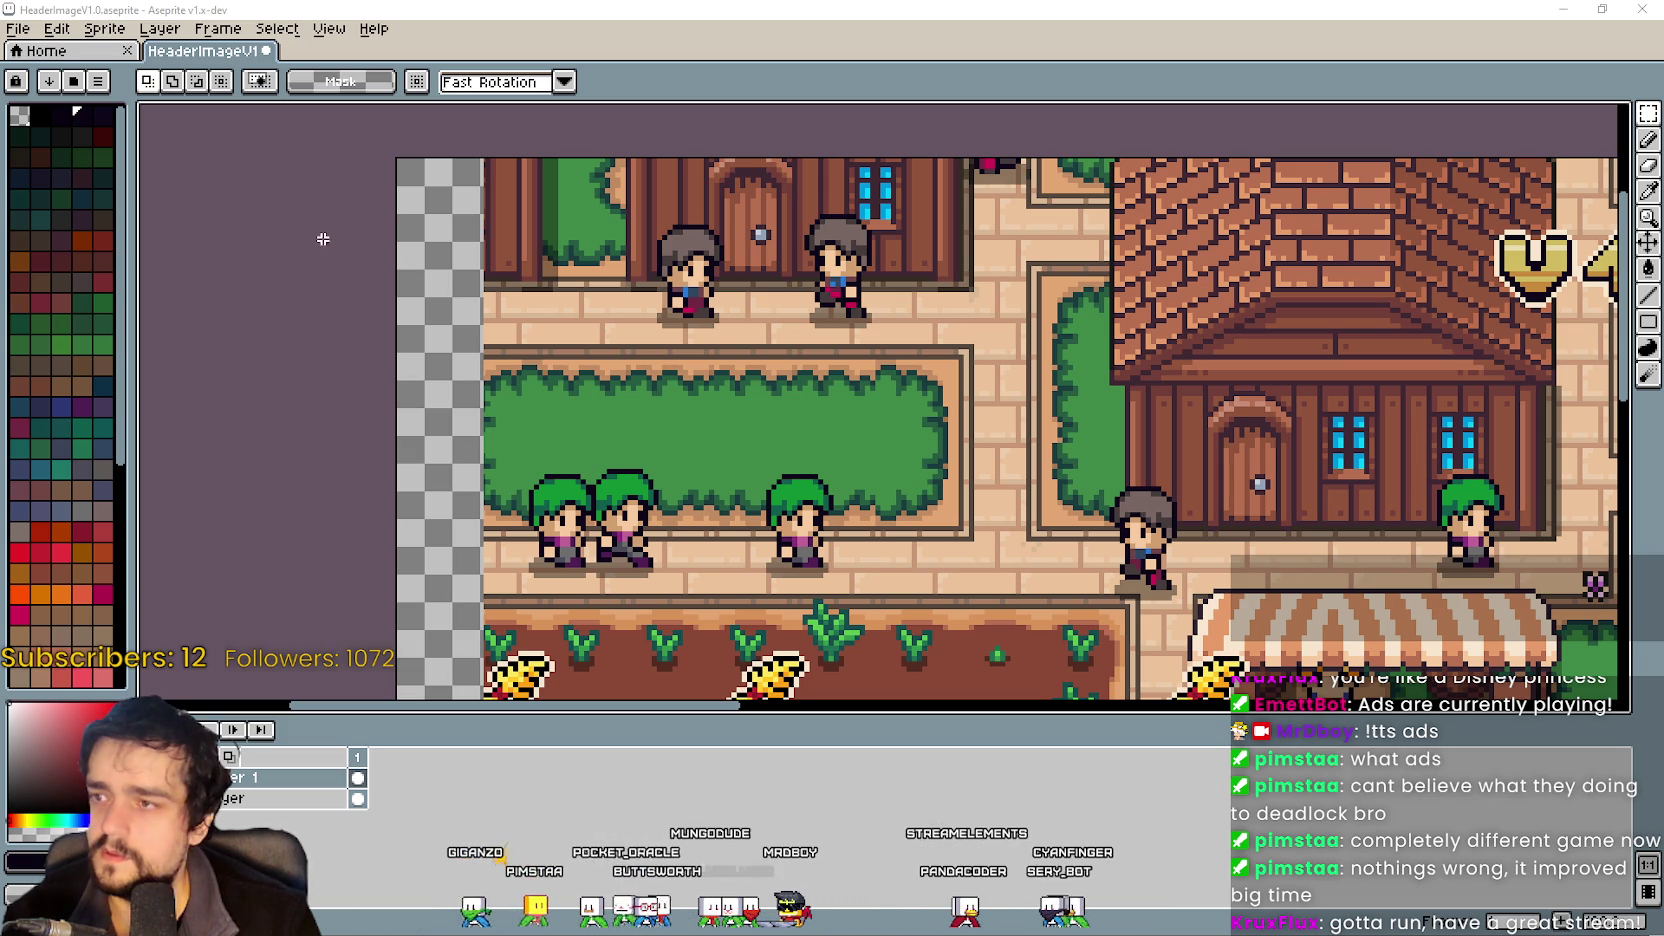
pyautogui.moveTo(409, 176)
pyautogui.mouseDown()
pyautogui.moveTo(455, 242)
pyautogui.moveTo(470, 340)
pyautogui.mouseUp()
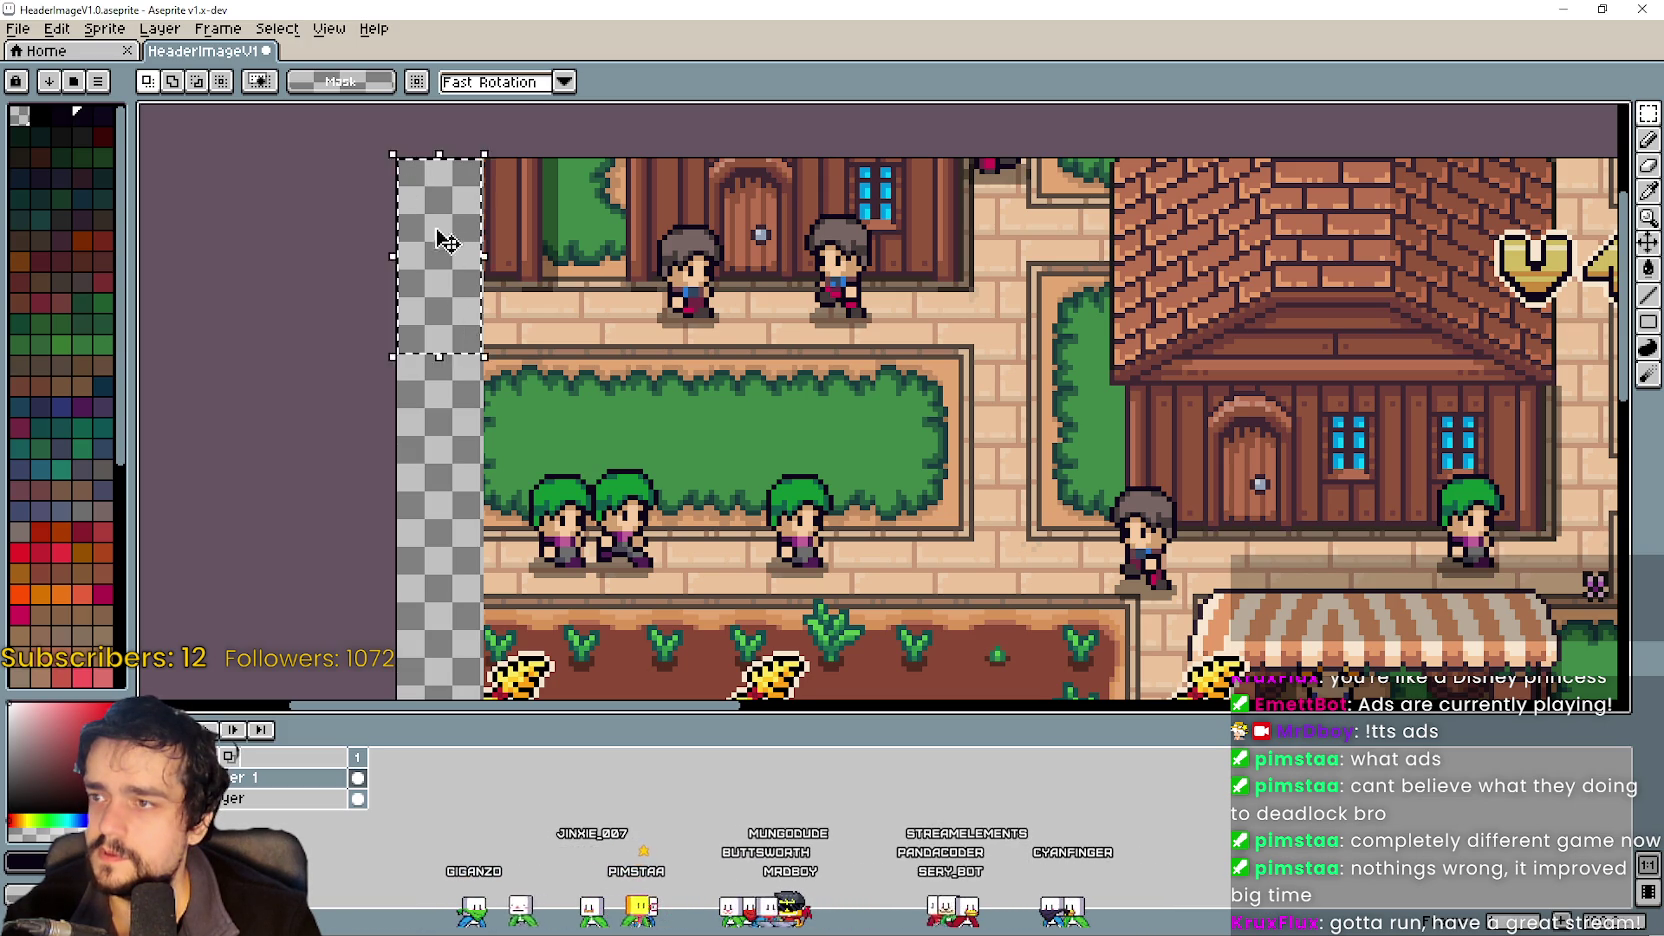
pyautogui.scroll(3, 446, 226)
pyautogui.scroll(-3, 448, 225)
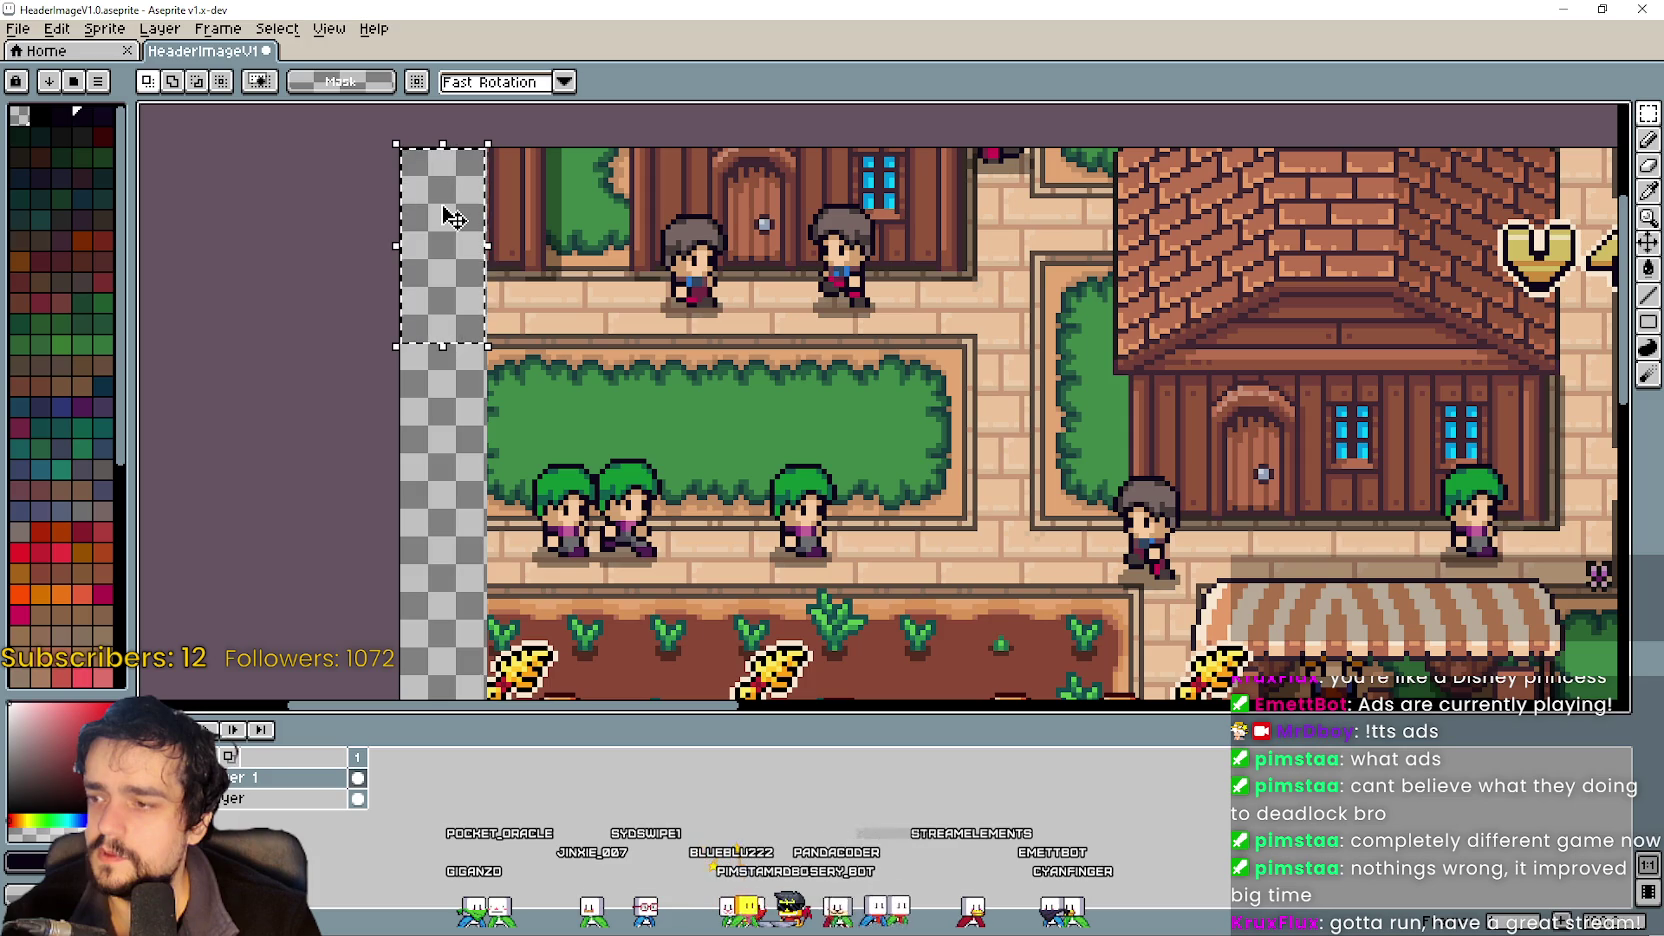
pyautogui.scroll(3, 453, 196)
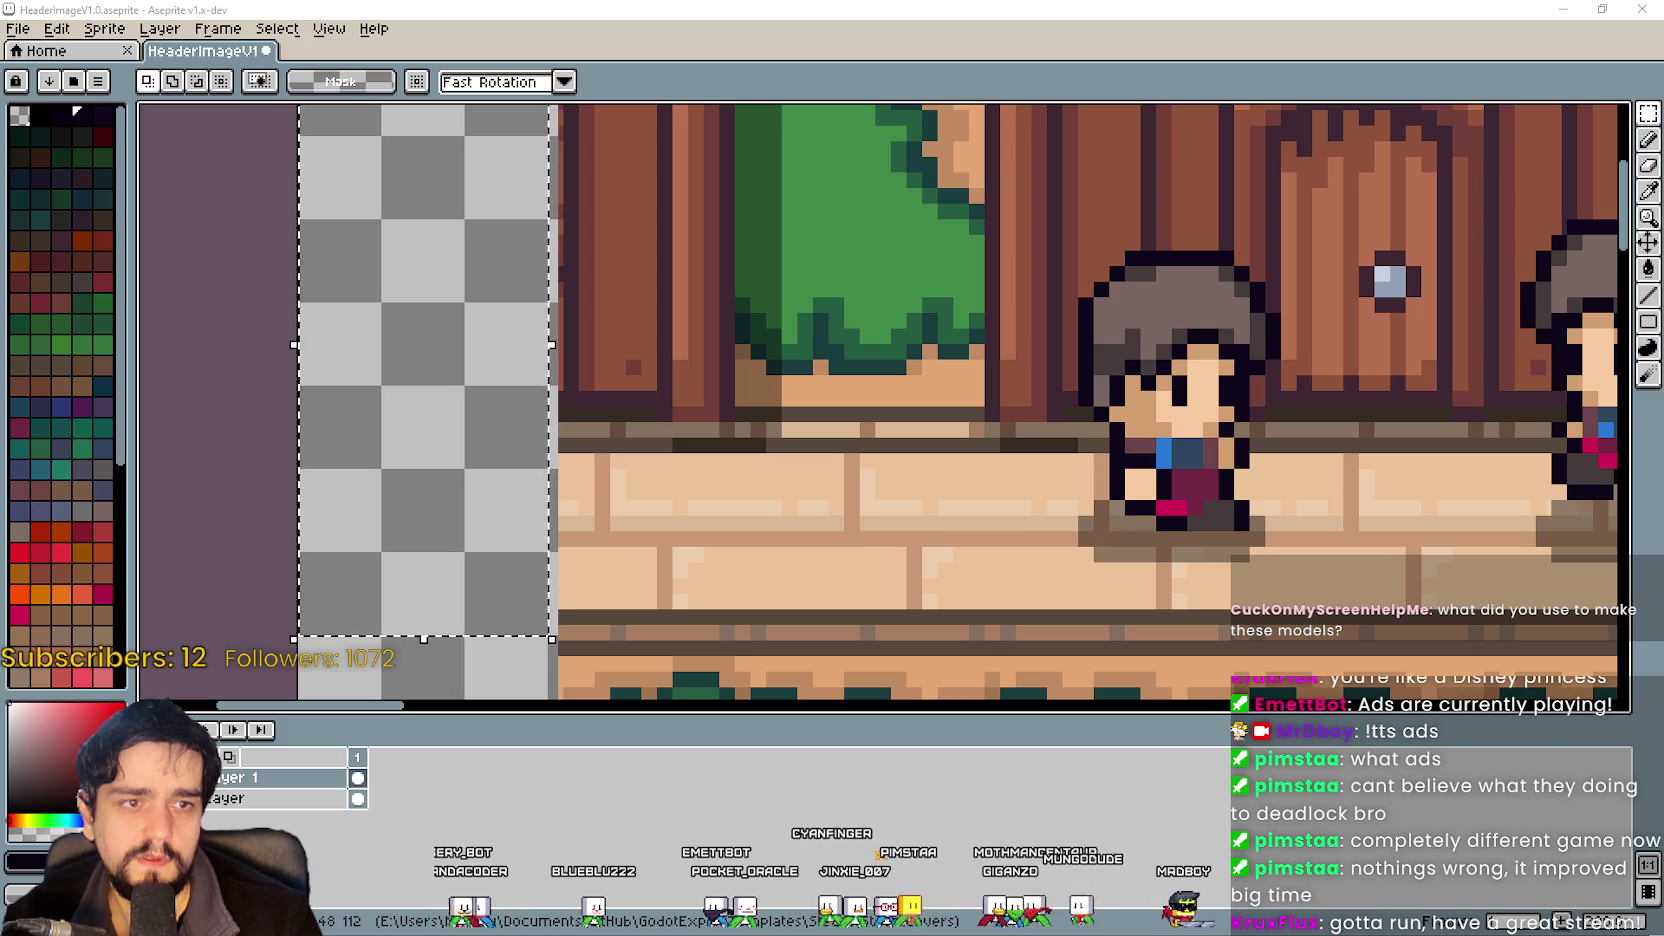
pyautogui.scroll(-3, 268, 405)
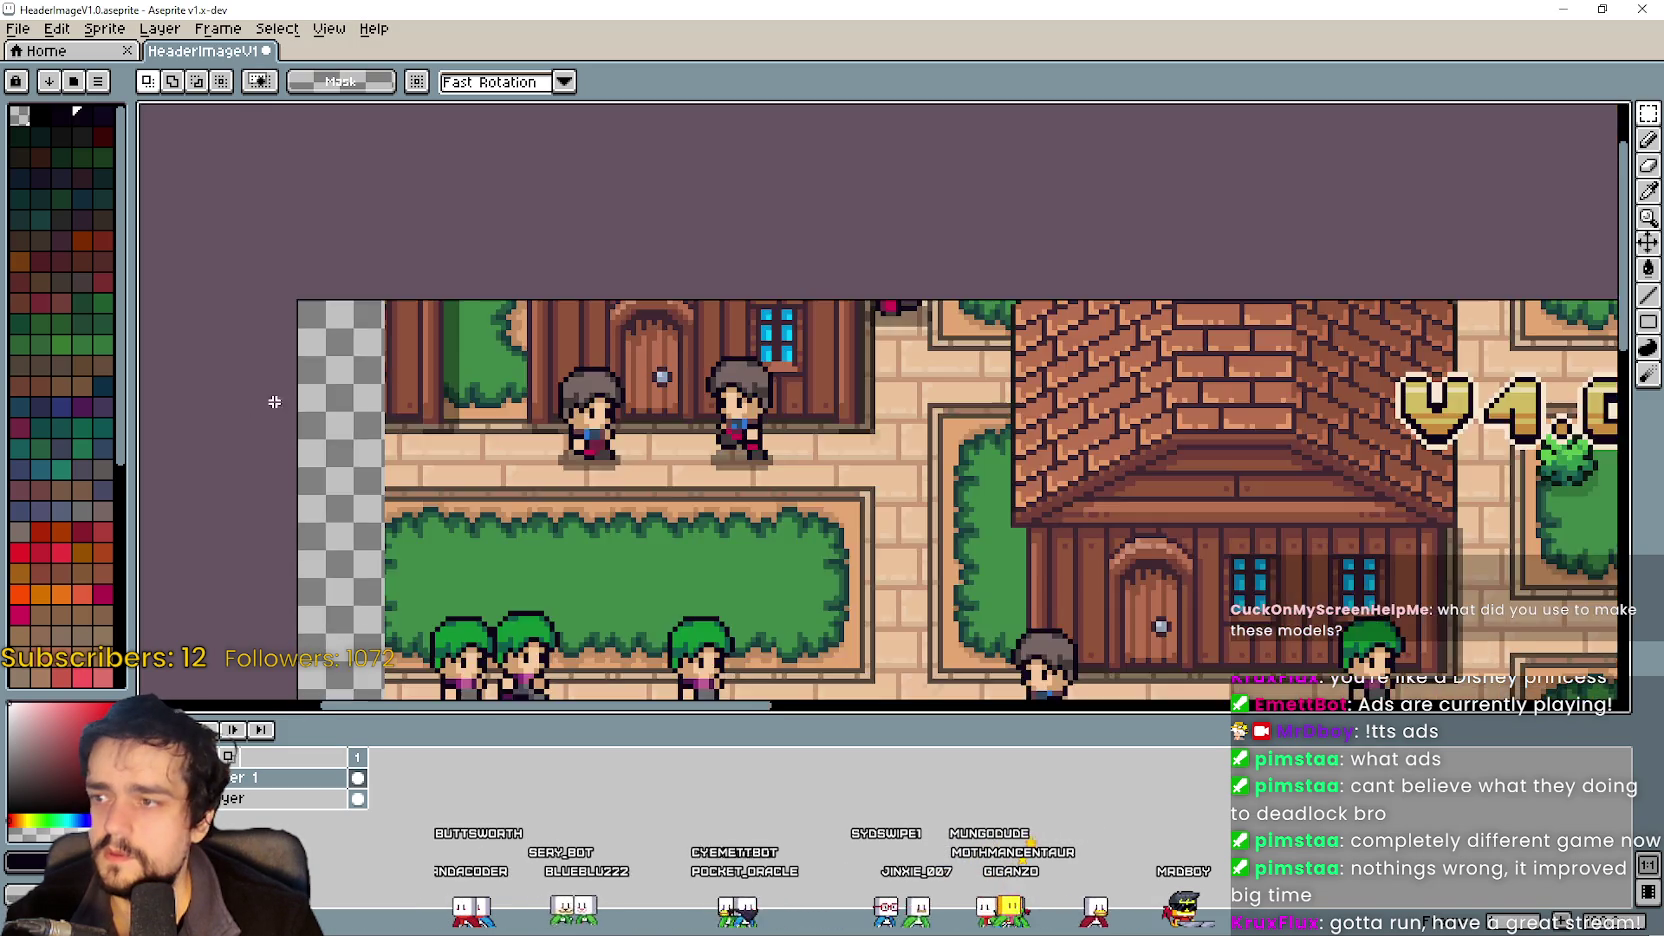
pyautogui.hotkey('ctrl', 'v')
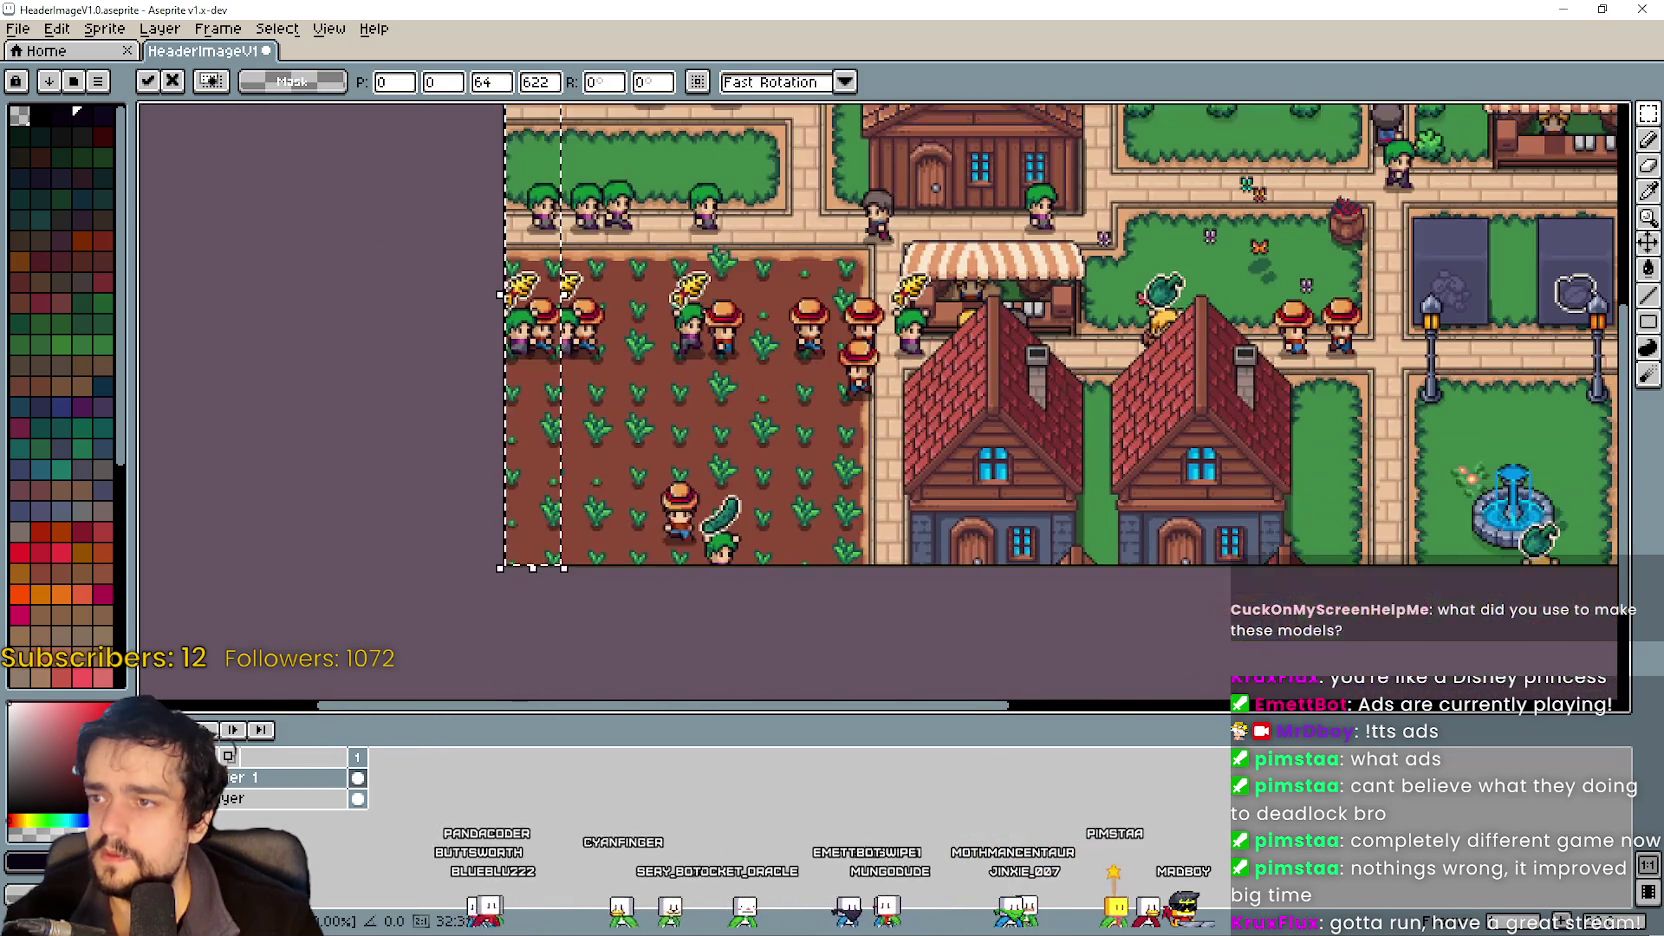
pyautogui.moveTo(554, 299)
pyautogui.mouseDown()
pyautogui.moveTo(150, 160)
pyautogui.moveTo(497, 355)
pyautogui.moveTo(679, 374)
pyautogui.mouseUp()
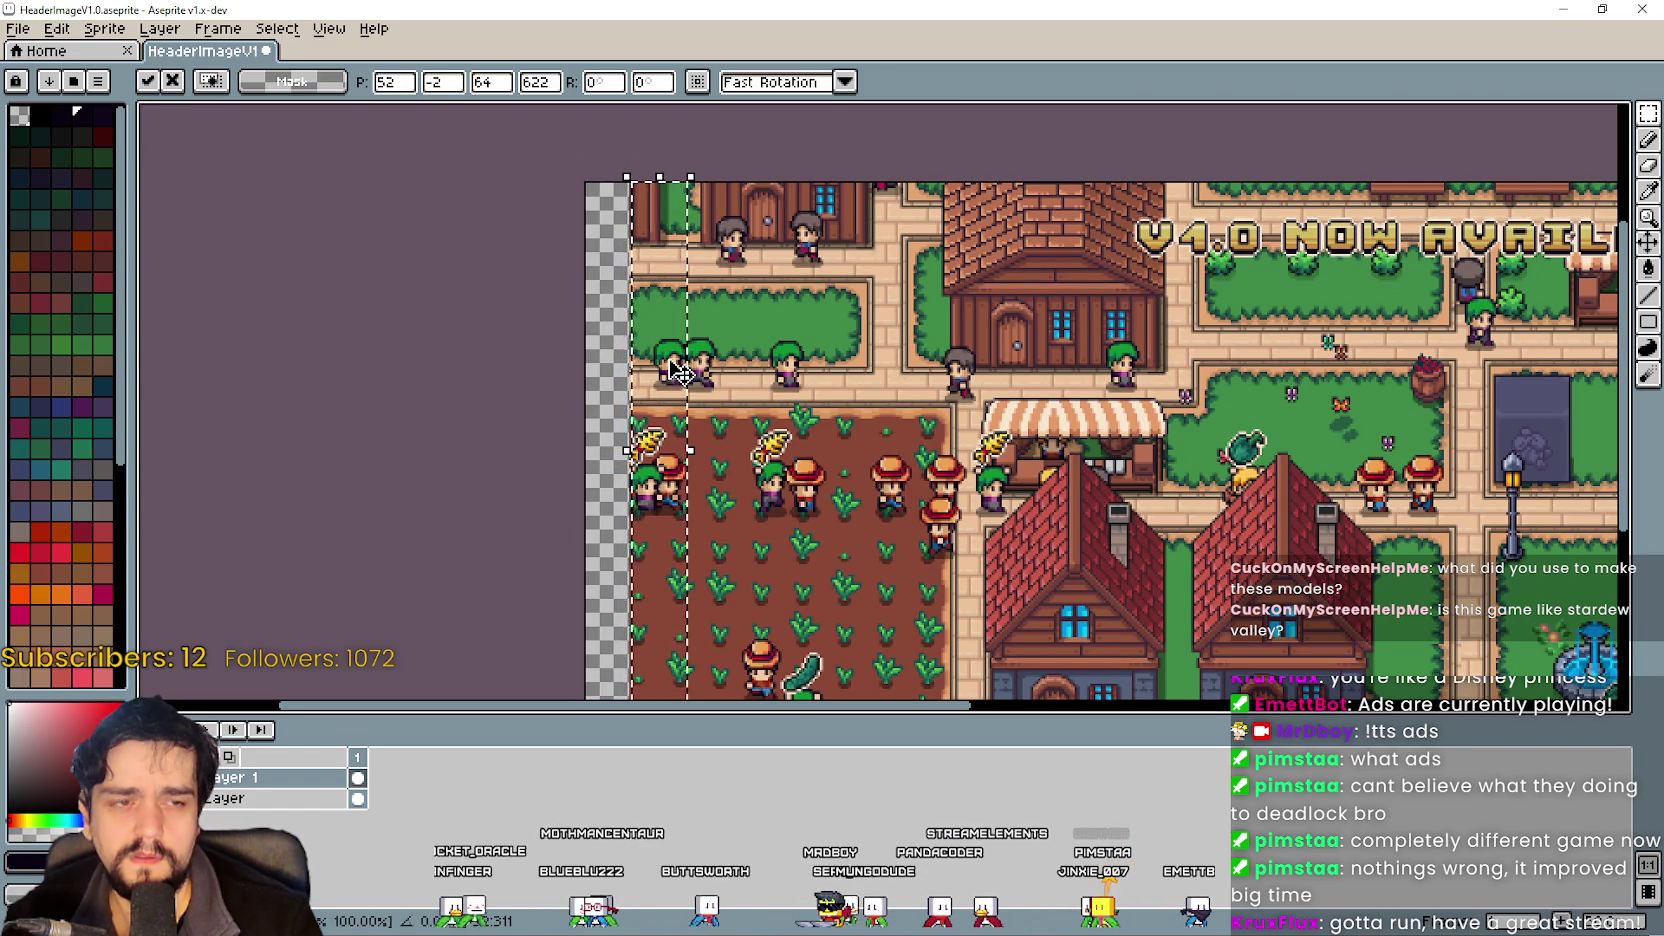
pyautogui.press('Return')
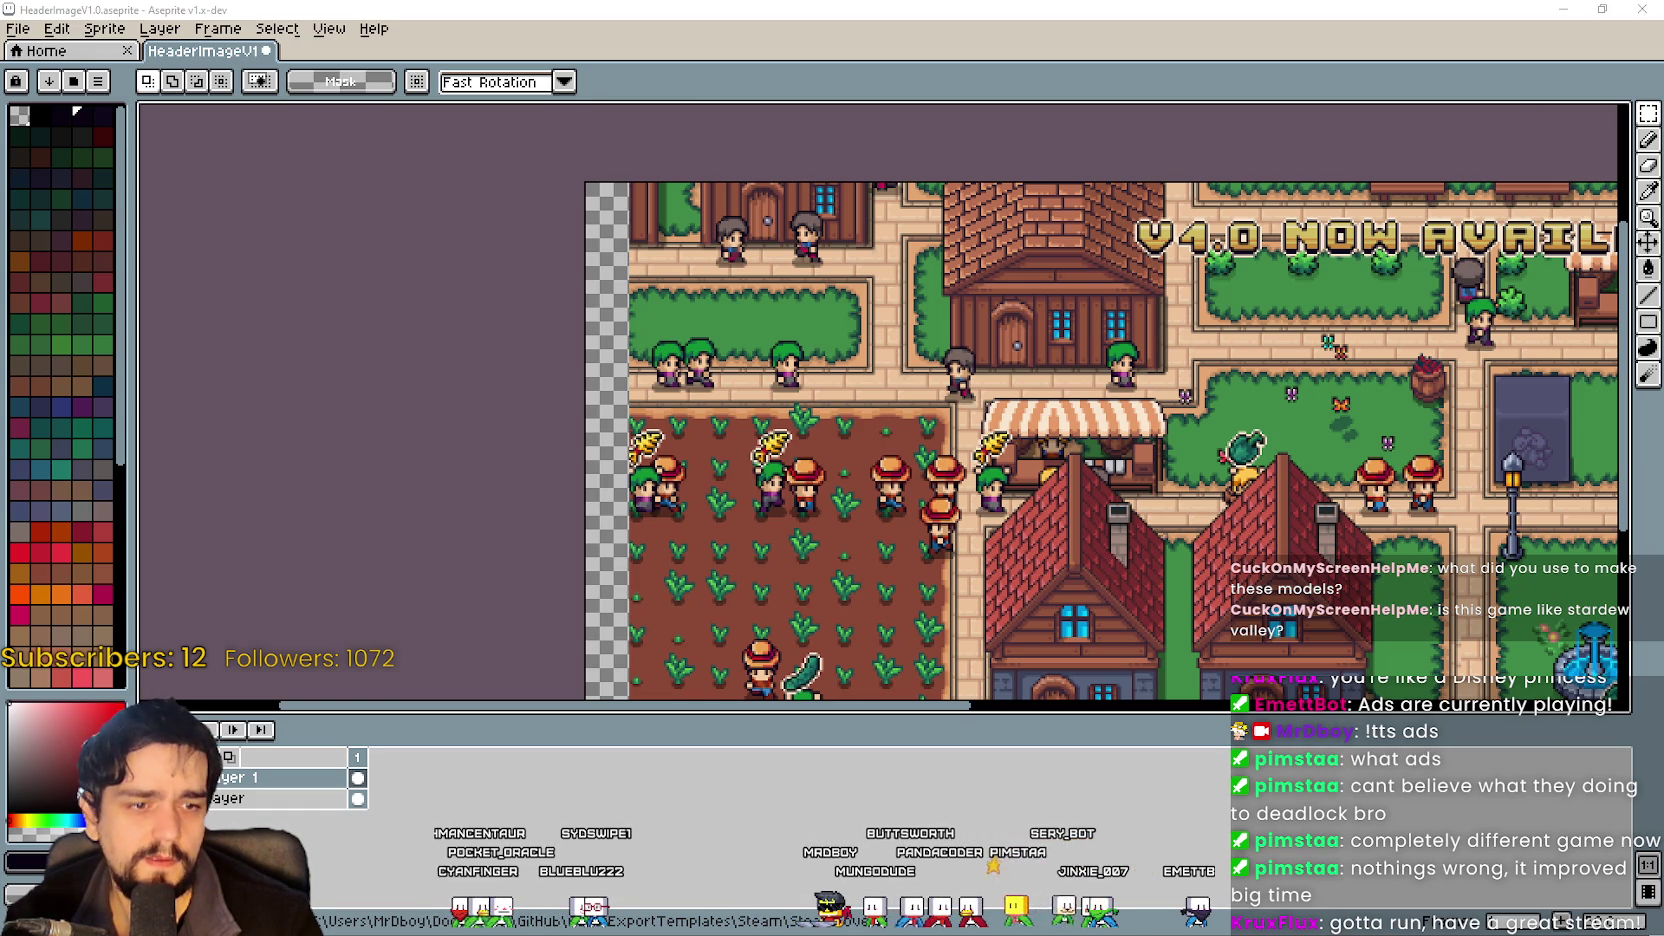
# Dismiss the Imgur image window and return to Steam's artwork page listing the 800x450 cover image.
pyautogui.scroll(-3, 823, 262)
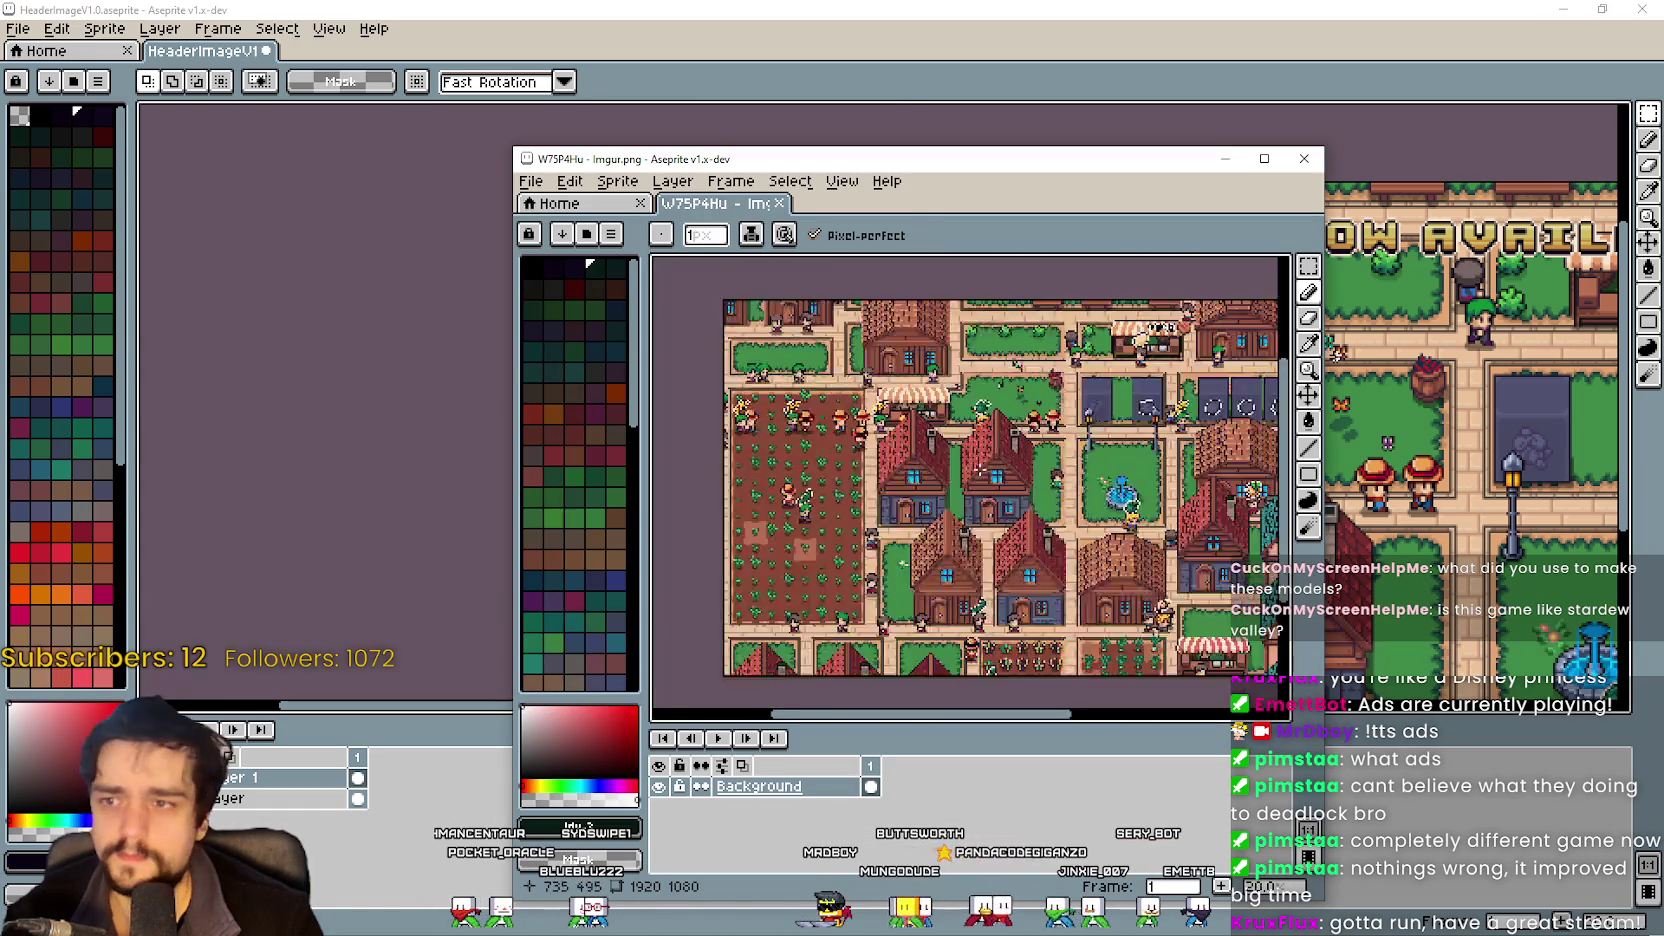
pyautogui.hotkey('alt', 'Tab')
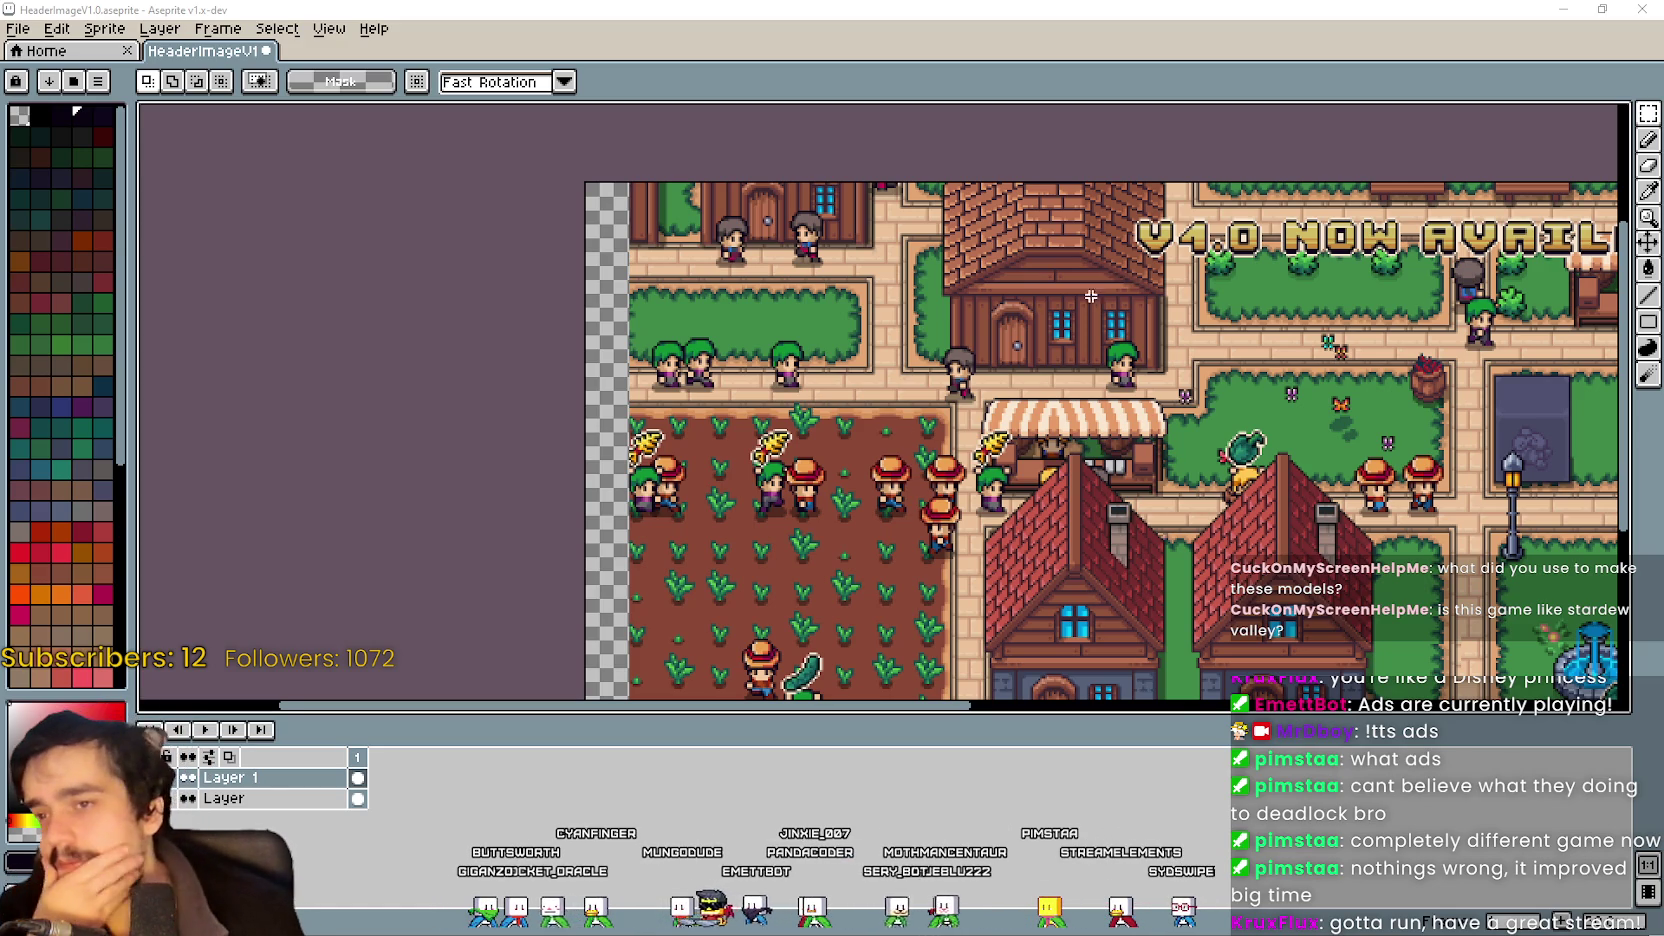
pyautogui.scroll(-2, 855, 427)
pyautogui.scroll(1, 1025, 451)
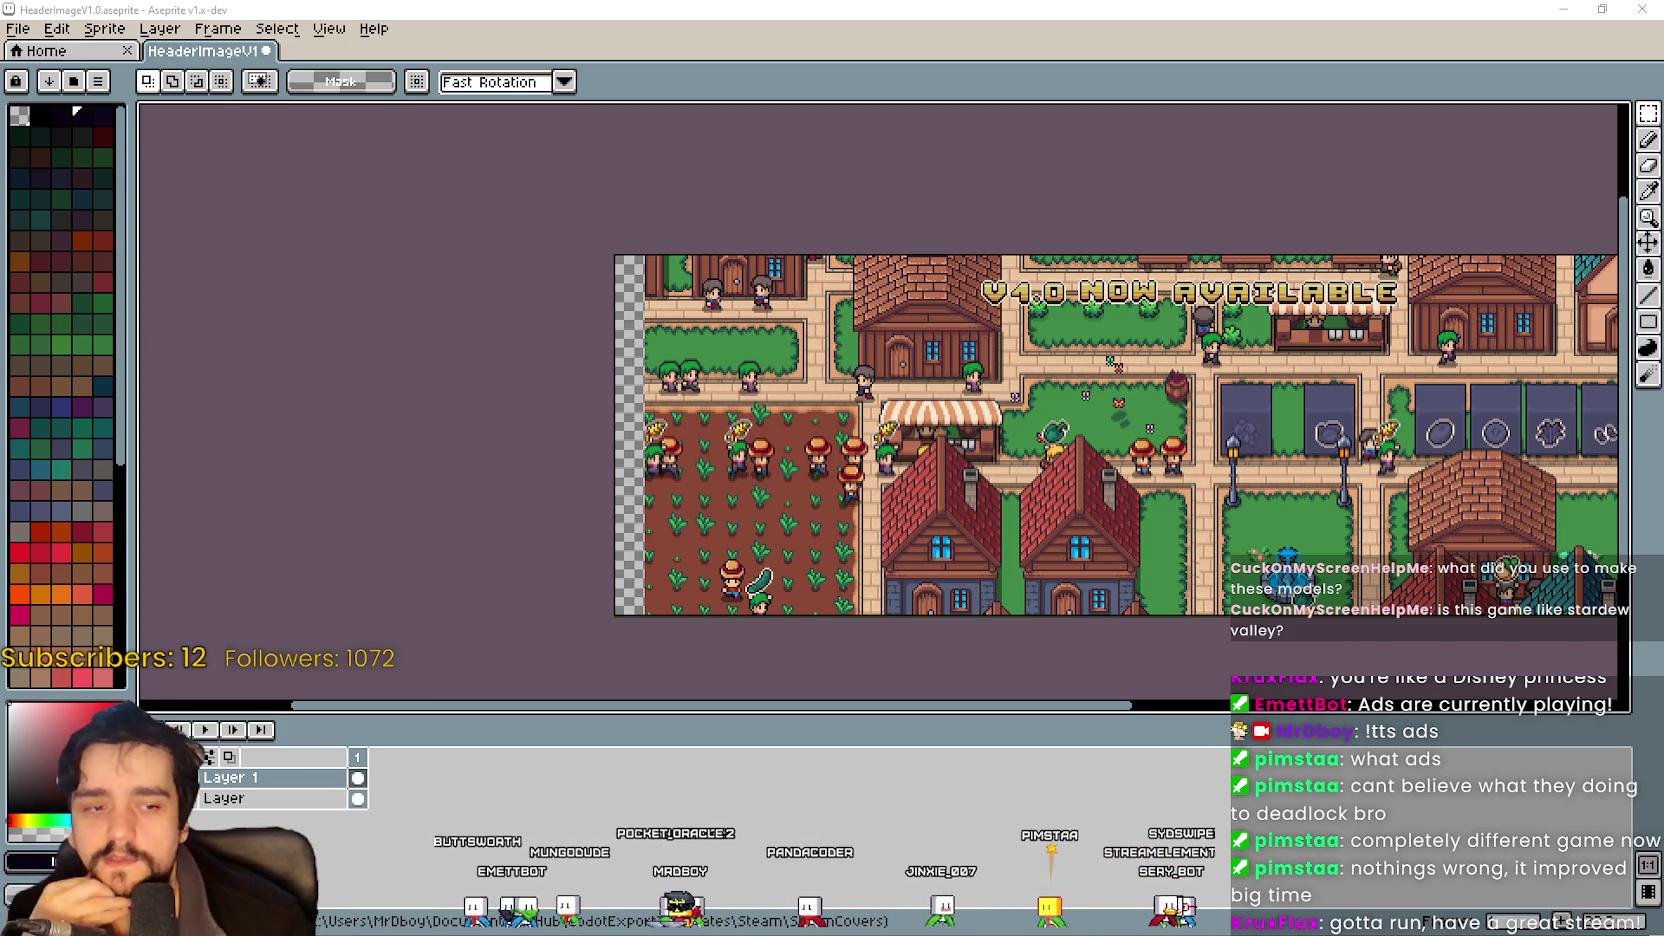
pyautogui.hotkey('alt', 'Tab')
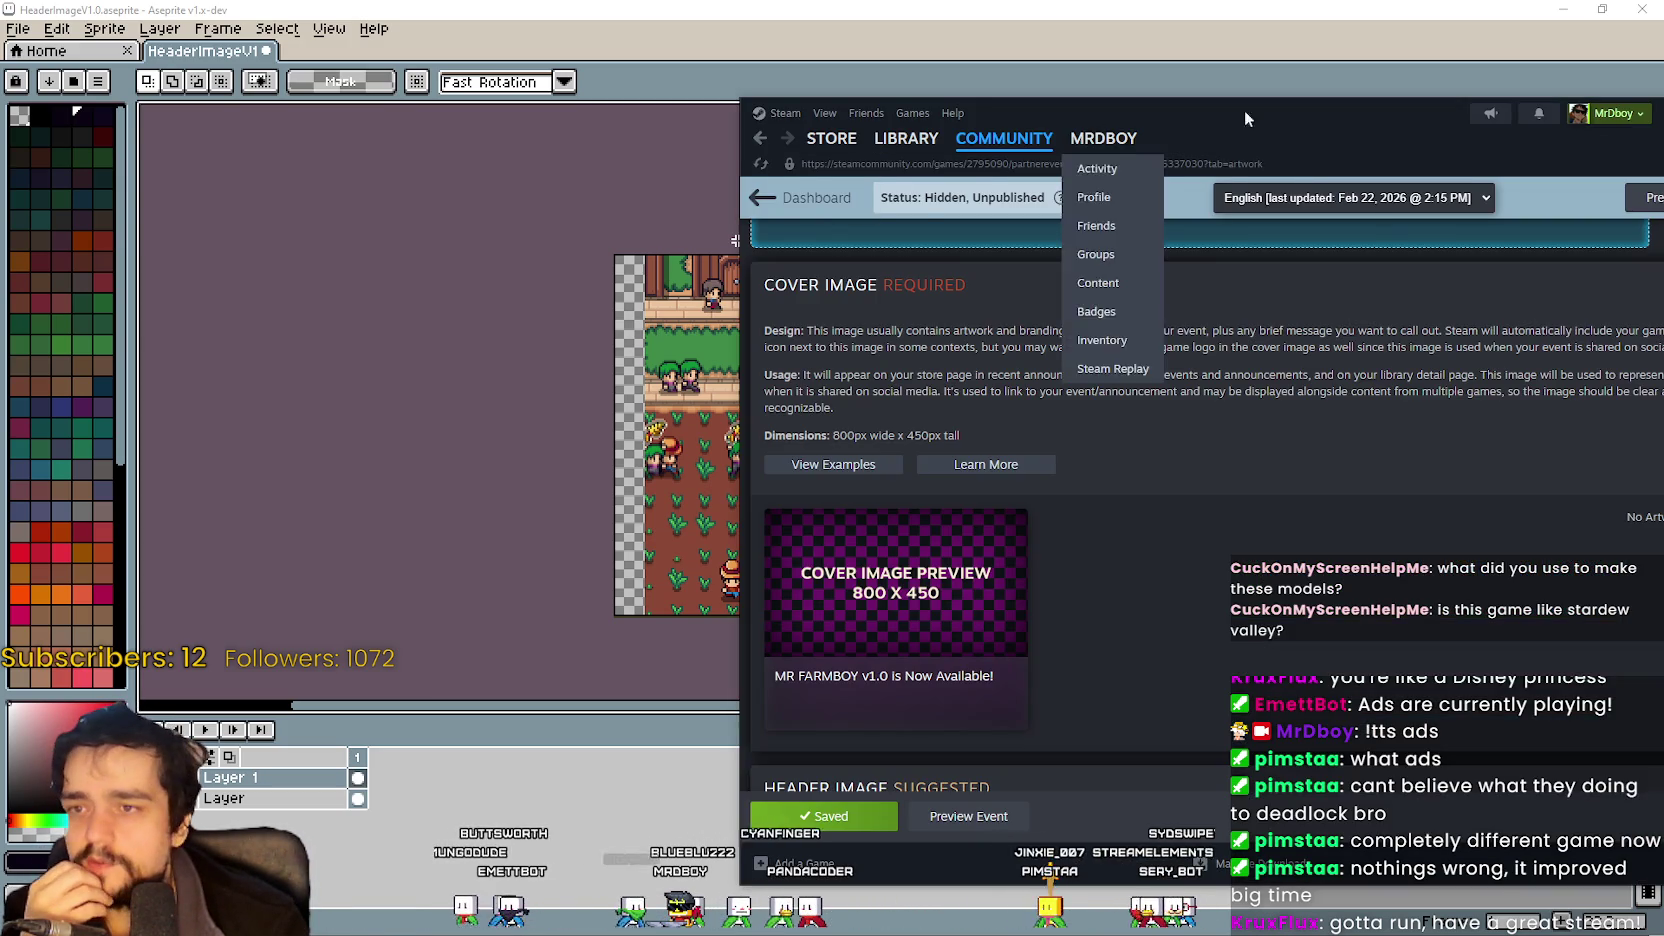
# Search the Steam store for 'MR FARM', open the MR FARMBOY page and view its trailer full screen.
pyautogui.moveTo(1209, 110); pyautogui.dragTo(763, 110)
pyautogui.click(388, 143)
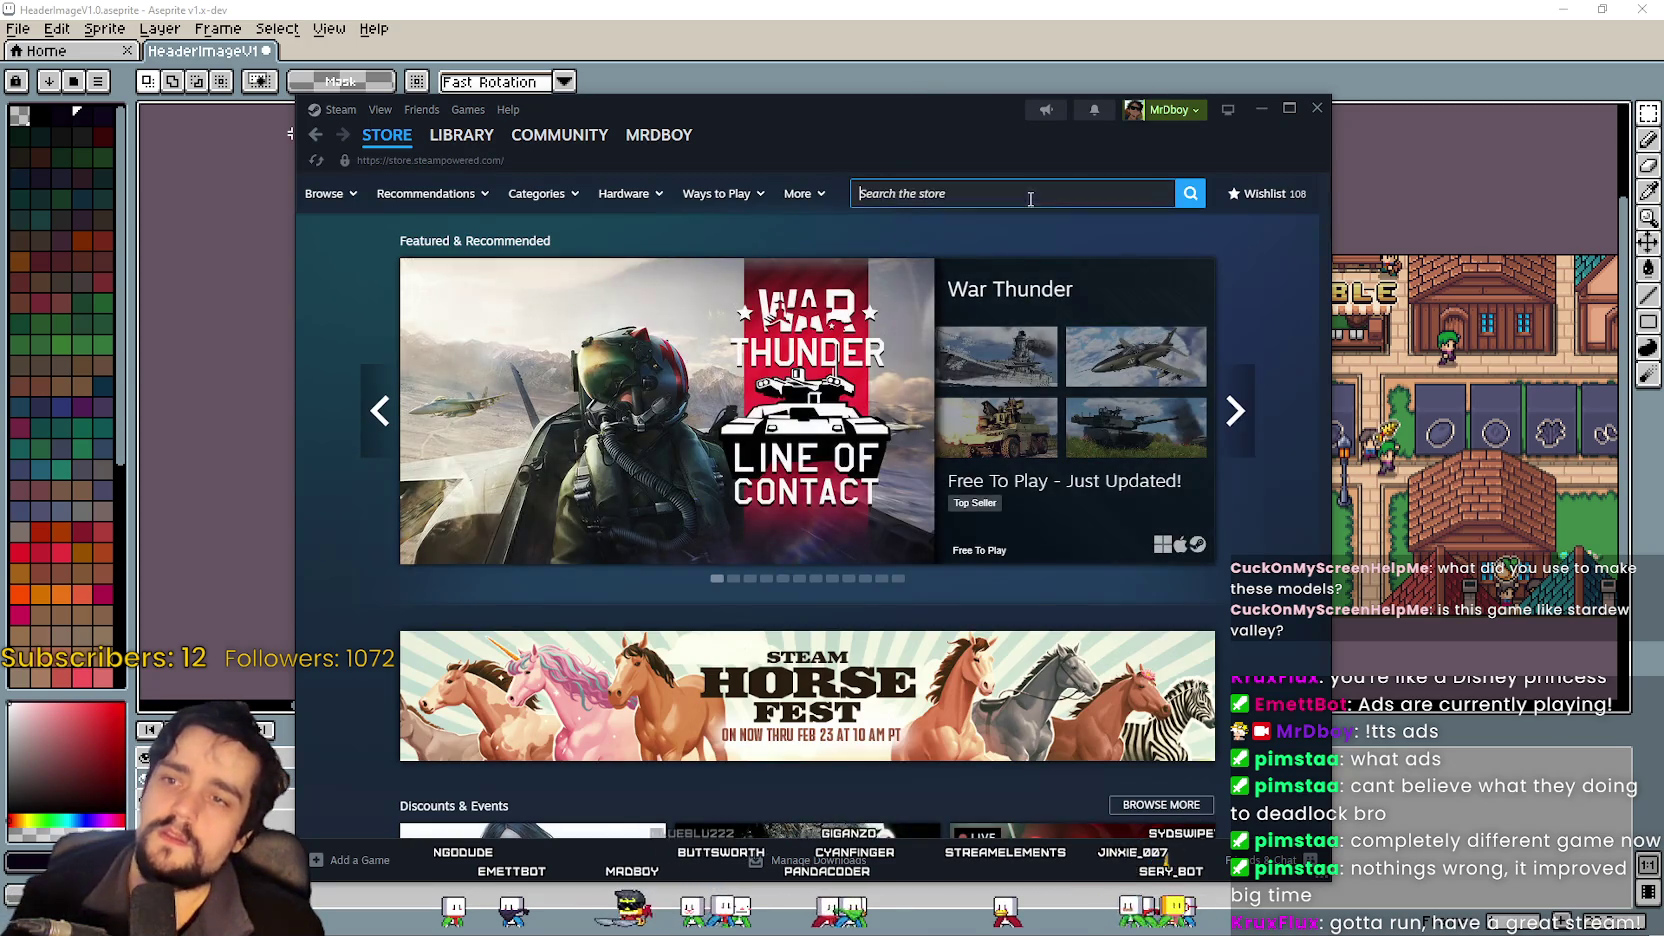
pyautogui.click(1027, 195)
pyautogui.write('MR FARM')
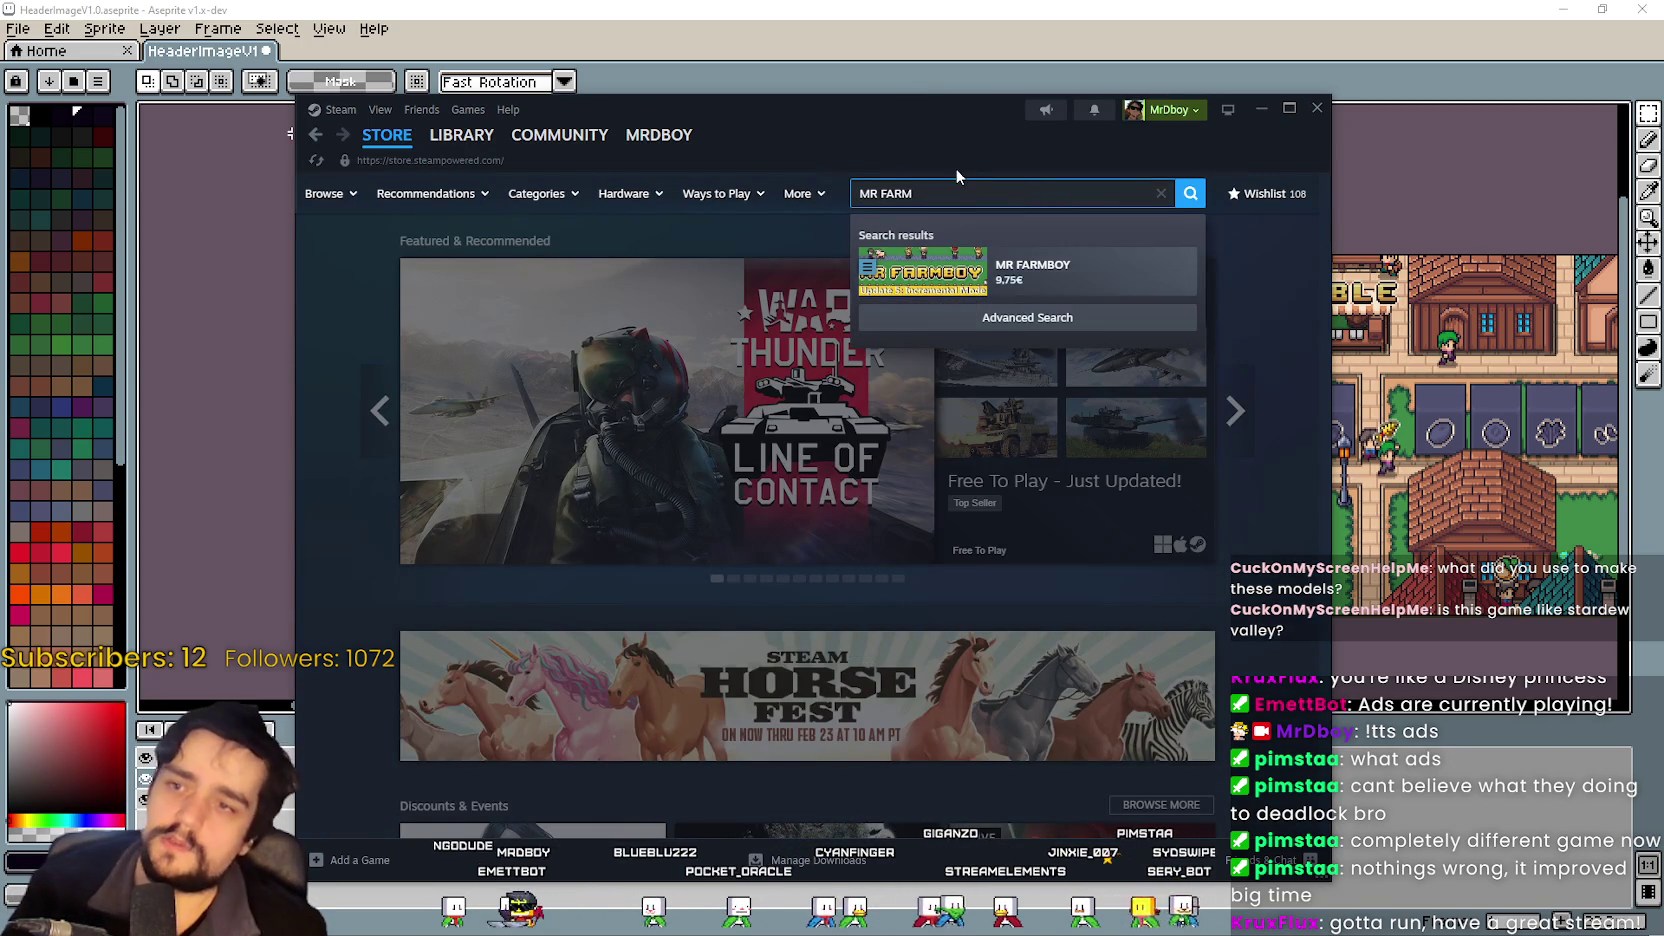
pyautogui.click(1031, 277)
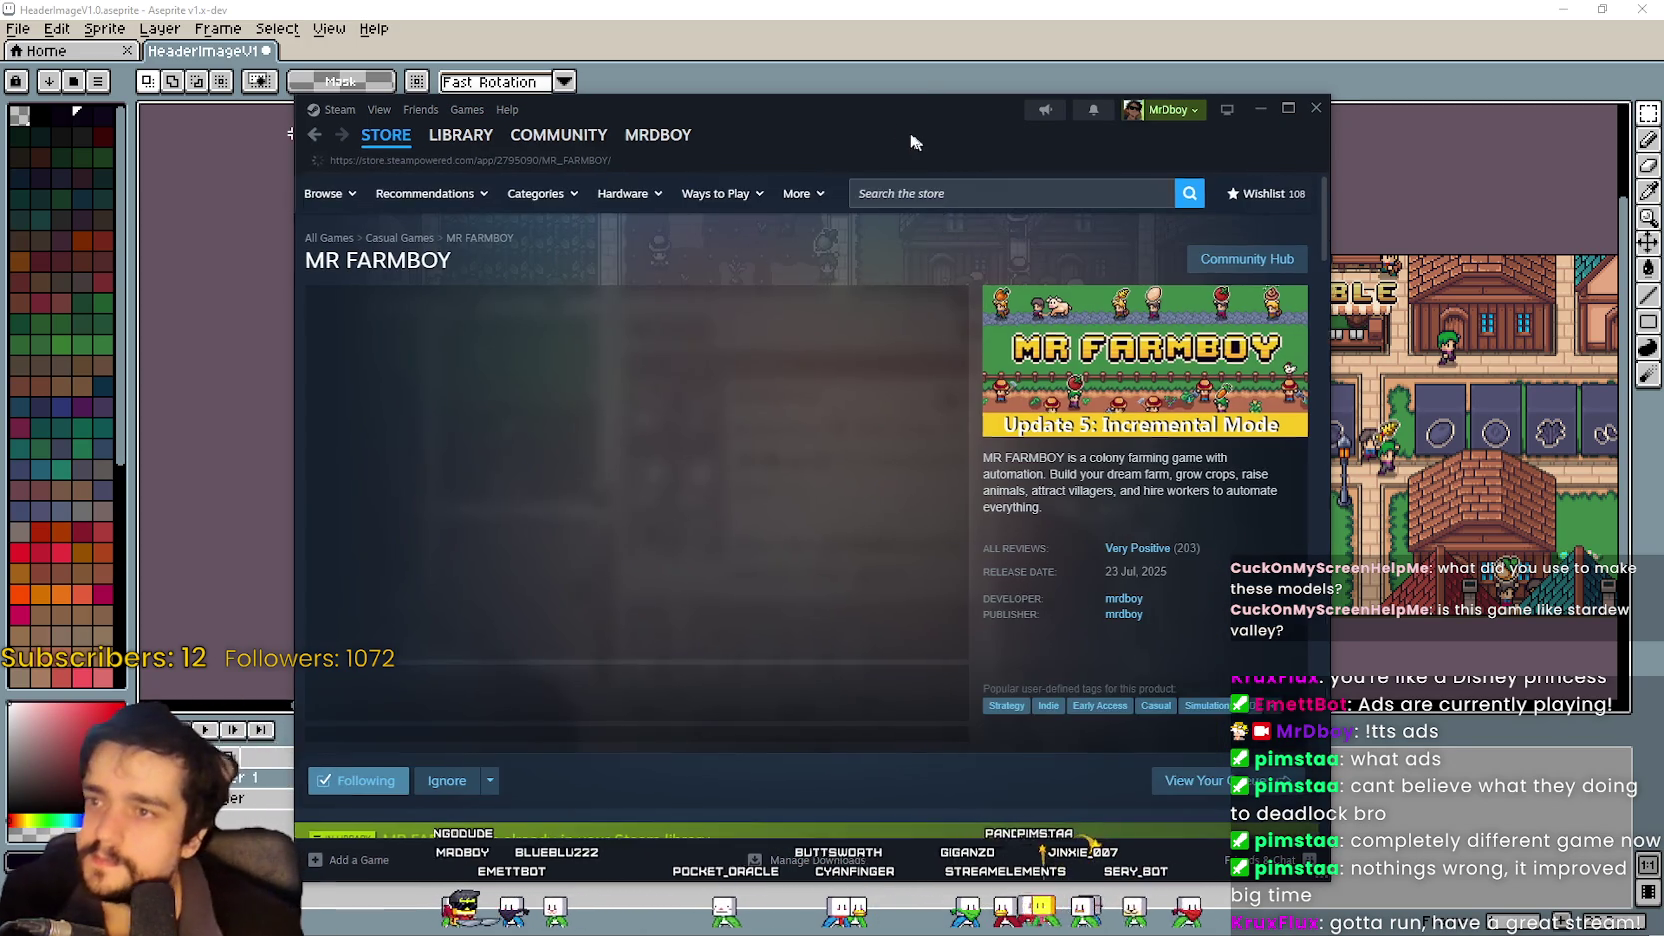
pyautogui.moveTo(914, 134); pyautogui.dragTo(860, 104)
pyautogui.click(898, 606)
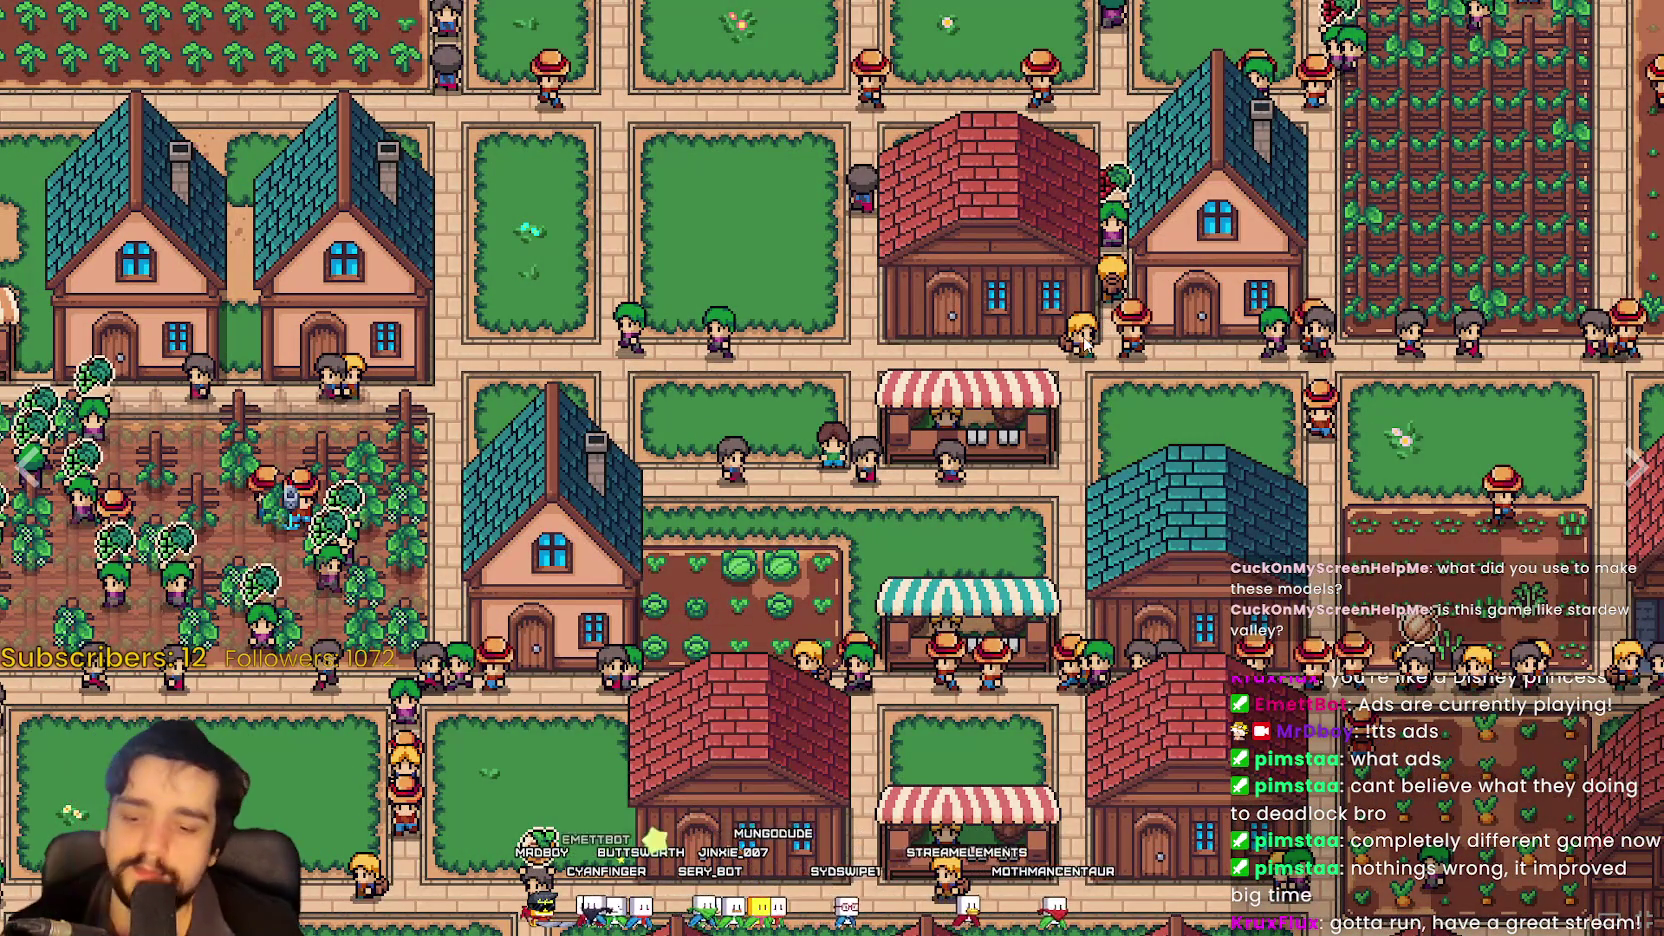
# Exit the full-screen trailer and minimize Steam to show the V4.0 NOW AVAILABLE header again.
pyautogui.press('Escape')
pyautogui.scroll(-1, 869, 540)
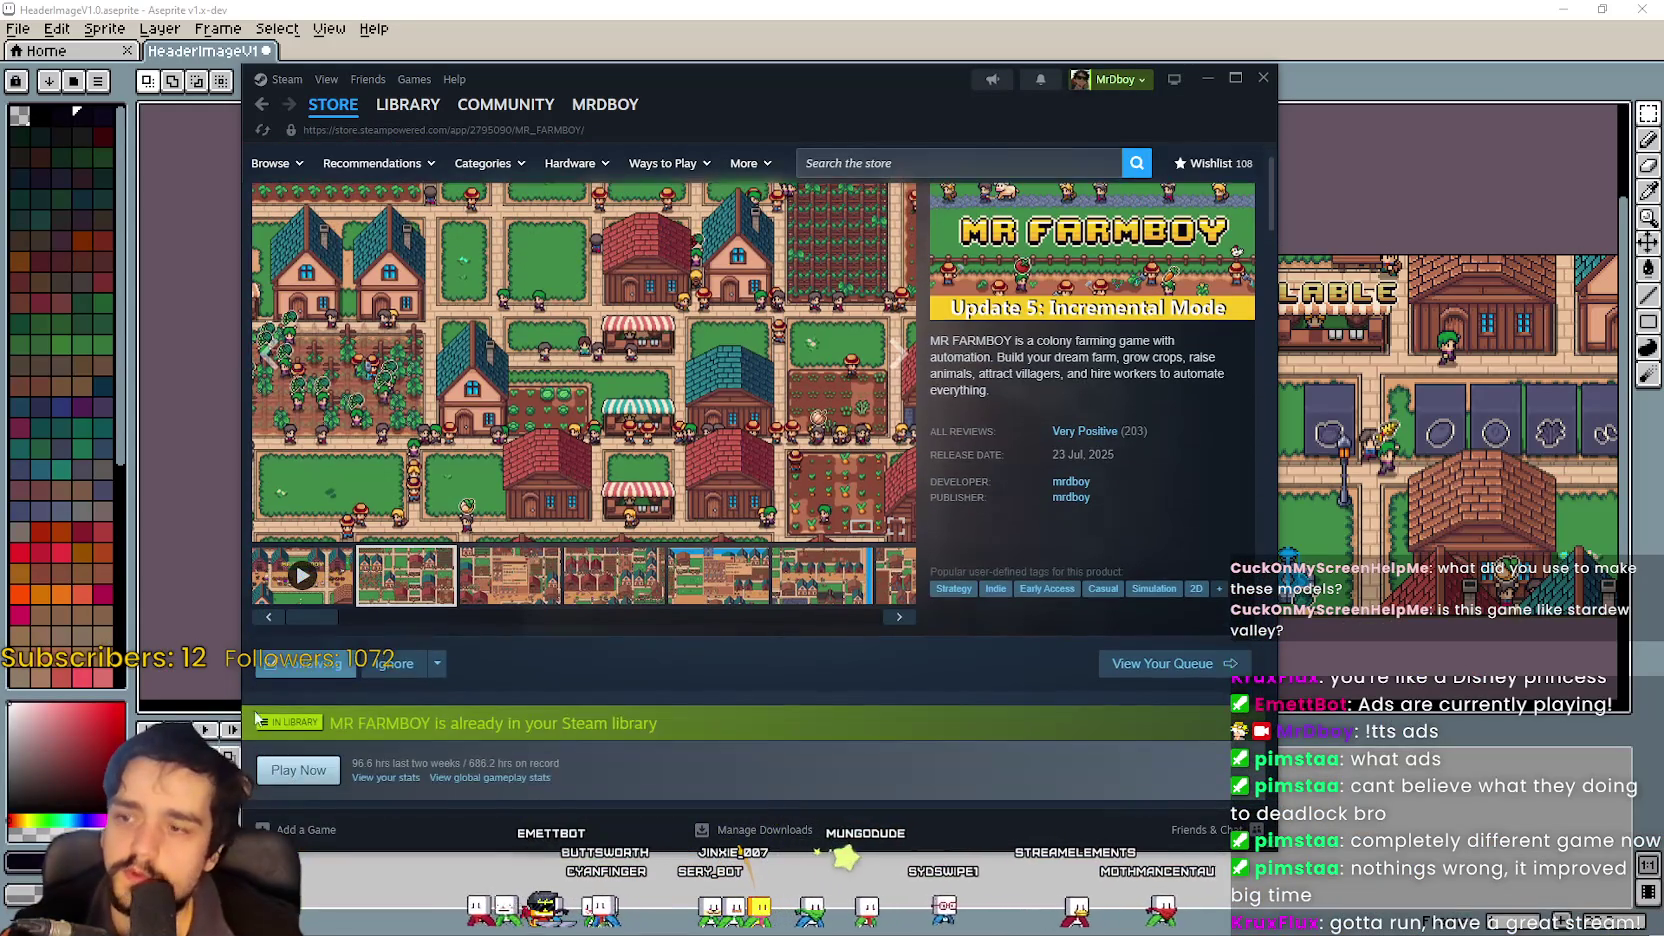
pyautogui.scroll(1, 1020, 671)
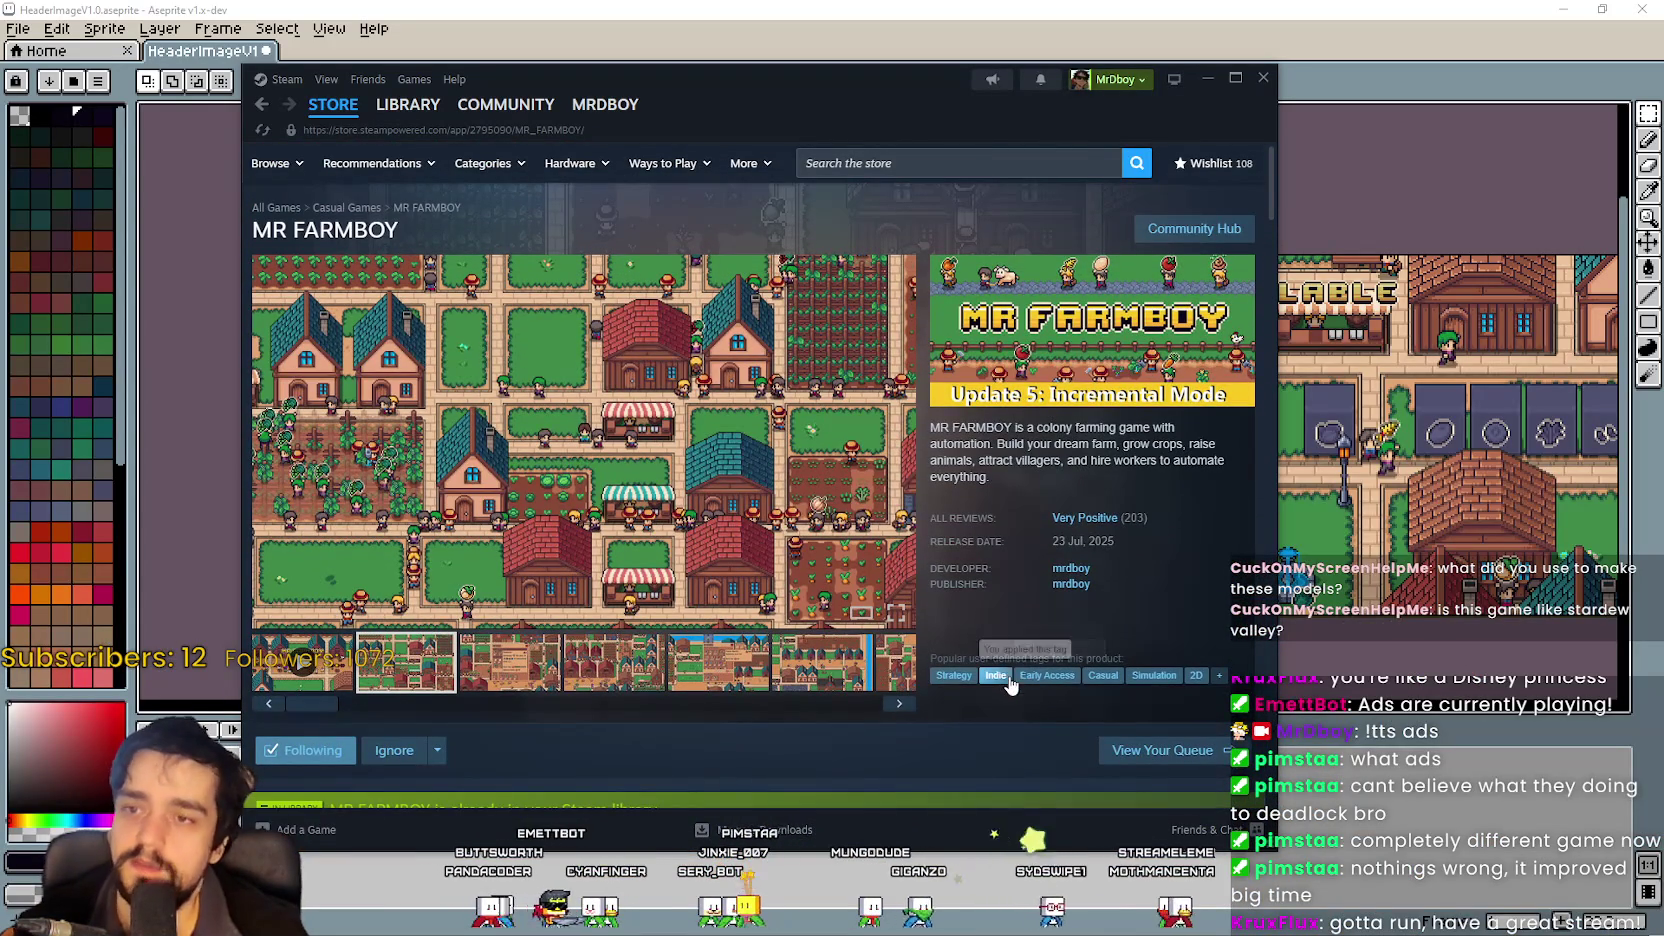
pyautogui.scroll(-2, 993, 686)
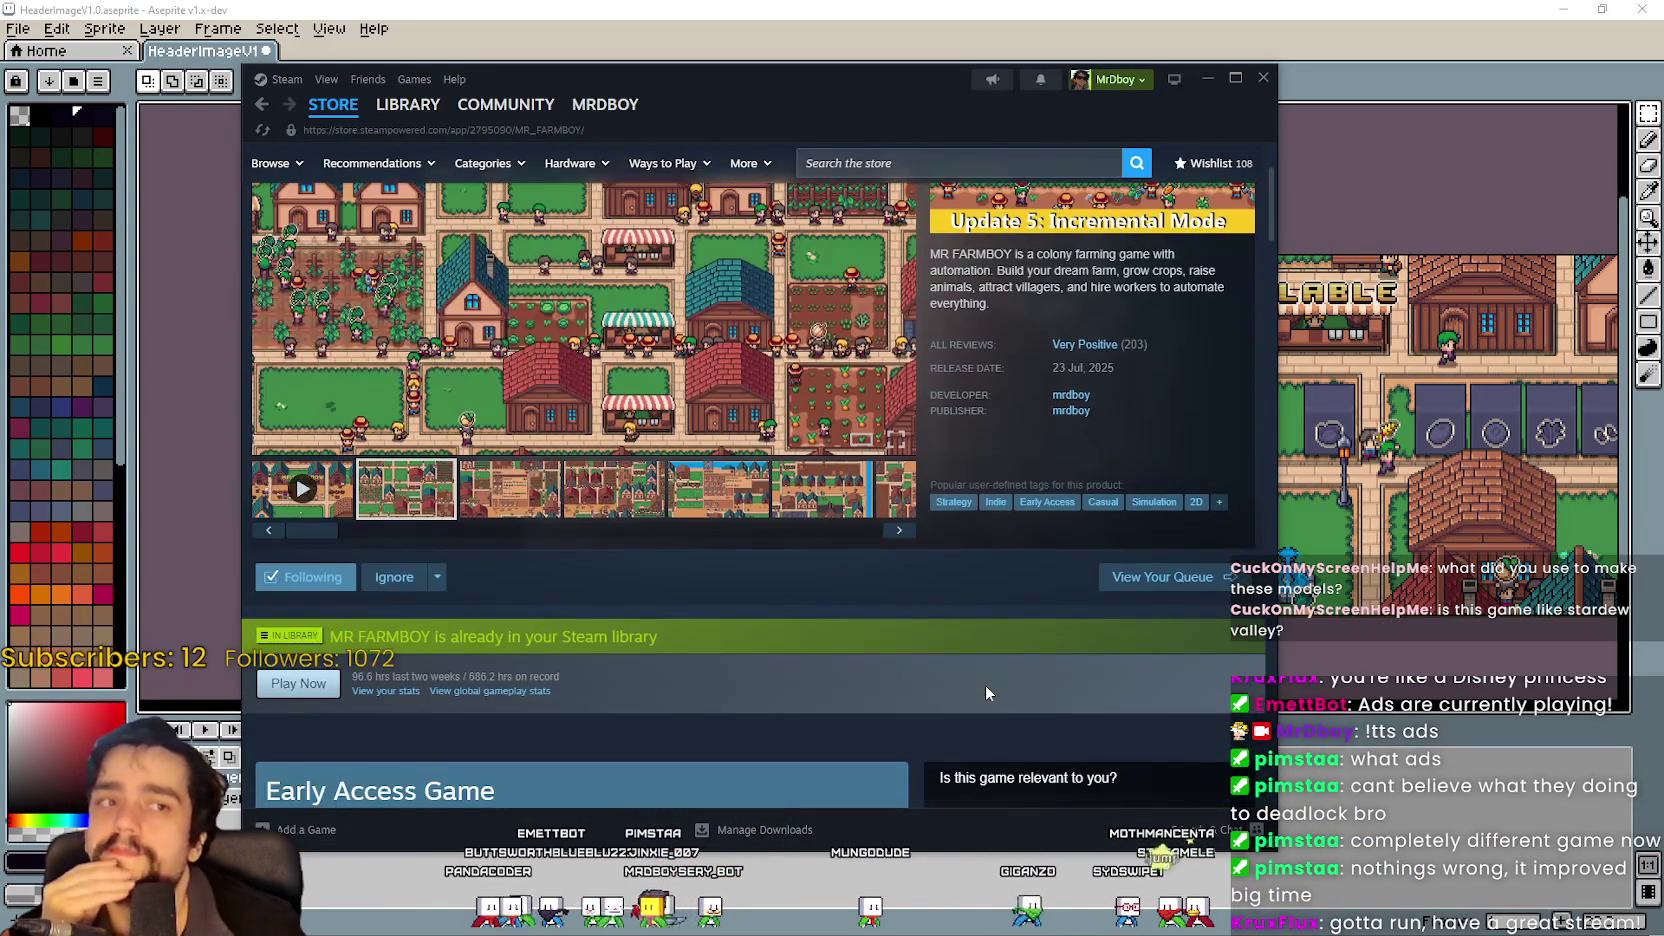
pyautogui.scroll(2, 951, 658)
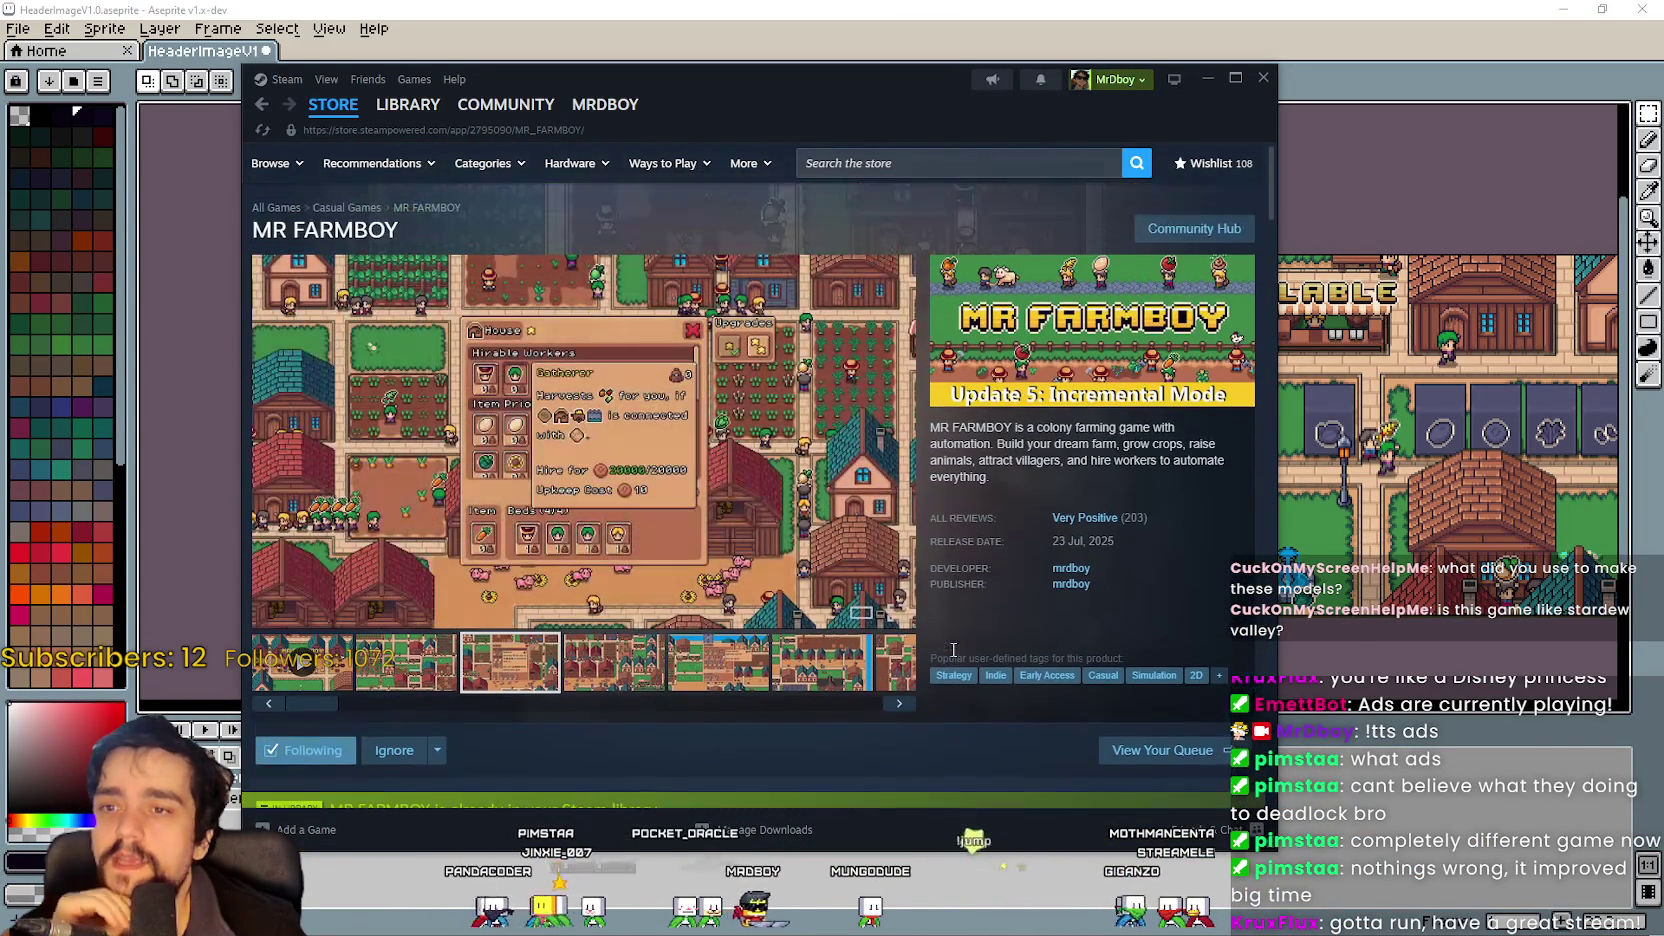
pyautogui.click(1214, 82)
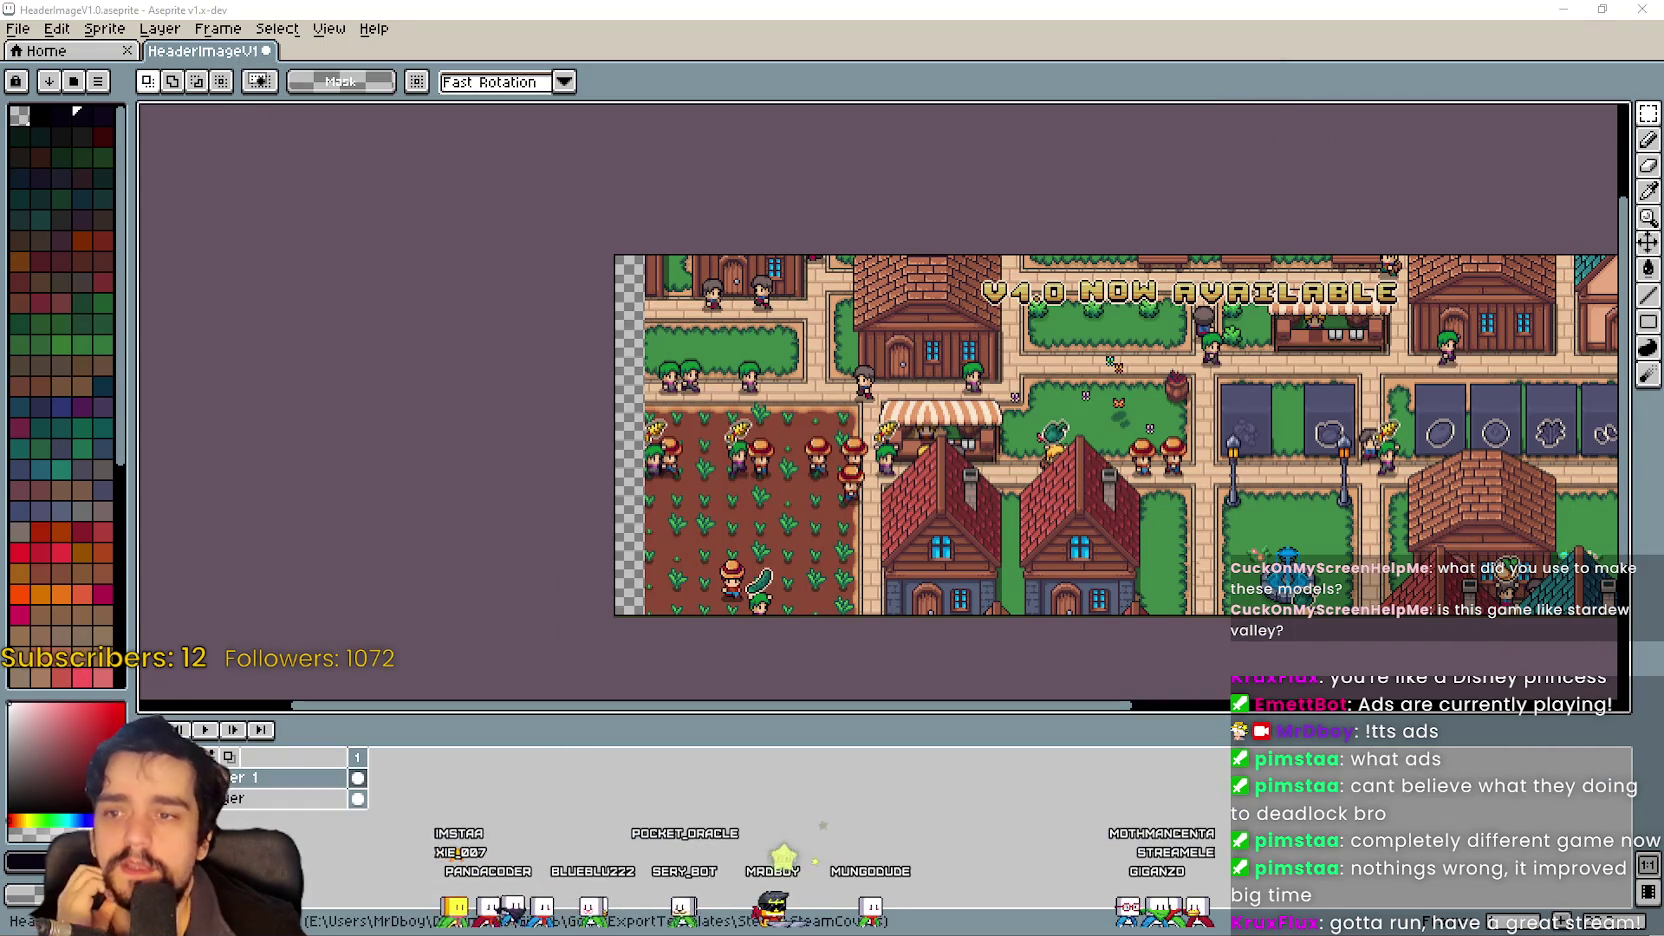
# Bring the header's left edge into view and paste the 64x1080 scenery strip.
pyautogui.hscroll(3, 579, 405)
pyautogui.scroll(1, 579, 405)
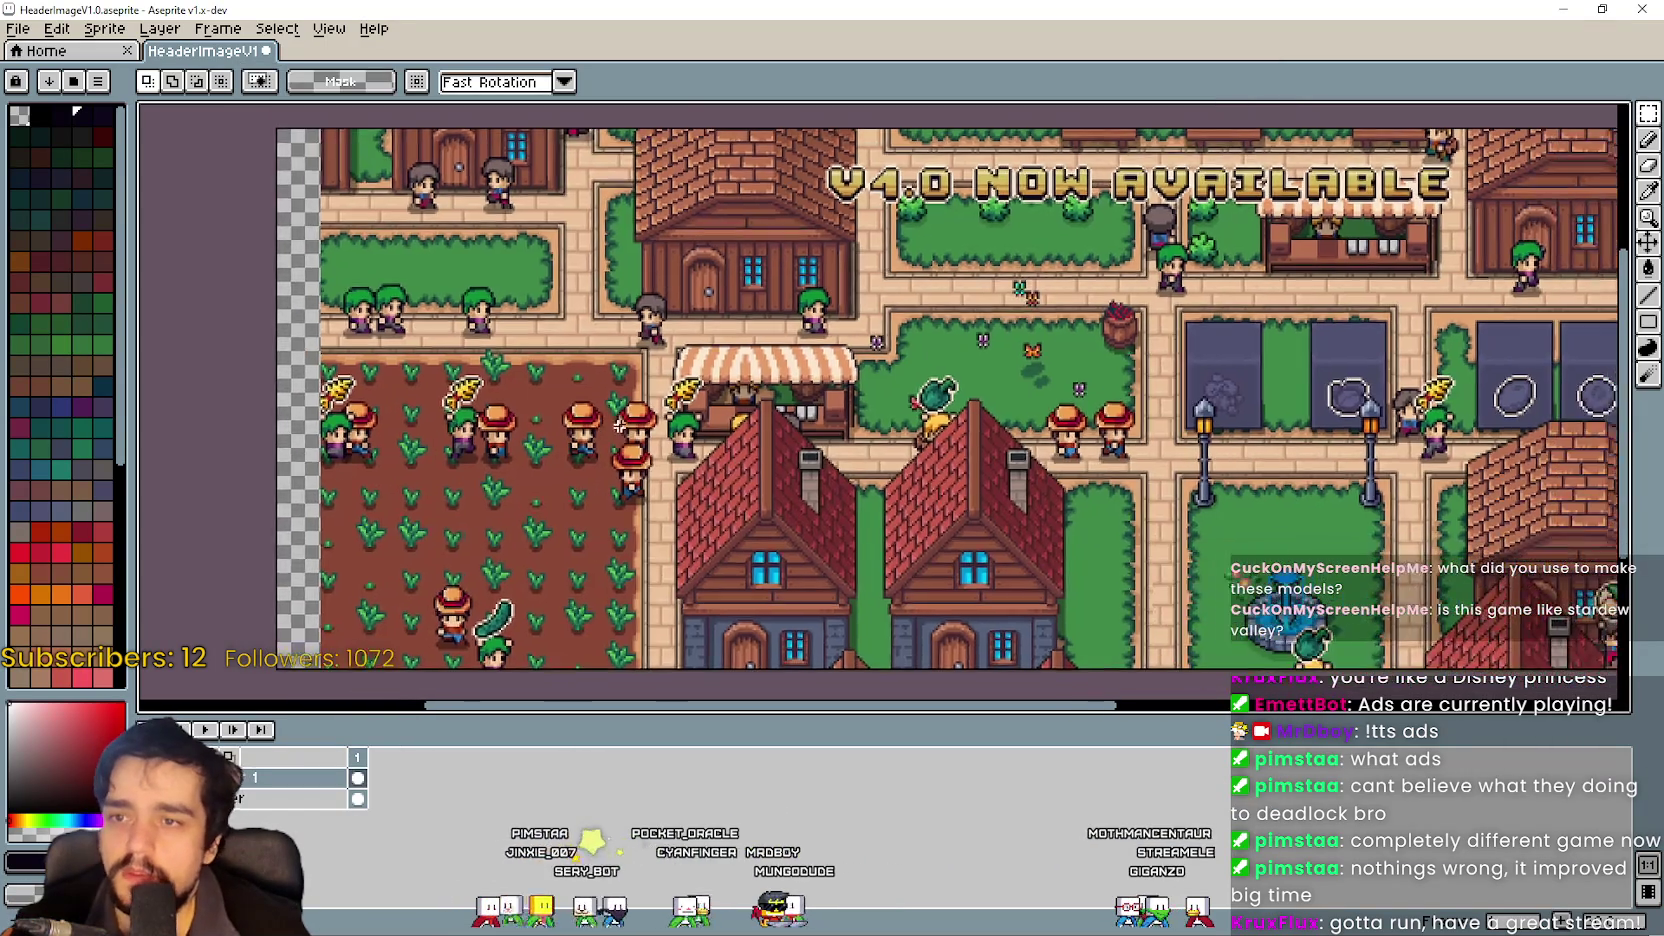
pyautogui.scroll(-1, 579, 405)
pyautogui.hscroll(3, 579, 405)
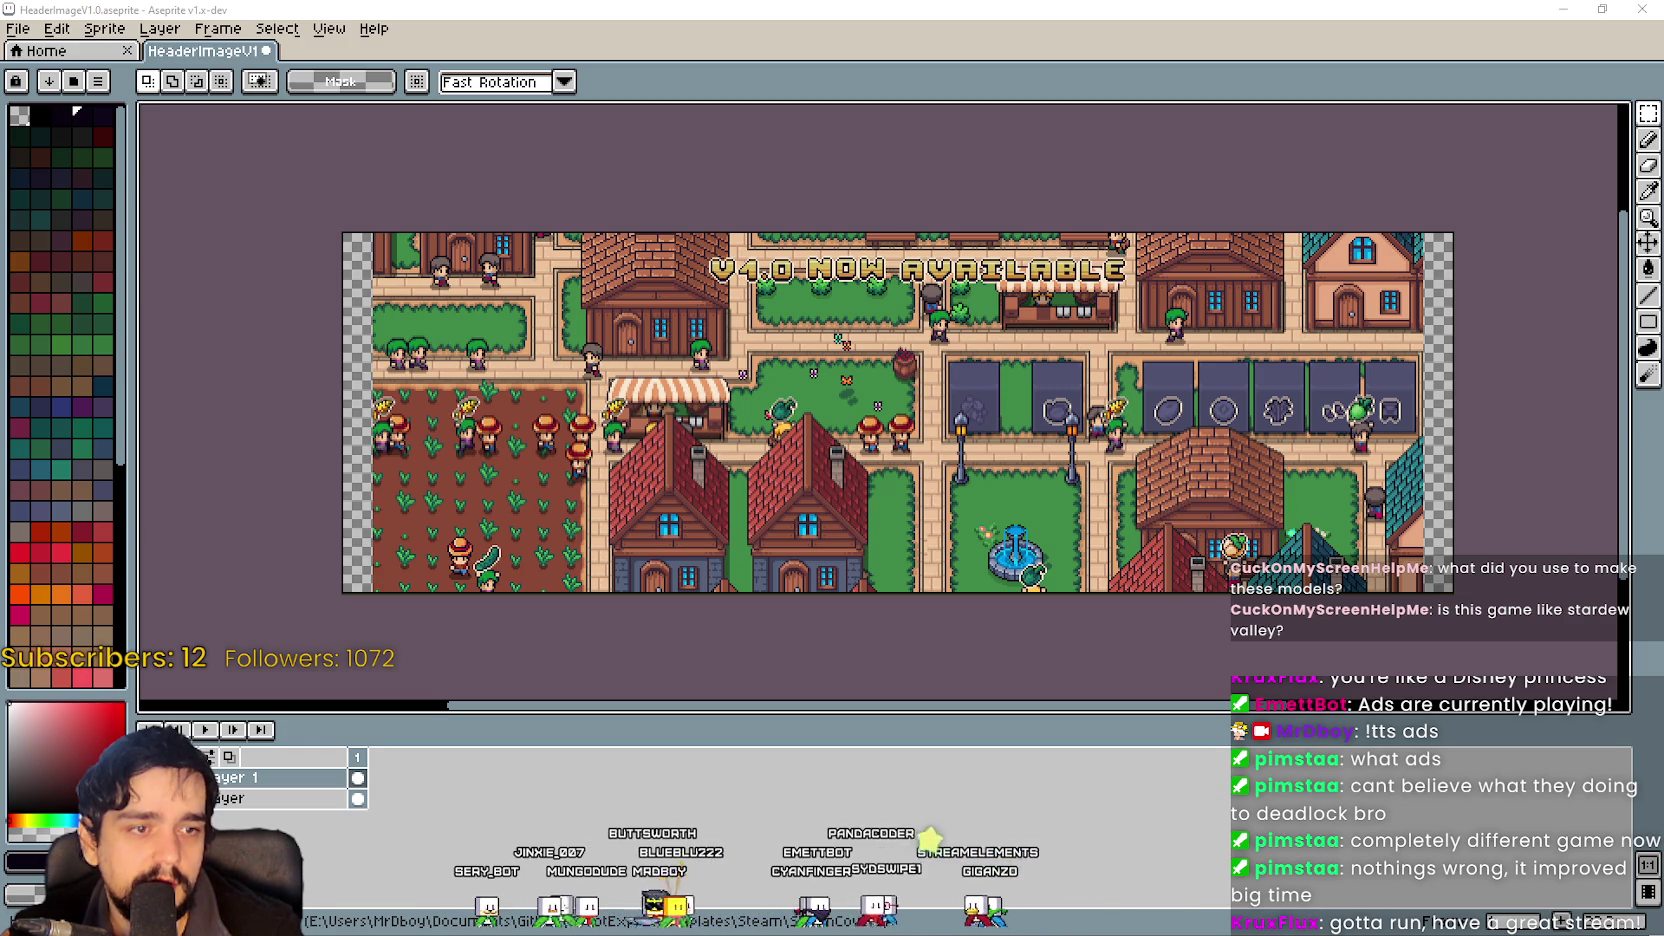
pyautogui.scroll(1, 560, 450)
pyautogui.scroll(-1, 560, 450)
pyautogui.moveTo(534, 440); pyautogui.dragTo(716, 462)
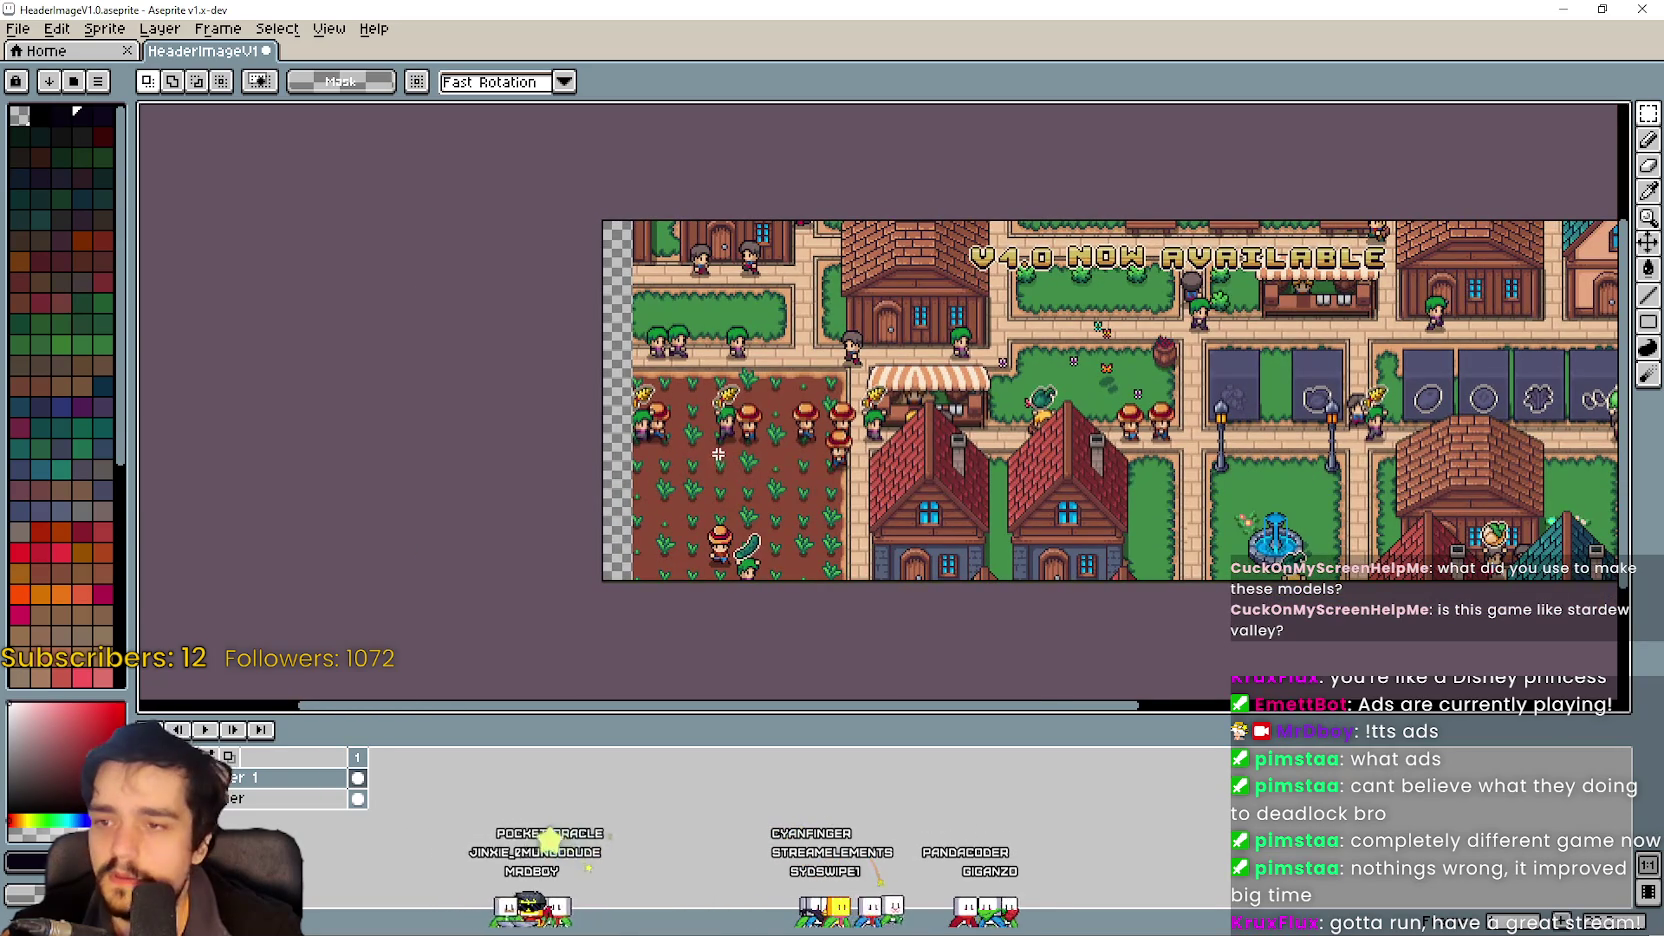
pyautogui.hotkey('ctrl', 'v')
# Position the strip at about x 18 so the crop field continues outward, then commit it.
pyautogui.scroll(3, 648, 452)
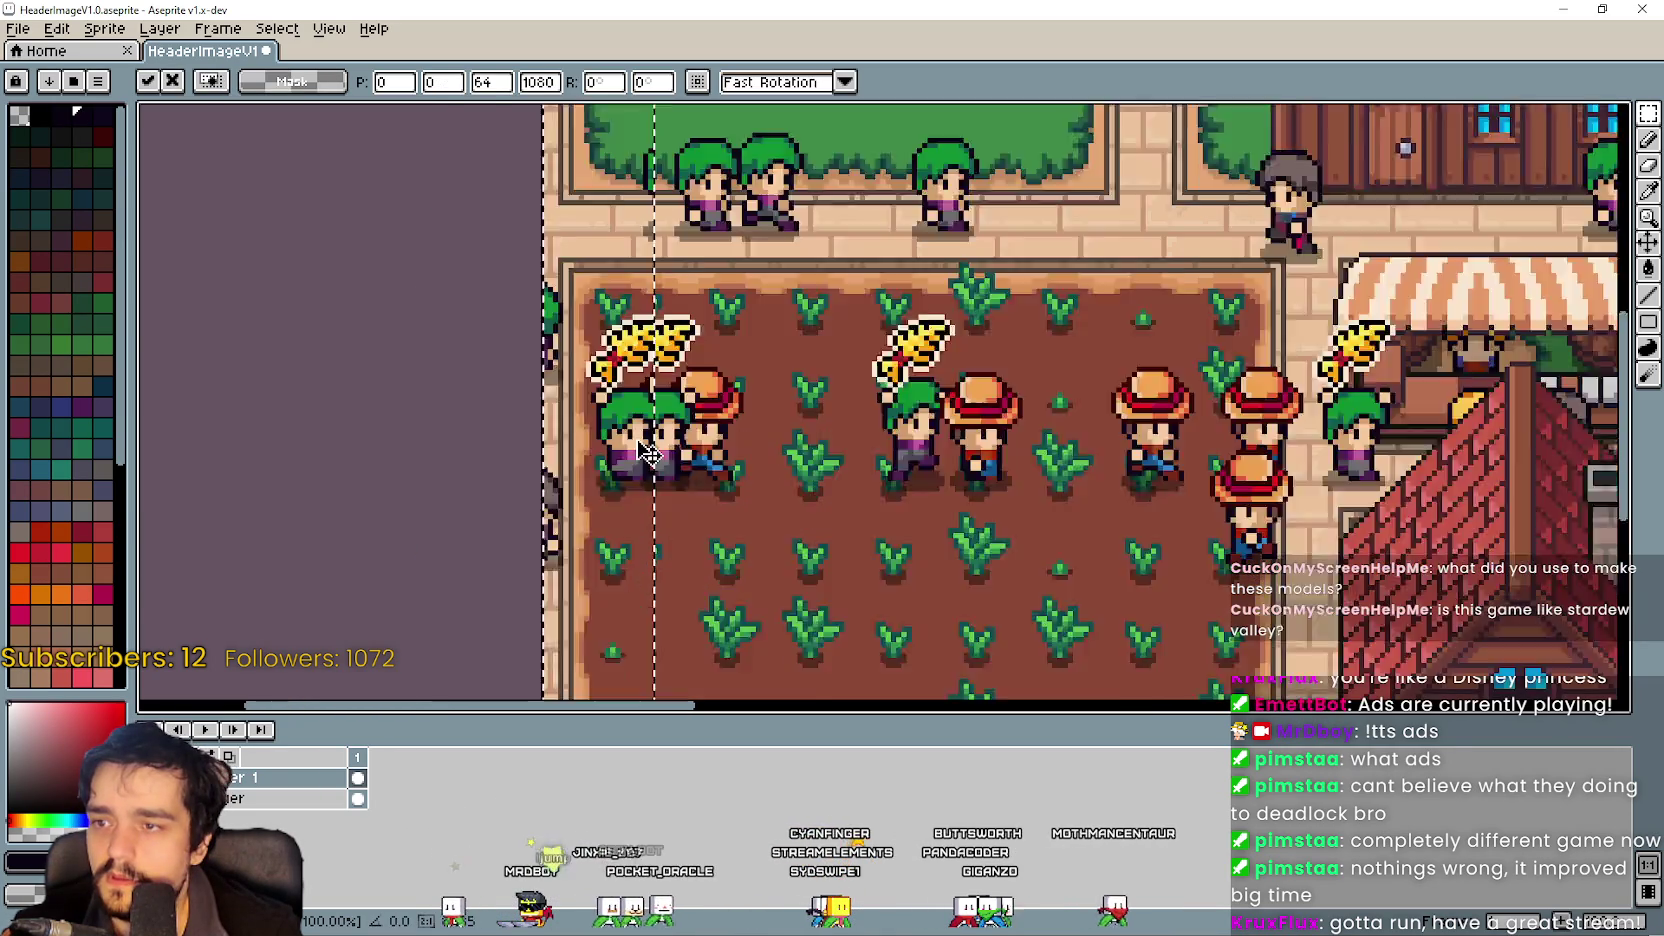
pyautogui.scroll(-2, 640, 440)
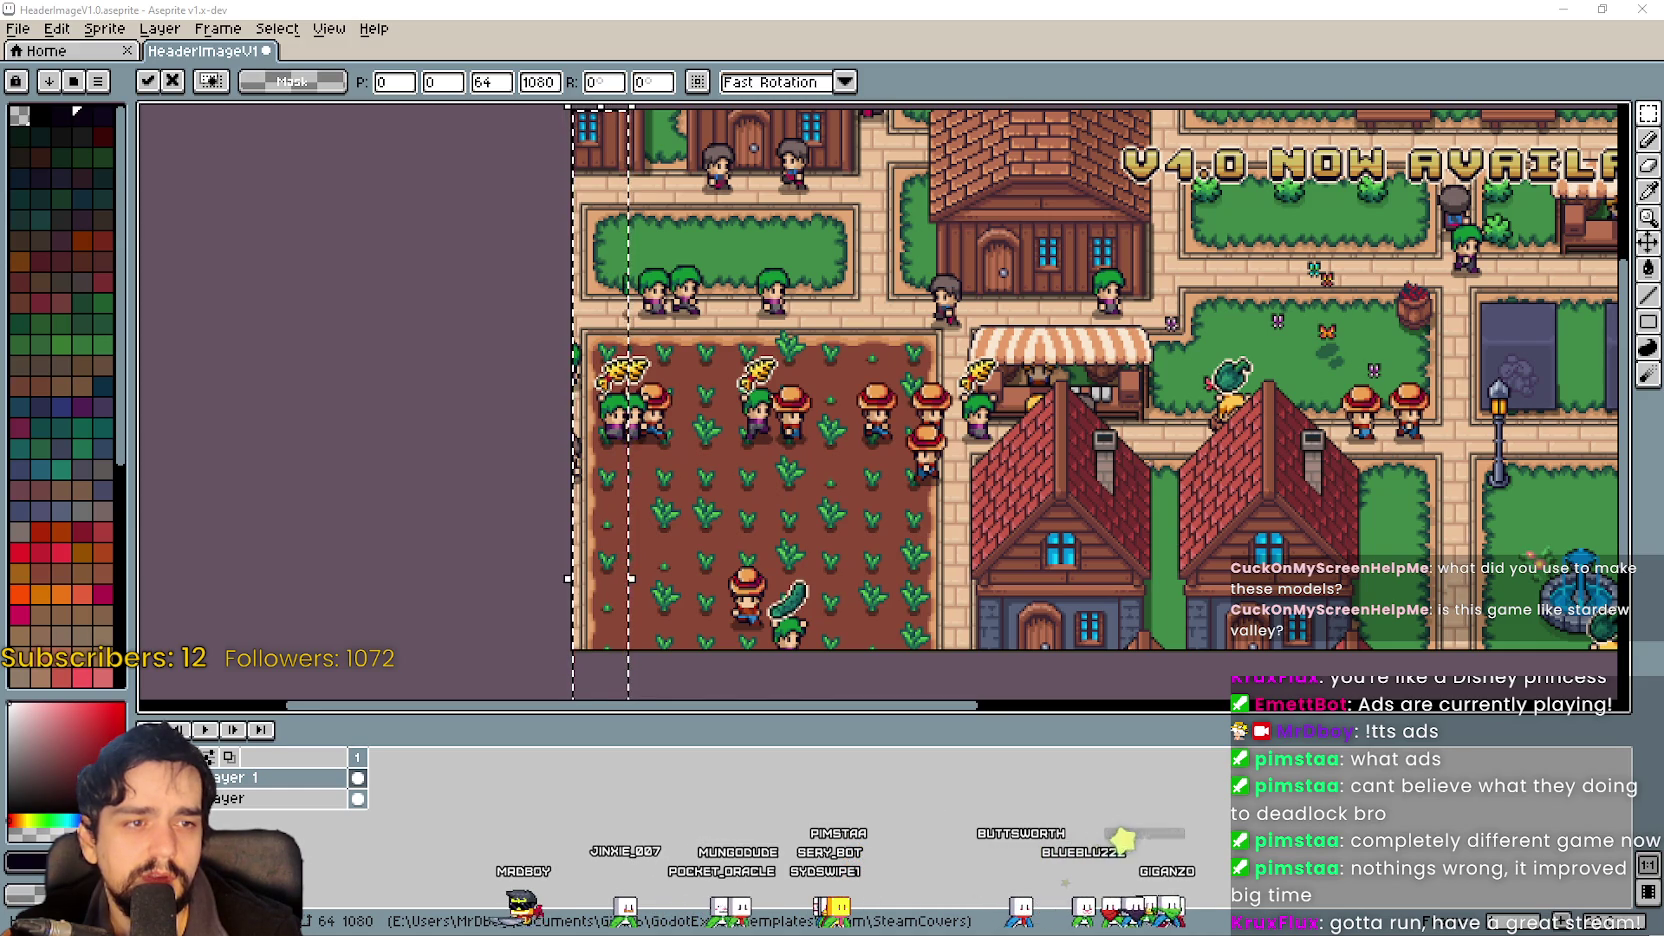
pyautogui.scroll(2, 719, 369)
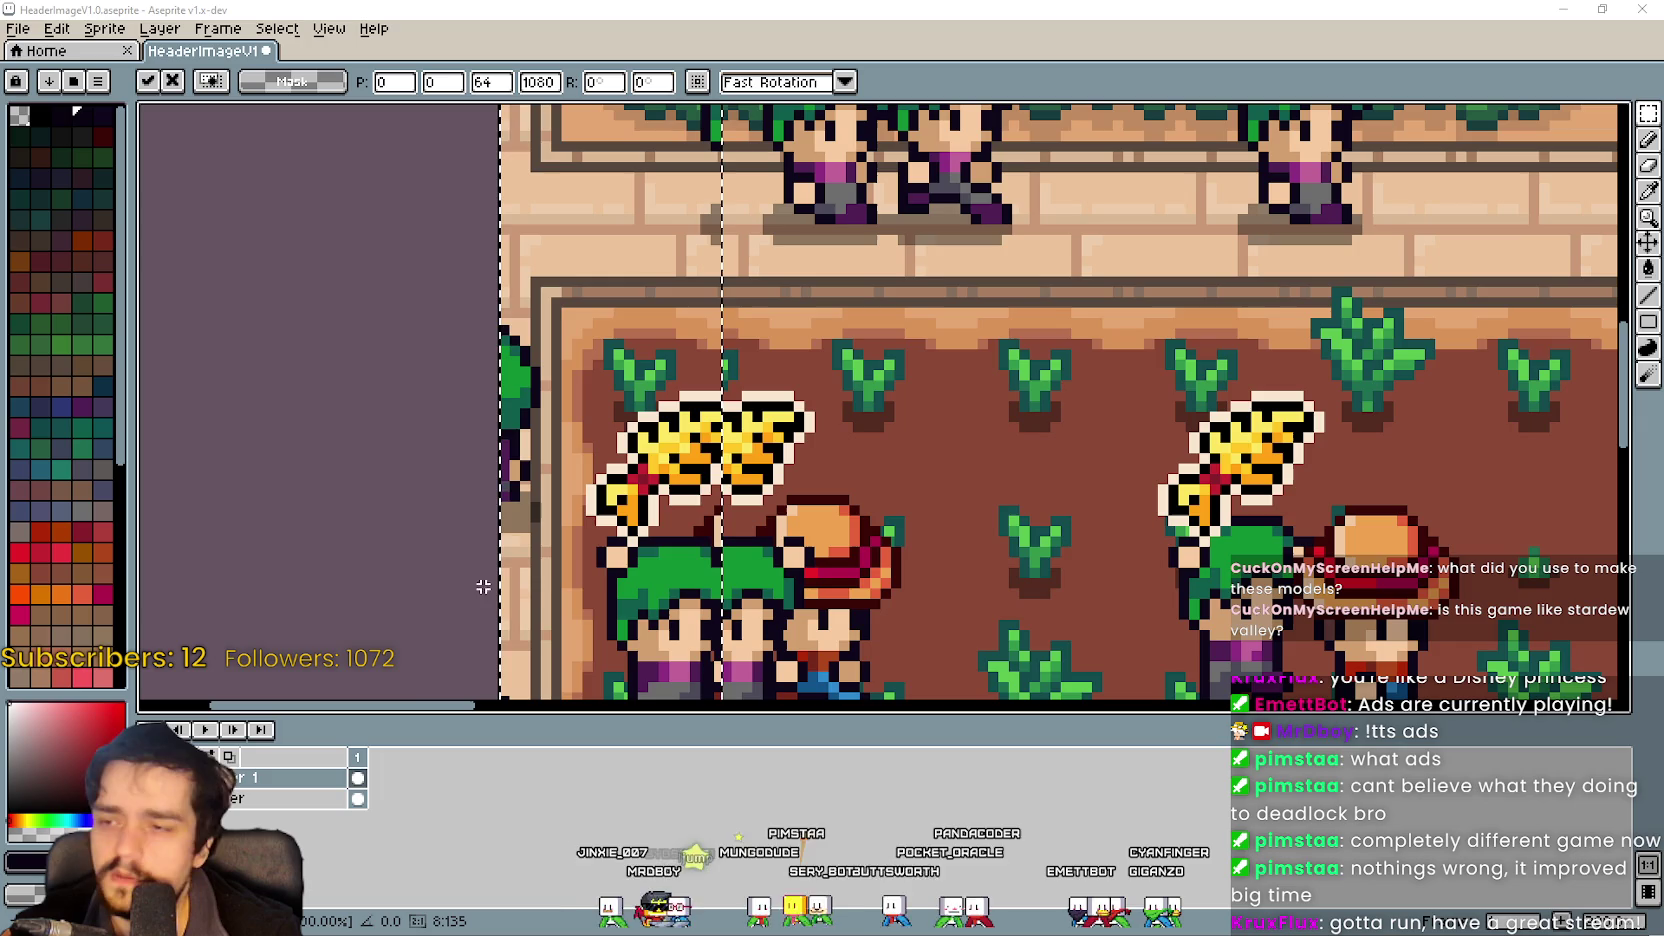
pyautogui.scroll(-2, 590, 548)
pyautogui.scroll(-2, 590, 548)
pyautogui.scroll(4, 600, 510)
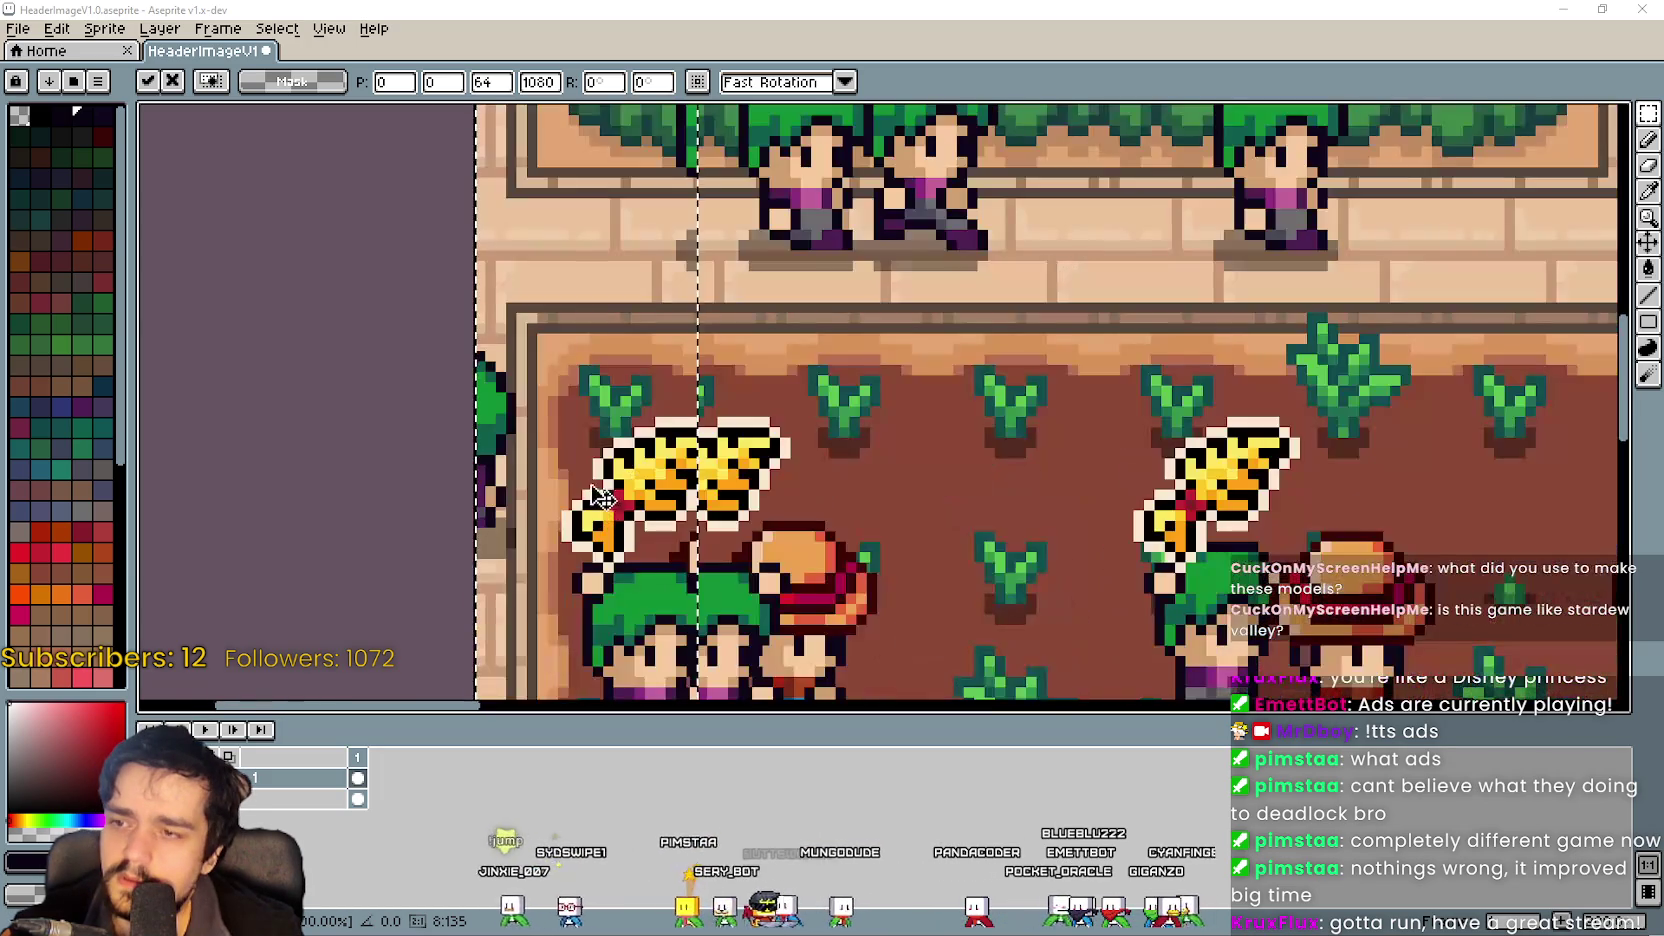
pyautogui.scroll(-2, 617, 507)
pyautogui.moveTo(617, 507)
pyautogui.mouseDown()
pyautogui.moveTo(600, 512)
pyautogui.moveTo(635, 503)
pyautogui.mouseUp()
pyautogui.scroll(3, 640, 503)
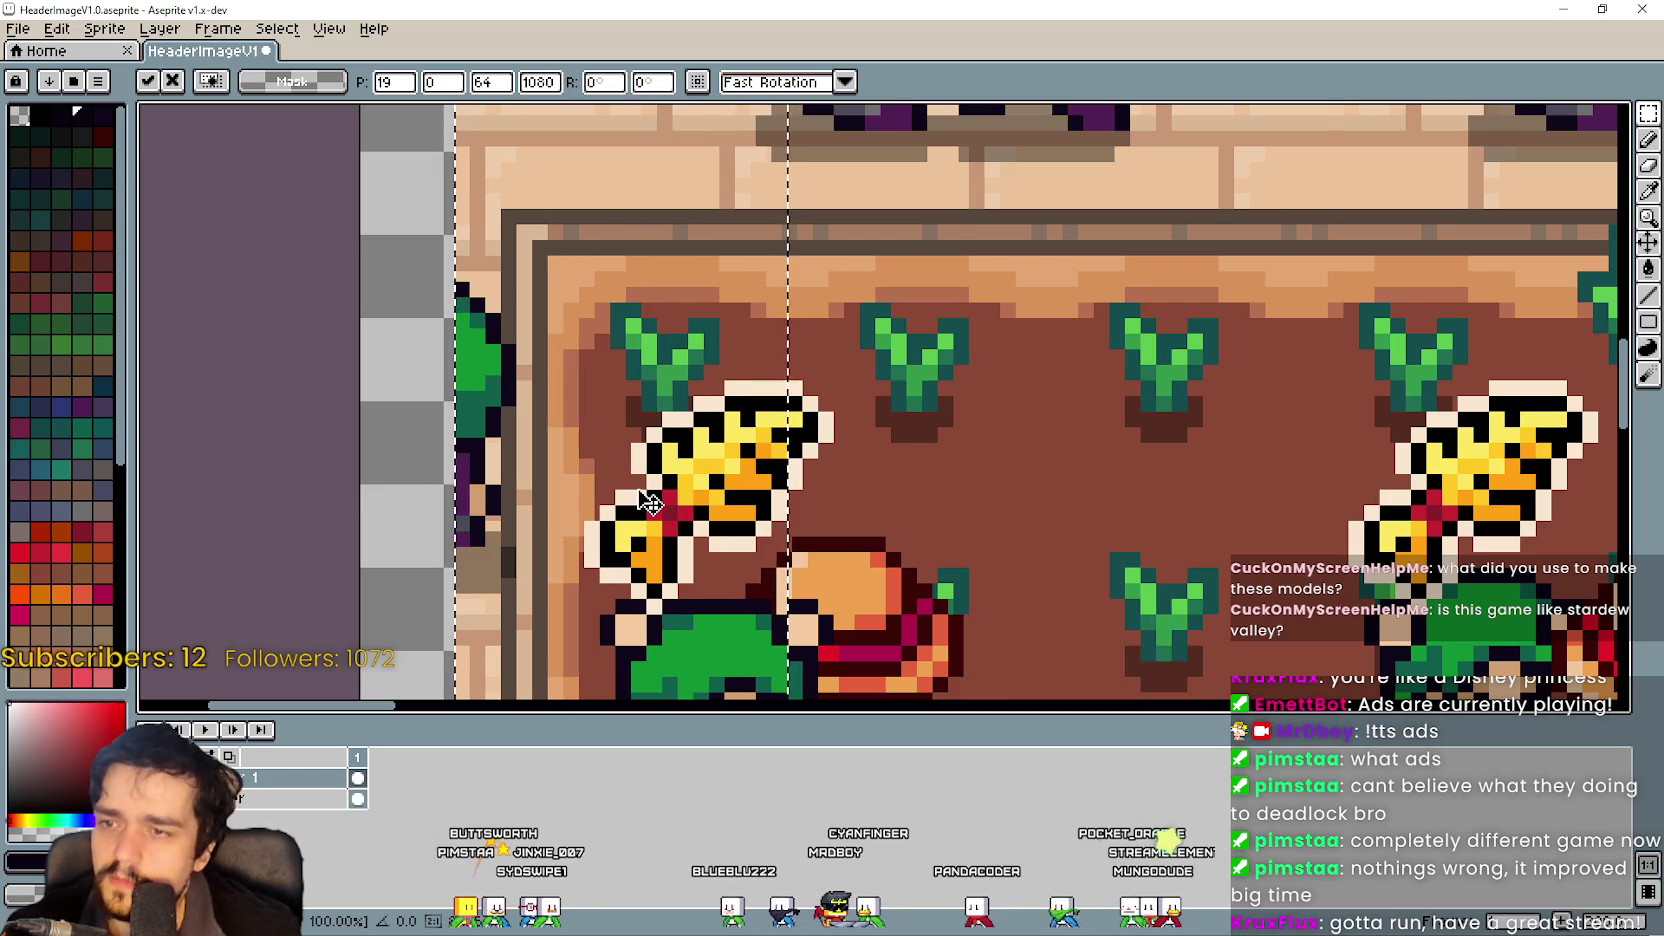
pyautogui.scroll(-3, 650, 503)
pyautogui.moveTo(1024, 579); pyautogui.dragTo(1083, 377)
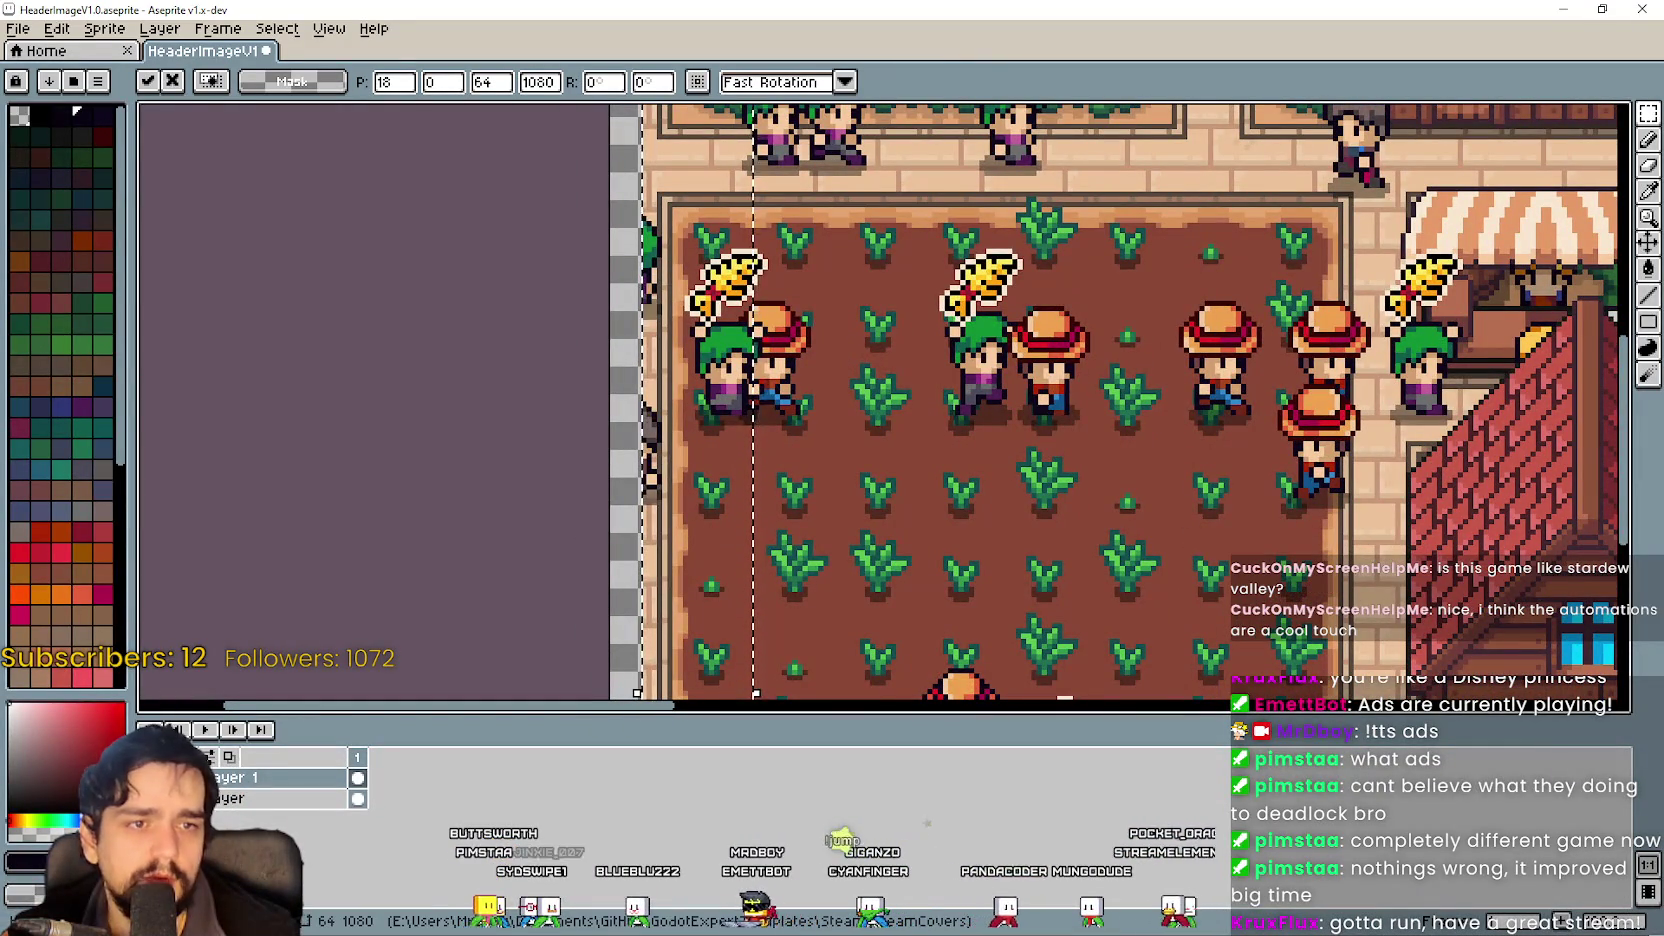
pyautogui.scroll(-2, 828, 510)
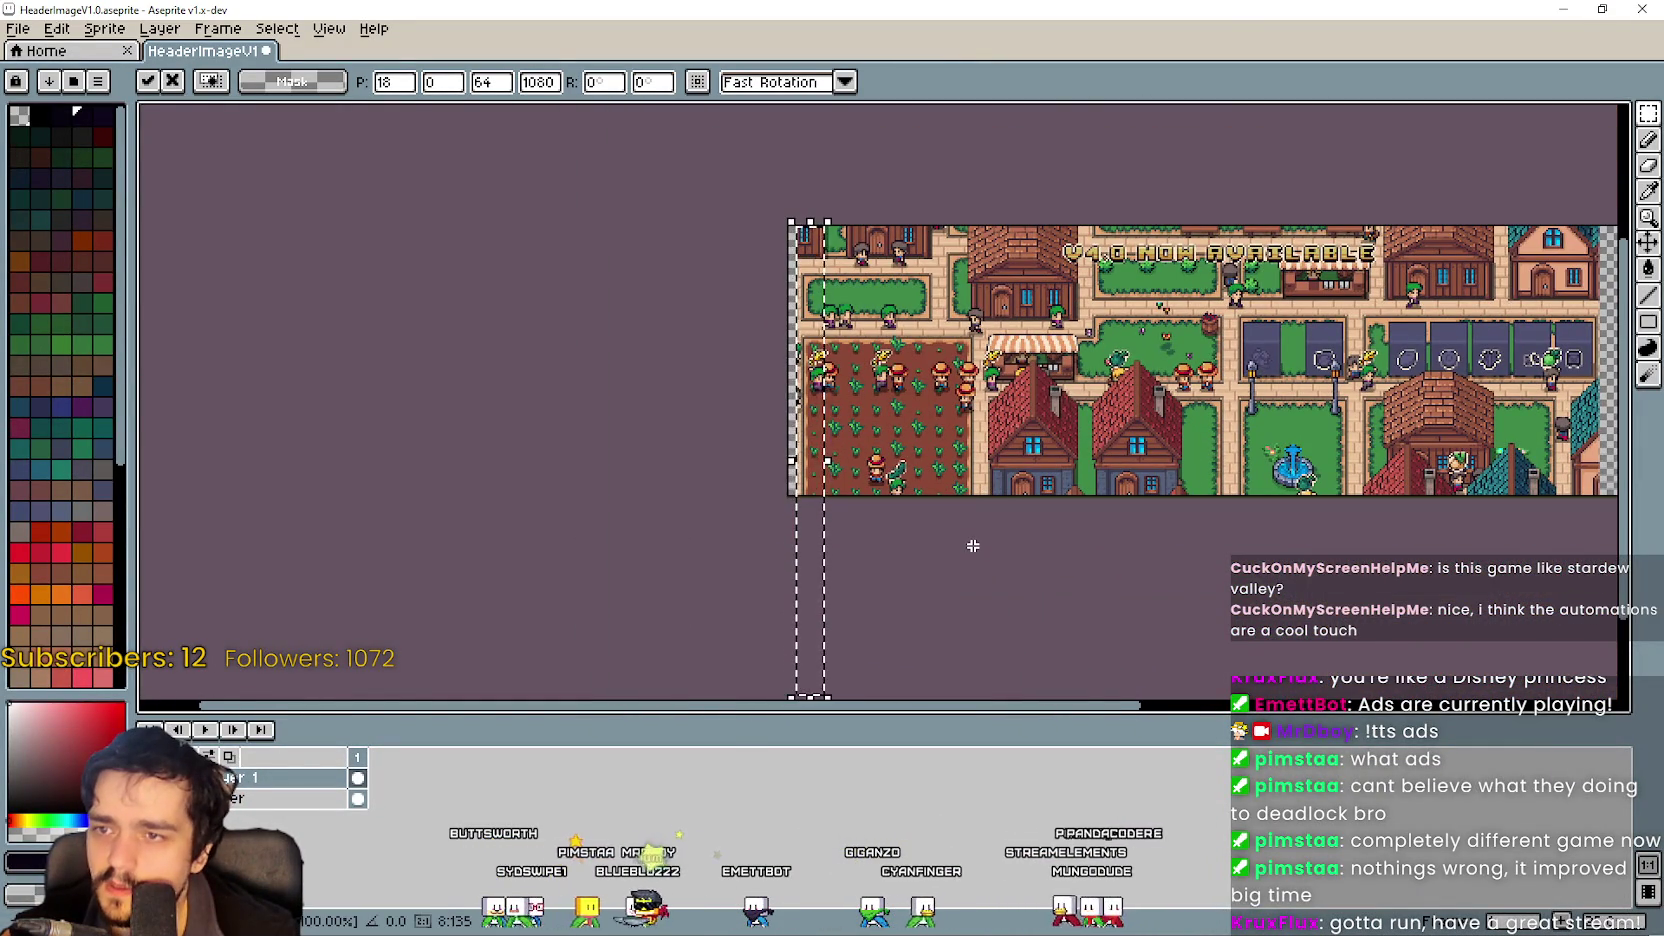
pyautogui.press('Return')
pyautogui.scroll(2, 801, 186)
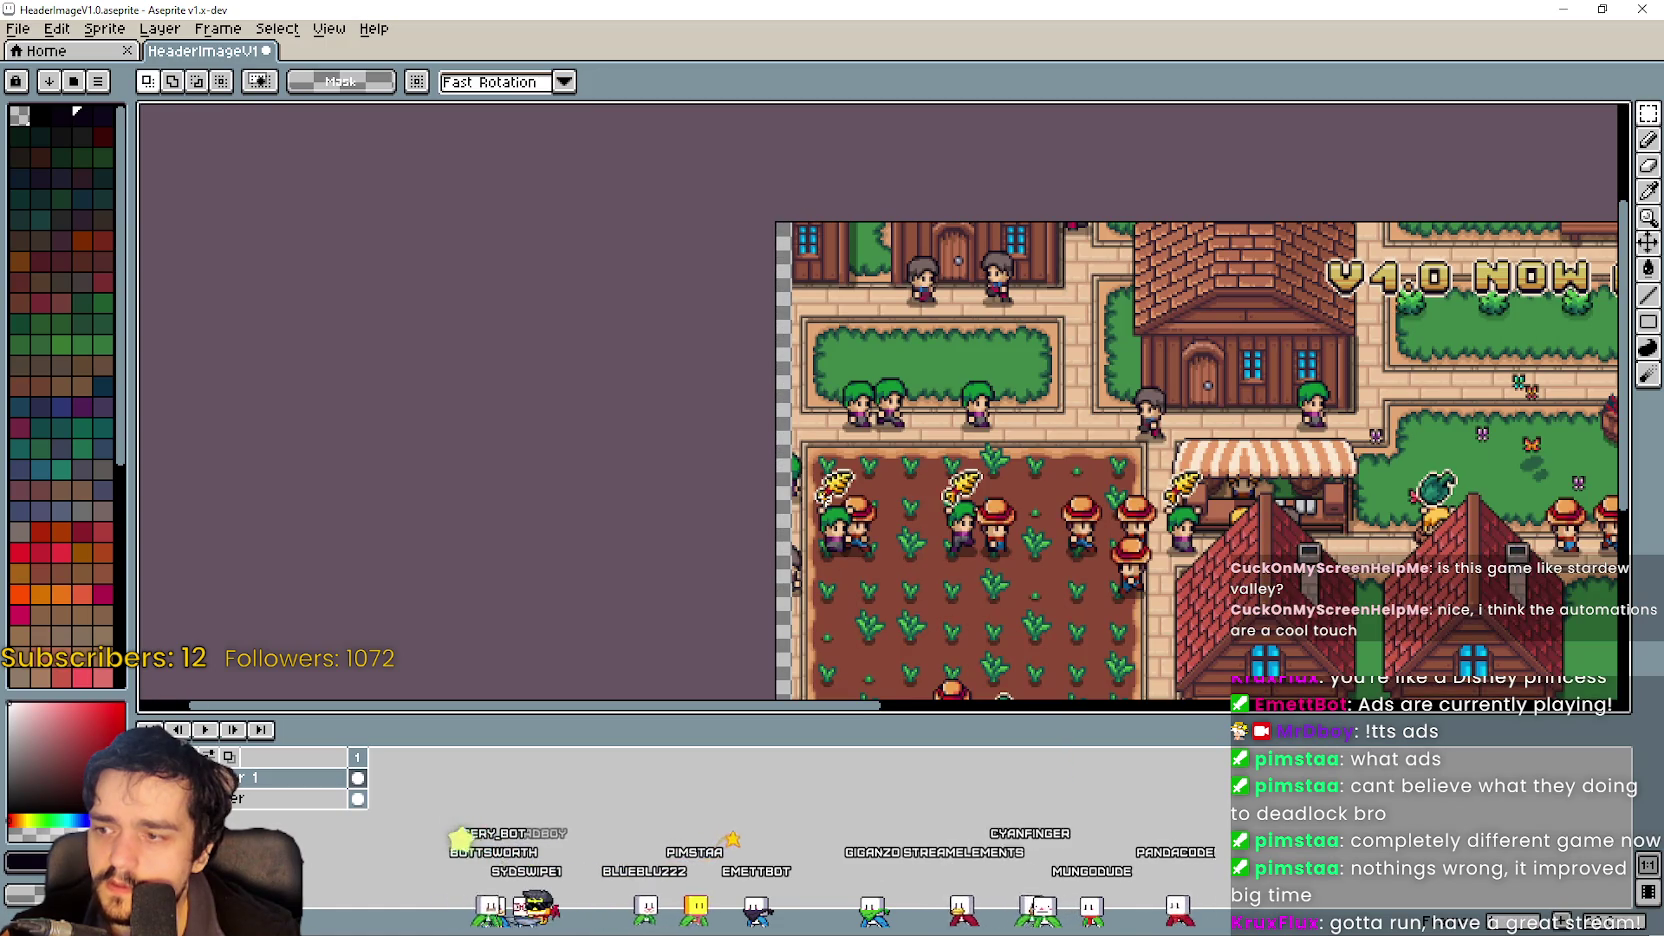
pyautogui.moveTo(1278, 451); pyautogui.dragTo(880, 387)
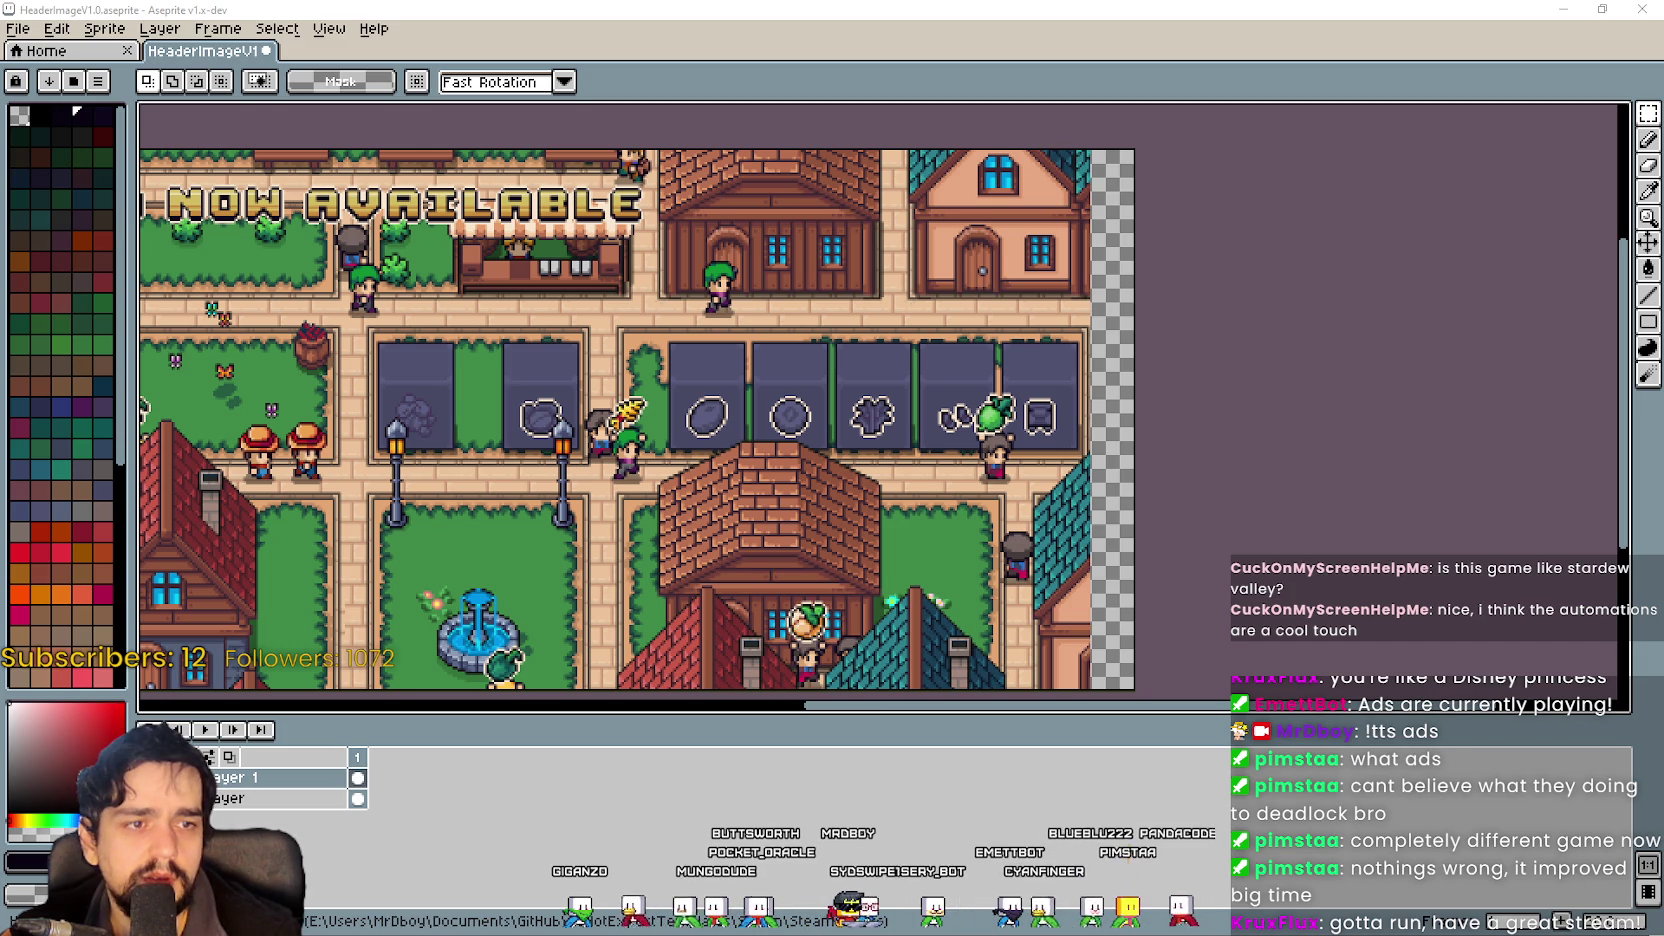
pyautogui.scroll(-1, 1048, 497)
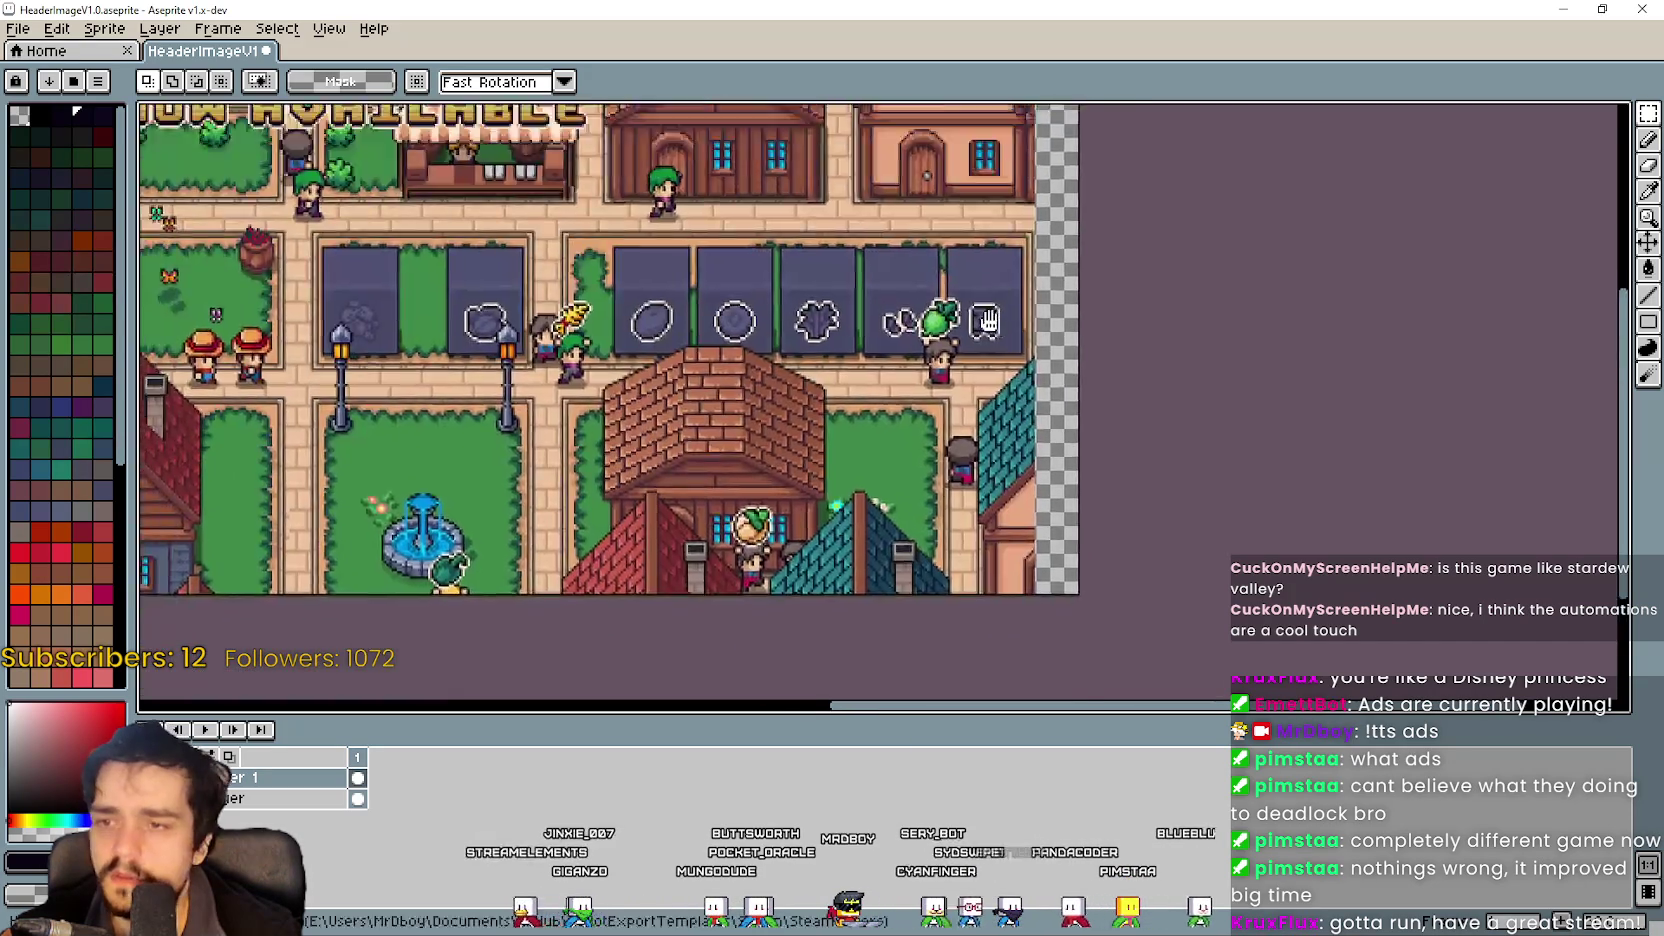
pyautogui.scroll(-1, 1150, 427)
pyautogui.hotkey('ctrl', 'v')
pyautogui.scroll(4, 1162, 441)
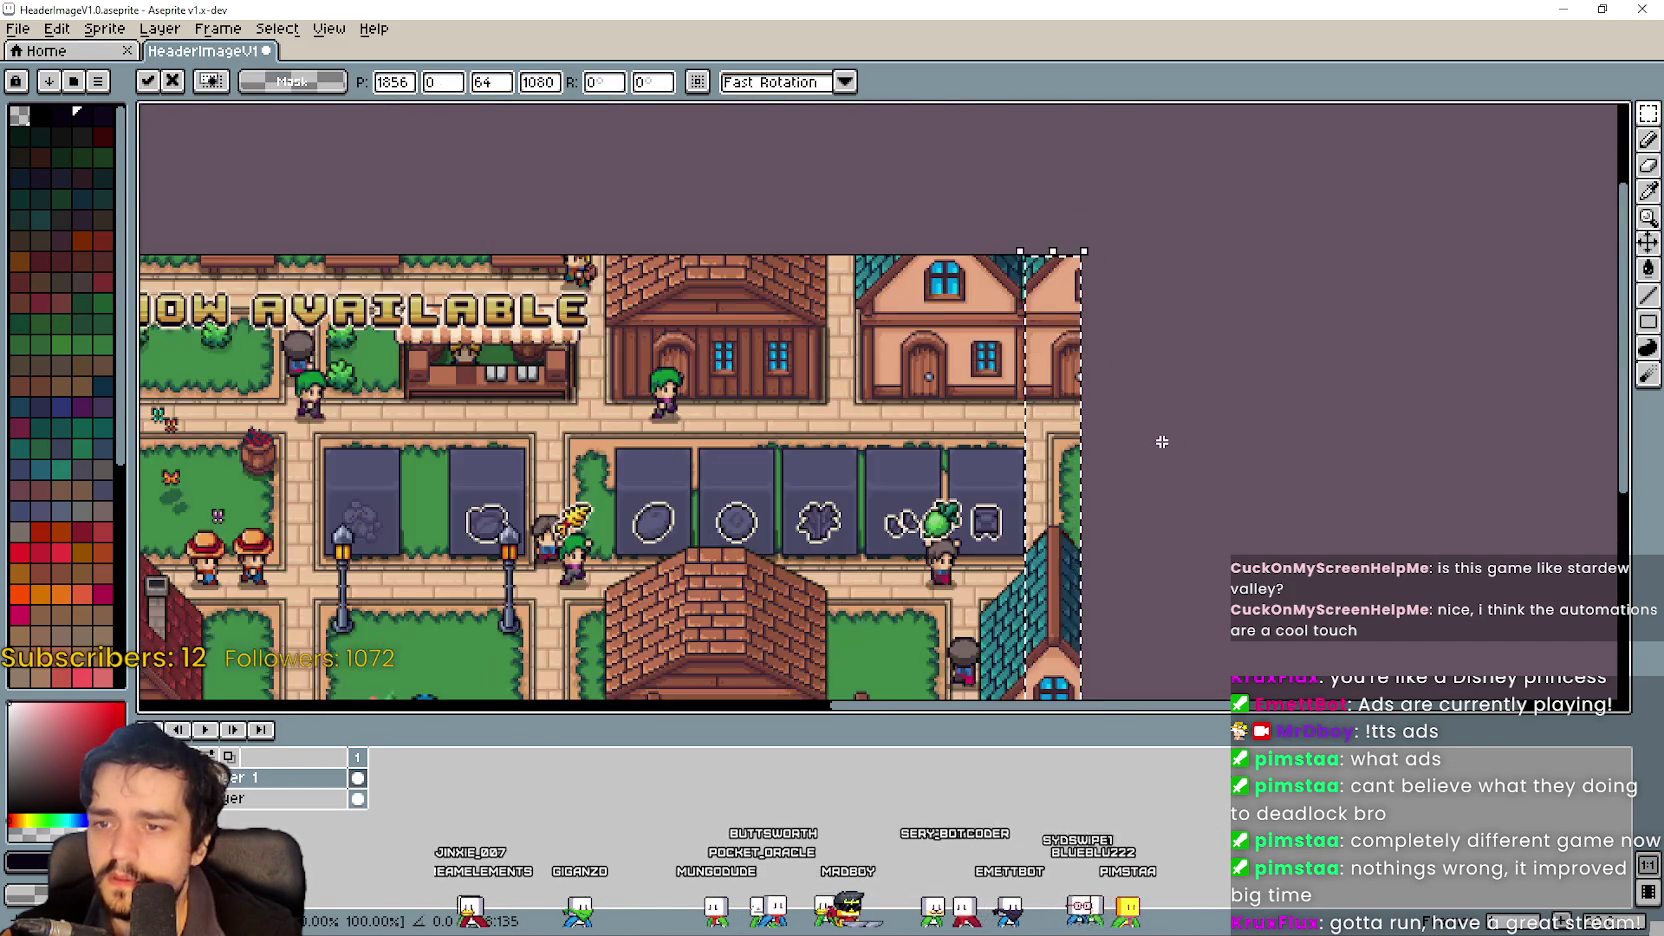
pyautogui.scroll(-4, 1263, 285)
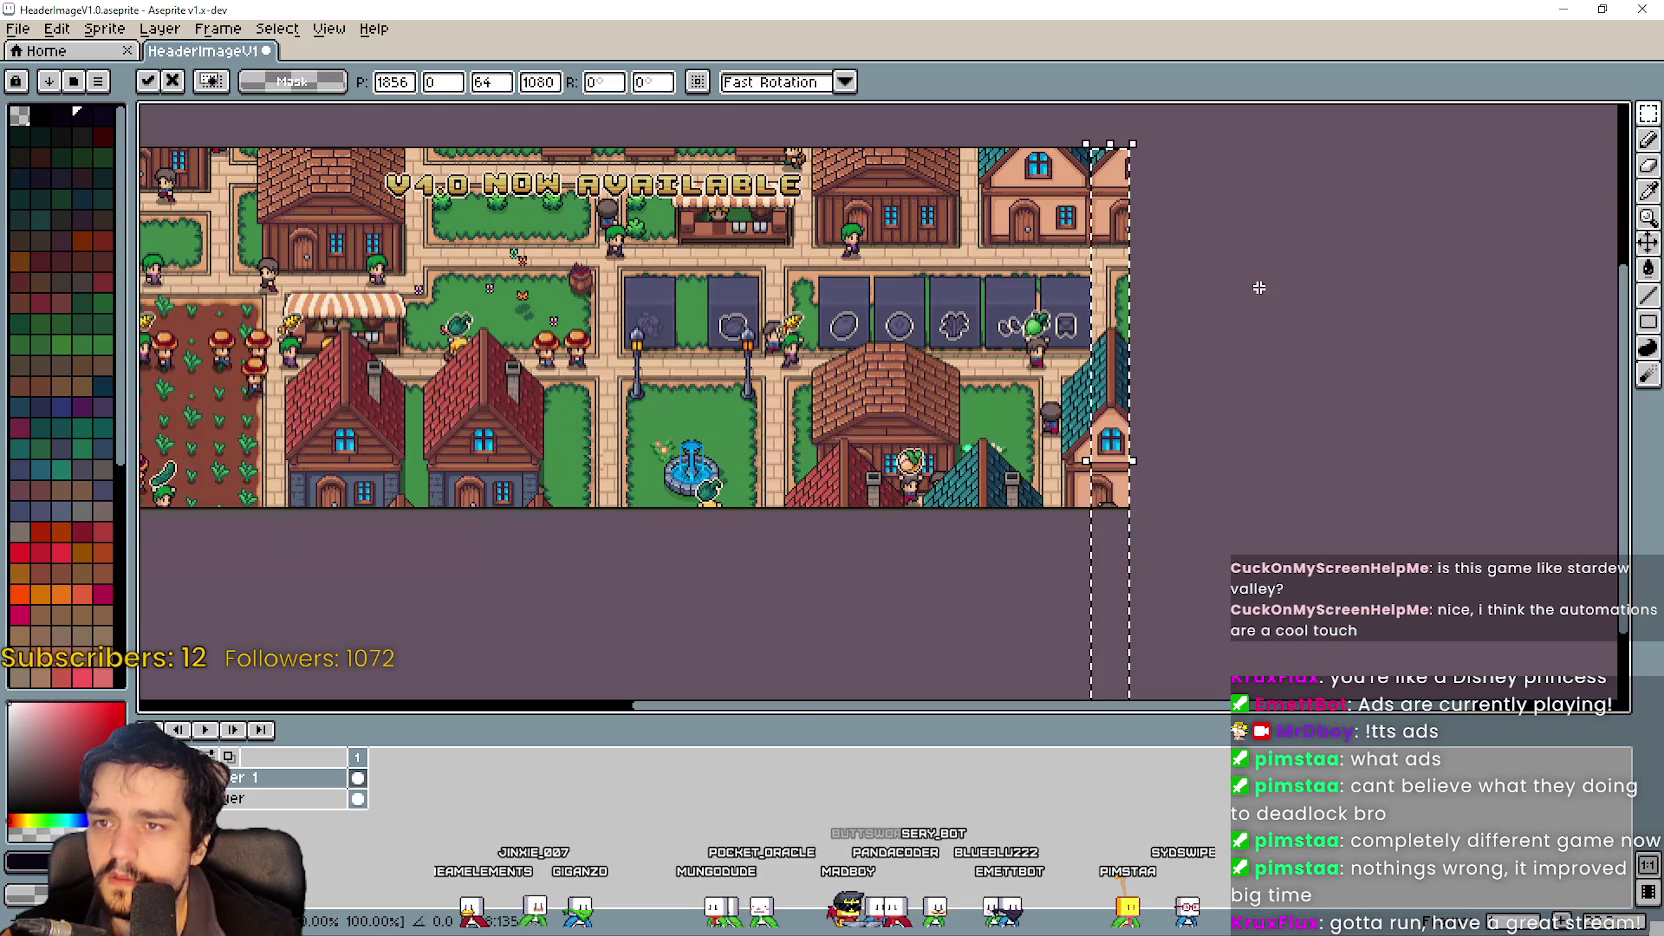
pyautogui.scroll(1, 1122, 201)
pyautogui.press('Right')
pyautogui.press('Right')
pyautogui.press('Right')
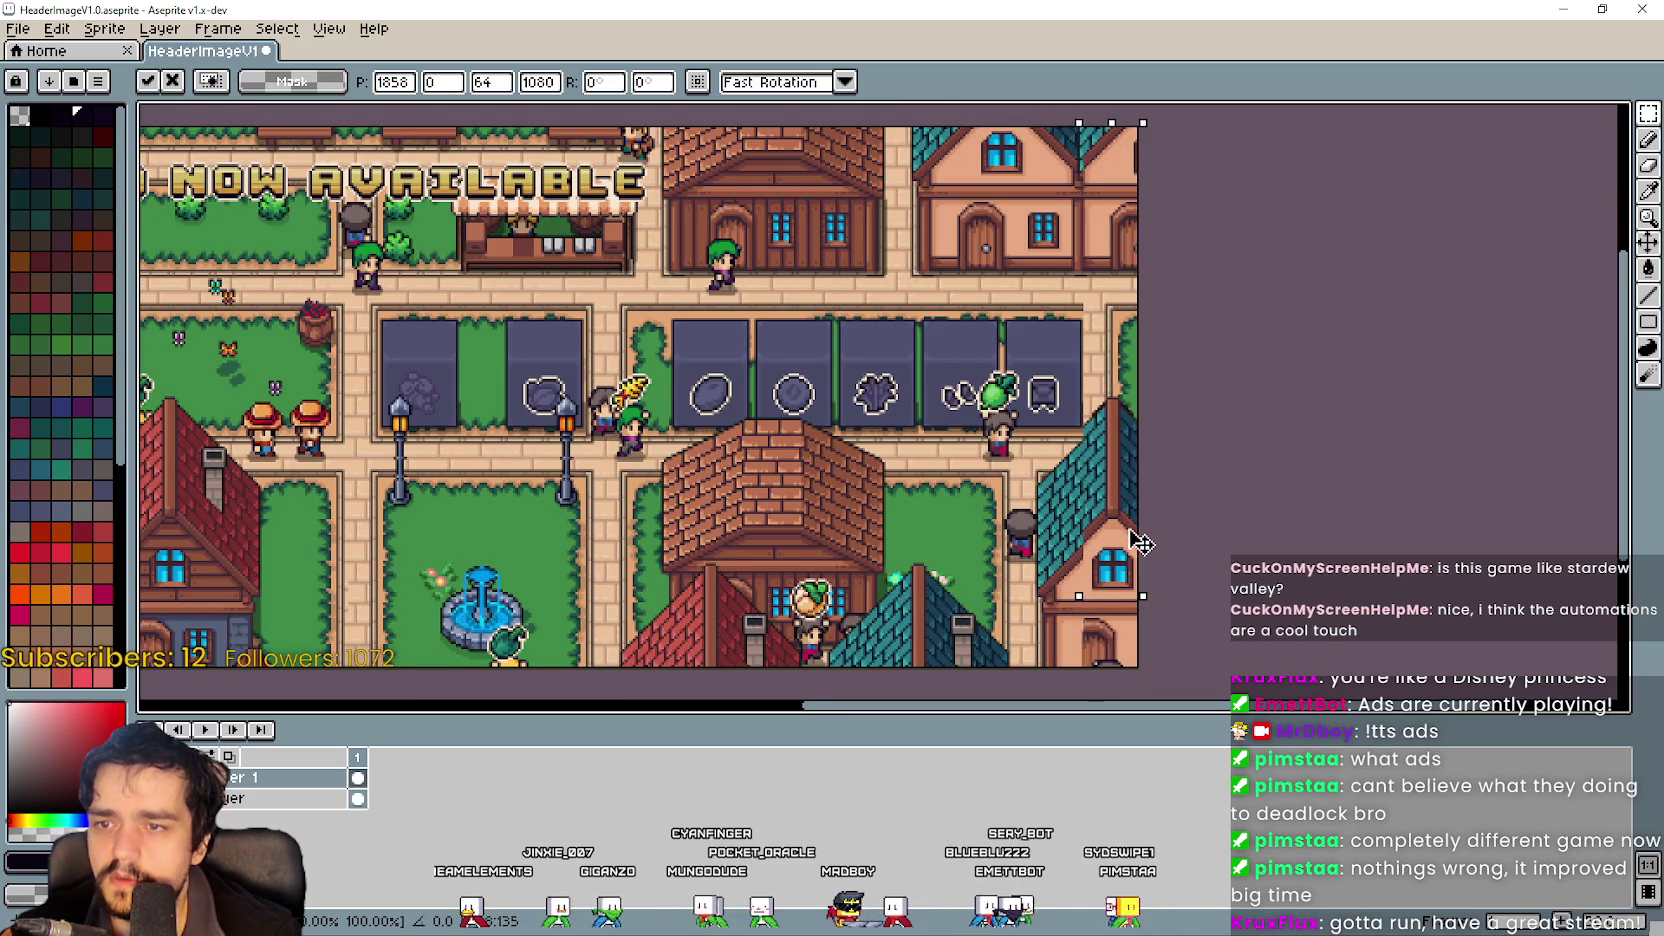
pyautogui.moveTo(1145, 543)
pyautogui.mouseDown()
pyautogui.moveTo(1174, 531)
pyautogui.moveTo(1150, 548)
pyautogui.mouseUp()
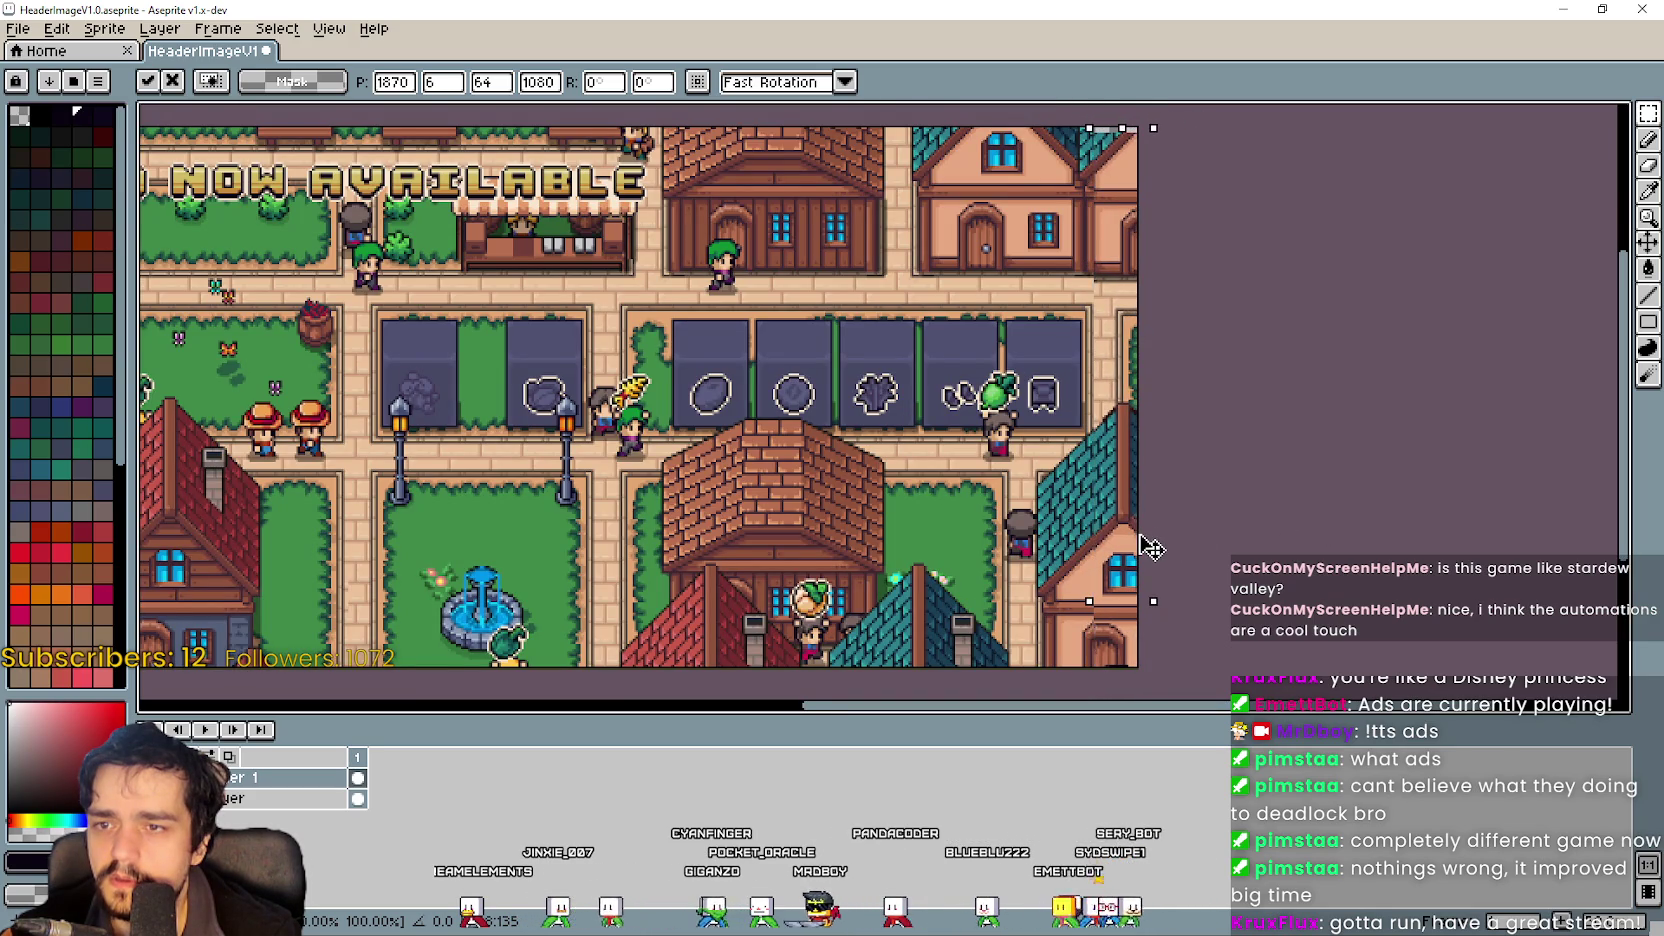
pyautogui.scroll(2, 1125, 245)
pyautogui.scroll(-1, 1207, 546)
pyautogui.scroll(-2, 1181, 509)
pyautogui.scroll(1, 1178, 521)
pyautogui.scroll(3, 1180, 522)
pyautogui.scroll(1, 1229, 509)
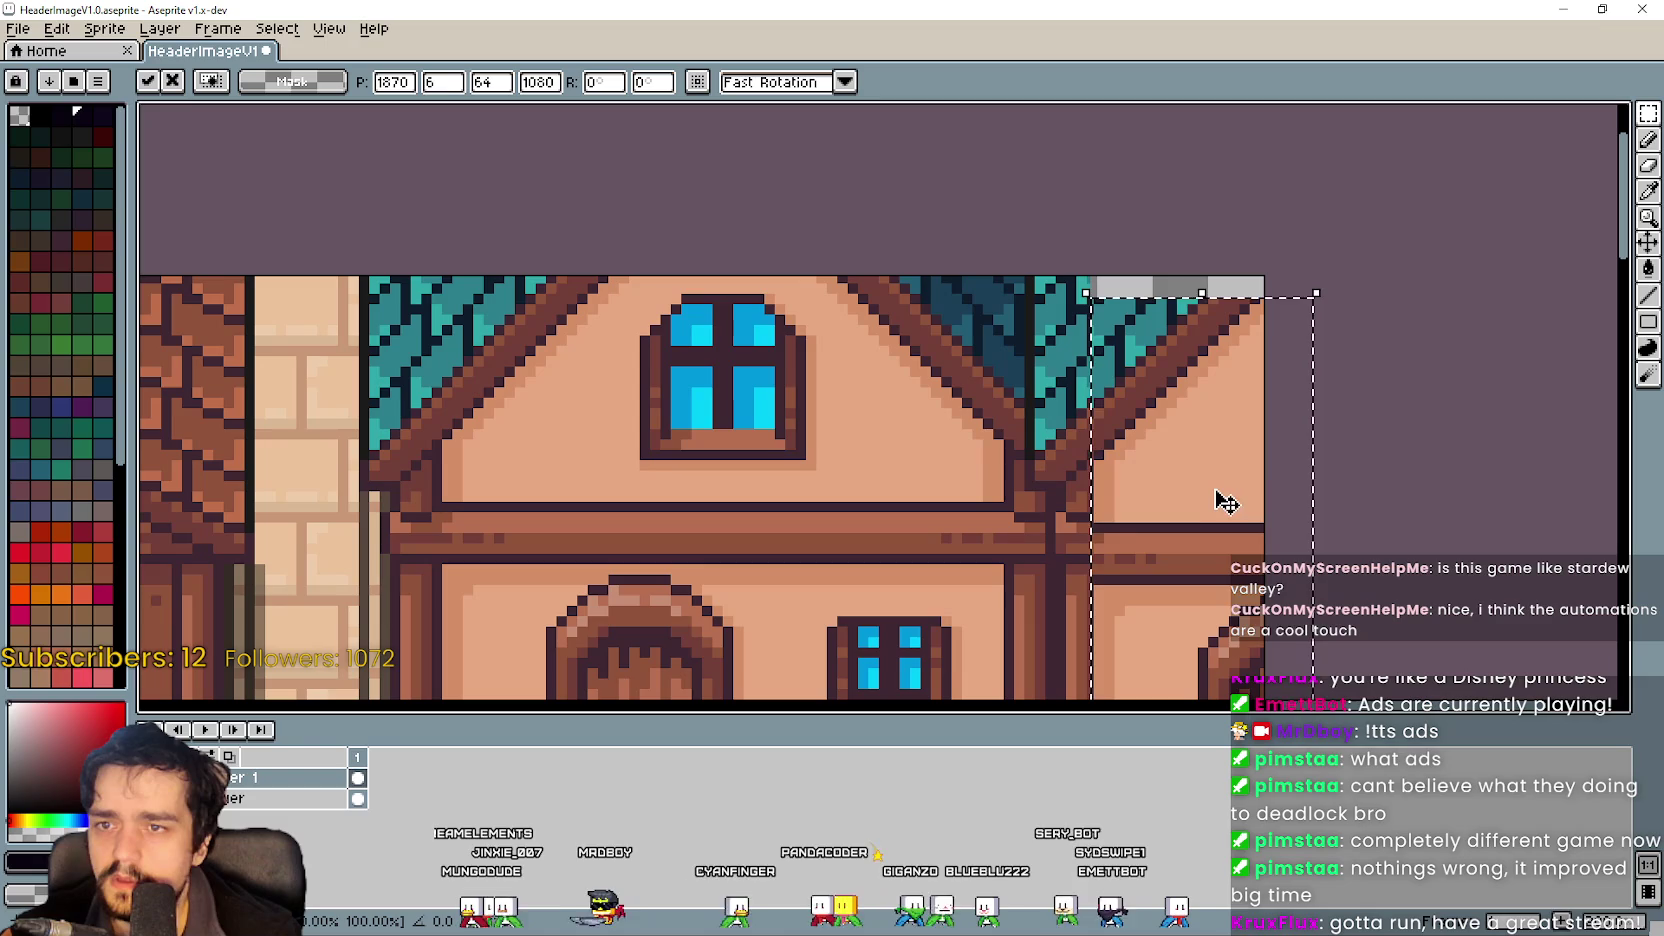
pyautogui.moveTo(1218, 497); pyautogui.dragTo(1224, 484)
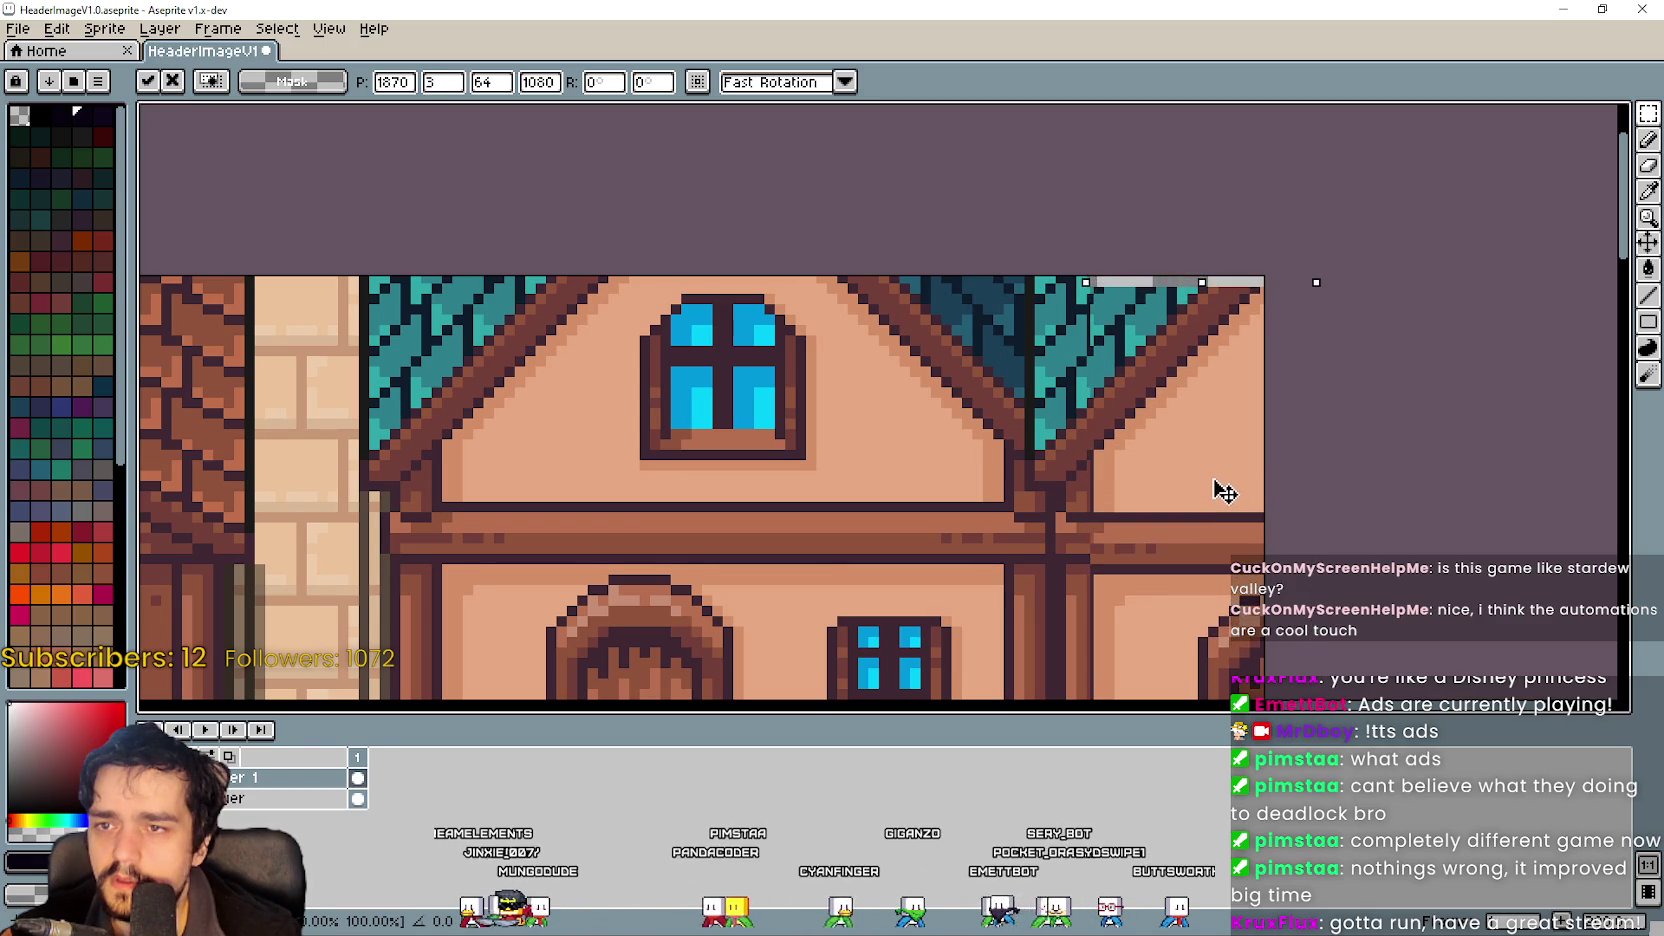
pyautogui.moveTo(1224, 484); pyautogui.dragTo(1222, 481)
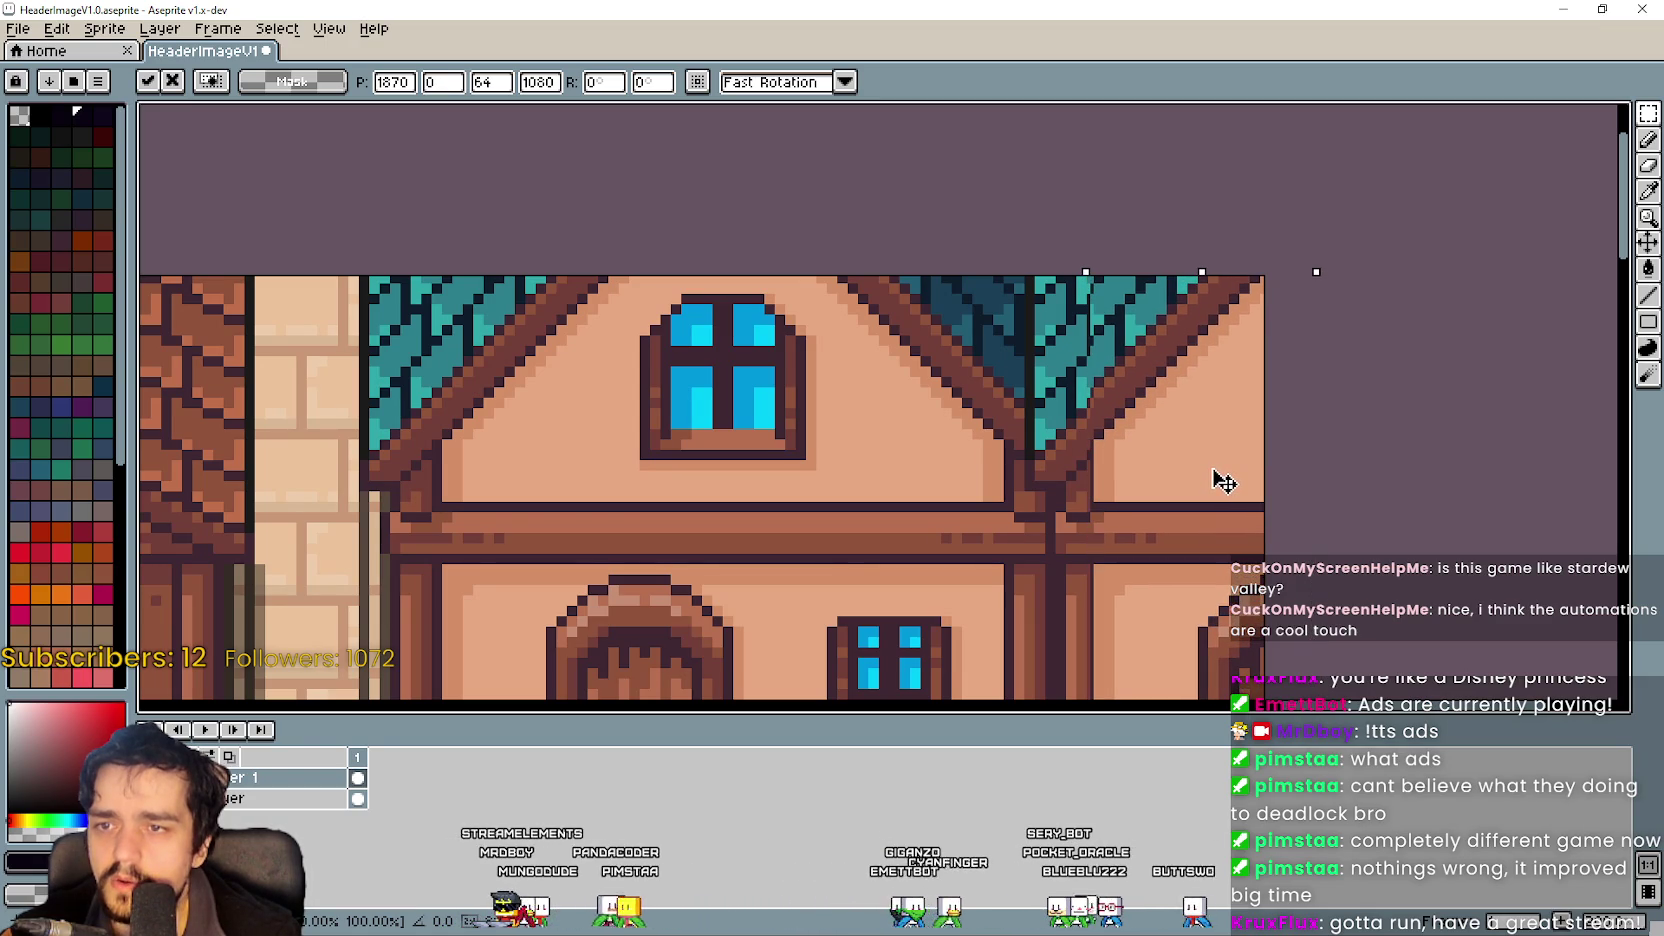
pyautogui.scroll(-4, 1224, 482)
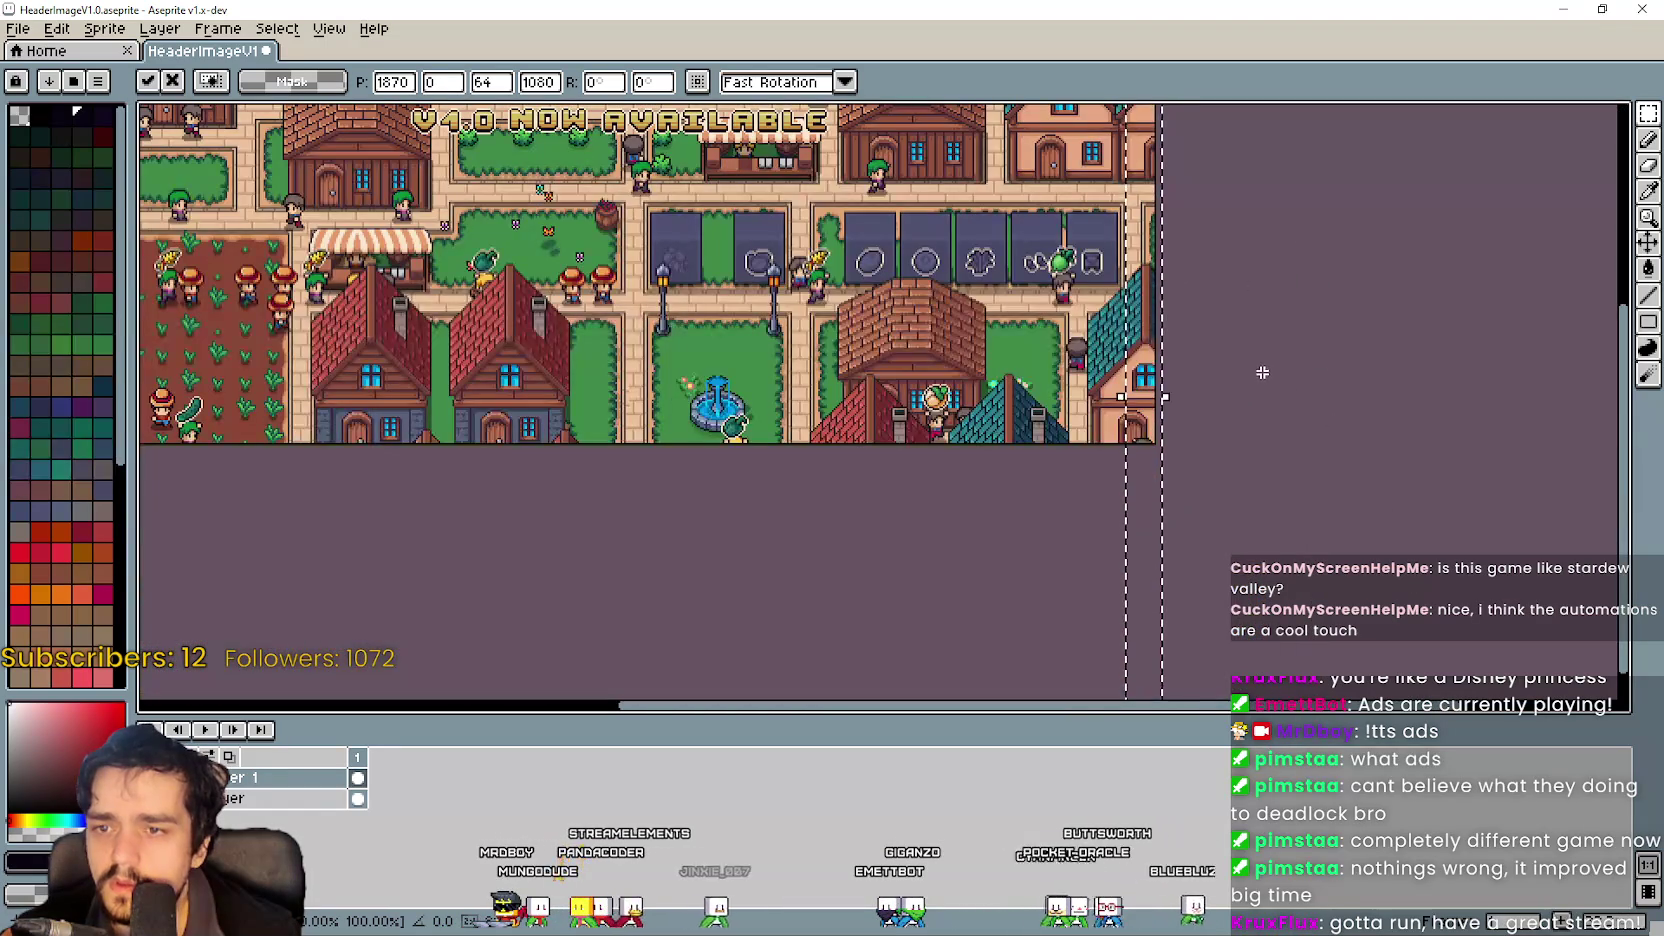
pyautogui.scroll(2, 1248, 353)
pyautogui.scroll(-3, 1248, 353)
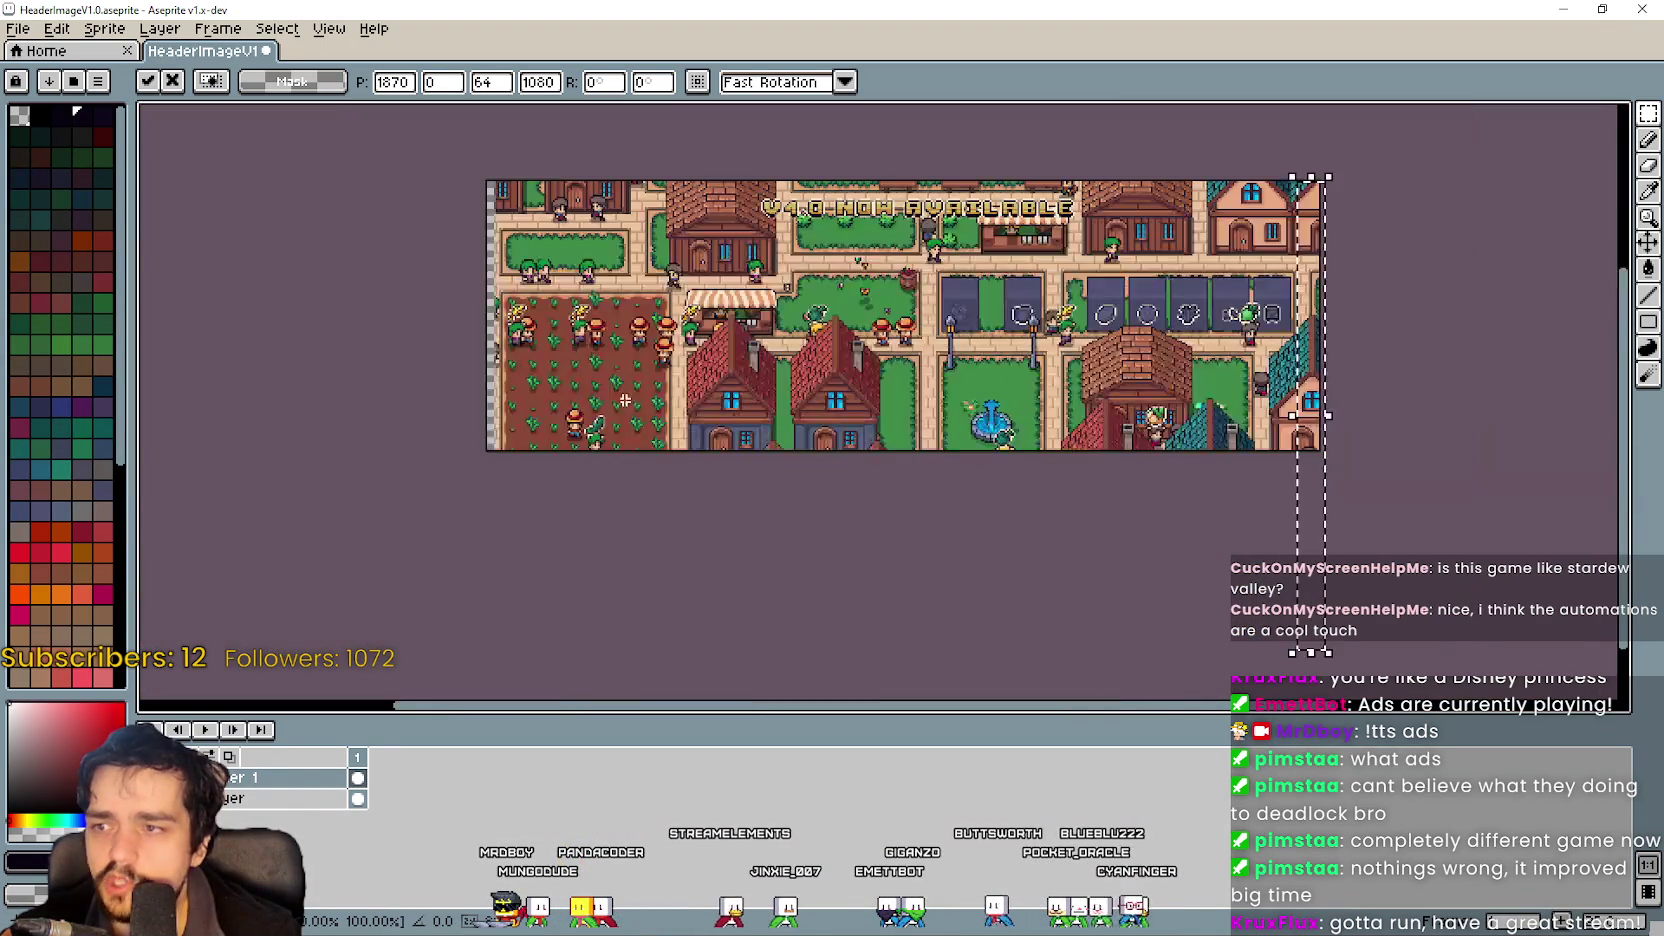
pyautogui.moveTo(344, 327); pyautogui.dragTo(654, 360)
pyautogui.scroll(3, 798, 372)
pyautogui.hscroll(3, 798, 372)
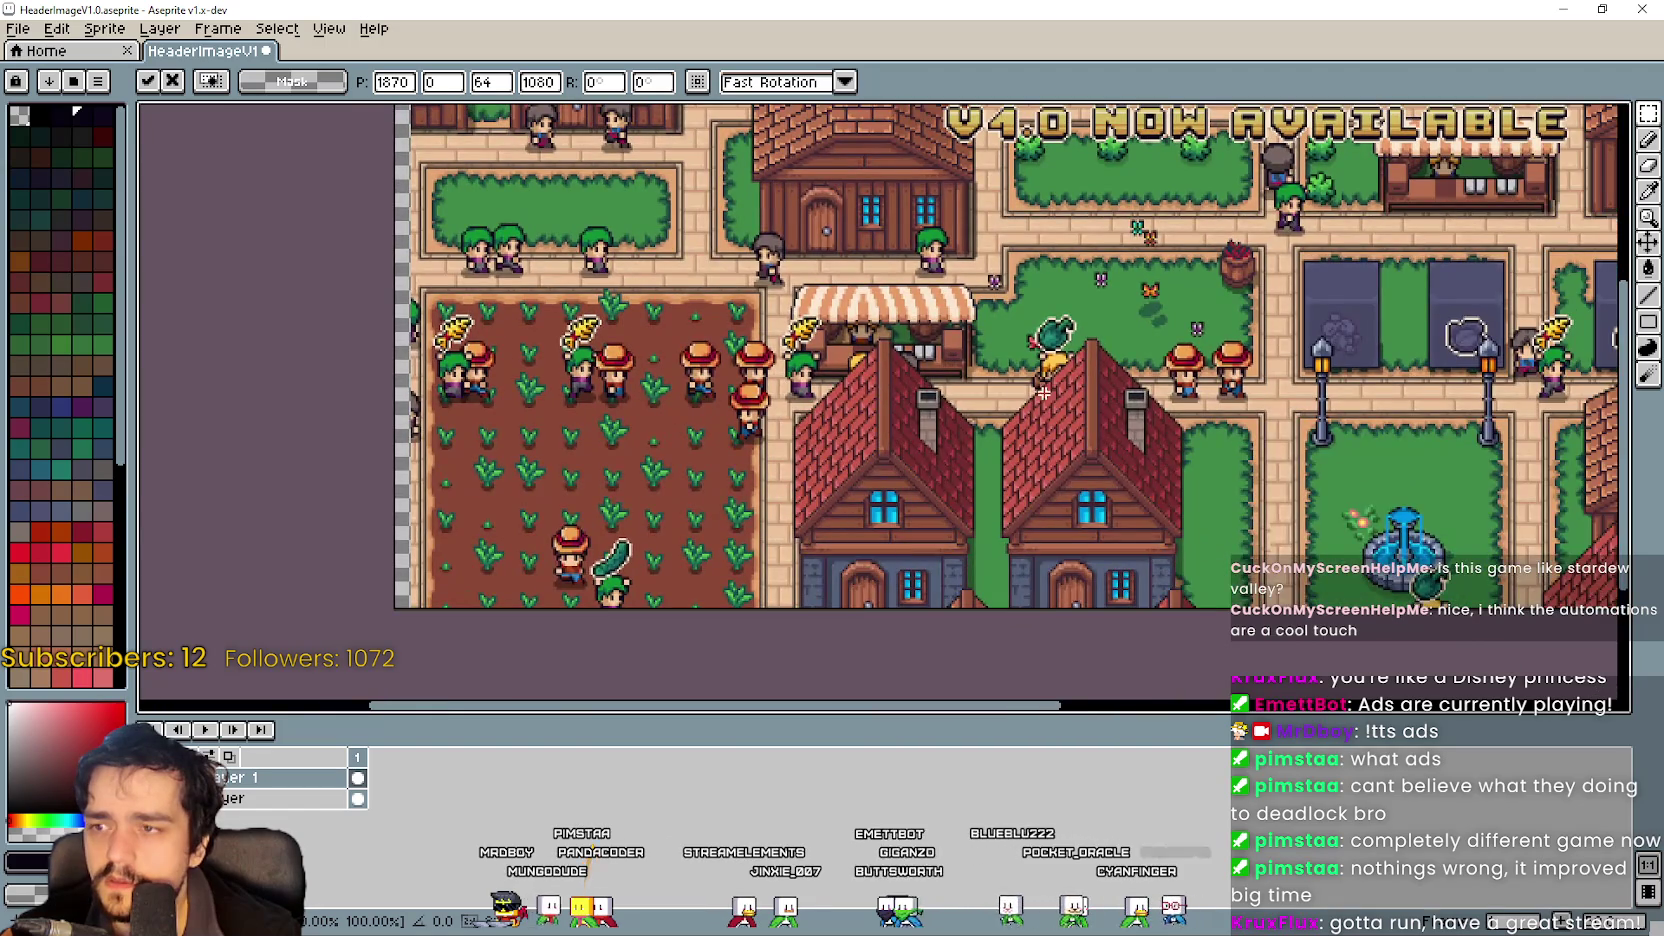
pyautogui.hscroll(7, 1065, 395)
pyautogui.moveTo(258, 561); pyautogui.dragTo(258, 389)
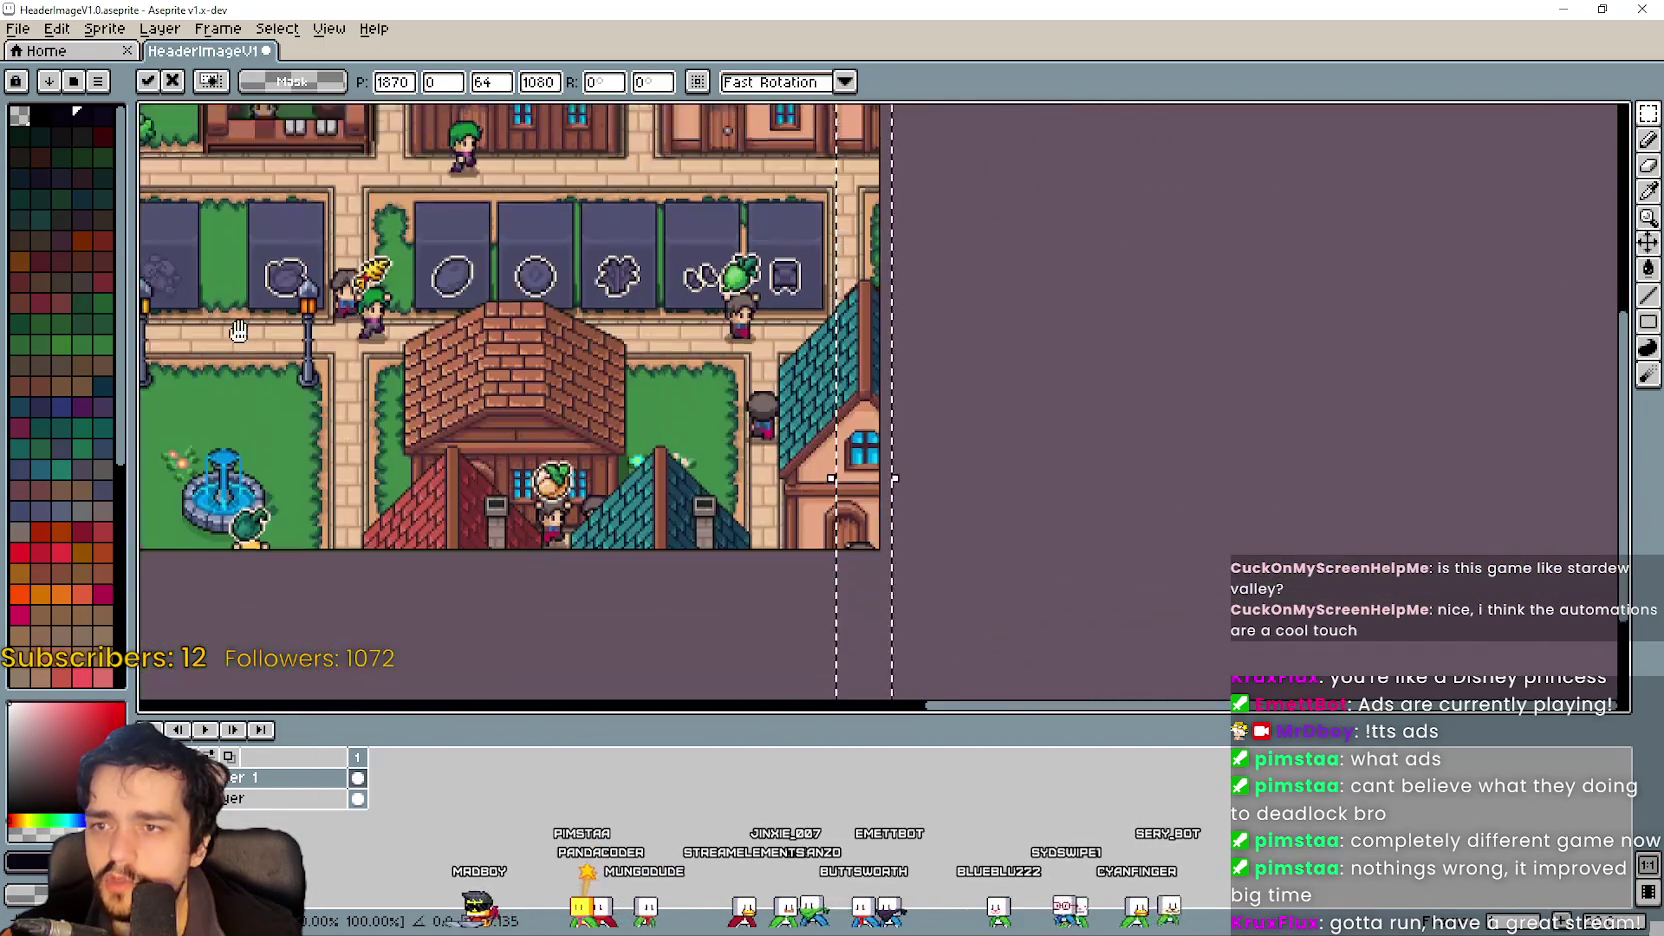
pyautogui.scroll(1, 470, 355)
pyautogui.hotkey('ctrl', 'd')
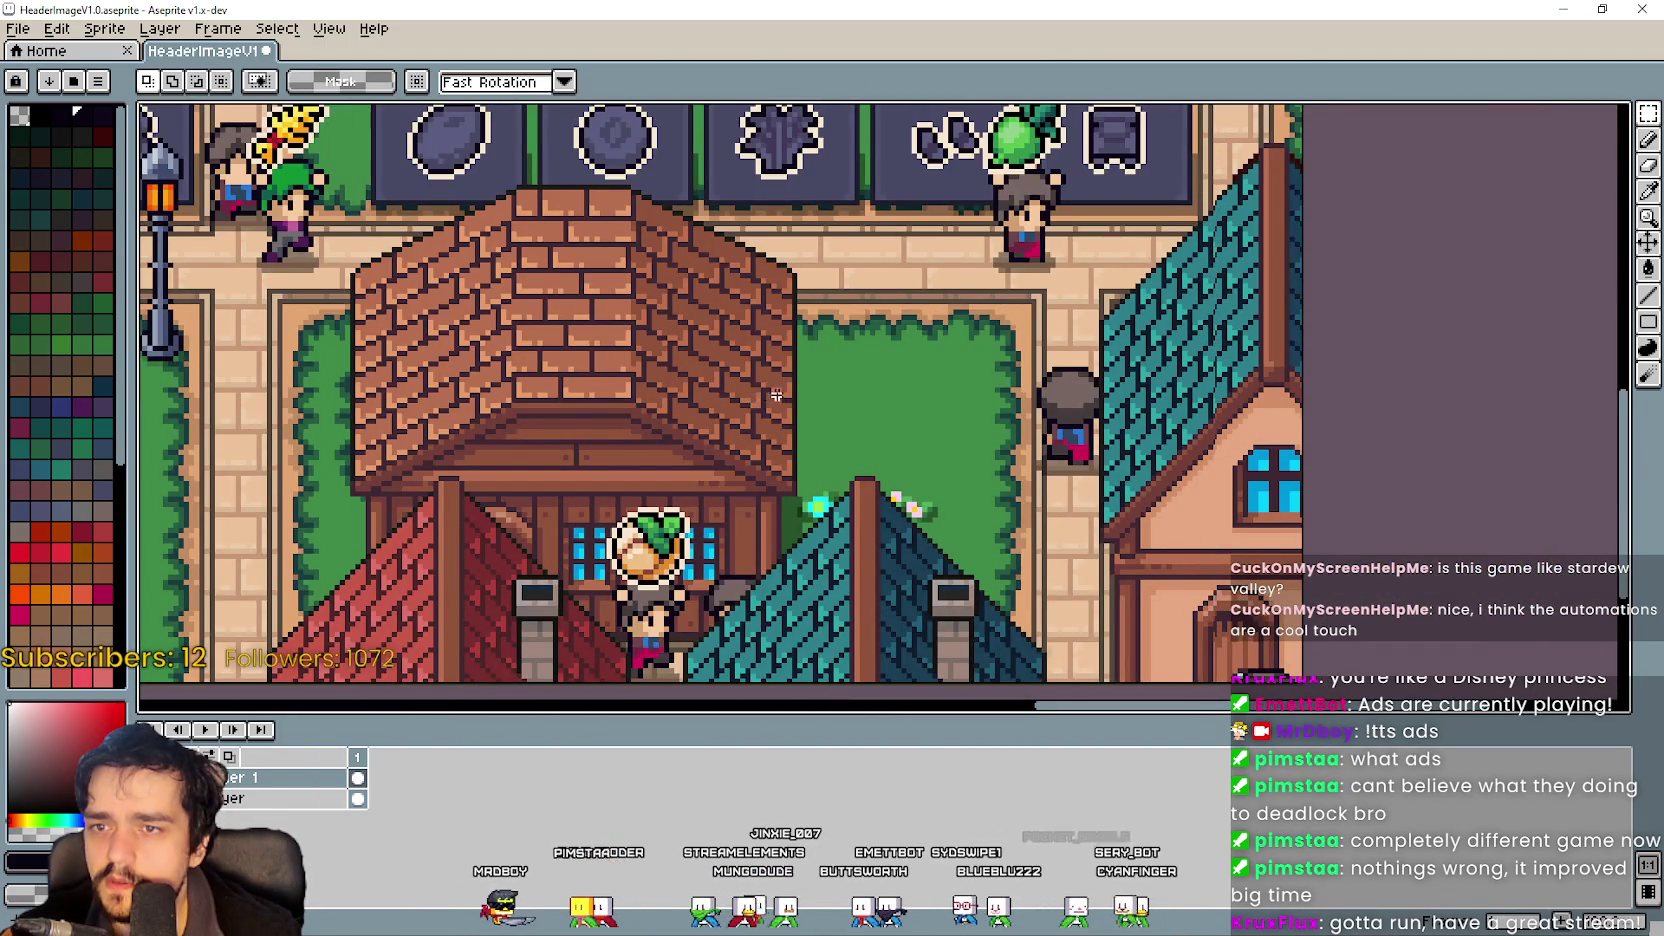
pyautogui.scroll(-3, 770, 397)
pyautogui.moveTo(871, 329); pyautogui.dragTo(1322, 365)
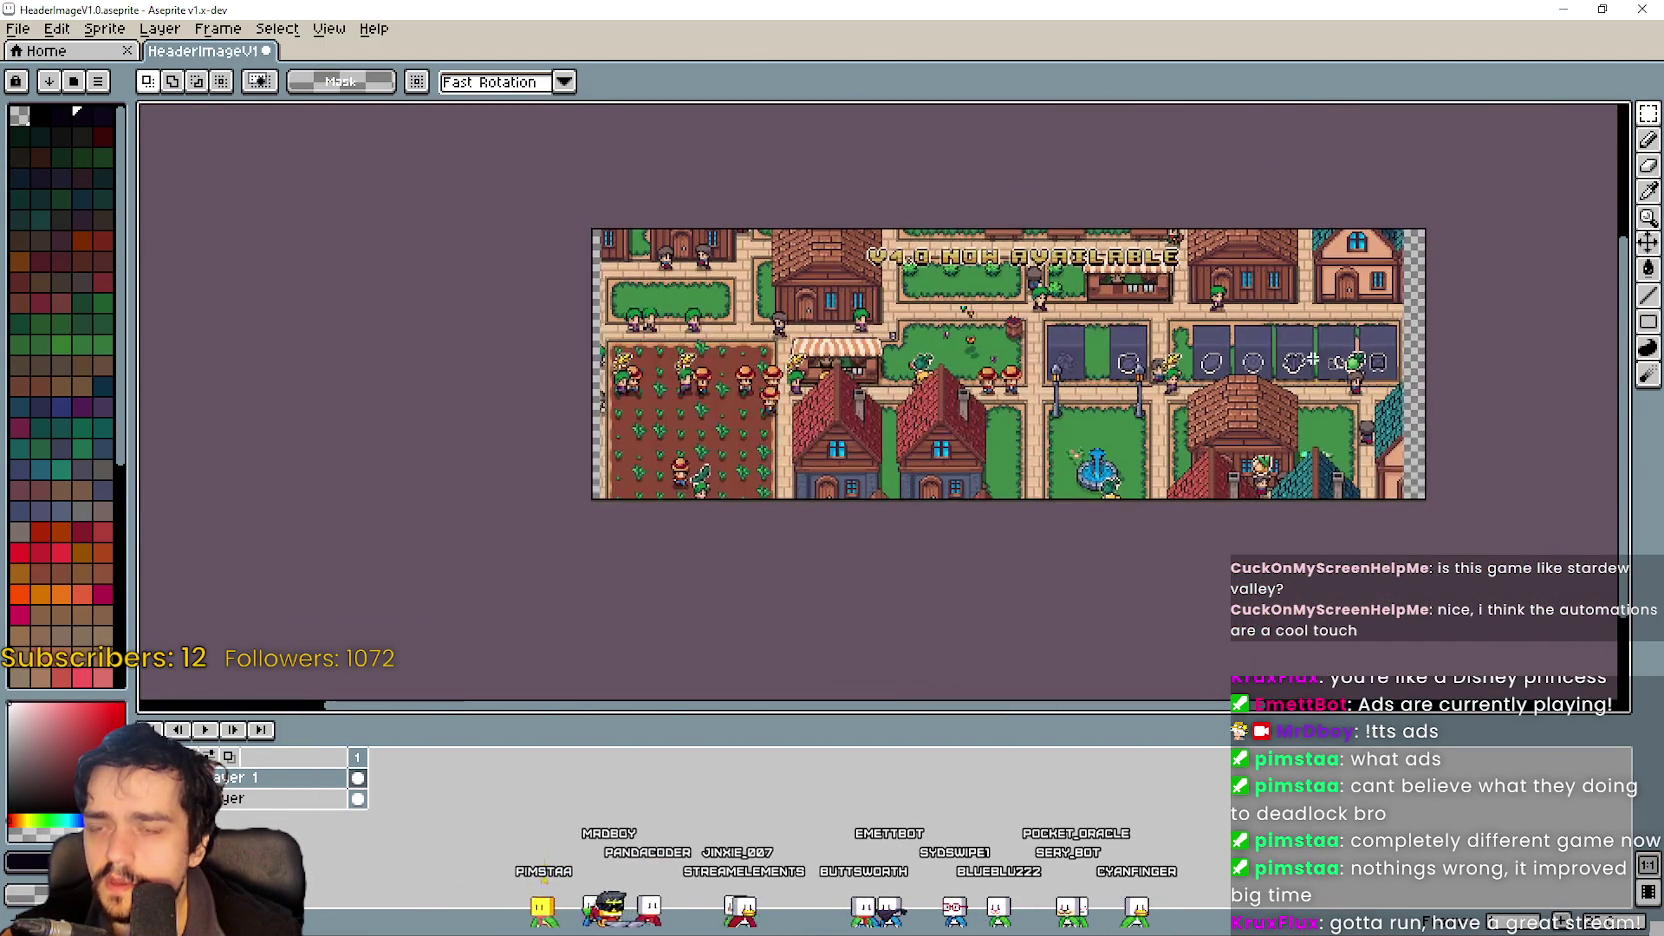
pyautogui.scroll(1, 1411, 454)
pyautogui.hotkey('ctrl', 'shift', 'd')
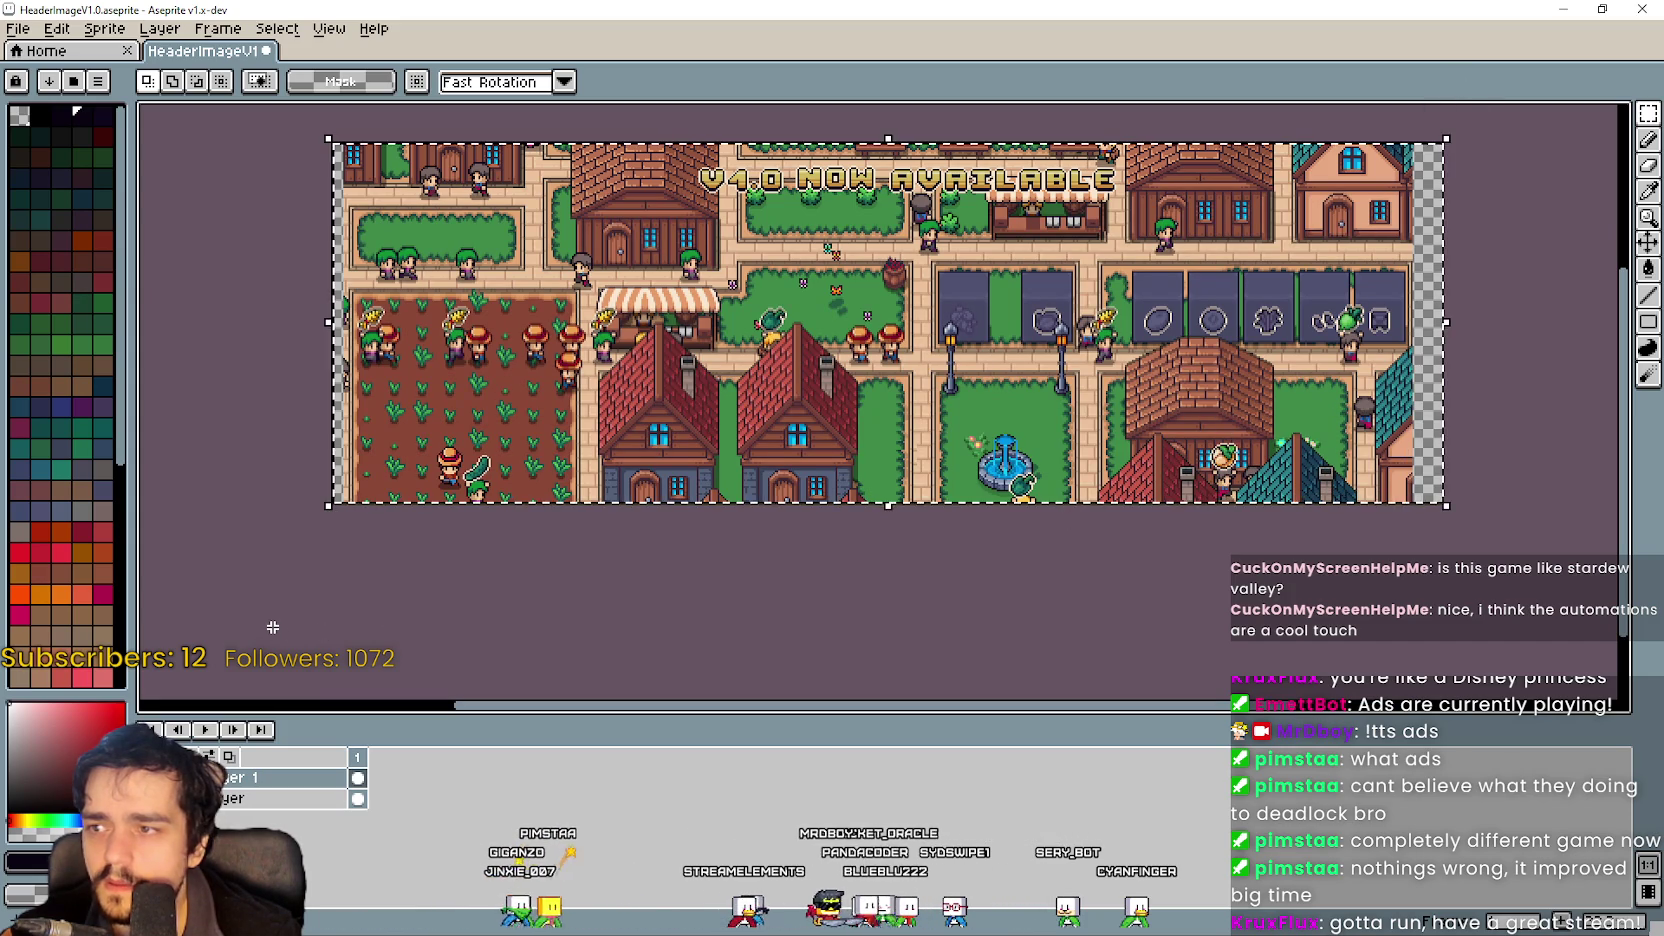
# Nudge the whole town image a few pixels left with the transform and commit it.
pyautogui.hotkey('ctrl', 't')
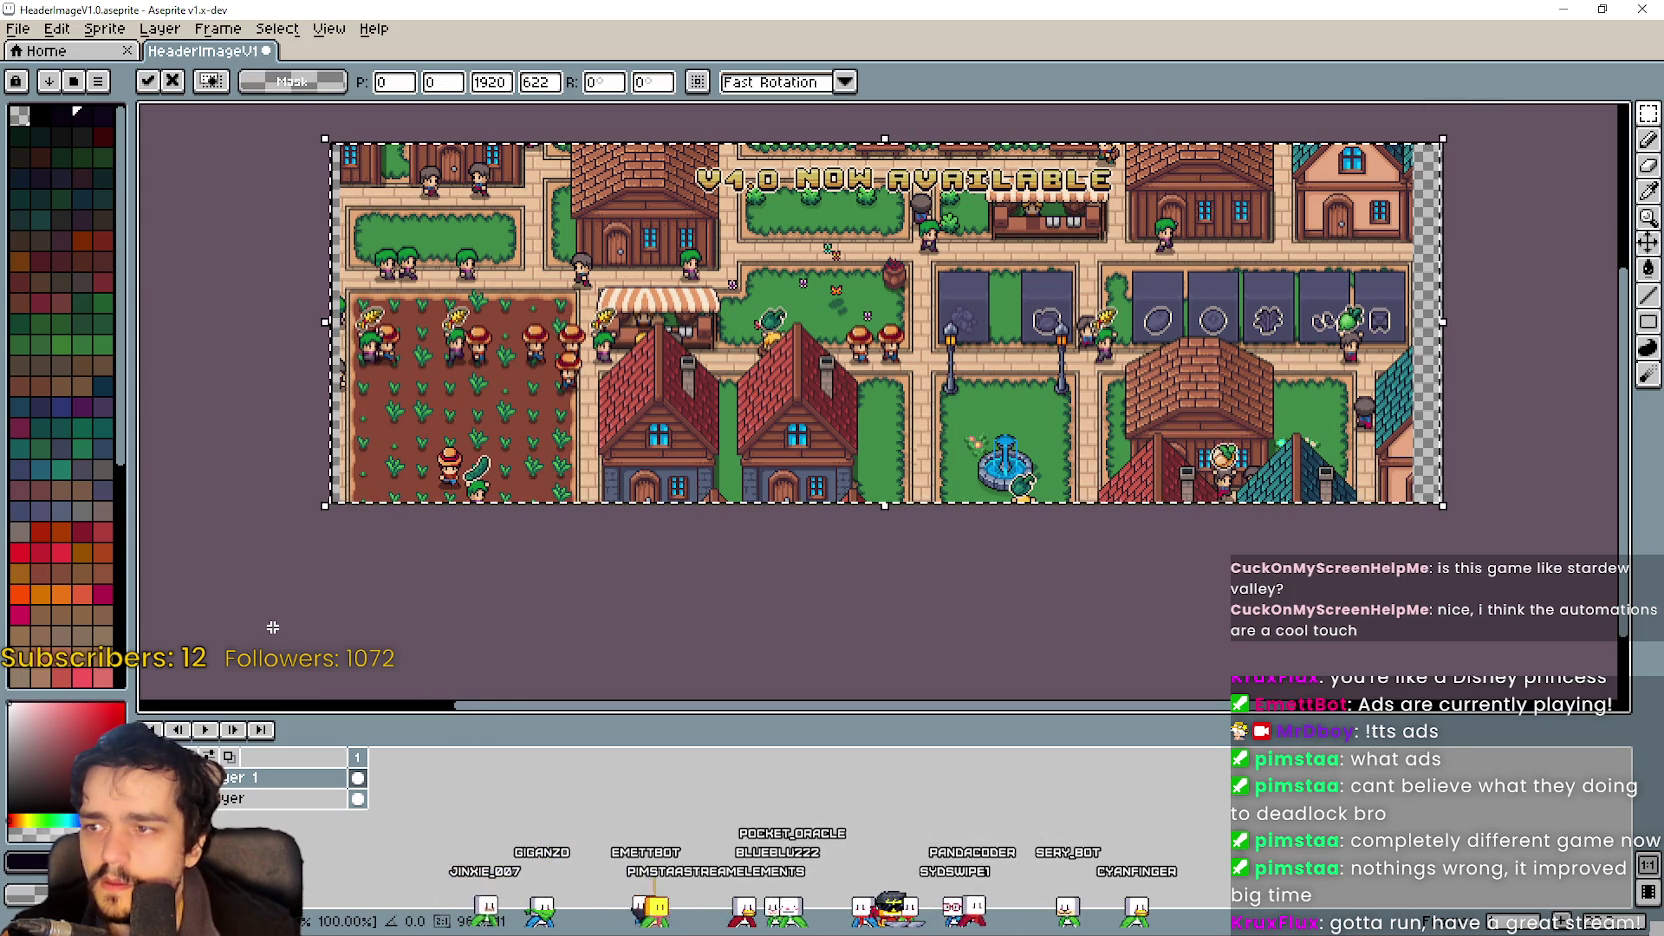
pyautogui.press('Left')
pyautogui.press('Left')
pyautogui.press('Left')
pyautogui.press('Left')
pyautogui.press('Left')
pyautogui.press('Left')
pyautogui.scroll(1, 255, 520)
pyautogui.moveTo(238, 472); pyautogui.dragTo(754, 509)
pyautogui.press('Left')
pyautogui.press('Left')
pyautogui.press('Left')
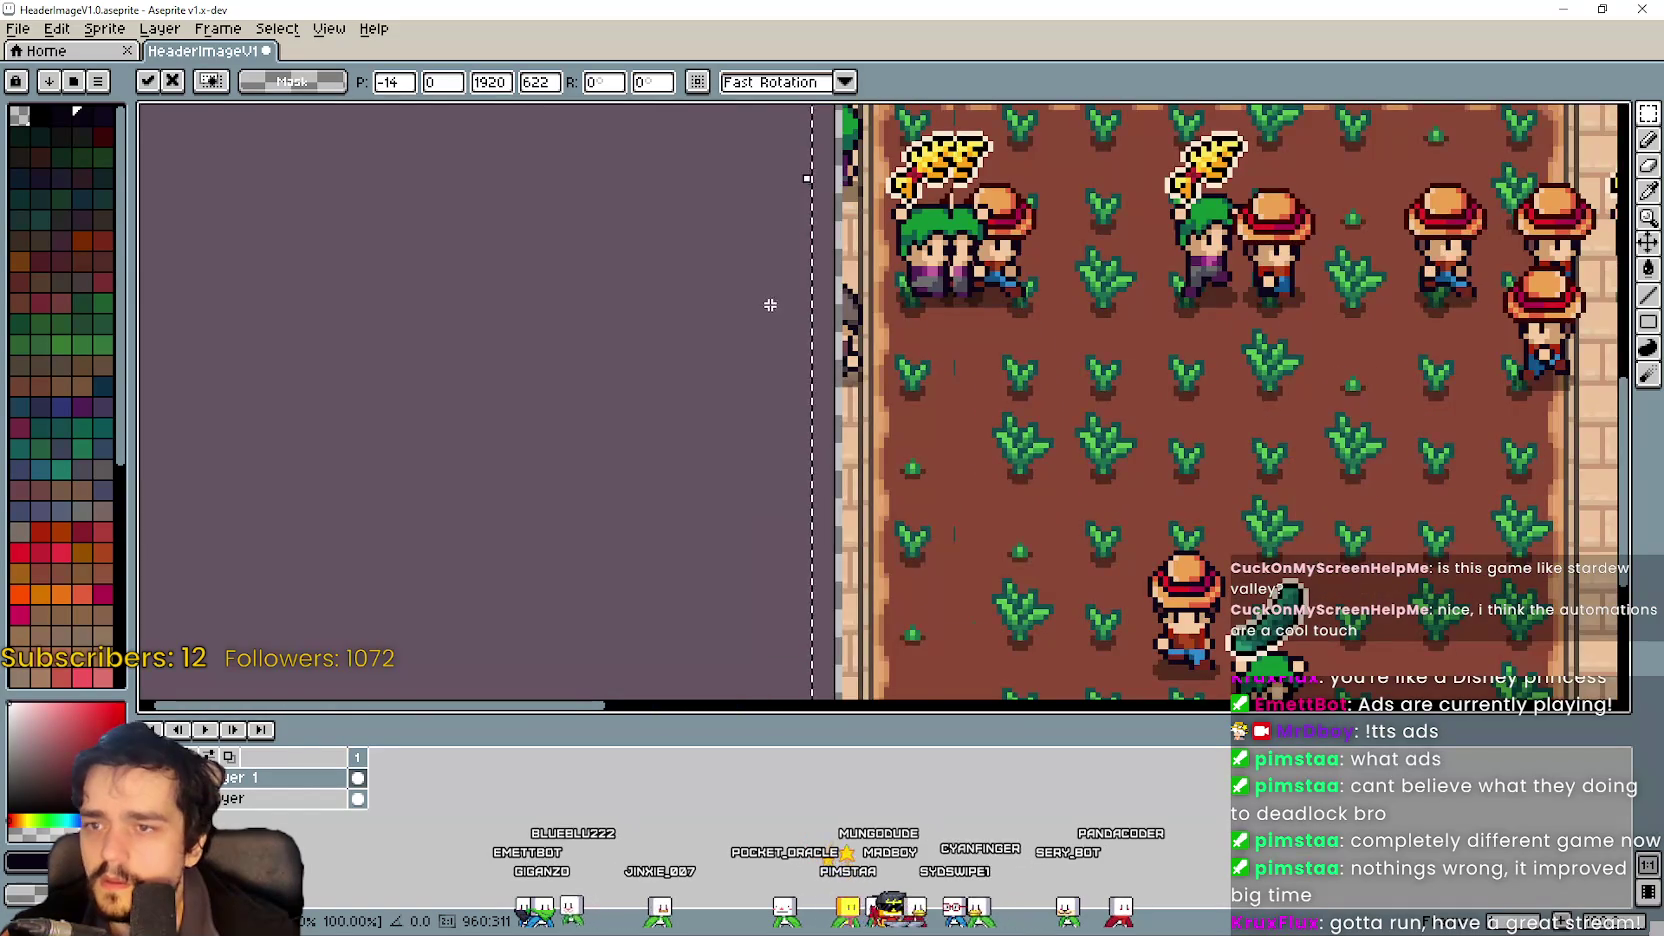
pyautogui.scroll(1, 777, 295)
pyautogui.scroll(-3, 773, 290)
pyautogui.moveTo(773, 290)
pyautogui.mouseDown()
pyautogui.moveTo(576, 401)
pyautogui.moveTo(389, 451)
pyautogui.mouseUp()
pyautogui.press('Return')
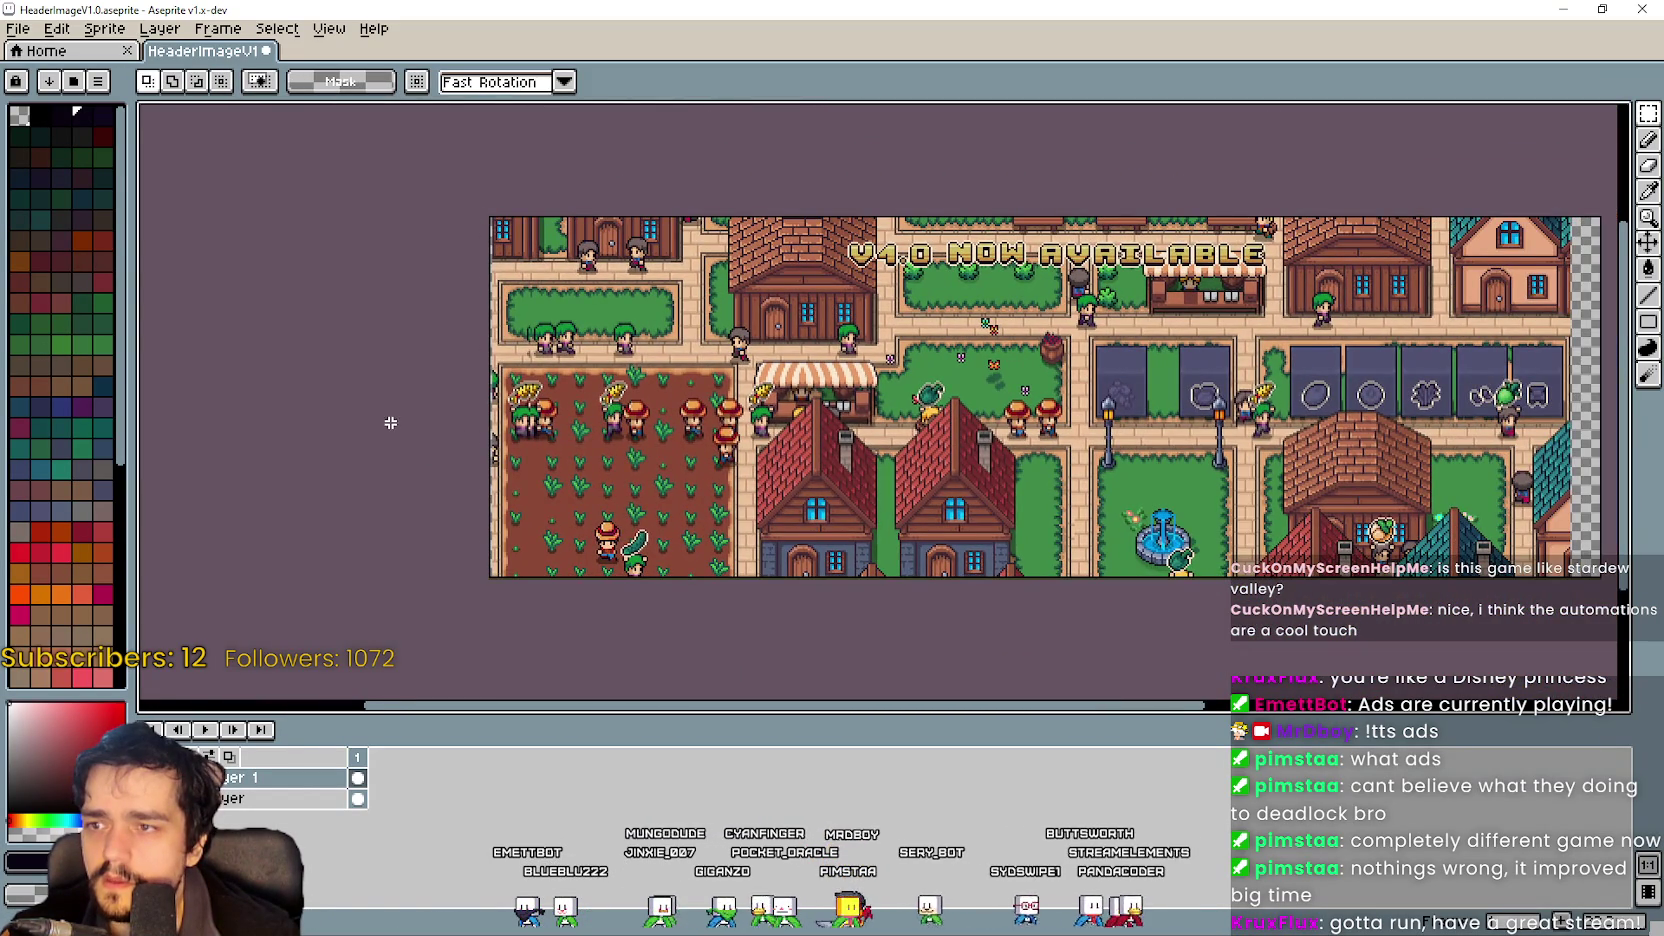
# Paste the 64-pixel building strip and nudge it into place at x 1856 on the right edge.
pyautogui.scroll(3, 1188, 223)
pyautogui.hotkey('ctrl', 'v')
pyautogui.scroll(-2, 1195, 223)
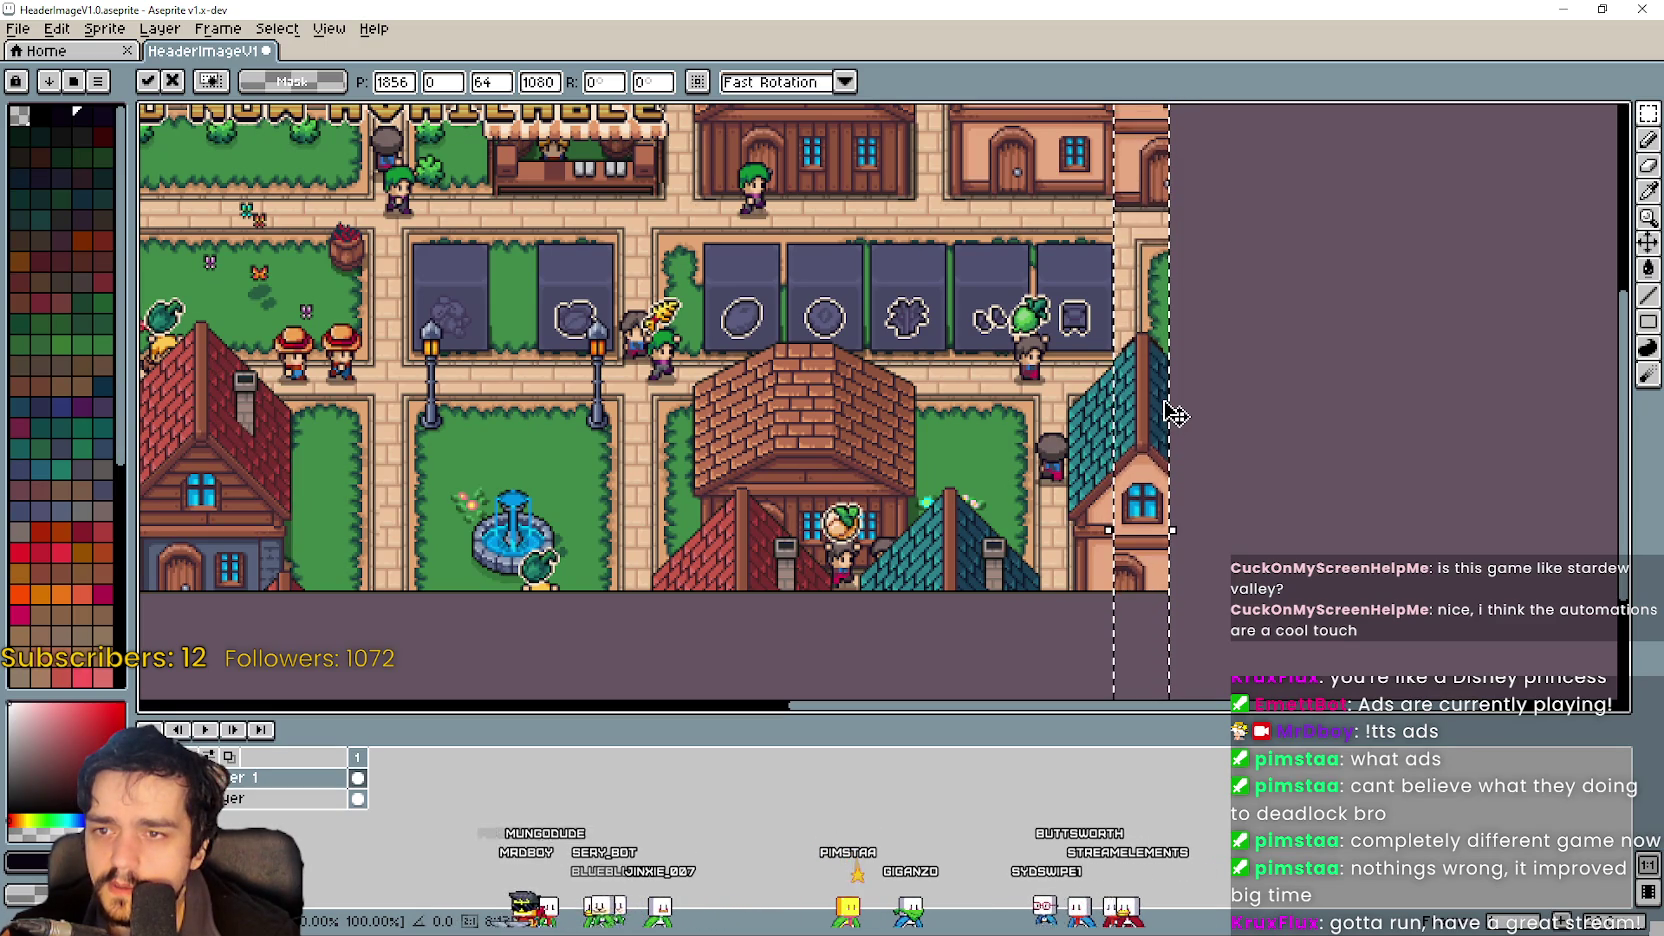
pyautogui.scroll(4, 1177, 414)
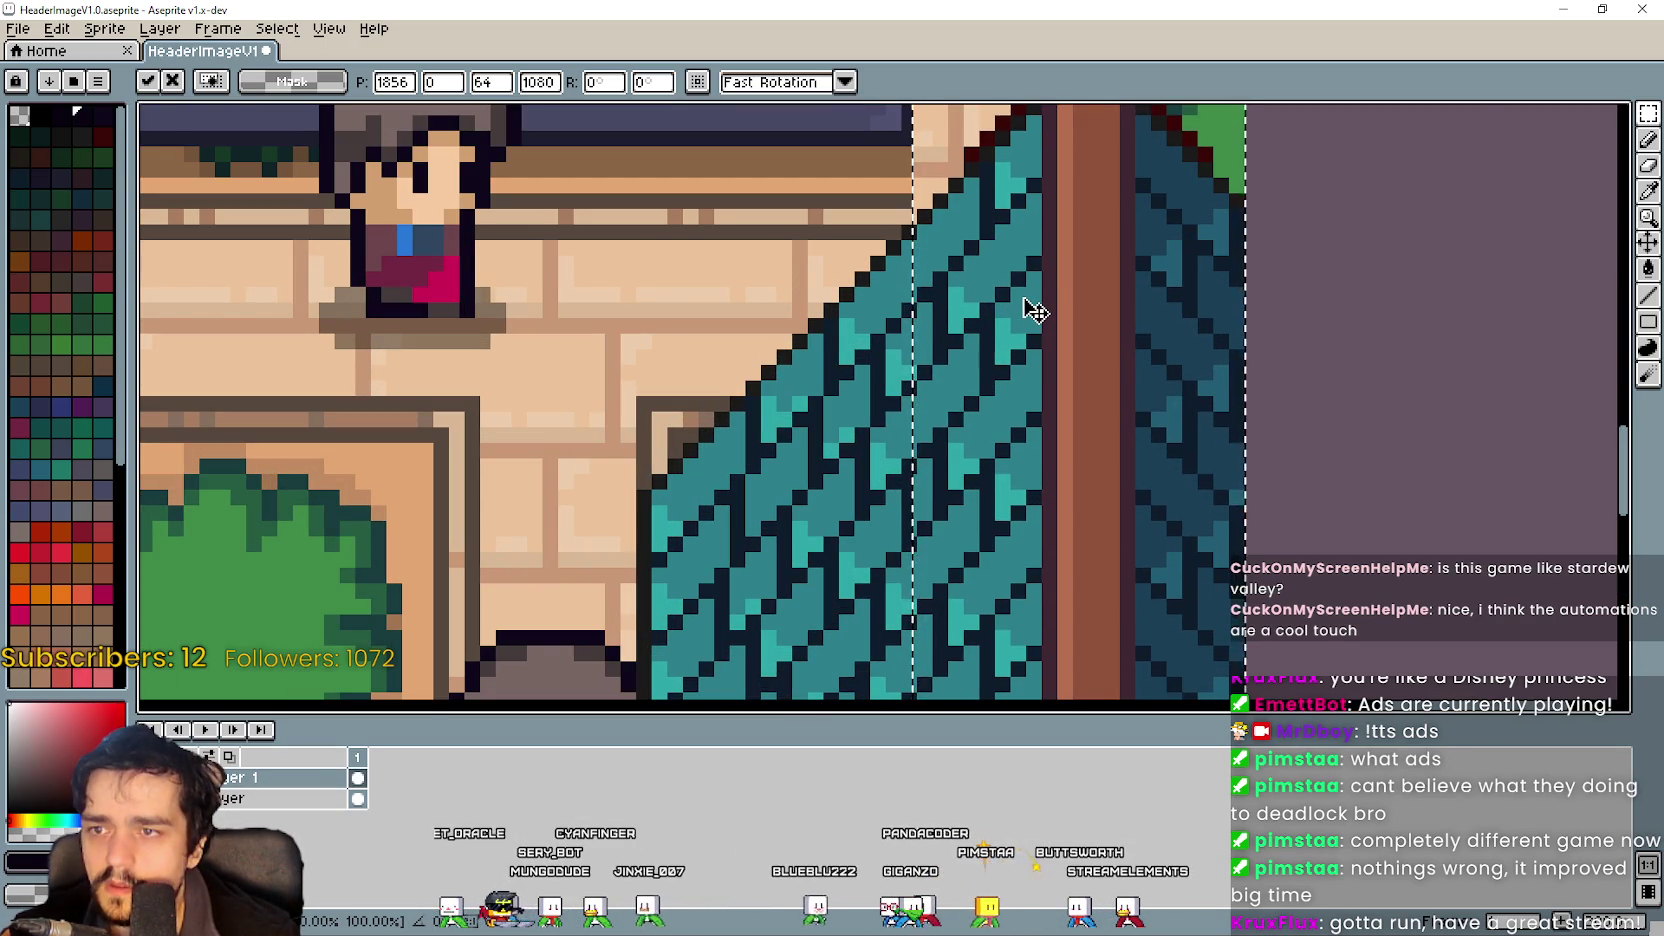
pyautogui.scroll(2, 877, 228)
pyautogui.scroll(-6, 910, 212)
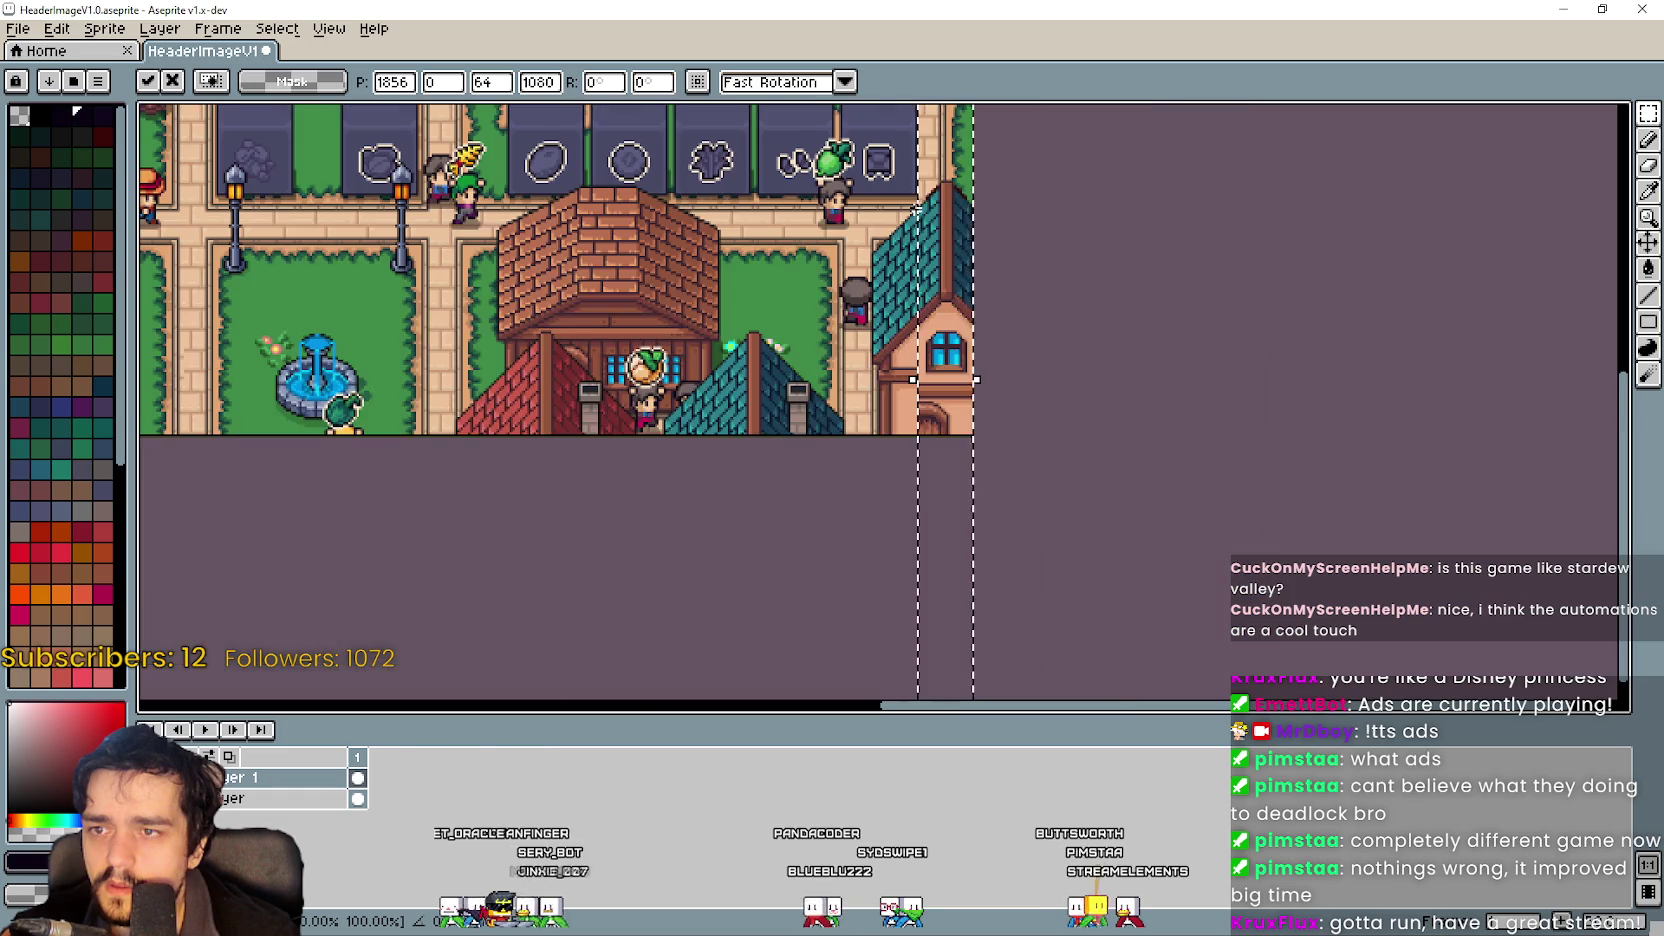
pyautogui.scroll(3, 983, 196)
pyautogui.moveTo(955, 186); pyautogui.dragTo(1036, 282)
pyautogui.scroll(-3, 1159, 435)
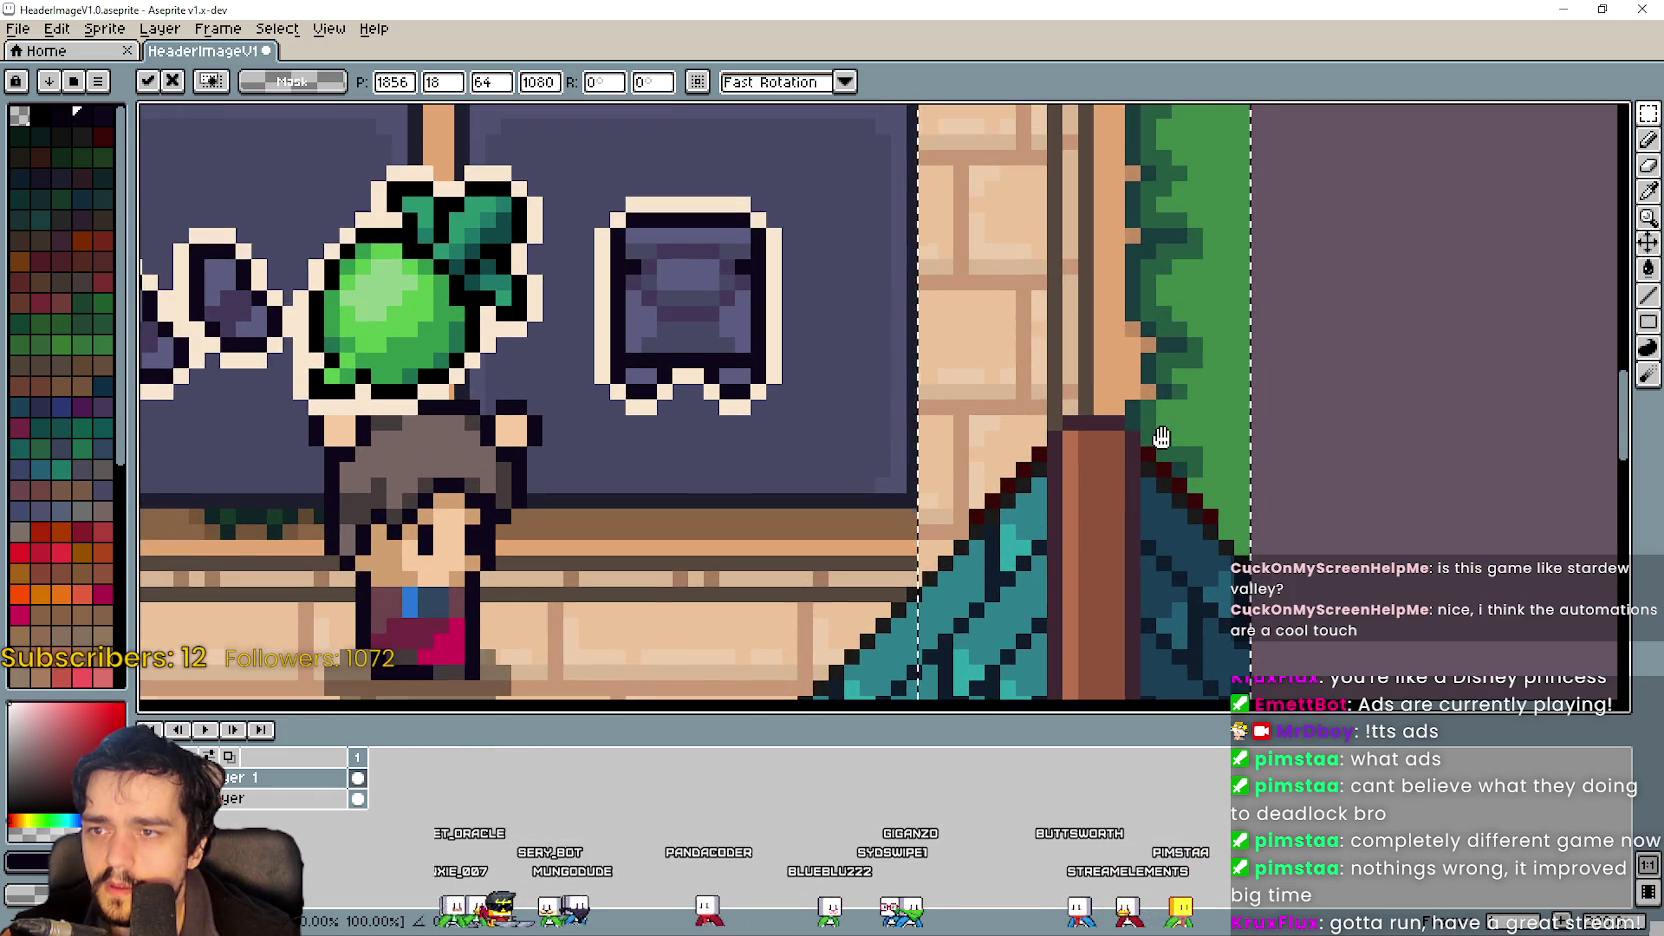
pyautogui.scroll(3, 1172, 449)
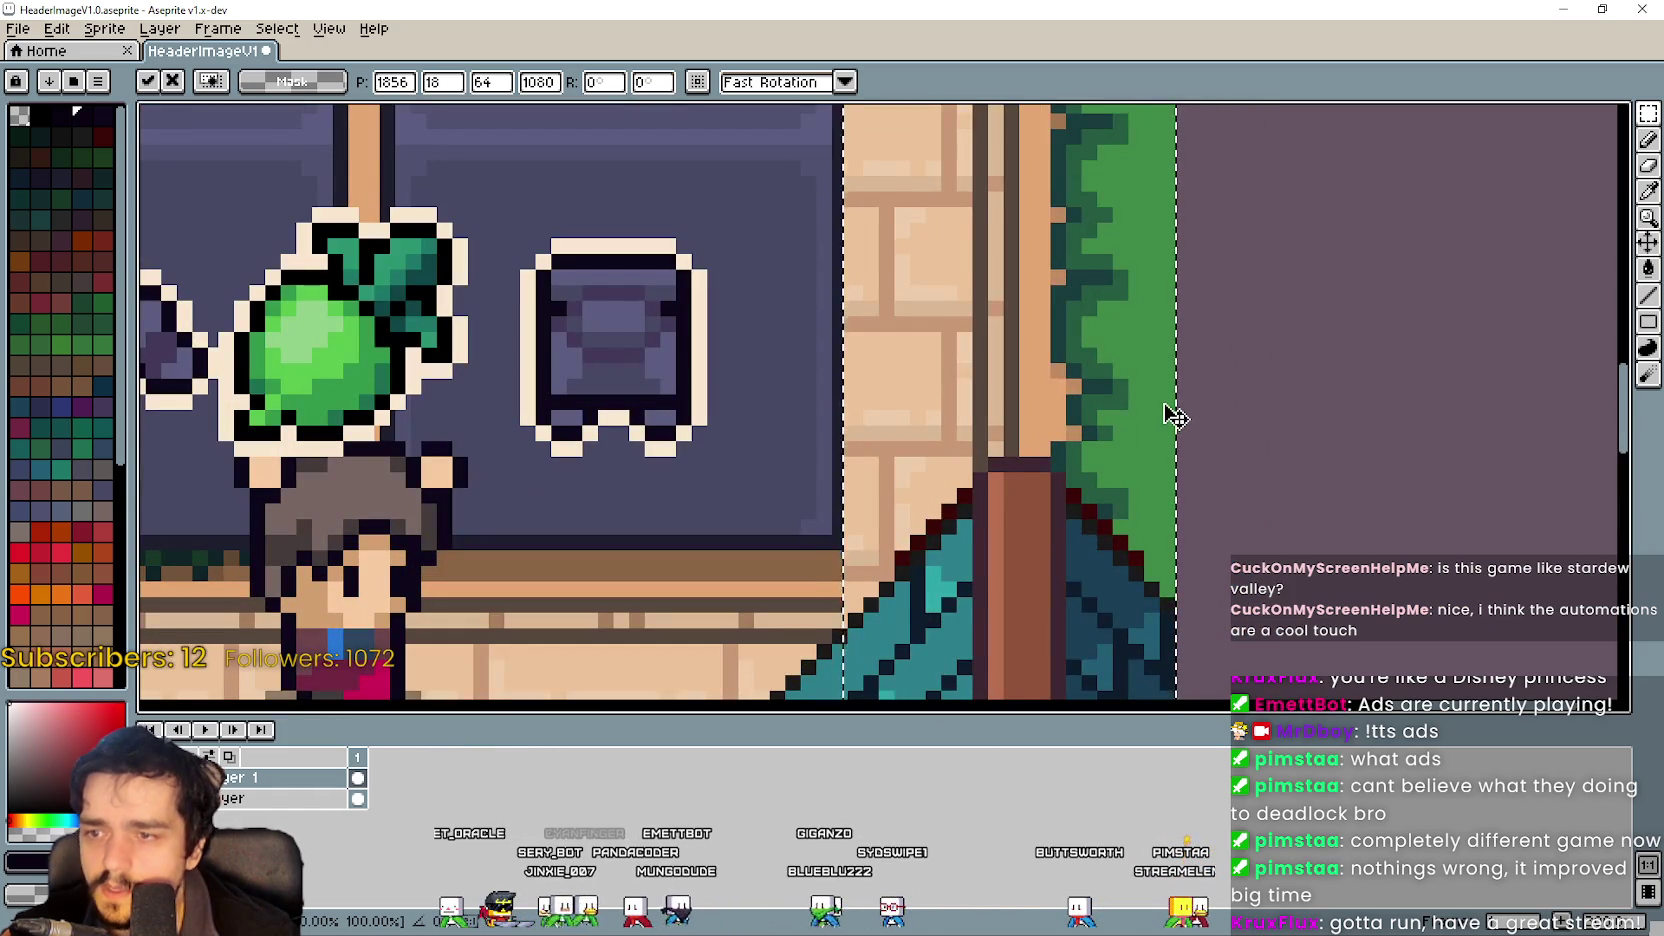
pyautogui.press('Right')
pyautogui.press('Right')
pyautogui.press('Right')
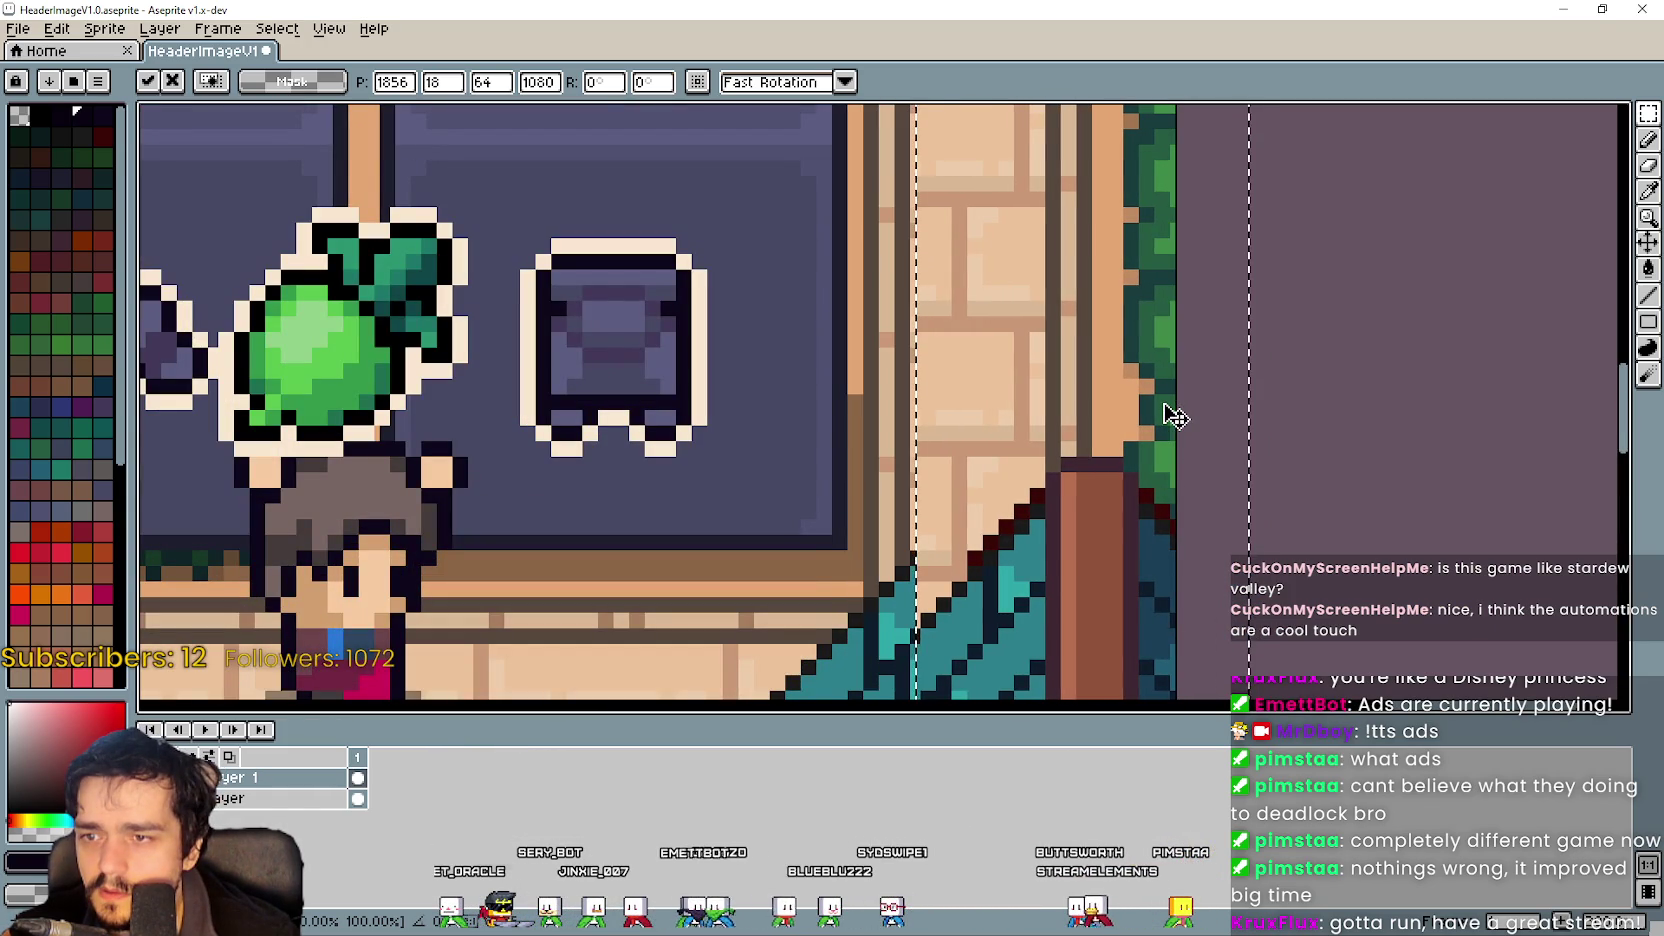
pyautogui.press('Up')
pyautogui.press('Up')
pyautogui.press('Up')
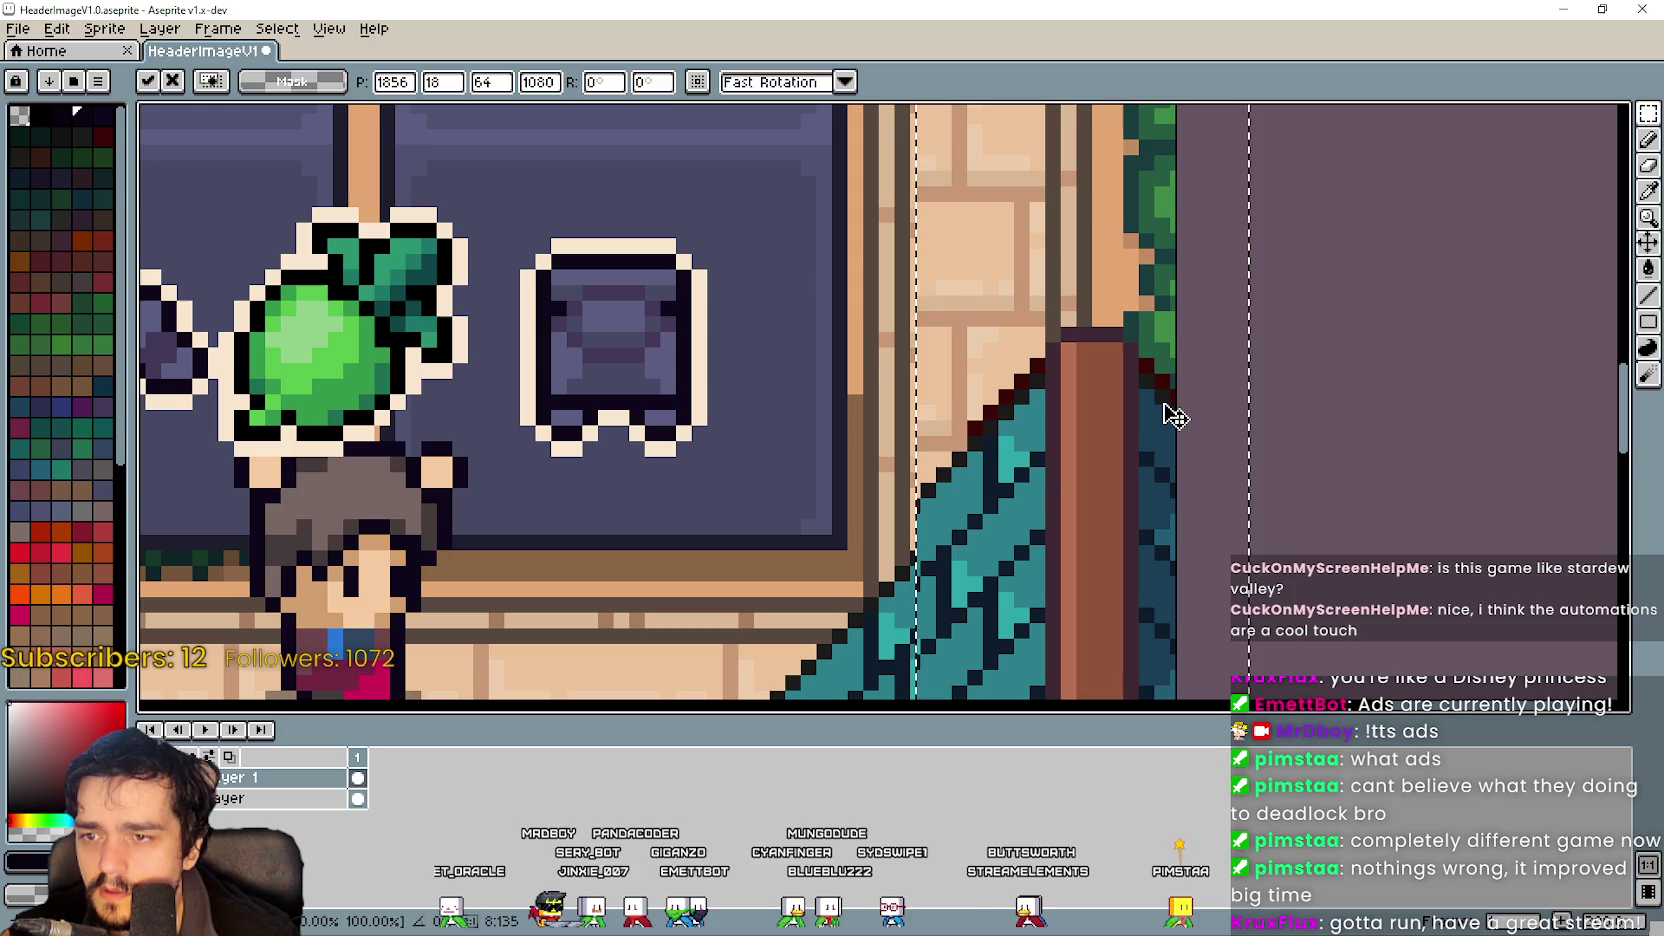
pyautogui.press('Down')
pyautogui.press('Down')
pyautogui.press('Down')
pyautogui.press('Right')
pyautogui.press('Right')
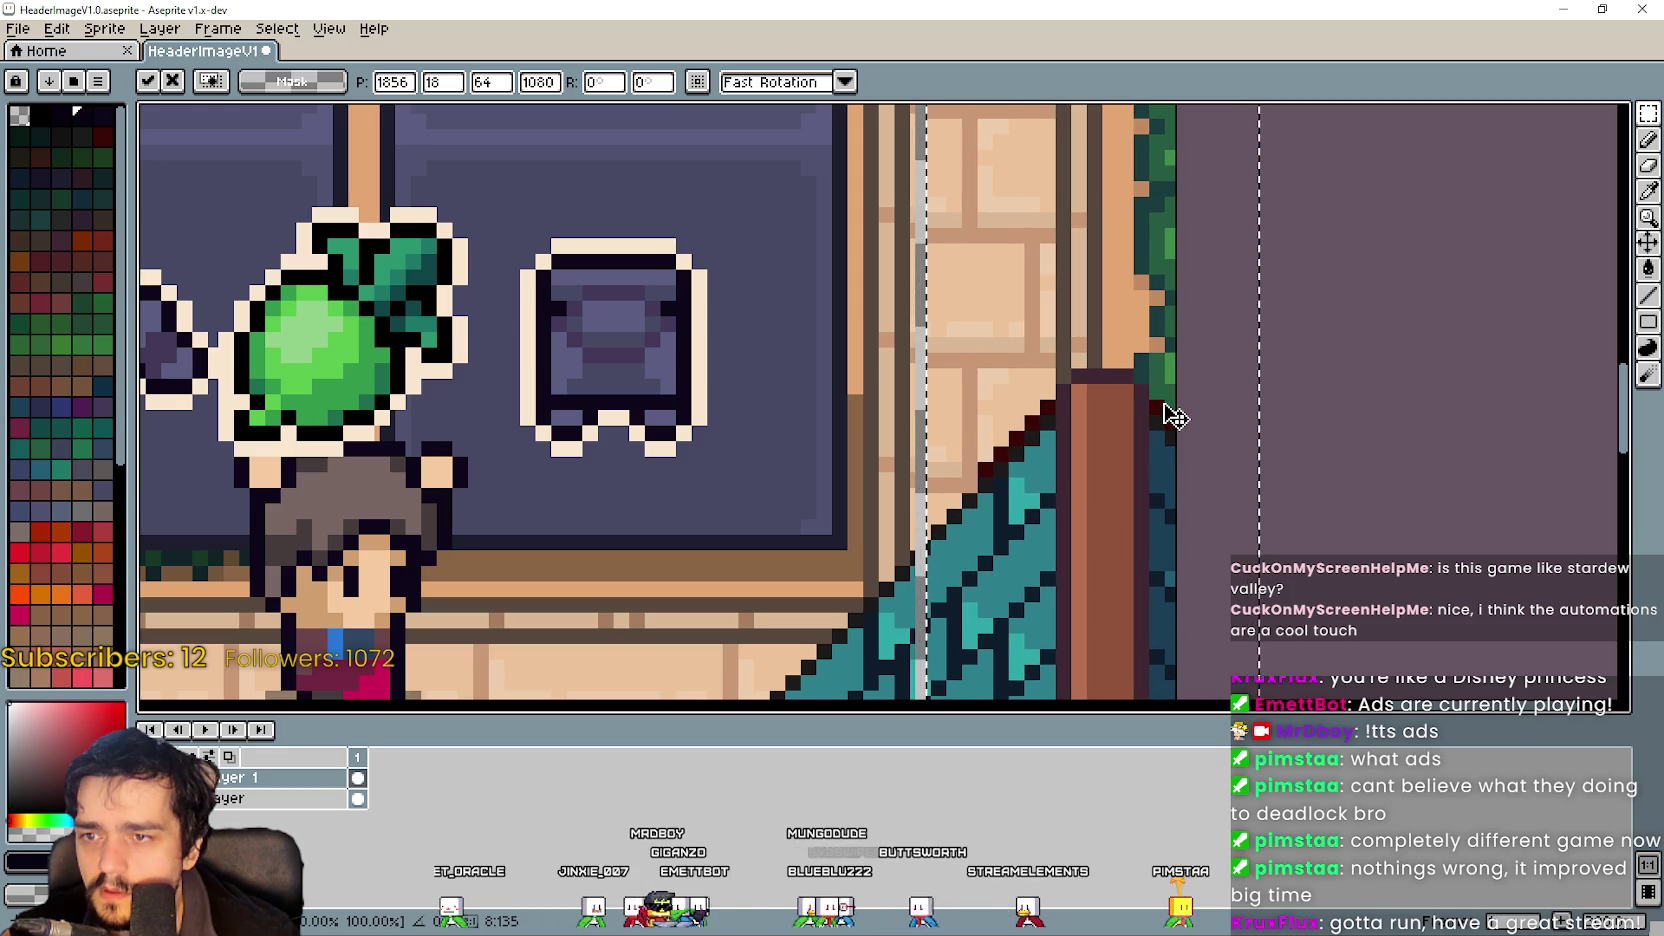
pyautogui.press('Left')
pyautogui.press('Left')
pyautogui.press('Up')
pyautogui.press('Down')
pyautogui.press('Down')
pyautogui.press('Up')
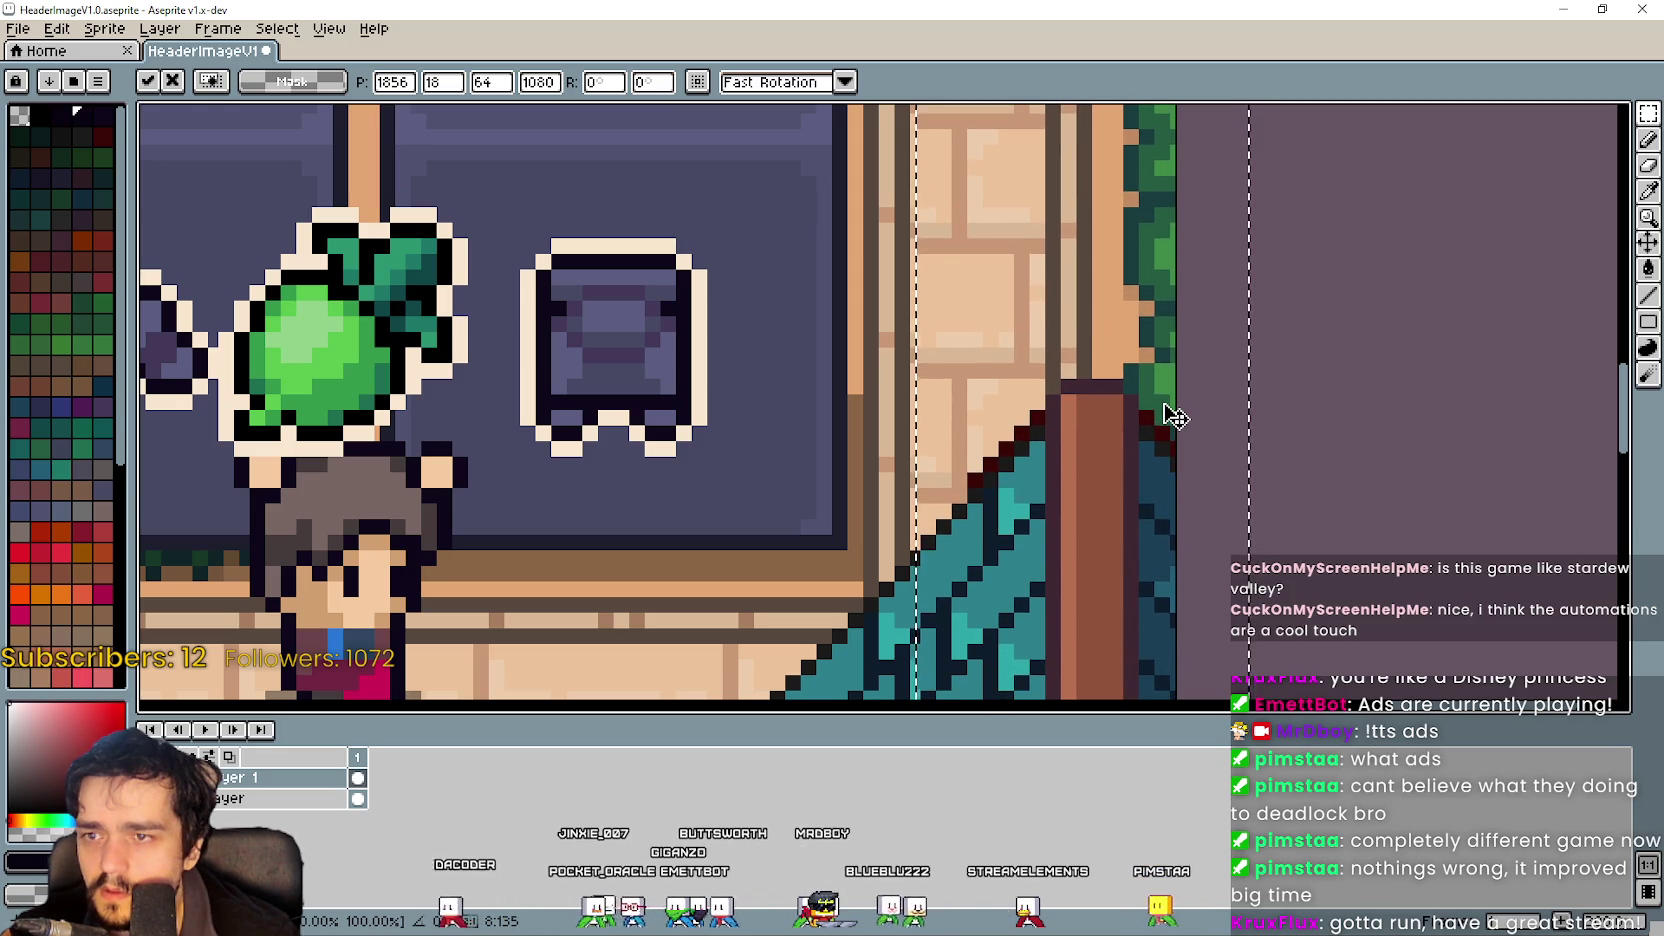
pyautogui.press('Up')
pyautogui.press('Down')
pyautogui.press('Down')
pyautogui.press('Down')
pyautogui.press('Up')
pyautogui.press('Up')
pyautogui.press('Up')
pyautogui.press('Up')
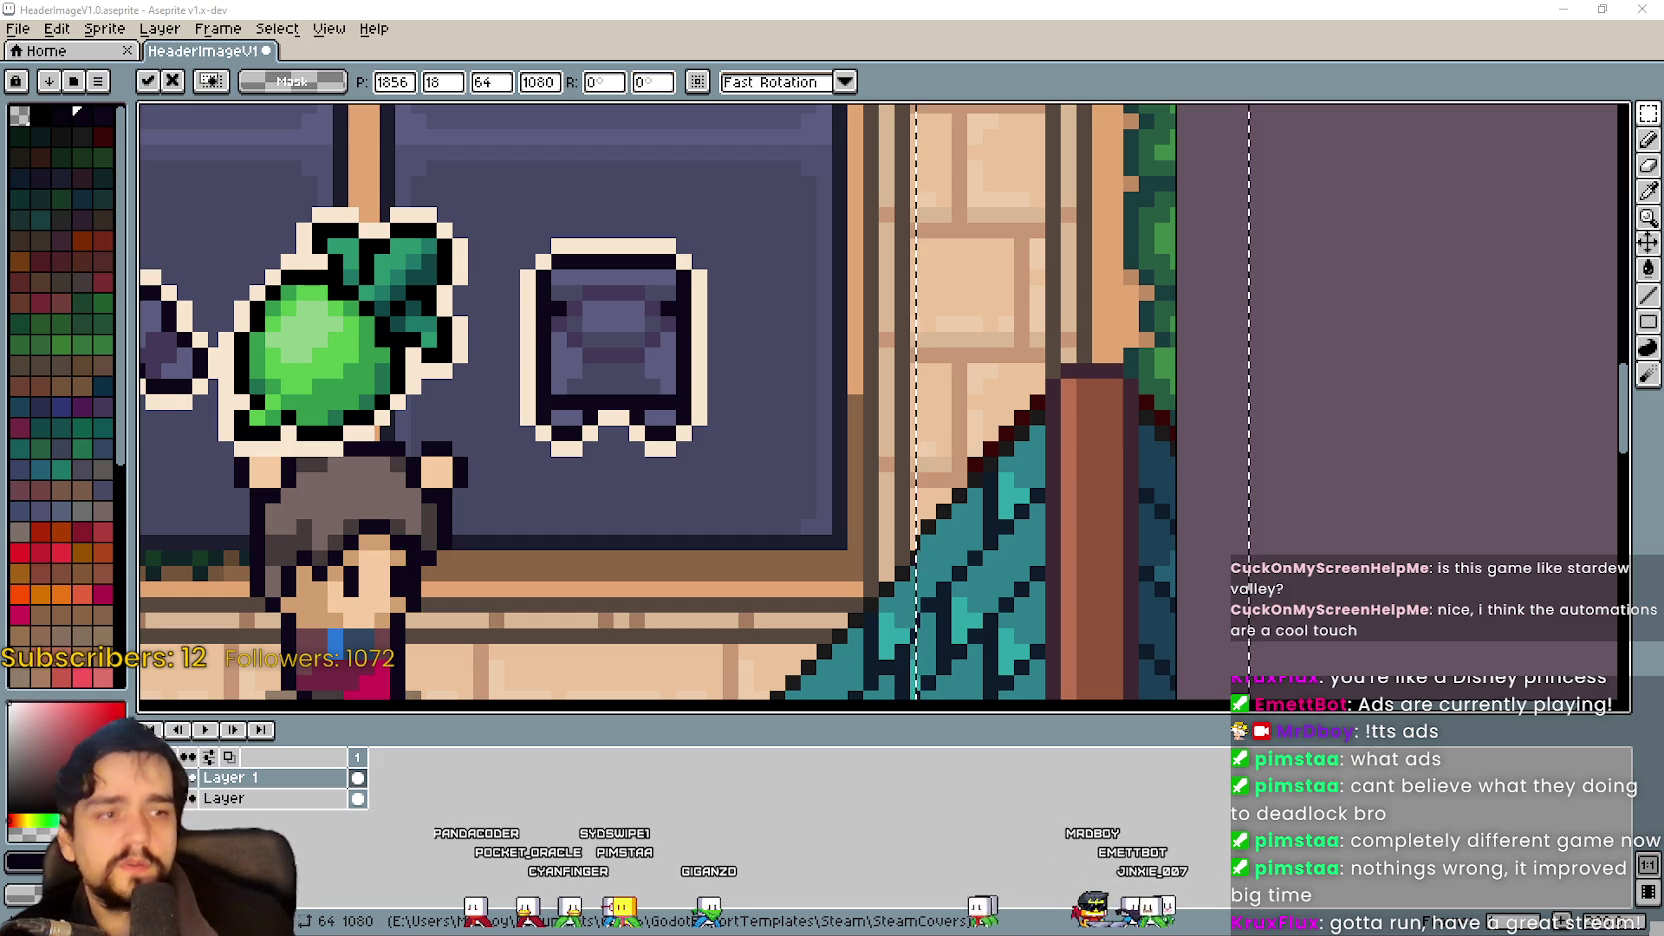
pyautogui.scroll(-3, 500, 400)
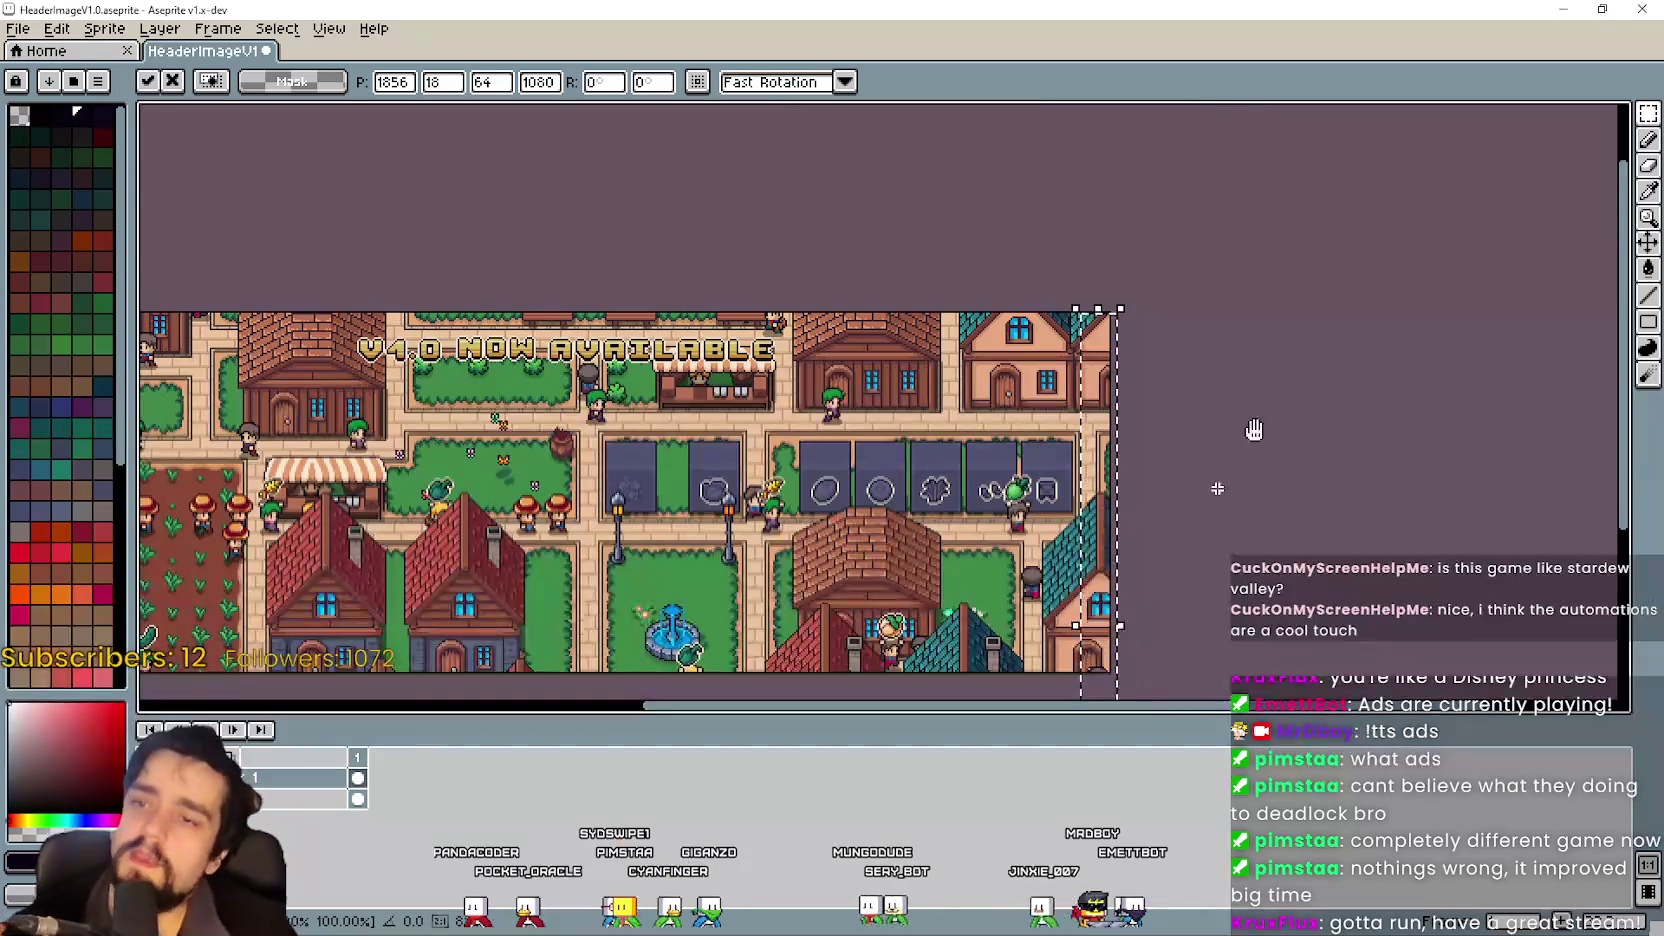
# Commit the right-edge strip and the whole-image transform.
pyautogui.press('Return')
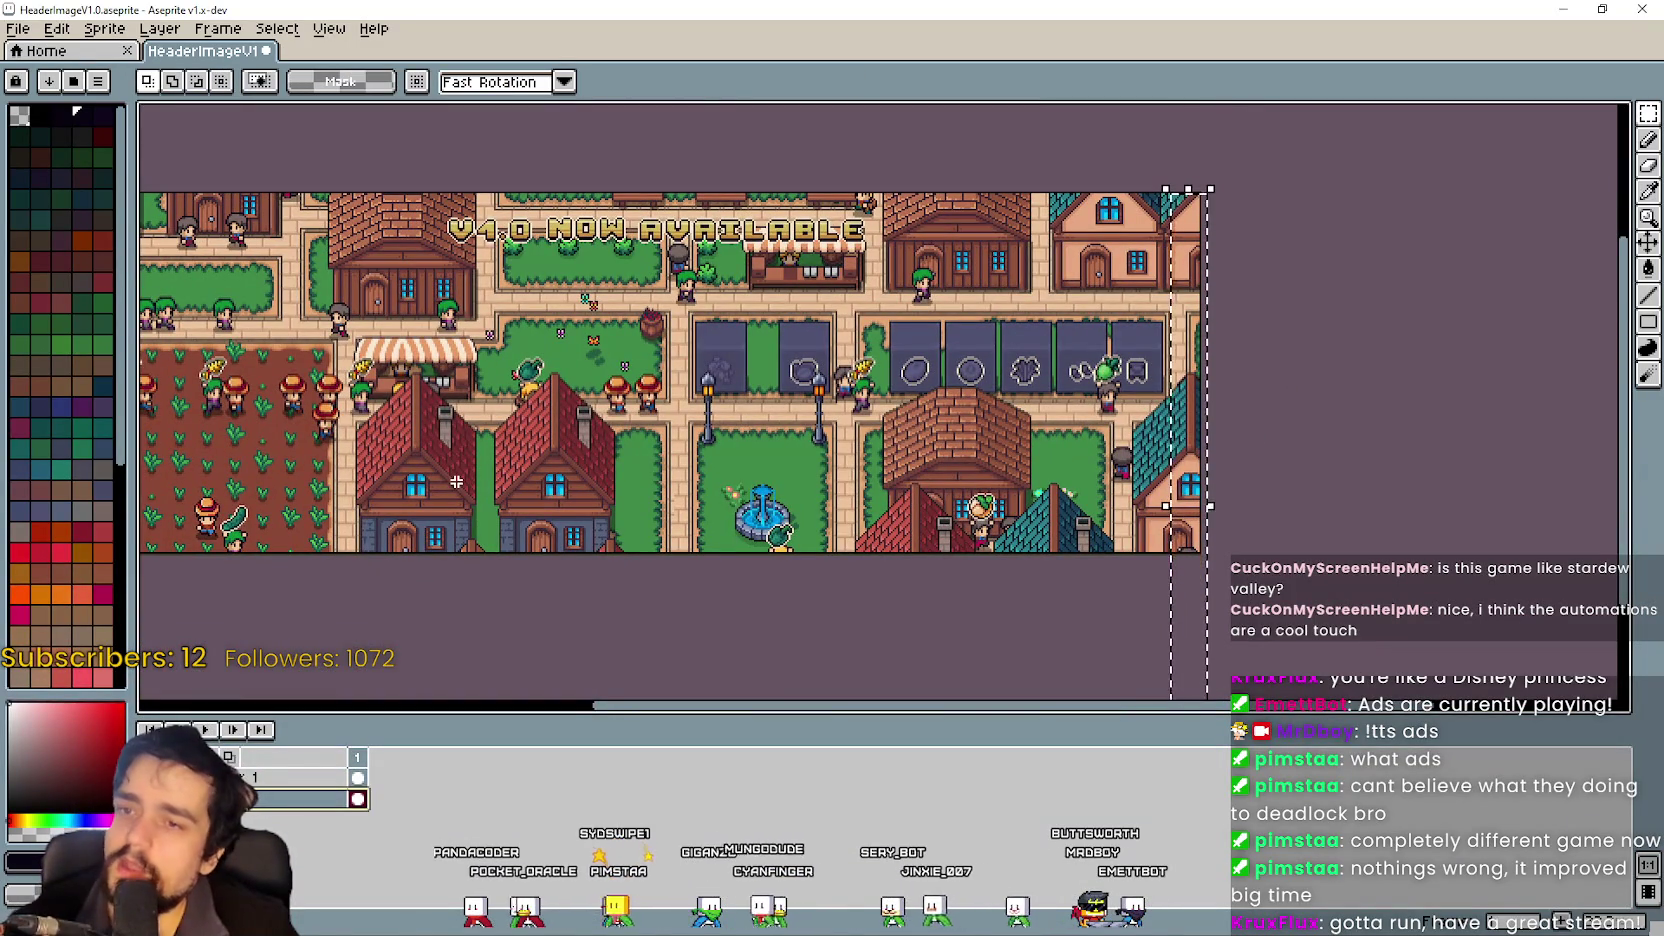
pyautogui.click(491, 433)
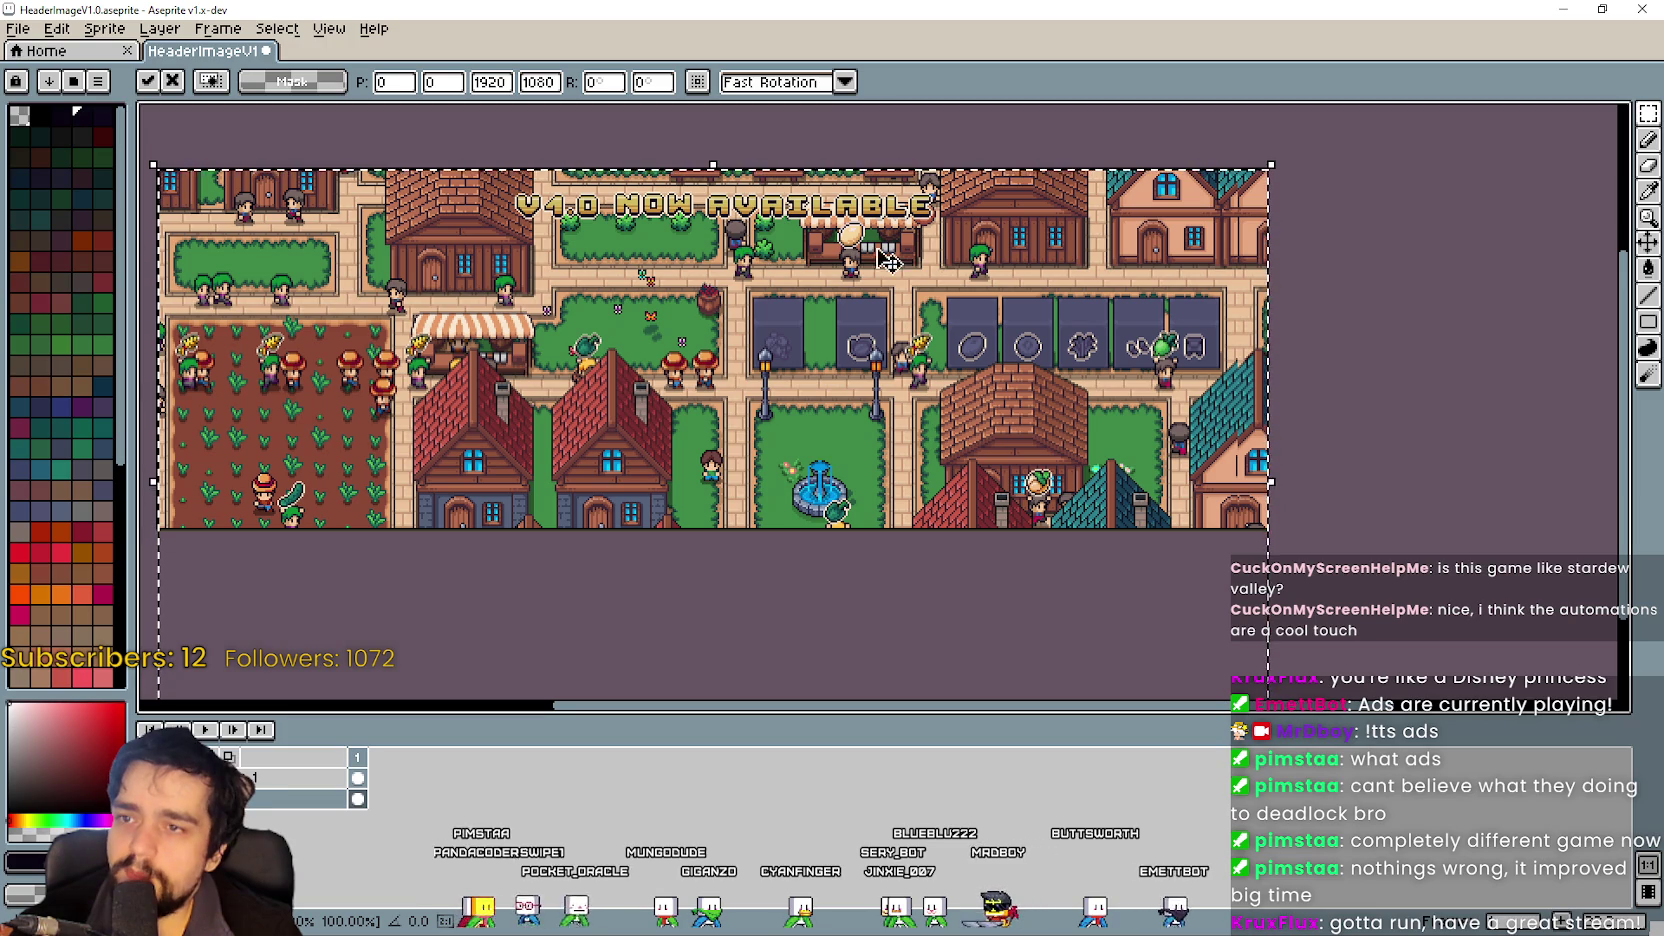
pyautogui.scroll(3, 1062, 273)
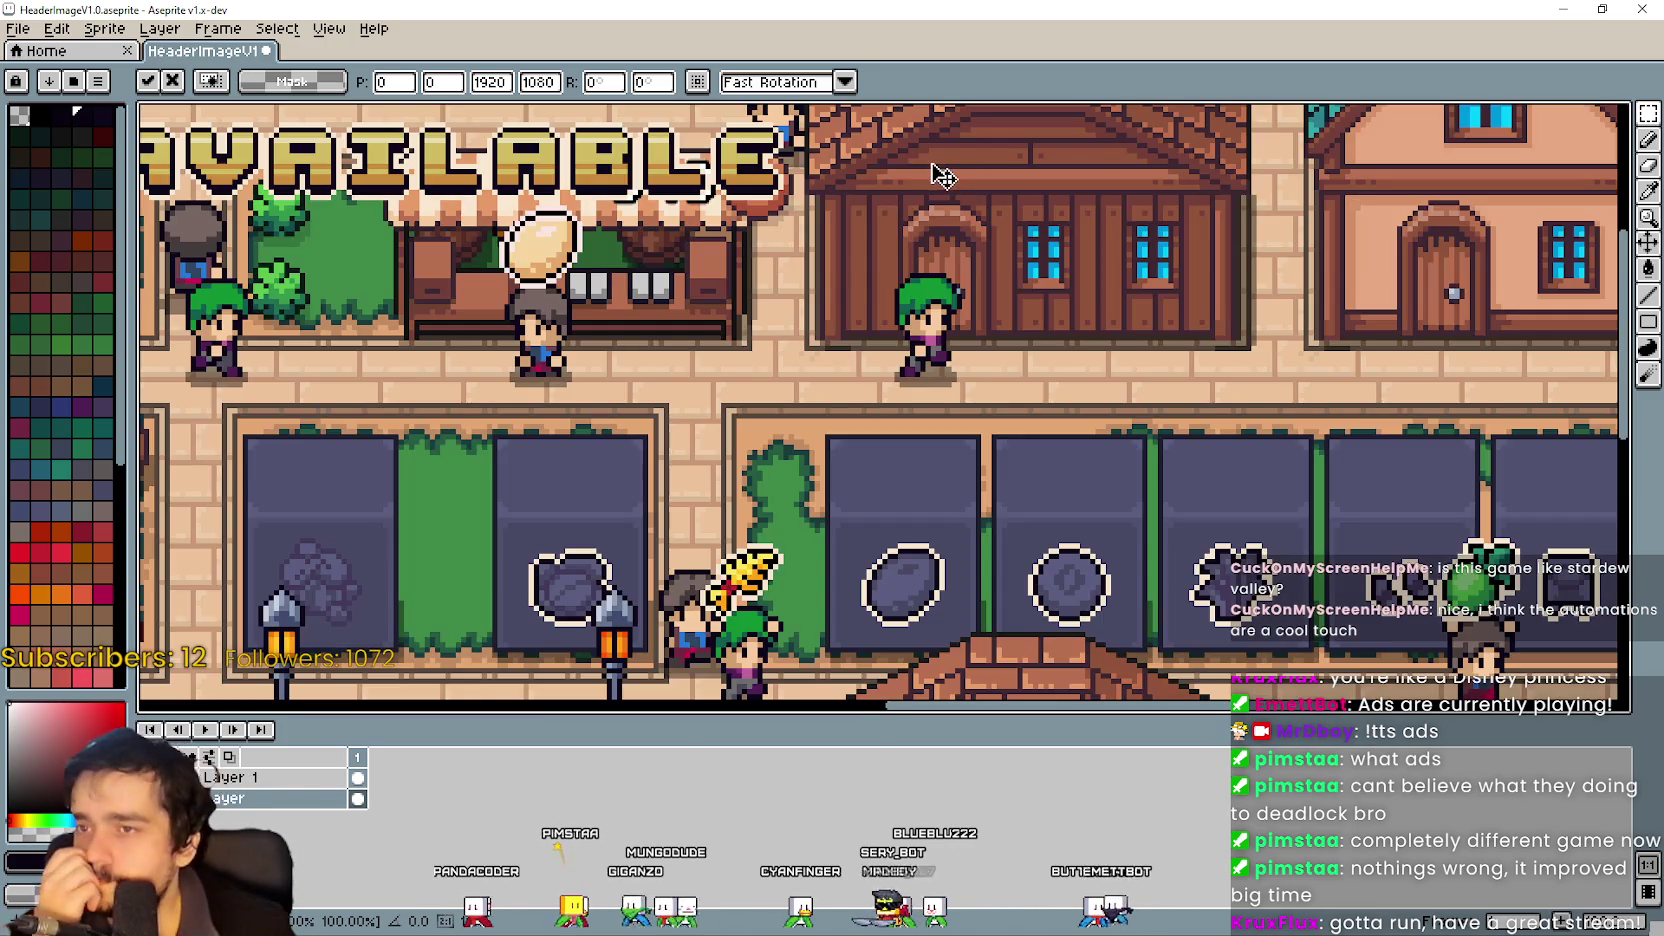
pyautogui.scroll(-4, 1062, 273)
pyautogui.scroll(1, 1175, 403)
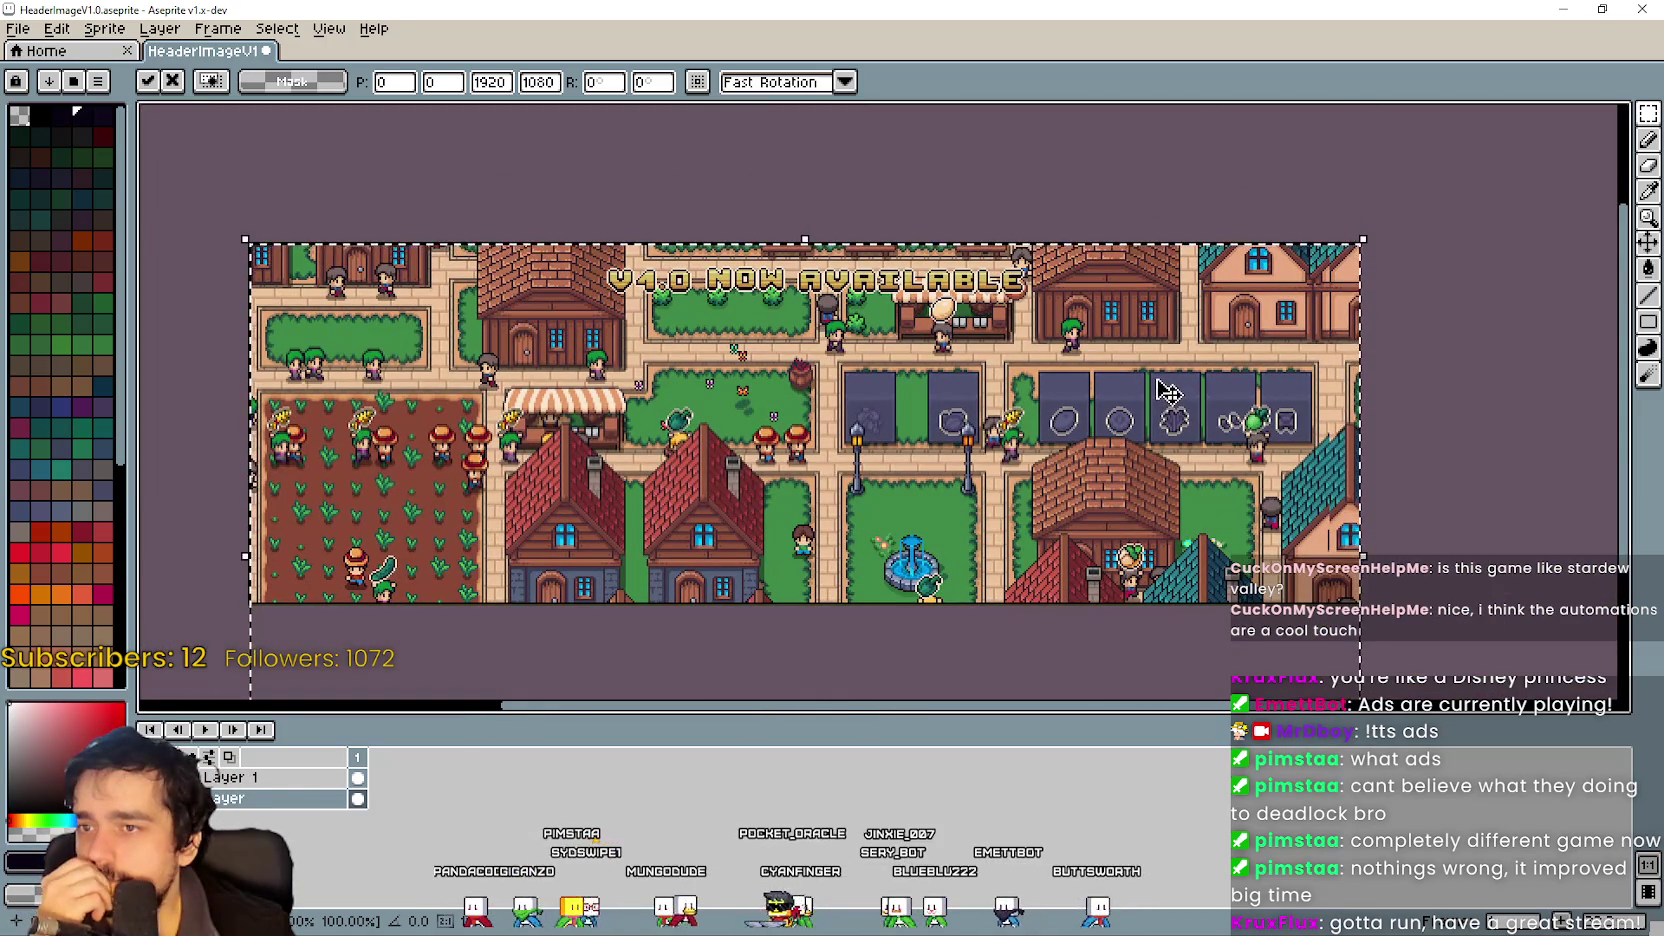
pyautogui.click(1416, 441)
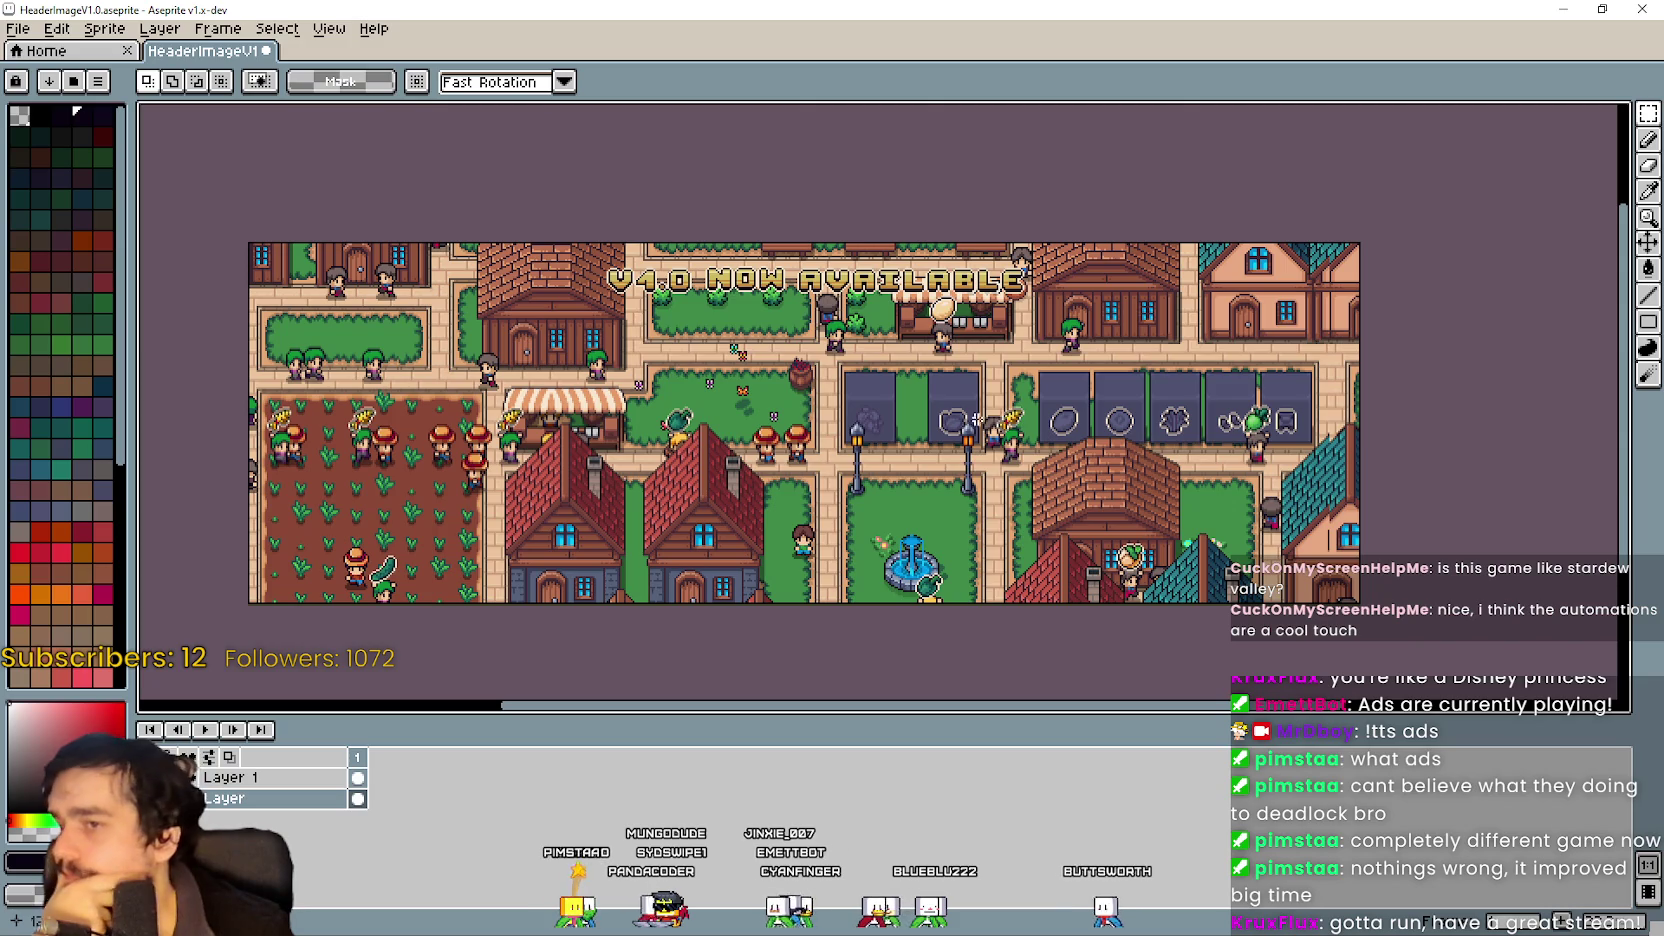
# Inspect the lamp post, villagers, V4.0 NOW AVAILABLE banner, houses and fountain for gaps.
pyautogui.scroll(5, 800, 550)
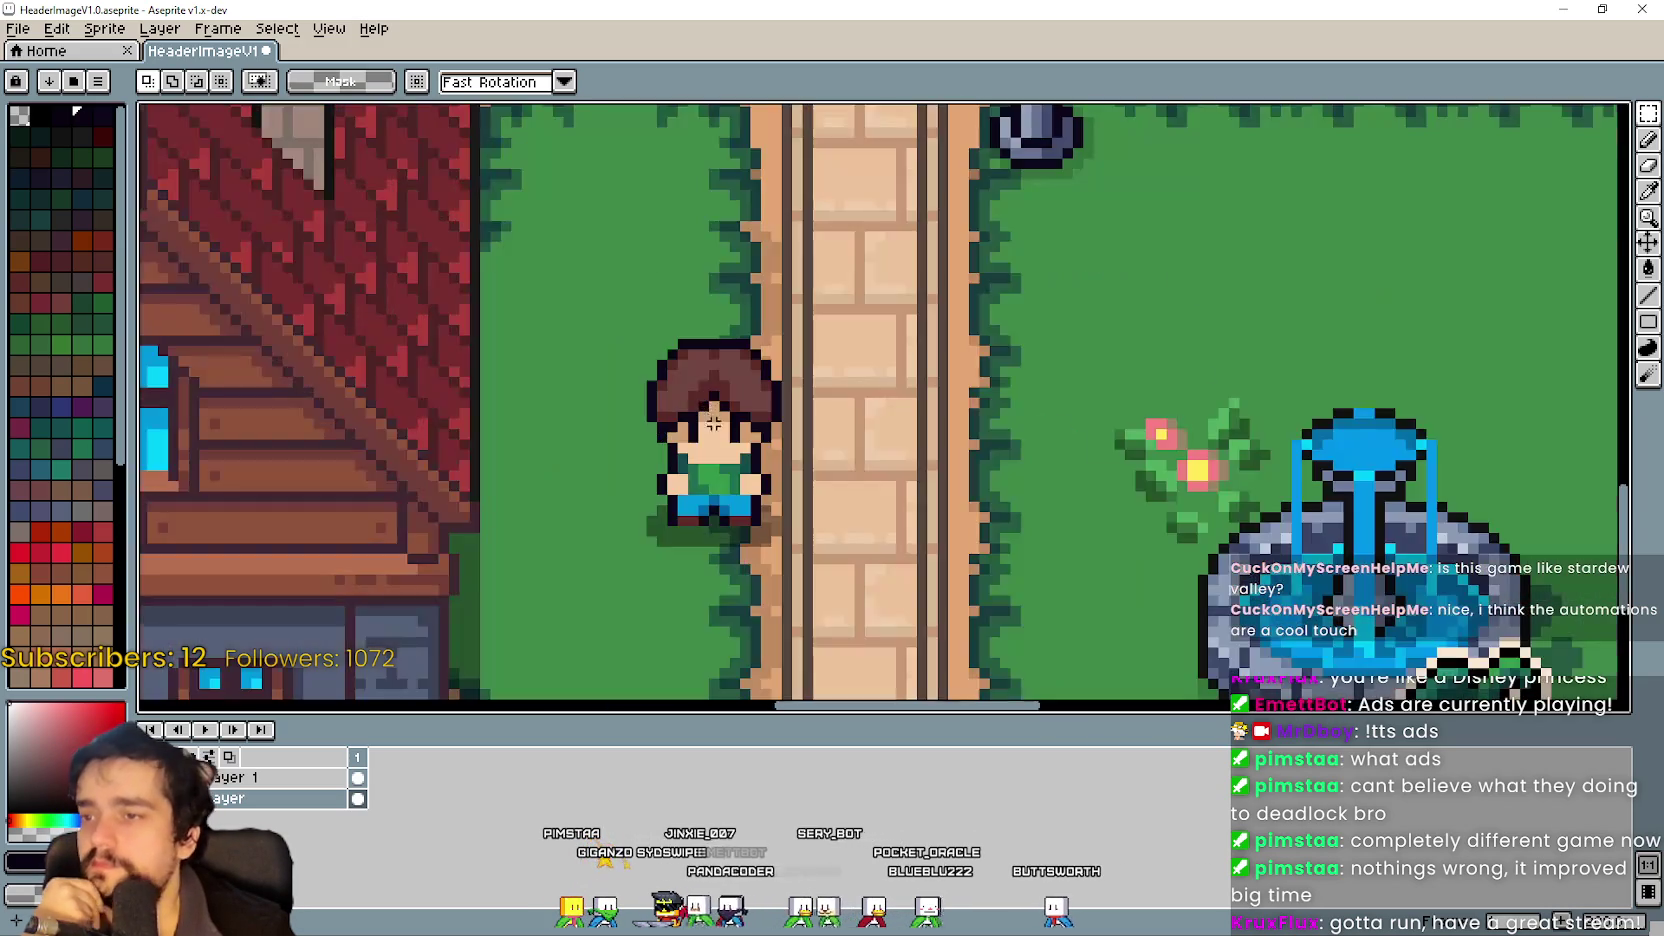
pyautogui.moveTo(810, 310); pyautogui.dragTo(698, 678)
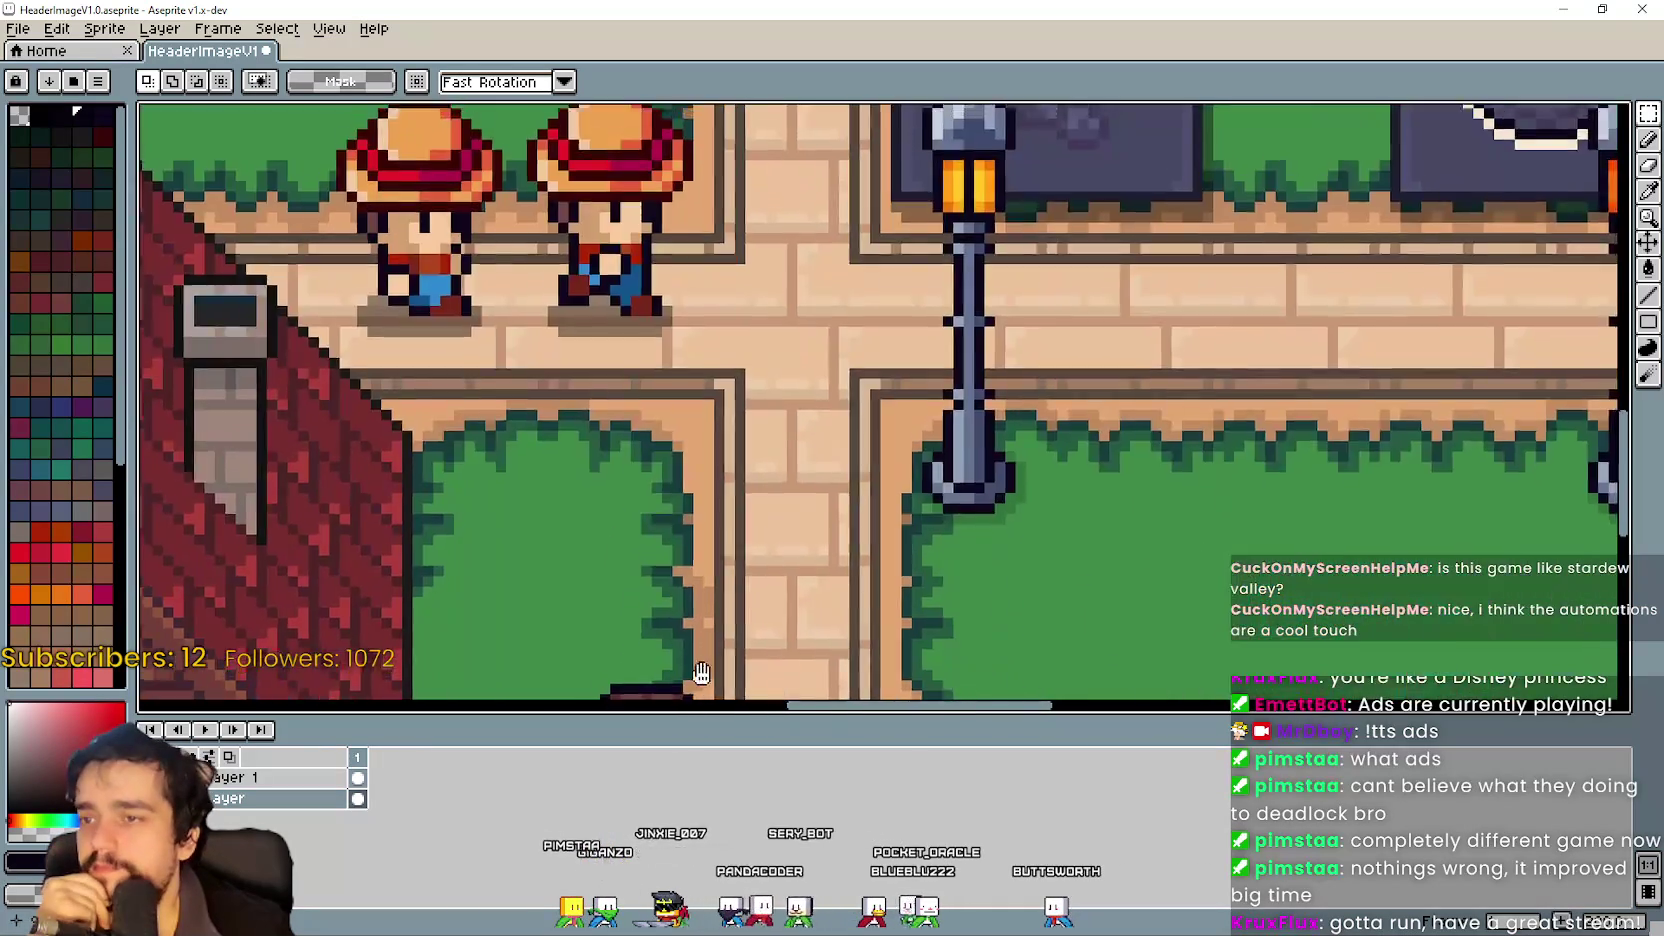
pyautogui.scroll(-4, 698, 678)
pyautogui.moveTo(982, 432)
pyautogui.mouseDown()
pyautogui.moveTo(1086, 393)
pyautogui.moveTo(1160, 326)
pyautogui.mouseUp()
pyautogui.scroll(4, 1160, 326)
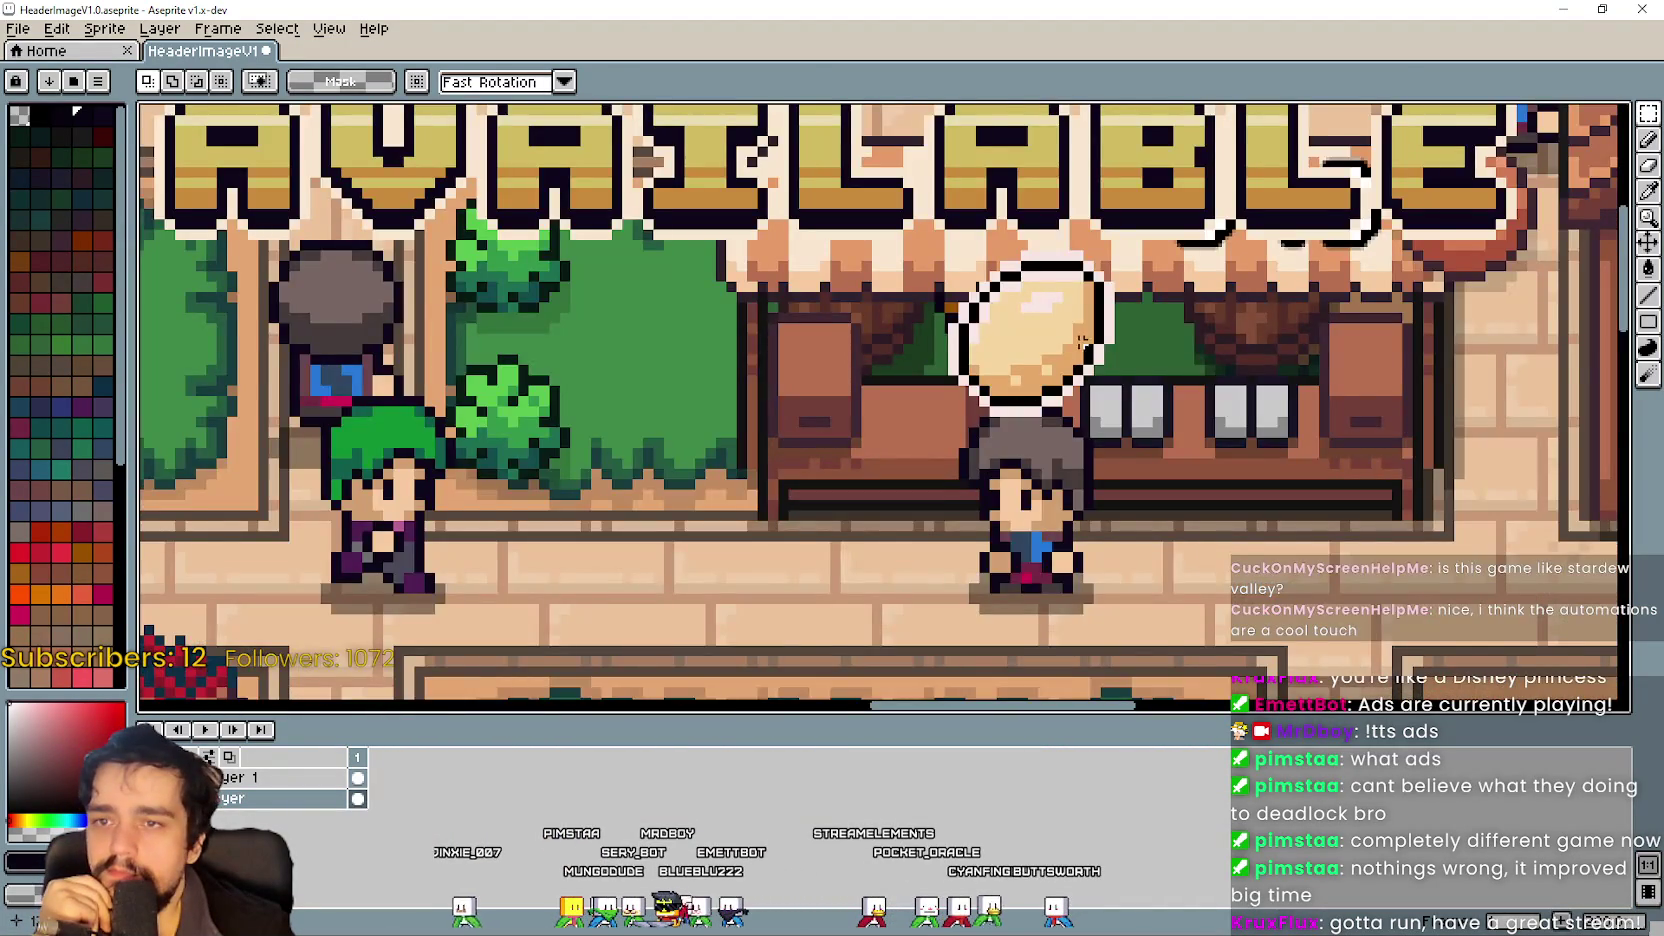
pyautogui.scroll(-4, 1085, 340)
pyautogui.scroll(4, 900, 525)
pyautogui.moveTo(900, 525); pyautogui.dragTo(860, 440)
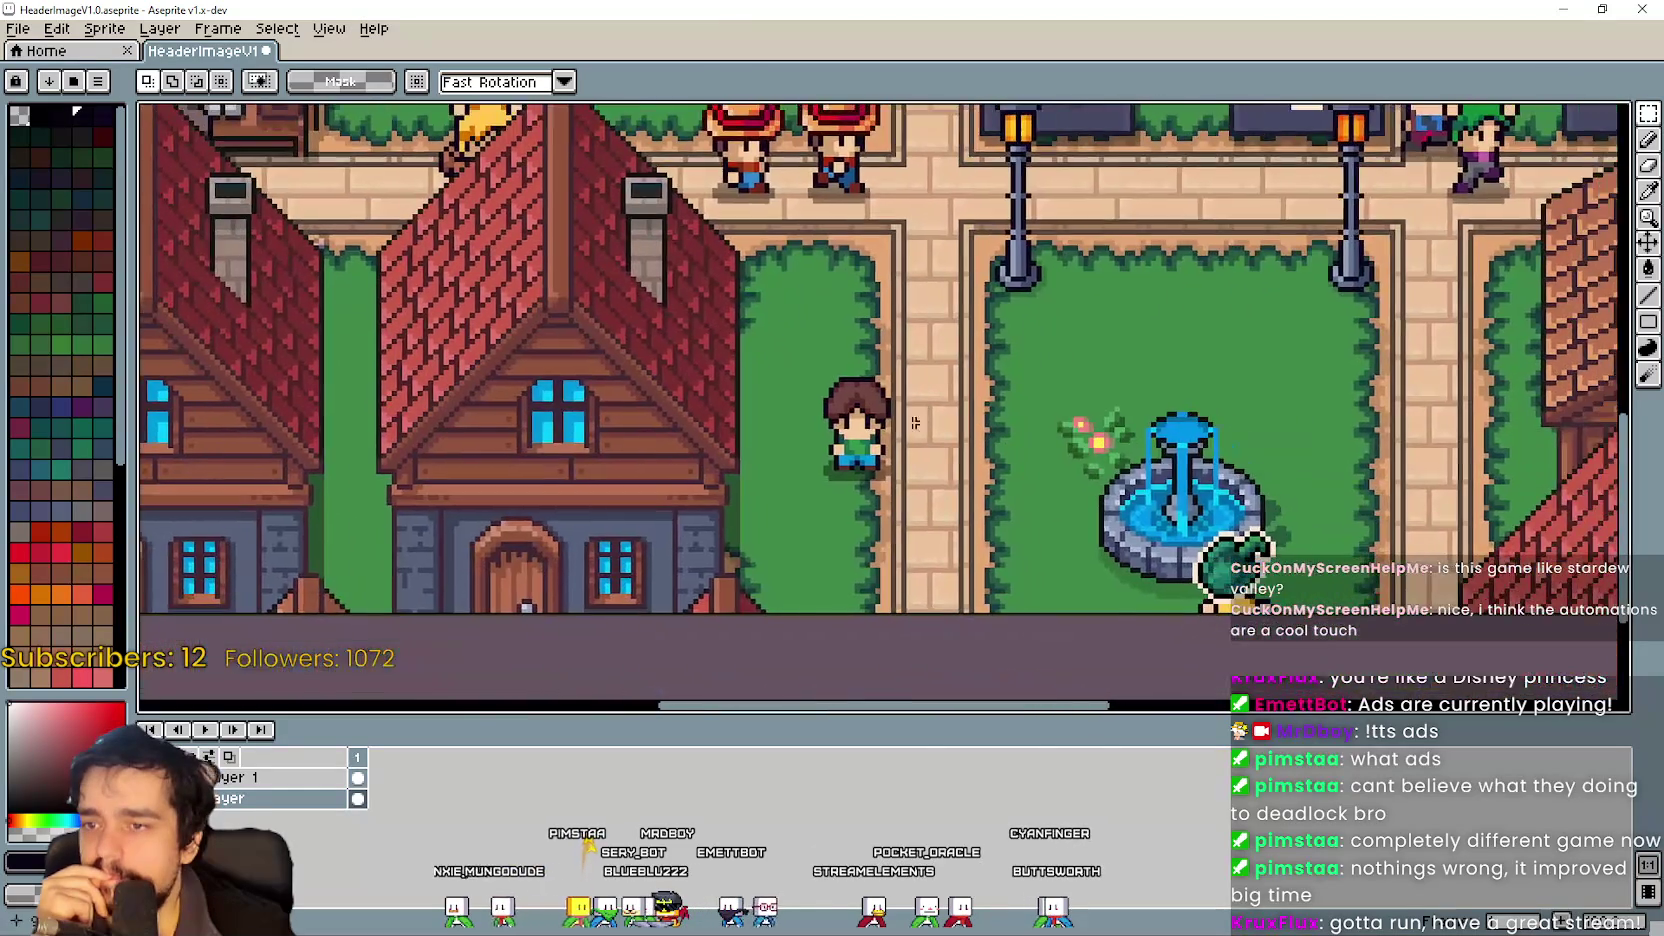
pyautogui.scroll(2, 856, 409)
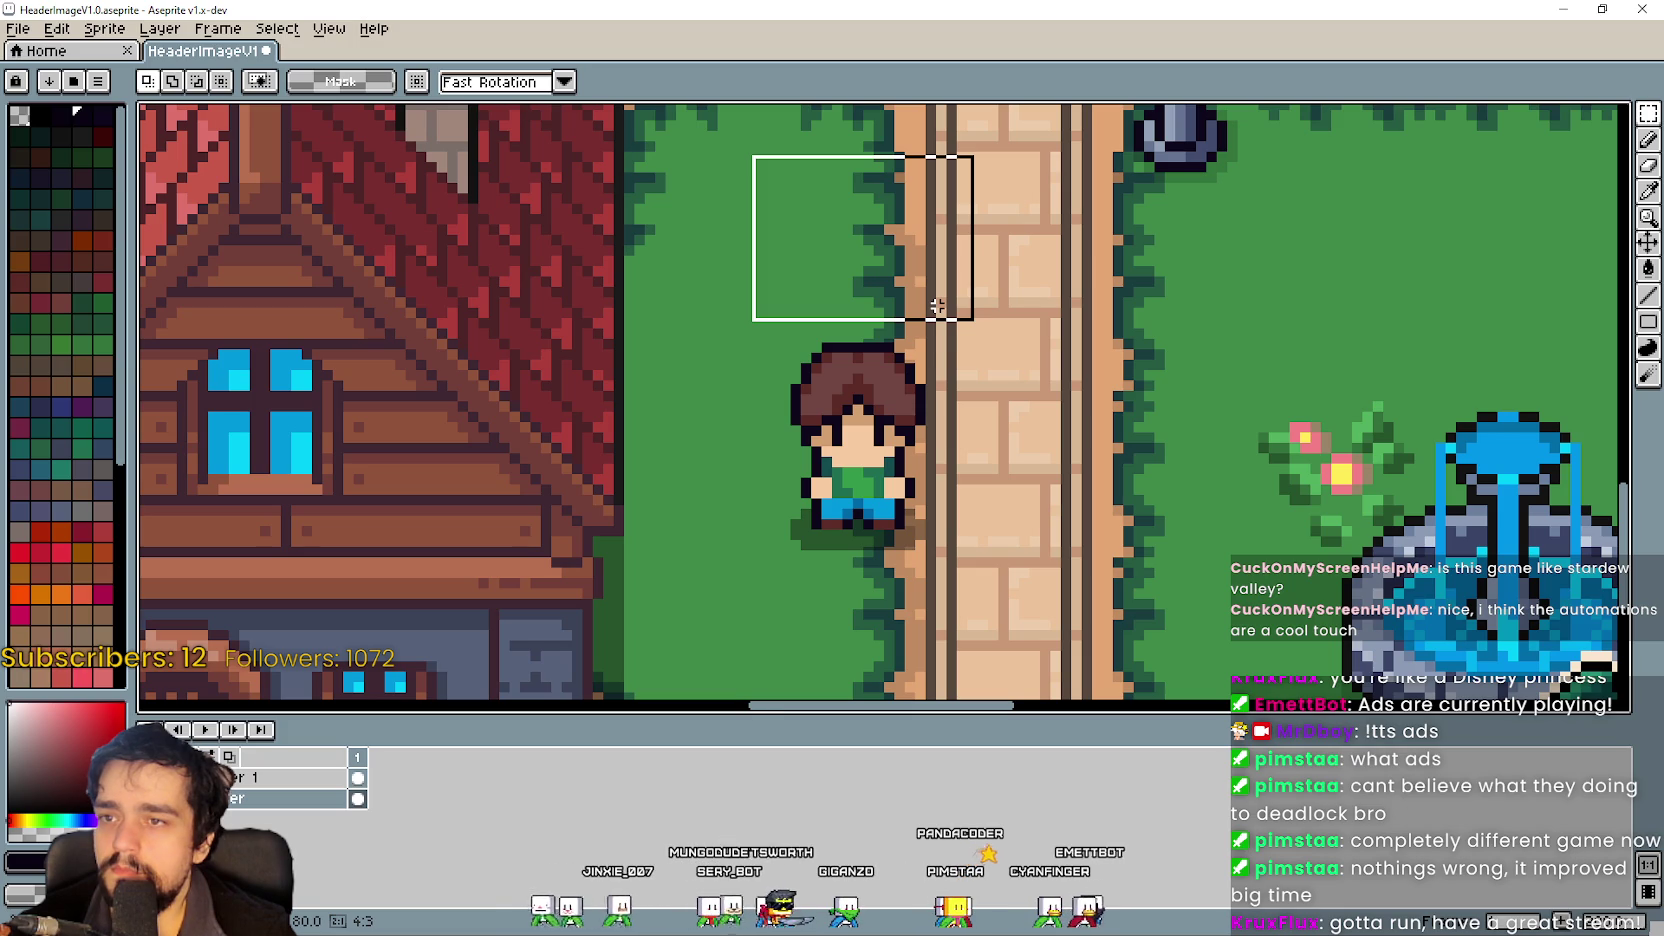
# Cover the stray villager by the path with a grass patch and save the header.
pyautogui.moveTo(880, 271)
pyautogui.mouseDown()
pyautogui.moveTo(929, 531)
pyautogui.moveTo(903, 435)
pyautogui.moveTo(885, 455)
pyautogui.moveTo(883, 286)
pyautogui.moveTo(882, 578)
pyautogui.mouseUp()
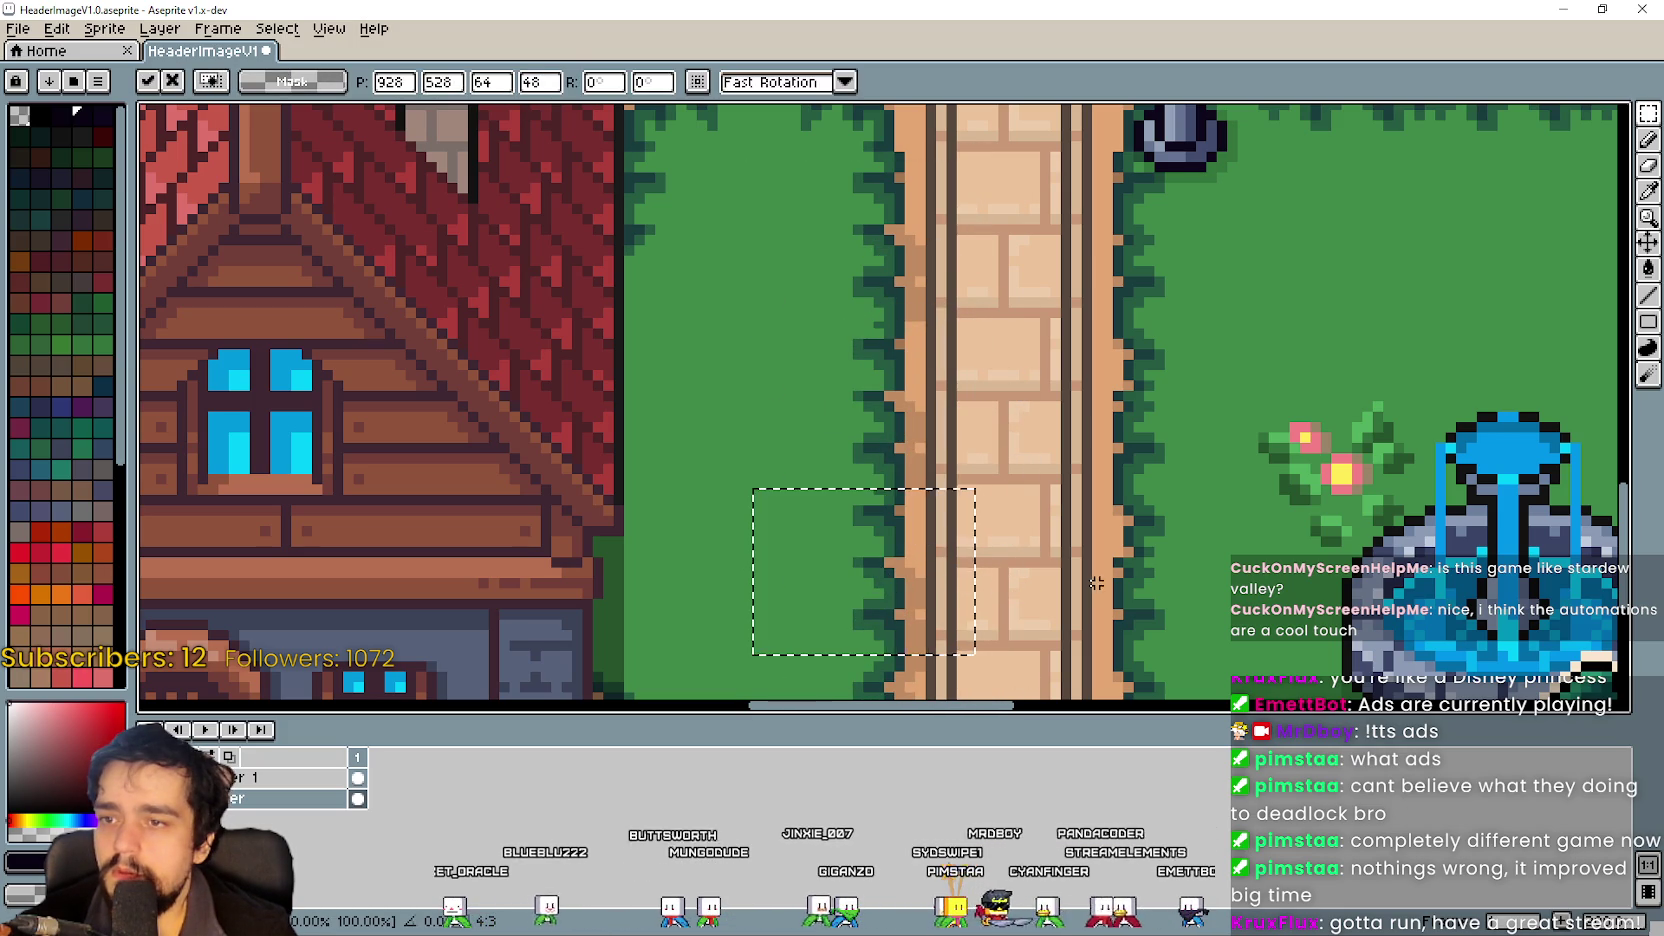
pyautogui.hotkey('ctrl', 'd')
pyautogui.hotkey('ctrl', 's')
pyautogui.scroll(-5, 876, 502)
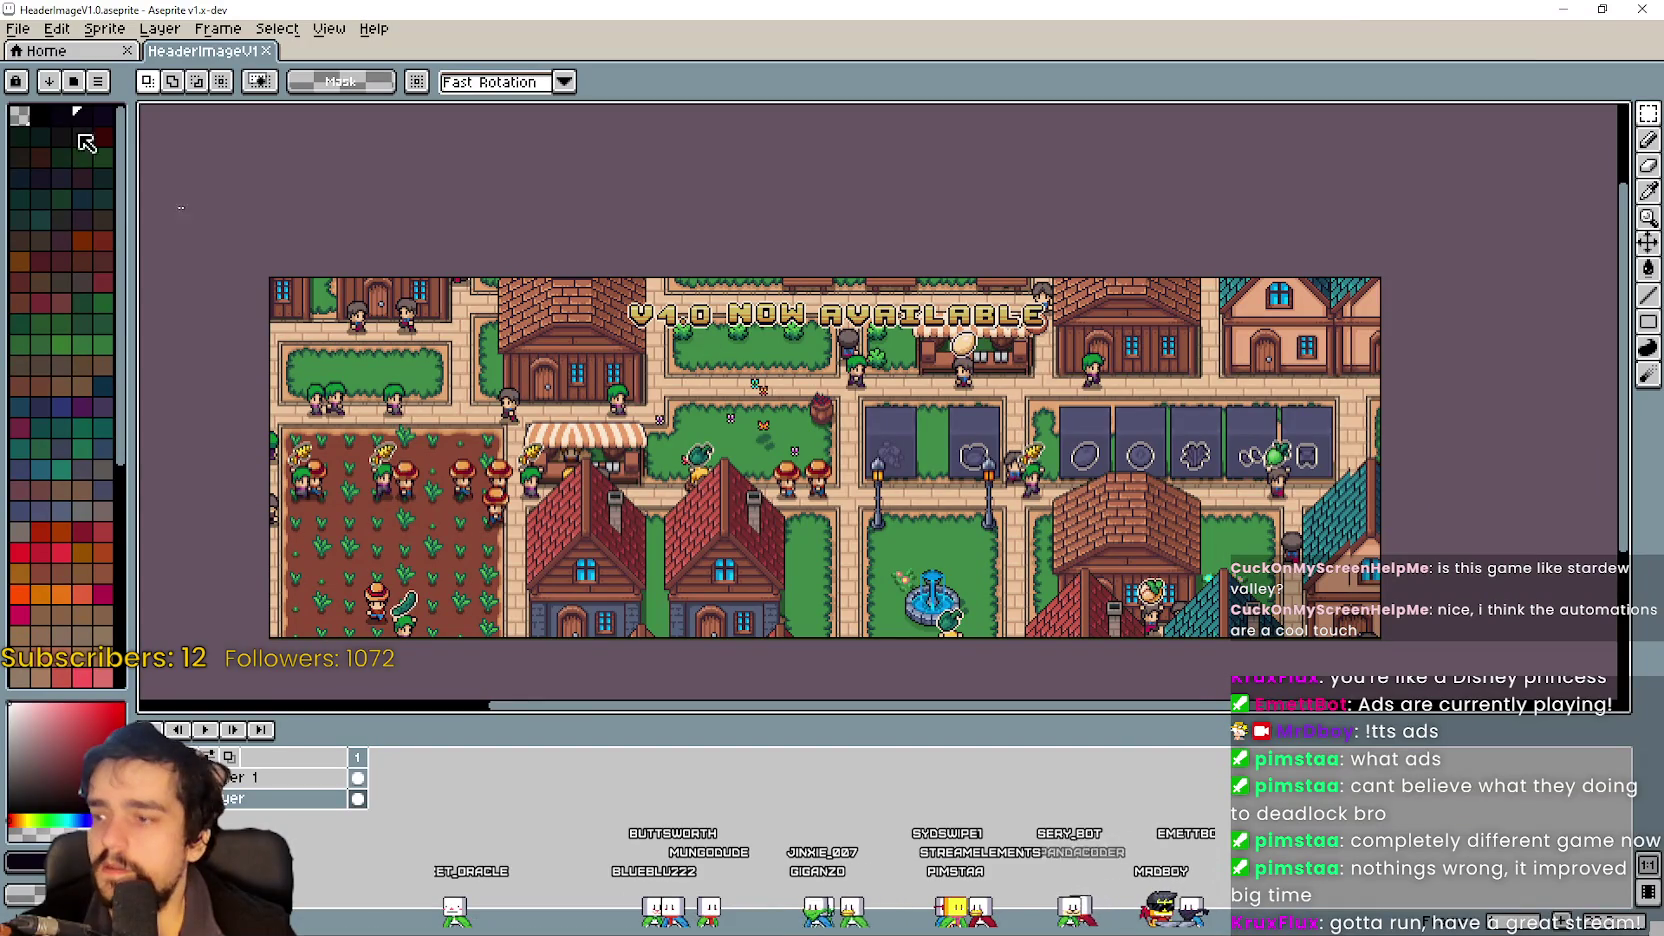
# Export a copy as HeaderImageV1.0Page.png and minimize Aseprite.
pyautogui.hotkey('alt', 'f')
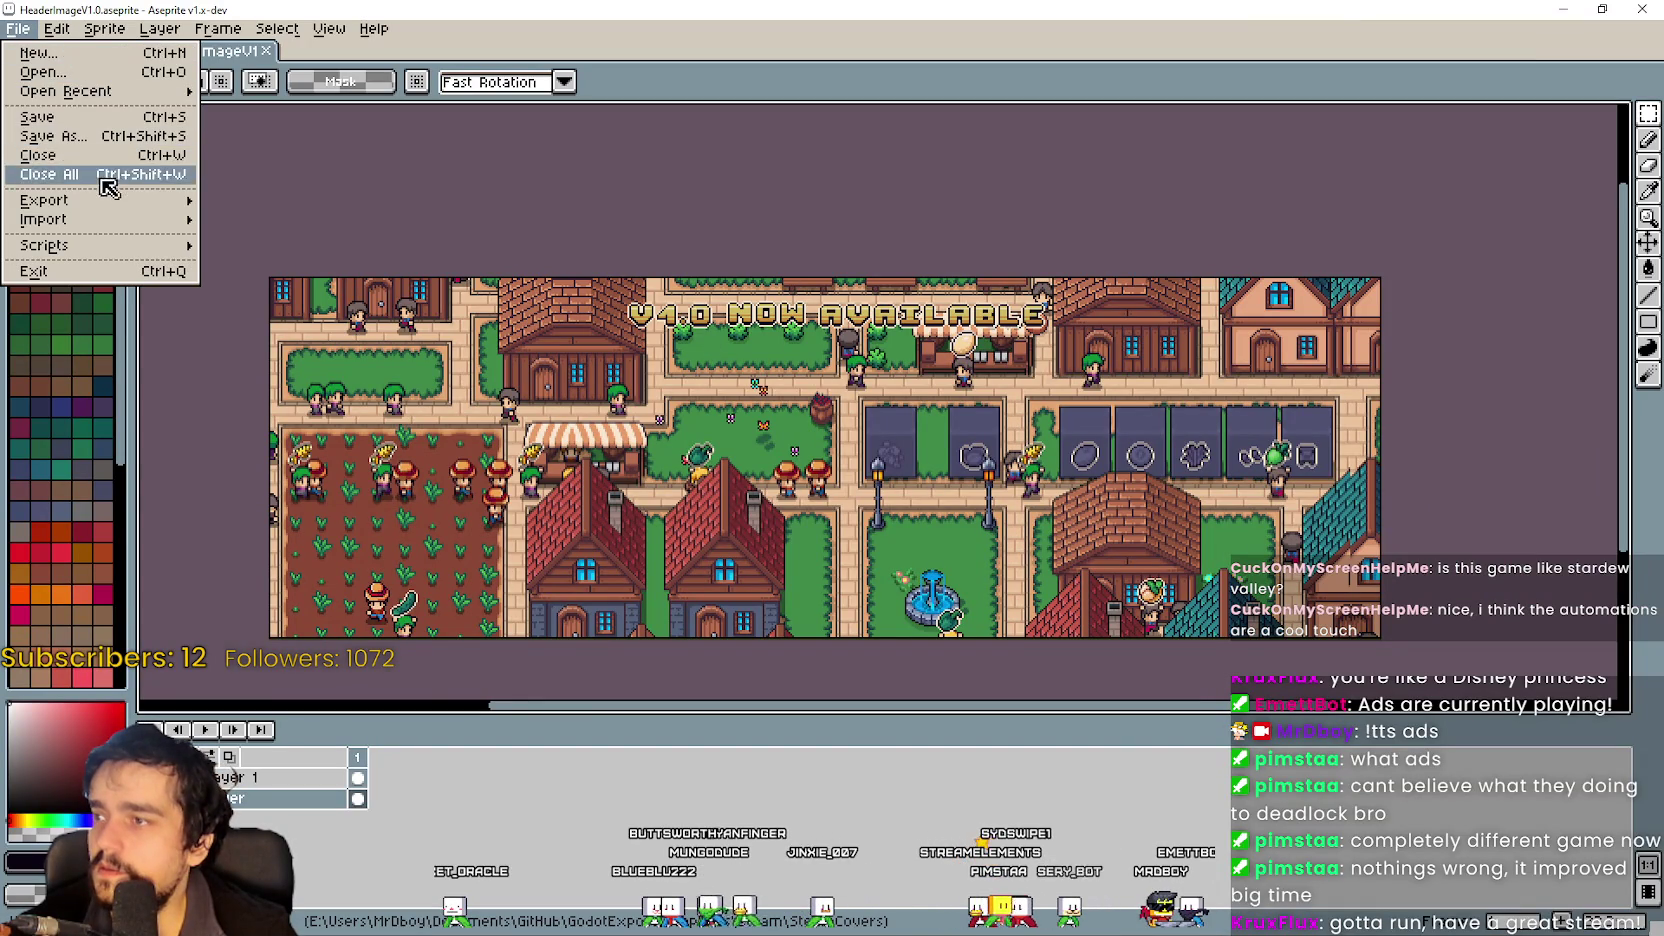
pyautogui.moveTo(104, 200)
pyautogui.click(326, 203)
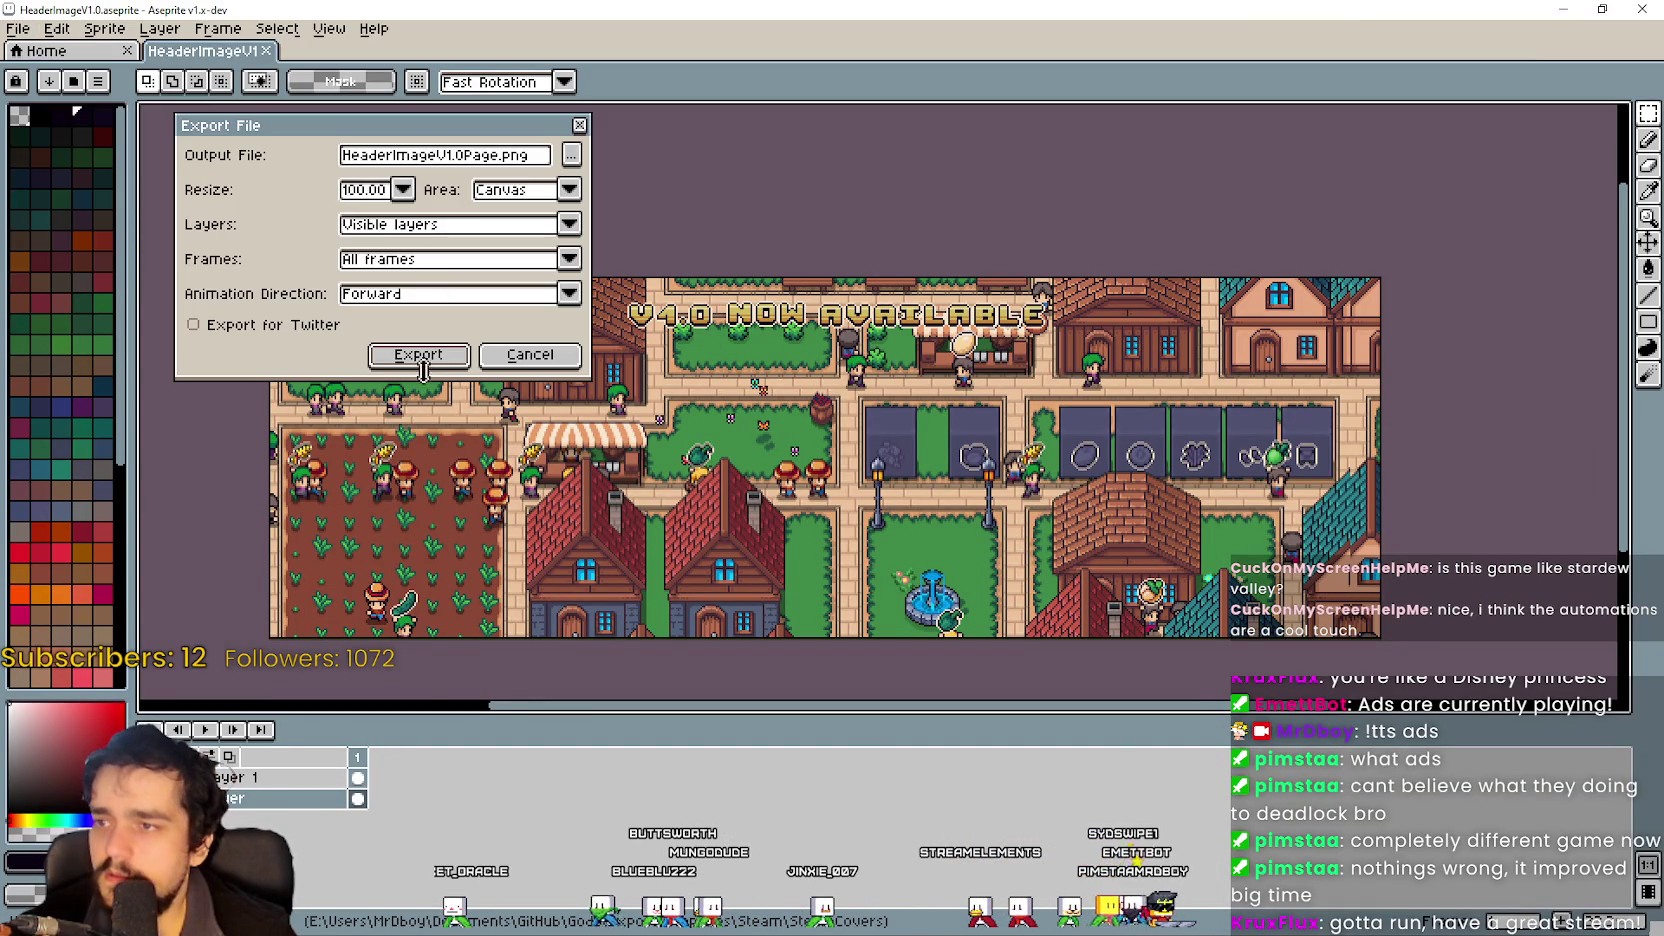
pyautogui.click(403, 360)
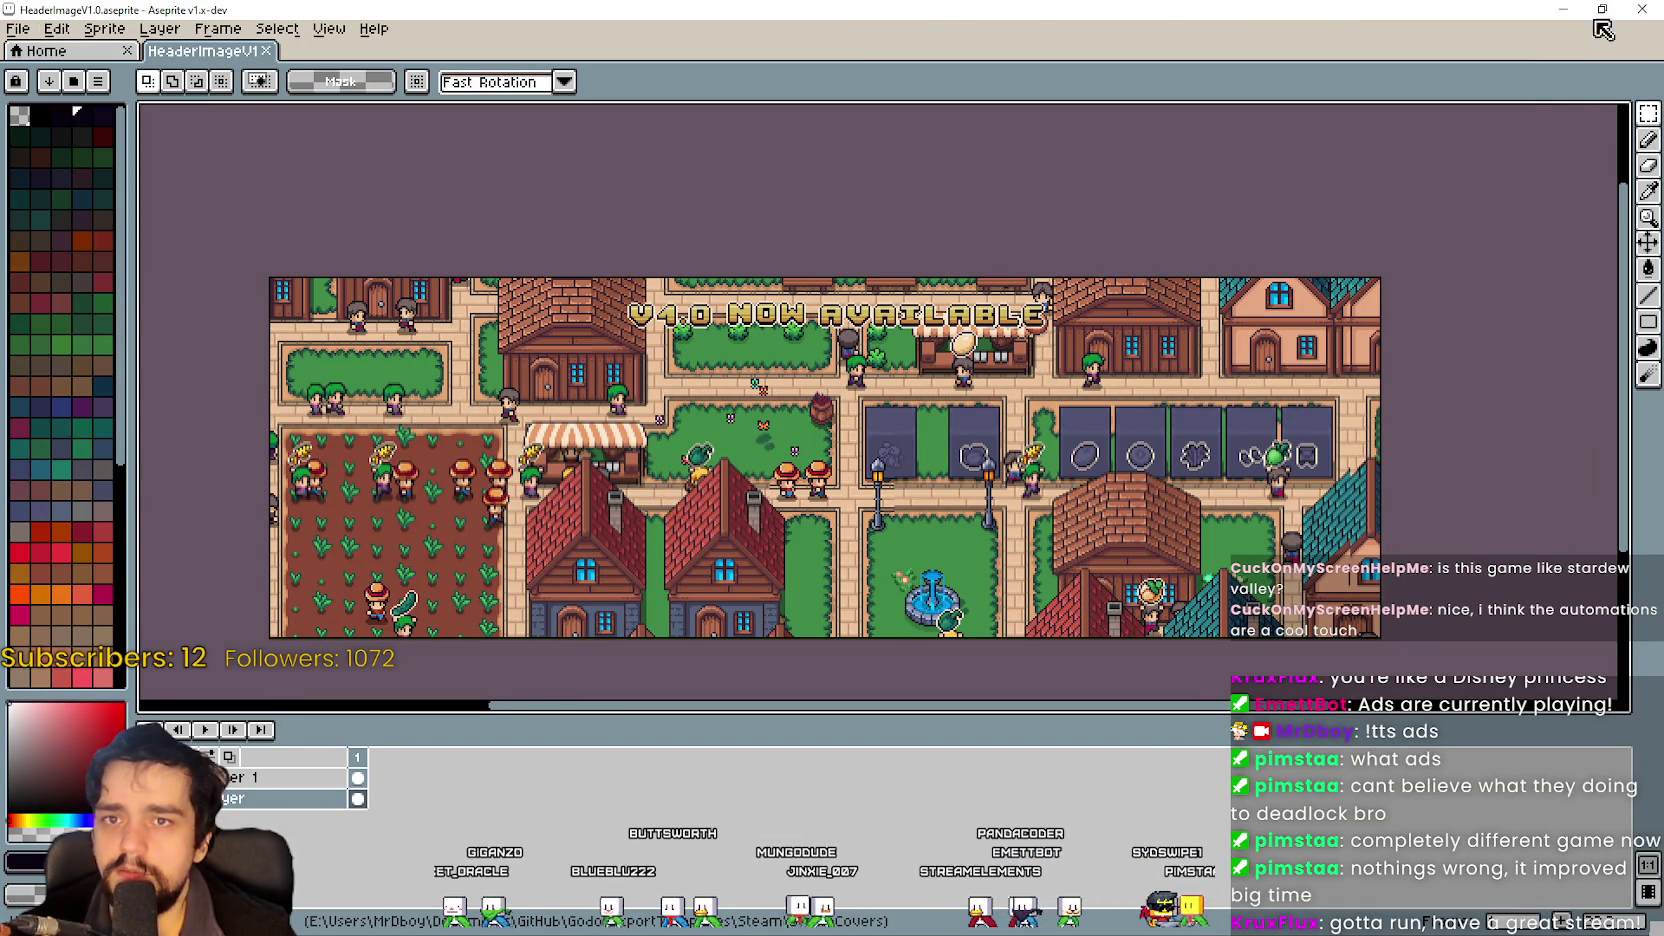
pyautogui.click(1563, 9)
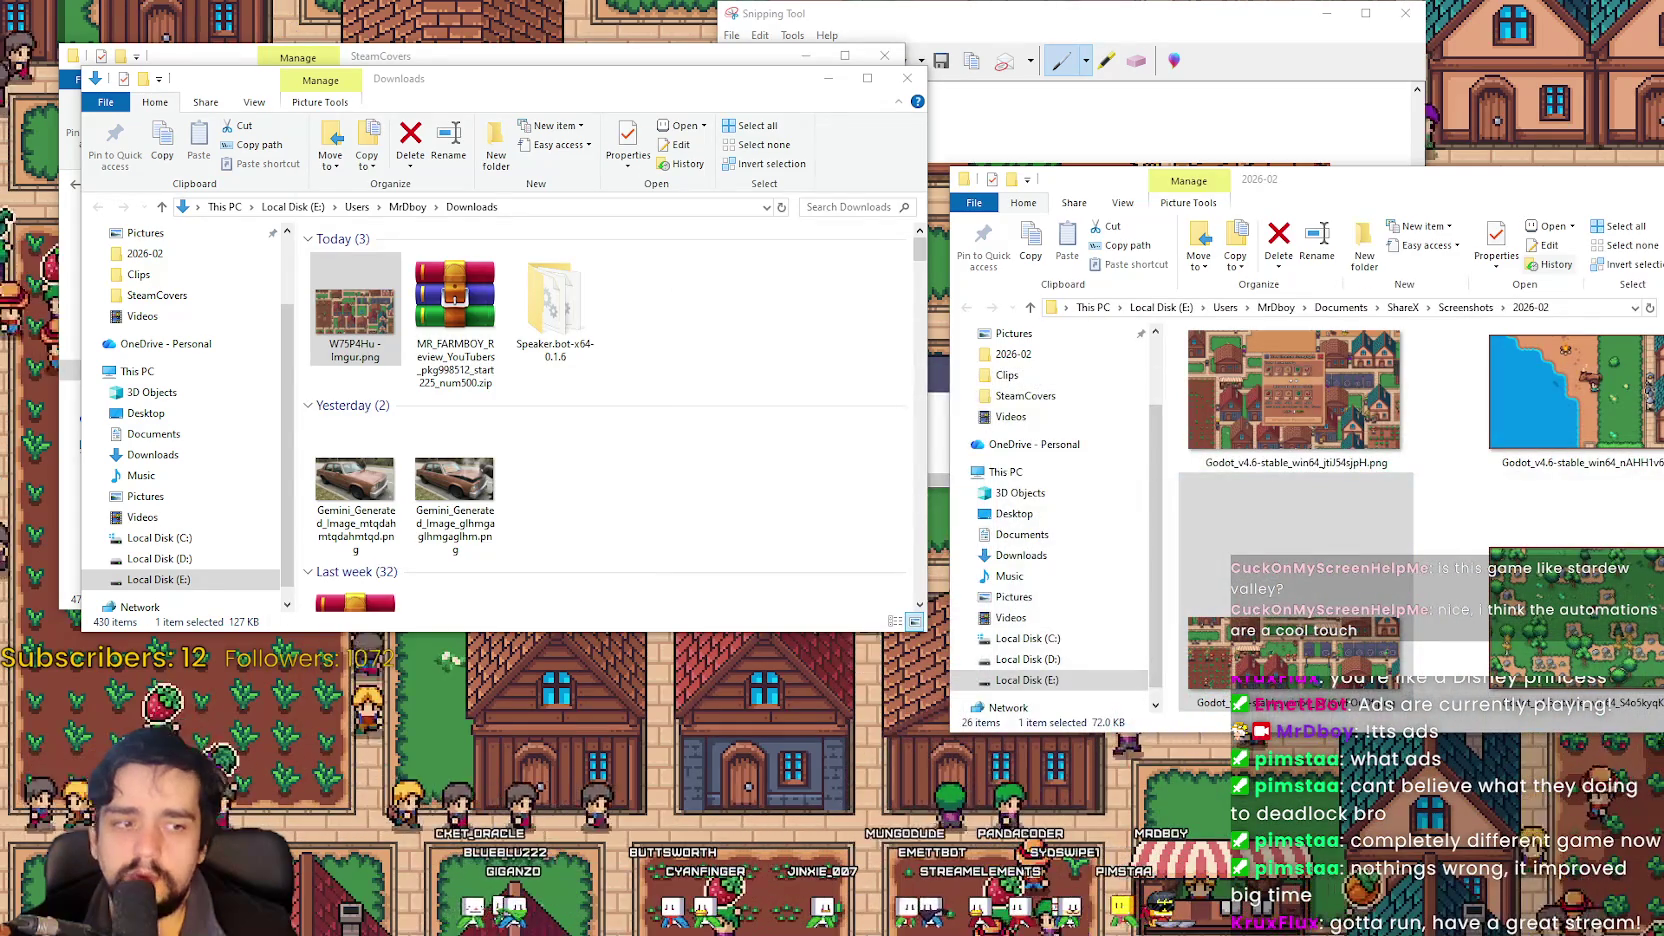
# Open the MR FARMBOY Hub Admin page and its Event Dashboard in Steam.
pyautogui.hotkey('alt', 'Tab')
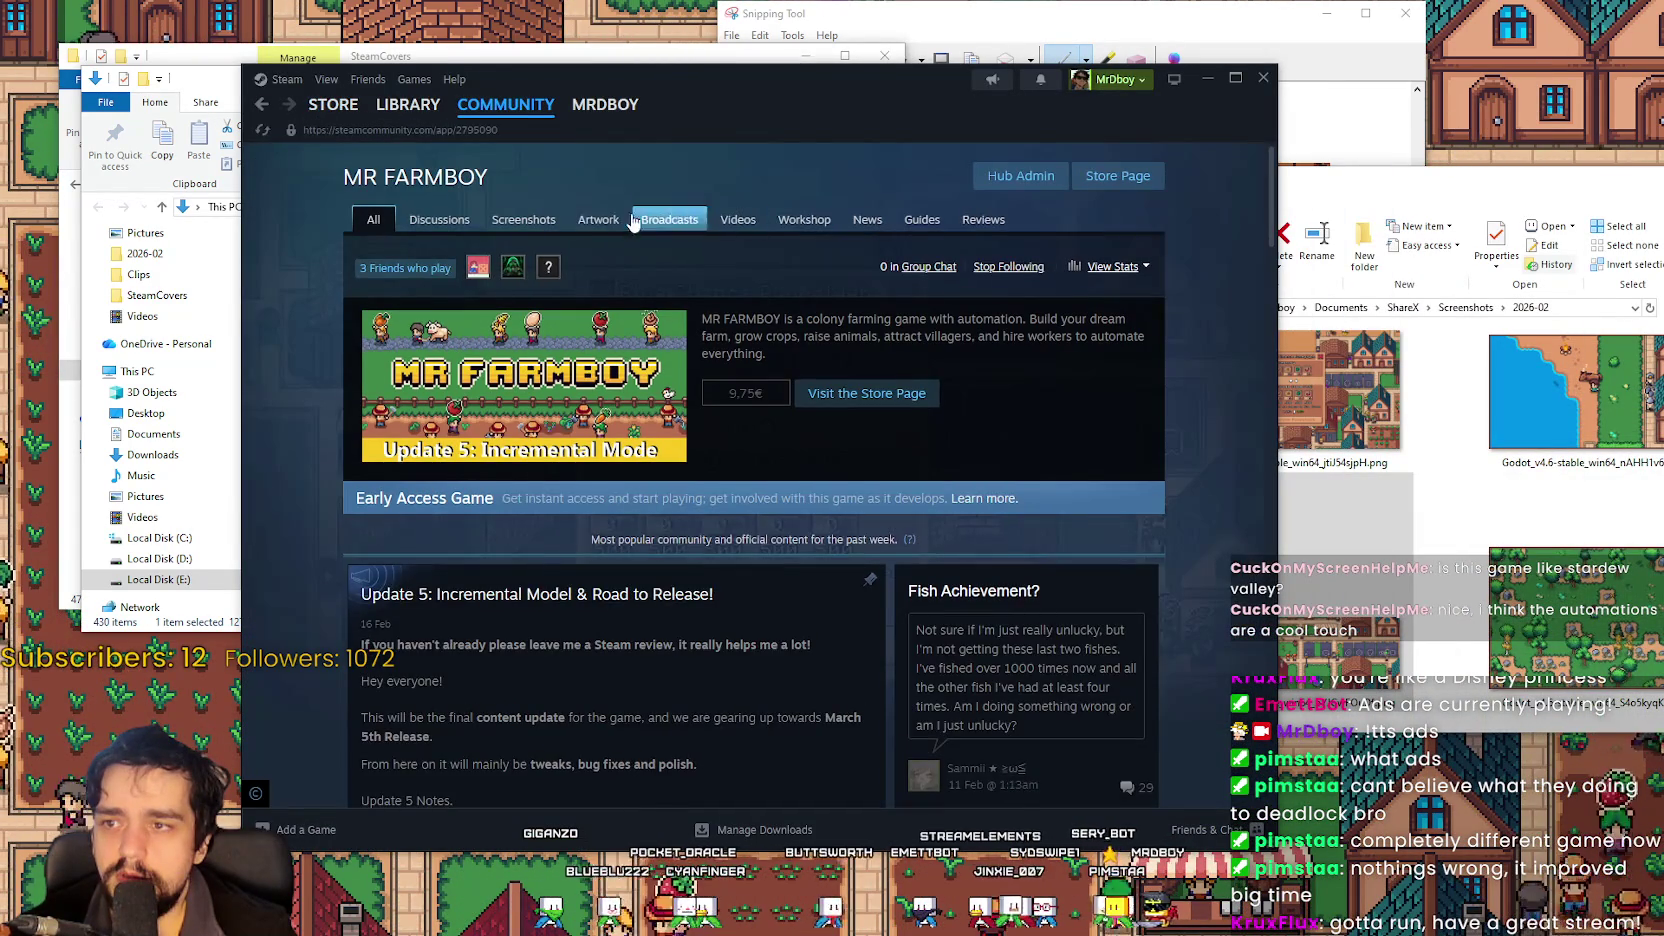
pyautogui.click(1020, 175)
pyautogui.moveTo(760, 99); pyautogui.dragTo(983, 122)
pyautogui.click(875, 568)
pyautogui.moveTo(800, 101); pyautogui.dragTo(877, 108)
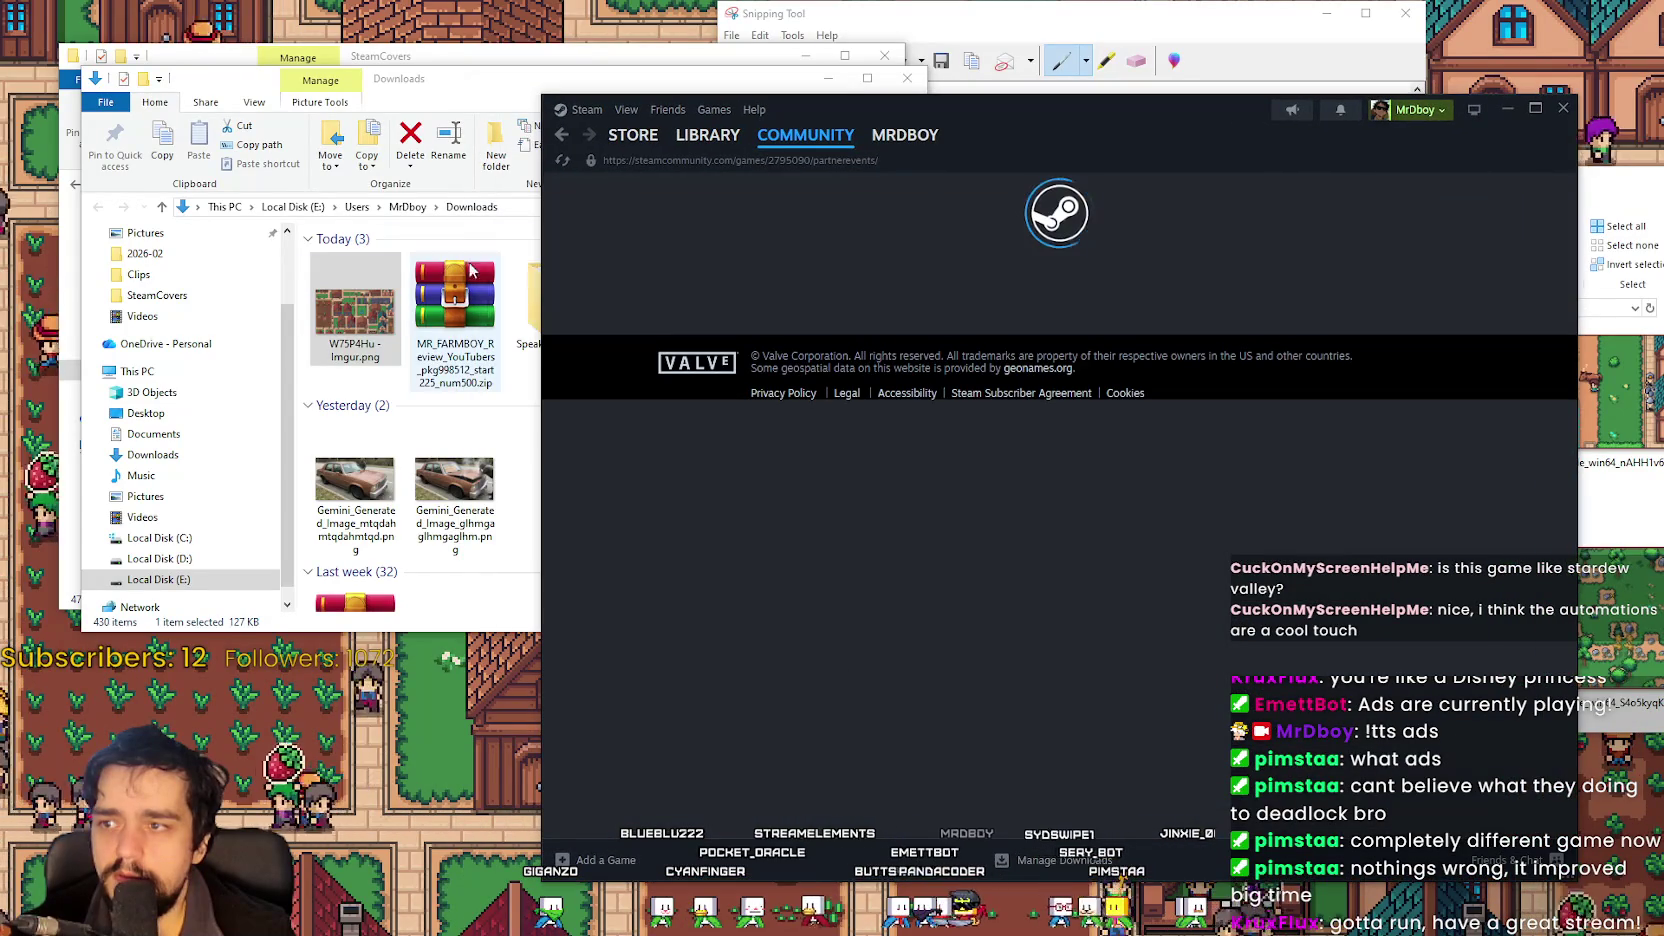
# Close the Downloads window and select the header image in the SteamCovers folder.
pyautogui.hotkey('alt', 'F4')
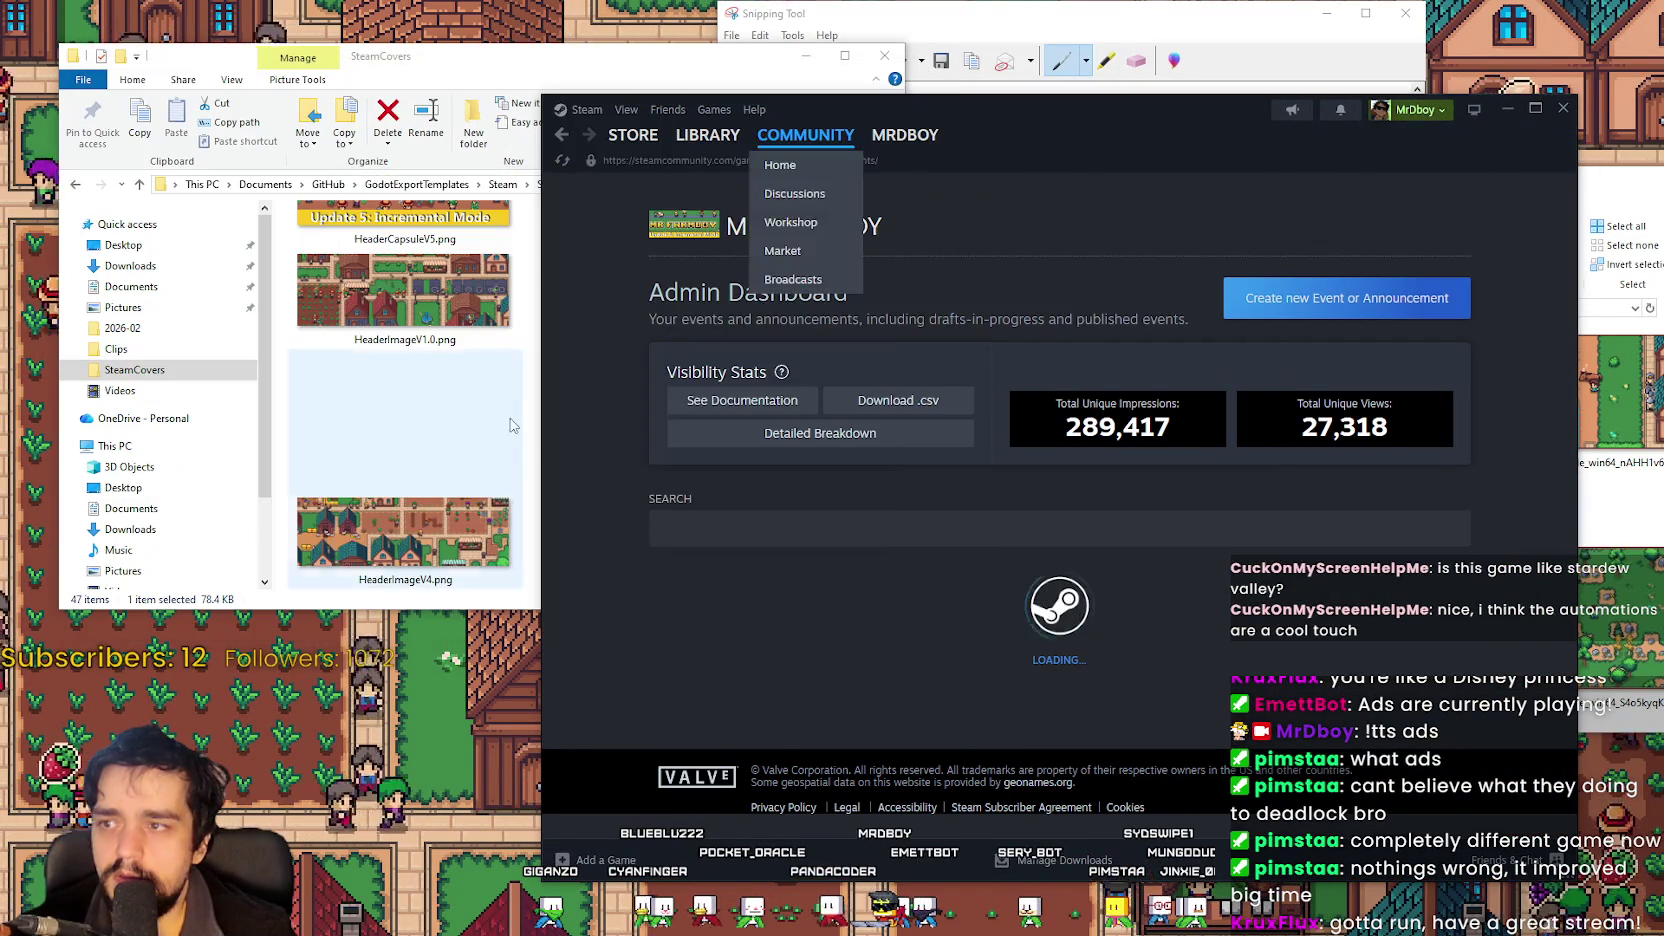
pyautogui.click(512, 435)
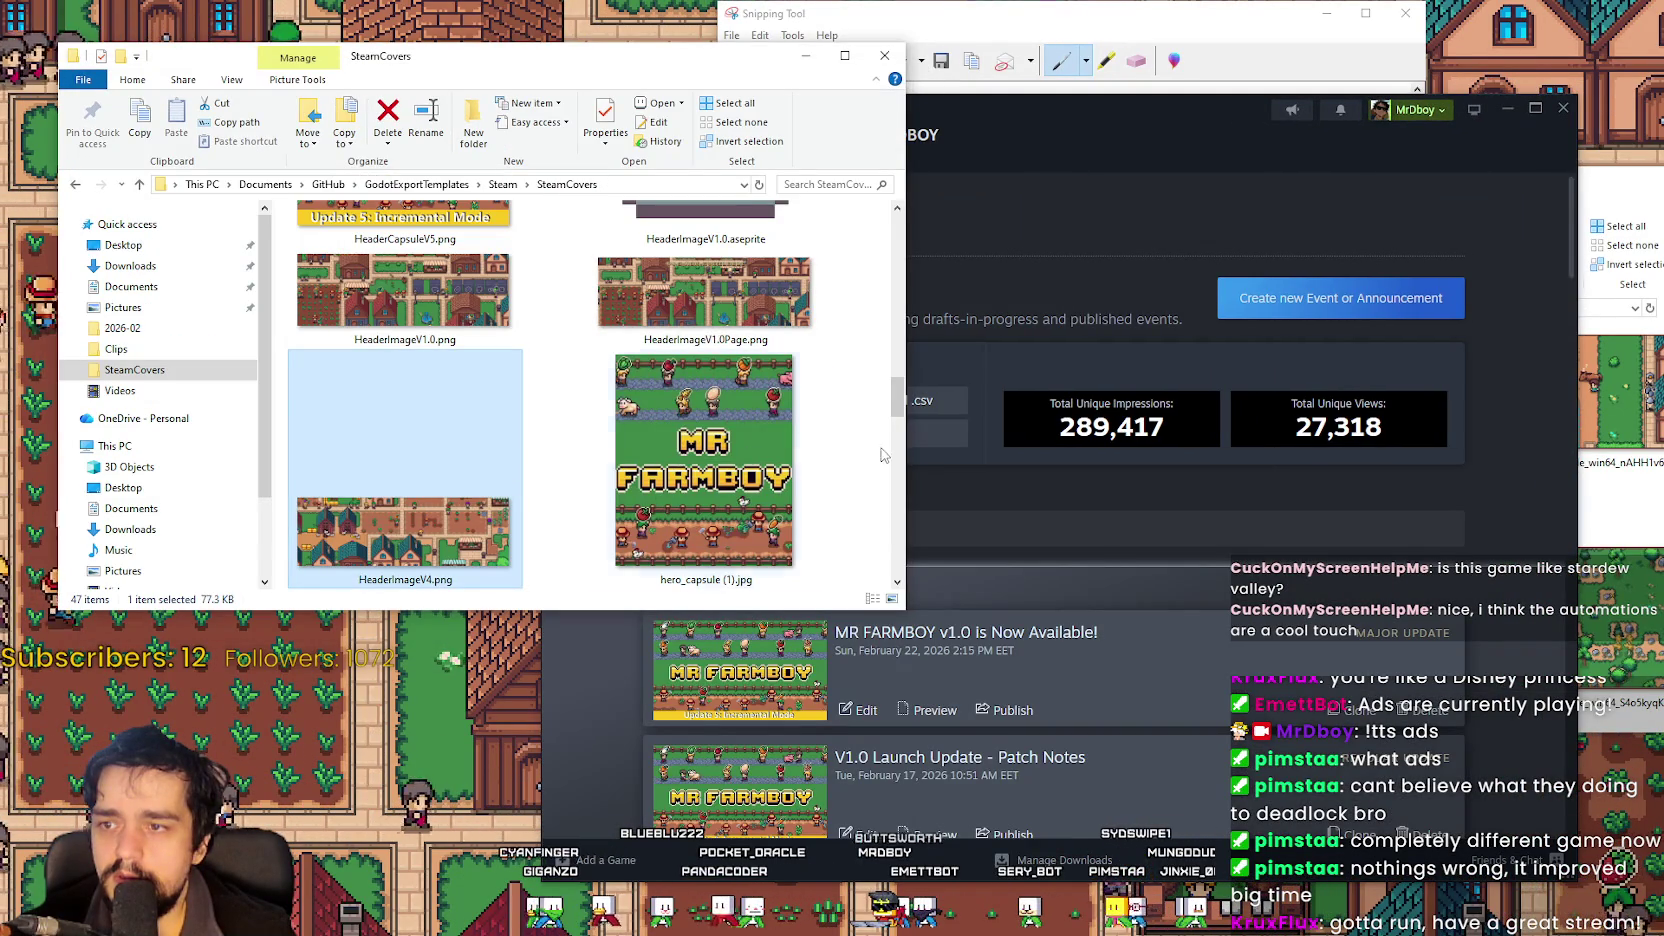
pyautogui.scroll(5, 720, 380)
pyautogui.moveTo(910, 332)
pyautogui.mouseDown()
pyautogui.moveTo(912, 234)
pyautogui.moveTo(895, 393)
pyautogui.mouseUp()
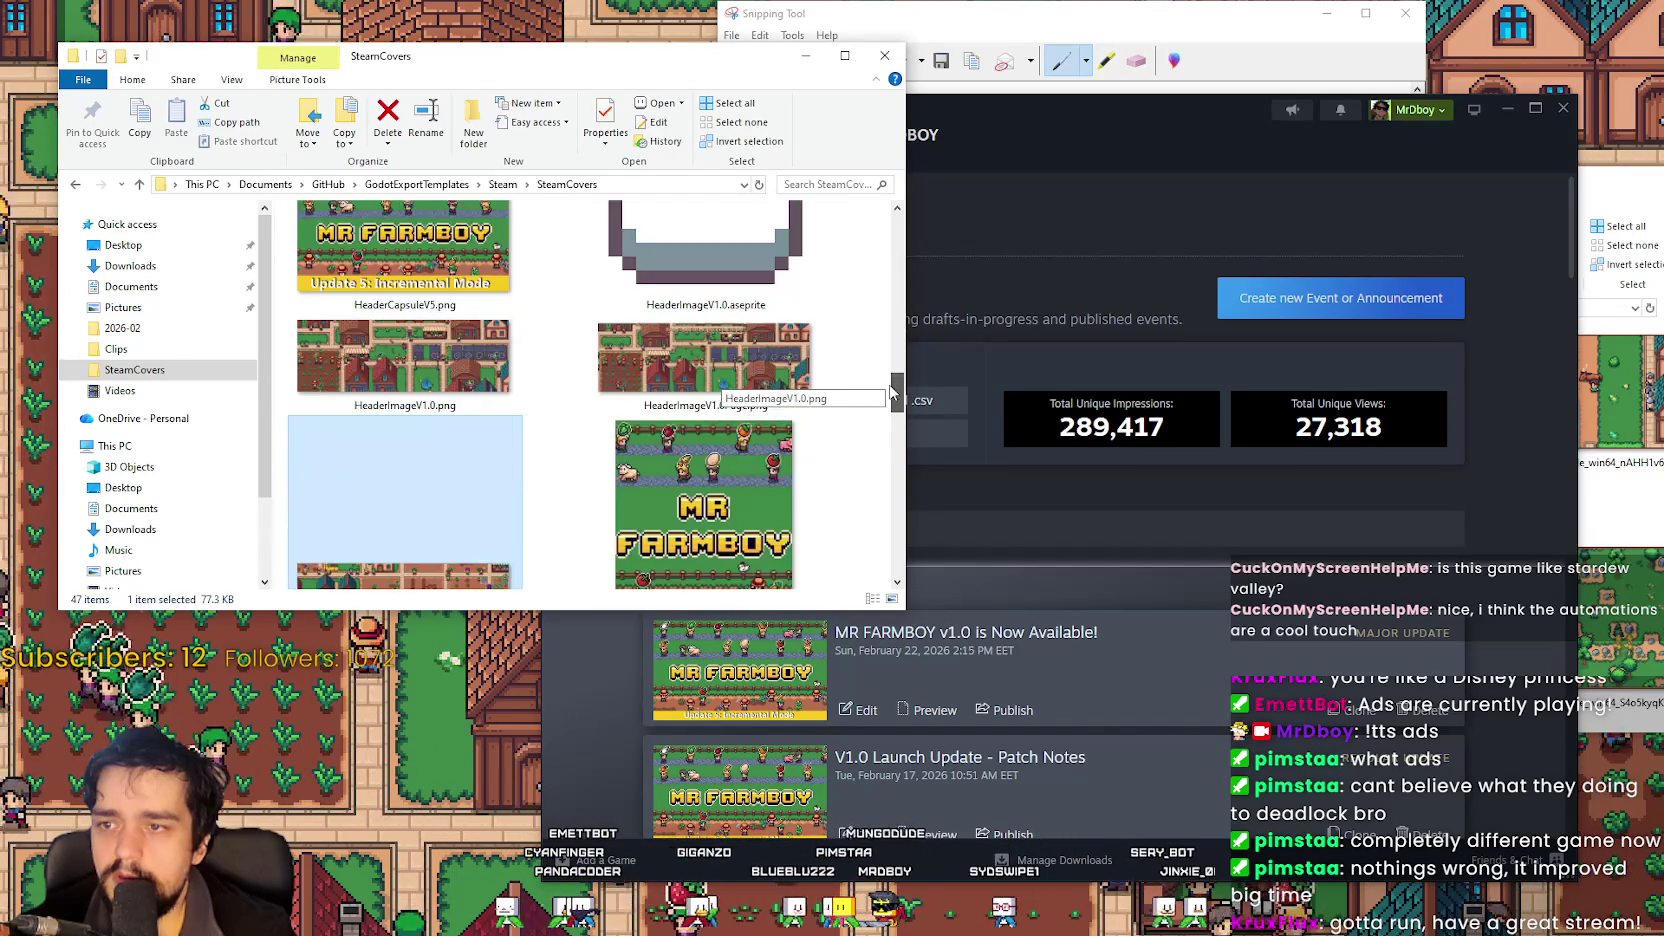
pyautogui.click(705, 360)
# Edit the v1.0 announcement's Artwork and upload HeaderImageV1.0Page.png as the 1920x622 header.
pyautogui.moveTo(987, 127)
pyautogui.mouseDown()
pyautogui.moveTo(1128, 101)
pyautogui.moveTo(1376, 107)
pyautogui.mouseUp()
pyautogui.click(928, 703)
pyautogui.click(910, 316)
pyautogui.moveTo(735, 398); pyautogui.dragTo(1230, 495)
pyautogui.moveTo(1391, 129); pyautogui.dragTo(1226, 83)
pyautogui.scroll(-3, 1216, 632)
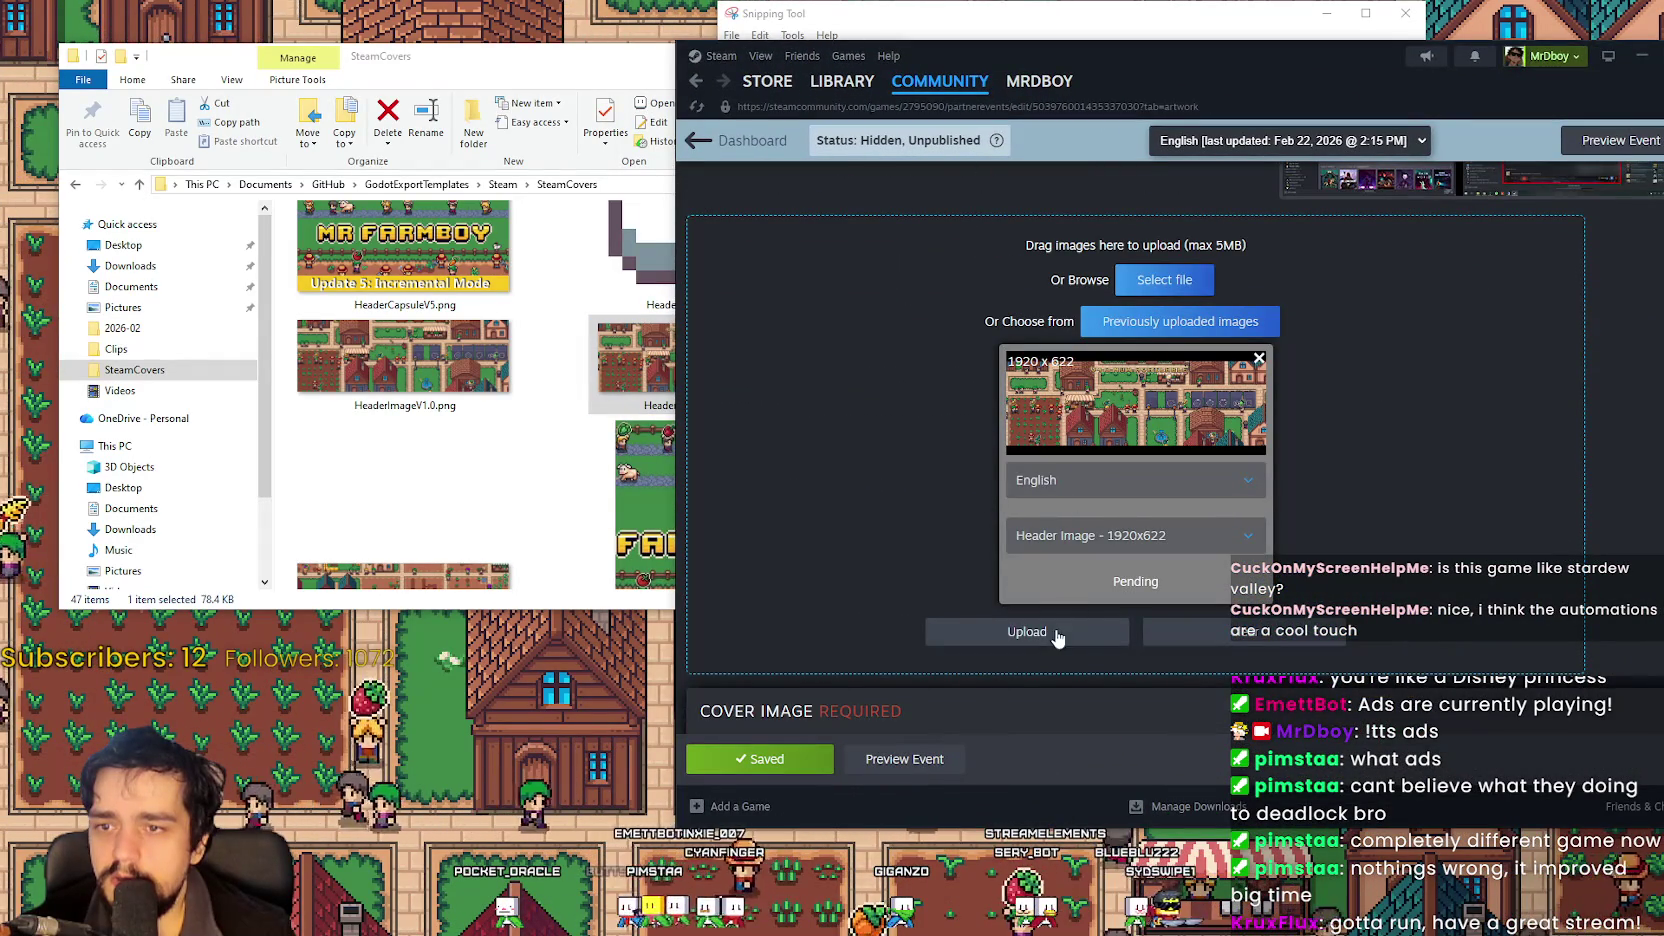
pyautogui.click(1056, 633)
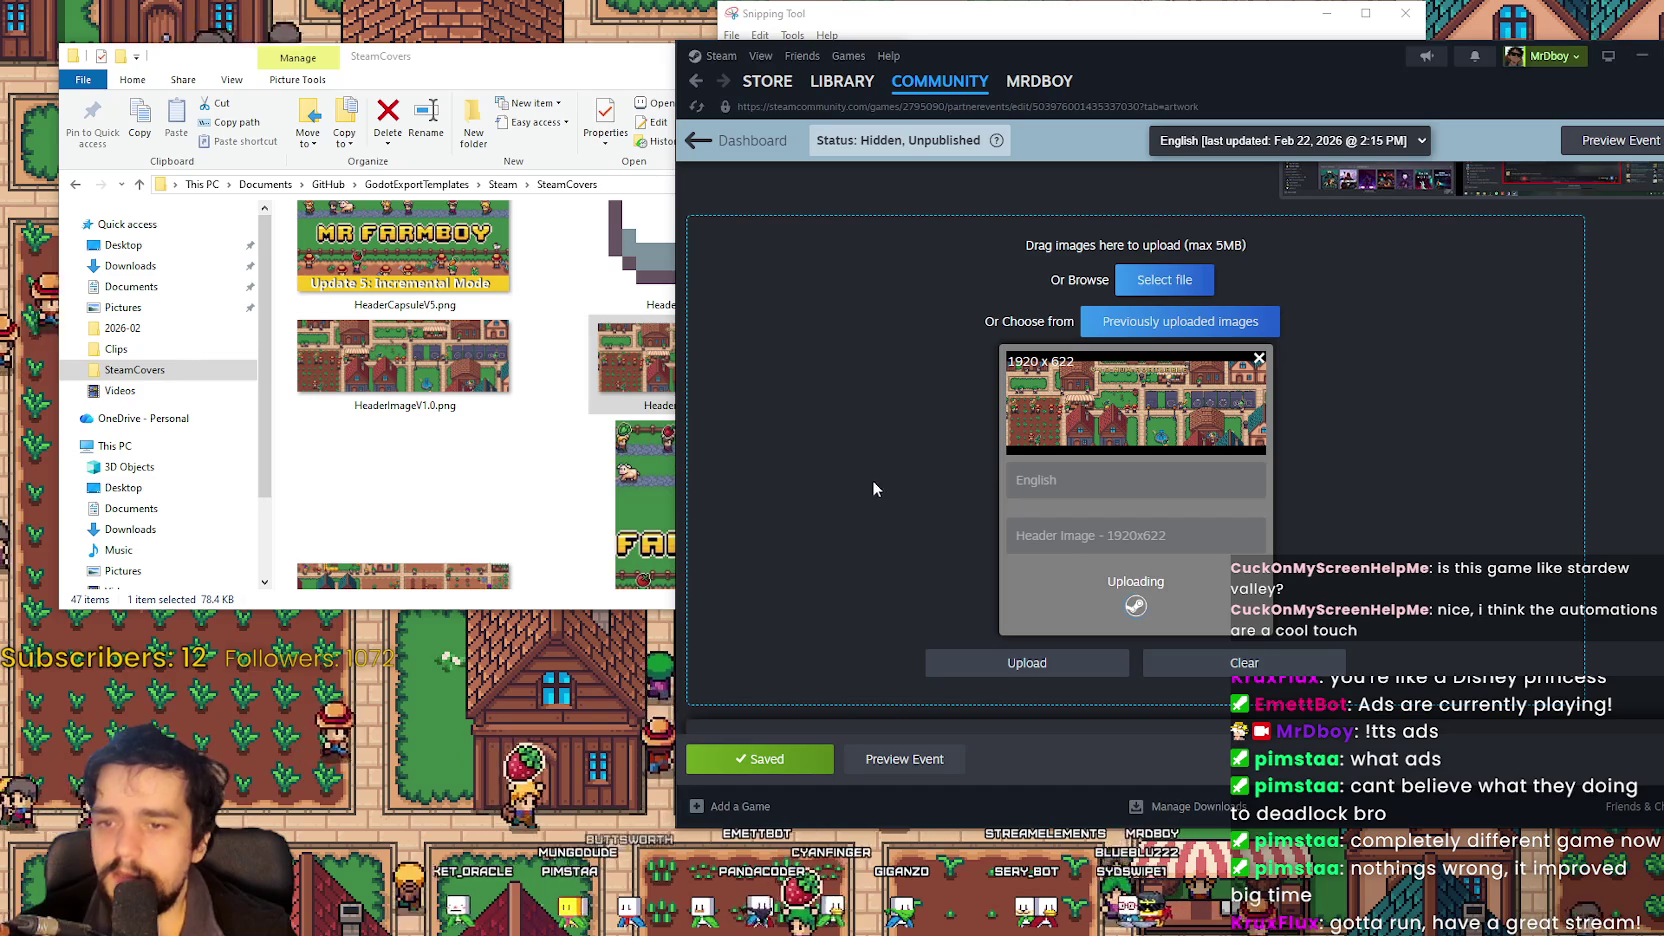
# Preview the 'MR FARMBOY v1.0 is Now Available!' event with its new header.
pyautogui.scroll(-1, 985, 582)
pyautogui.scroll(-2, 985, 582)
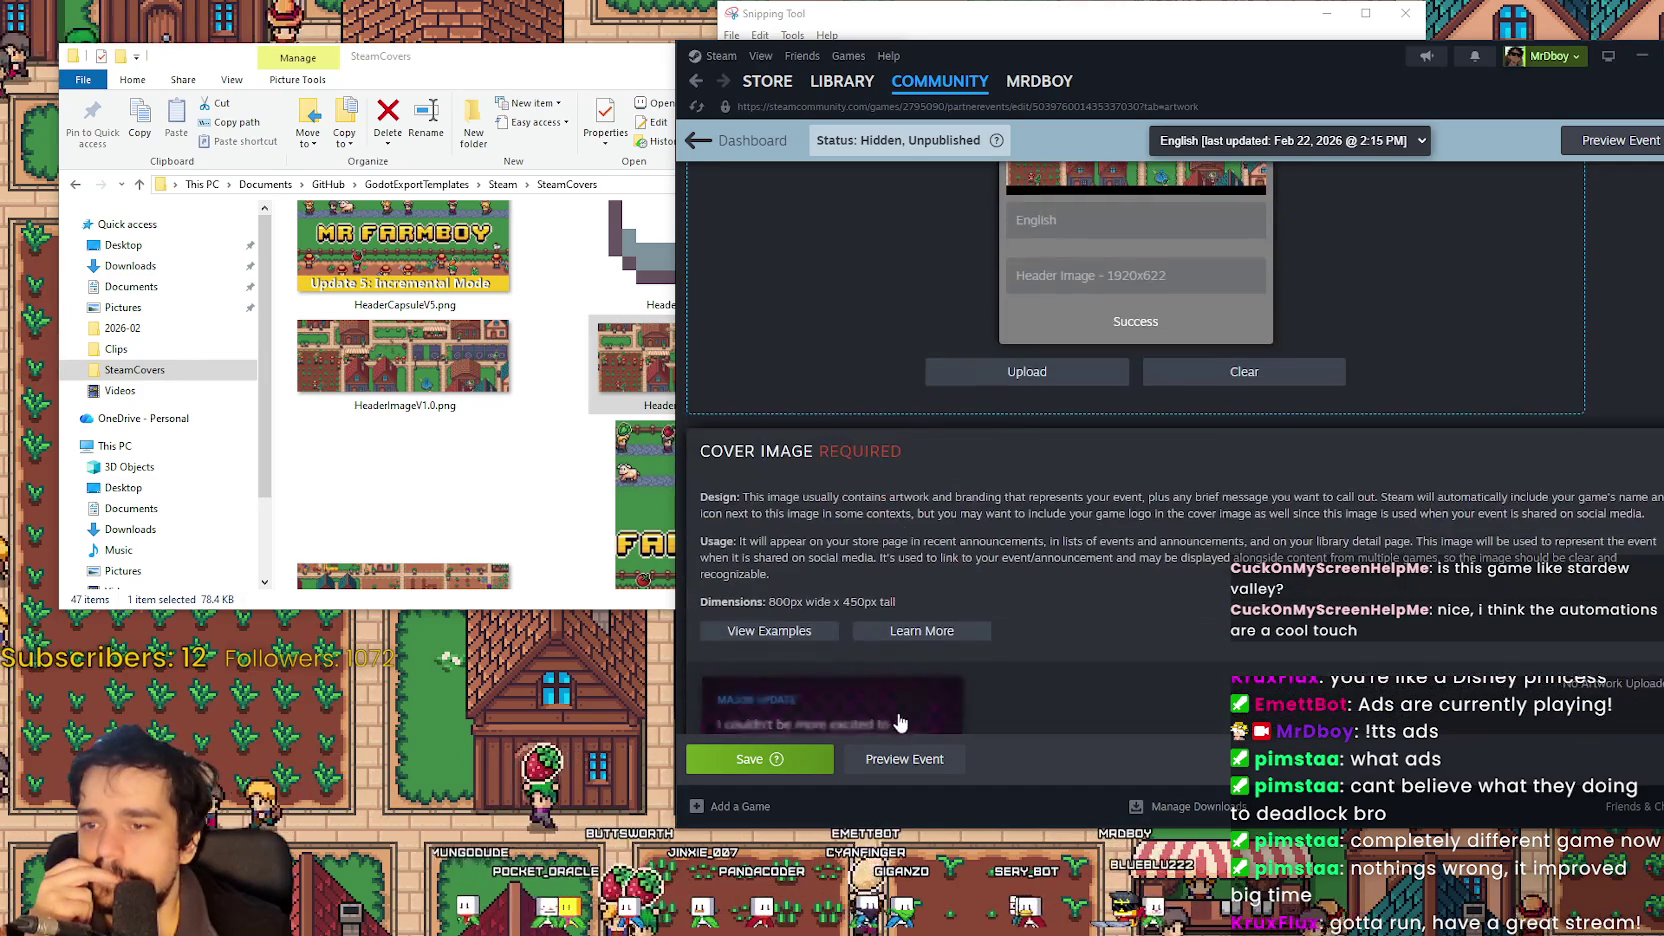
pyautogui.scroll(-8, 798, 670)
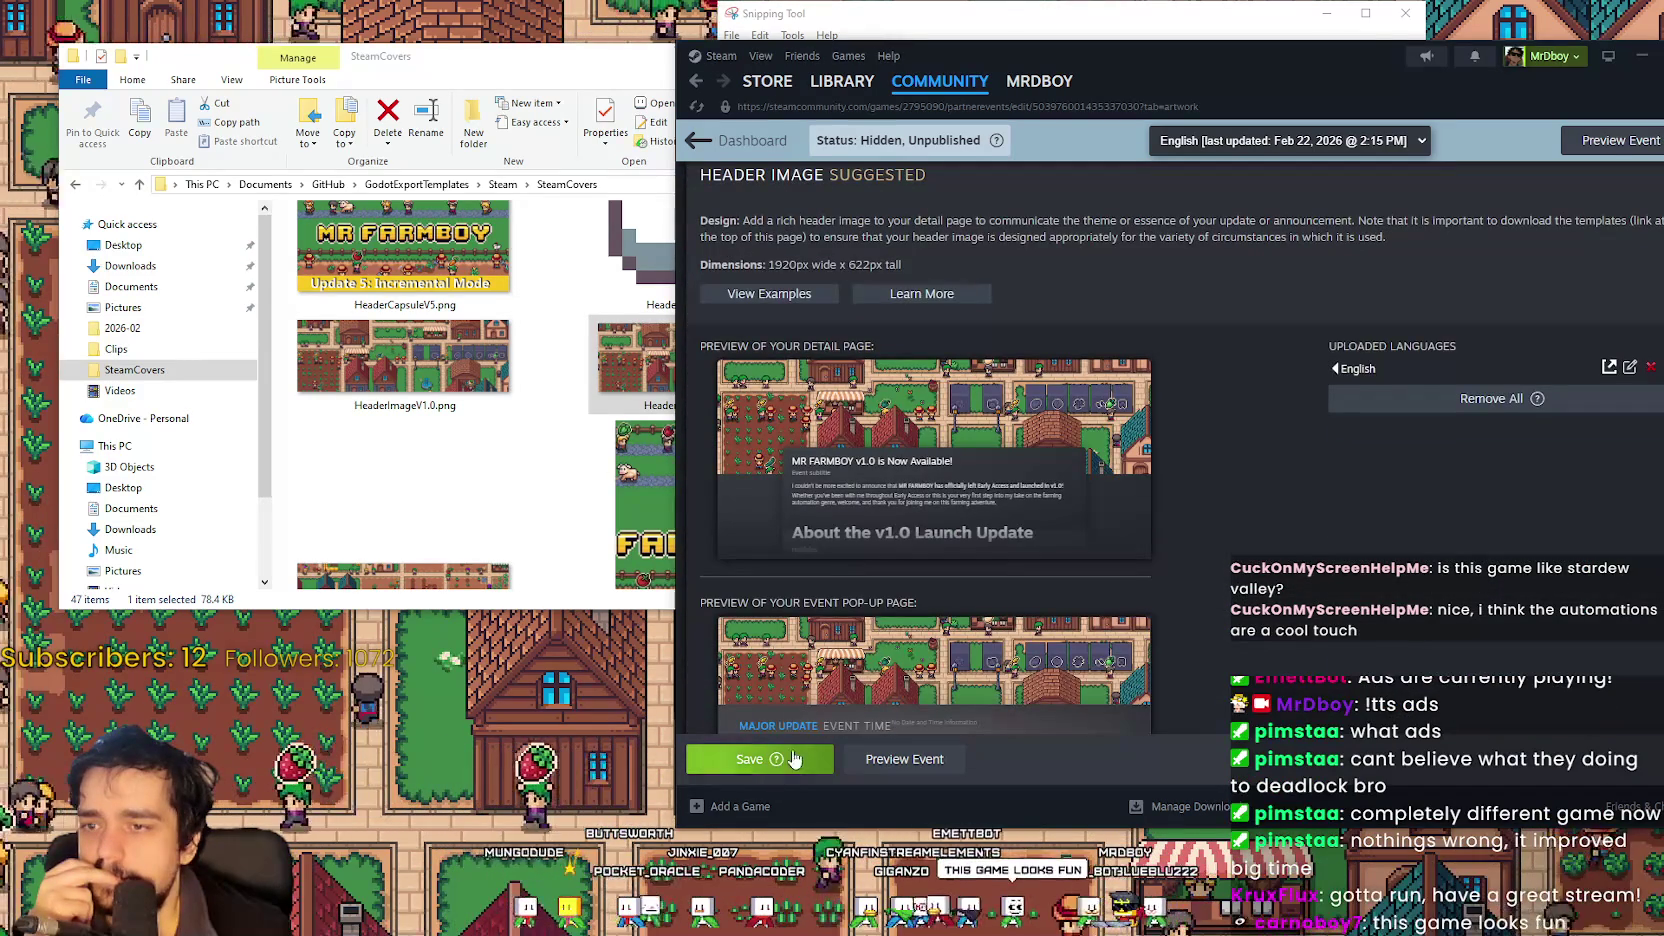
pyautogui.click(903, 760)
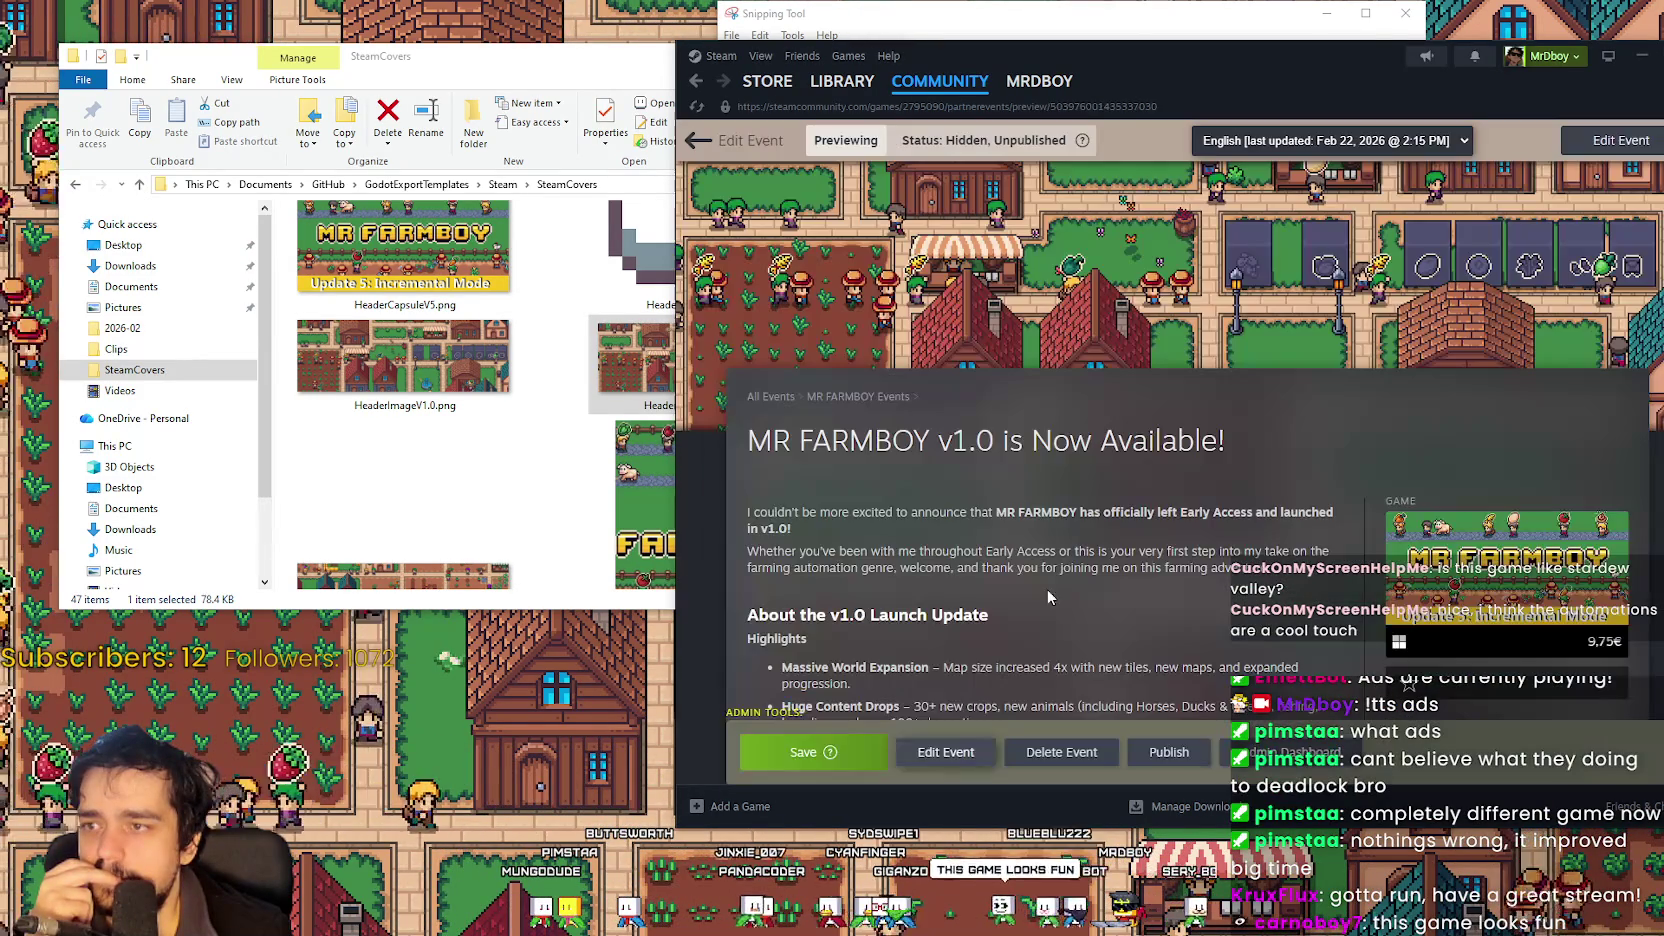
# Review the event preview with the new header, then return to editing the announcement.
pyautogui.moveTo(532, 65); pyautogui.dragTo(424, 81)
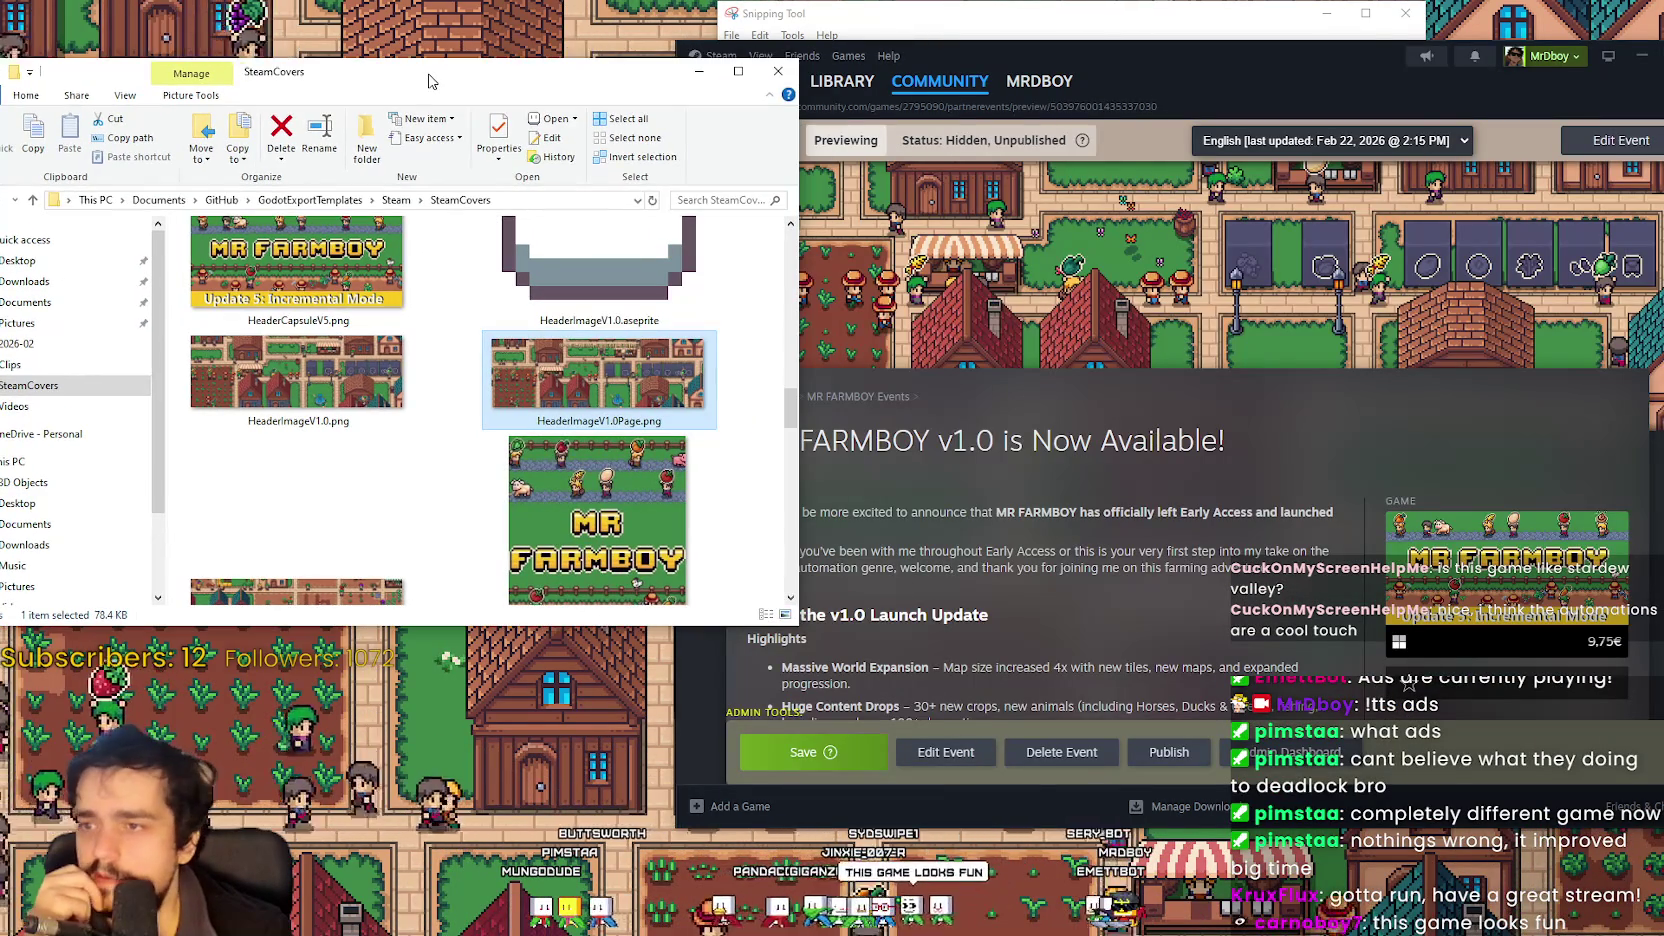
pyautogui.scroll(-1, 1168, 430)
pyautogui.scroll(1, 1168, 430)
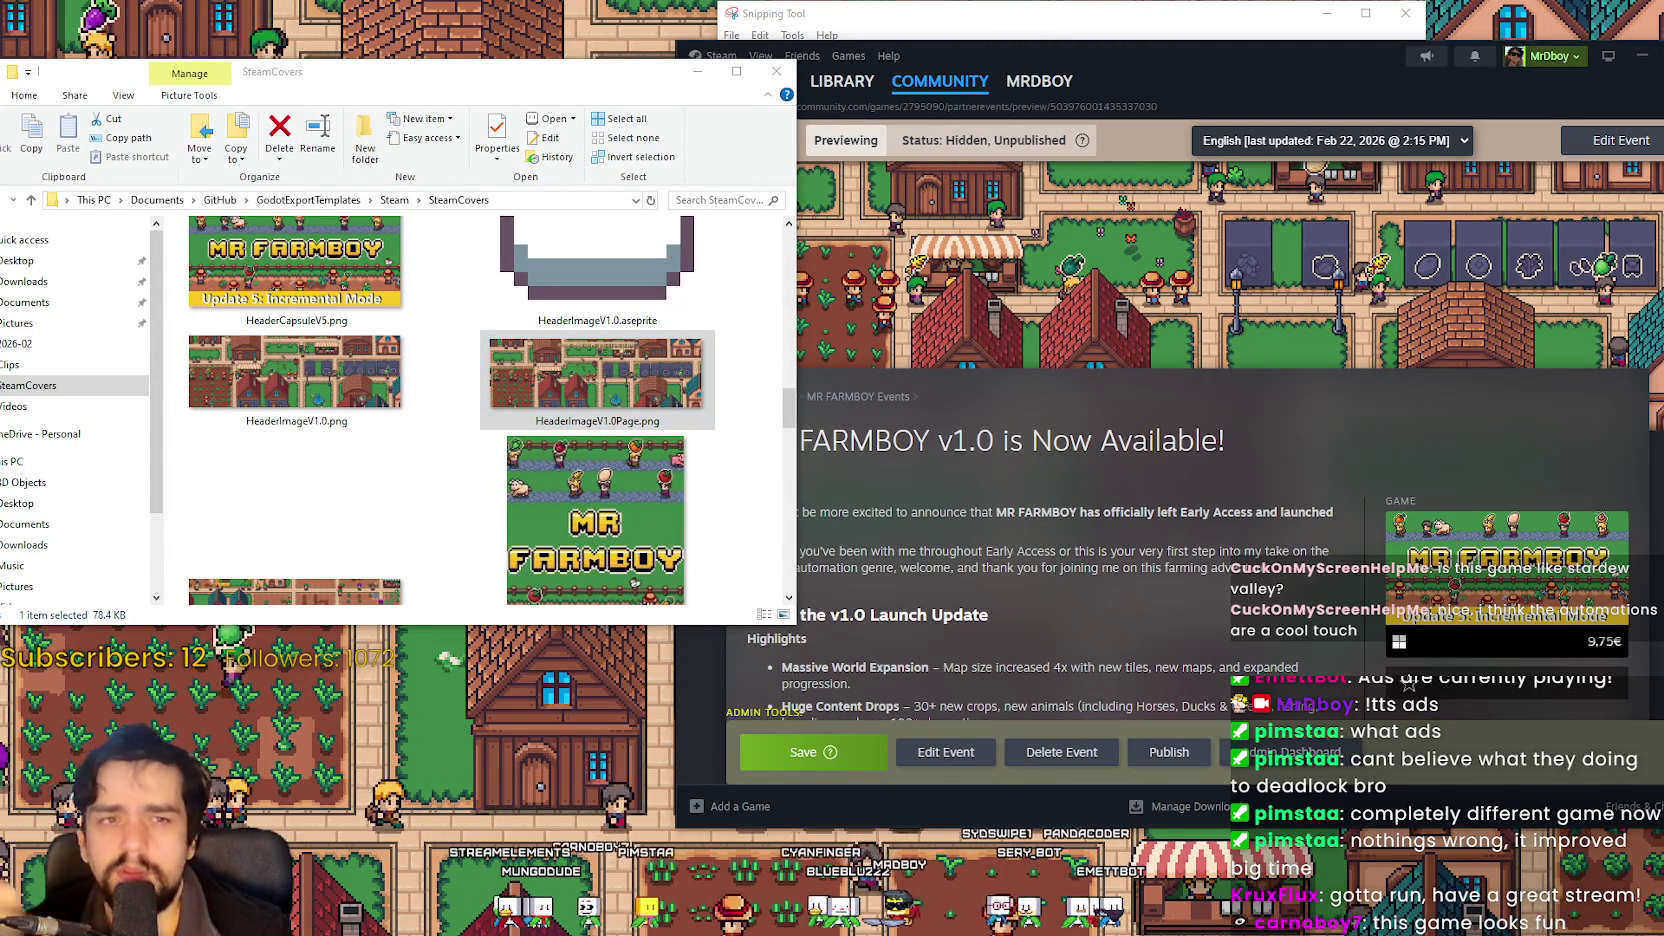
pyautogui.hotkey('alt', 'Tab')
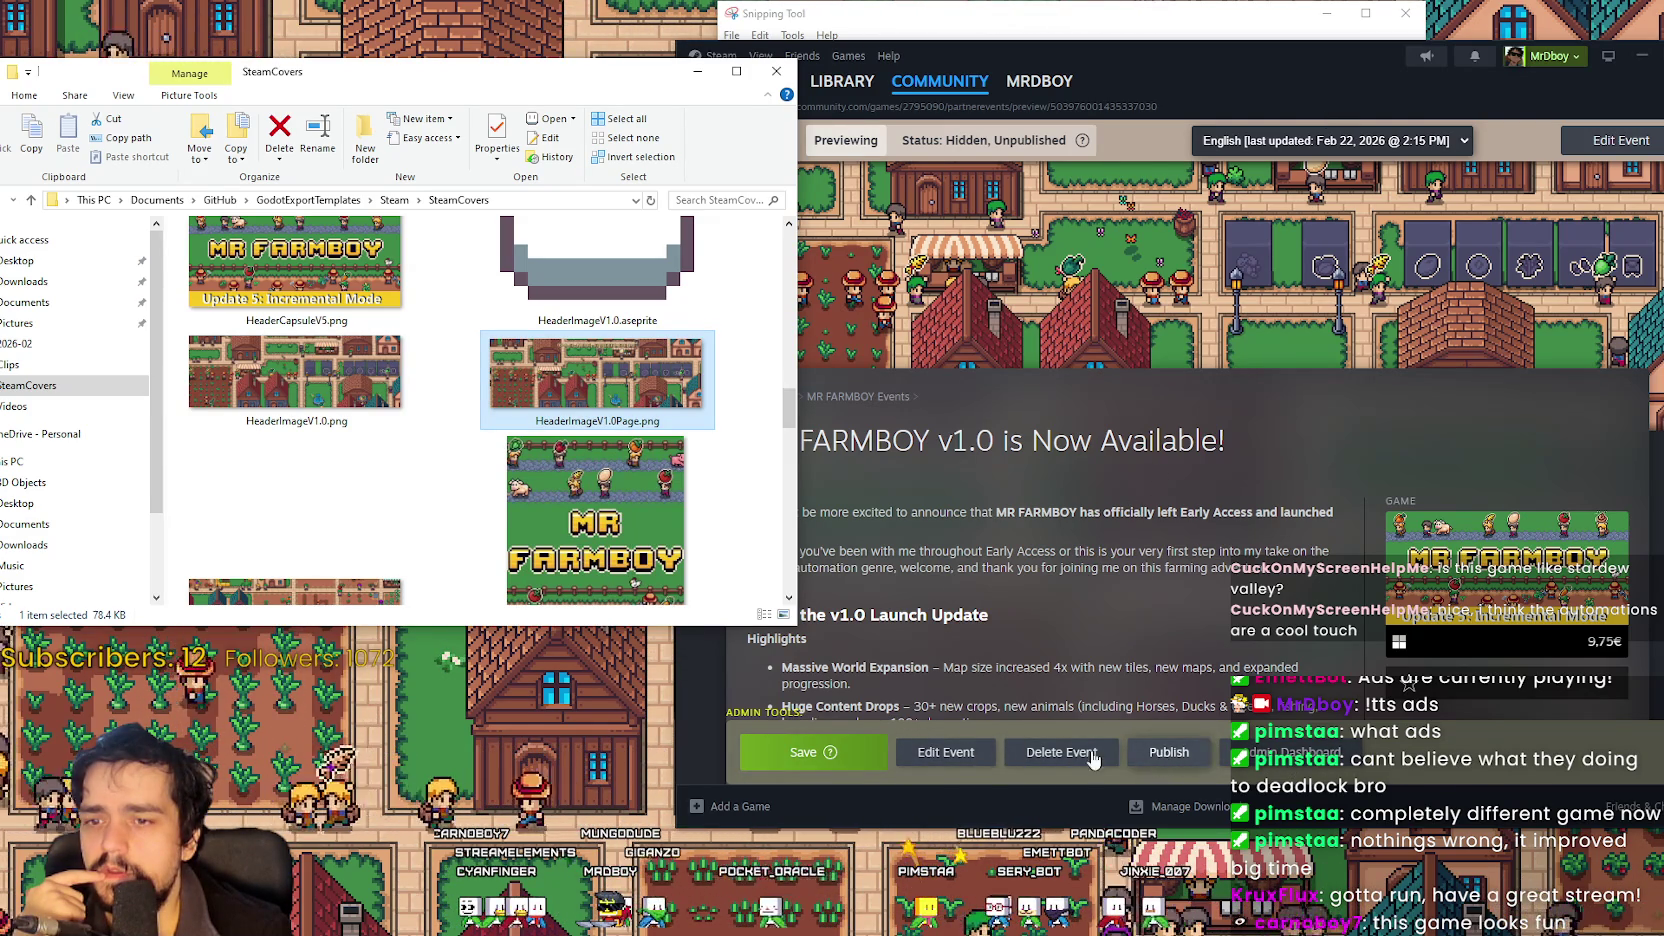
pyautogui.scroll(-4, 962, 653)
pyautogui.scroll(5, 962, 650)
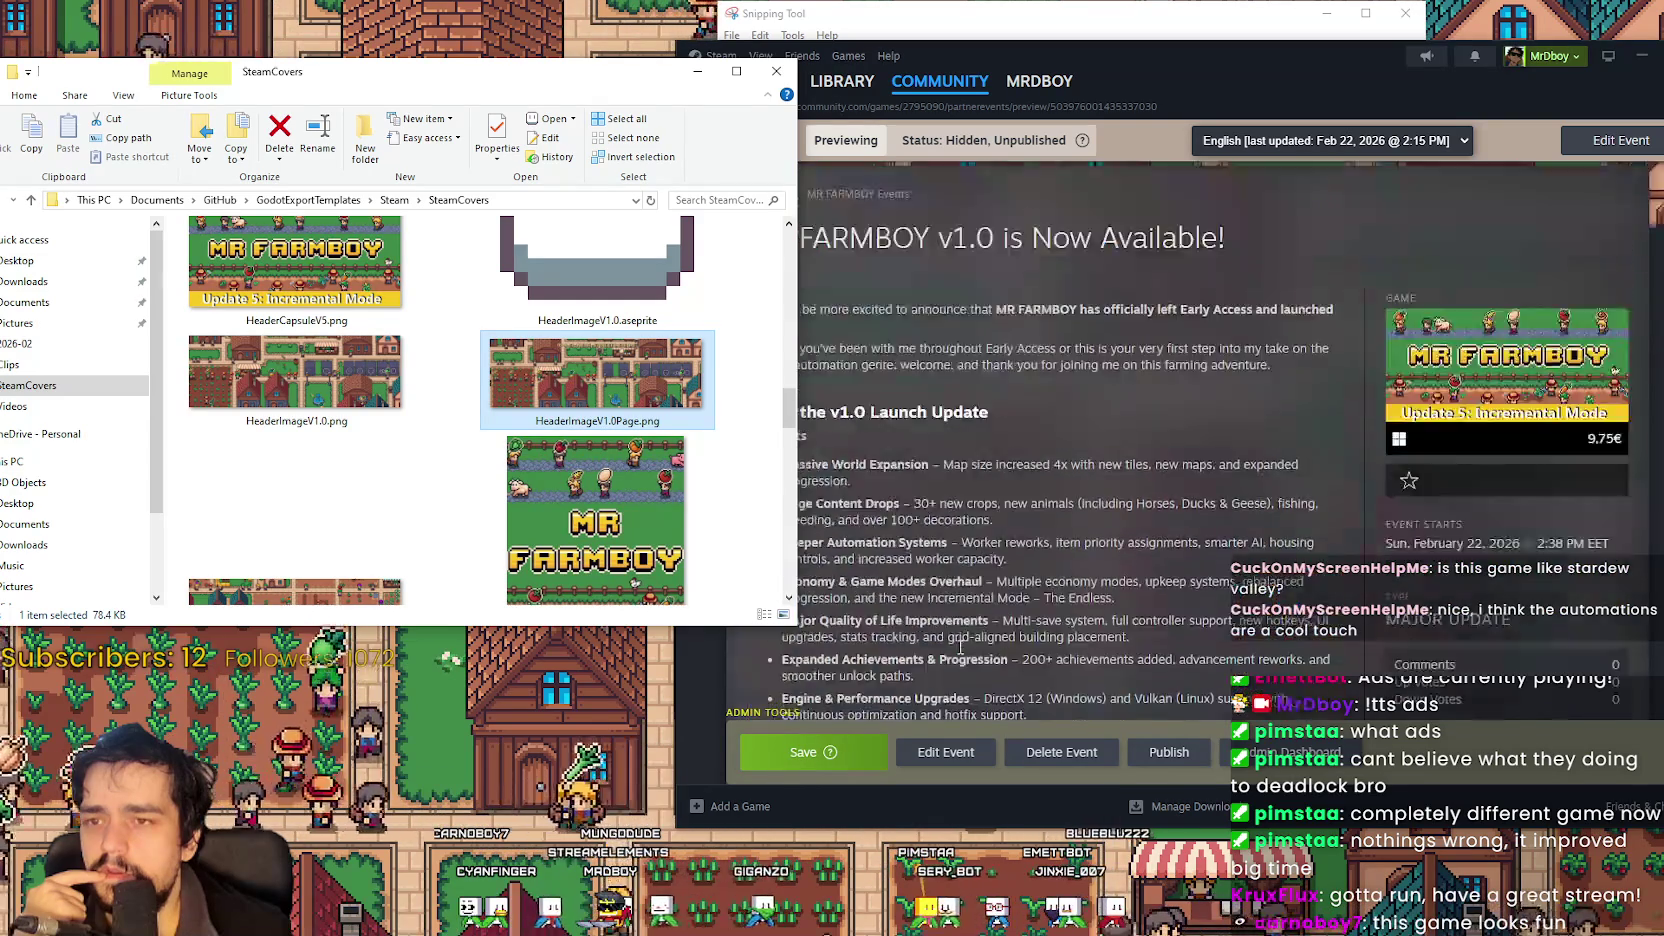
pyautogui.click(946, 752)
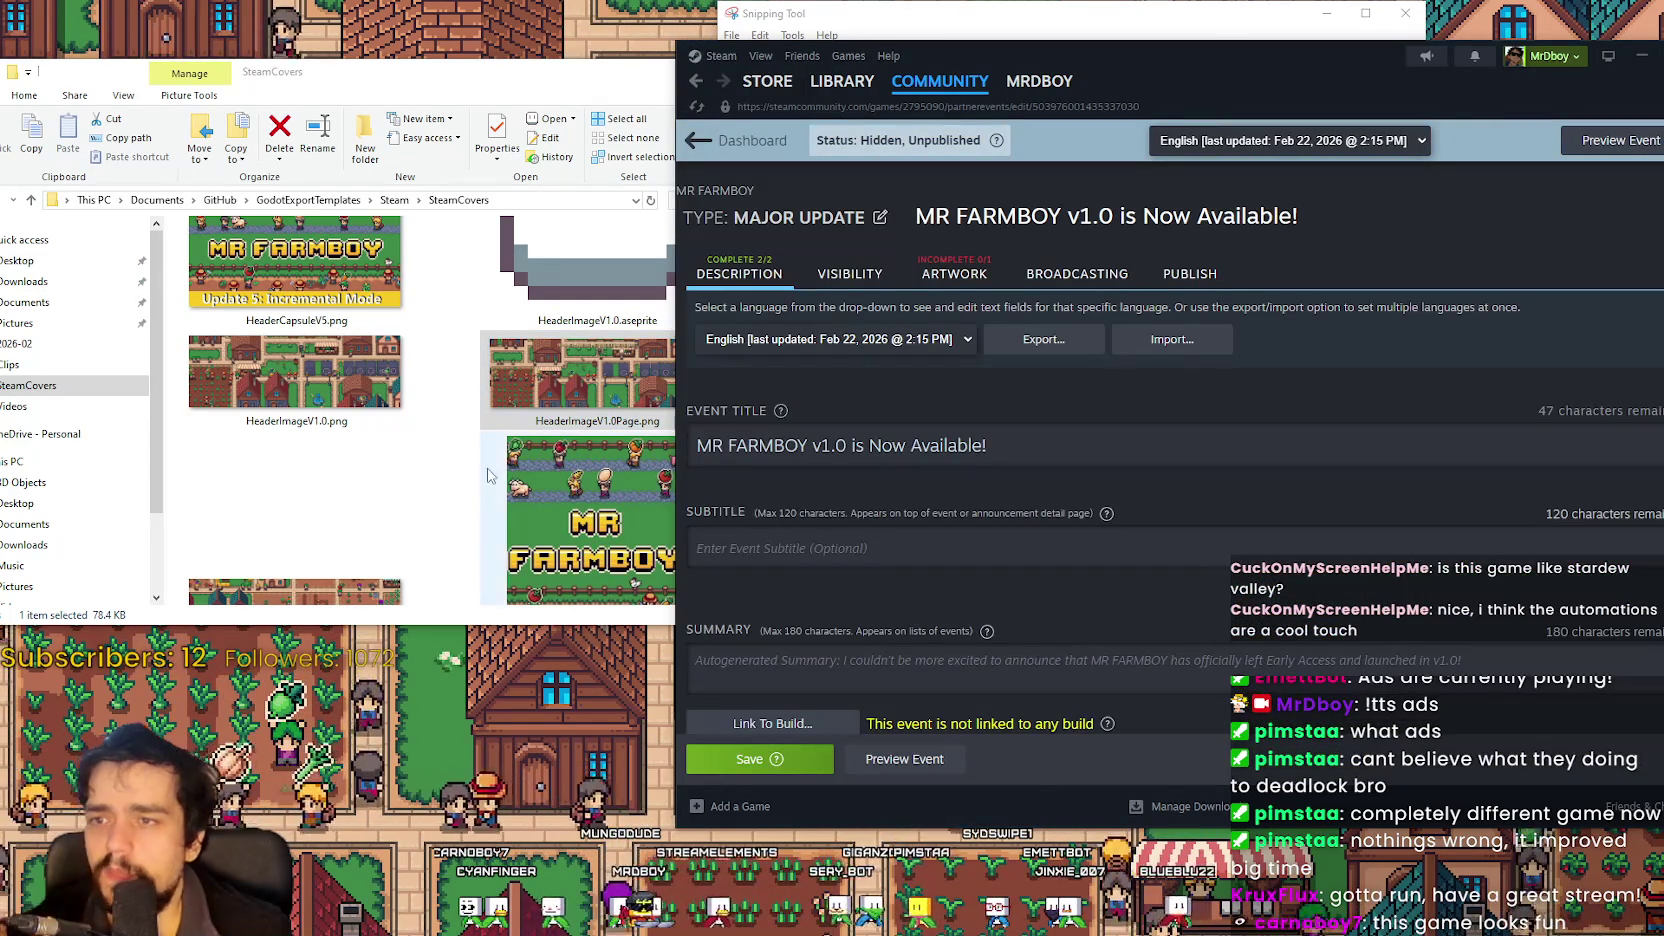
# Switch back to HeaderImageV1.0.aseprite in Aseprite.
pyautogui.hotkey('alt', 'Tab')
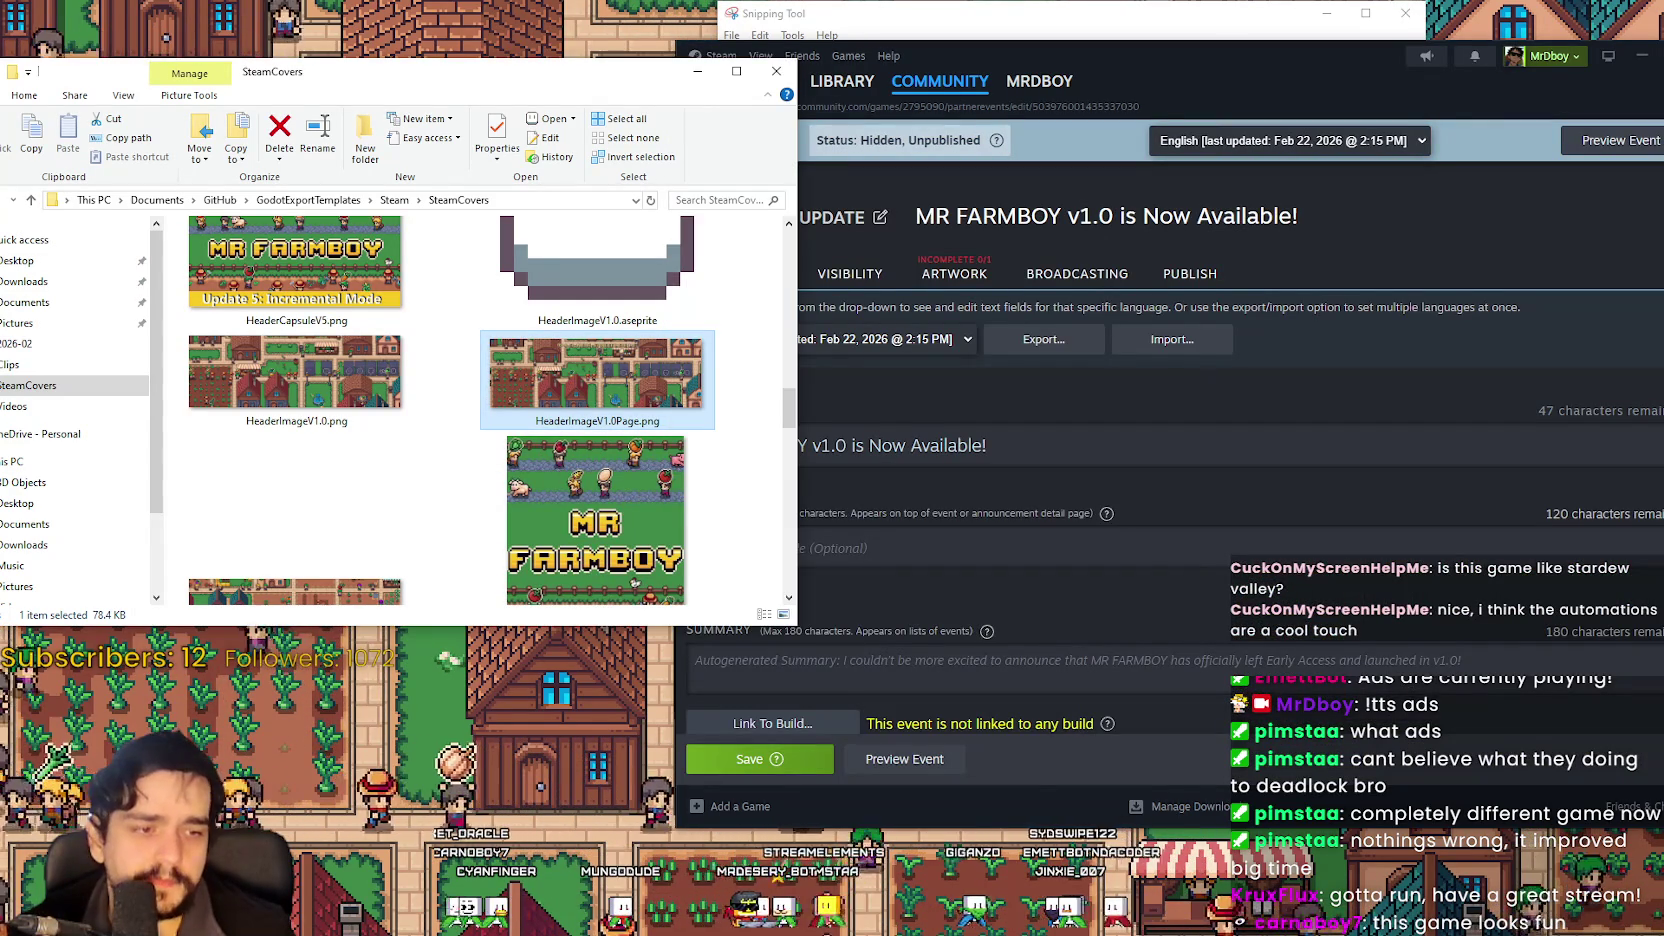
pyautogui.hotkey('alt', 'Tab')
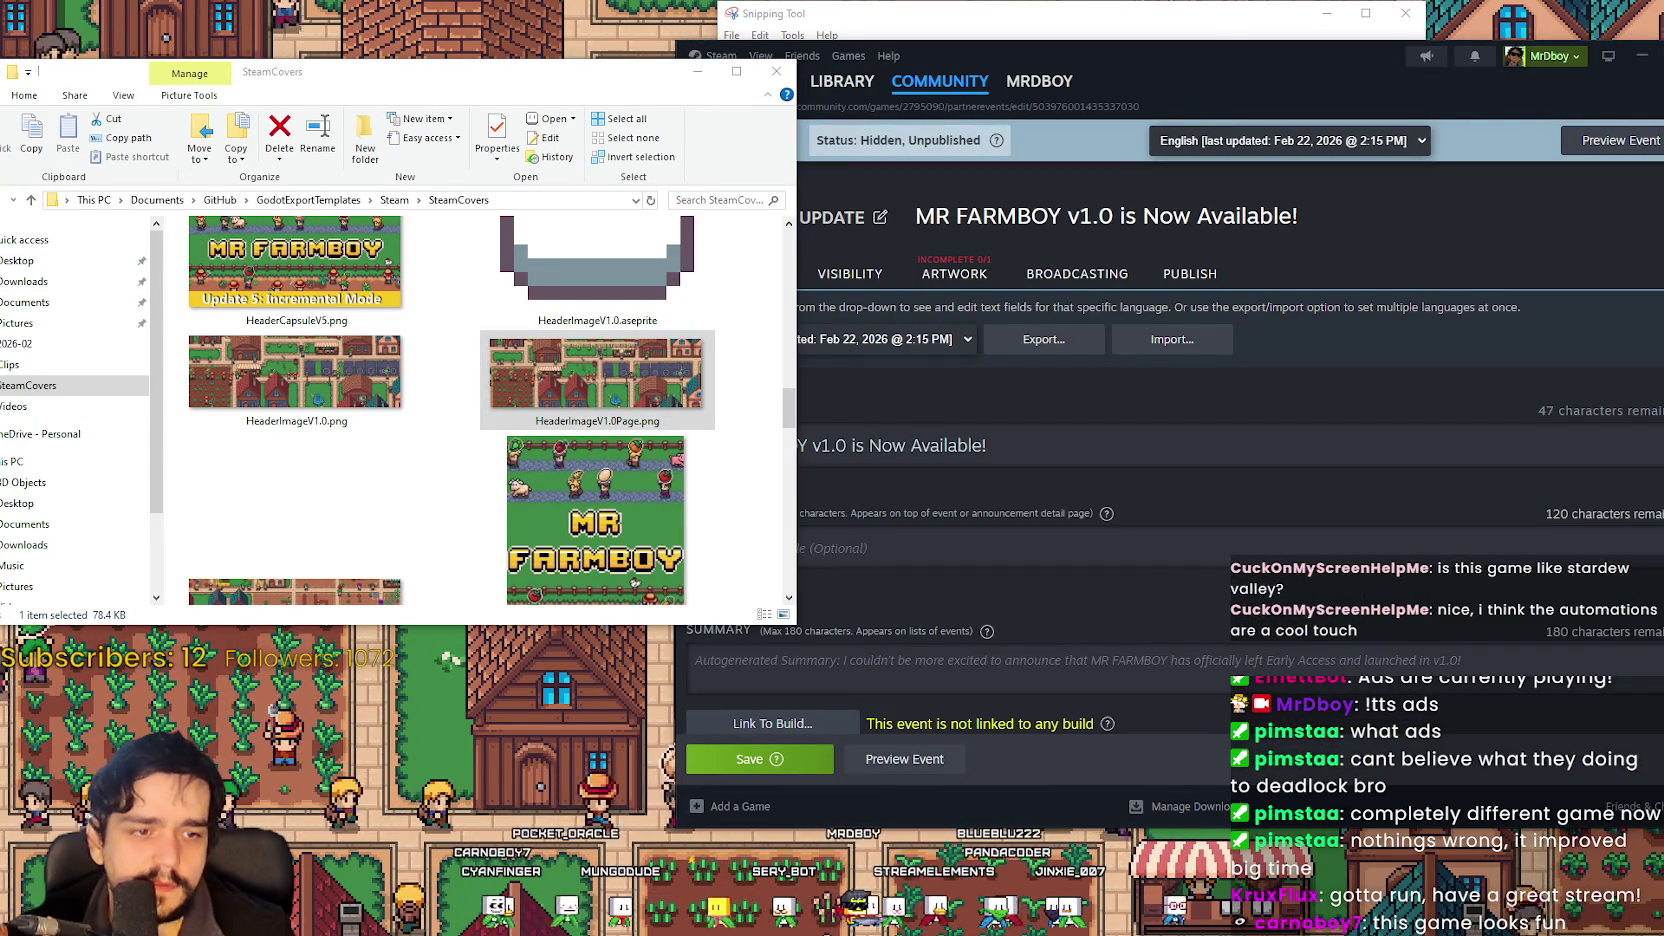
pyautogui.hotkey('alt', 'Tab')
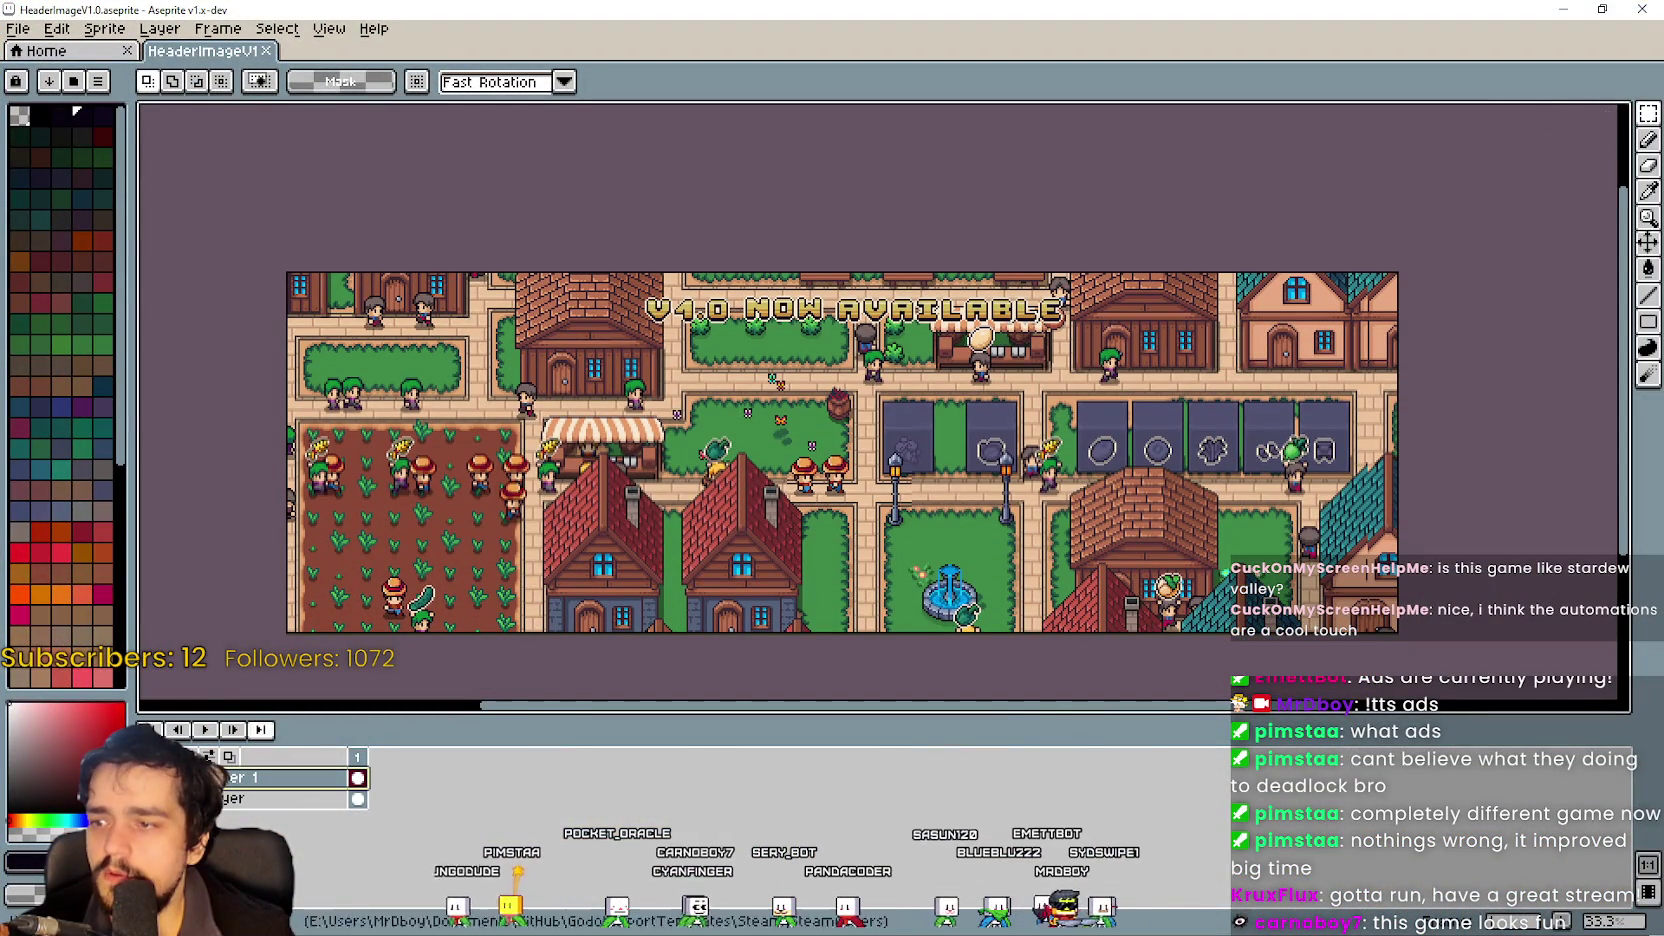
# Move the Steam window aside and bring the Aseprite header canvas forward with the selection tool.
pyautogui.scroll(1, 1180, 422)
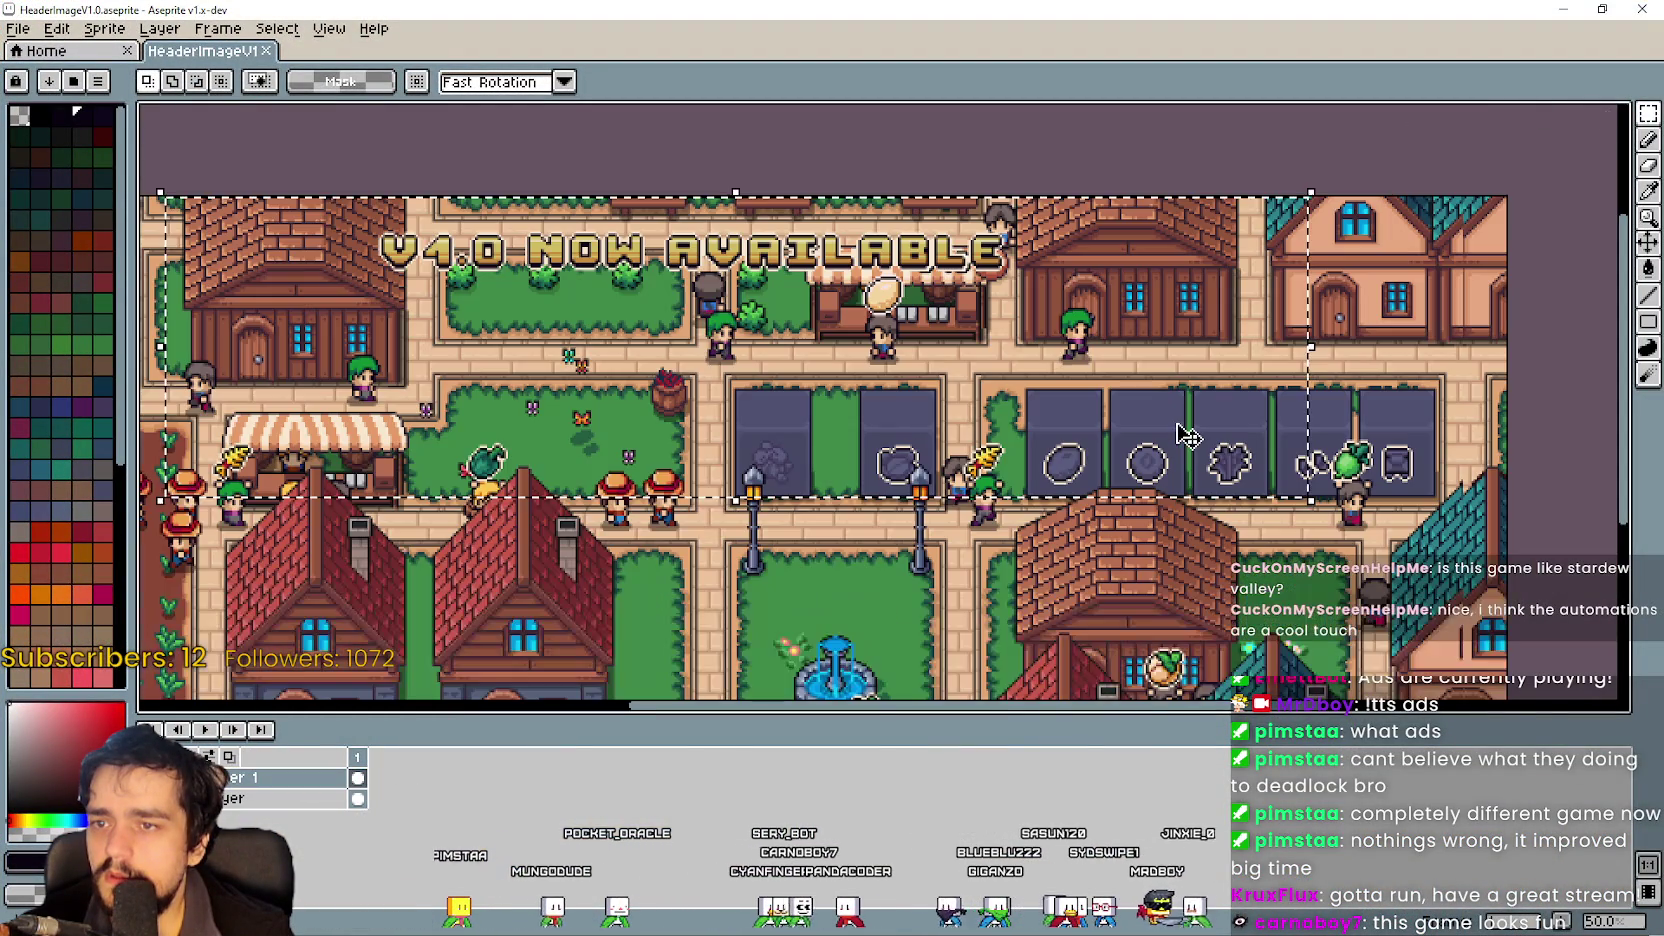
pyautogui.hotkey('alt', 'Tab')
pyautogui.hotkey('alt', 'Tab')
pyautogui.hotkey('alt', 'Tab')
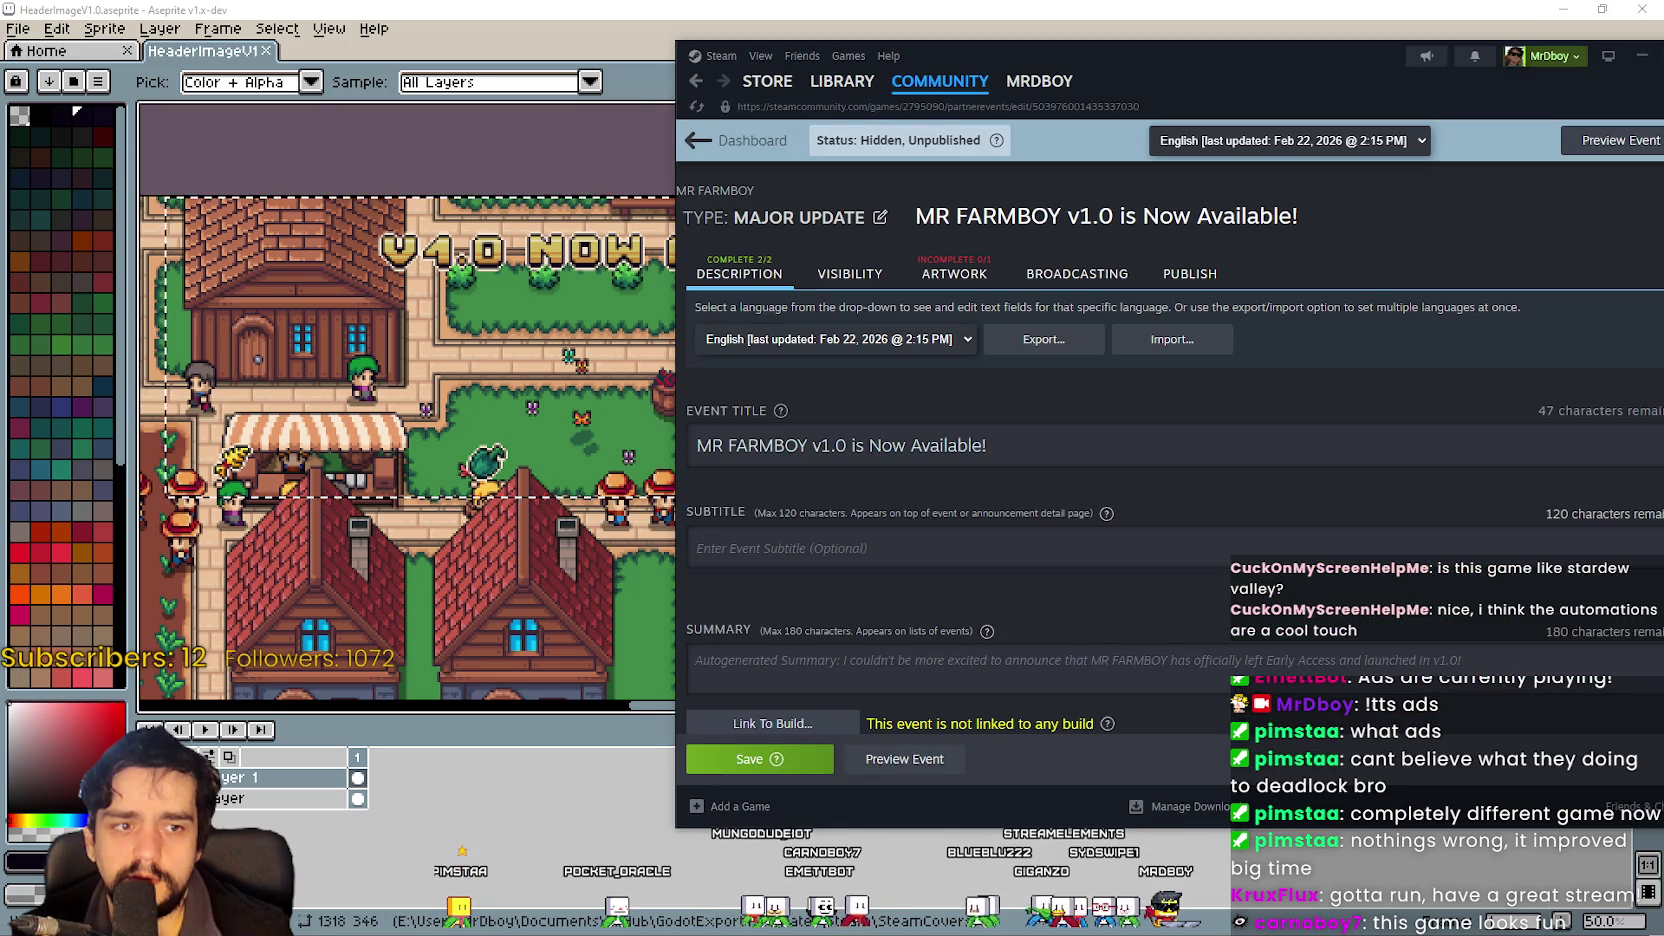
pyautogui.click(980, 285)
pyautogui.scroll(-10, 982, 621)
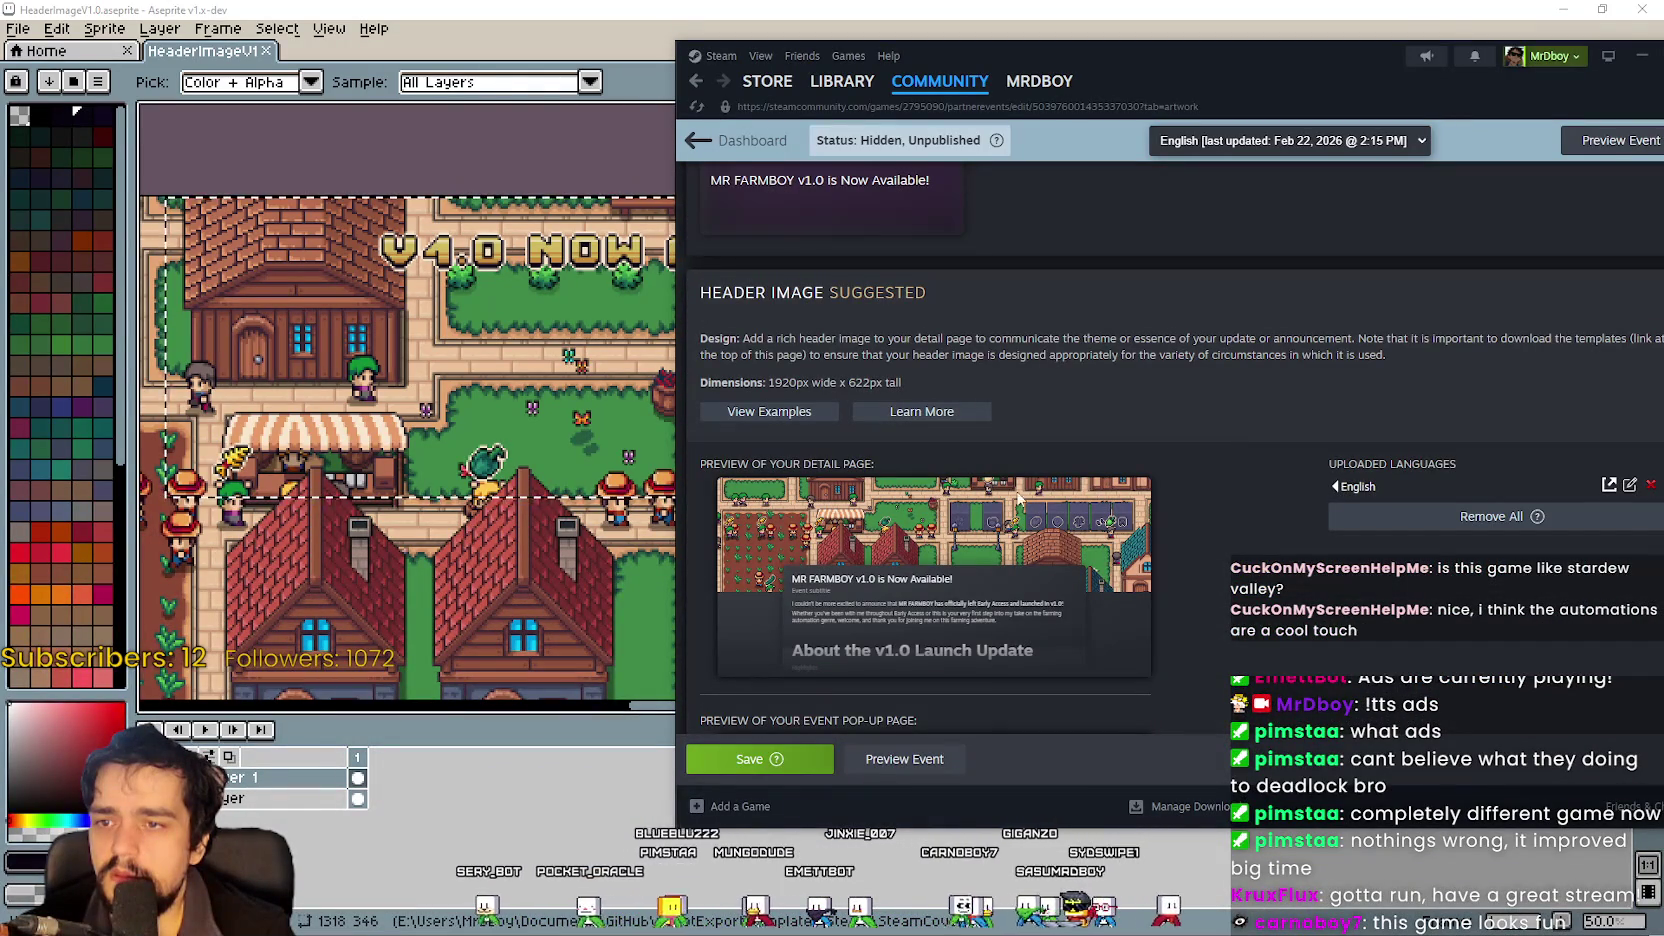
pyautogui.moveTo(1128, 64); pyautogui.dragTo(1546, 84)
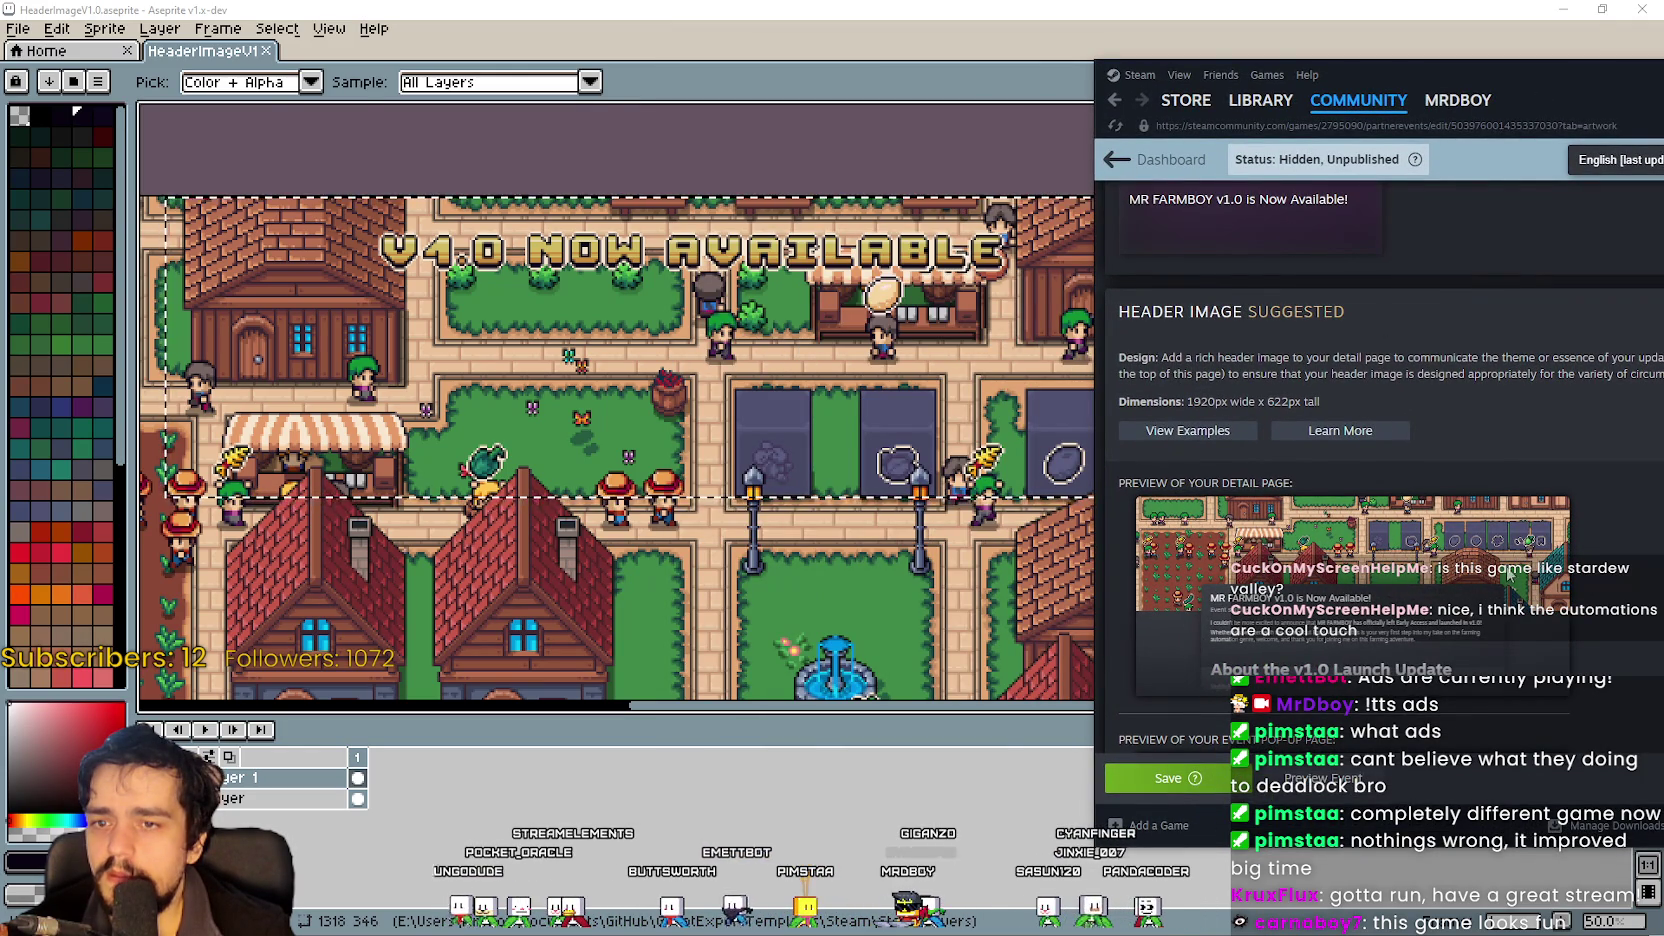
pyautogui.click(965, 468)
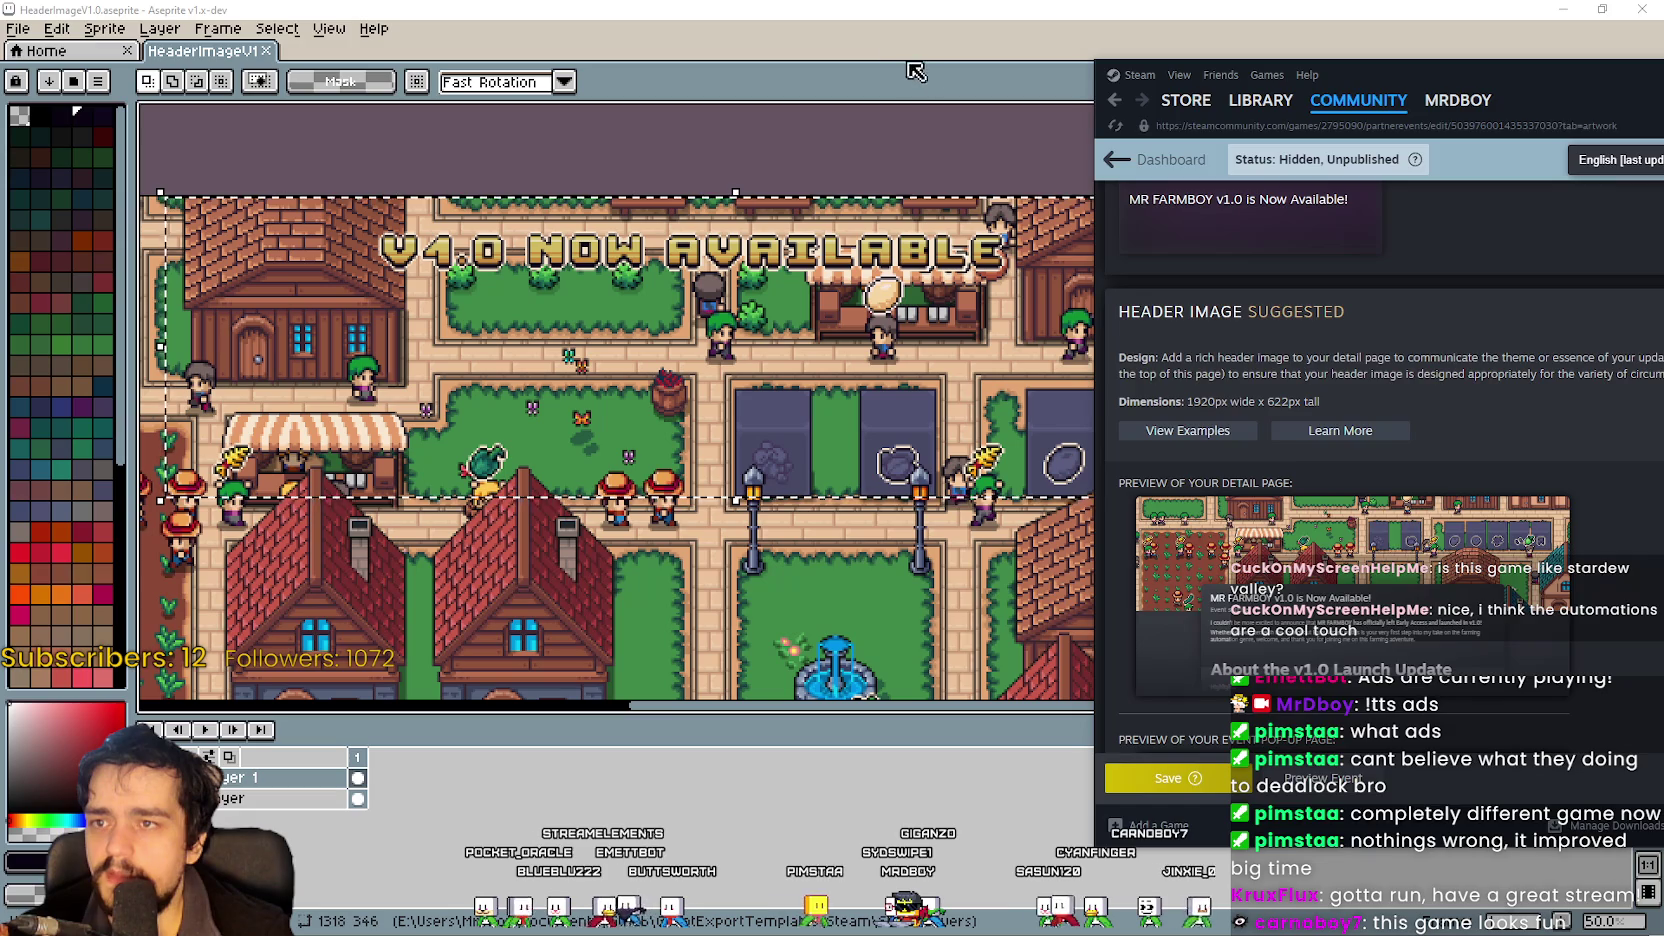
pyautogui.click(883, 44)
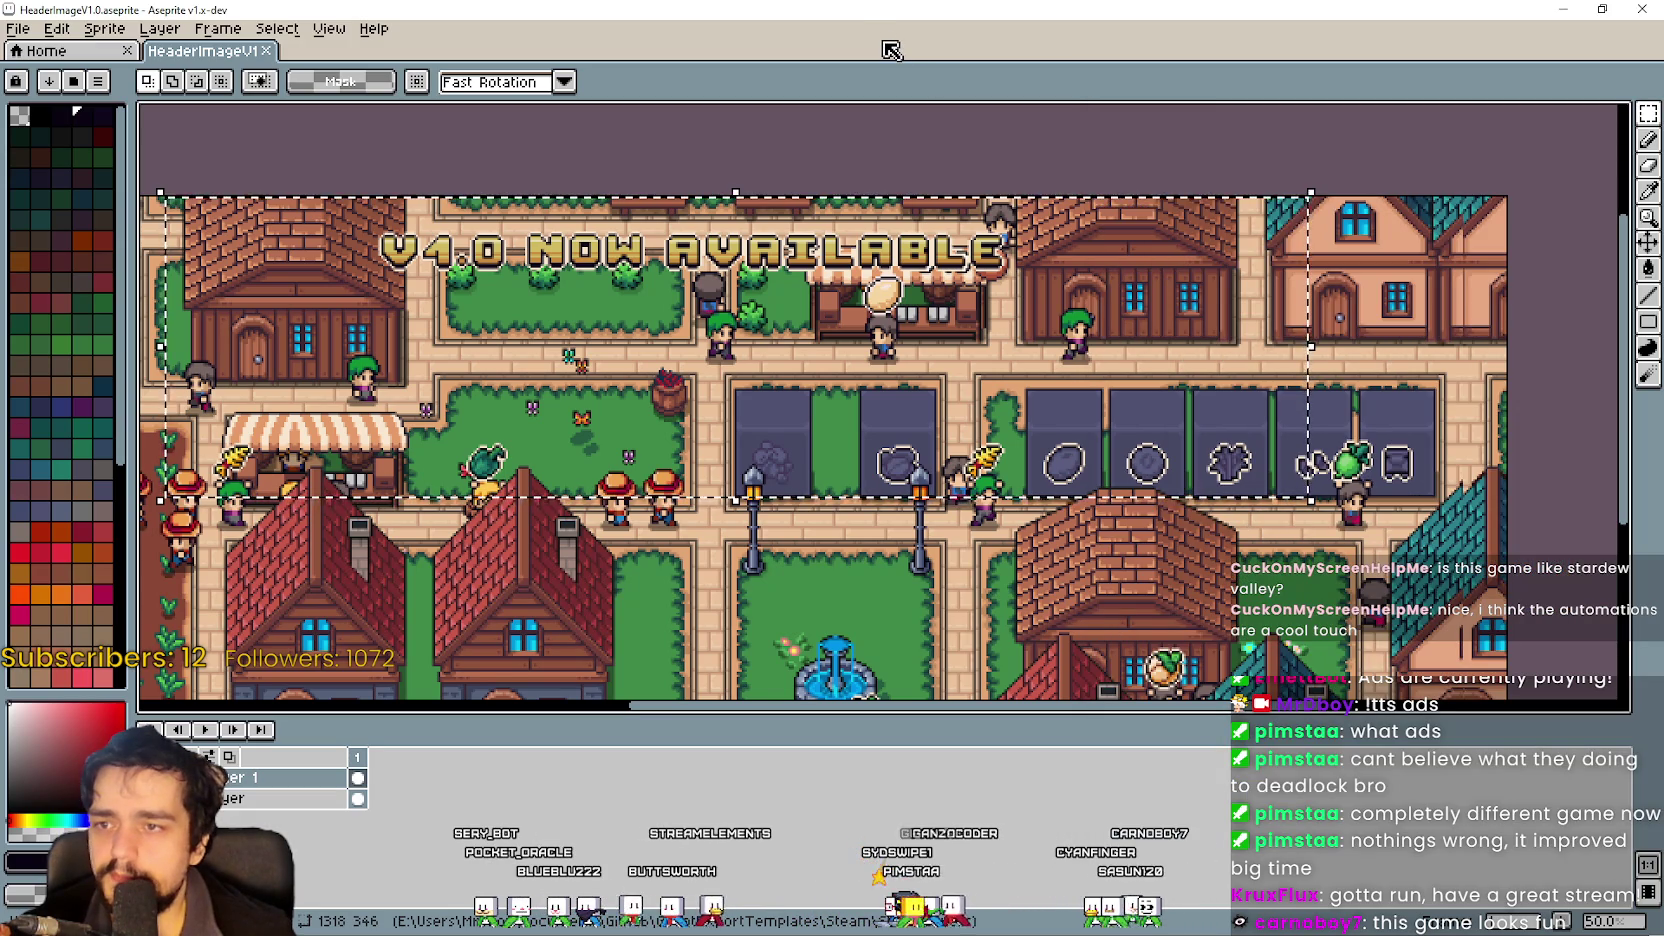
# Shift the selected NOW AVAILABLE banner lower on the canvas and compare it with the Steam page.
pyautogui.click(760, 250)
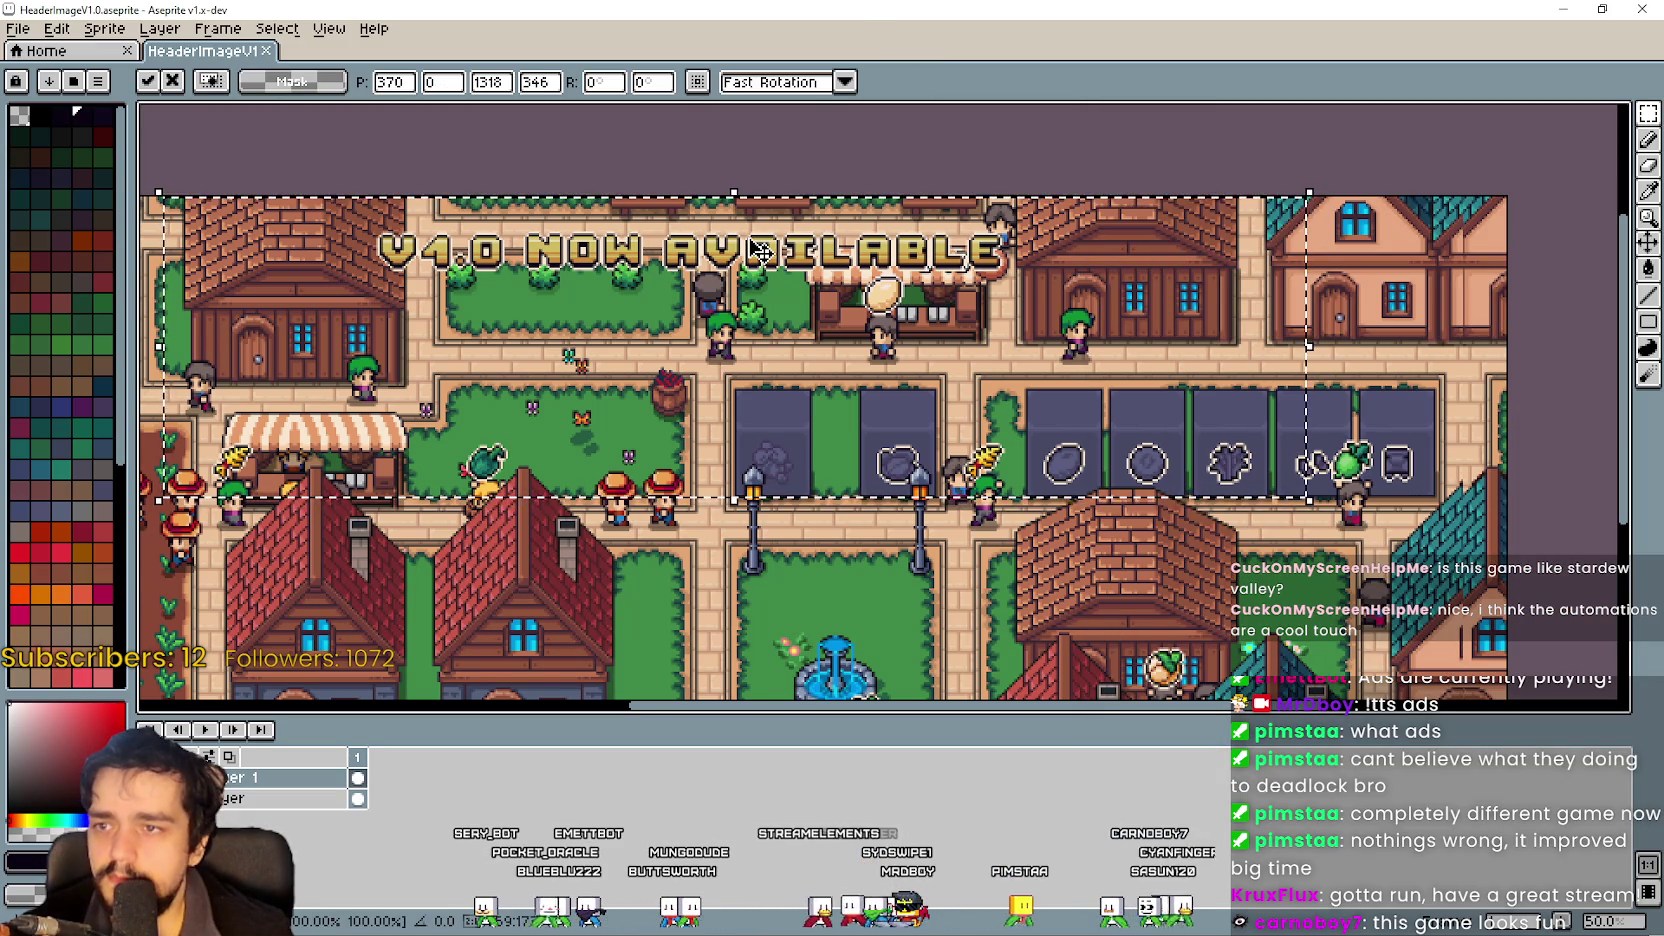
pyautogui.press('Down')
pyautogui.press('Down')
pyautogui.press('Down')
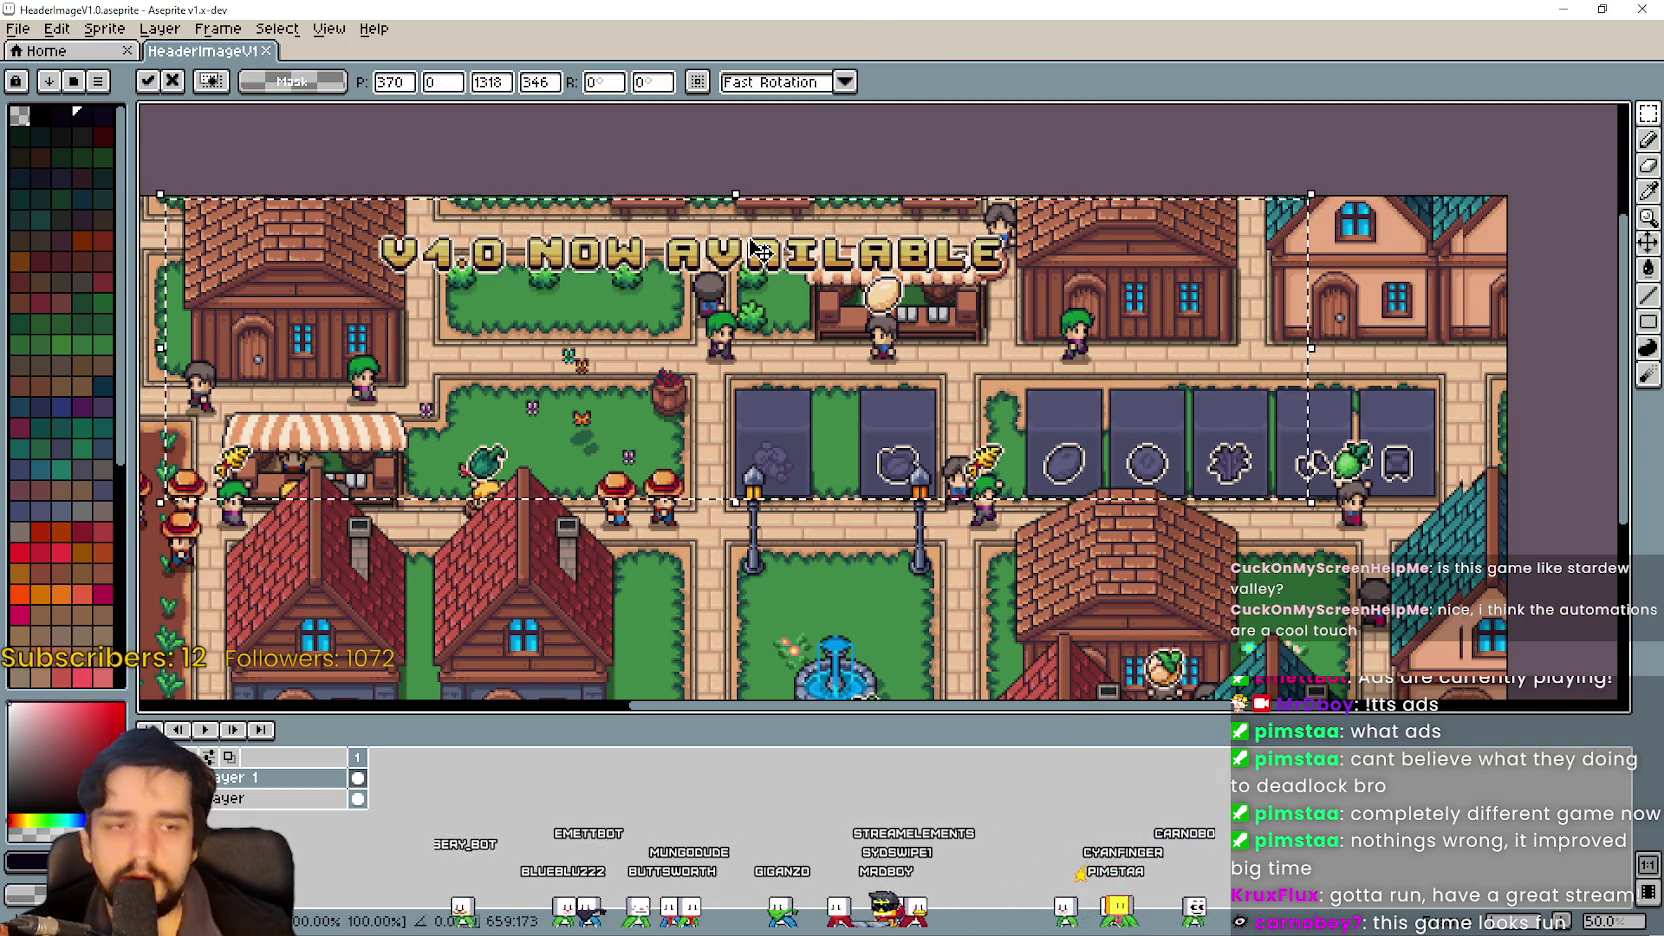
pyautogui.press('Down')
pyautogui.press('Down')
pyautogui.press('Down')
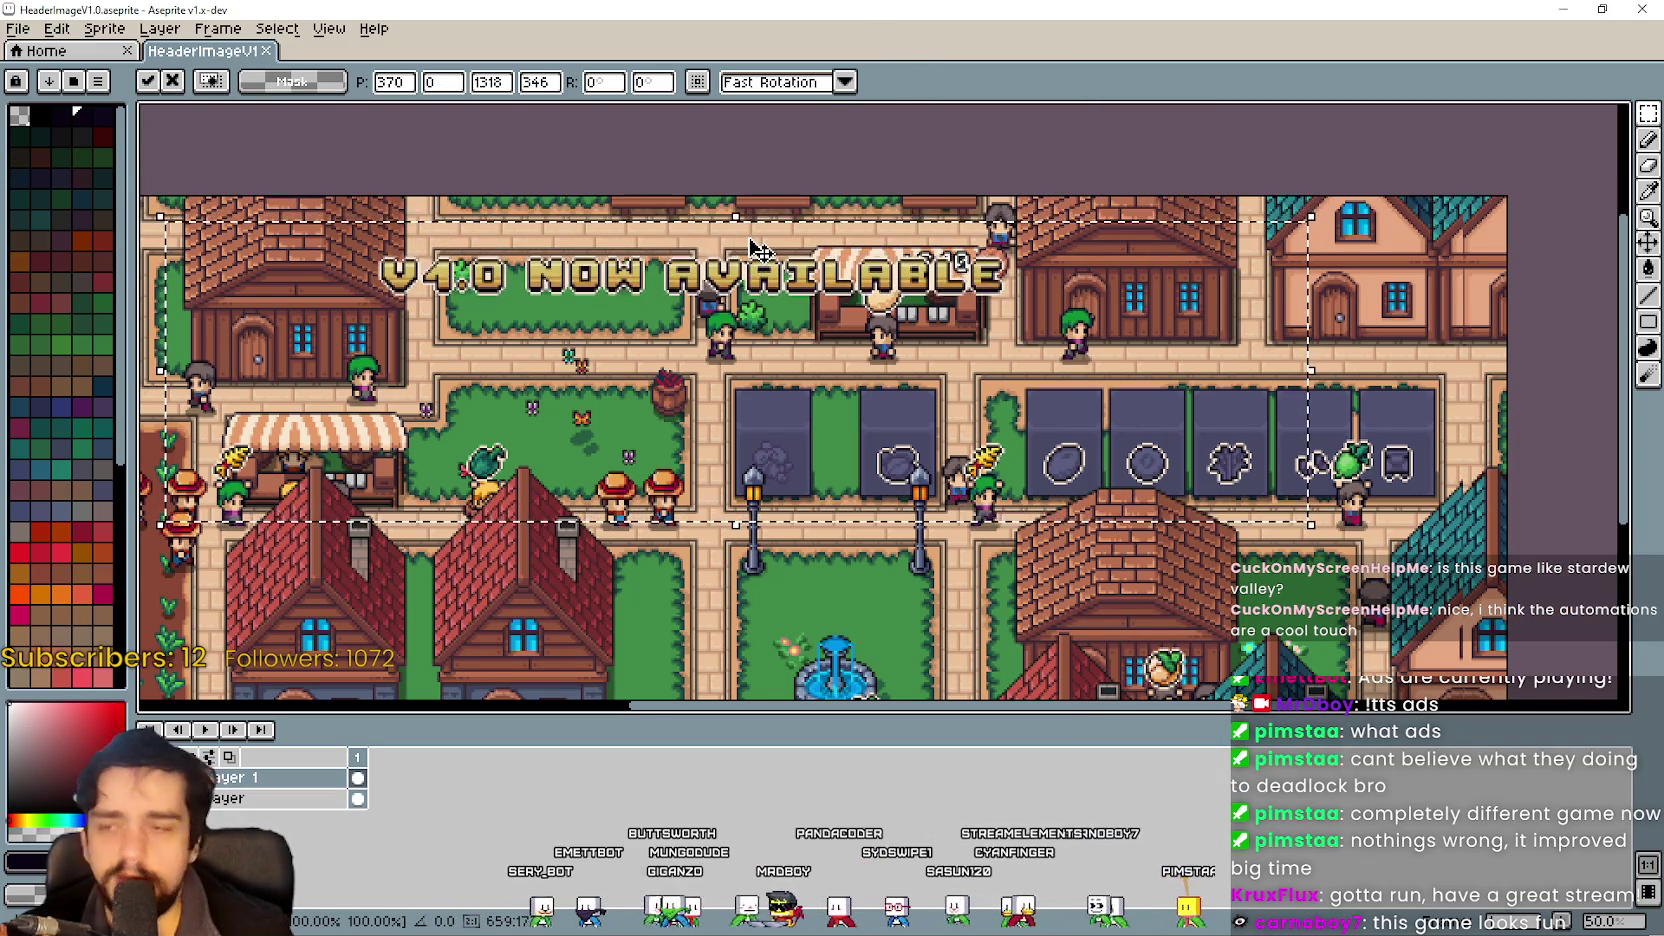
pyautogui.scroll(-1, 760, 250)
pyautogui.moveTo(760, 250); pyautogui.dragTo(838, 497)
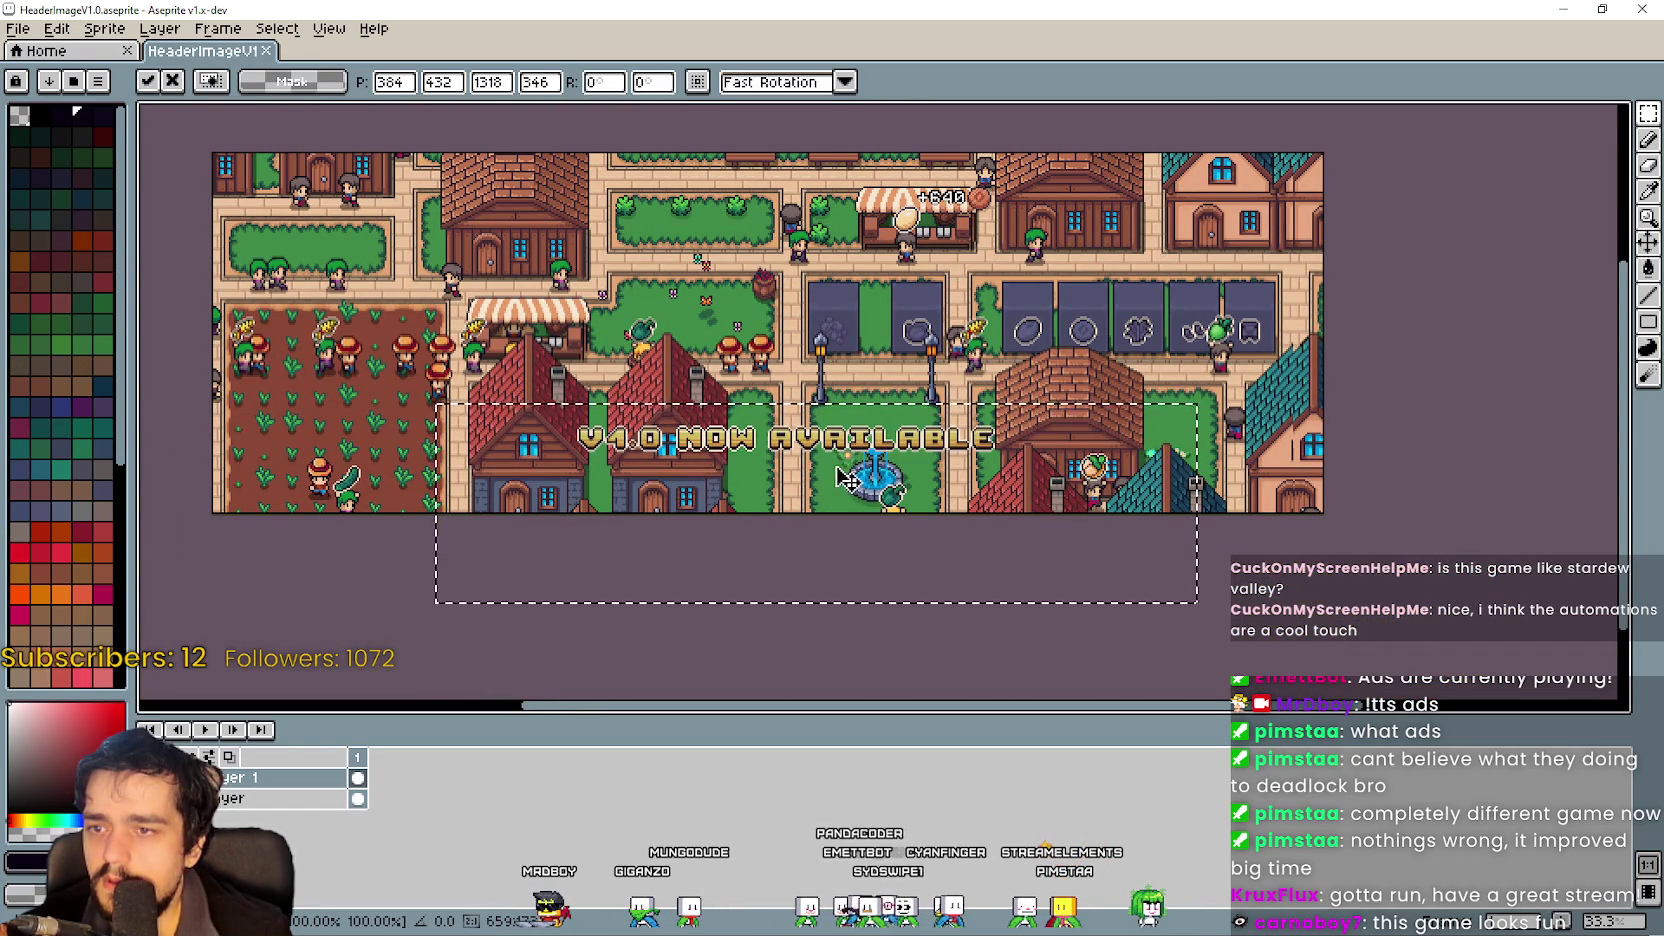
pyautogui.scroll(-1, 836, 484)
pyautogui.hotkey('alt', 'Tab')
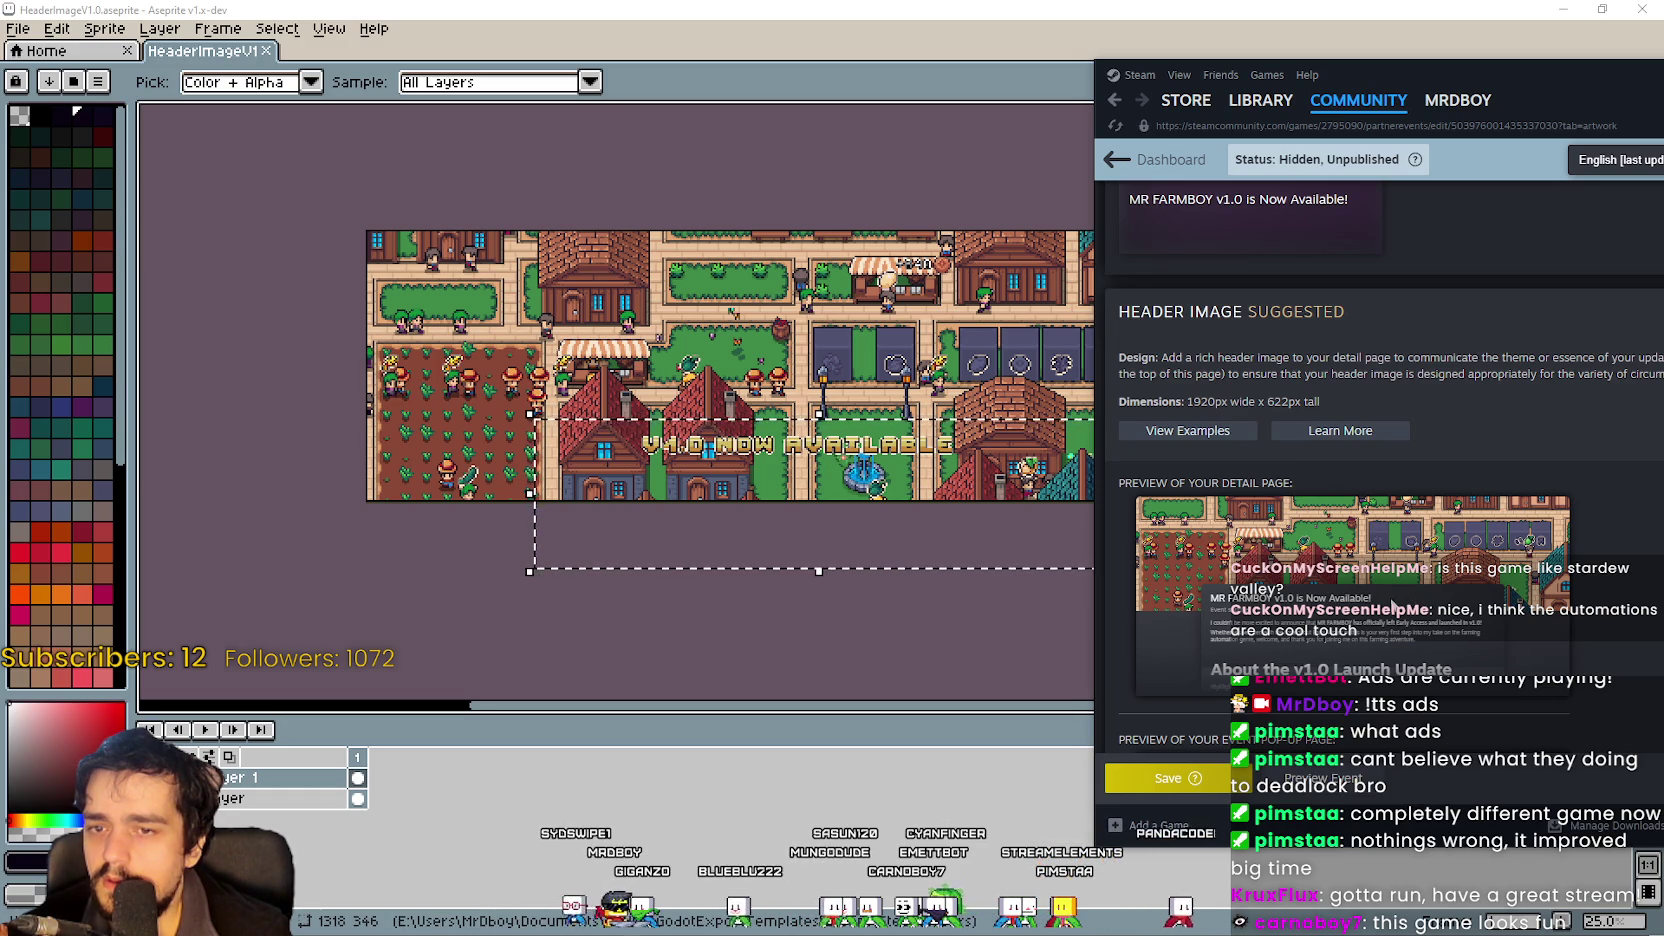
pyautogui.click(963, 573)
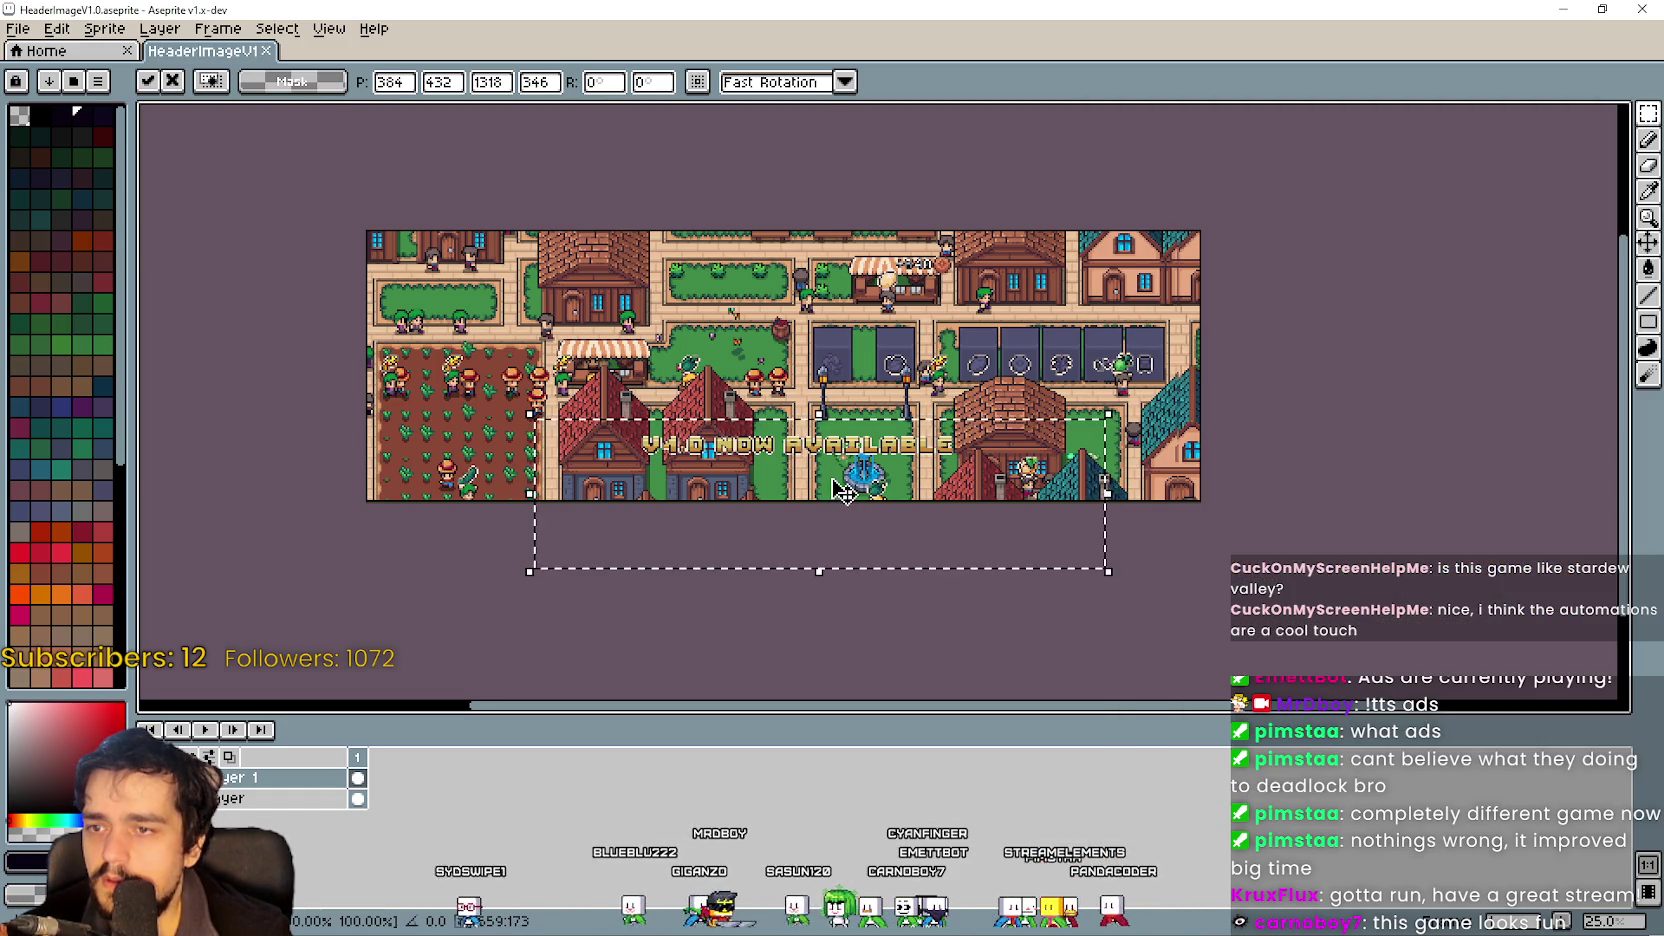
# Nudge the NOW AVAILABLE text back up slightly and commit the move.
pyautogui.moveTo(845, 481); pyautogui.dragTo(845, 463)
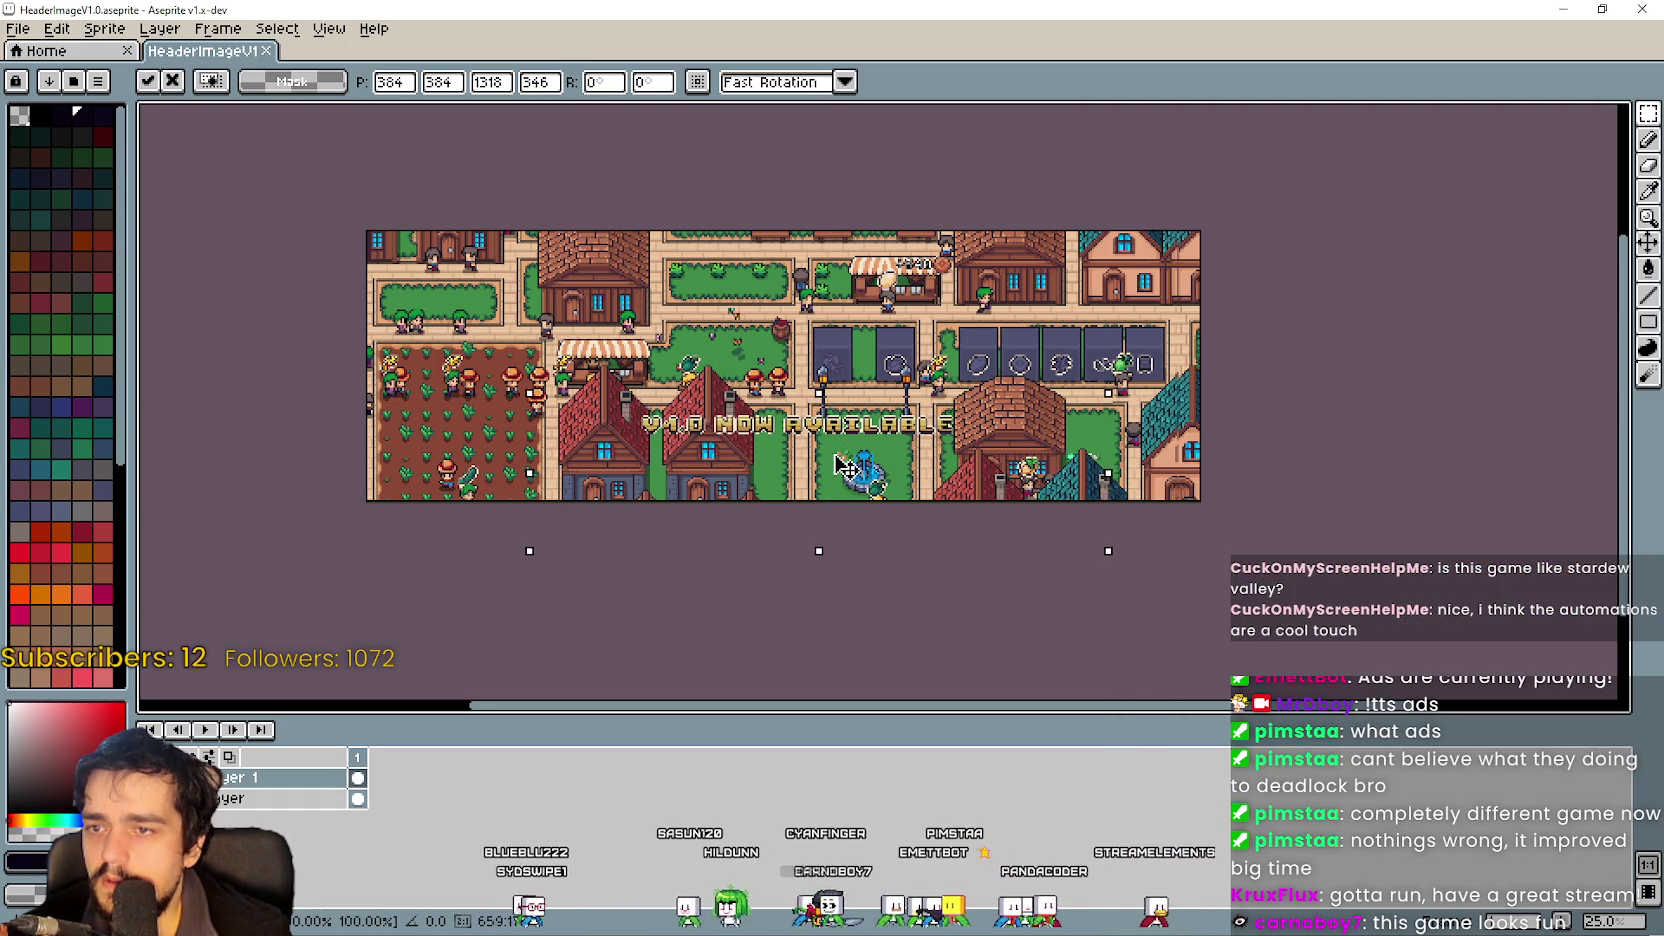
pyautogui.hotkey('alt', 'Tab')
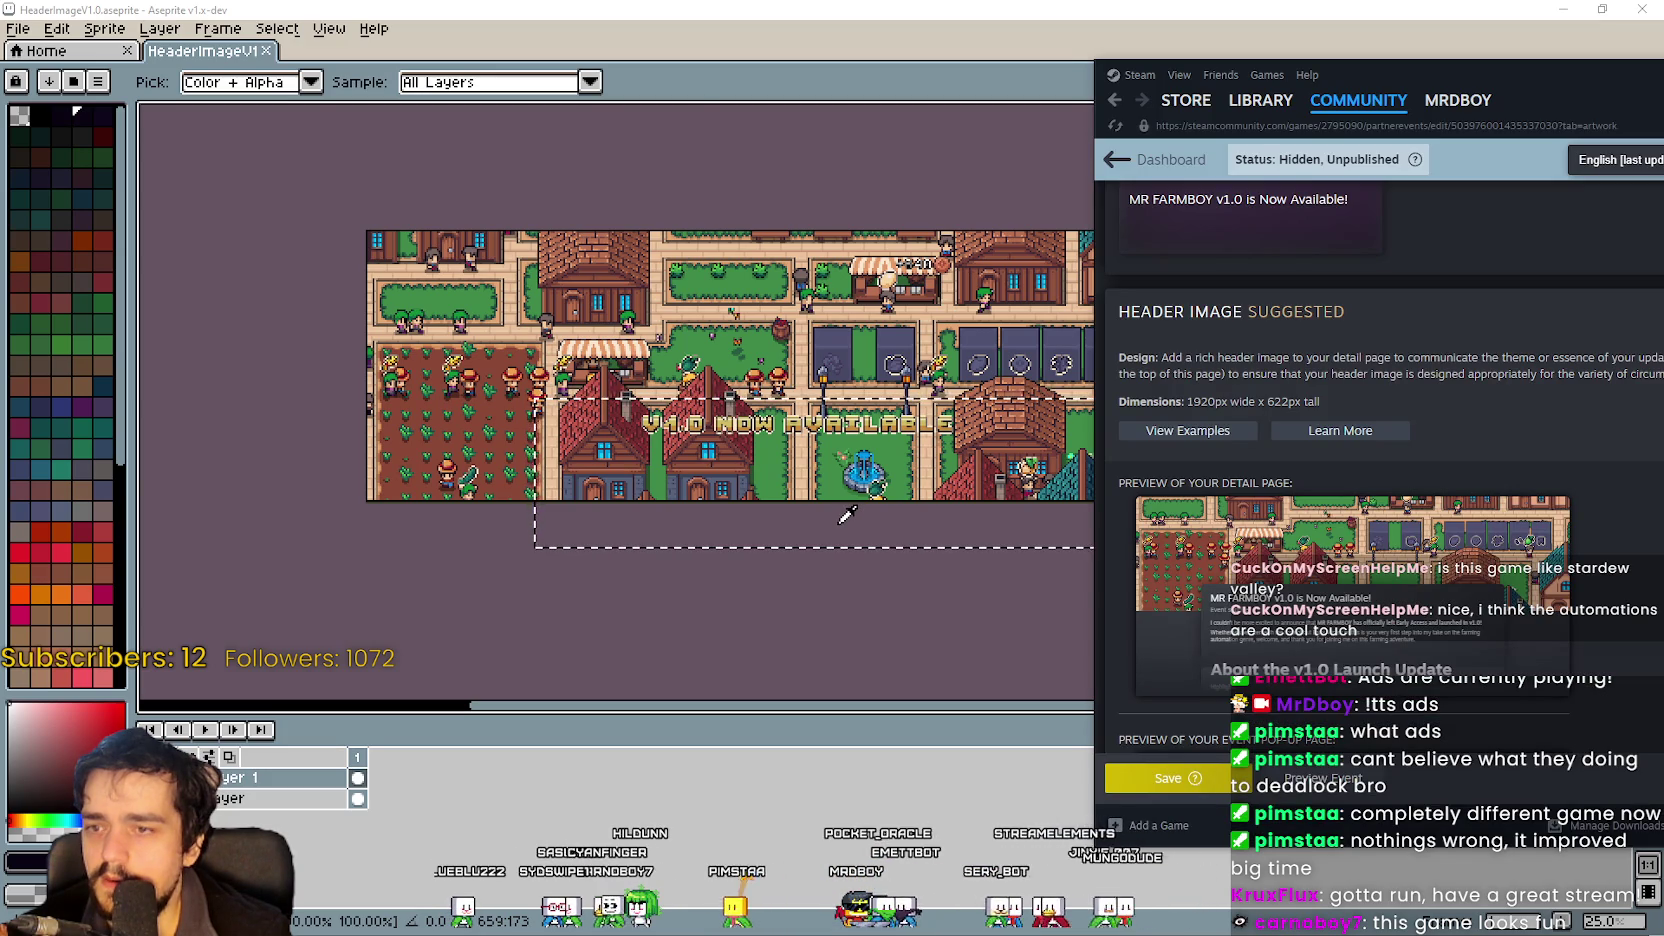
pyautogui.hotkey('alt', 'Tab')
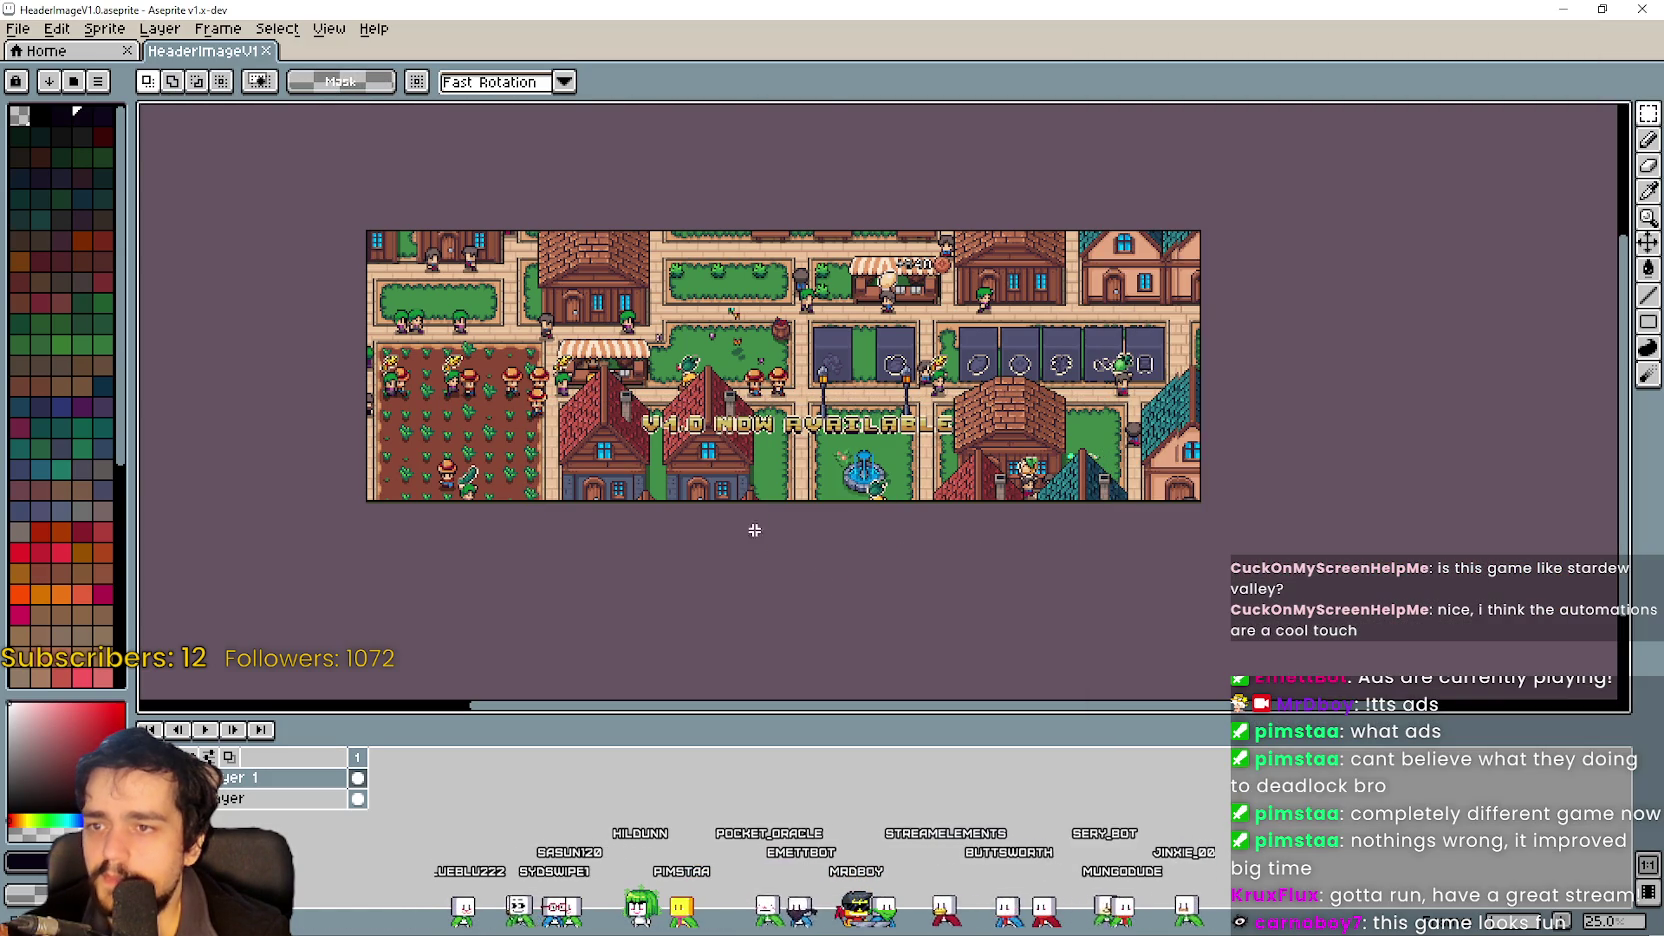
pyautogui.click(6, 34)
# Export the banner from Aseprite as HeaderImageV1.0Page.png.
pyautogui.moveTo(110, 210)
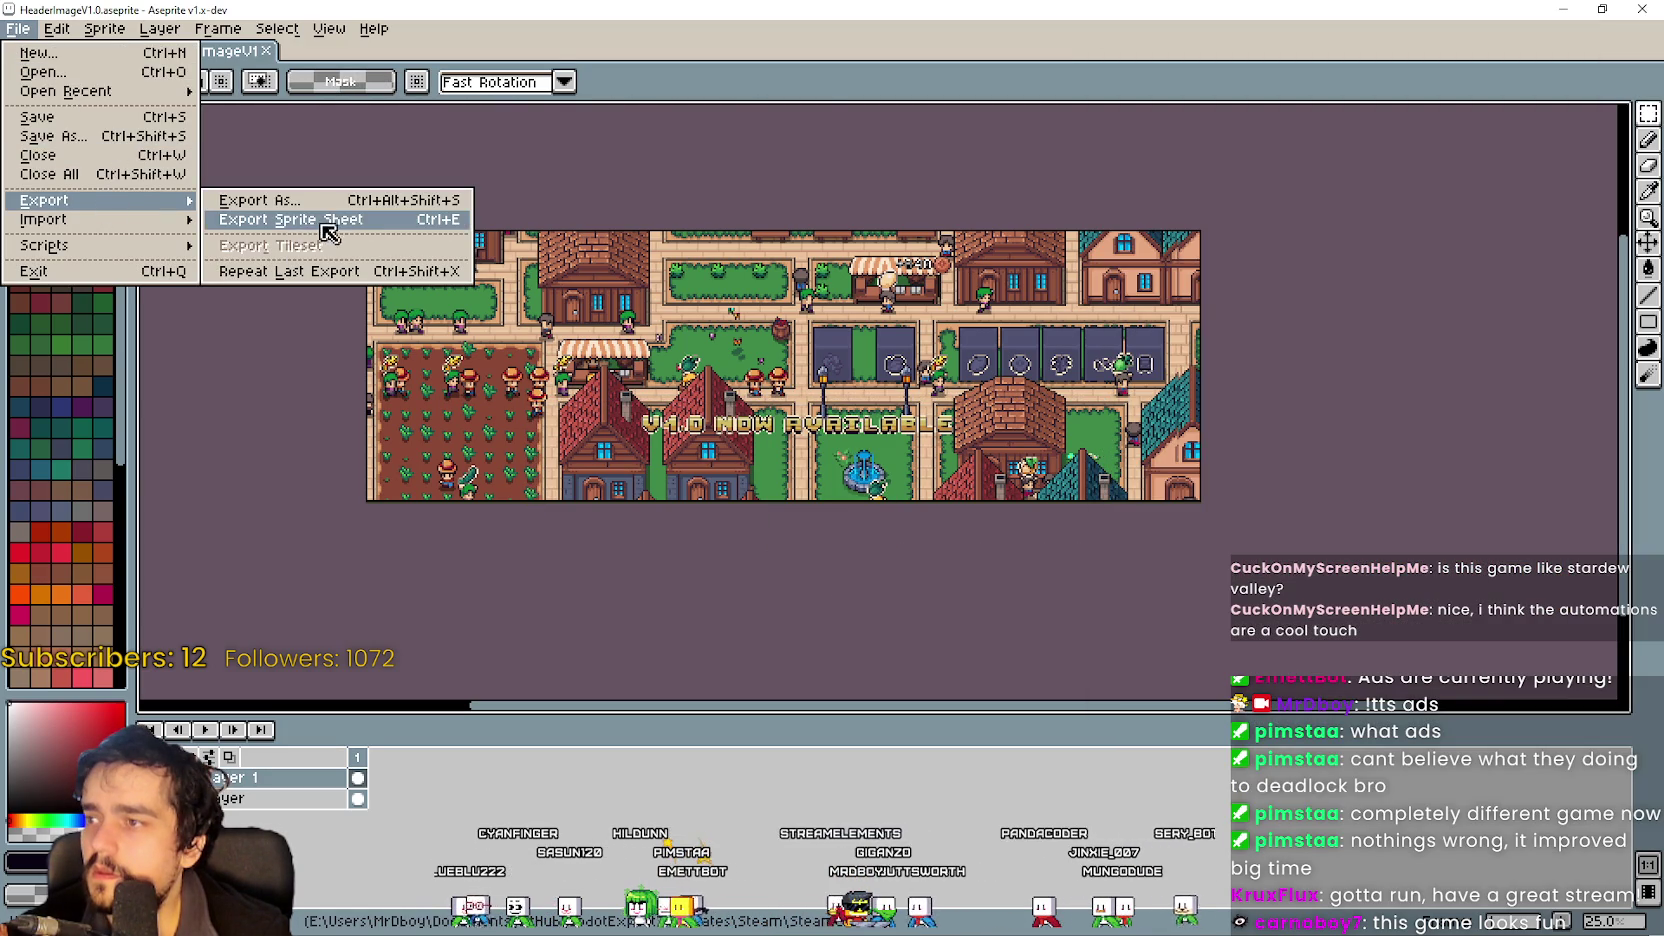
pyautogui.click(322, 200)
pyautogui.click(459, 364)
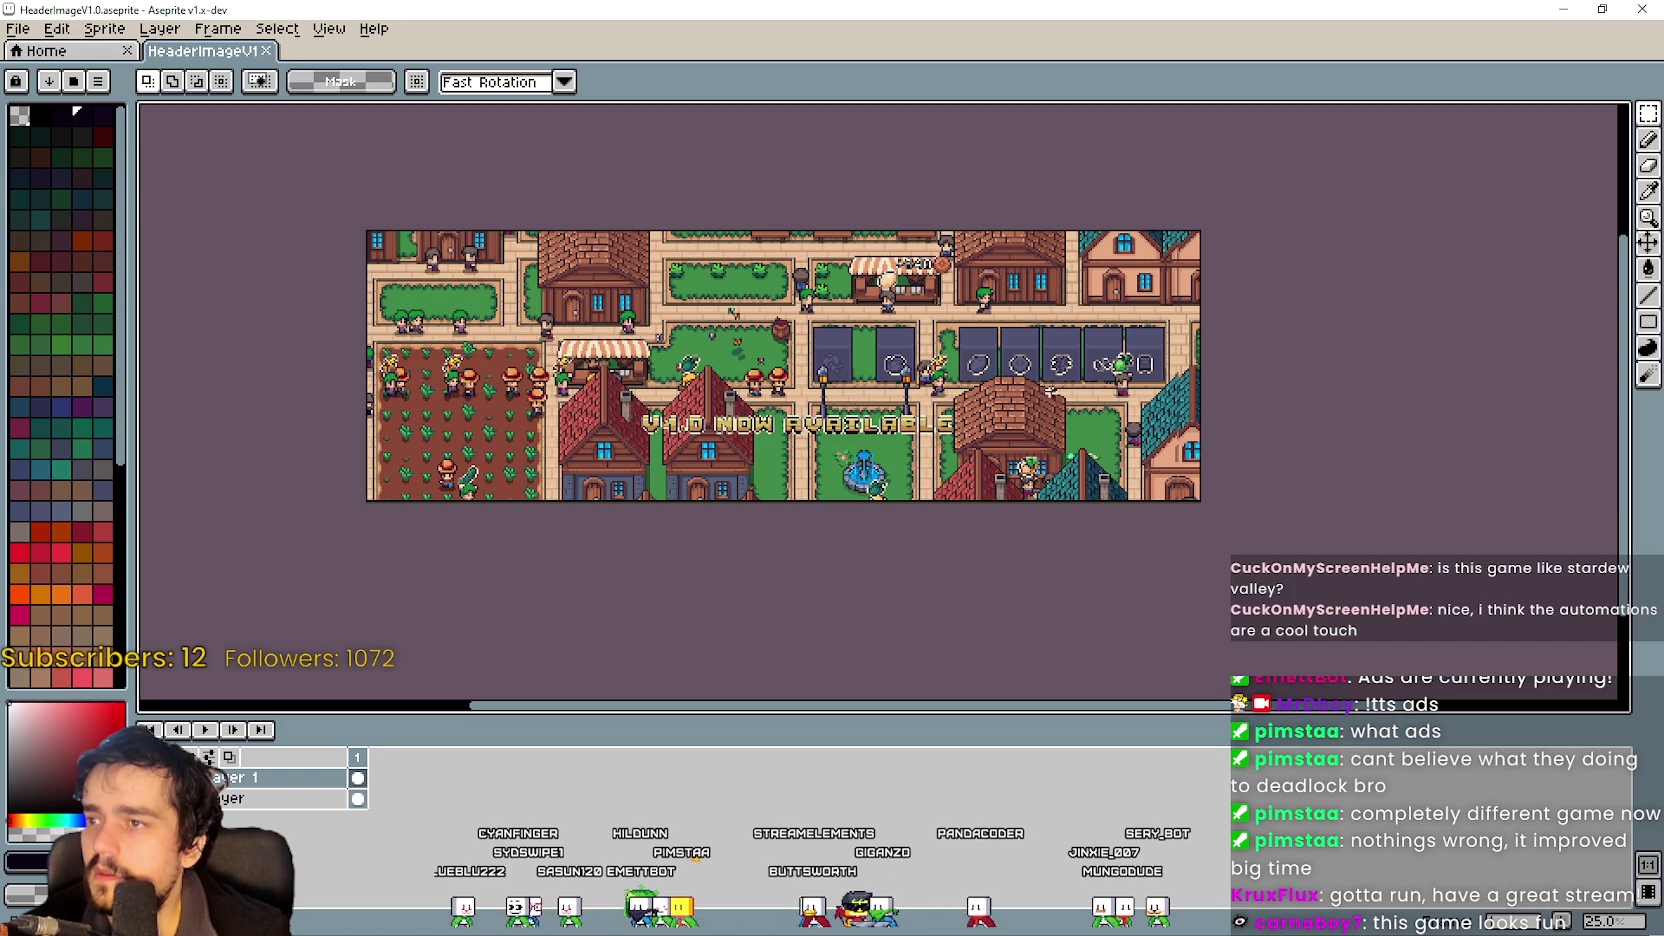
# Refresh the SteamCovers folder in Explorer and select HeaderImageV1.0Page.png.
pyautogui.hotkey('alt', 'Tab')
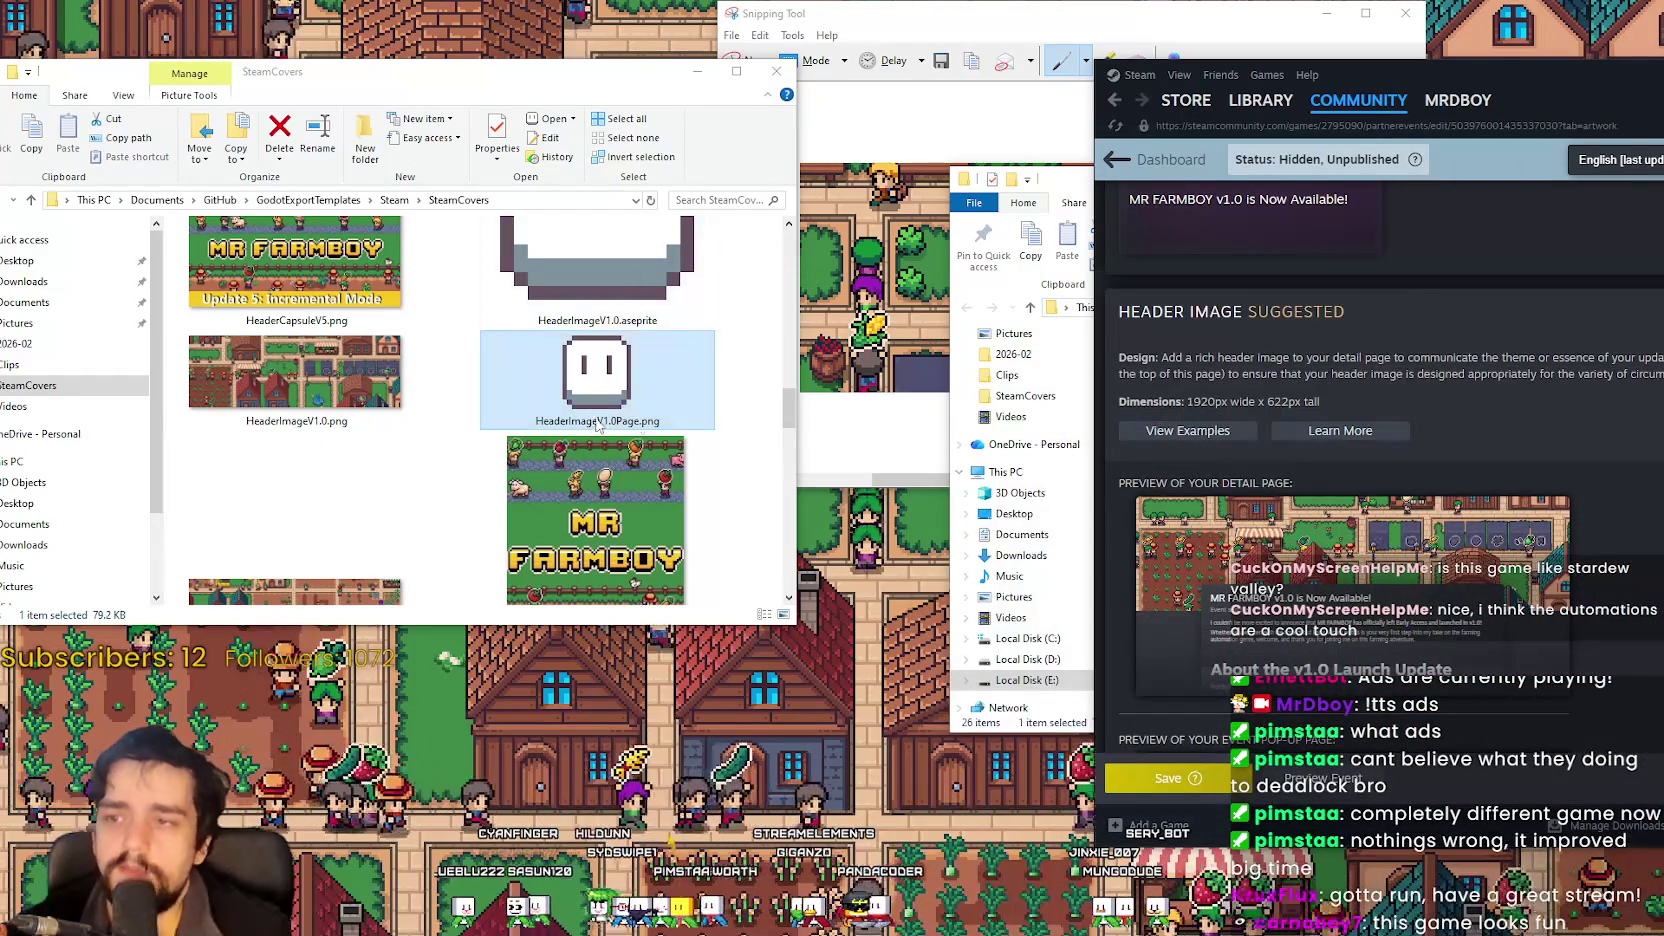
pyautogui.rightClick(734, 383)
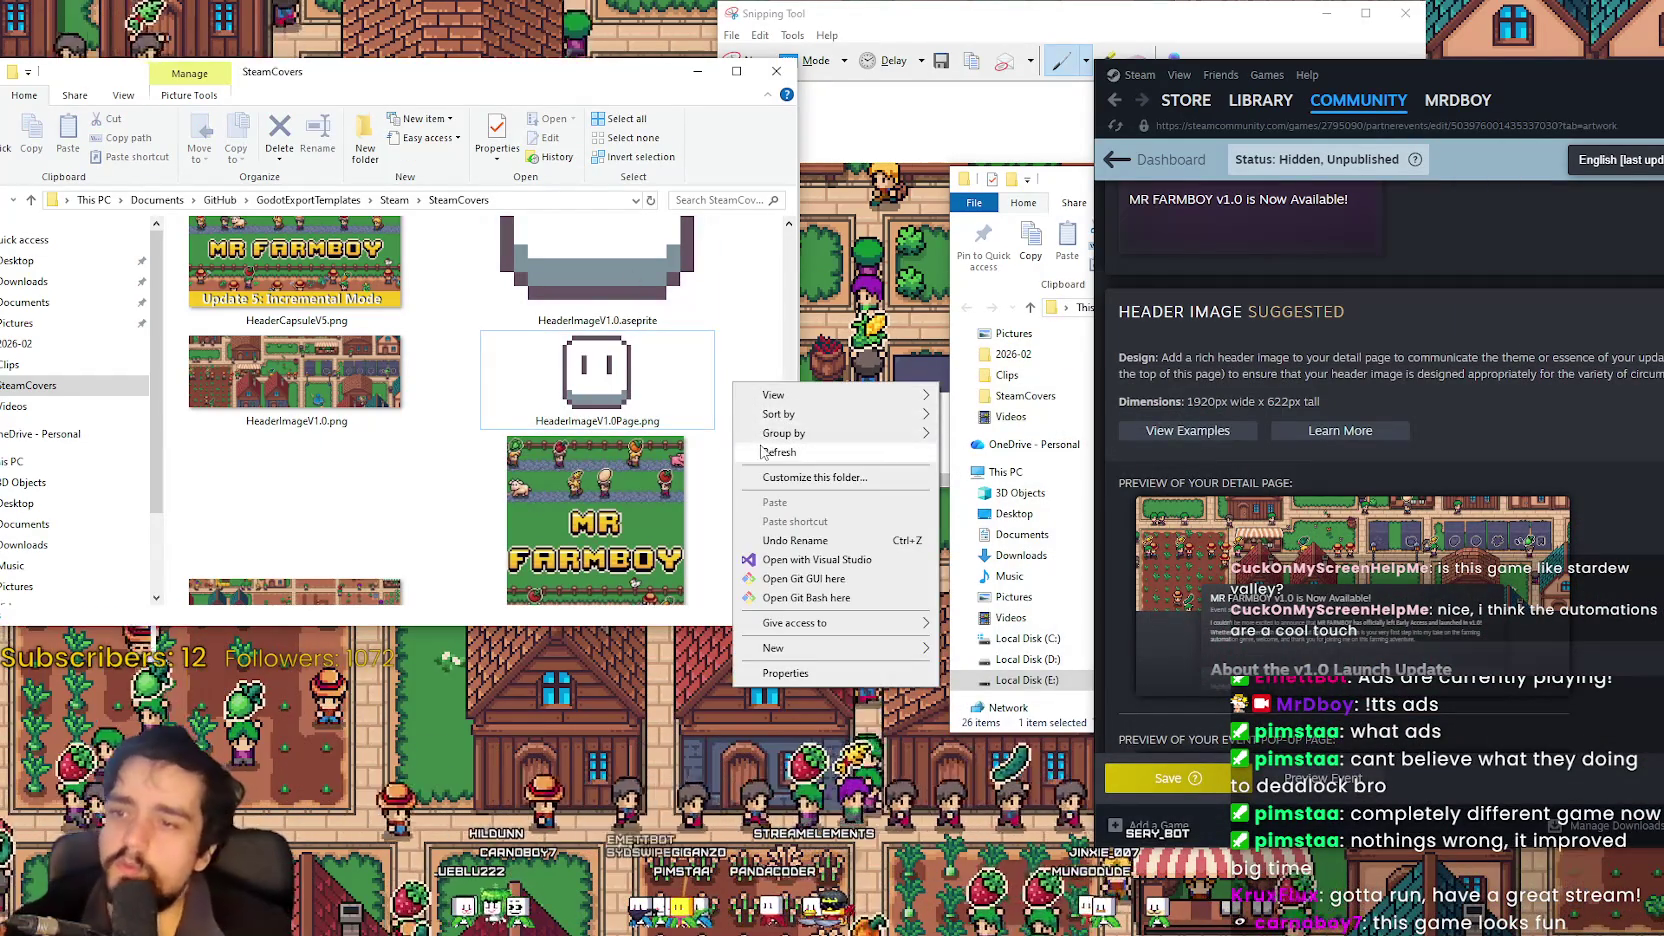
pyautogui.click(779, 452)
pyautogui.scroll(-3, 646, 442)
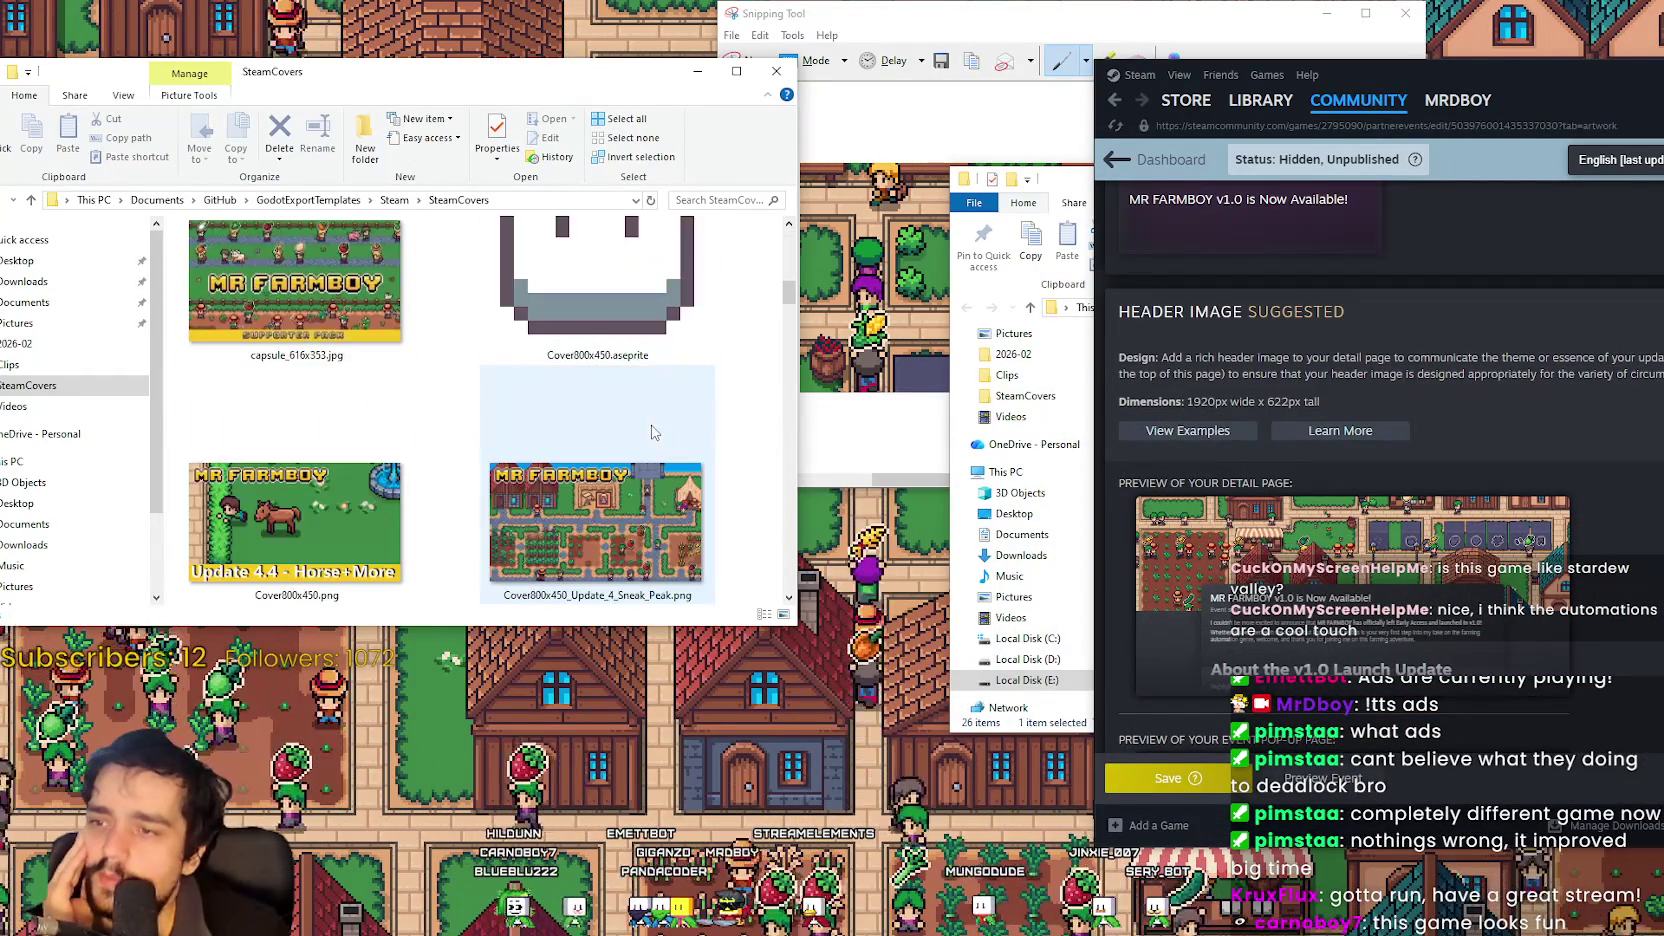
pyautogui.scroll(-5, 652, 524)
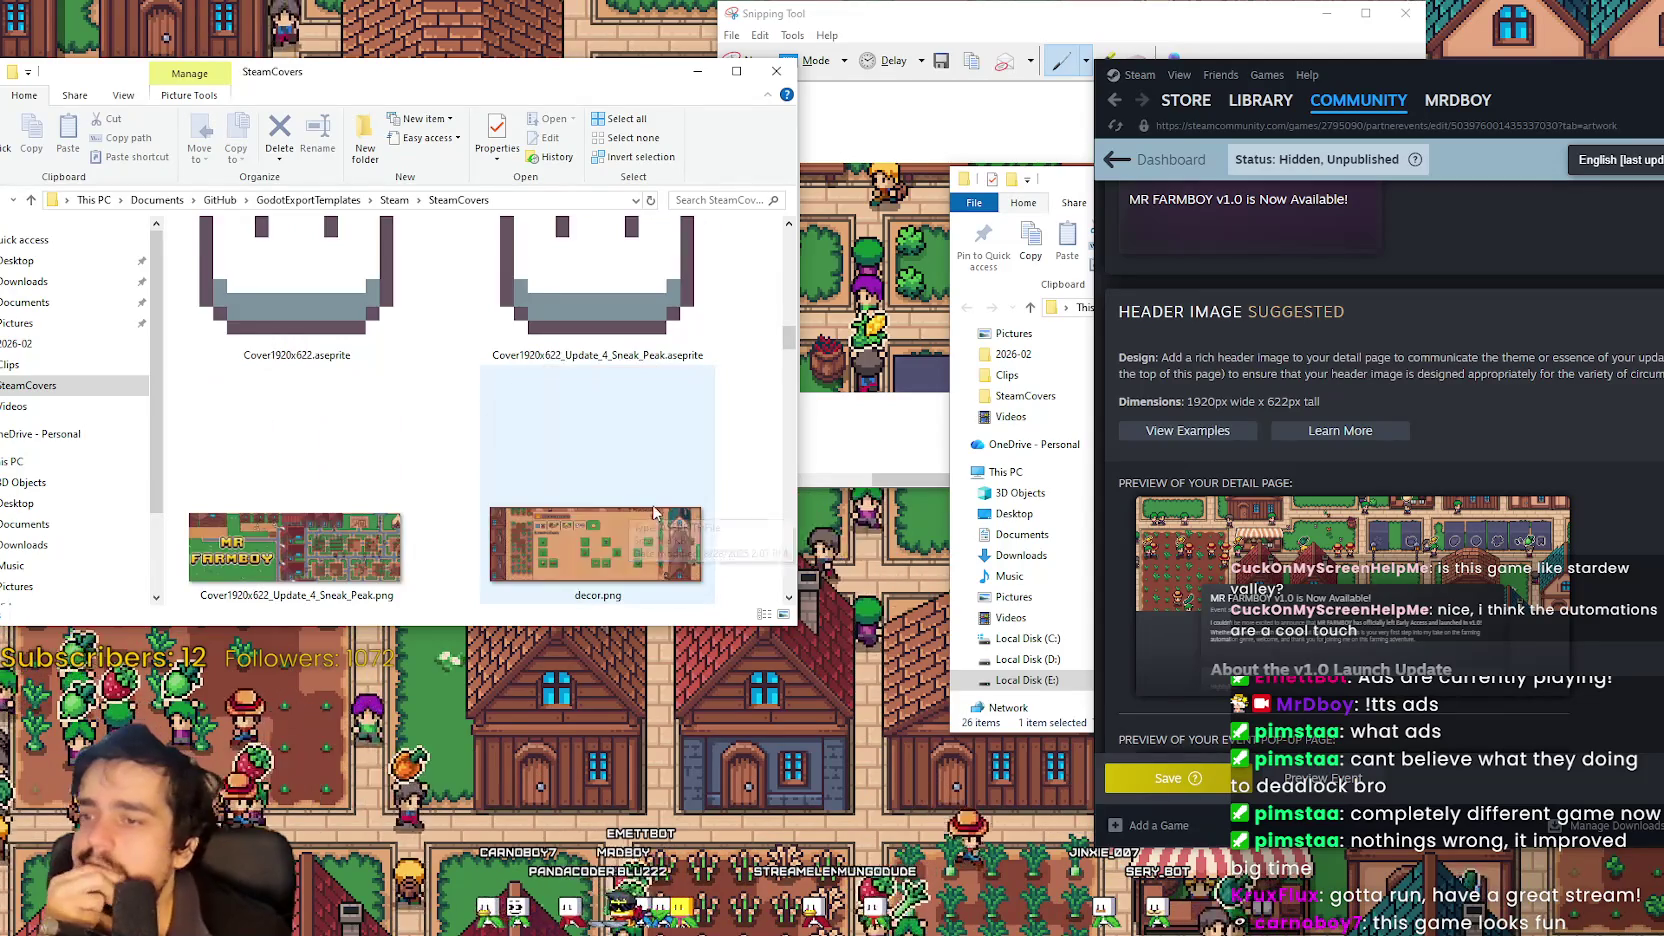
pyautogui.moveTo(795, 357)
pyautogui.mouseDown()
pyautogui.moveTo(795, 335)
pyautogui.moveTo(787, 403)
pyautogui.moveTo(788, 385)
pyautogui.mouseUp()
pyautogui.moveTo(716, 256)
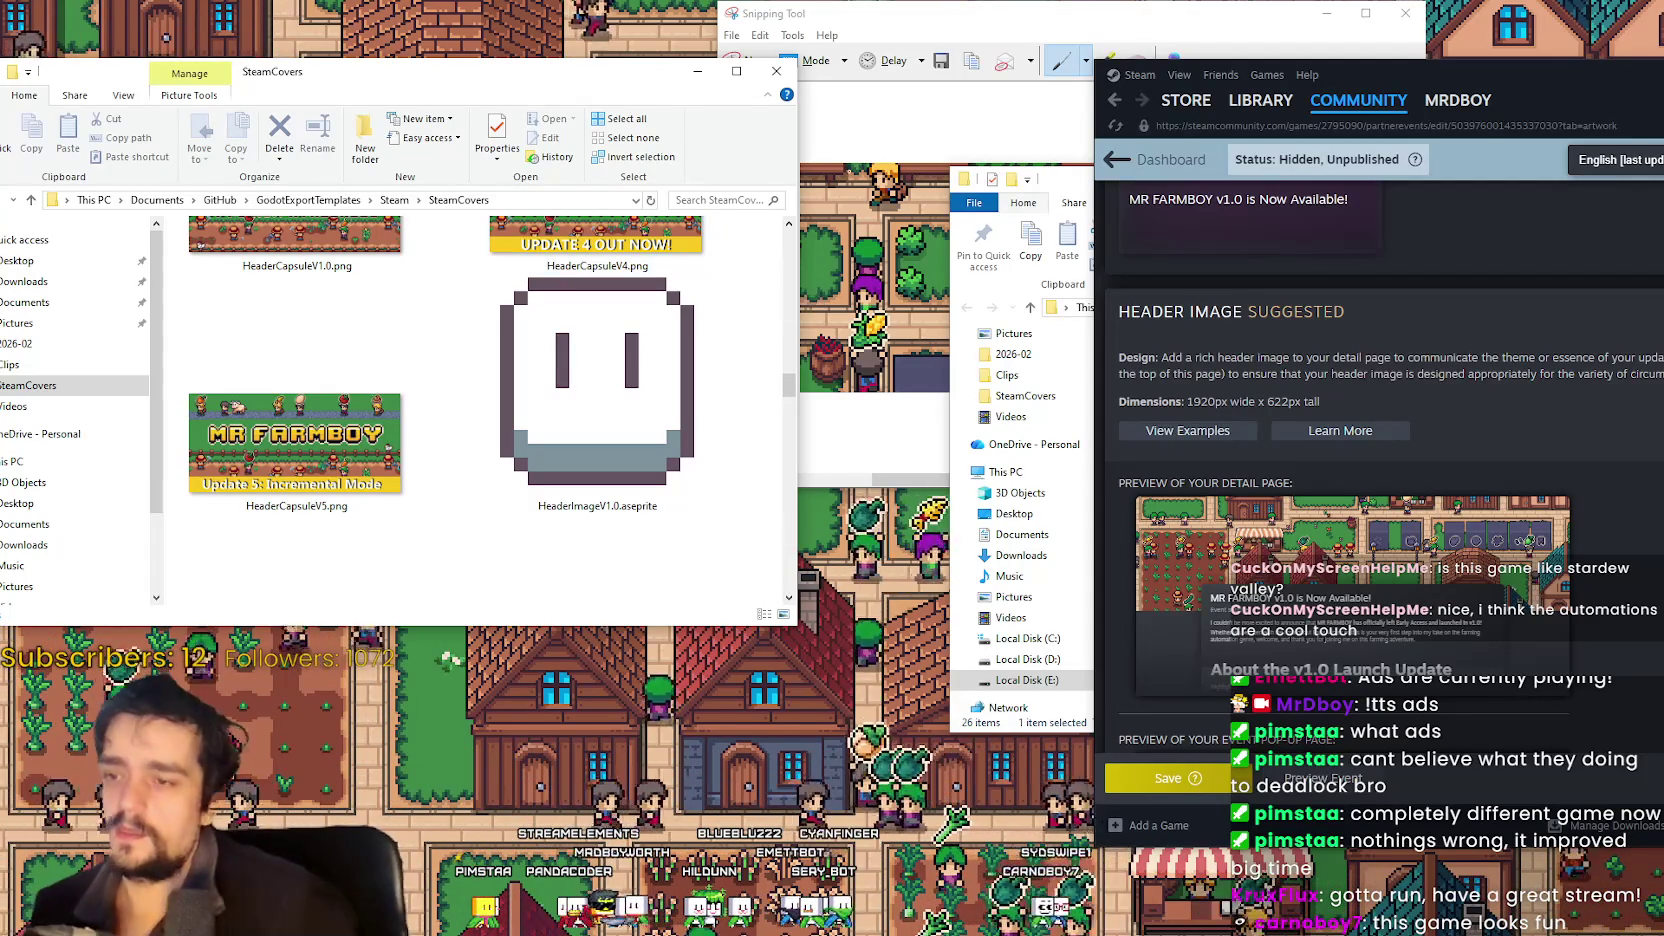
pyautogui.scroll(-1, 700, 505)
pyautogui.scroll(-3, 700, 505)
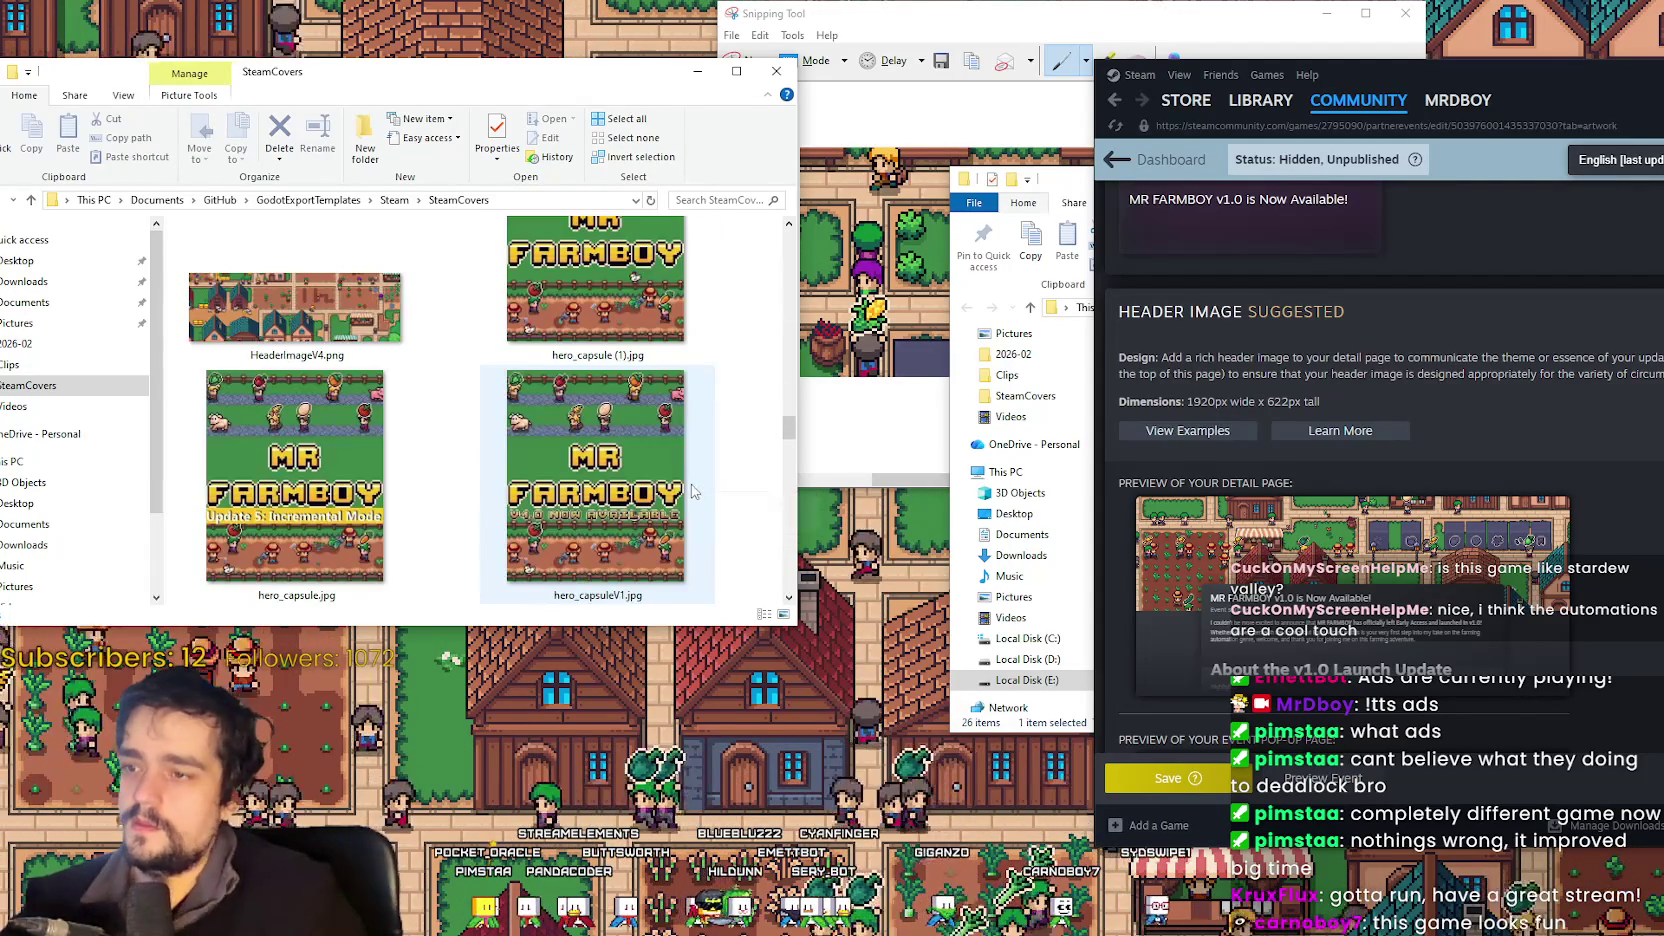
pyautogui.scroll(1, 688, 484)
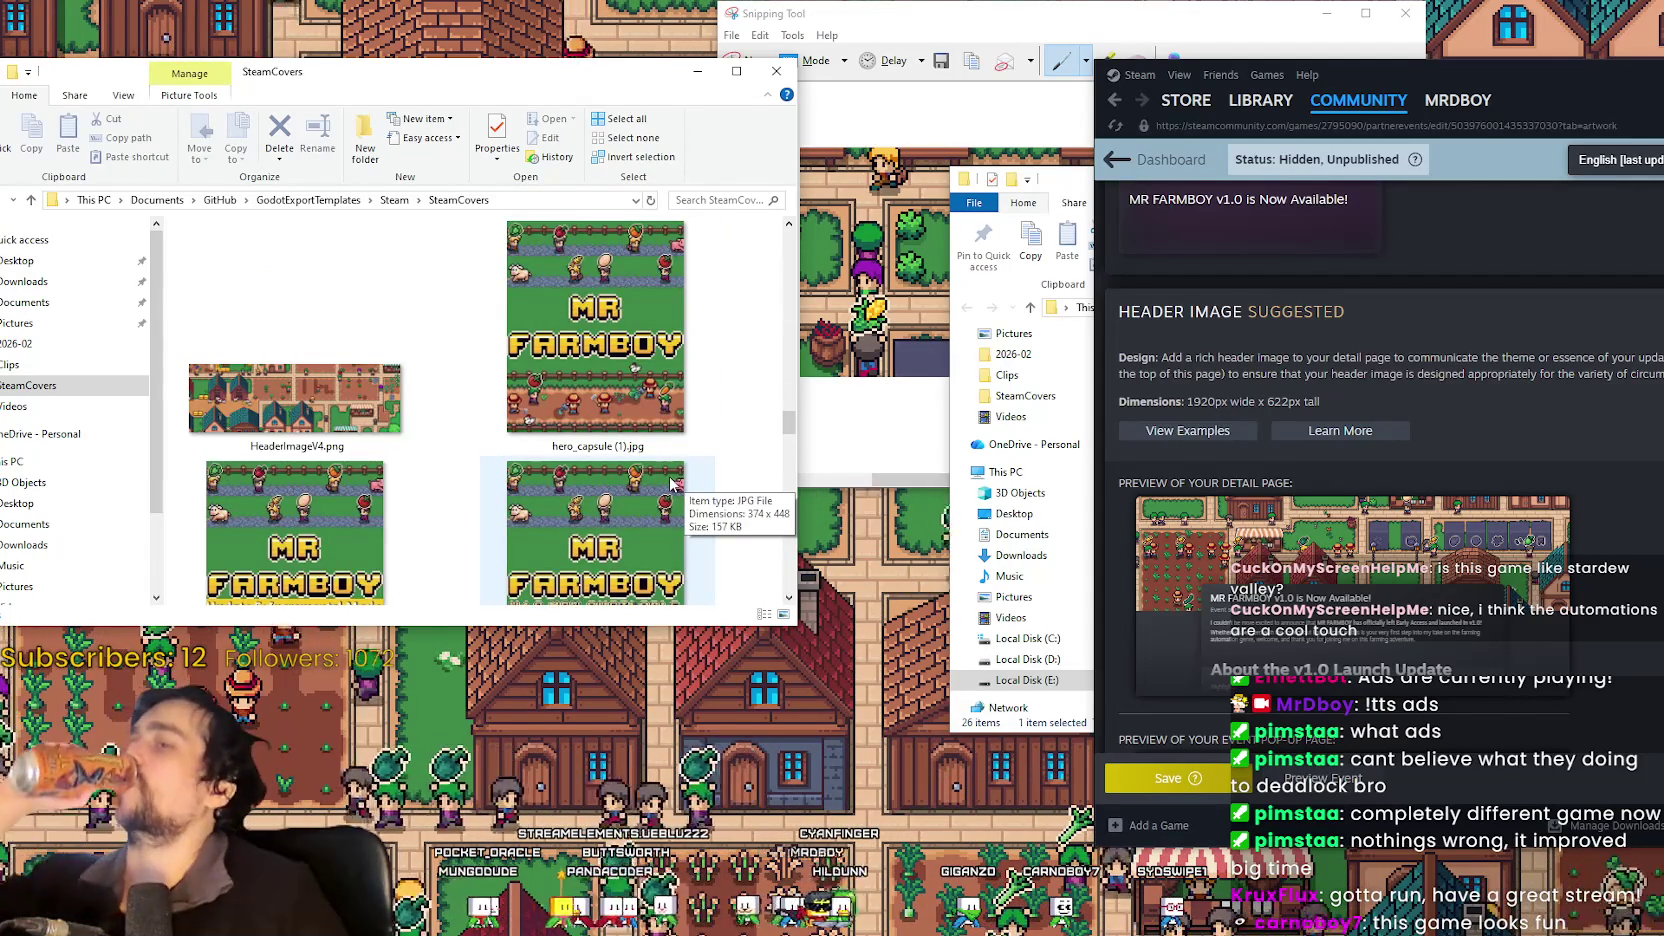
pyautogui.scroll(-3, 671, 484)
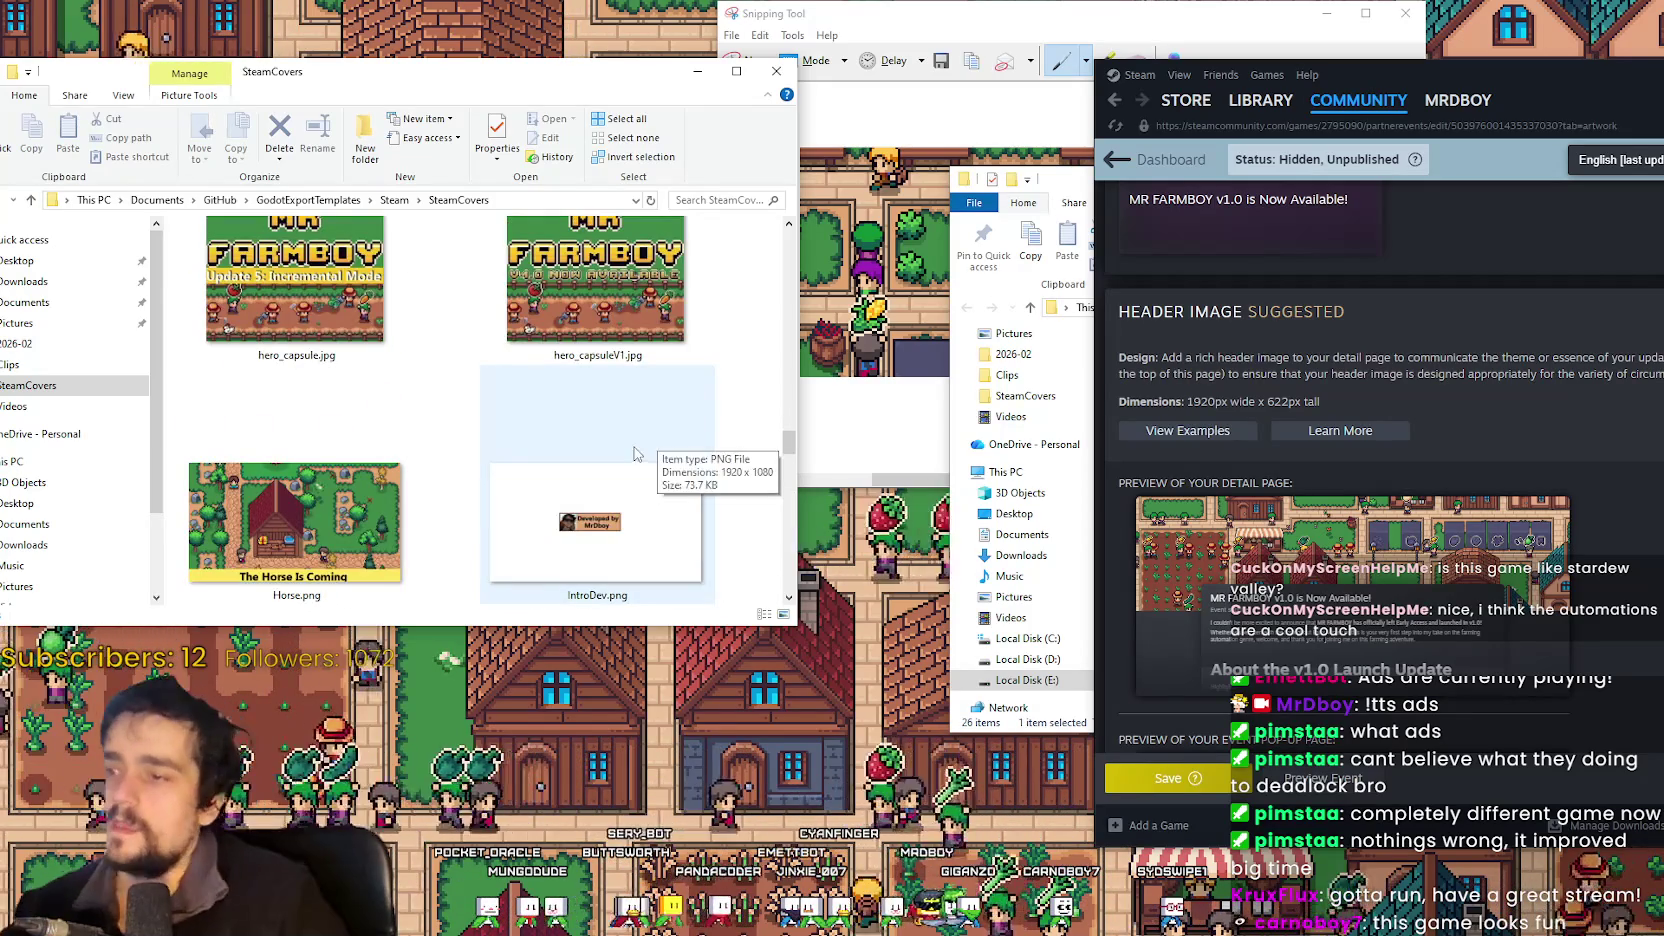
pyautogui.scroll(-2, 645, 440)
pyautogui.scroll(-2, 660, 392)
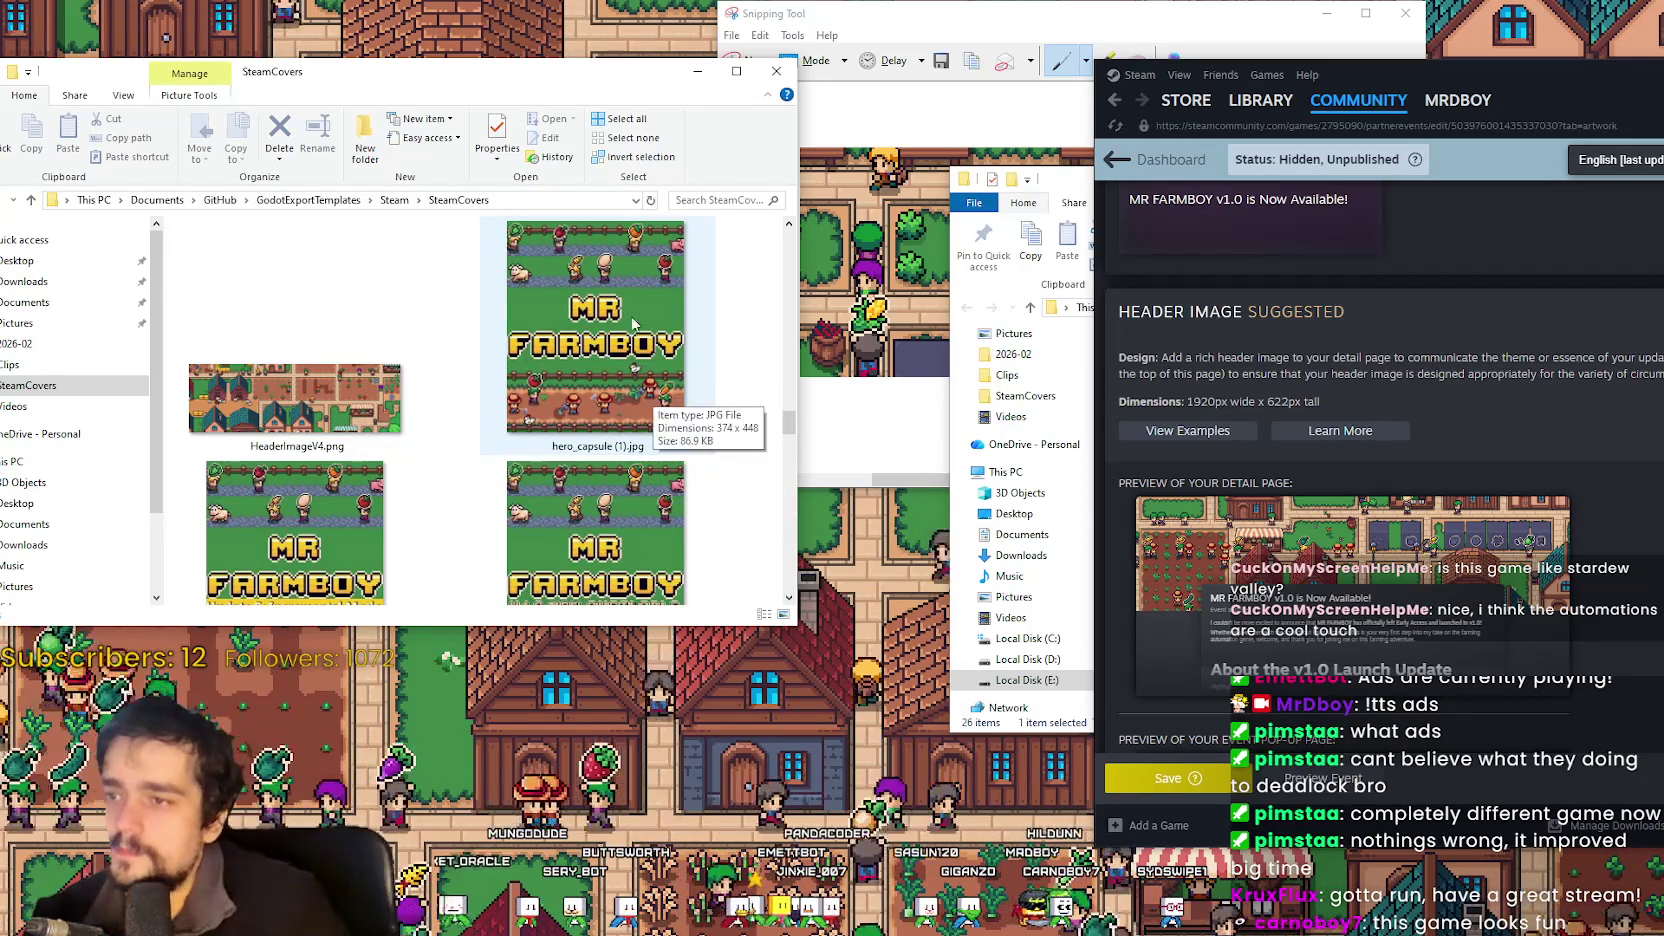
pyautogui.scroll(-2, 660, 420)
pyautogui.click(651, 522)
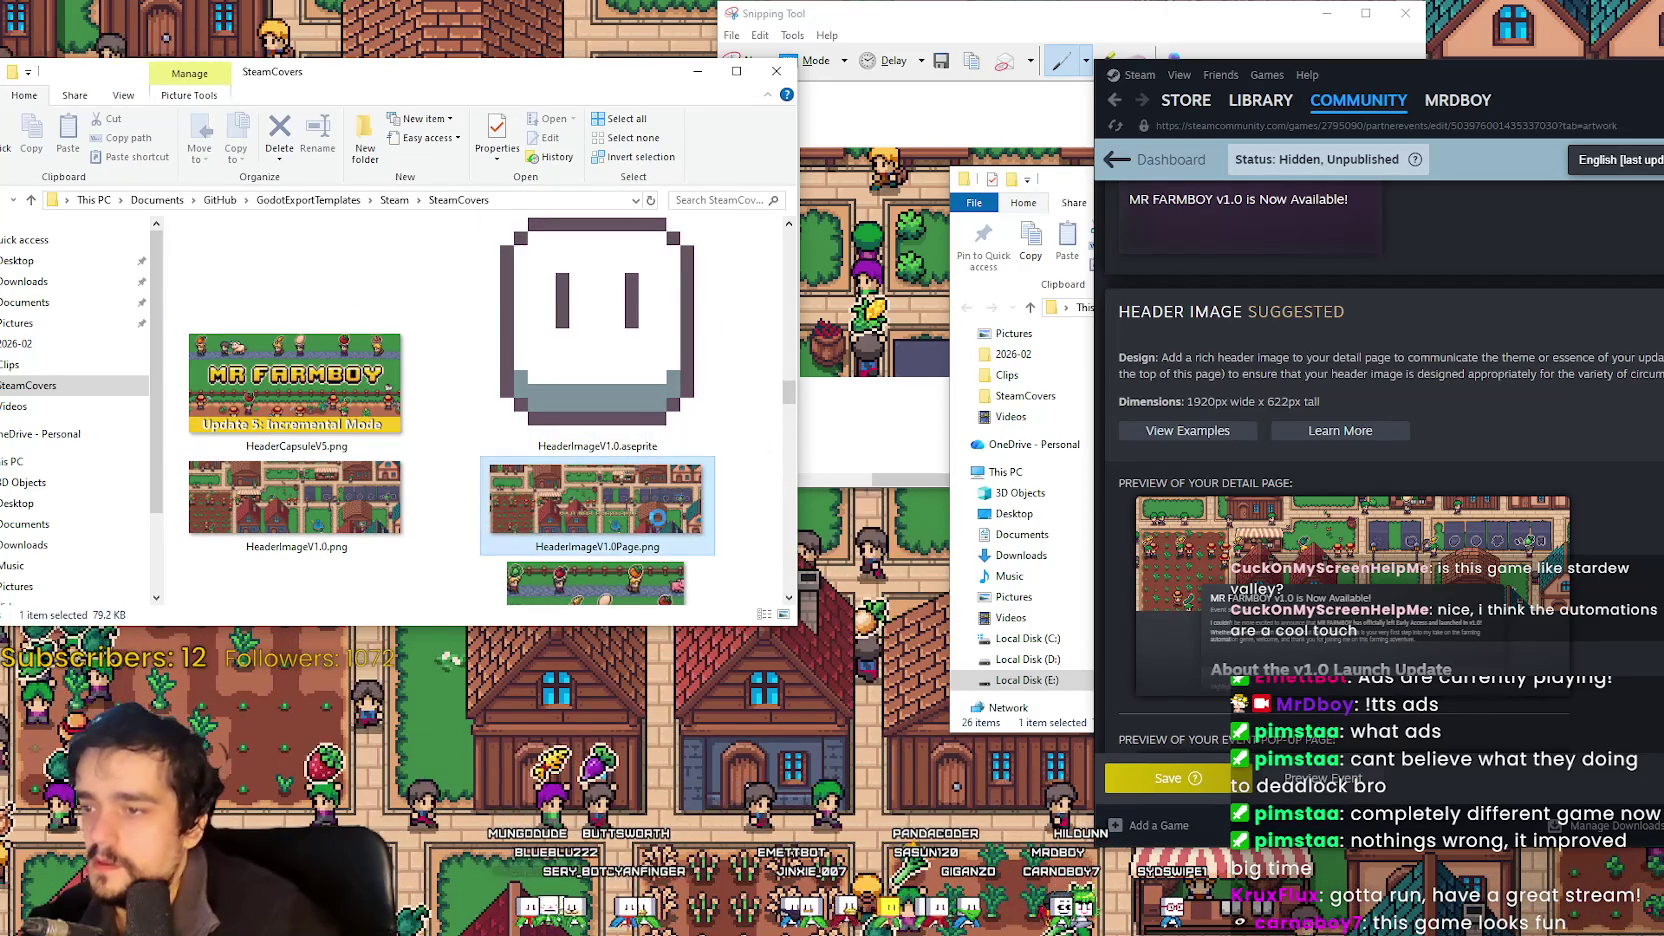
# Drop HeaderImageV1.0Page.png into Steam's header image box and upload it.
pyautogui.moveTo(1589, 91); pyautogui.dragTo(1488, 89)
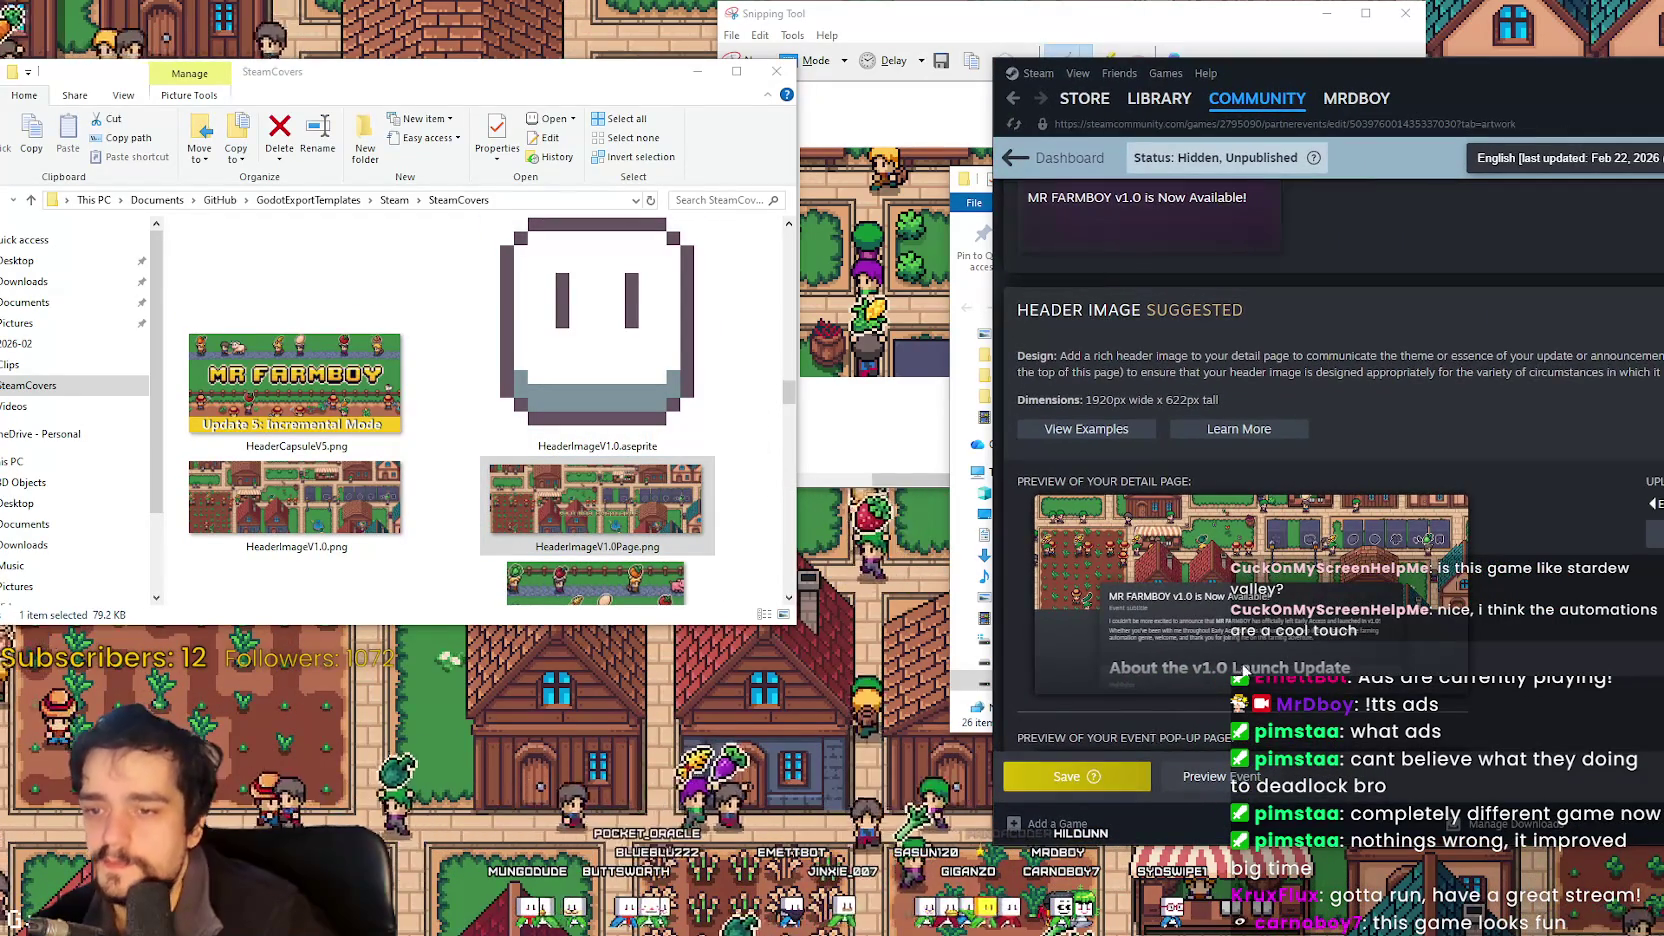
pyautogui.scroll(-1, 1250, 450)
pyautogui.scroll(6, 1253, 568)
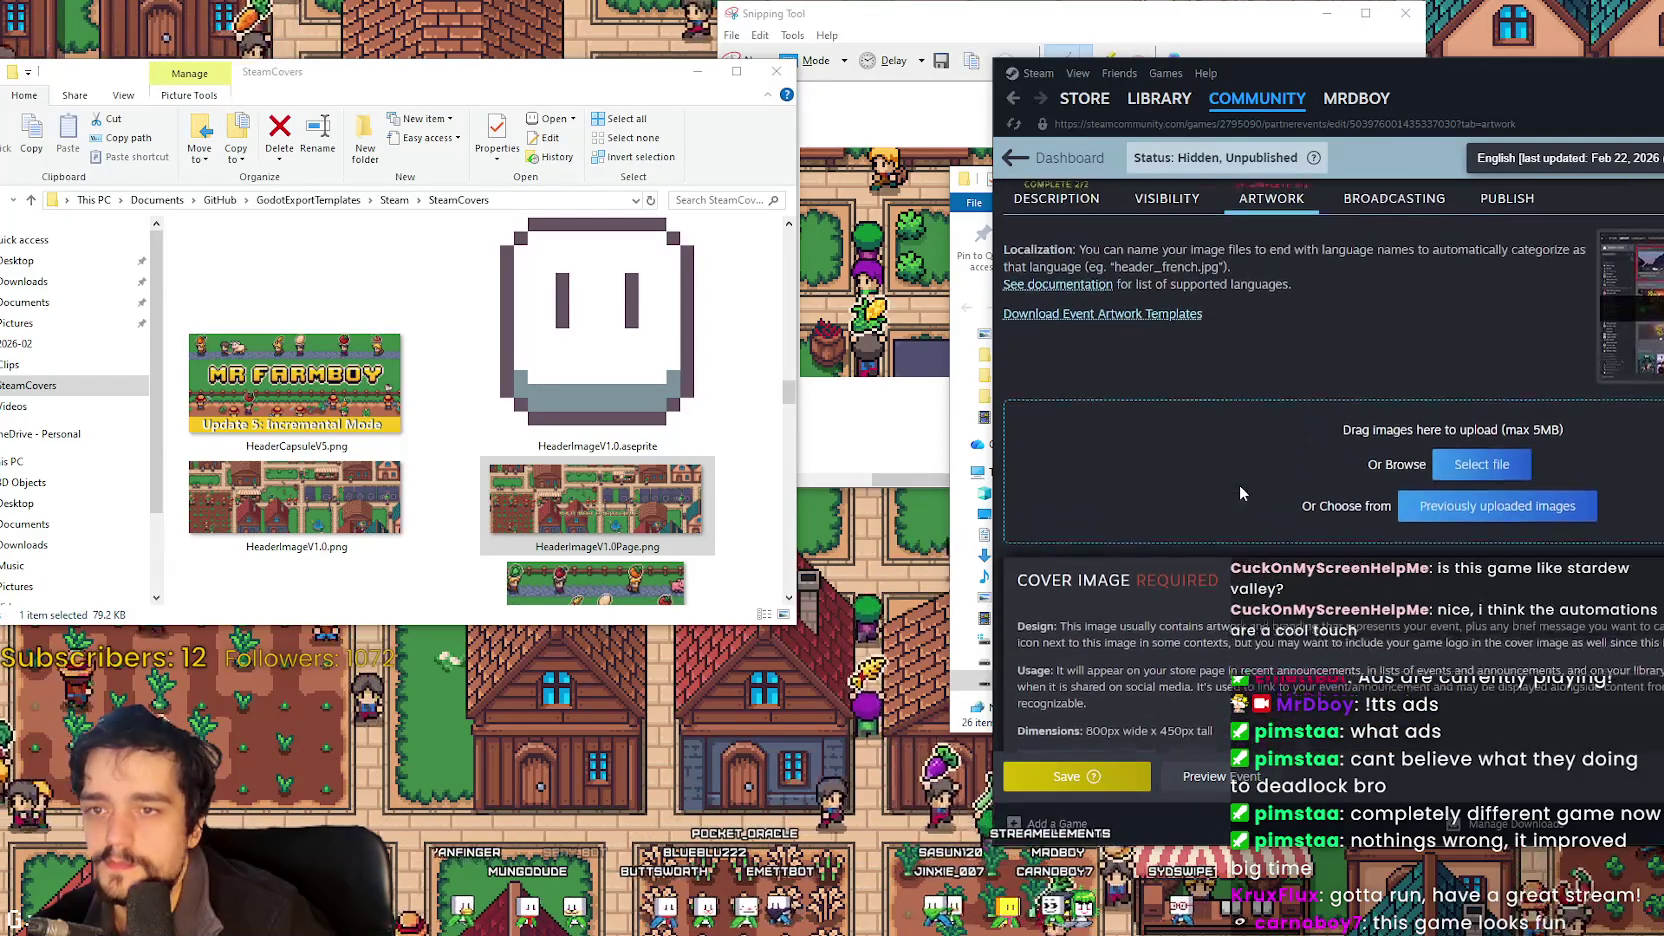
pyautogui.moveTo(680, 463); pyautogui.dragTo(1290, 480)
pyautogui.moveTo(1503, 96); pyautogui.dragTo(1315, 77)
pyautogui.scroll(-2, 1206, 599)
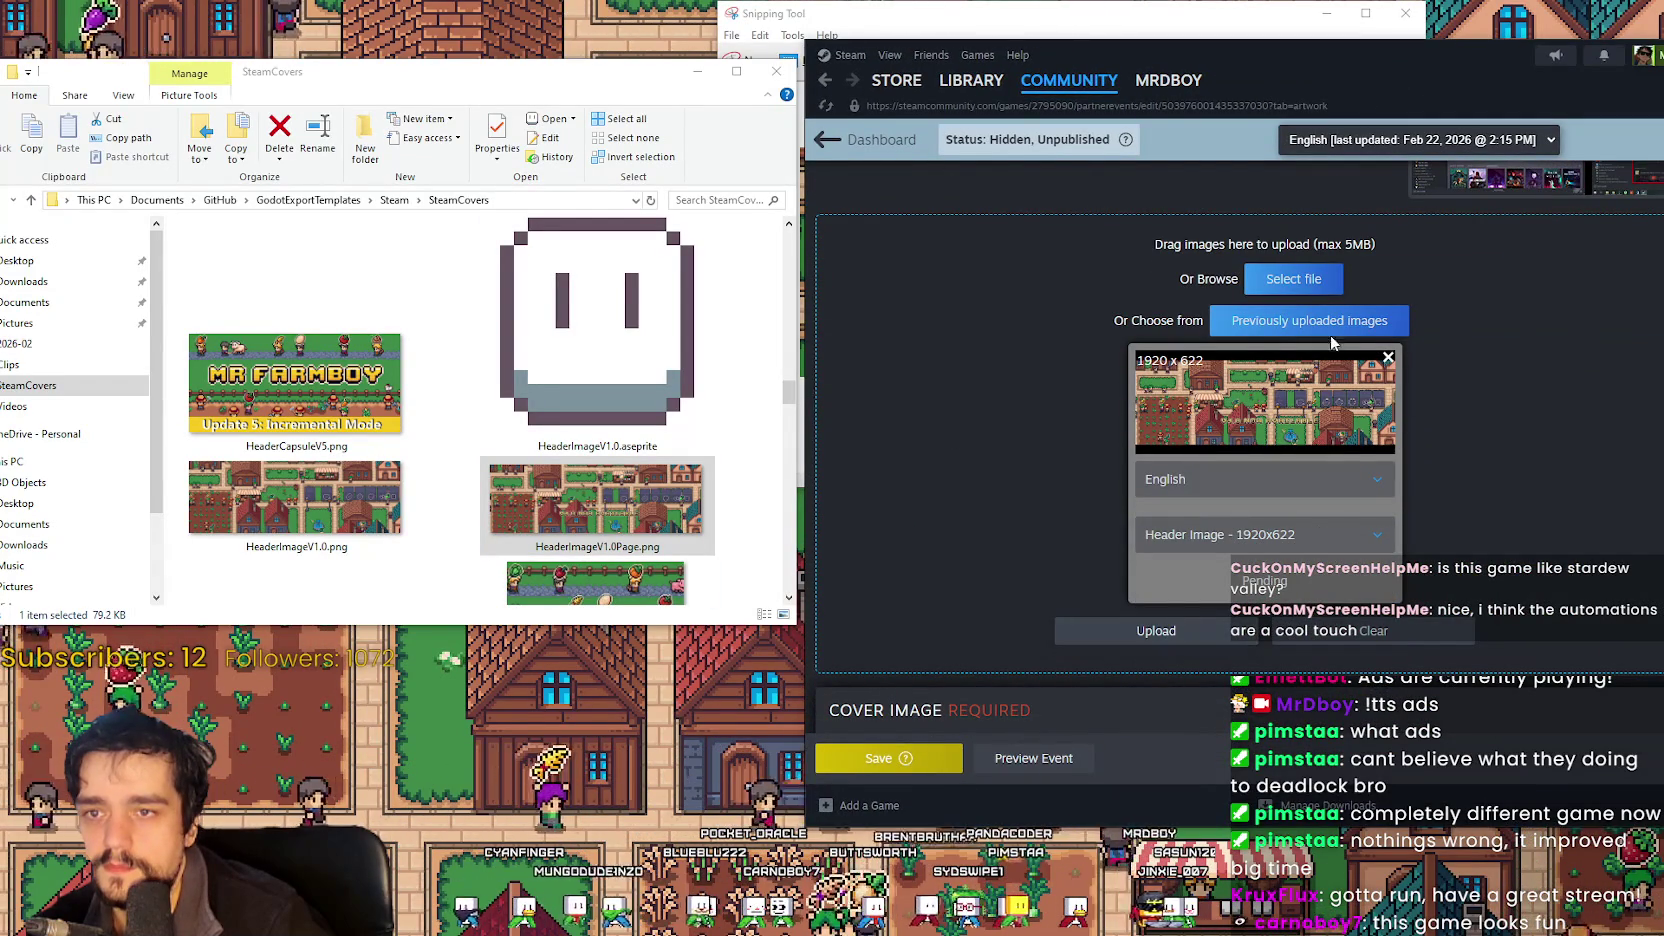
pyautogui.click(1090, 632)
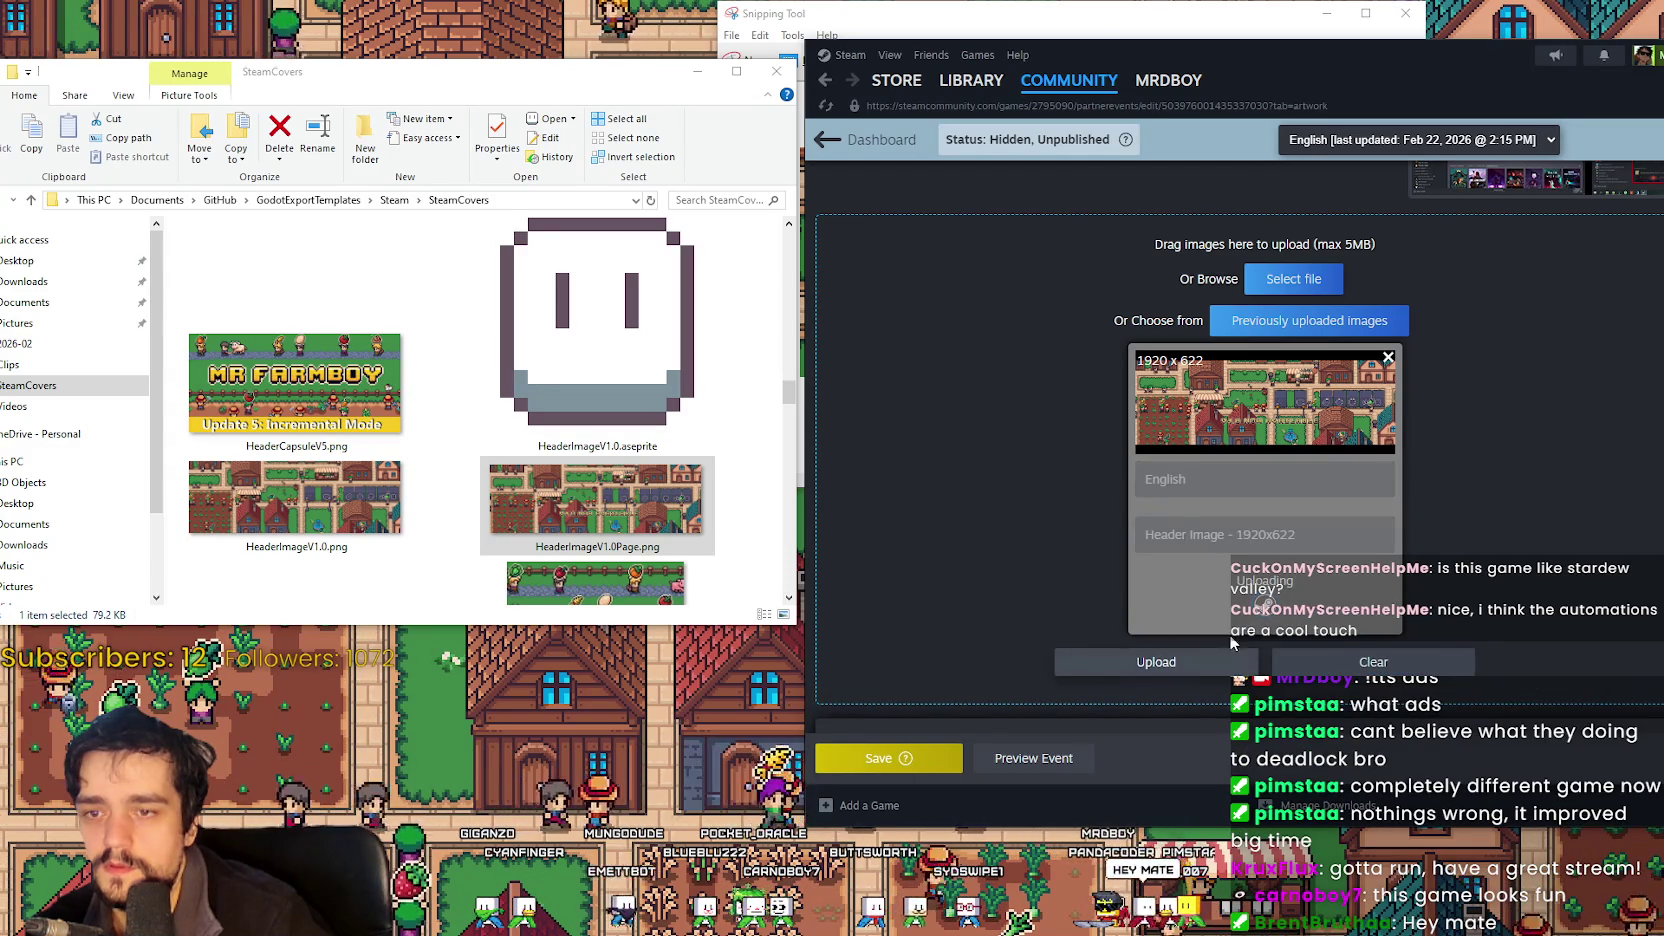
# Save the event, view it in a maximized event preview, then return to Aseprite.
pyautogui.scroll(-3, 961, 540)
pyautogui.click(871, 752)
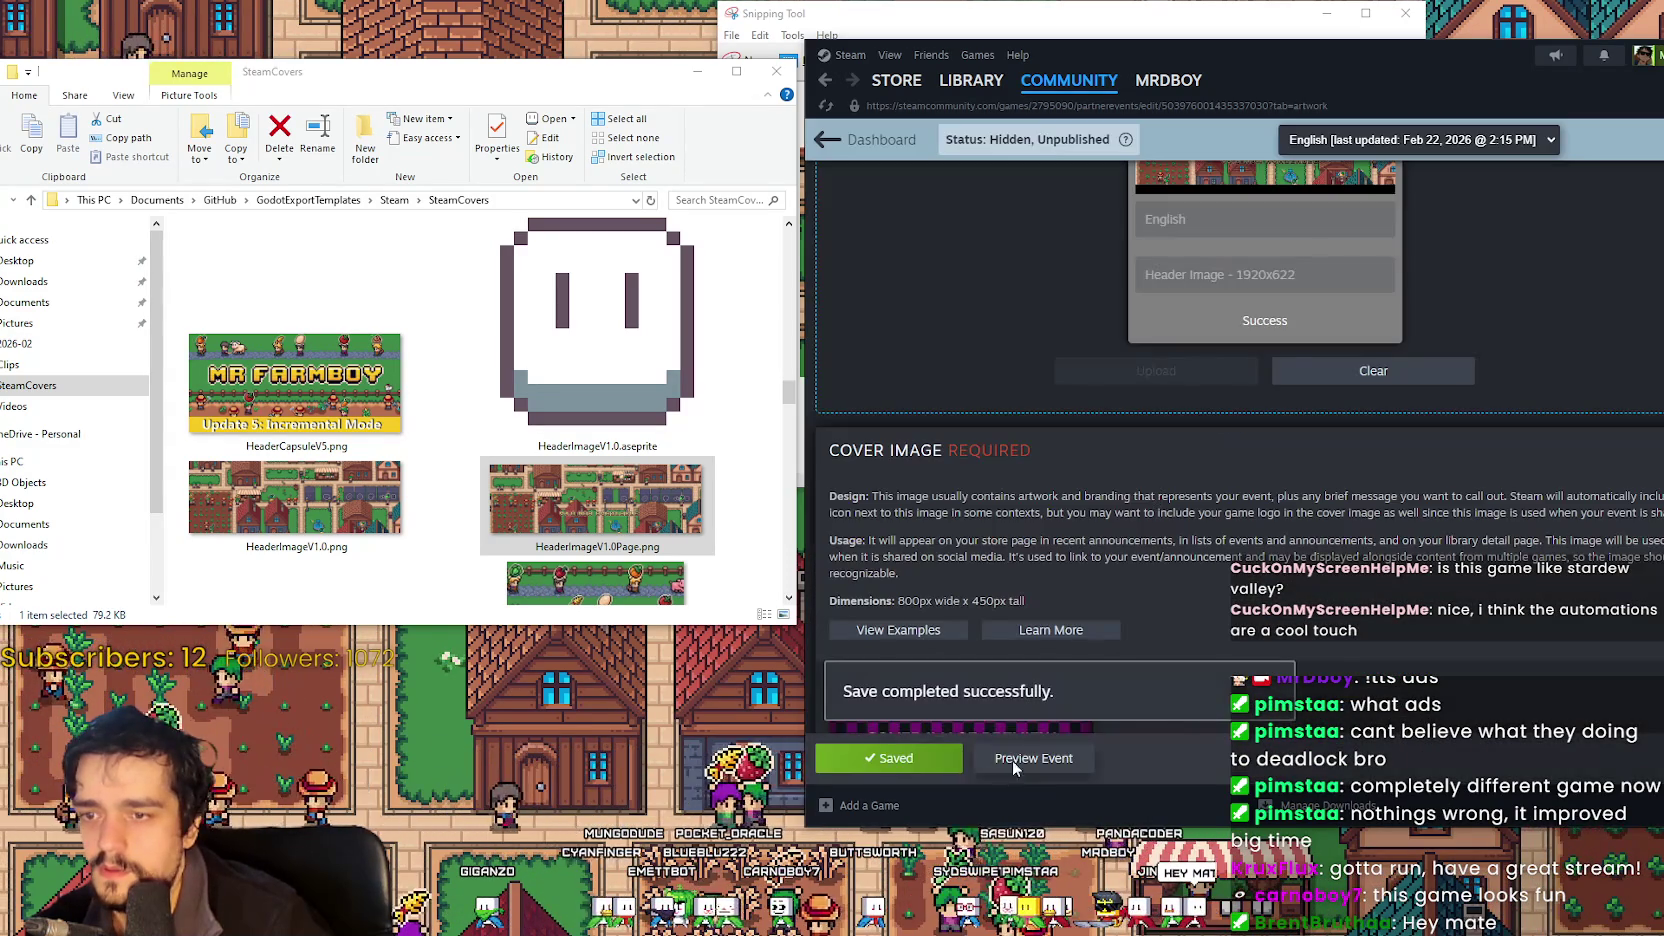
pyautogui.click(1011, 760)
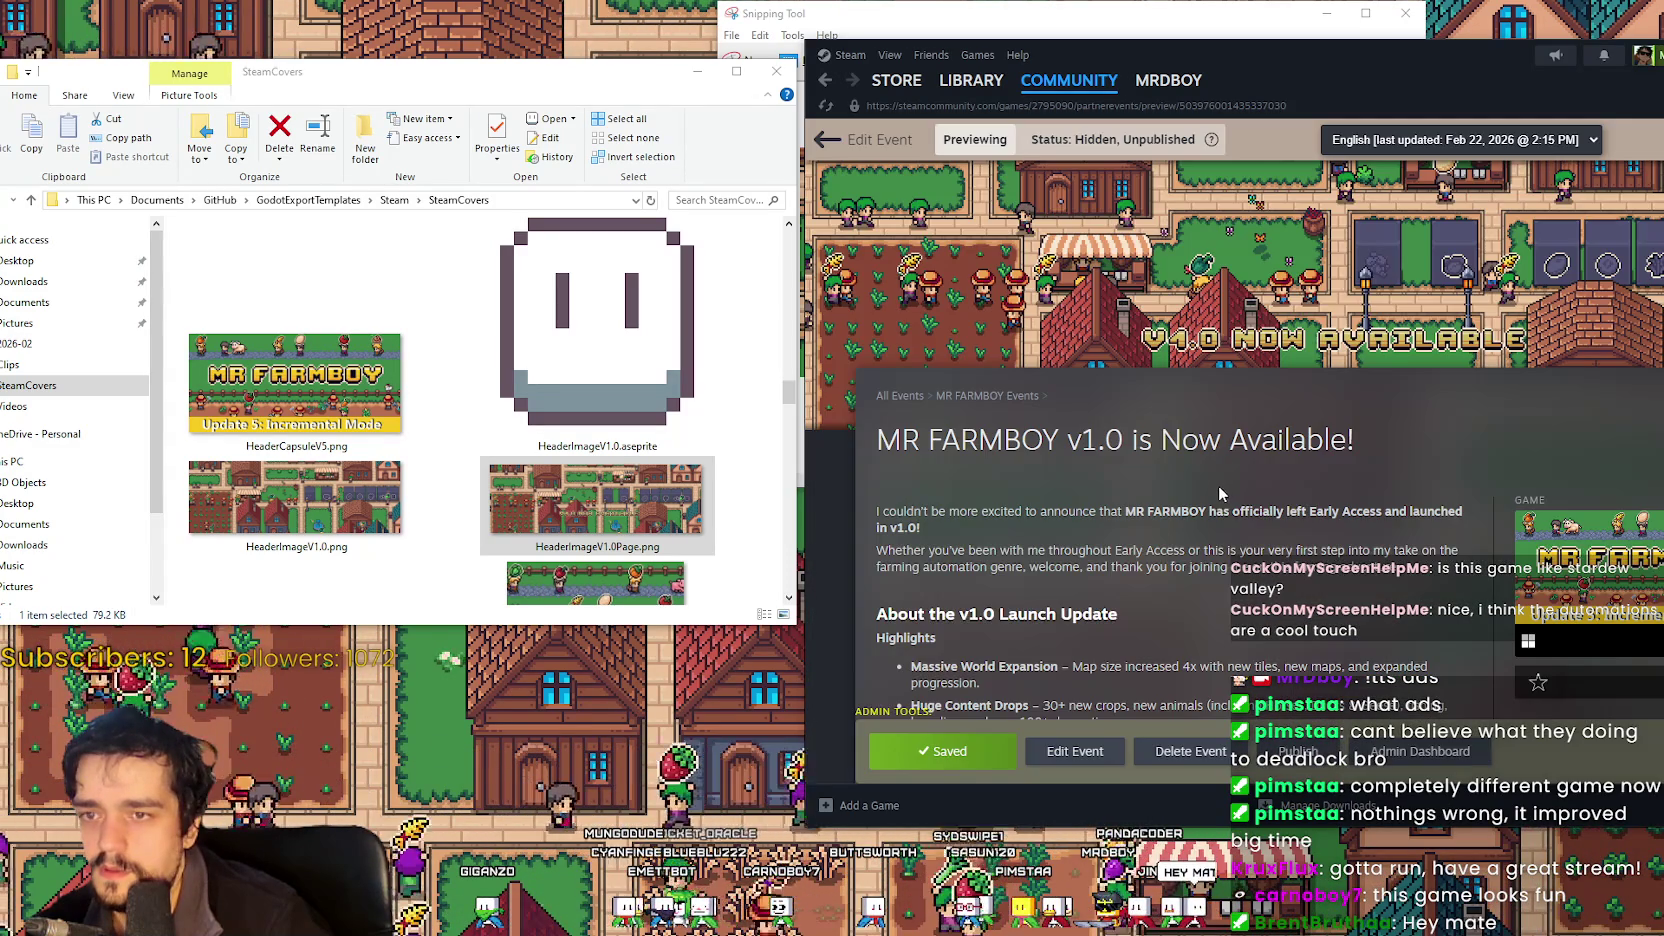
pyautogui.doubleClick(1403, 51)
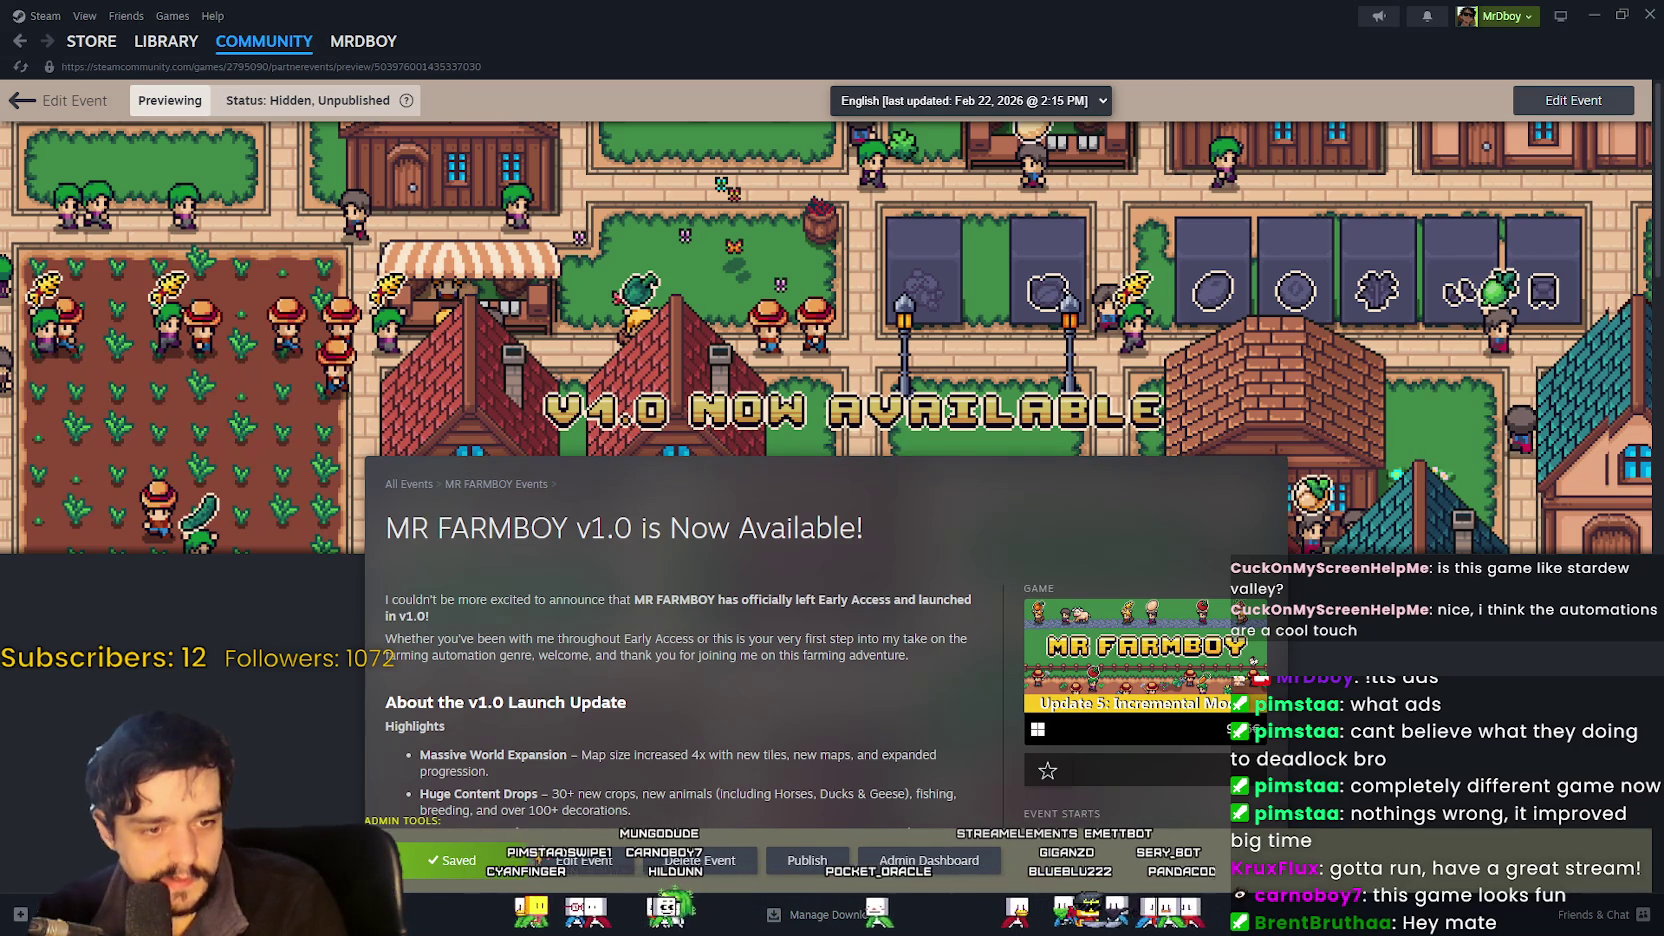
pyautogui.hotkey('alt', 'Tab')
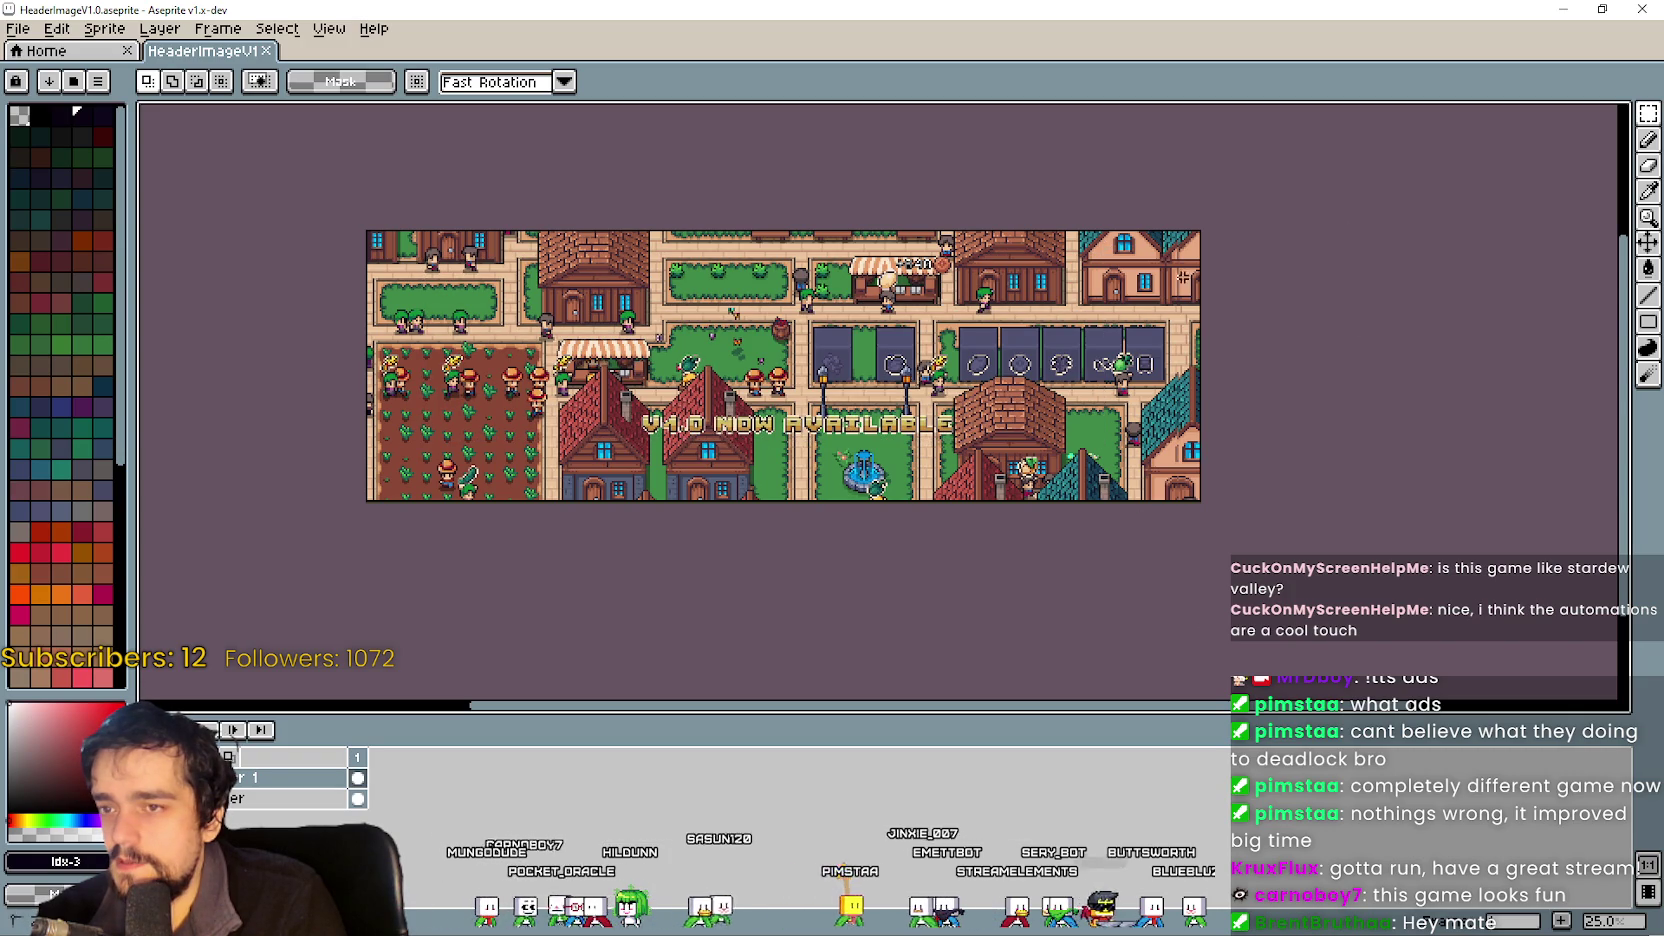
# Paste the town image, align it with the canvas edges, and commit its placement.
pyautogui.moveTo(473, 705); pyautogui.dragTo(143, 670)
pyautogui.hotkey('ctrl', 'v')
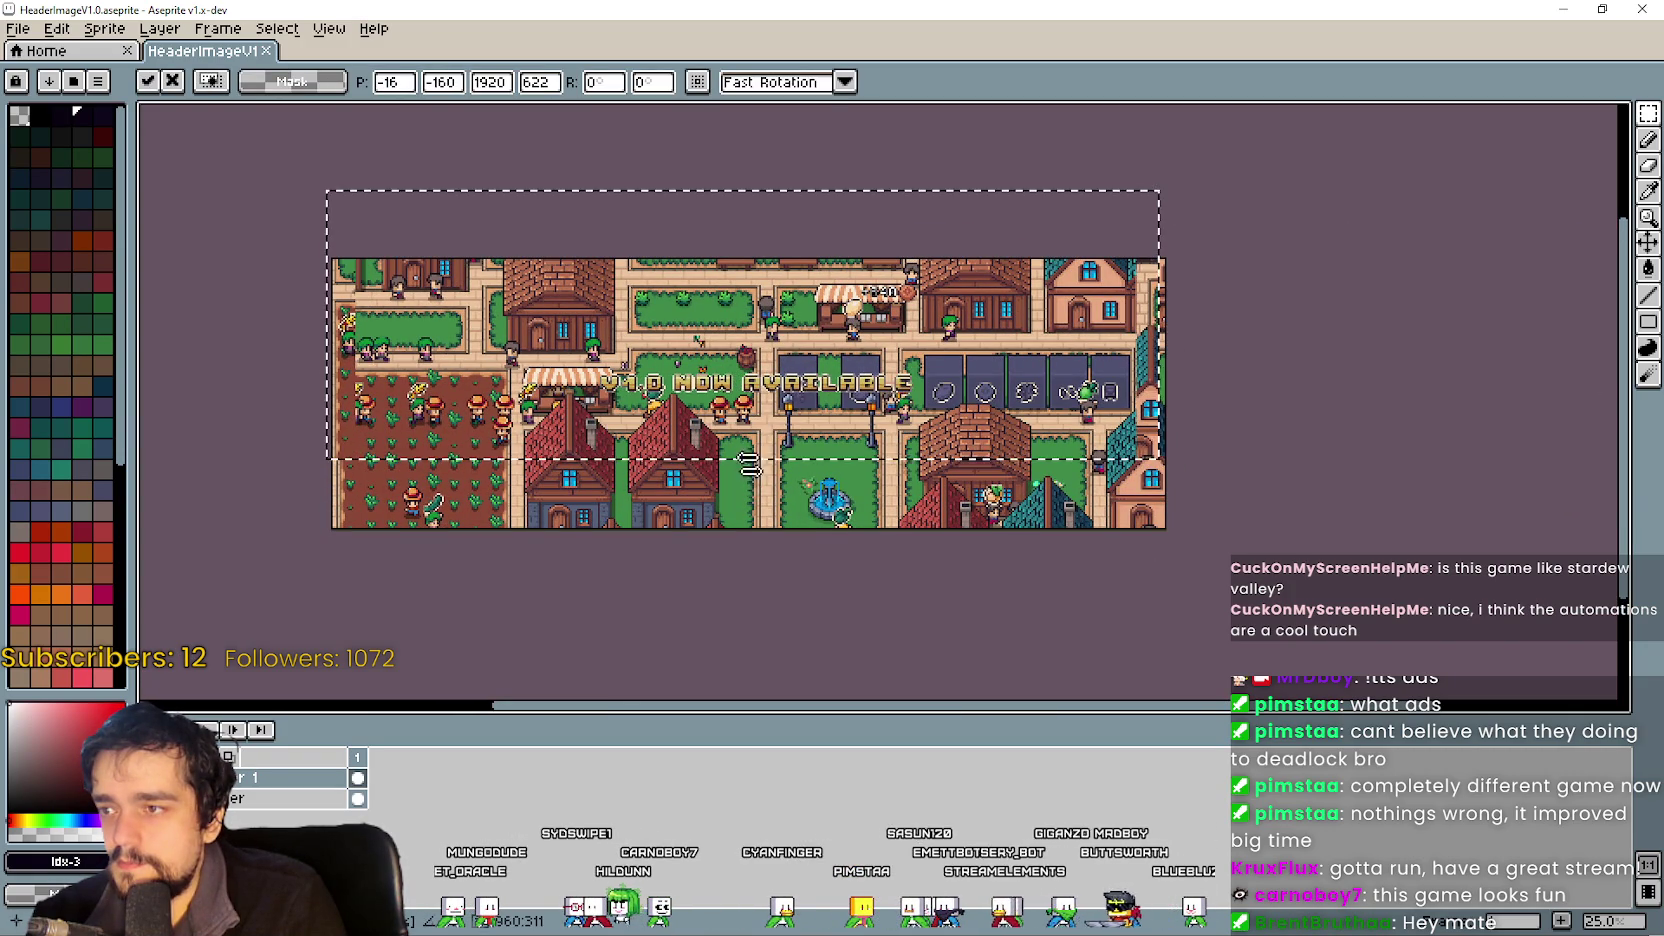
pyautogui.moveTo(748, 403); pyautogui.dragTo(741, 479)
pyautogui.press('Return')
pyautogui.scroll(1, 857, 456)
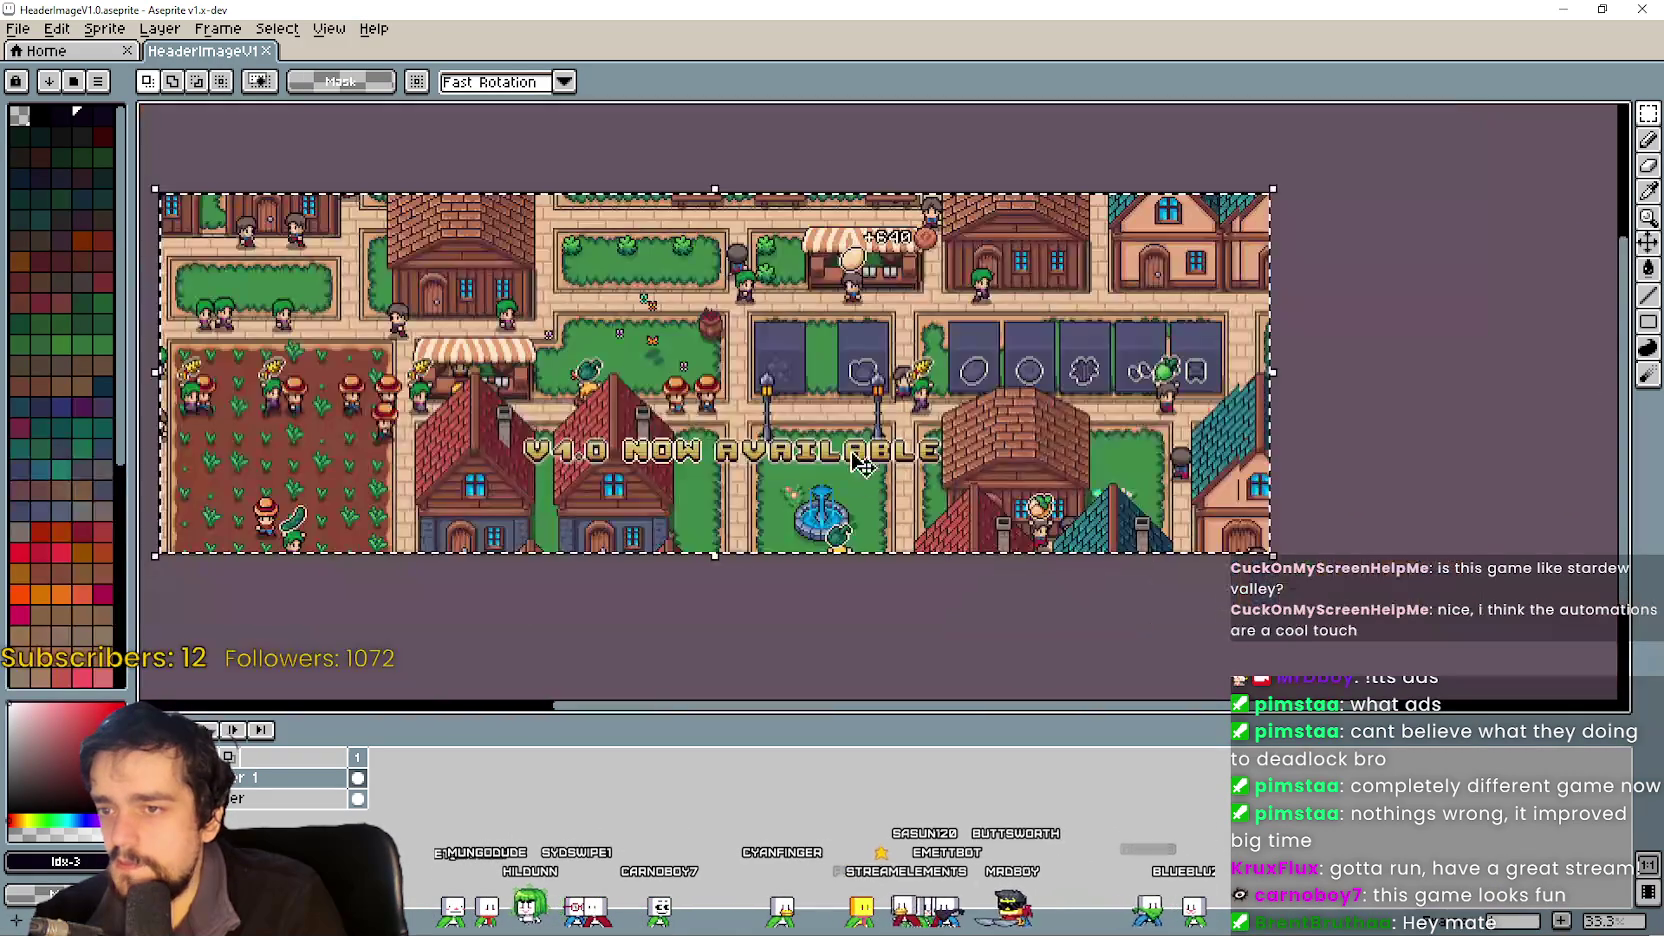
pyautogui.scroll(-1, 751, 612)
pyautogui.hscroll(-3, 600, 520)
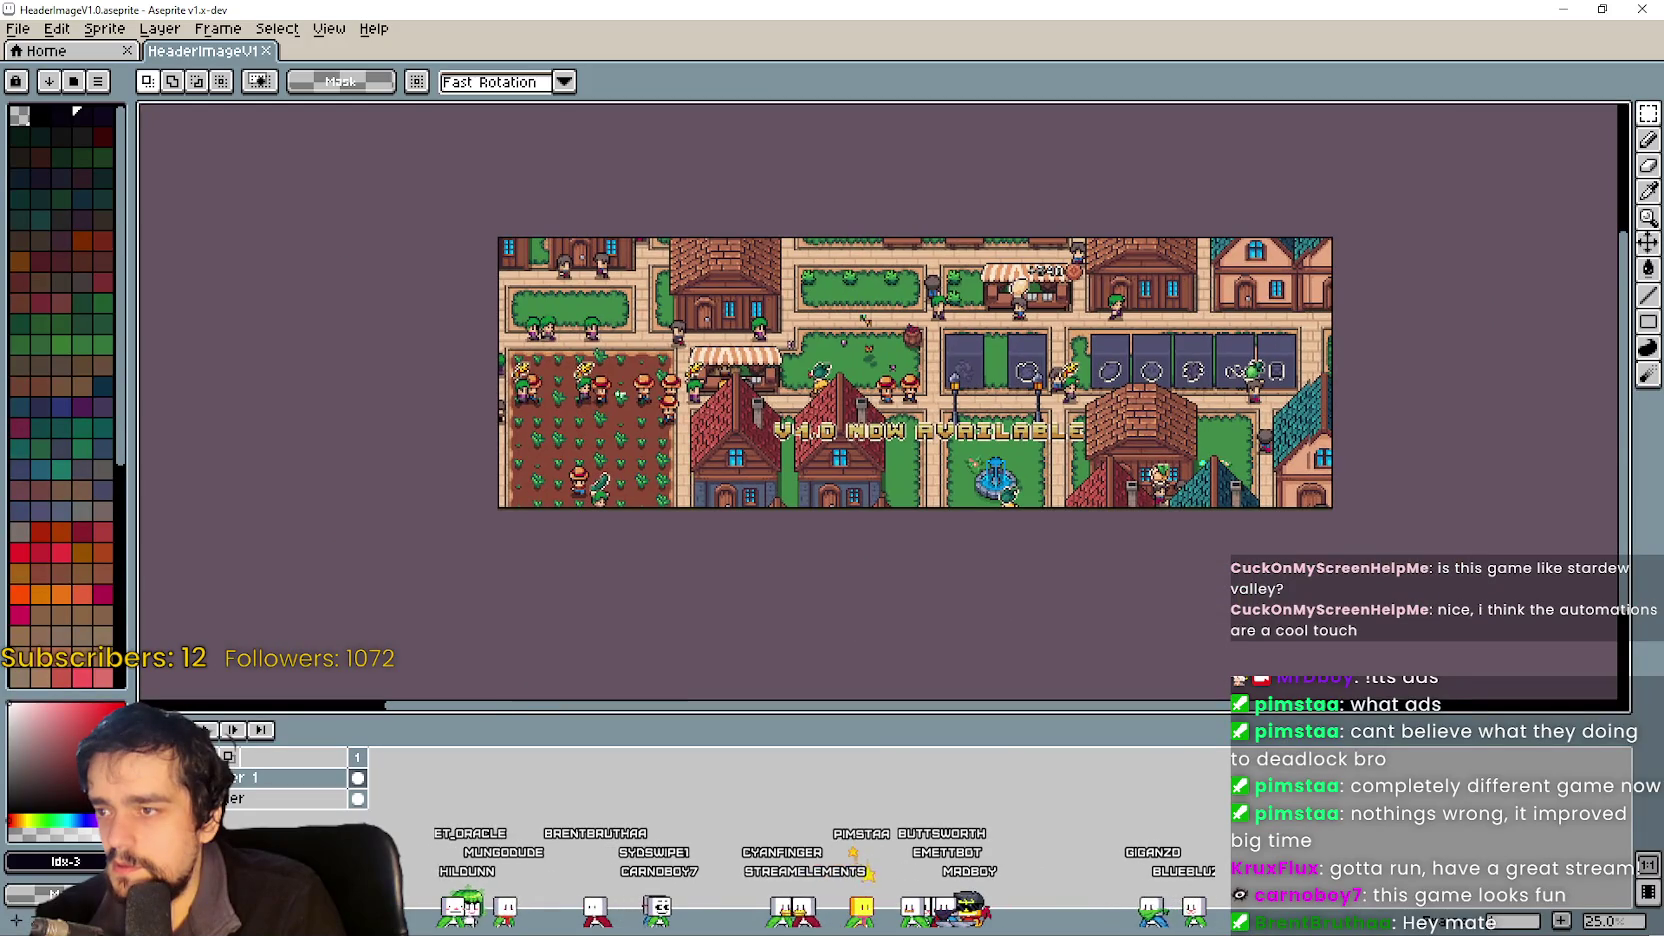
pyautogui.hotkey('ctrl', 'd')
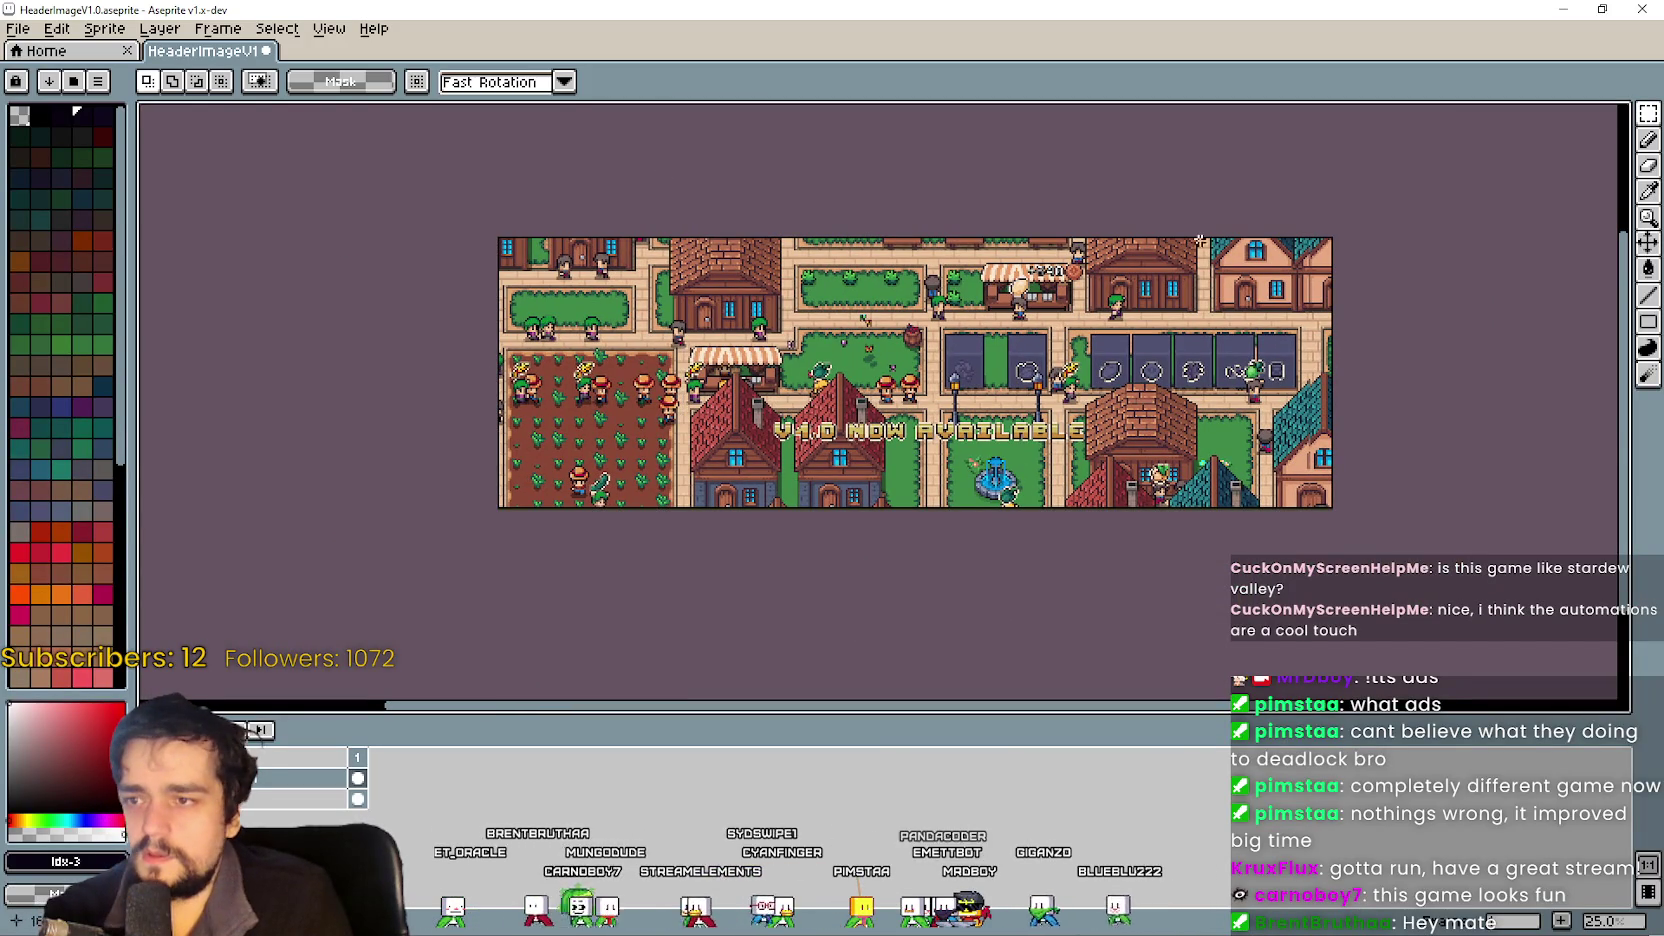
pyautogui.hscroll(1, 815, 537)
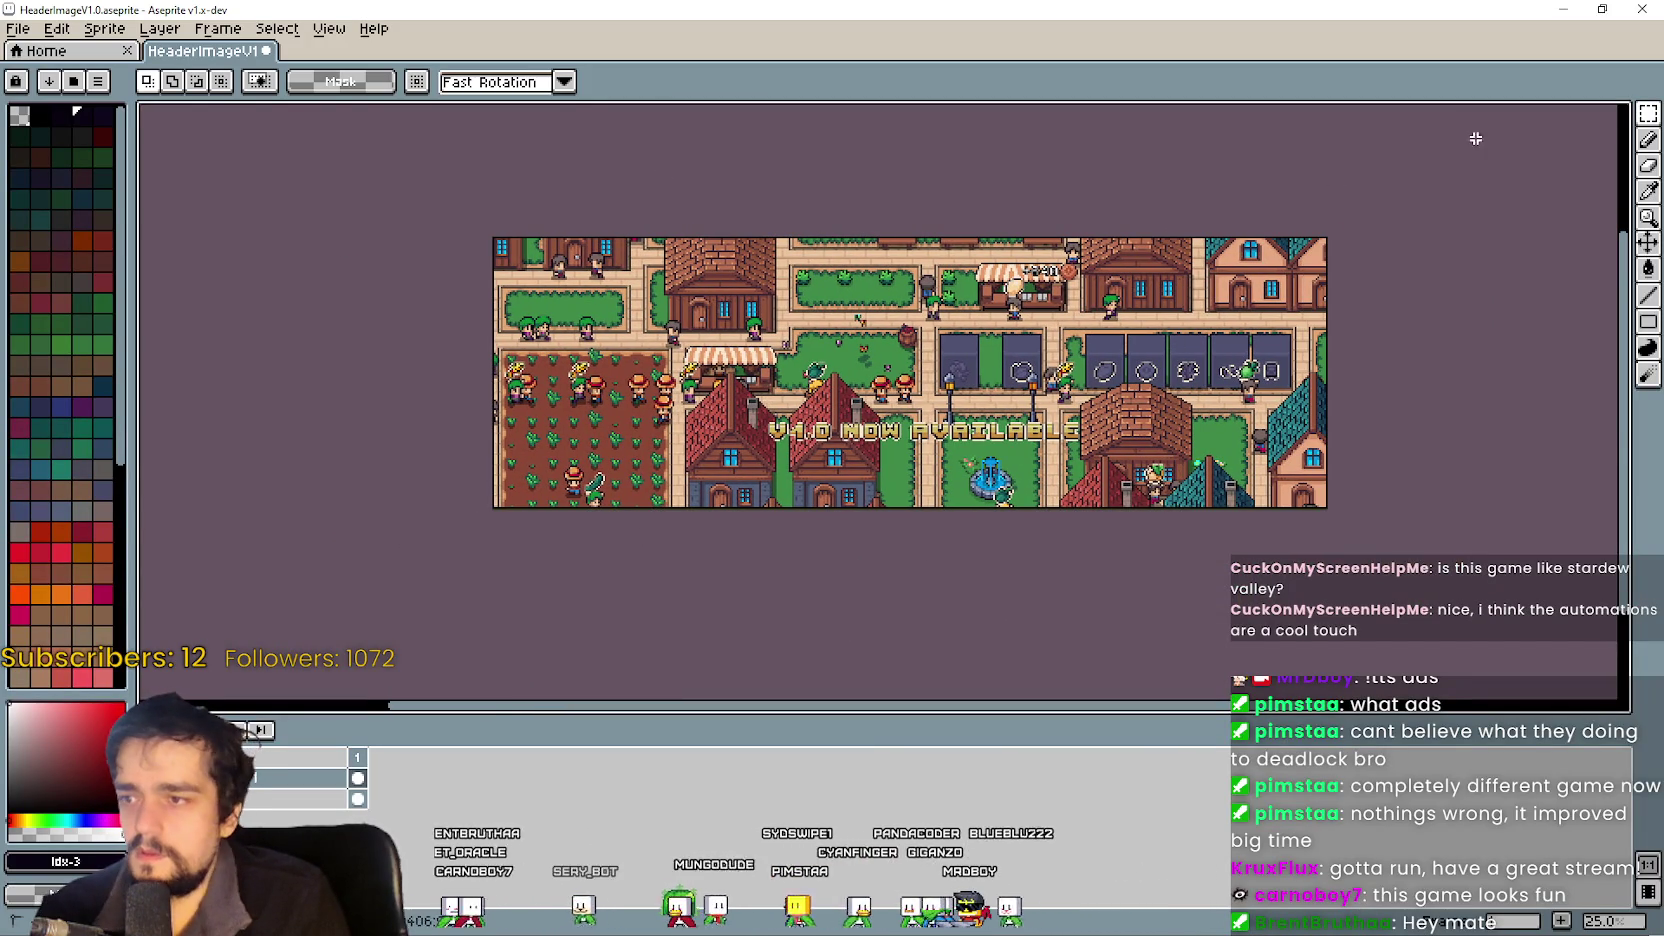
# Select all artwork, shift it vertically to y -208 after checking the Steam preview, and deselect.
pyautogui.hotkey('ctrl', 'a')
pyautogui.moveTo(942, 418); pyautogui.dragTo(942, 306)
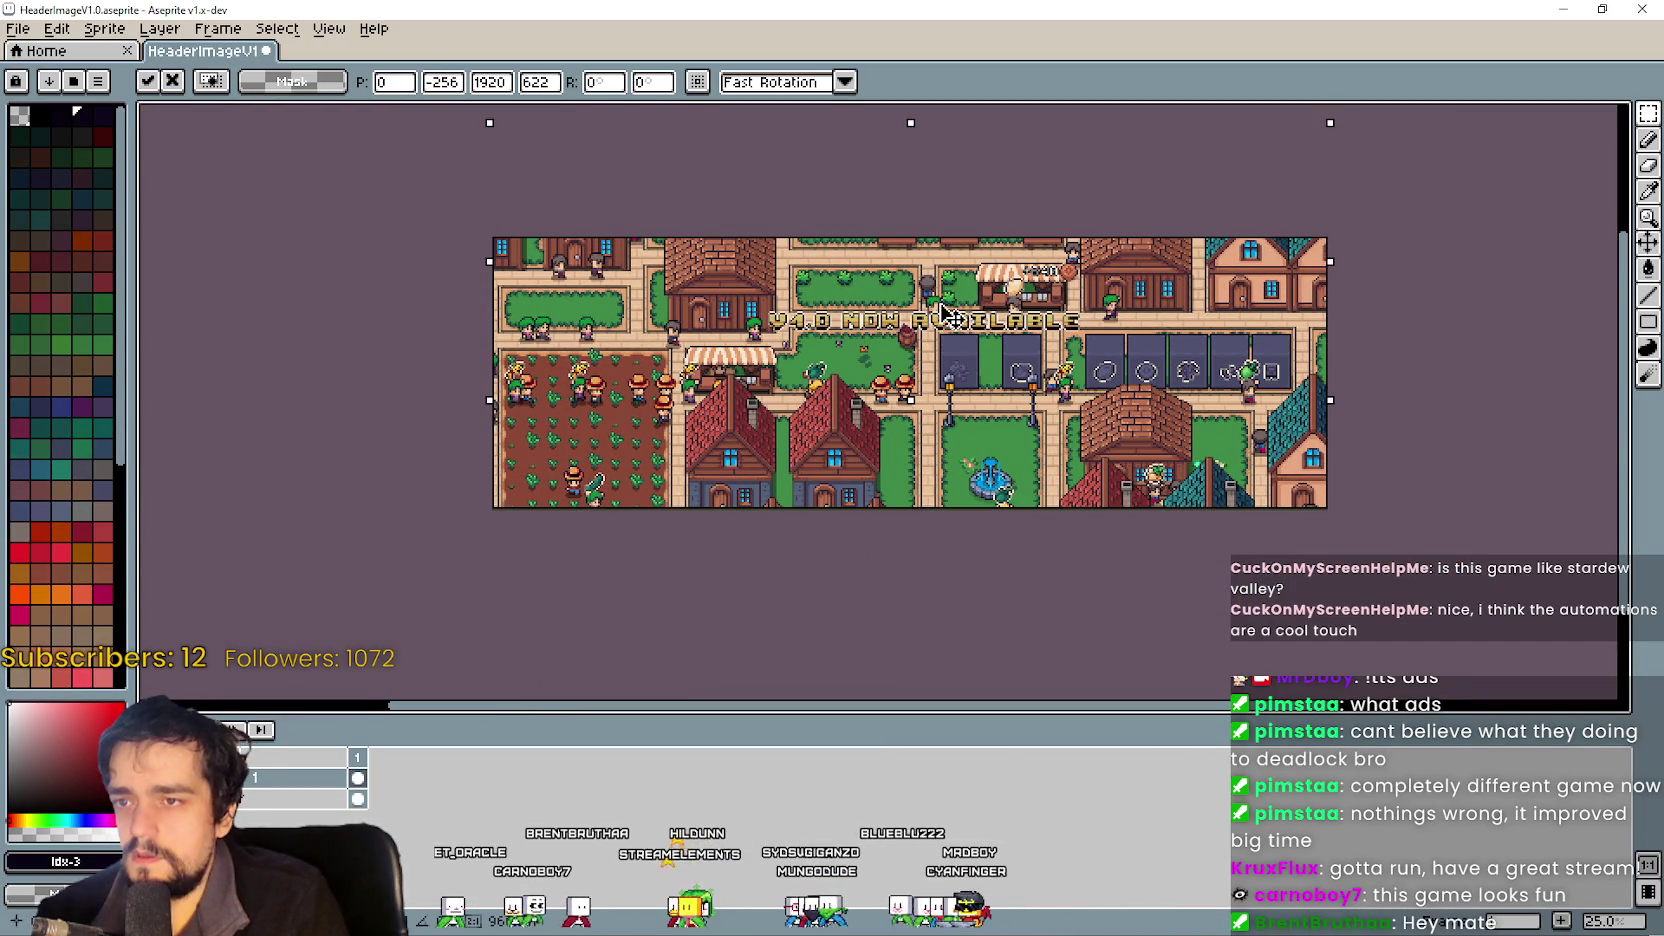
pyautogui.press('i')
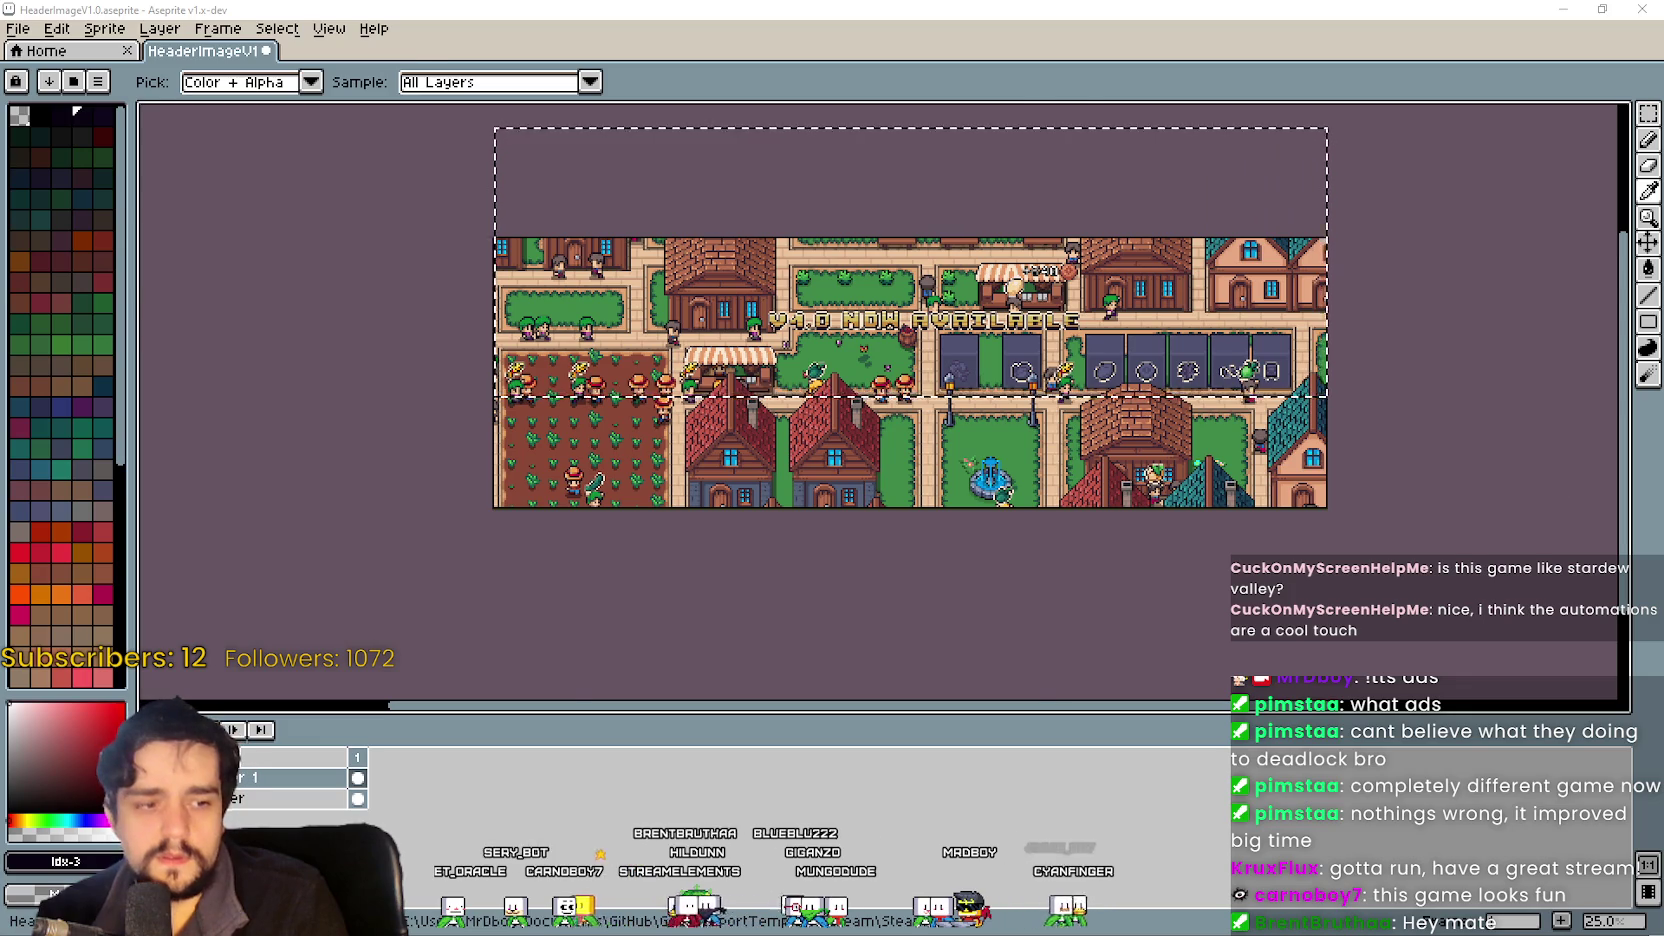
pyautogui.hotkey('alt', 'Tab')
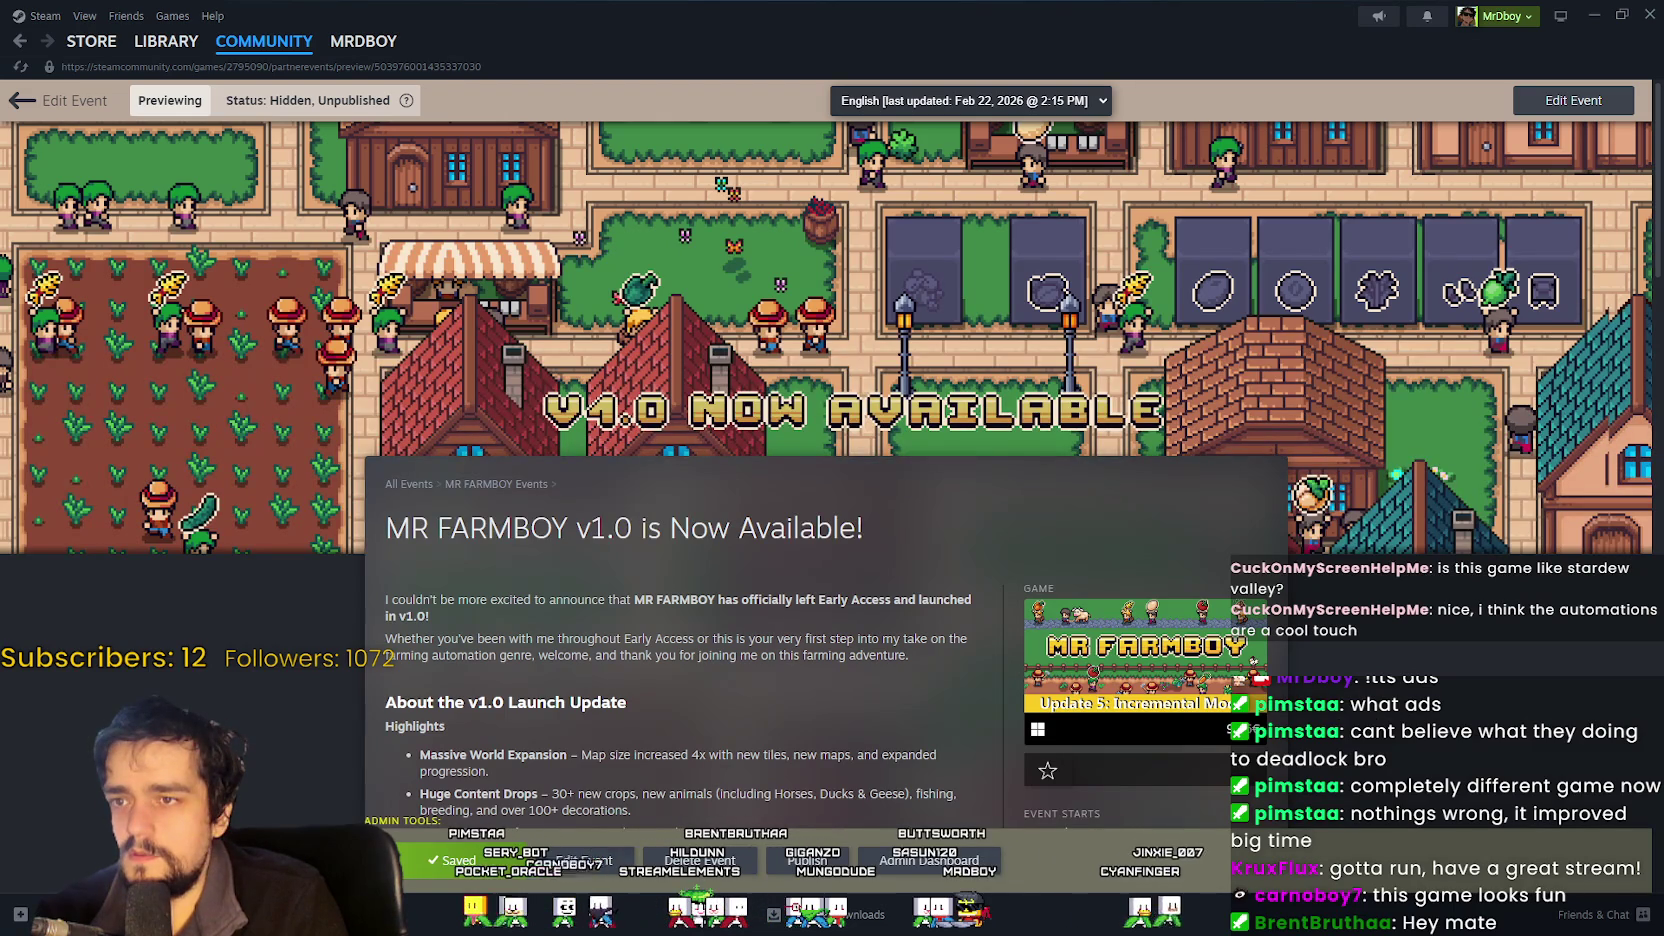
pyautogui.hotkey('alt', 'Tab')
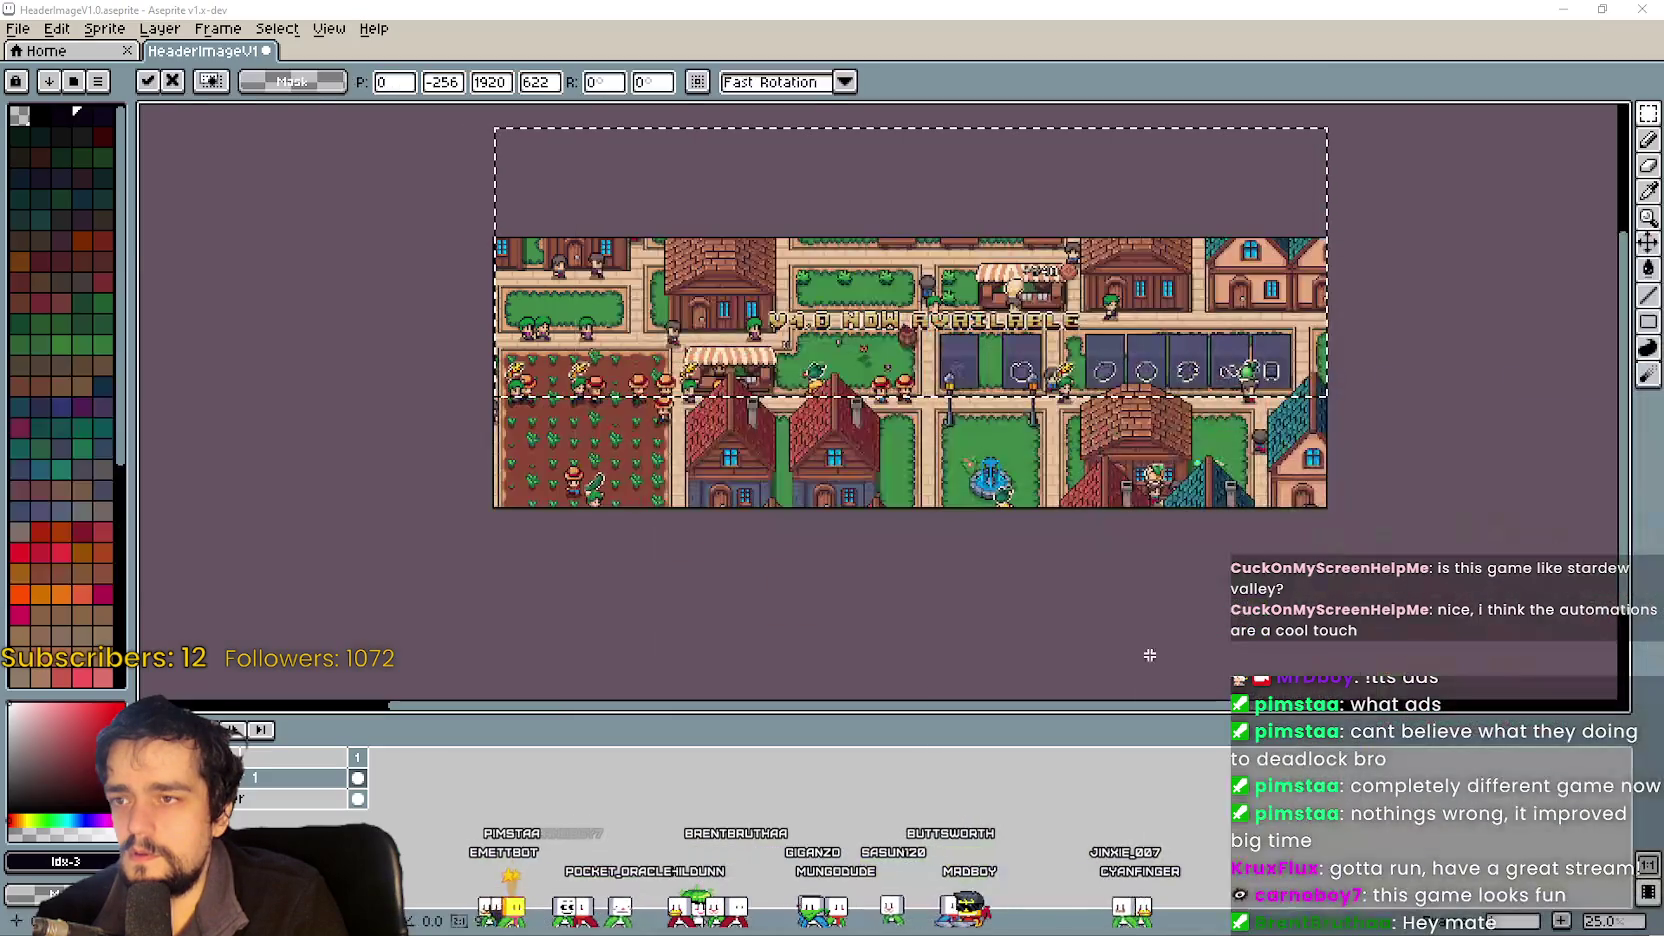
pyautogui.moveTo(890, 313); pyautogui.dragTo(890, 340)
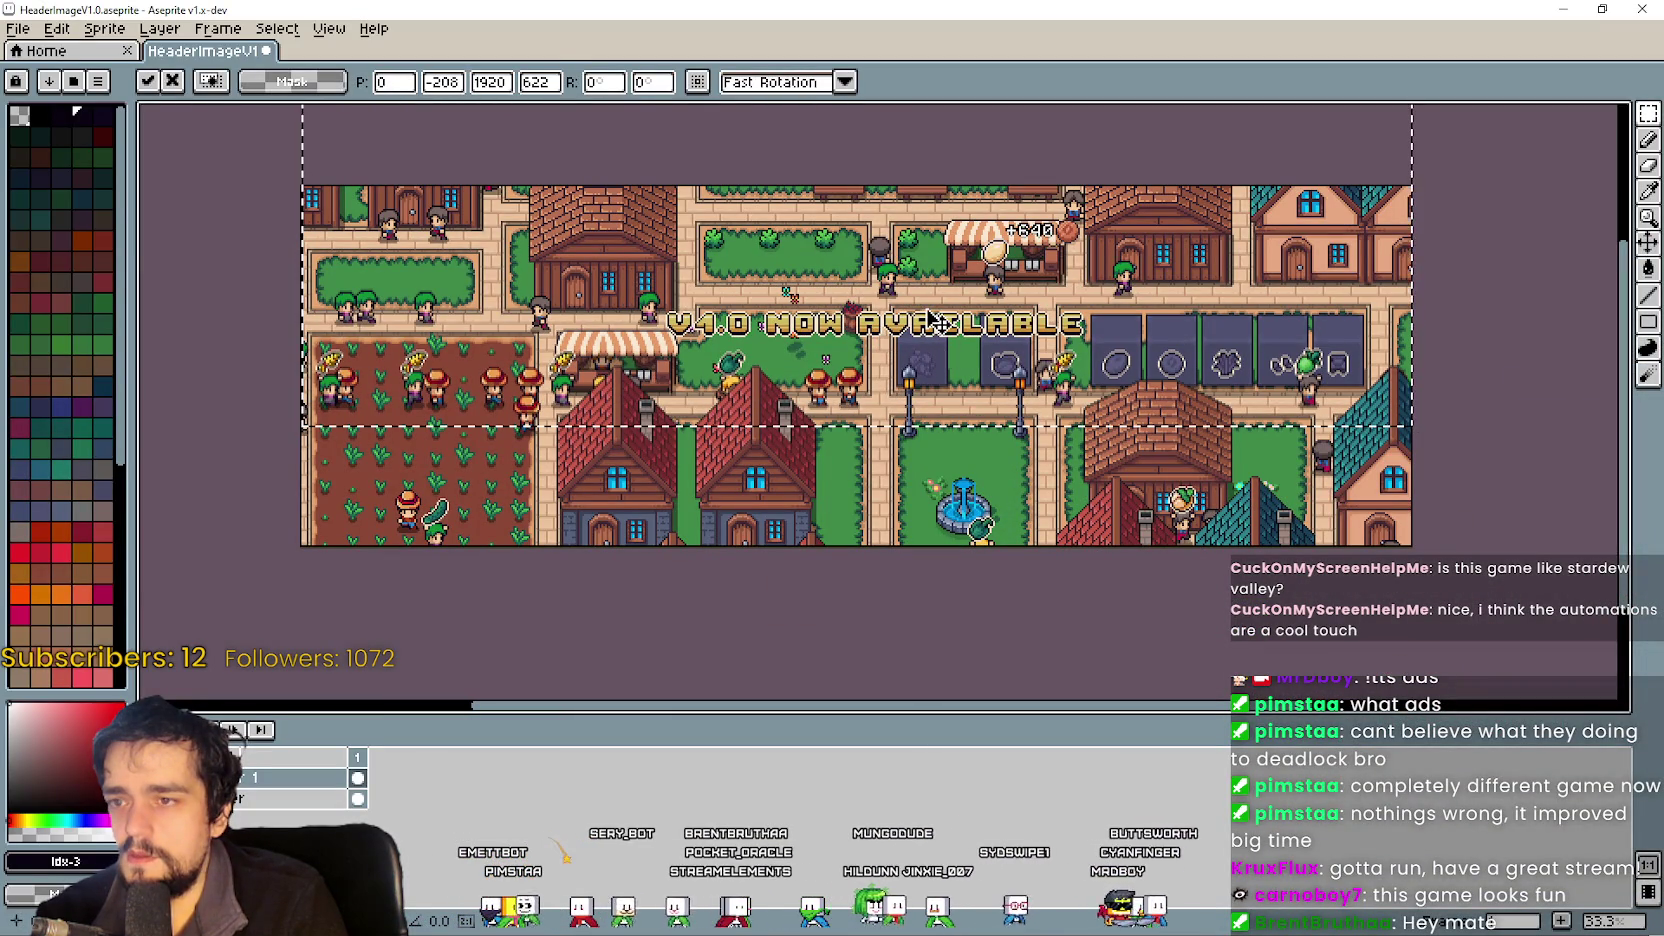
pyautogui.press('i')
pyautogui.hotkey('ctrl', 'd')
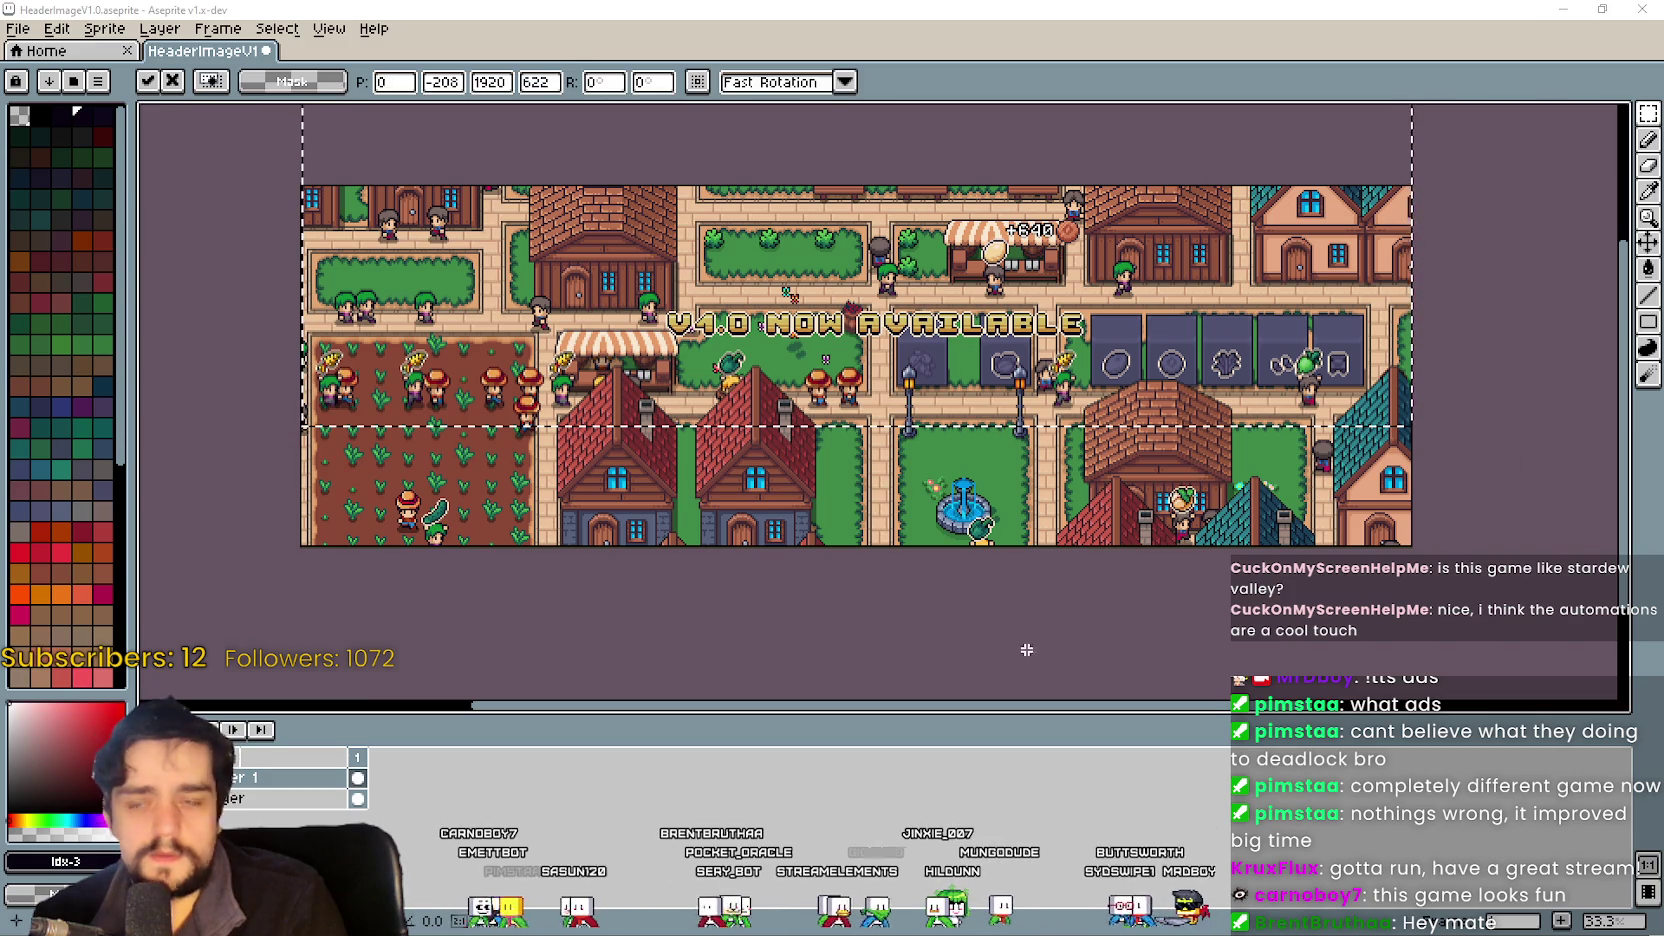
# Re-export the adjusted header as HeaderImageV1.0Page.png.
pyautogui.click(18, 28)
pyautogui.moveTo(112, 210)
pyautogui.click(318, 205)
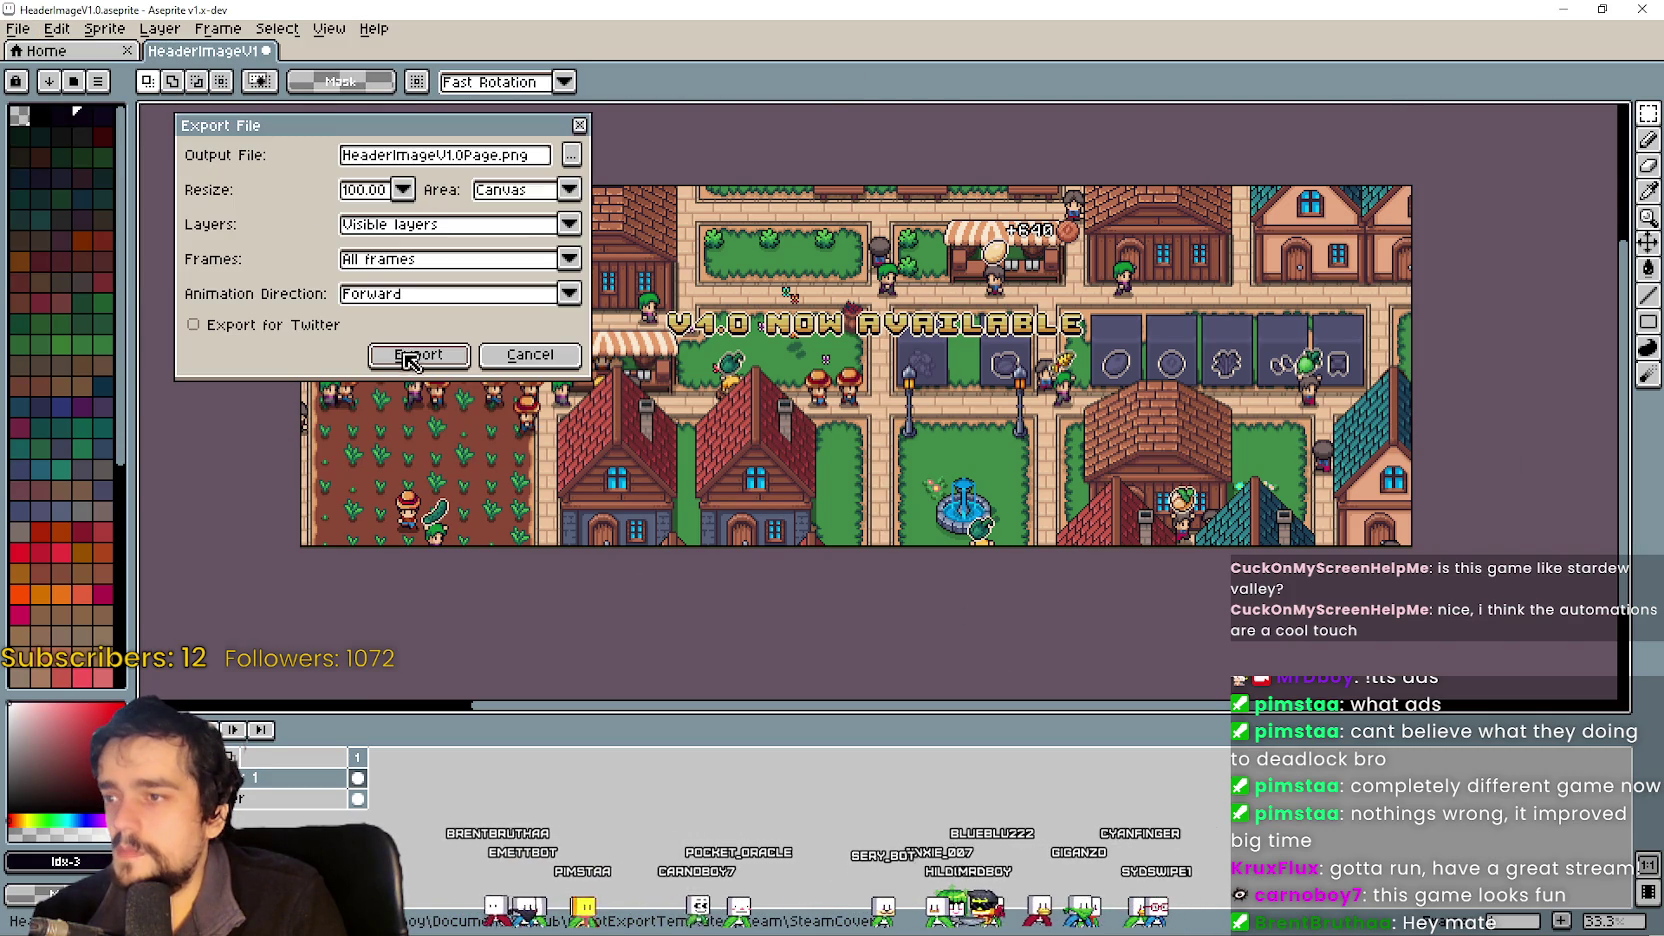
pyautogui.click(416, 354)
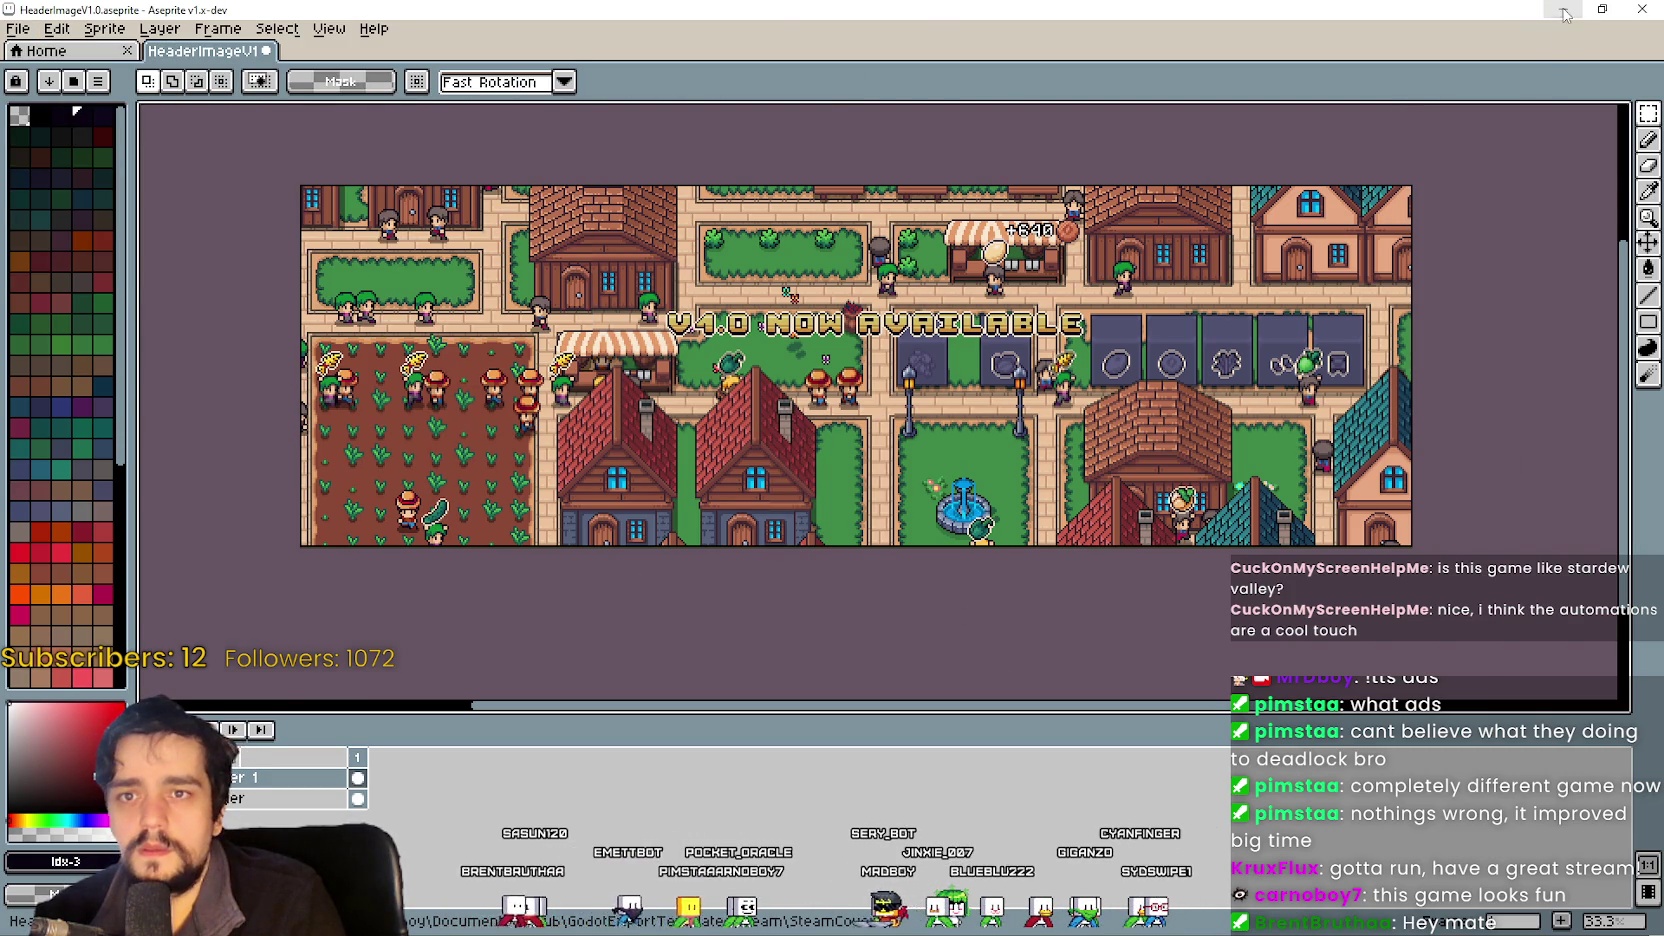
# Minimize Aseprite and return from the Steam preview to the event's artwork settings.
pyautogui.click(1563, 9)
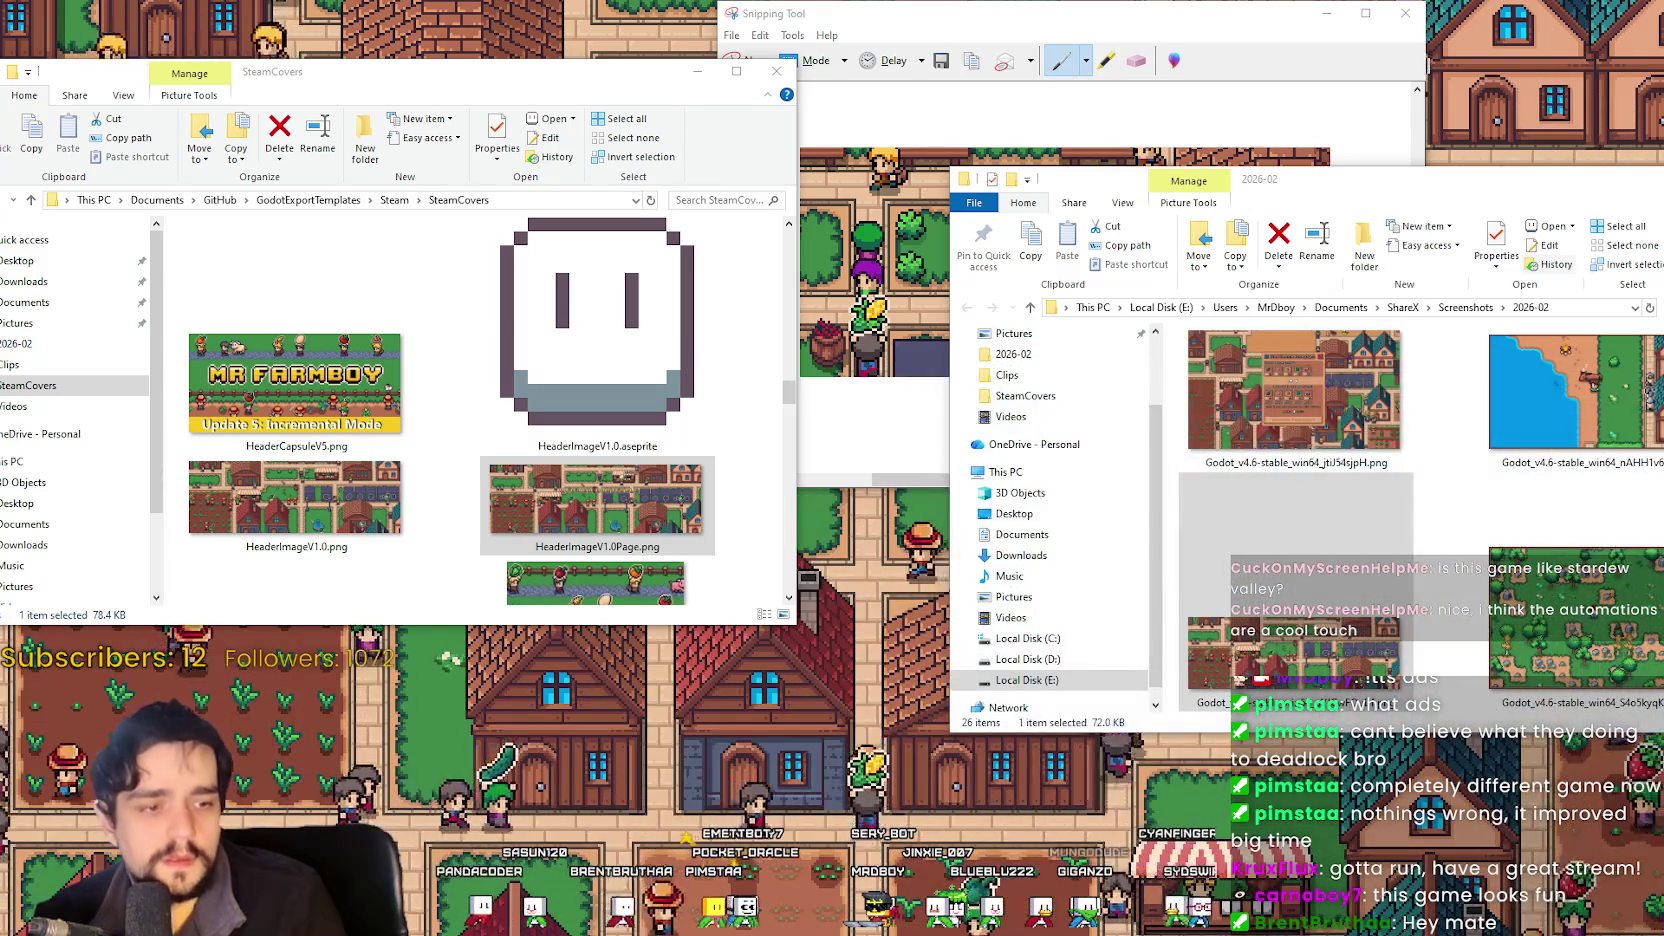
pyautogui.click(557, 892)
pyautogui.click(584, 860)
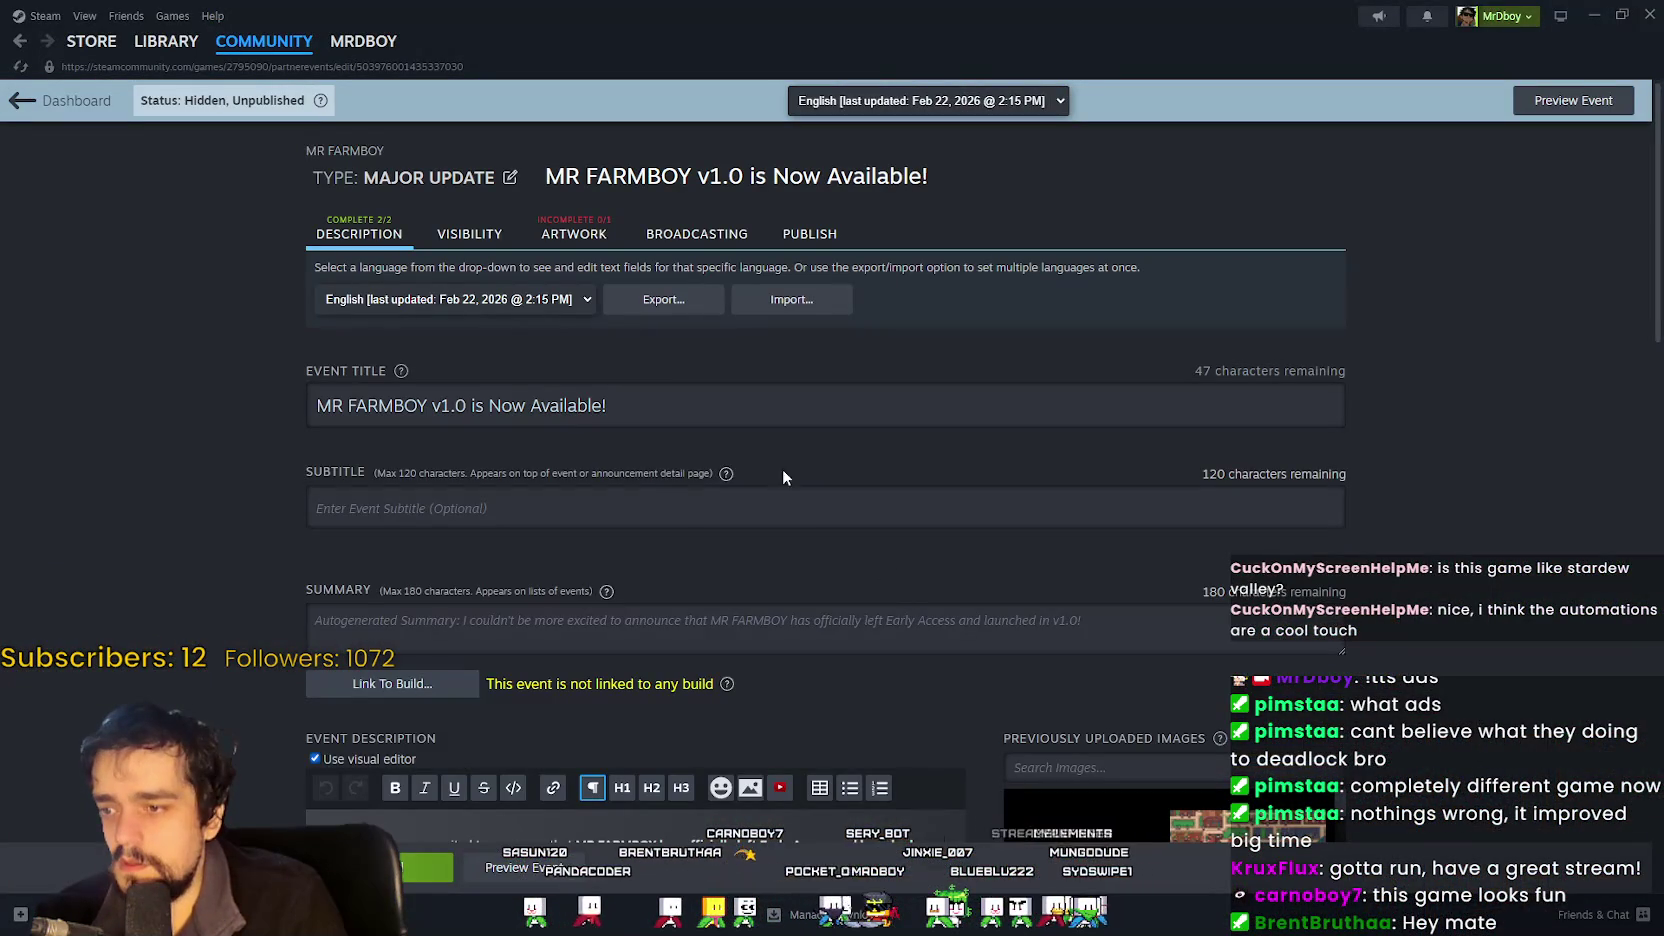
pyautogui.click(600, 233)
# Drop the re-exported header into Steam, upload it, and open the maximized event preview.
pyautogui.click(1594, 15)
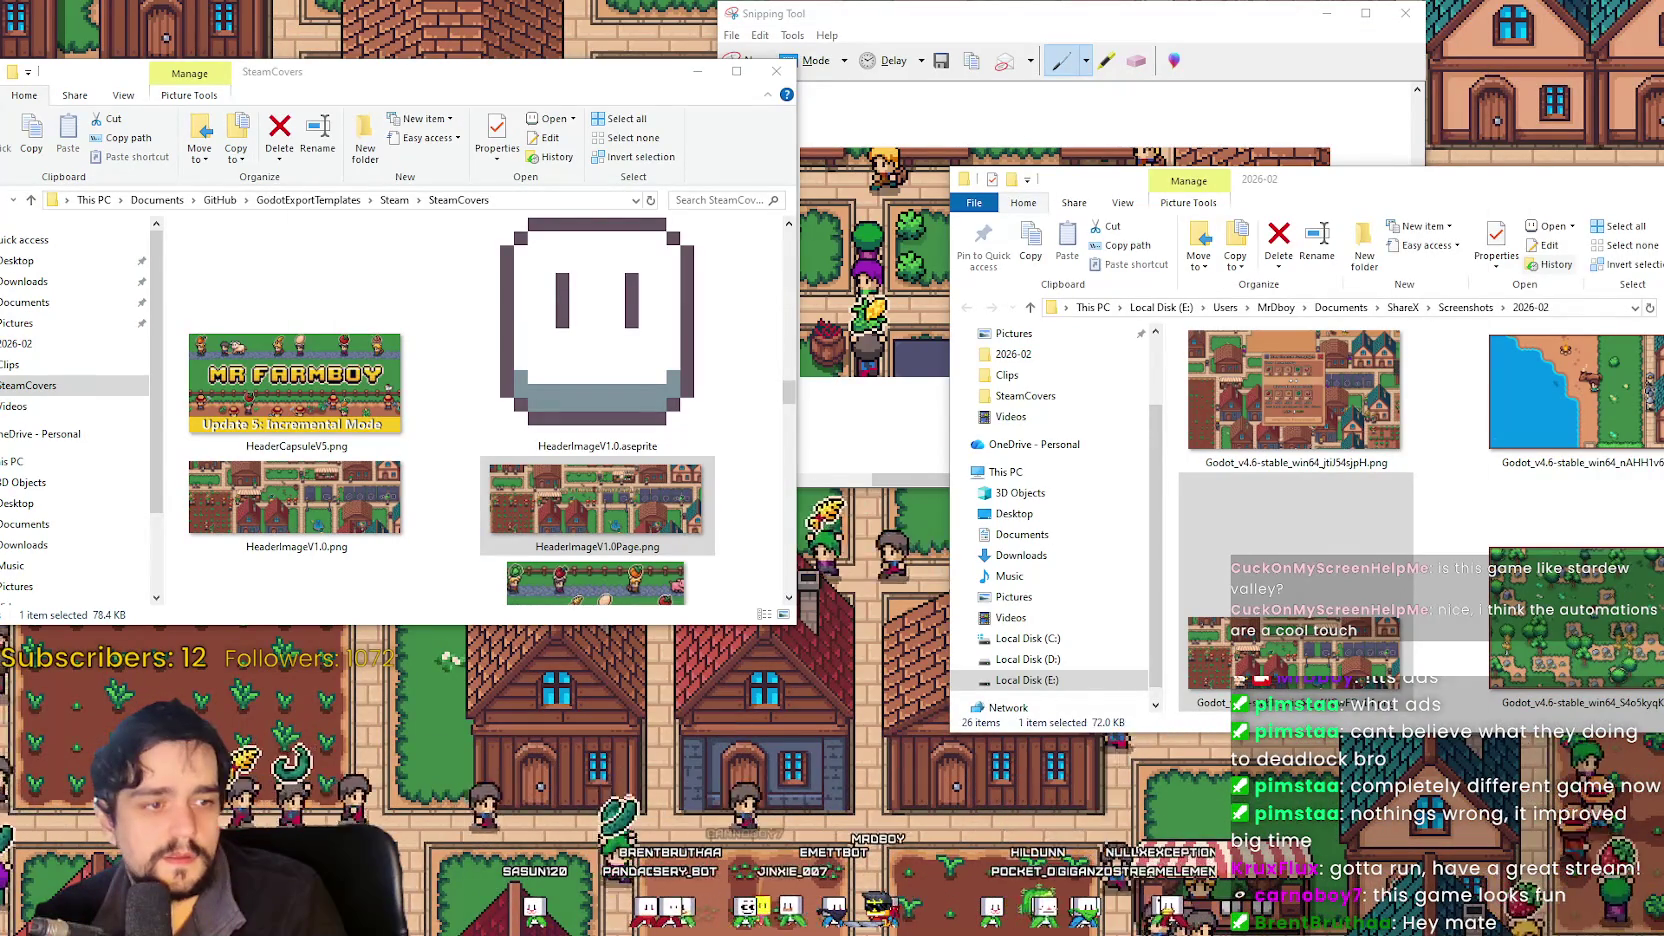
pyautogui.moveTo(595, 500); pyautogui.dragTo(945, 700)
pyautogui.scroll(-3, 945, 500)
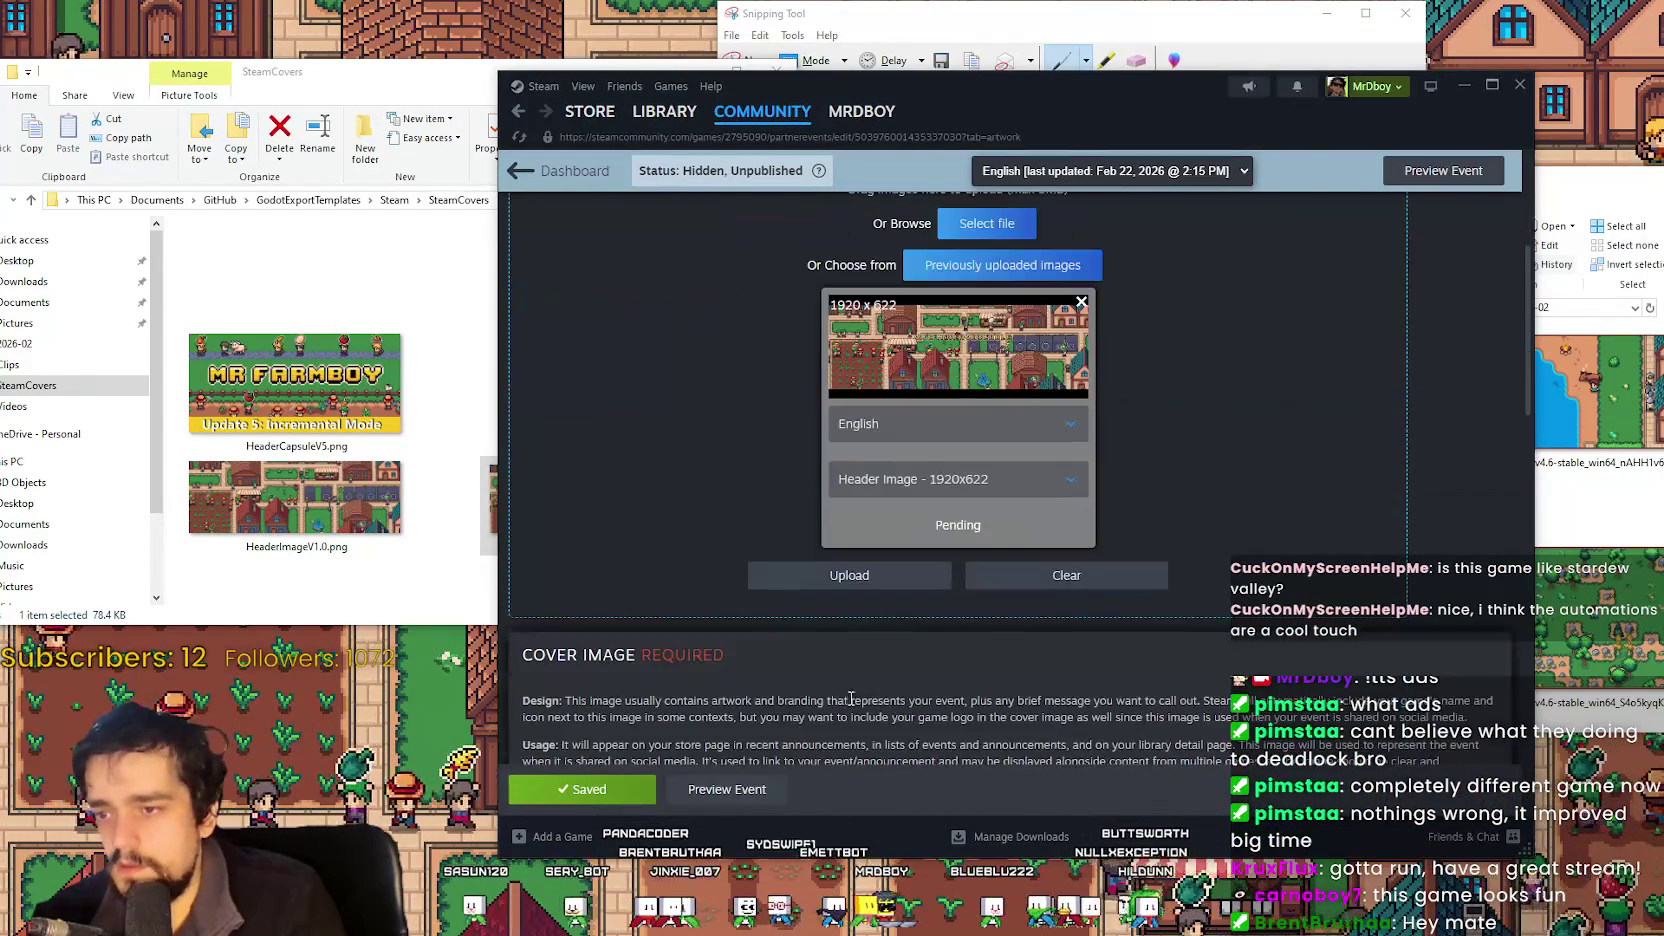
pyautogui.click(845, 580)
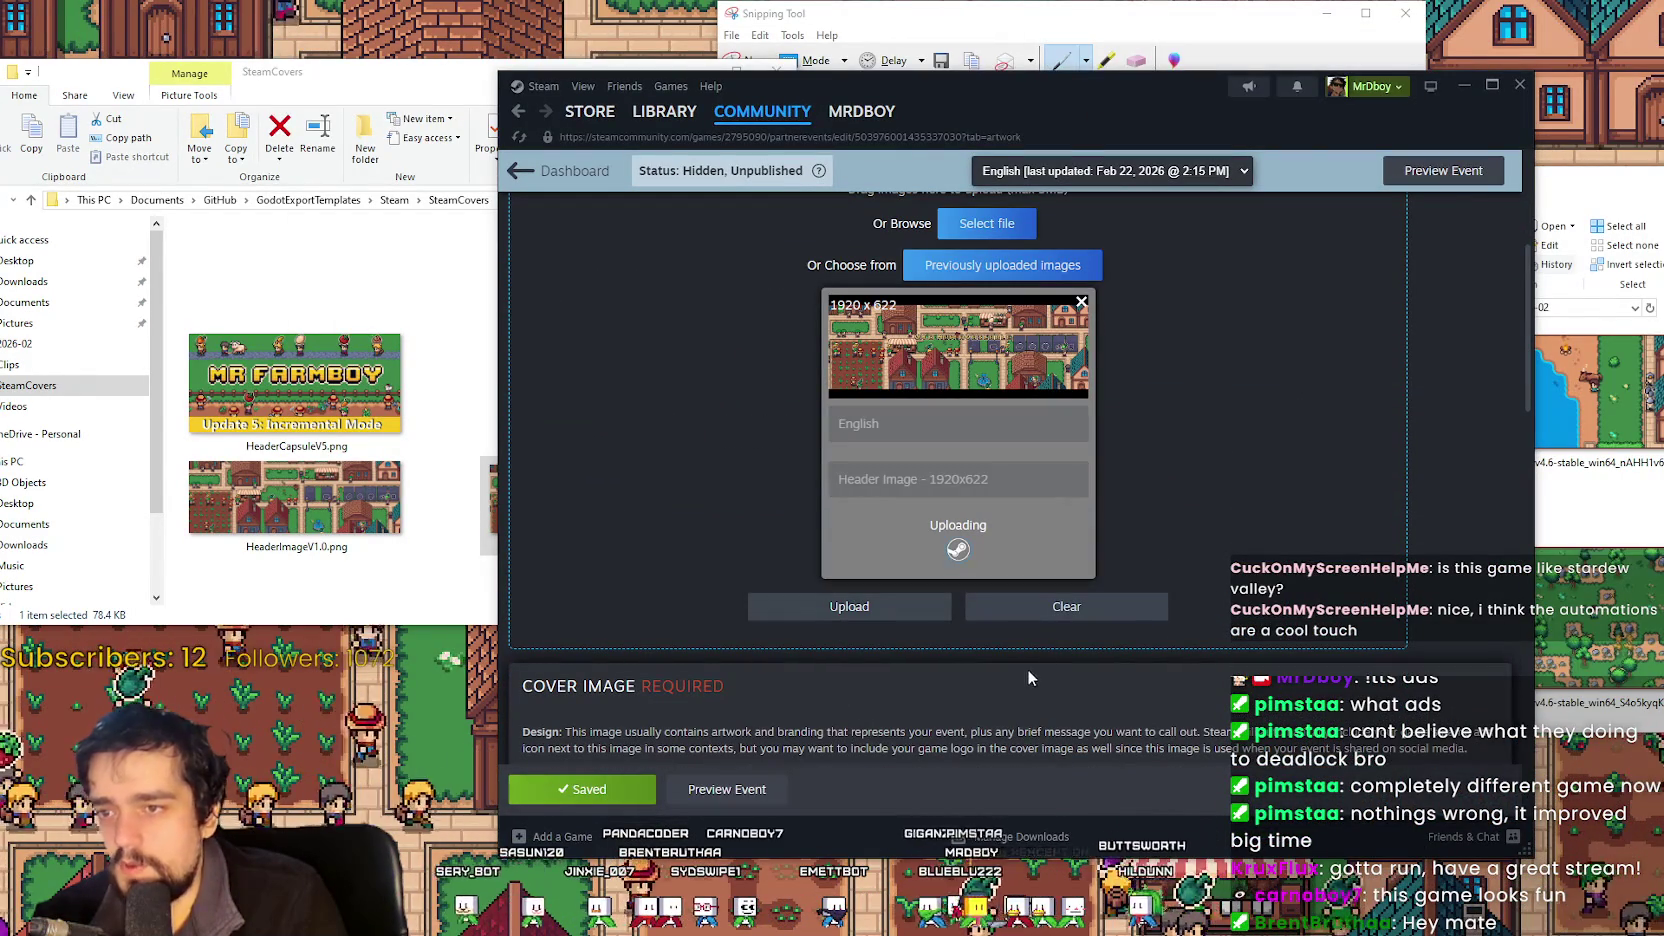
pyautogui.scroll(-2, 794, 670)
pyautogui.scroll(3, 798, 675)
pyautogui.click(1443, 170)
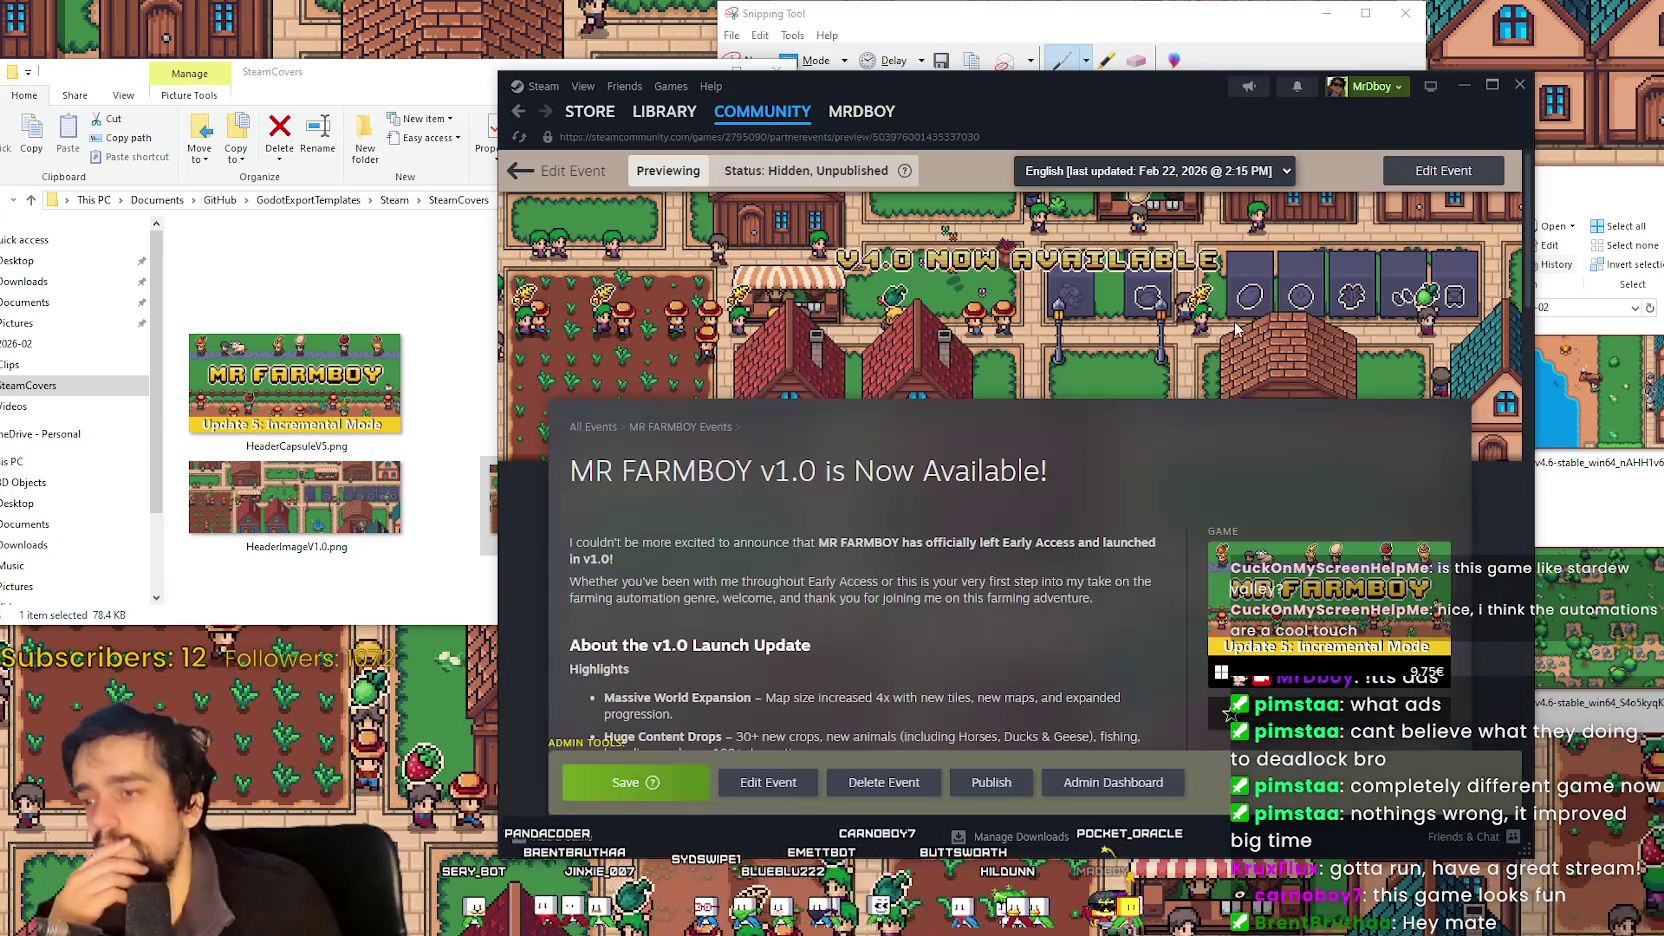
pyautogui.click(1489, 87)
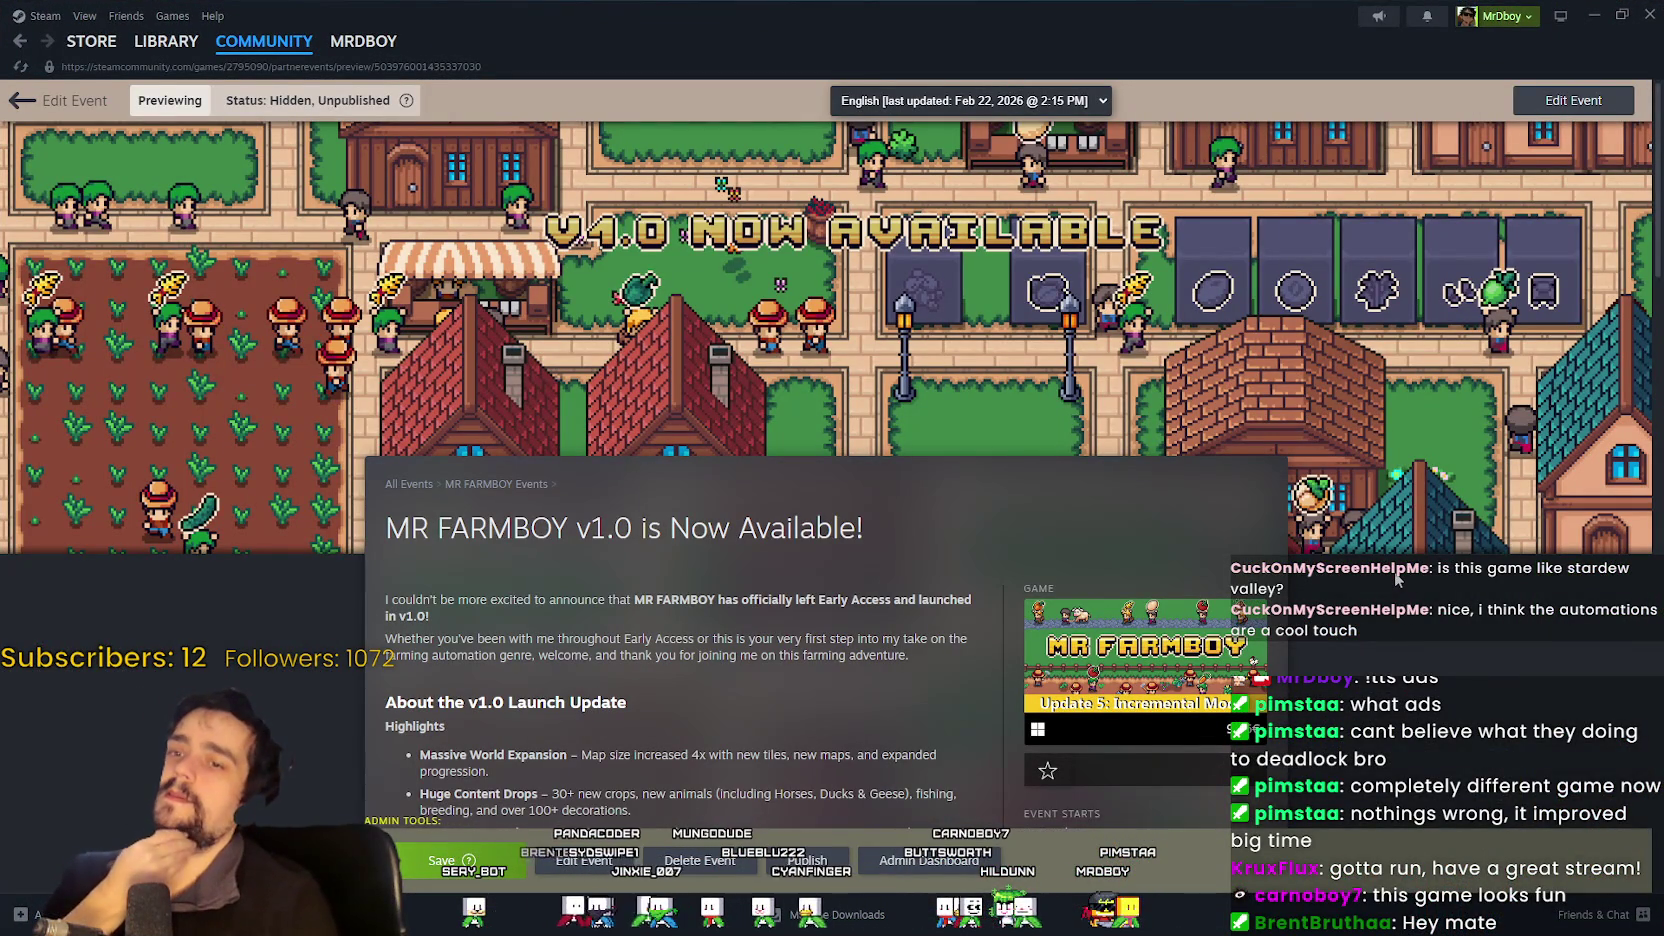
# Scroll through the event preview with the new header, then go back to Edit Event.
pyautogui.scroll(-3, 902, 471)
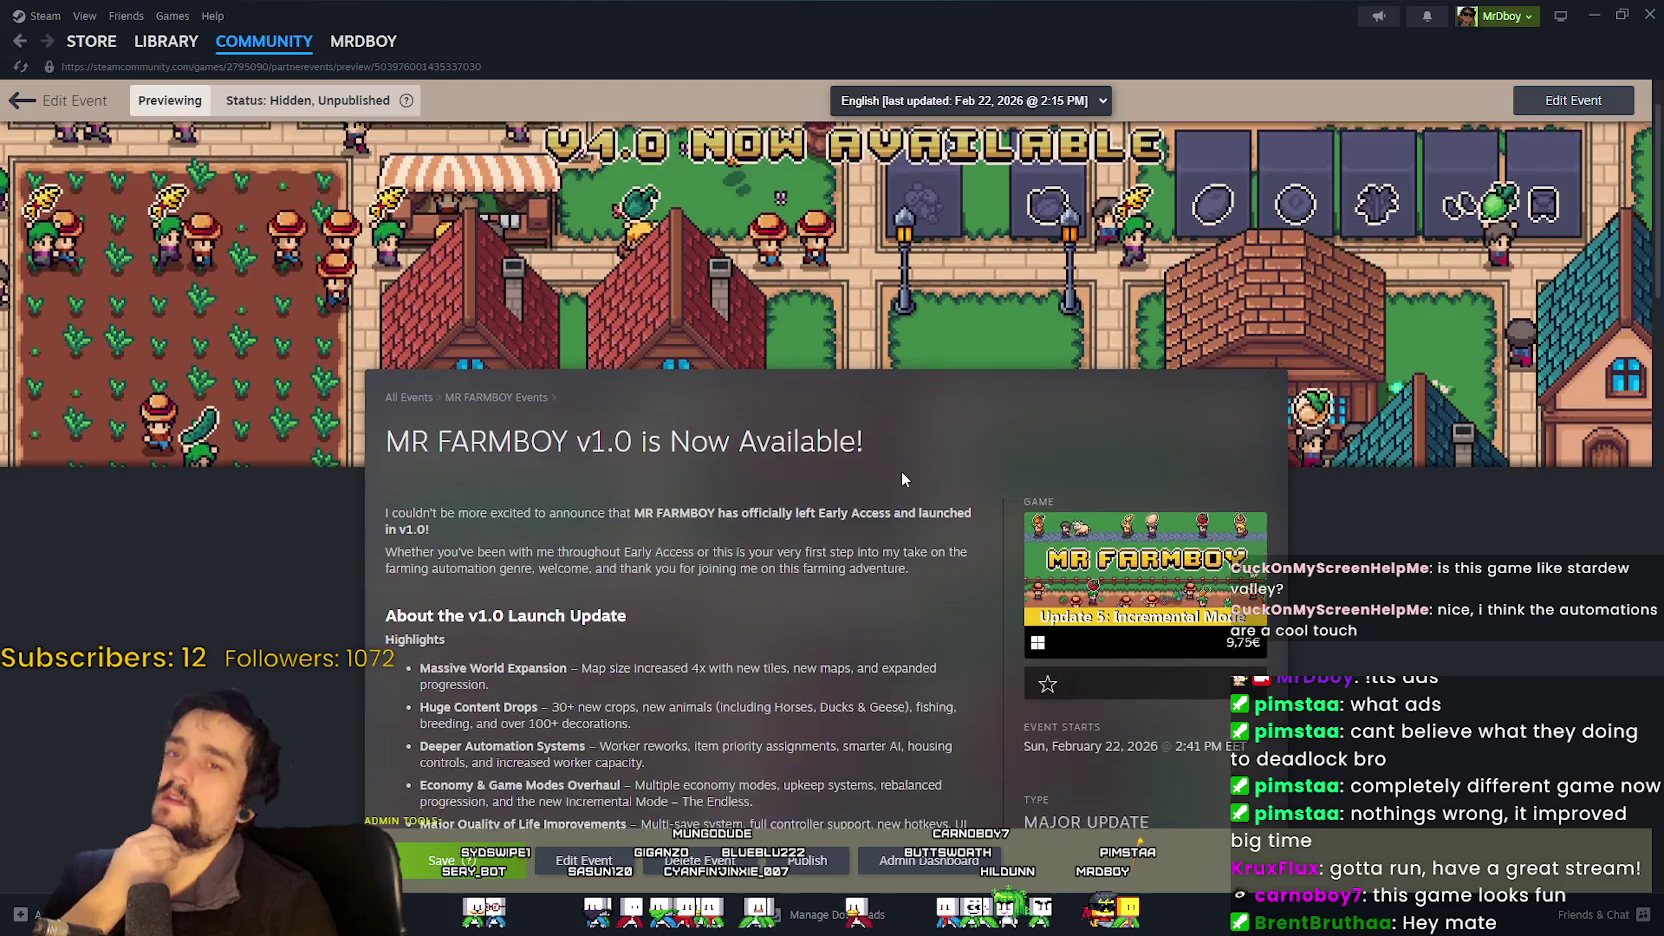
pyautogui.scroll(3, 904, 471)
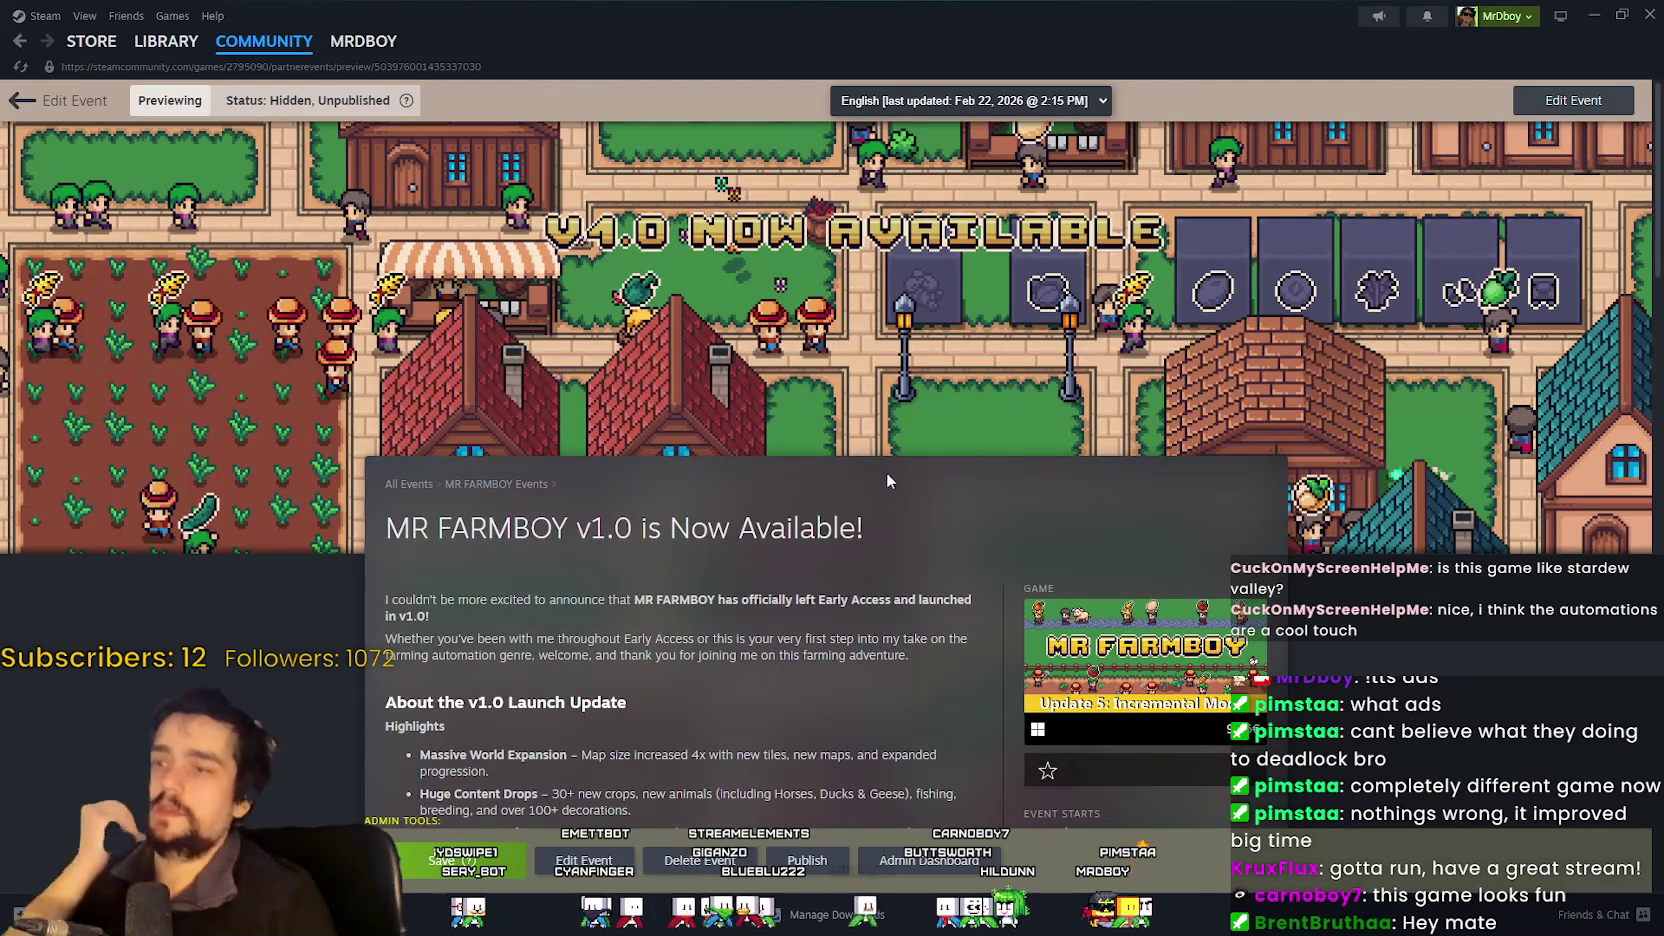
pyautogui.scroll(-2, 861, 488)
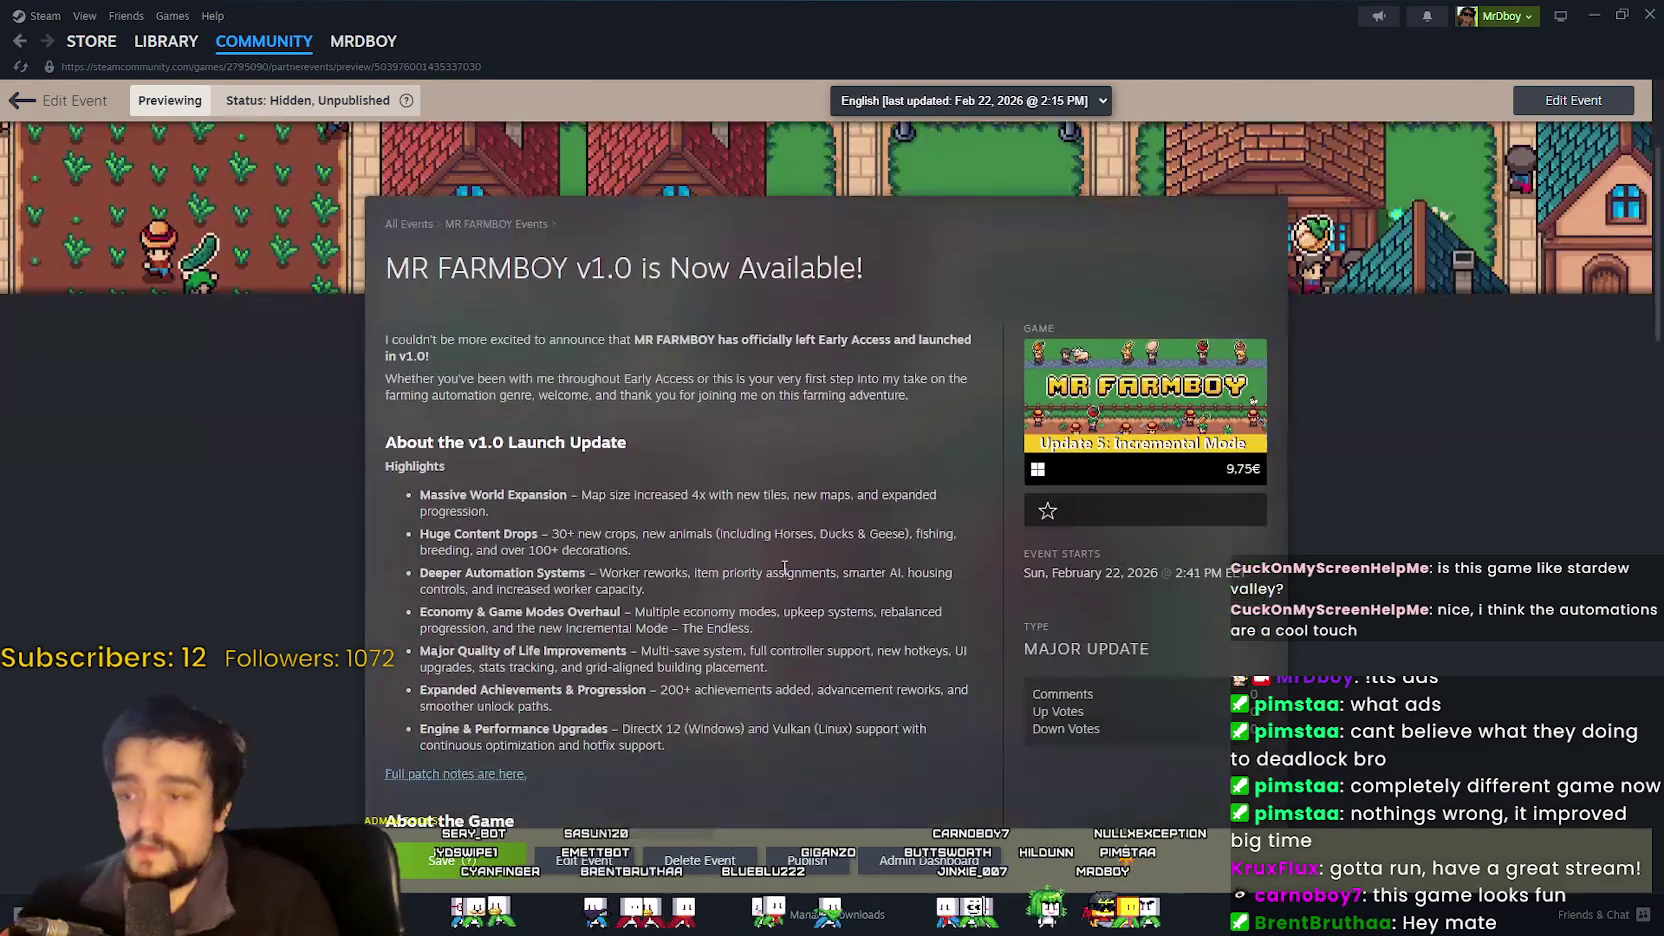
pyautogui.scroll(-5, 786, 566)
pyautogui.scroll(2, 1001, 376)
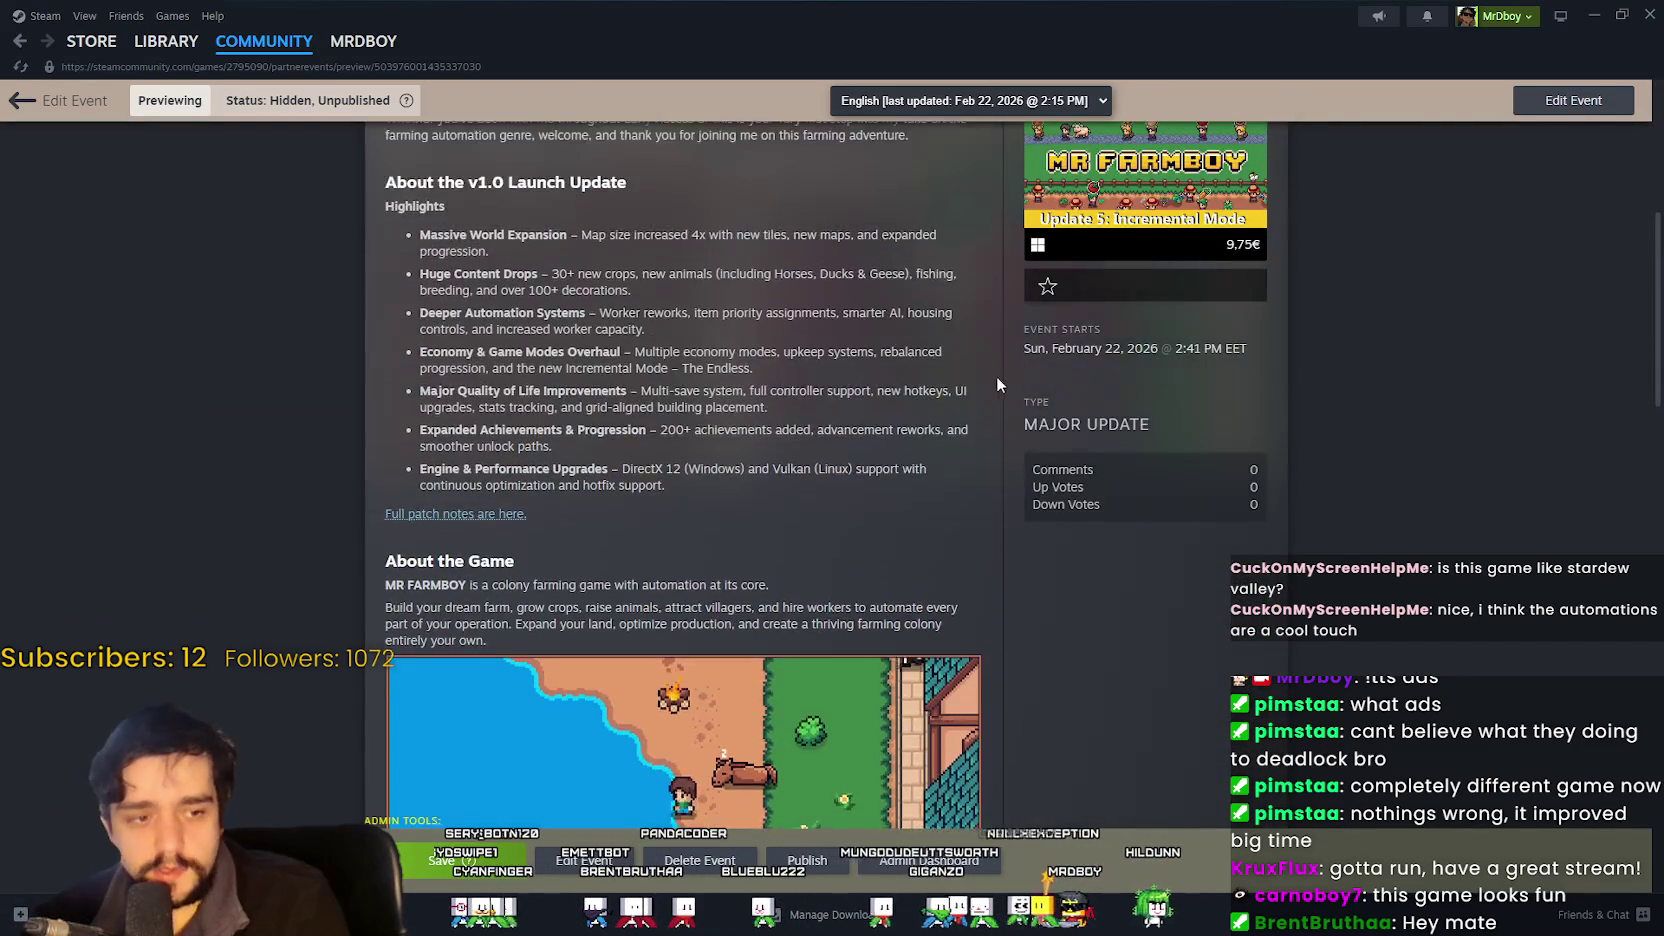
pyautogui.scroll(4, 999, 377)
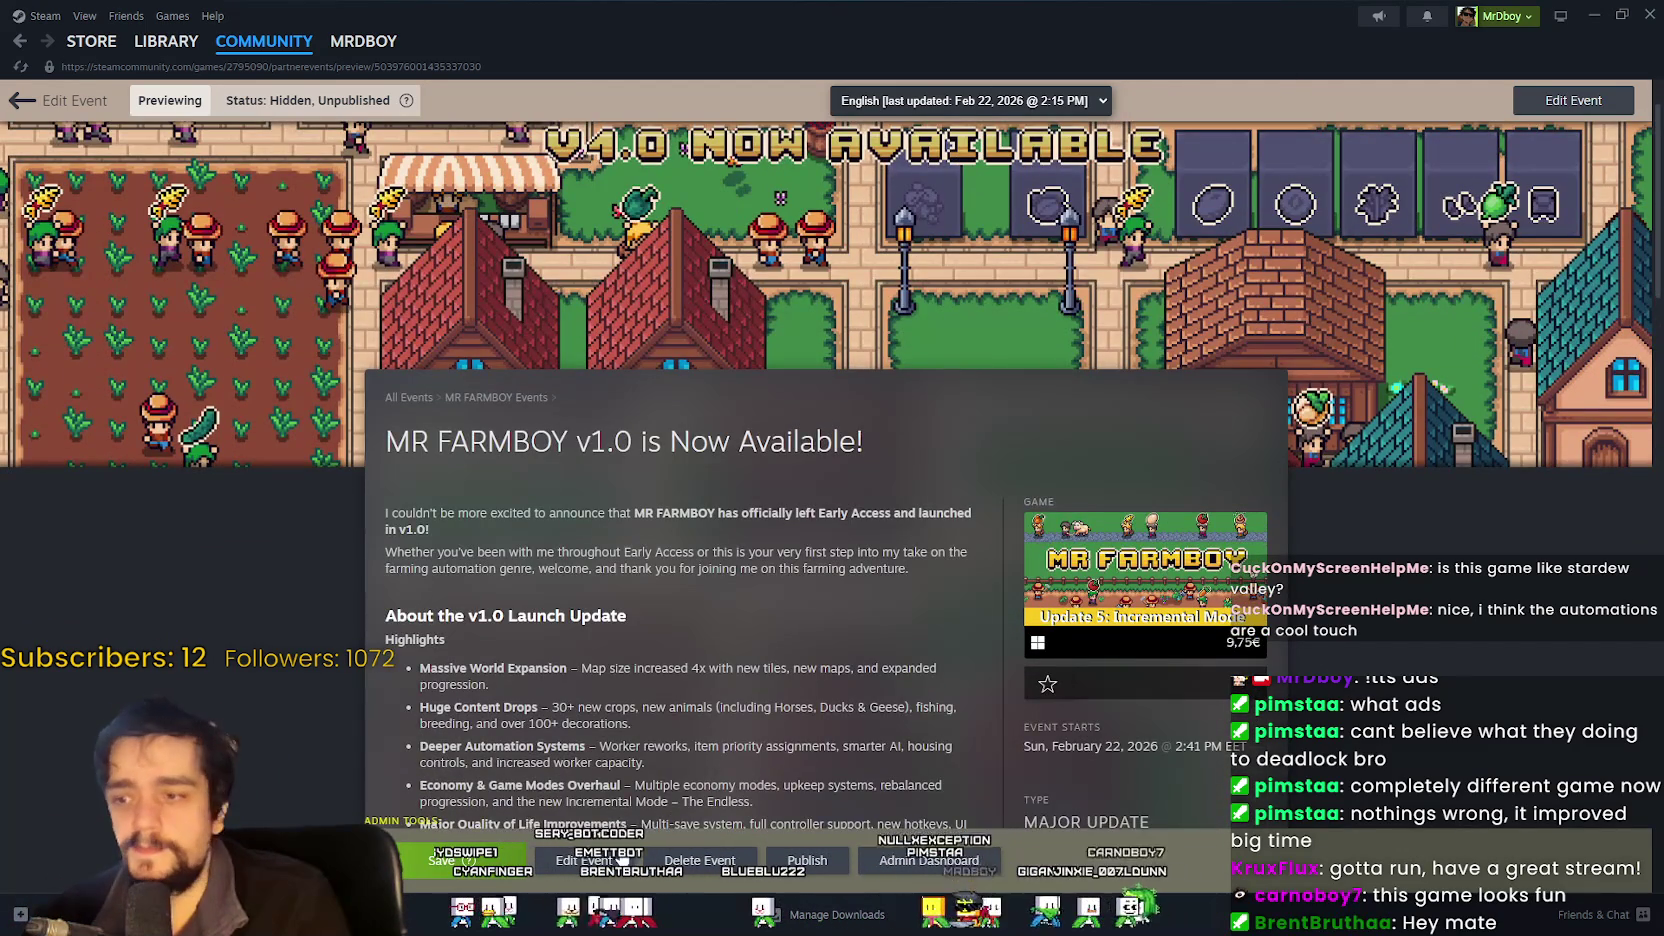
pyautogui.click(588, 860)
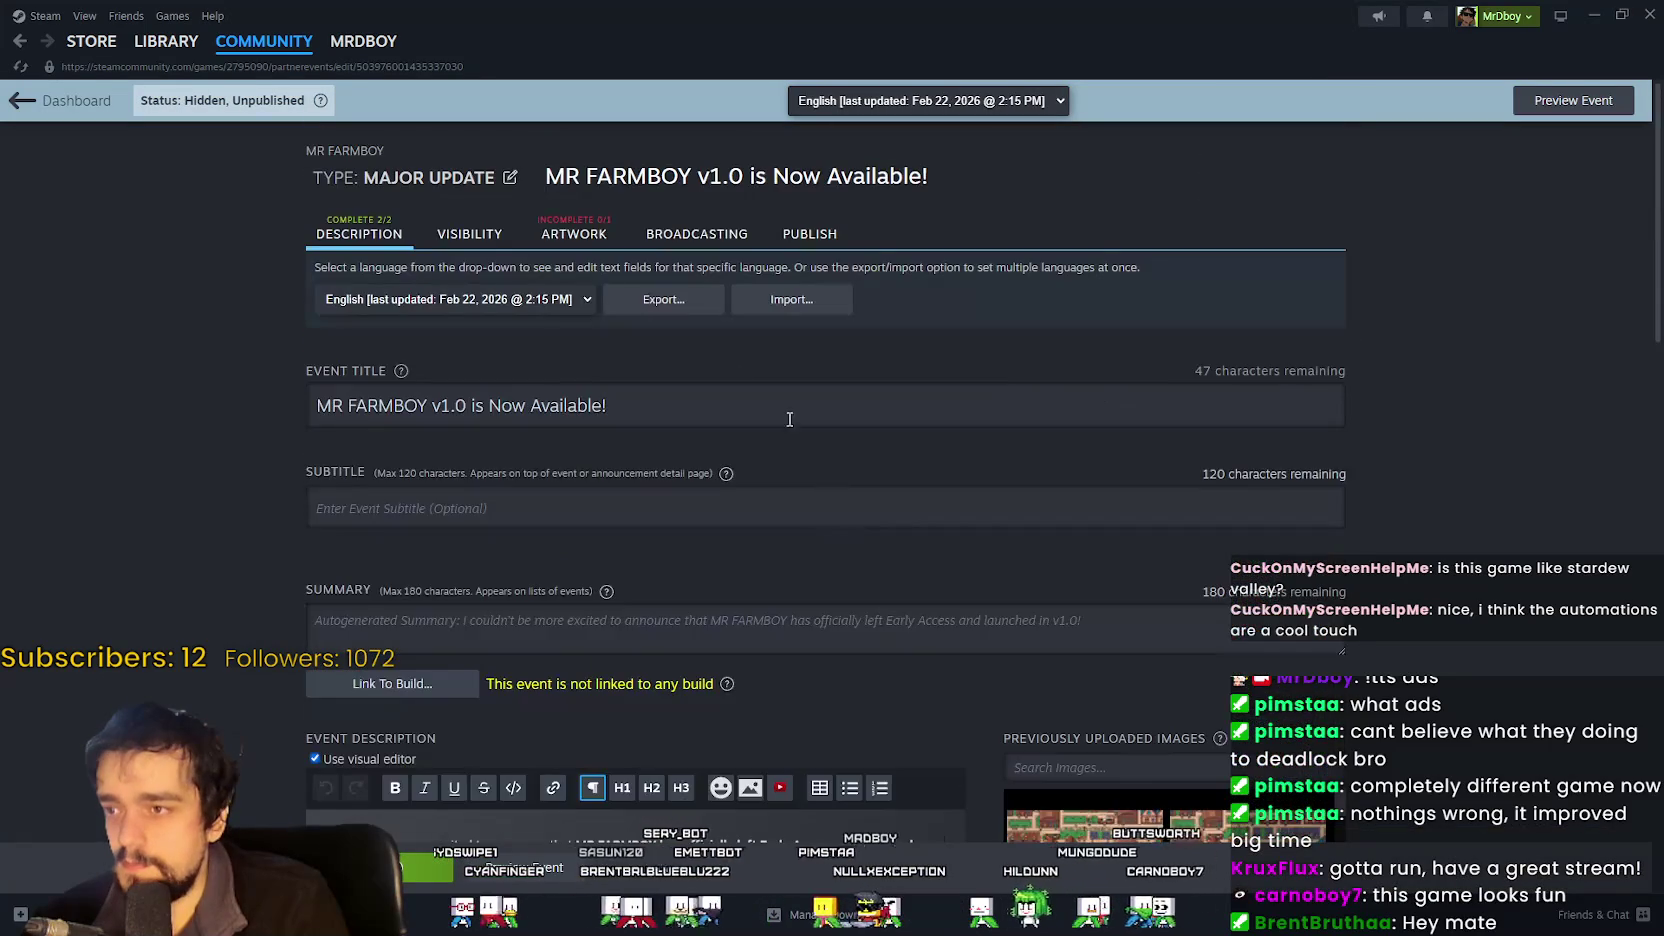
# View the 800x450 Cover Image requirement in the event's Artwork settings.
pyautogui.click(561, 229)
pyautogui.scroll(-7, 440, 340)
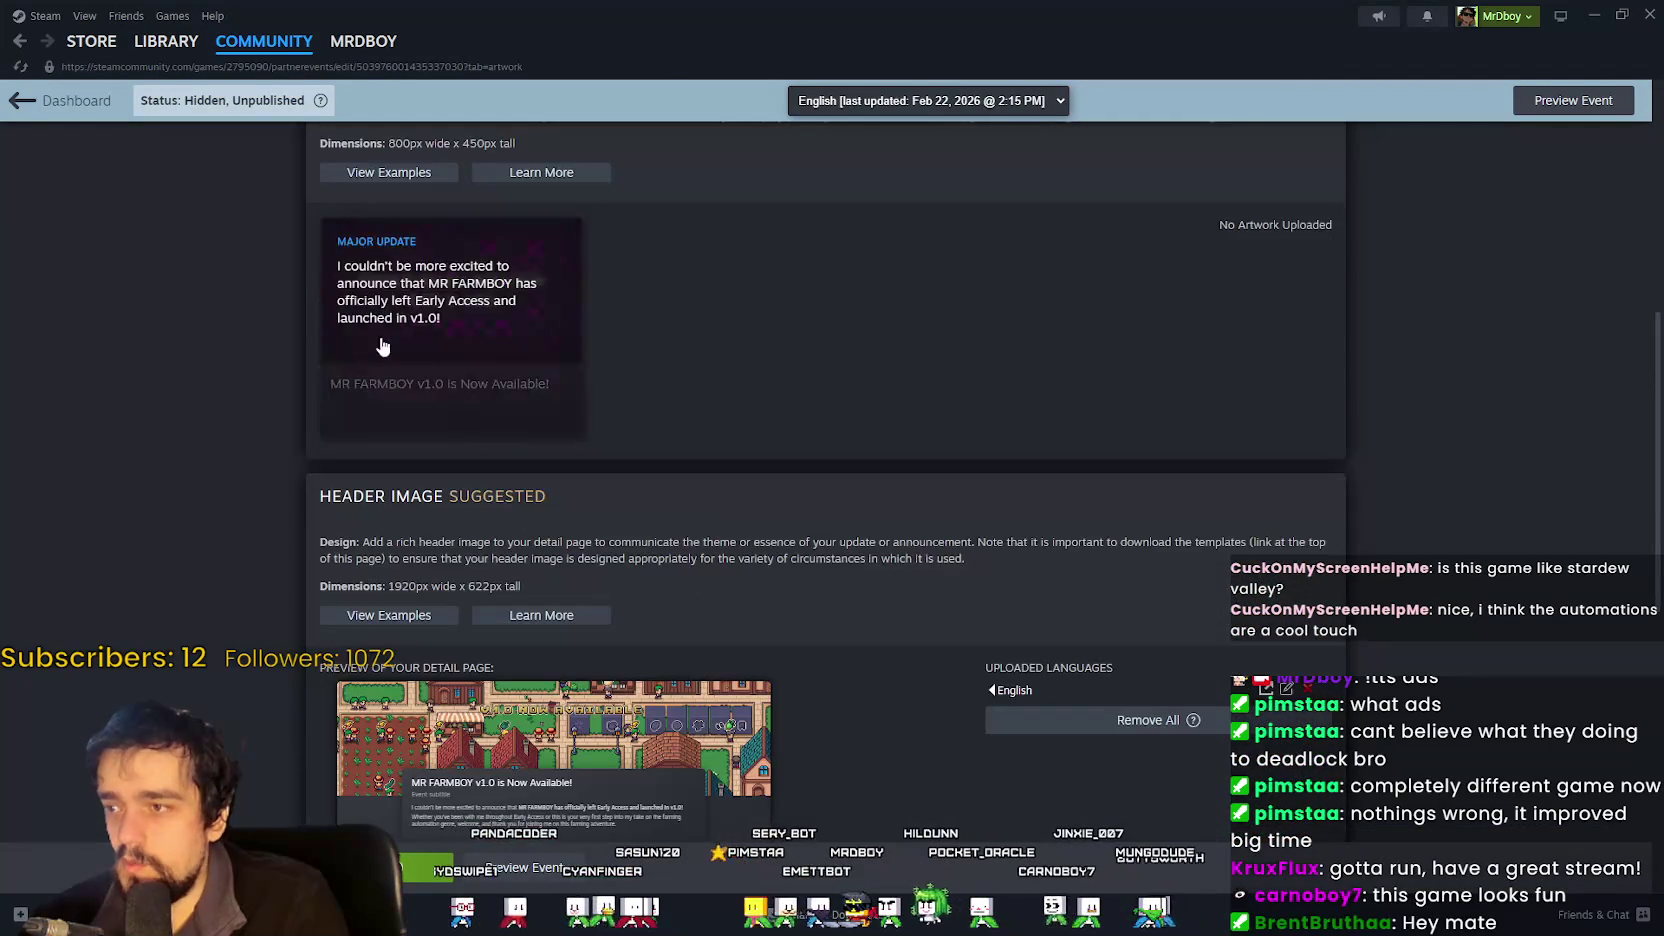
pyautogui.scroll(3, 457, 337)
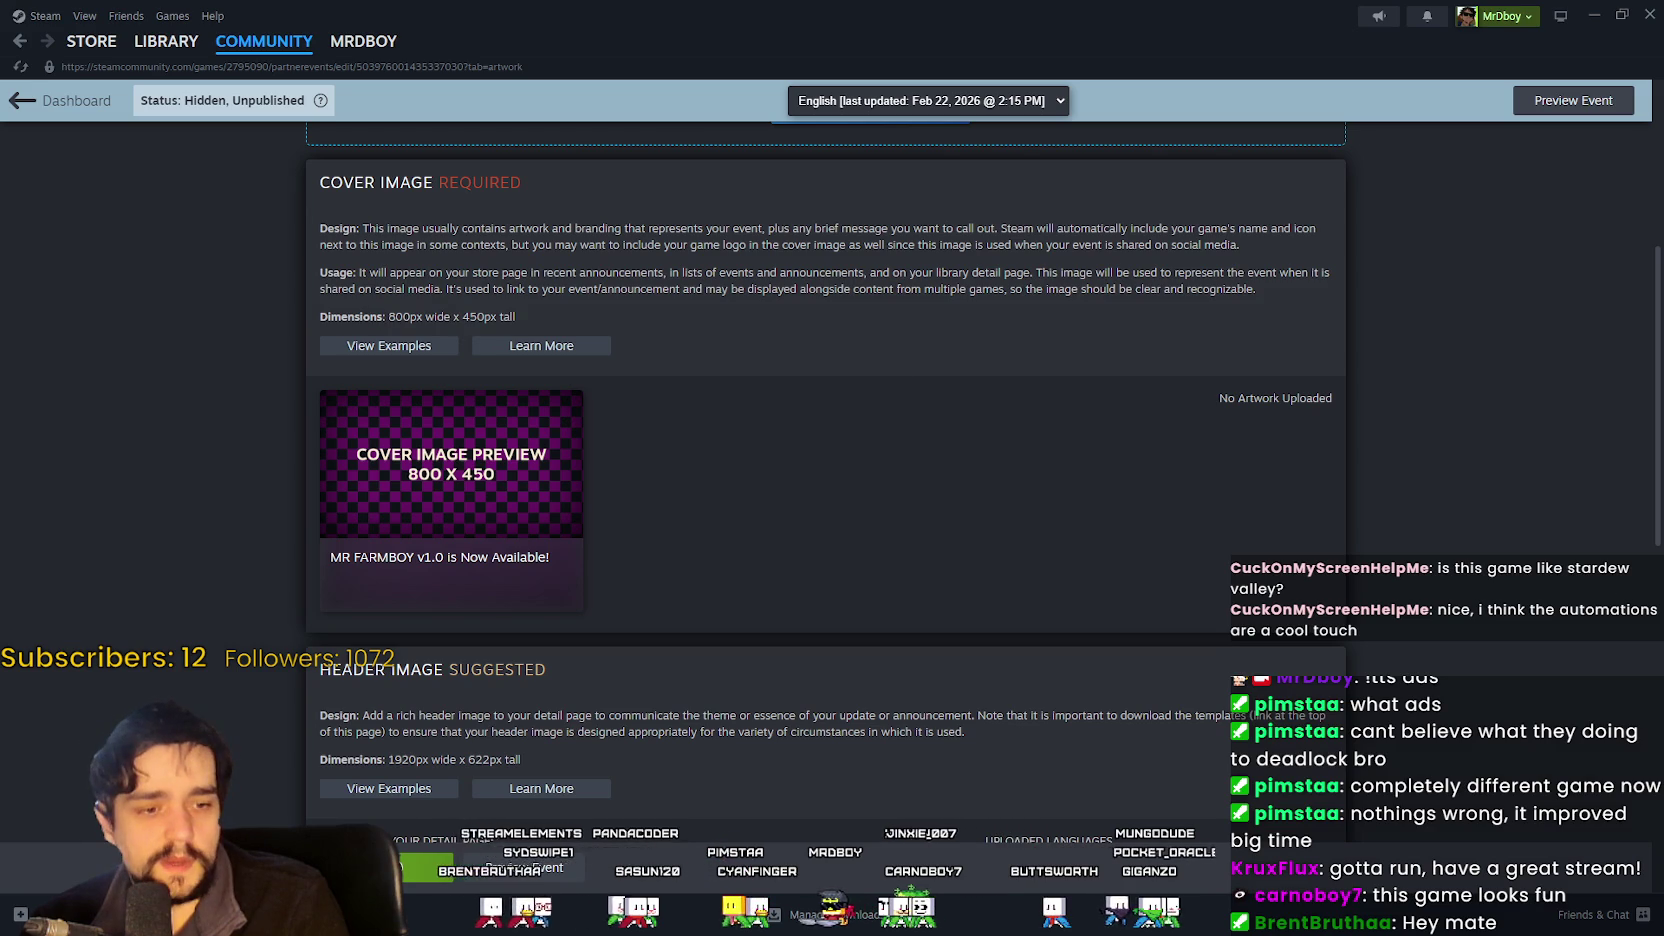
# Open Cover800x450.aseprite from the SteamCovers folder in Aseprite.
pyautogui.hotkey('alt', 'Tab')
pyautogui.scroll(-5, 600, 450)
pyautogui.scroll(10, 600, 450)
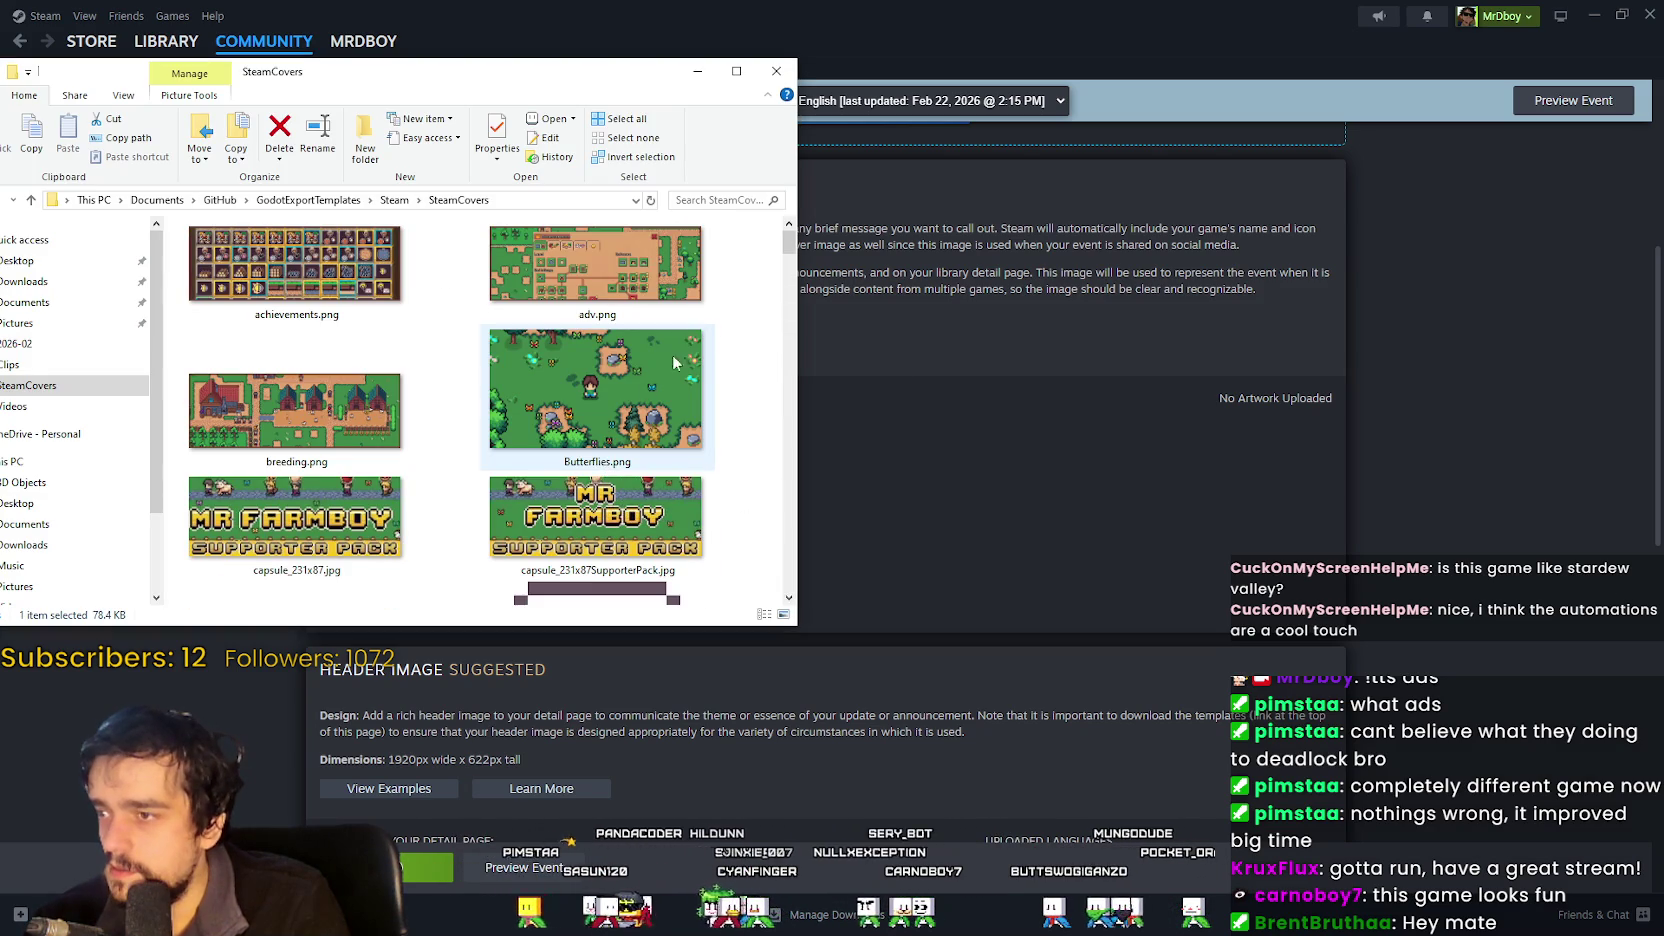
pyautogui.moveTo(787, 246); pyautogui.dragTo(789, 286)
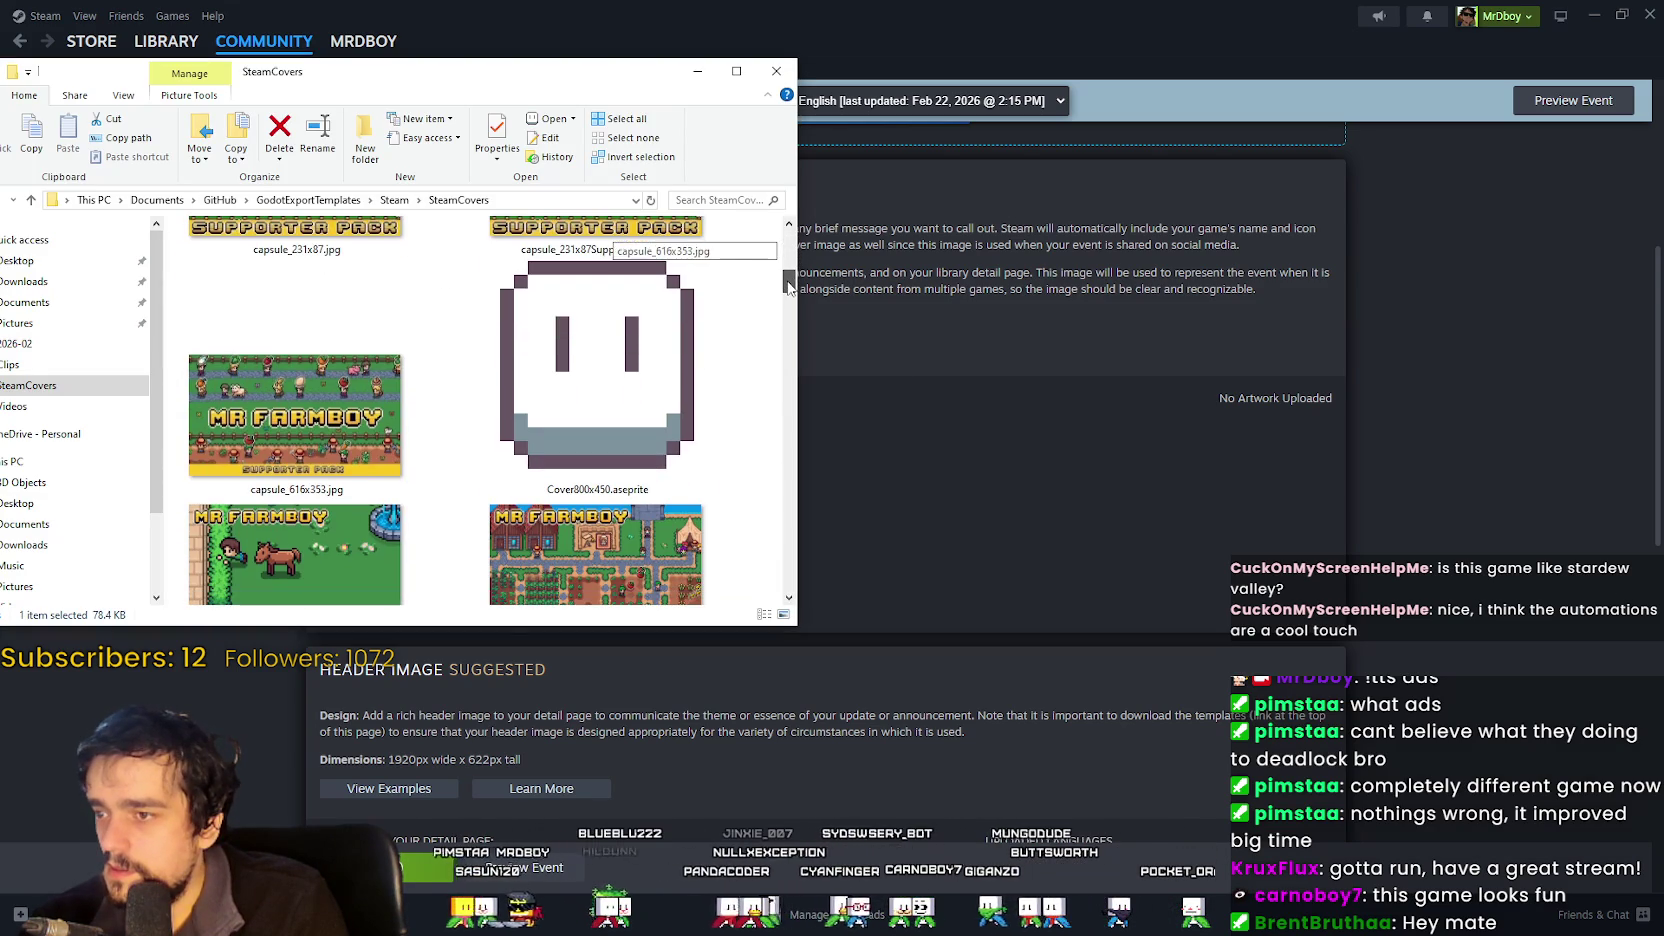
pyautogui.click(695, 328)
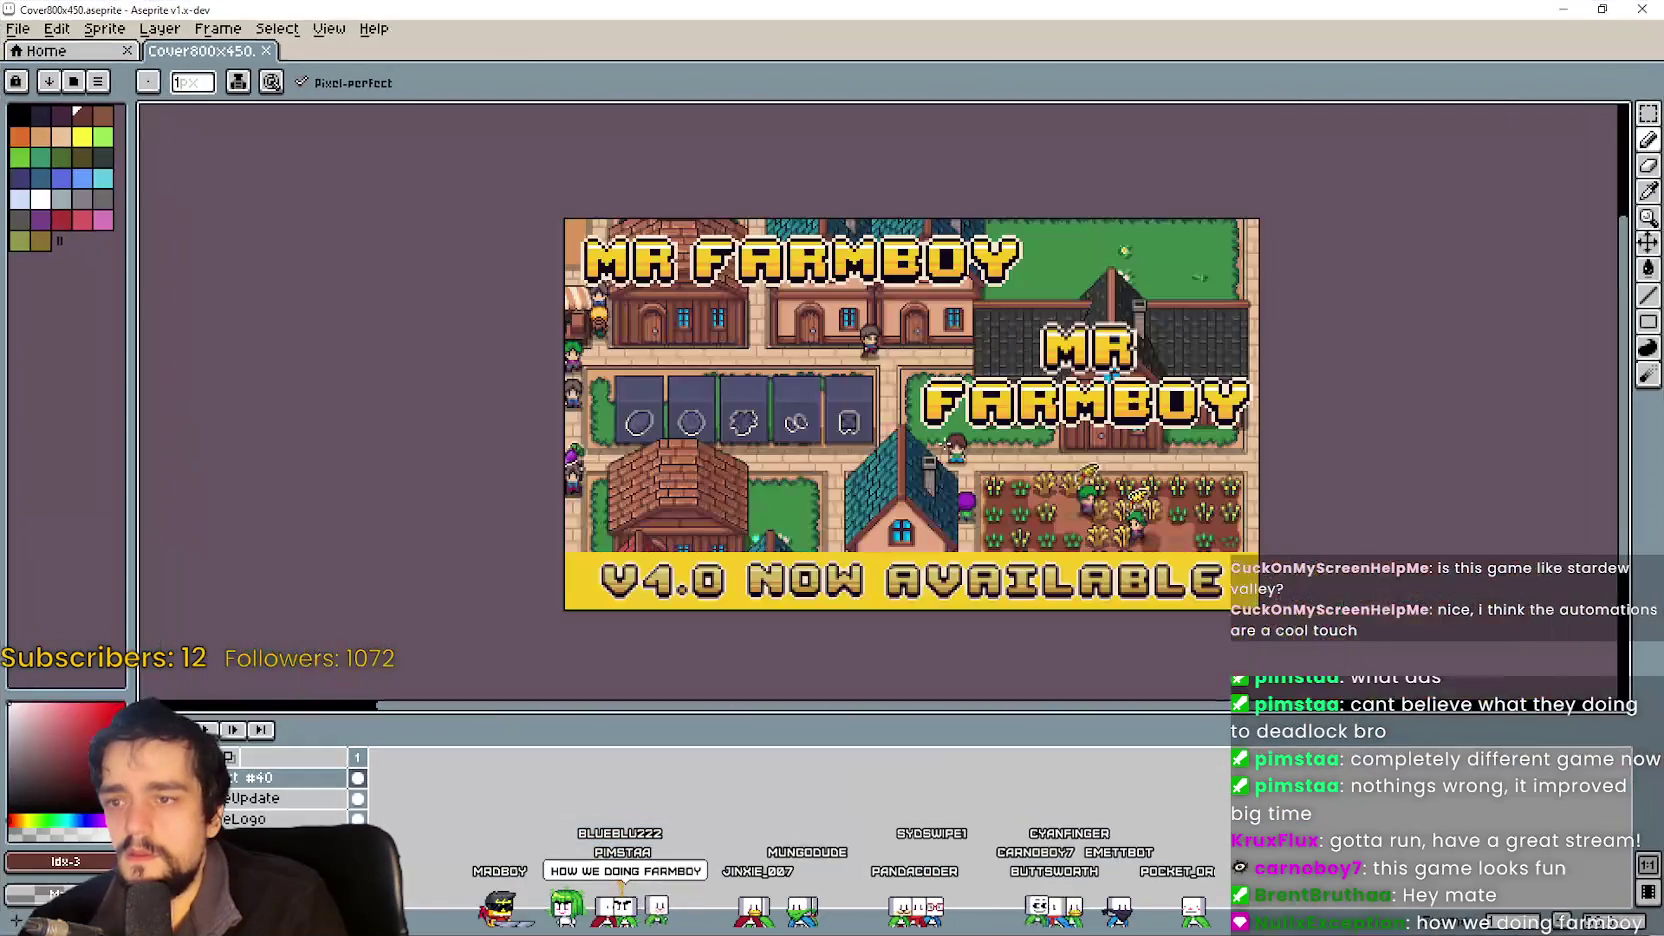
pyautogui.moveTo(928, 464)
pyautogui.mouseDown()
pyautogui.moveTo(931, 441)
pyautogui.moveTo(899, 487)
pyautogui.mouseUp()
# Remove the second MR FARMBOY title, hide the town background layer, and minimize Aseprite.
pyautogui.click(1648, 113)
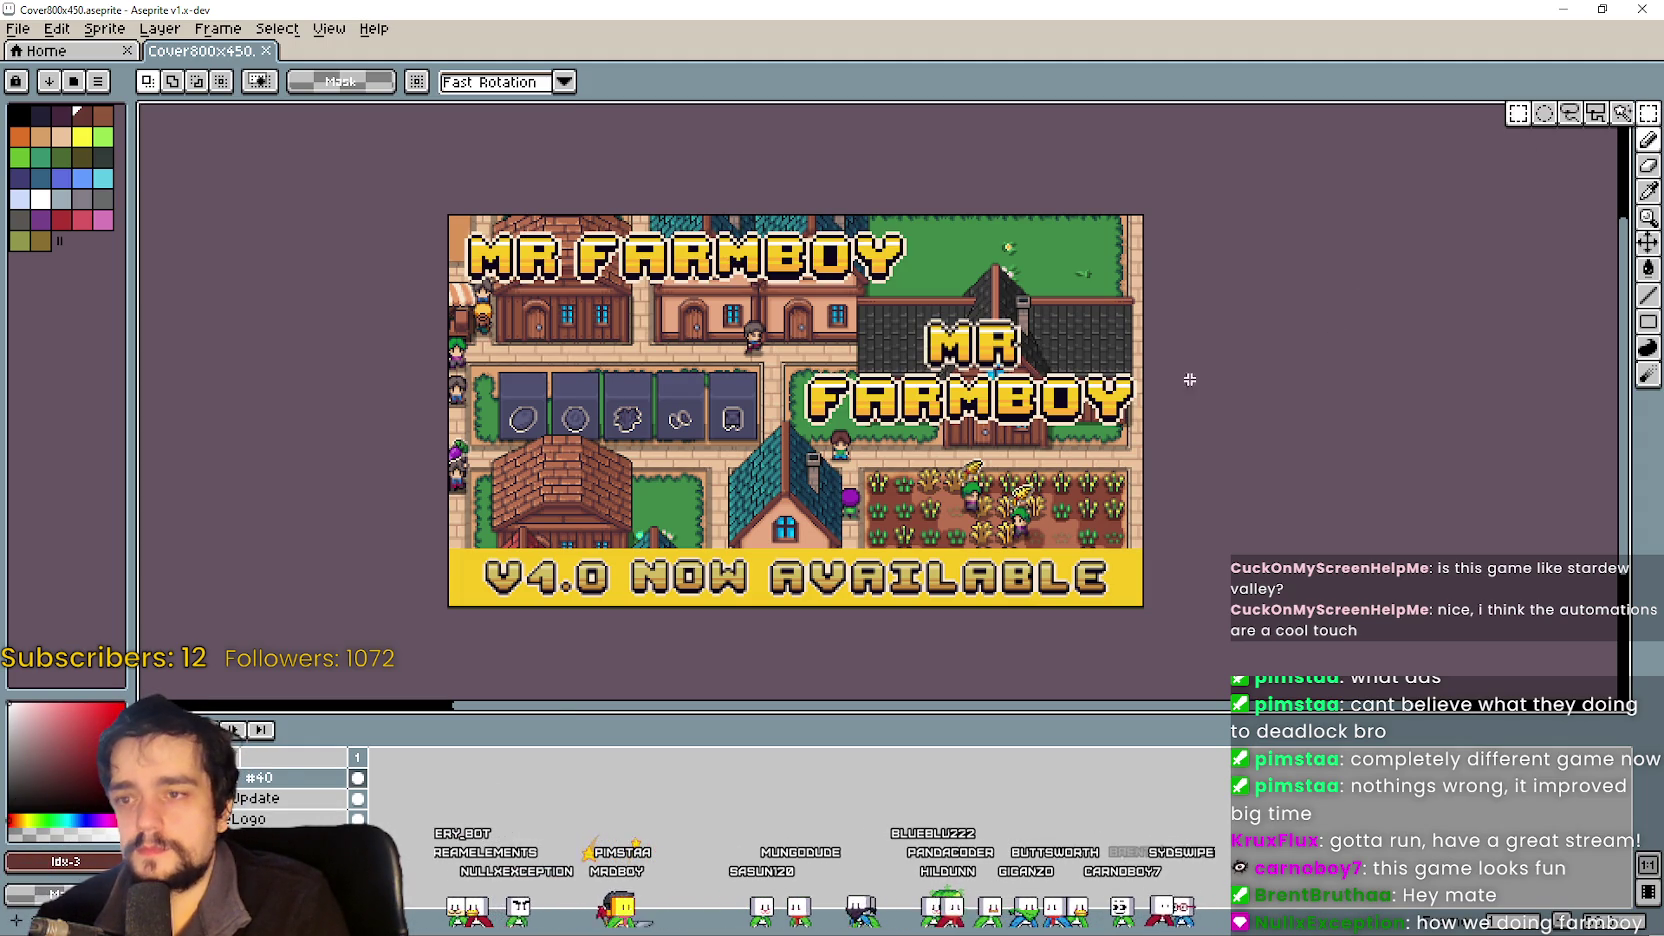
pyautogui.press('Return')
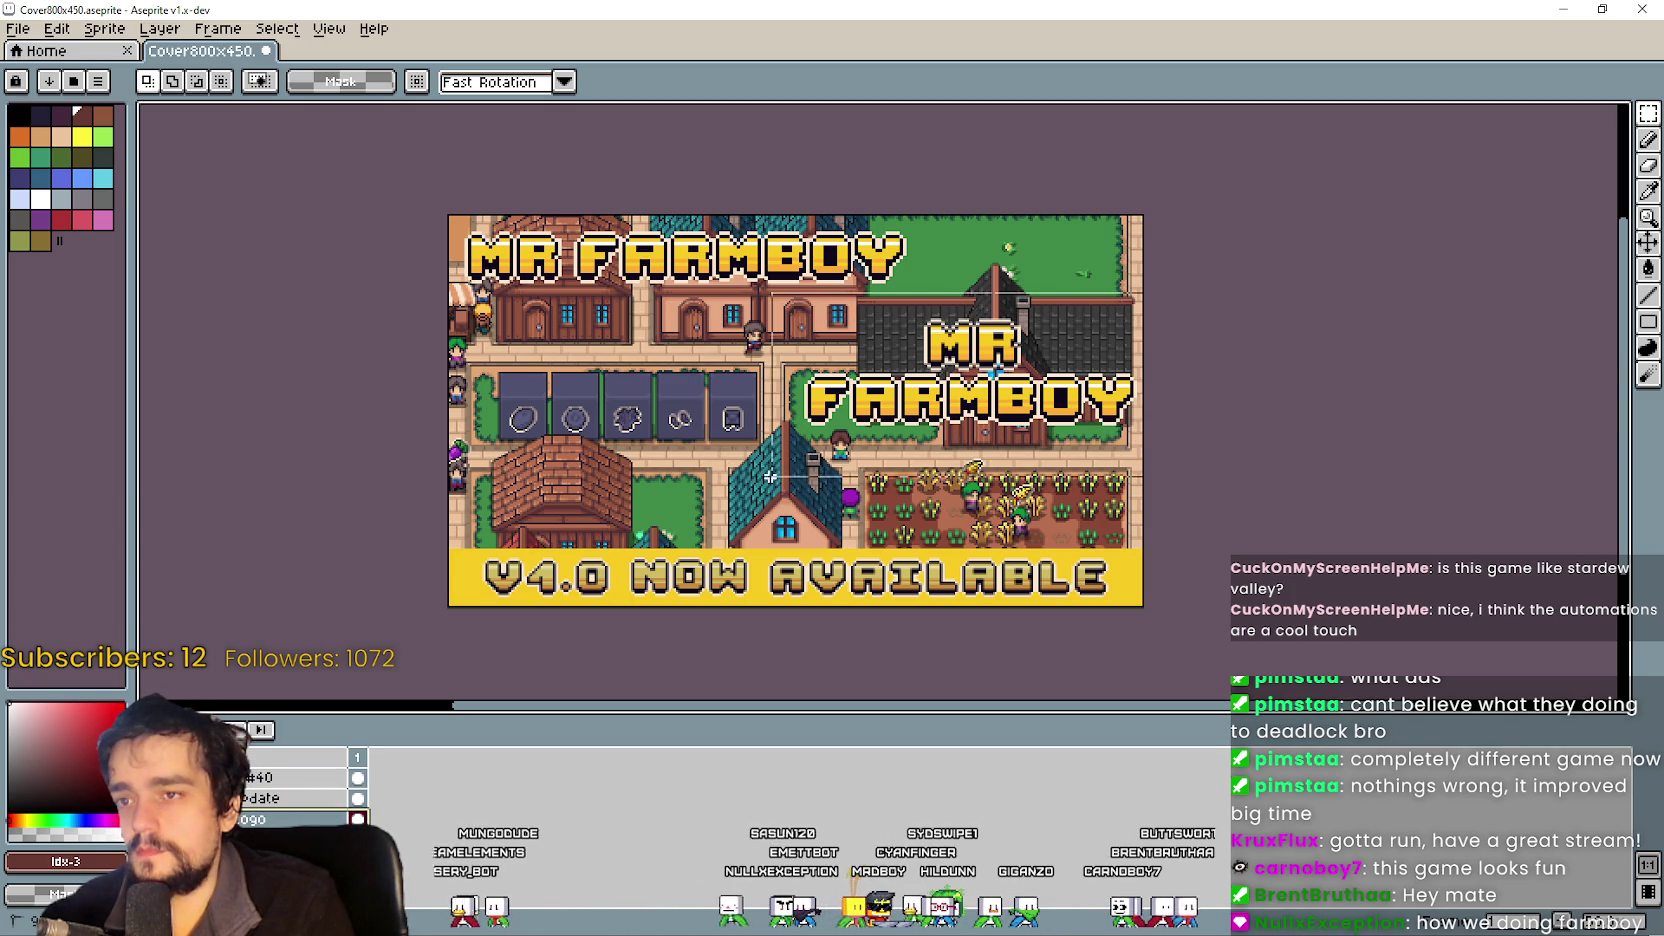
pyautogui.hotkey('ctrl', 'z')
pyautogui.moveTo(972, 444); pyautogui.dragTo(976, 462)
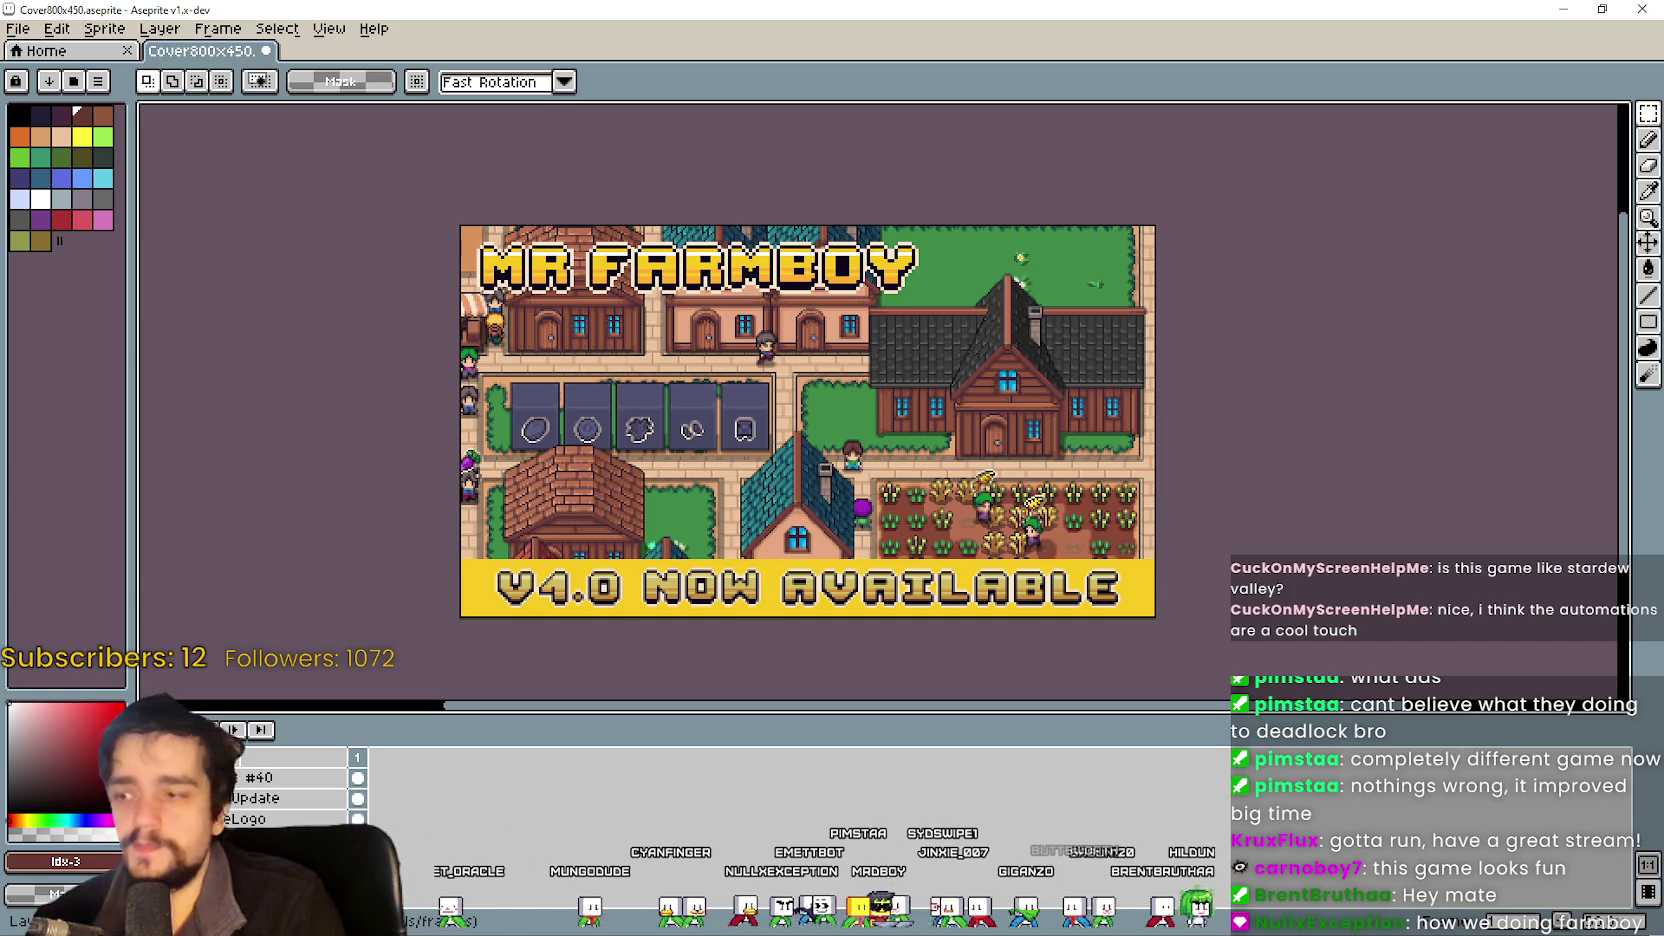
pyautogui.click(357, 840)
pyautogui.click(1563, 9)
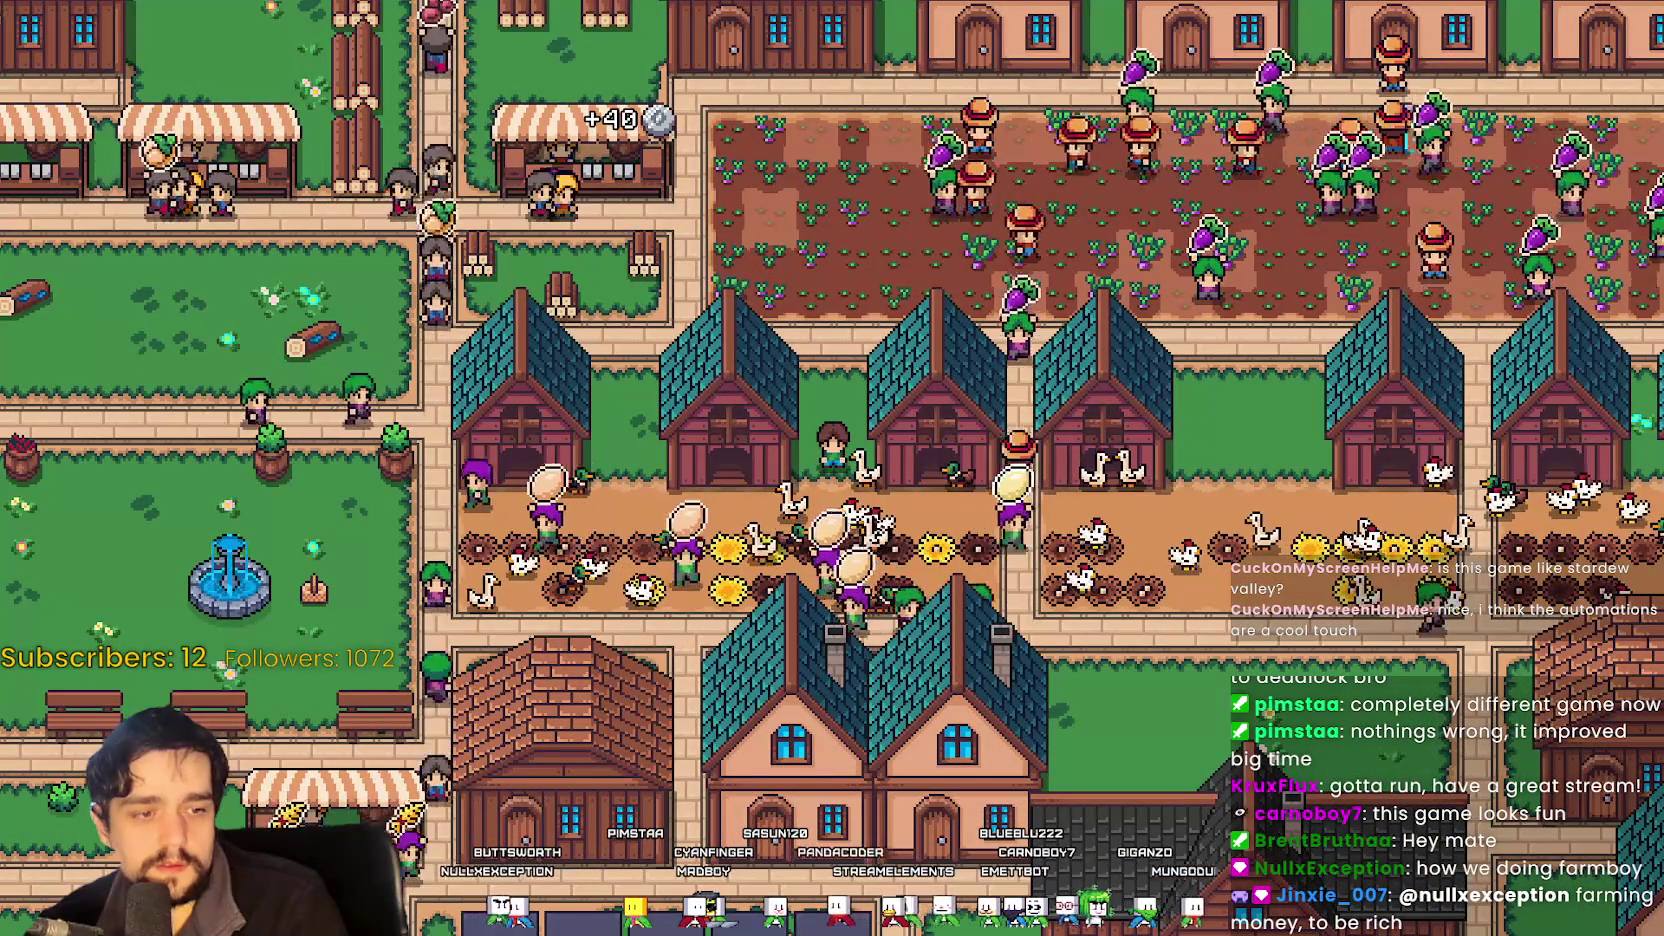
# In Godot's Remote scene tree, expand SceneLoader > Game > Player and select the live Camera.
pyautogui.hotkey('alt', 'Tab')
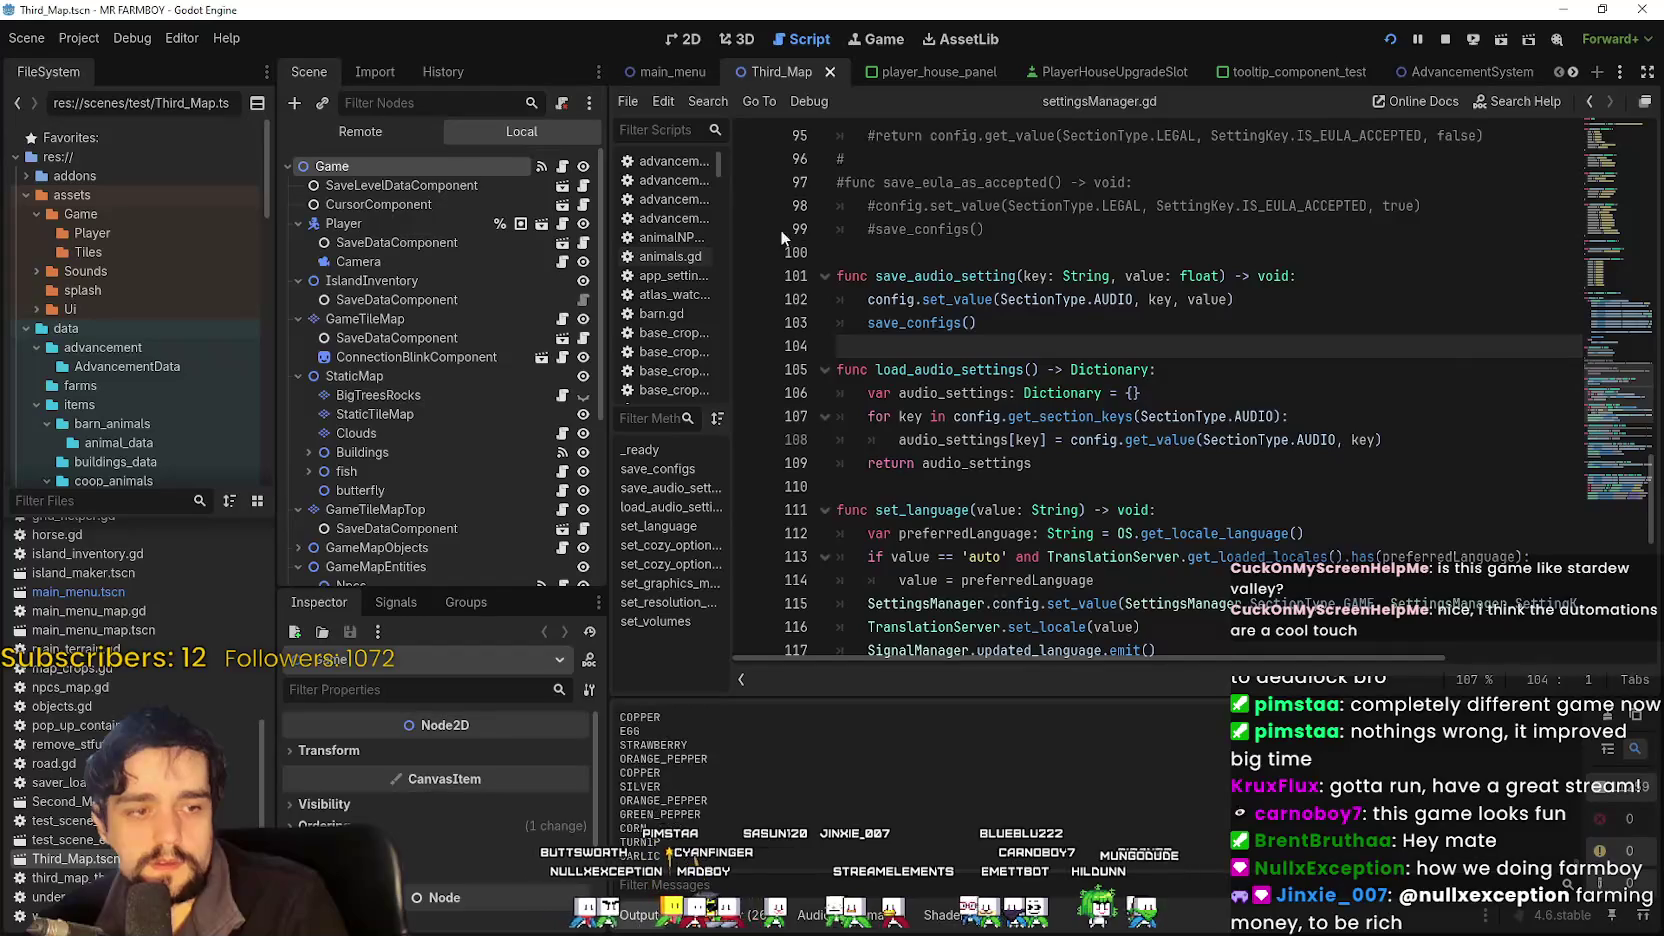
pyautogui.click(362, 131)
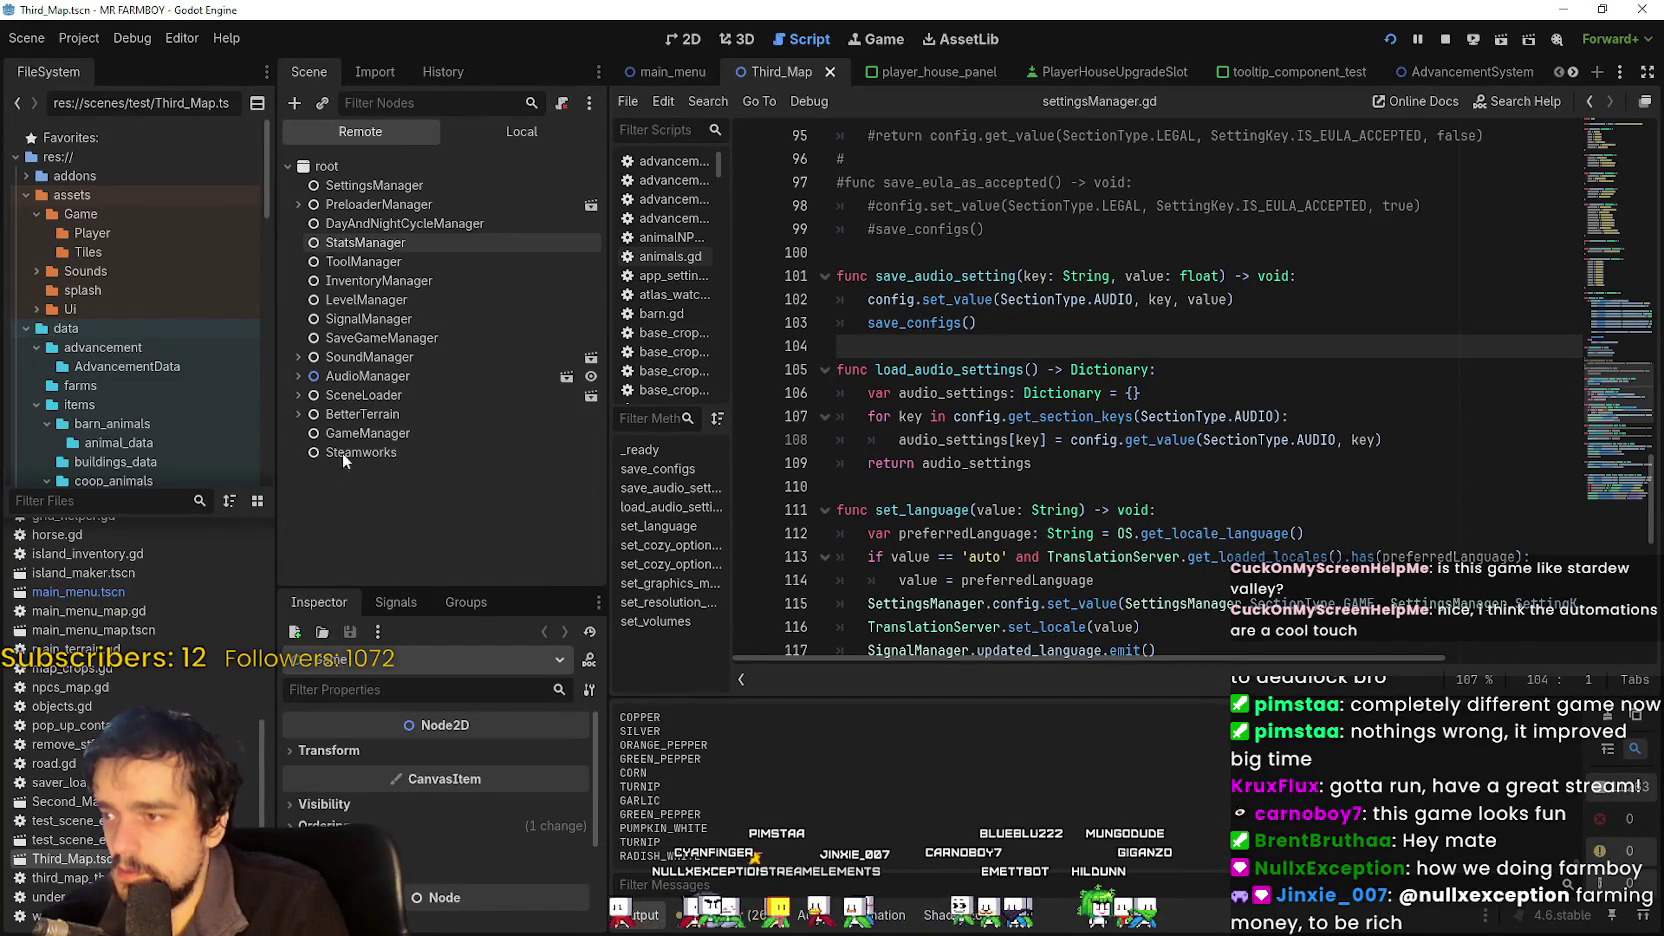
pyautogui.click(298, 394)
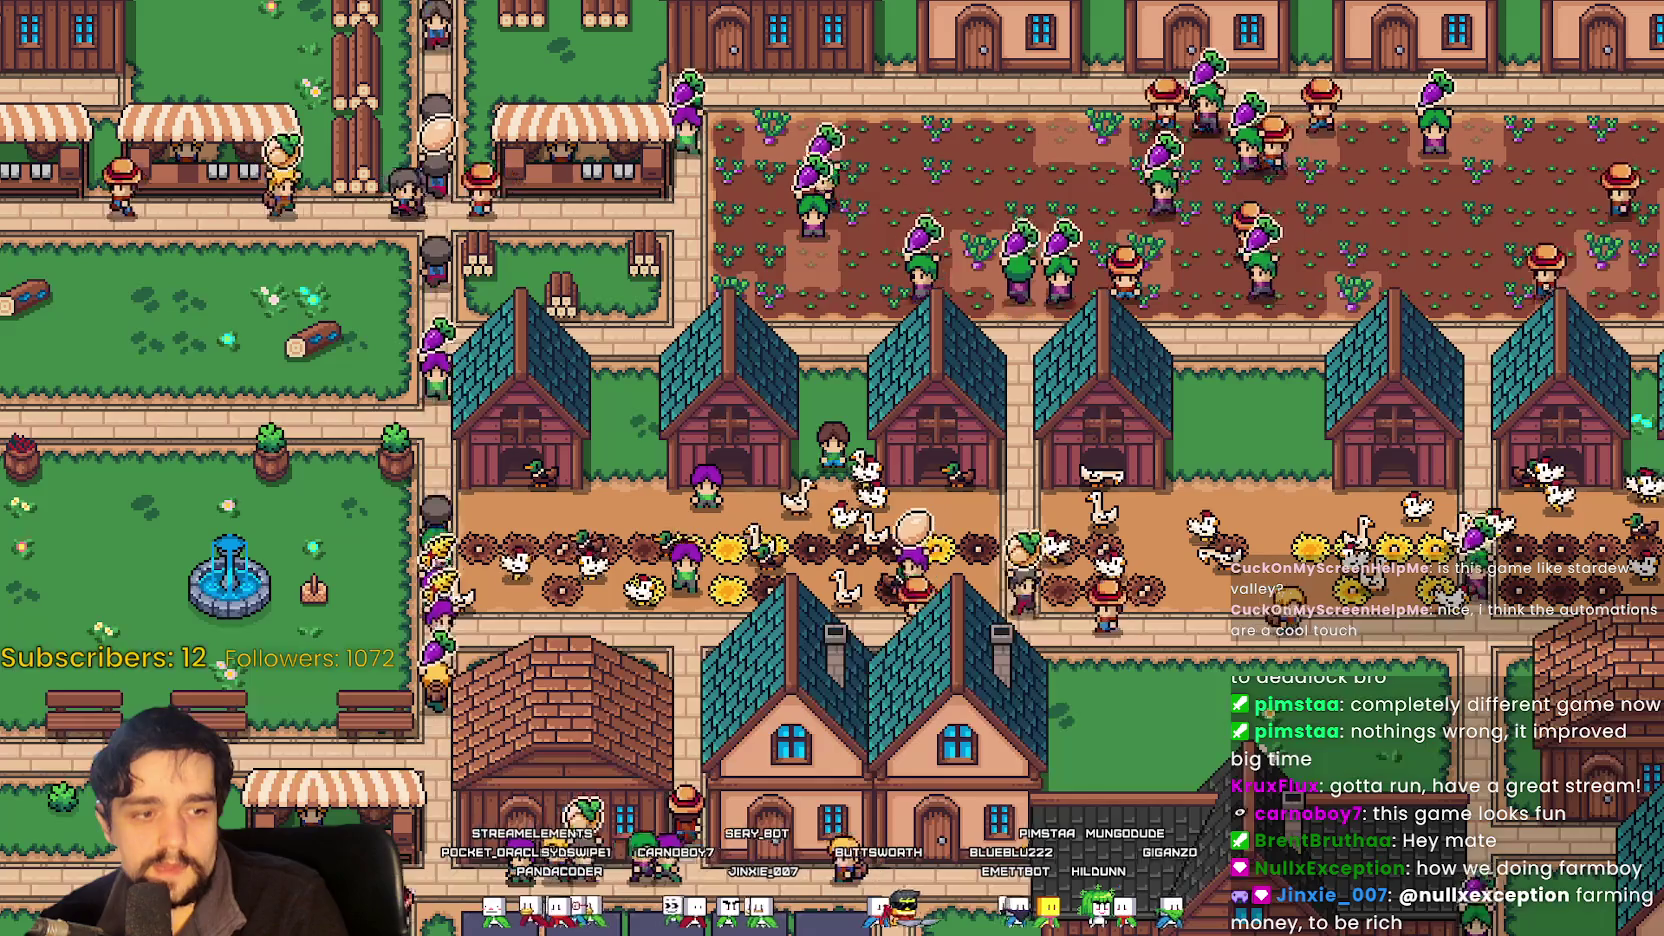
pyautogui.click(298, 413)
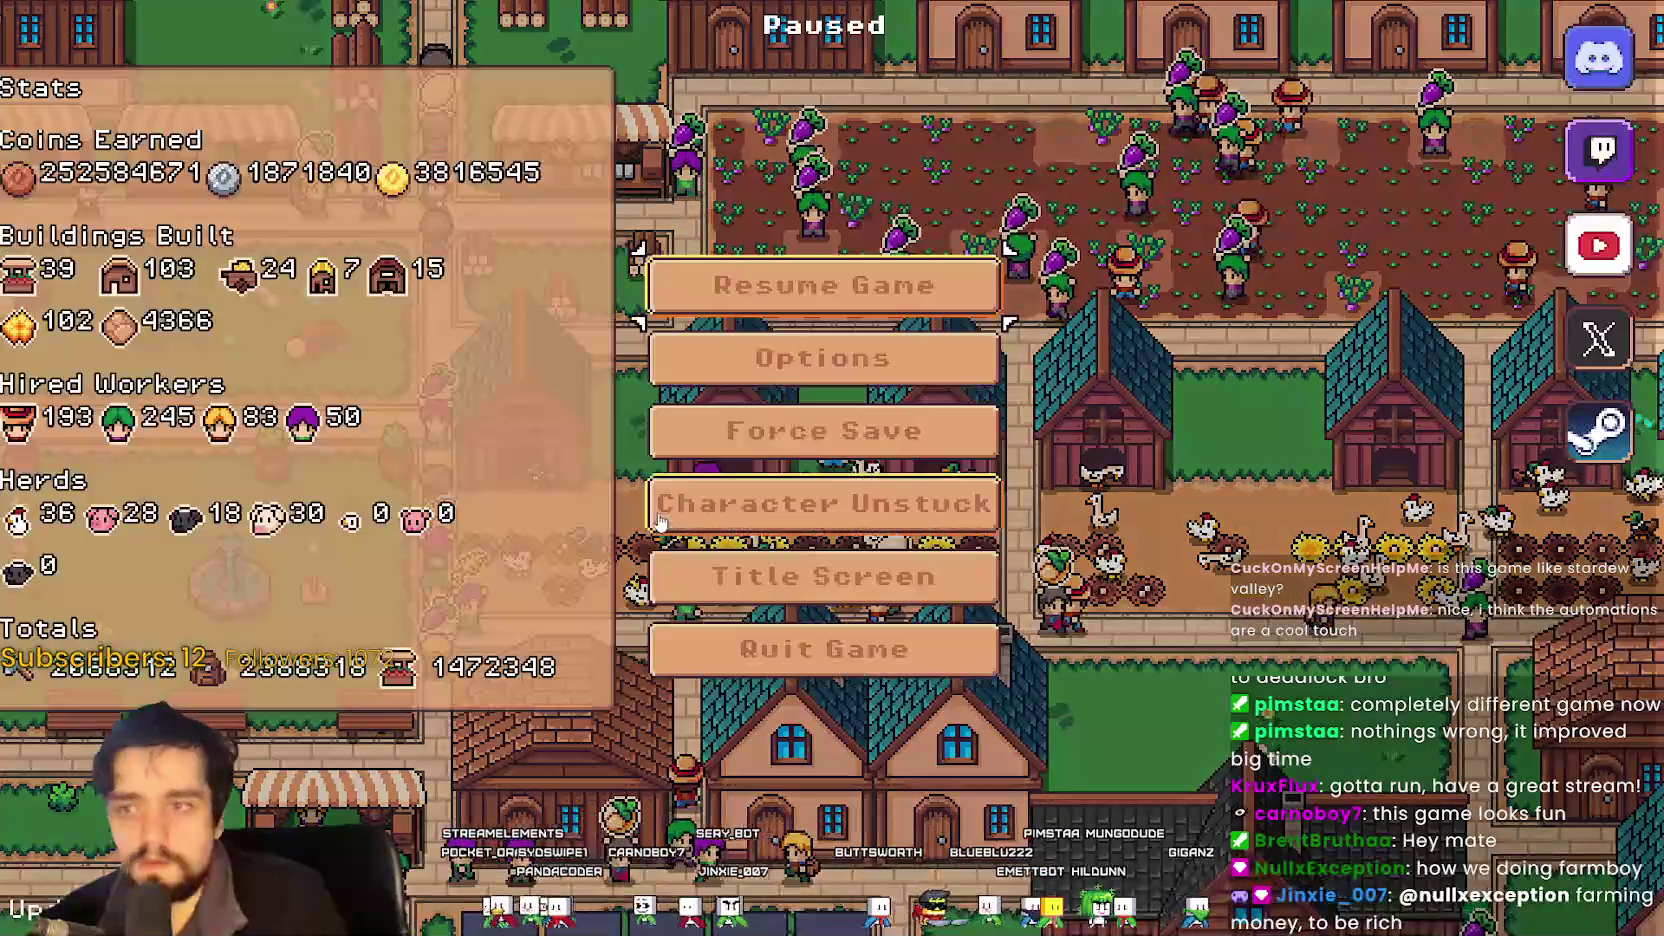
pyautogui.click(298, 413)
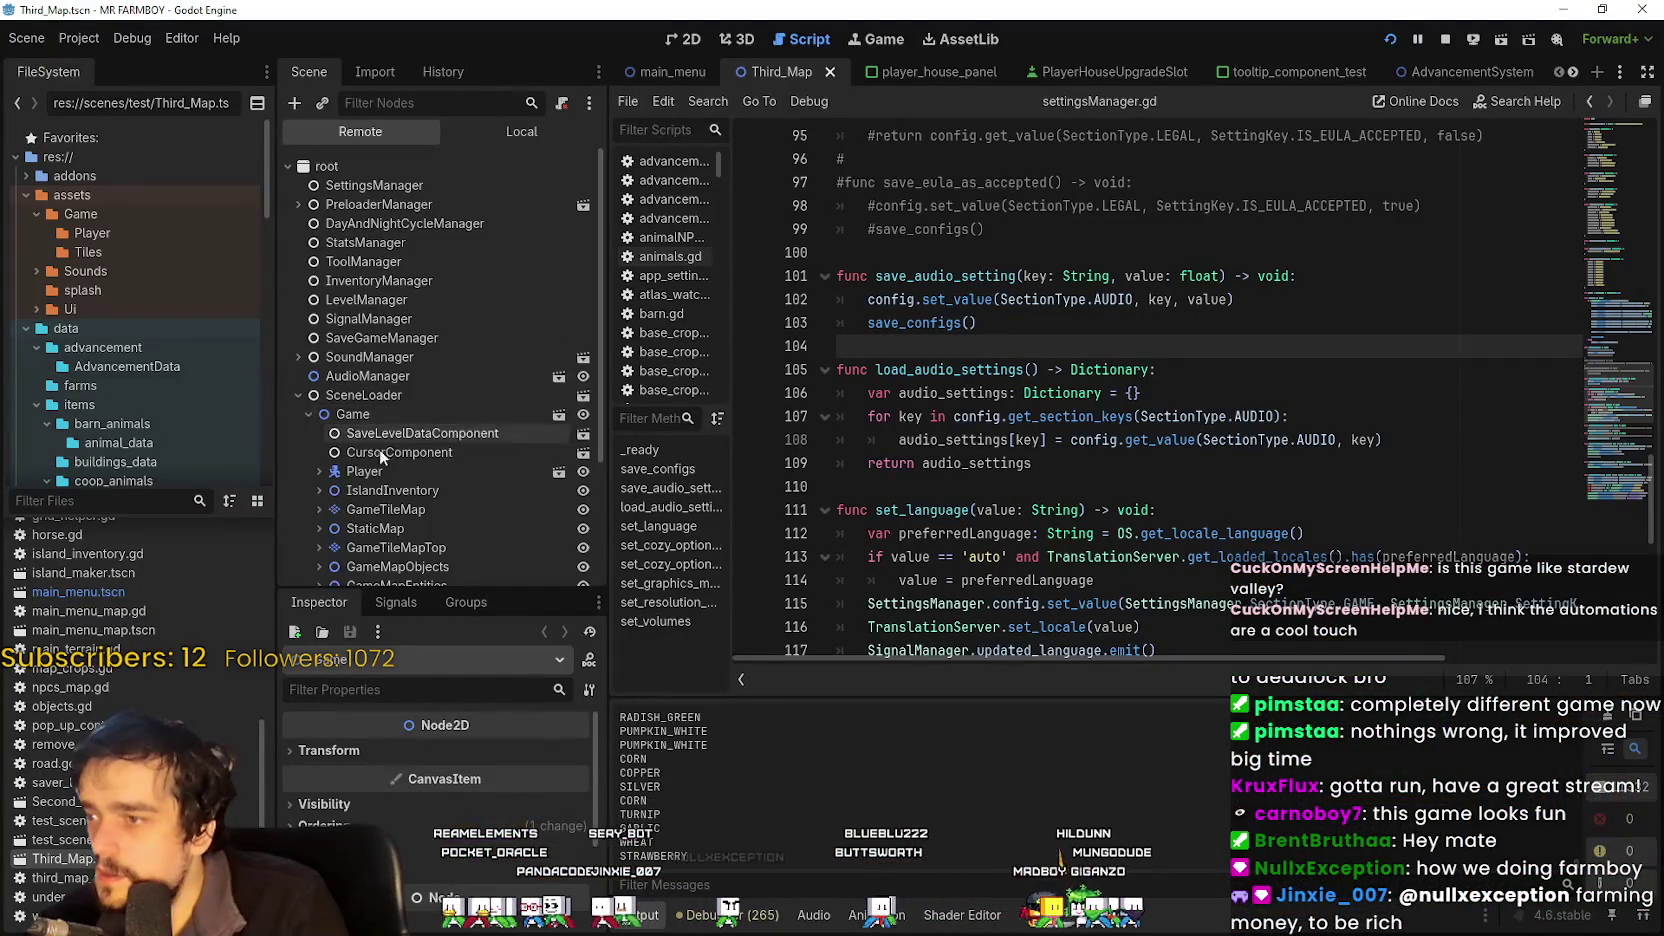
pyautogui.scroll(-3, 372, 450)
pyautogui.click(320, 301)
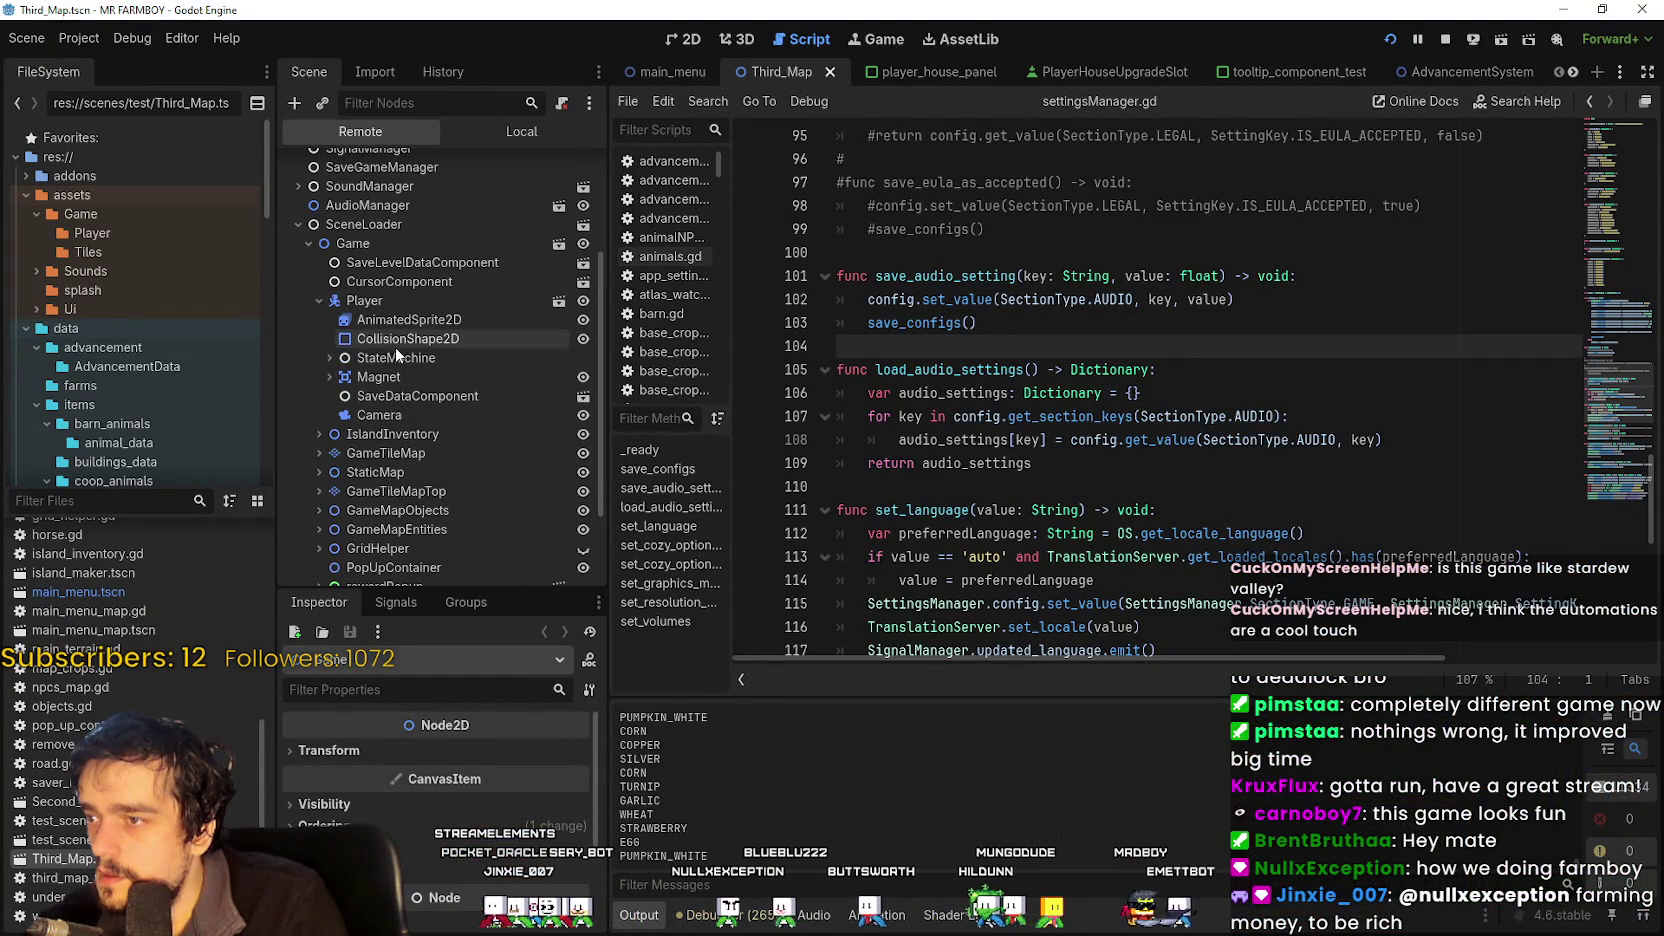
pyautogui.click(390, 418)
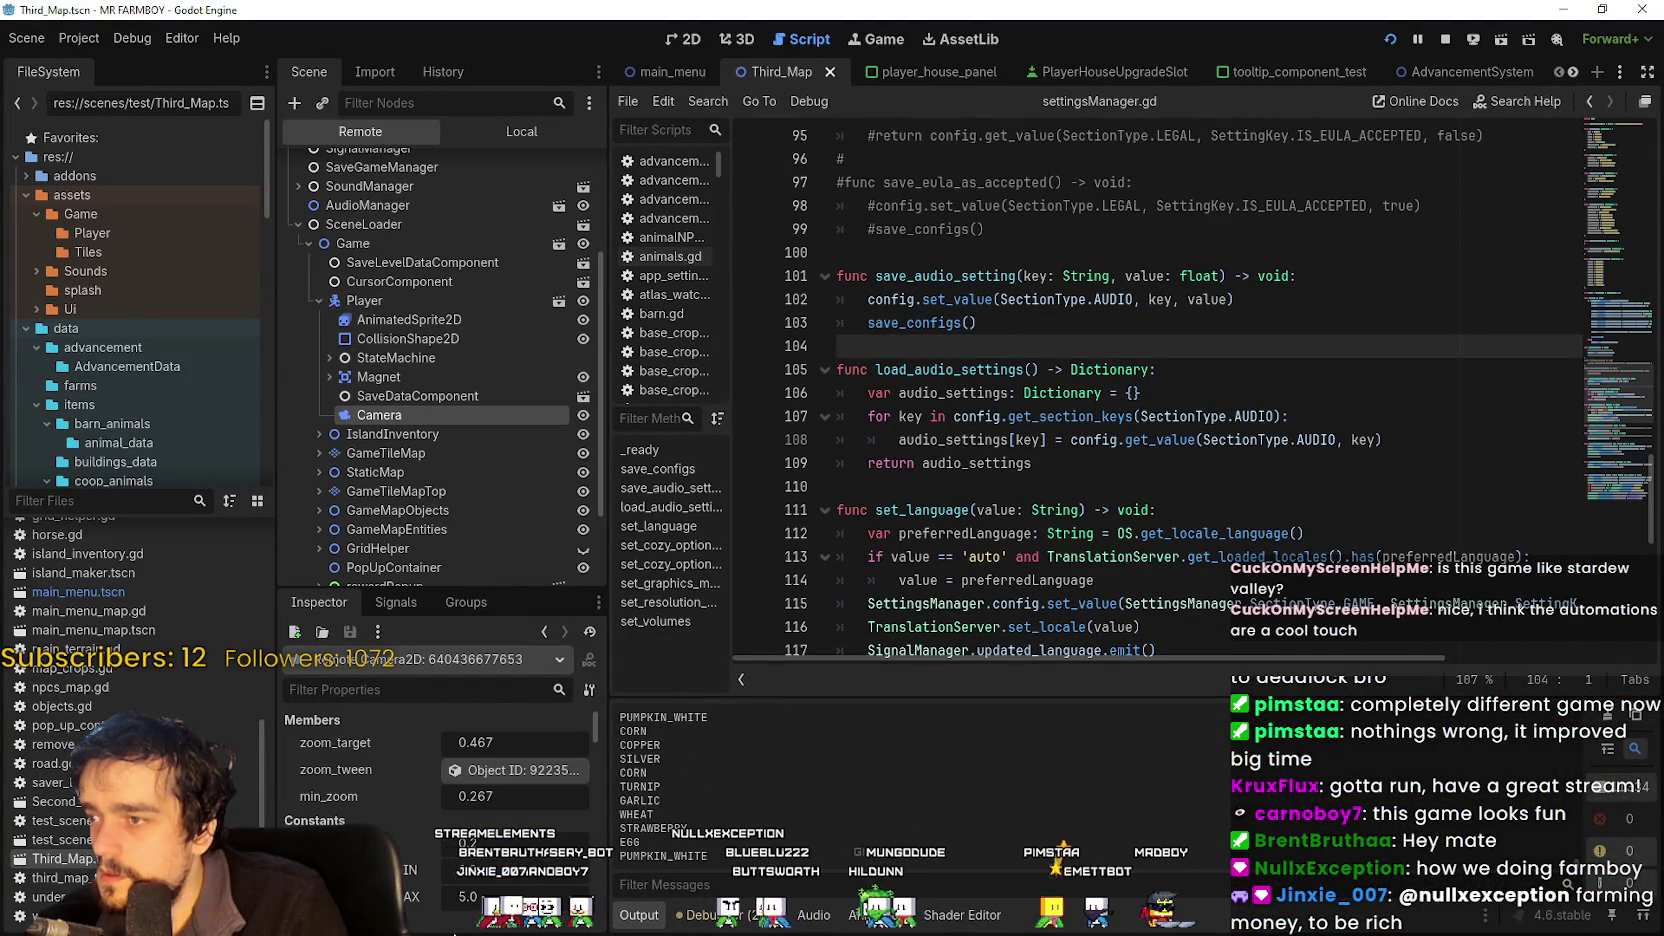
# Browse the Camera's Inspector properties like zoom_target and map limits, then return to Steam.
pyautogui.scroll(-5, 470, 880)
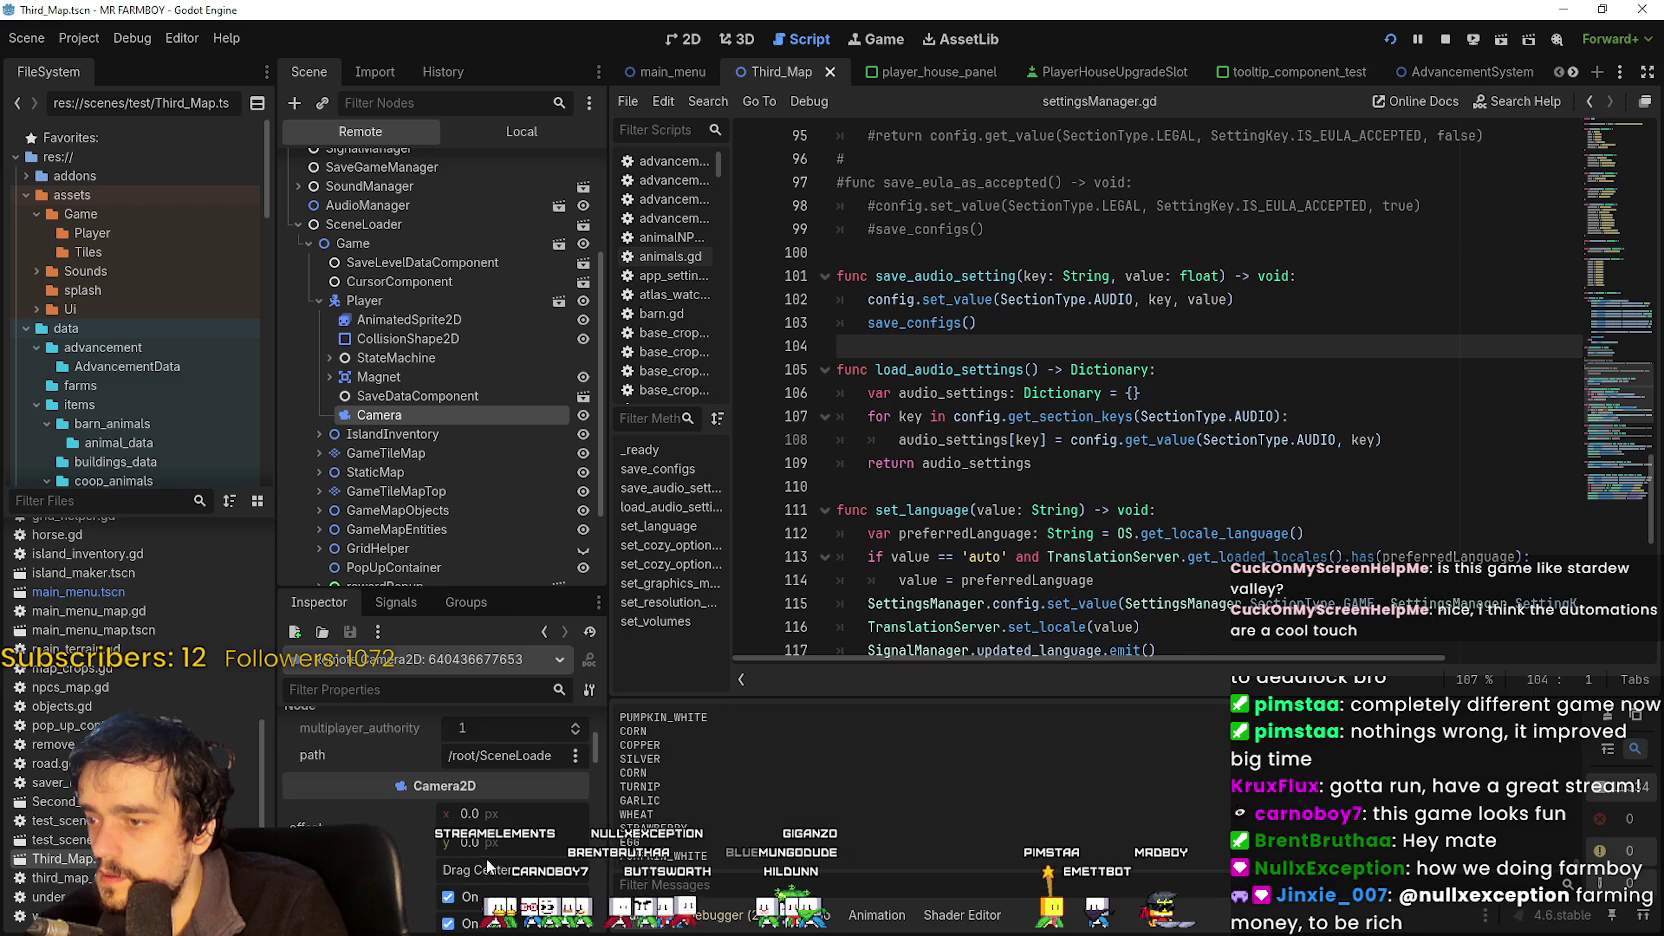
pyautogui.moveTo(596, 745)
pyautogui.mouseDown()
pyautogui.moveTo(610, 879)
pyautogui.moveTo(597, 714)
pyautogui.moveTo(603, 783)
pyautogui.mouseUp()
pyautogui.moveTo(507, 588); pyautogui.dragTo(507, 405)
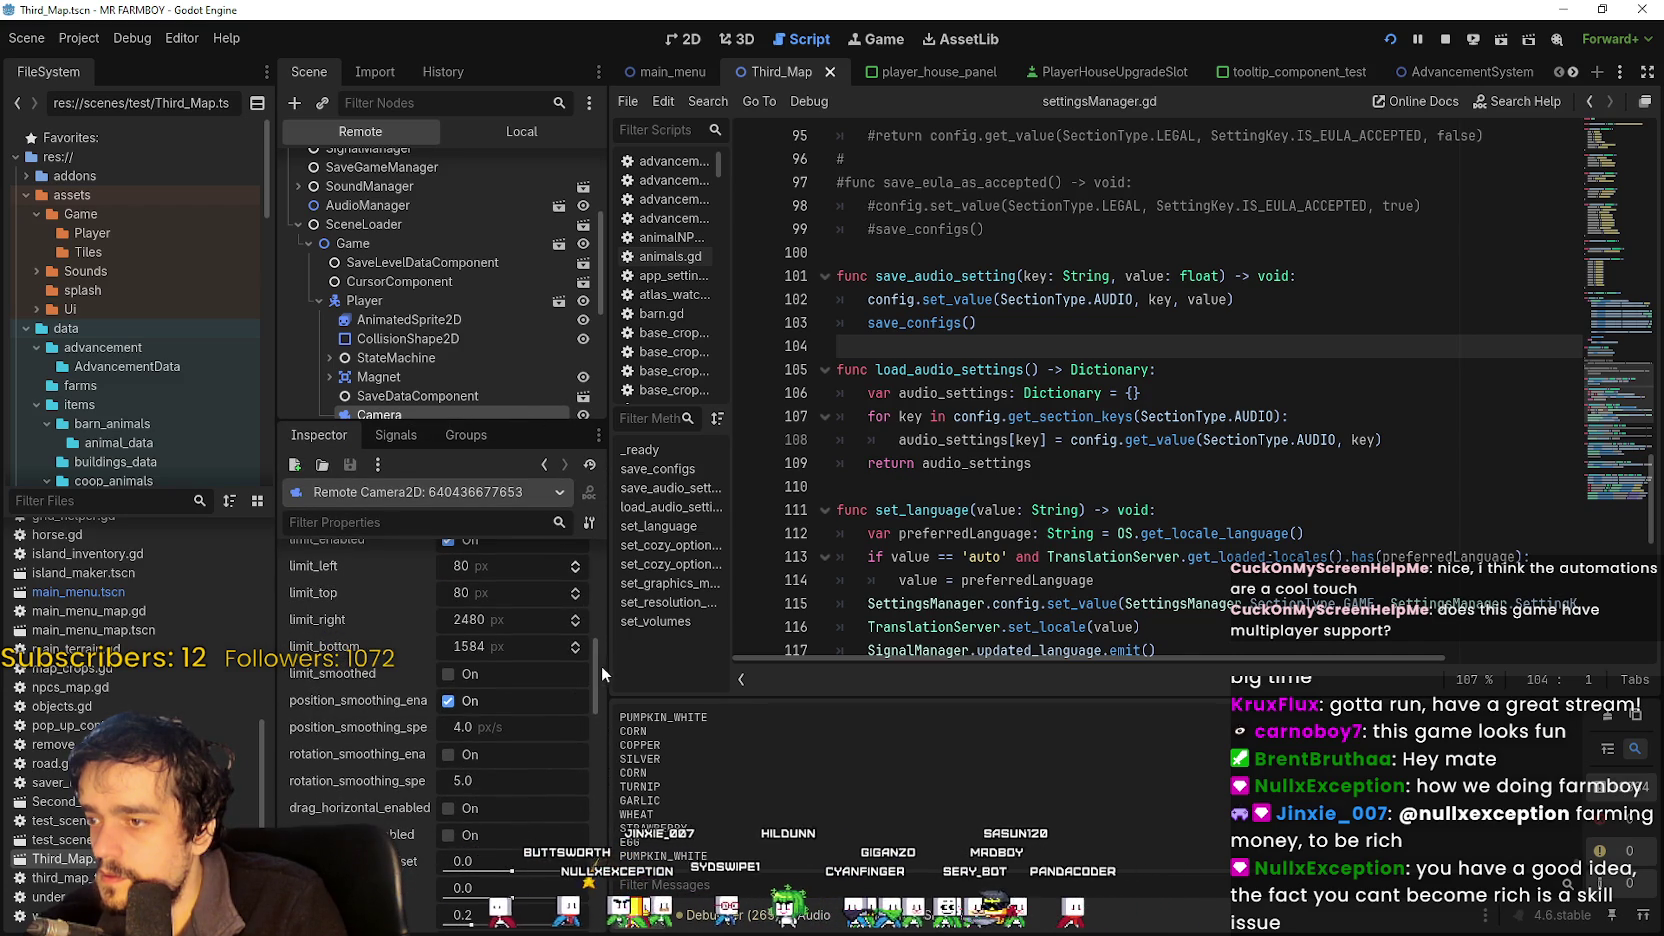
pyautogui.scroll(-5, 595, 600)
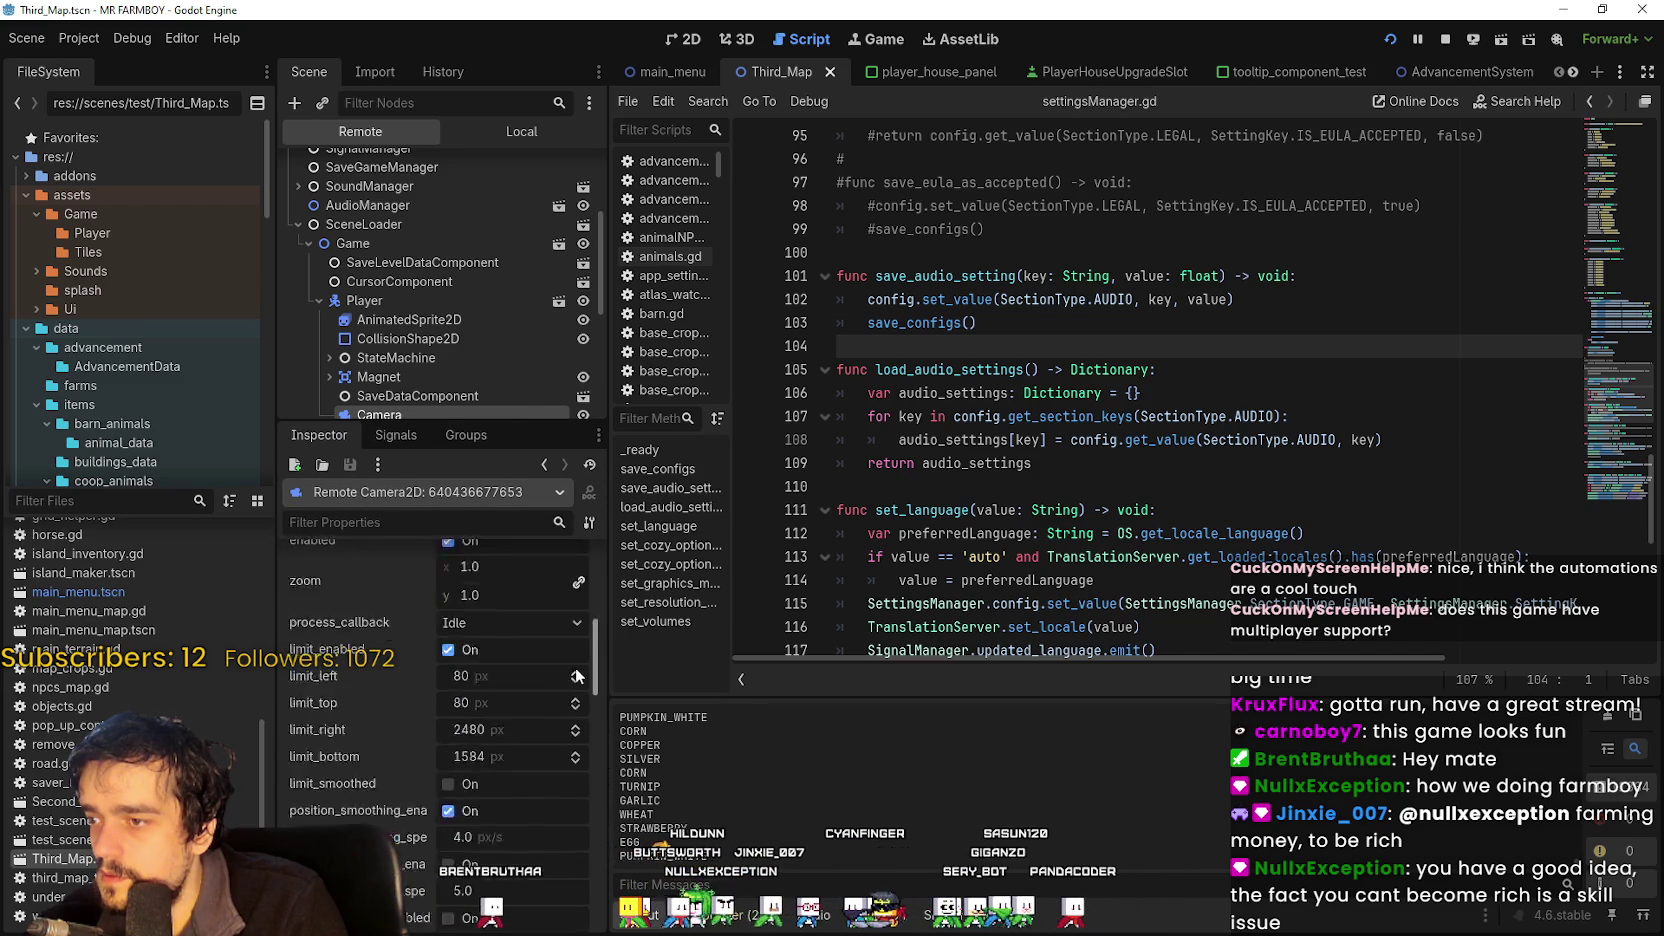
pyautogui.scroll(-10, 580, 745)
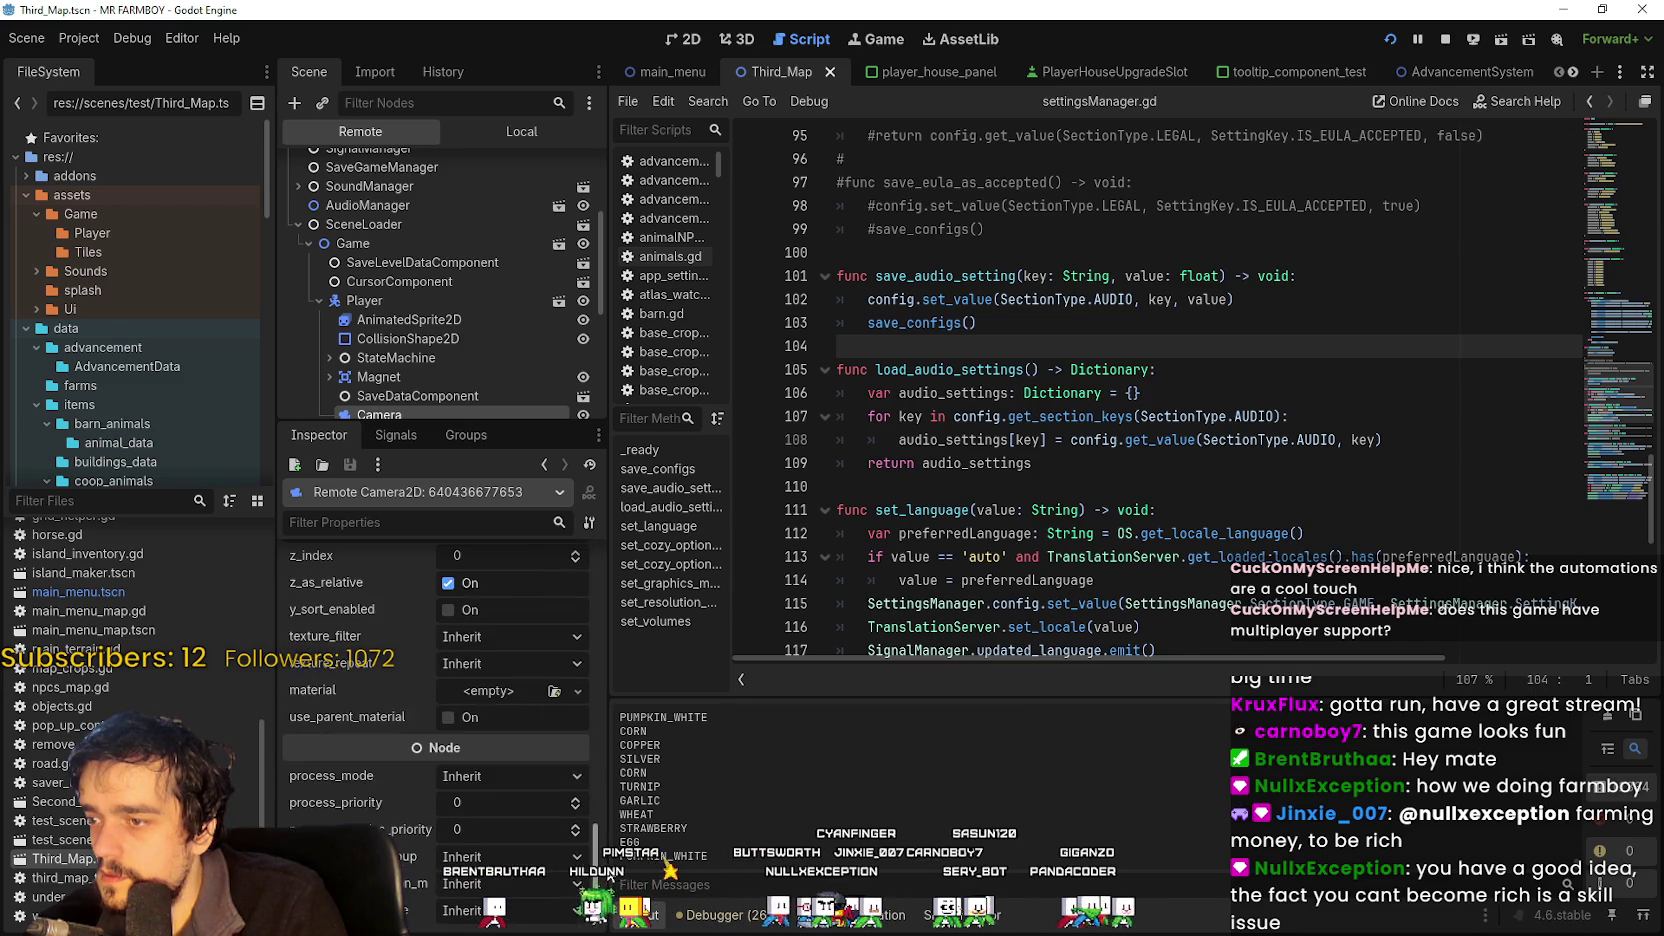
pyautogui.scroll(10, 600, 595)
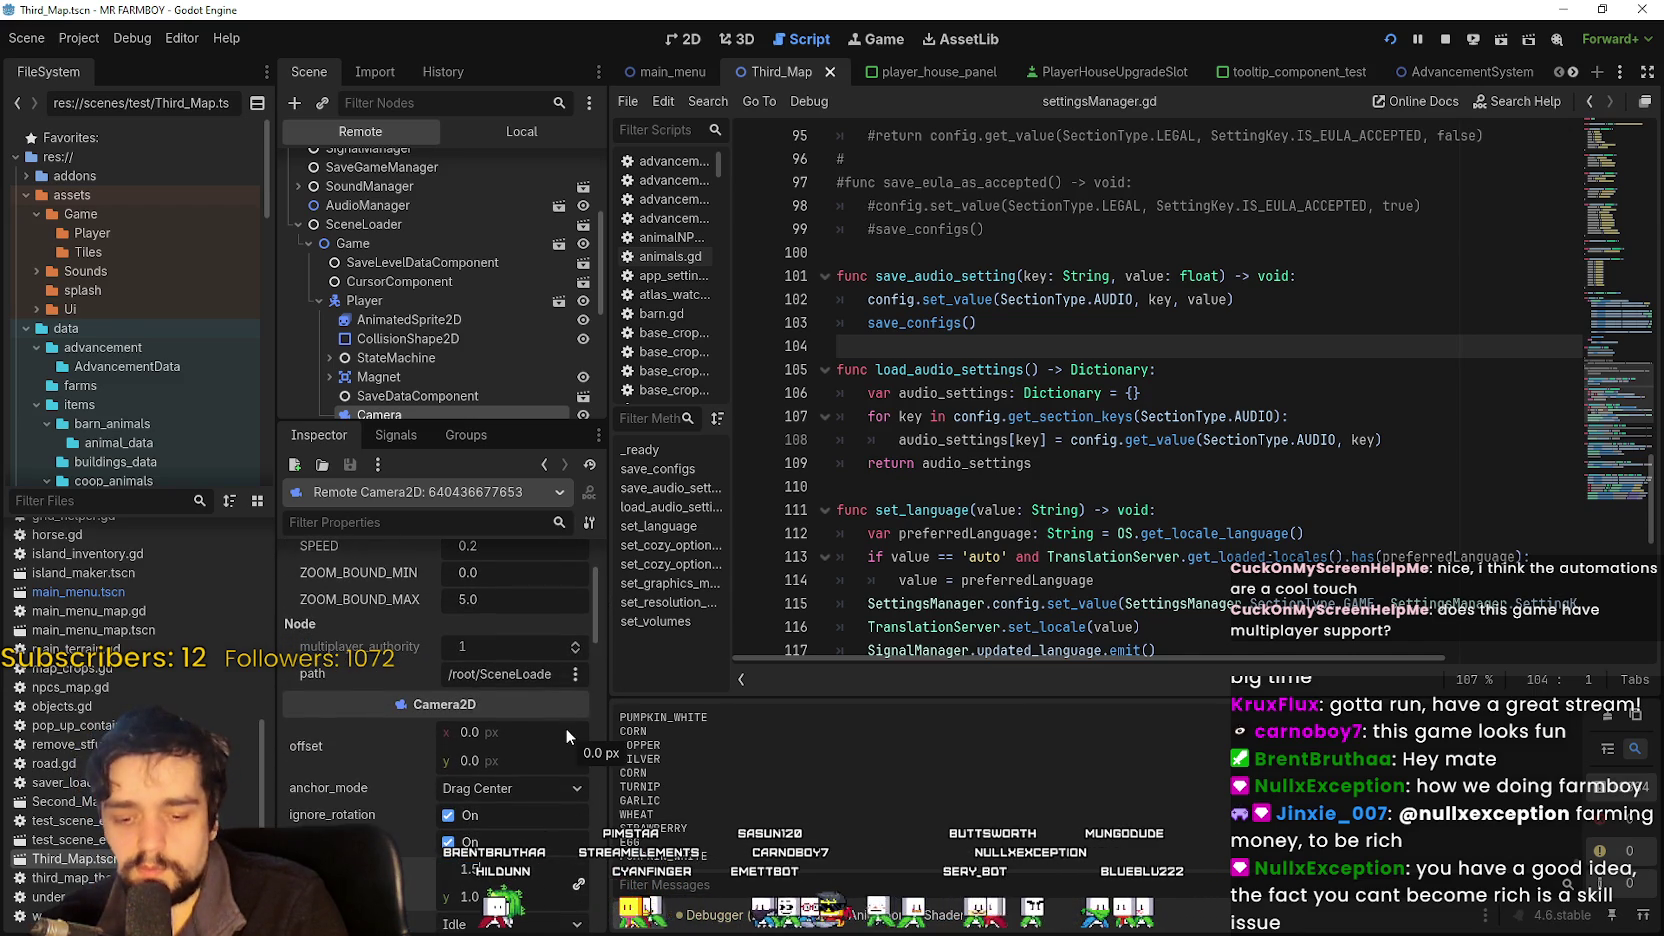
pyautogui.scroll(3, 568, 706)
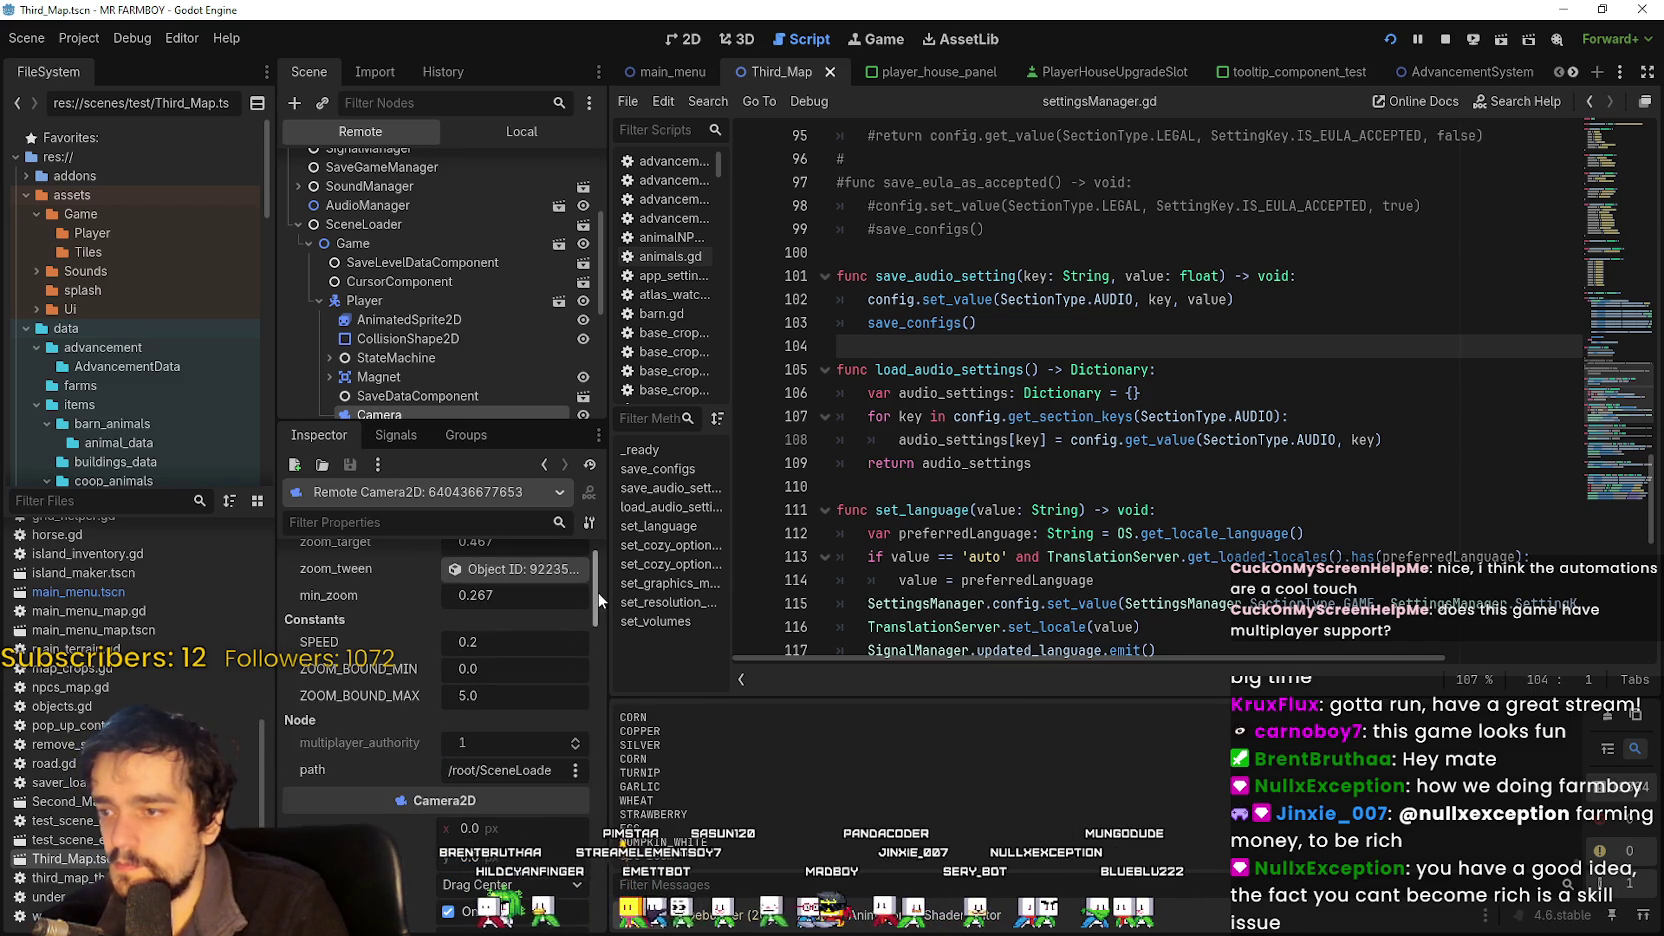
pyautogui.scroll(1, 594, 575)
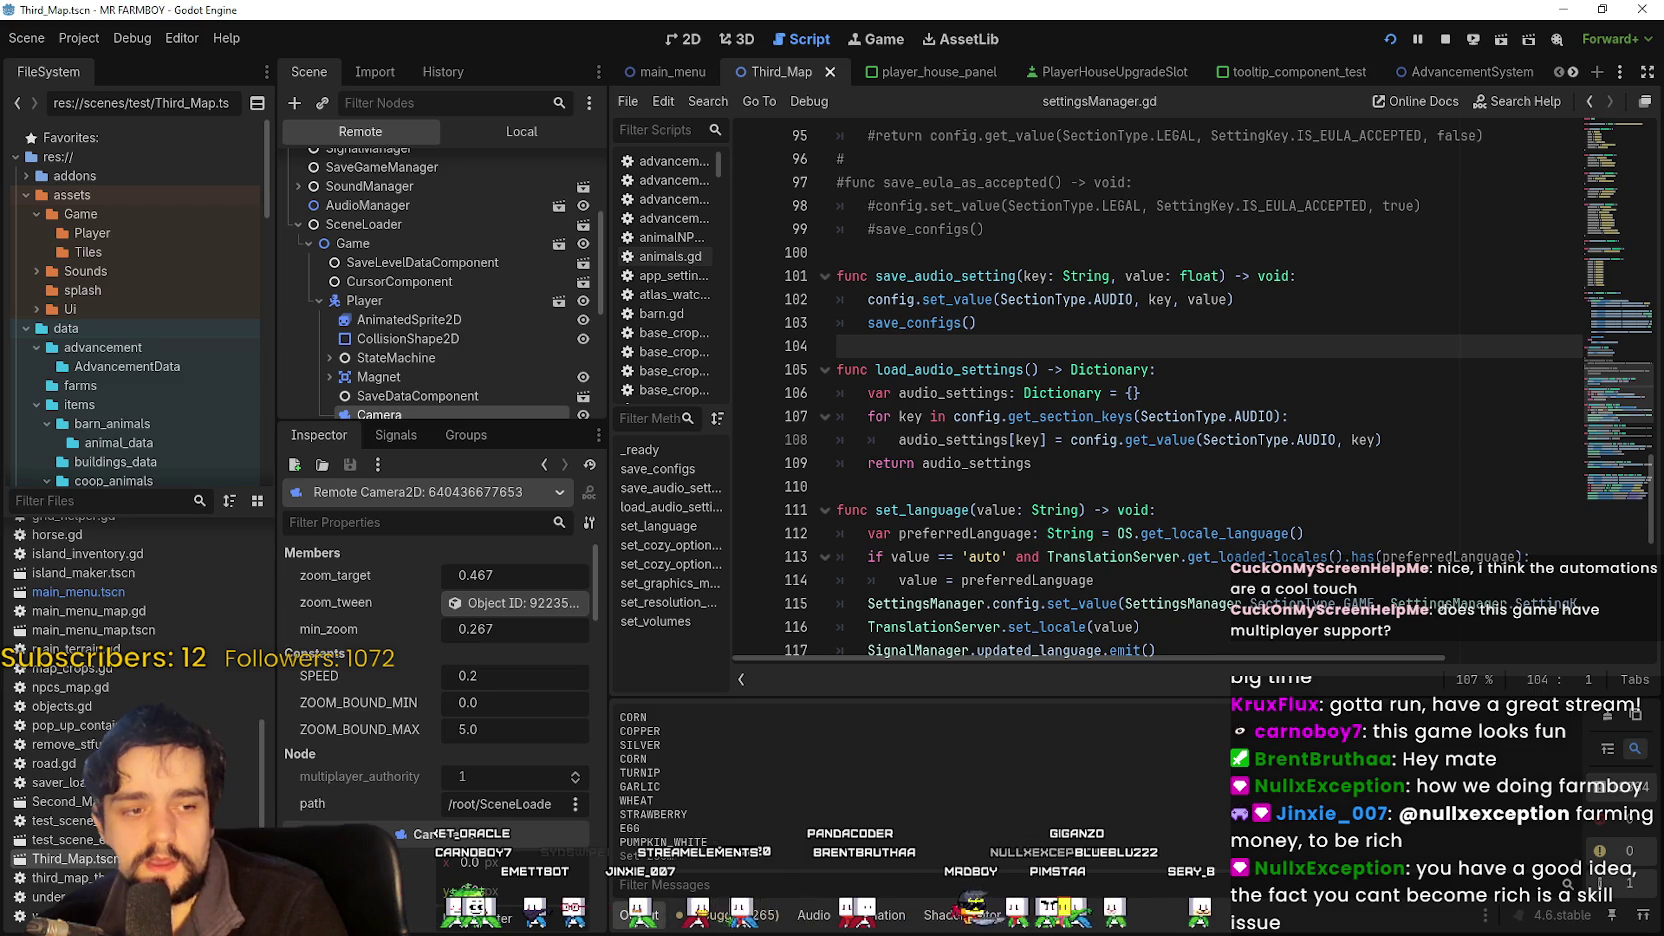
pyautogui.hotkey('alt', 'Tab')
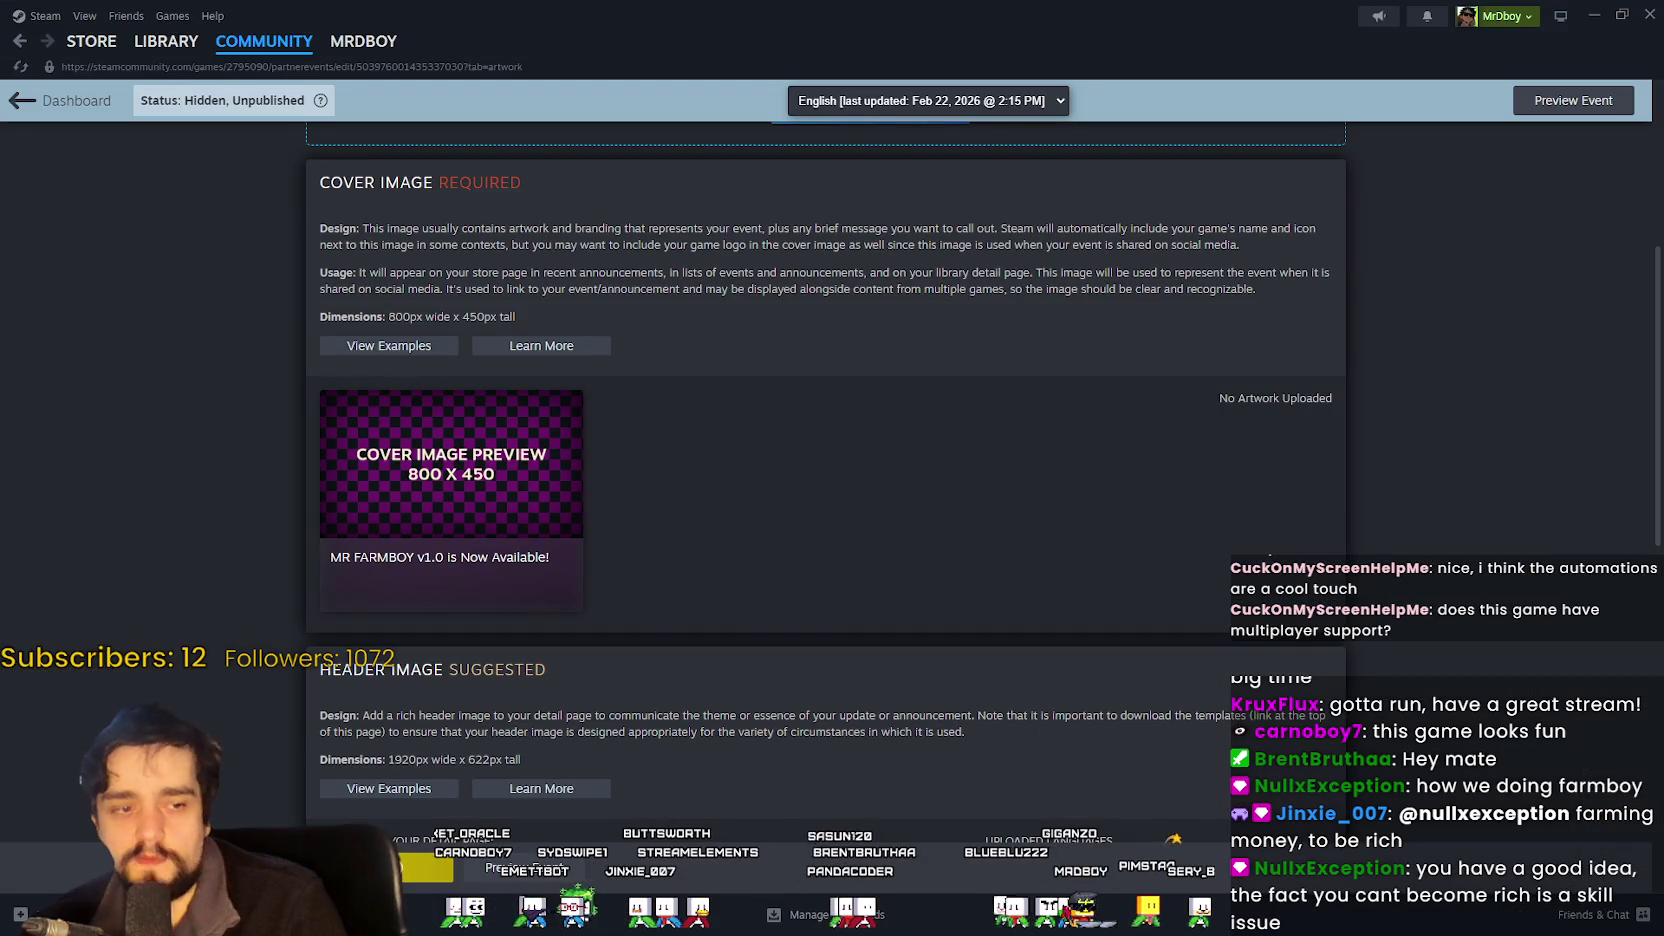
# Head to the Steam store, cancelling the Leave site prompt so the event draft saves.
pyautogui.moveTo(104, 62)
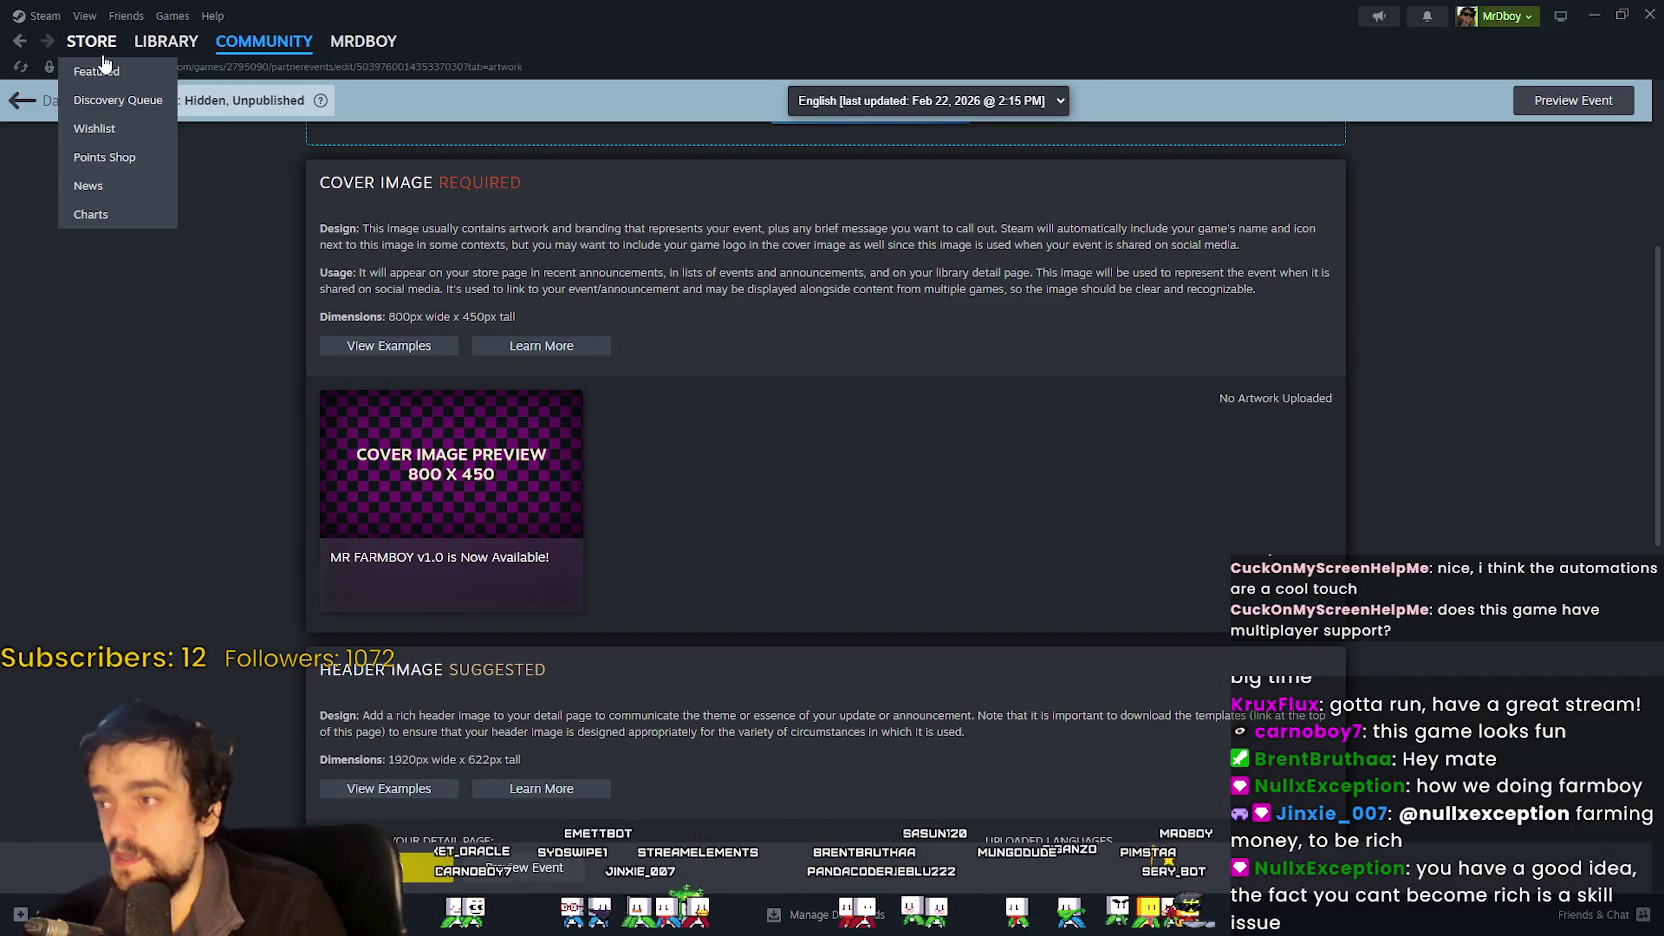
pyautogui.click(101, 50)
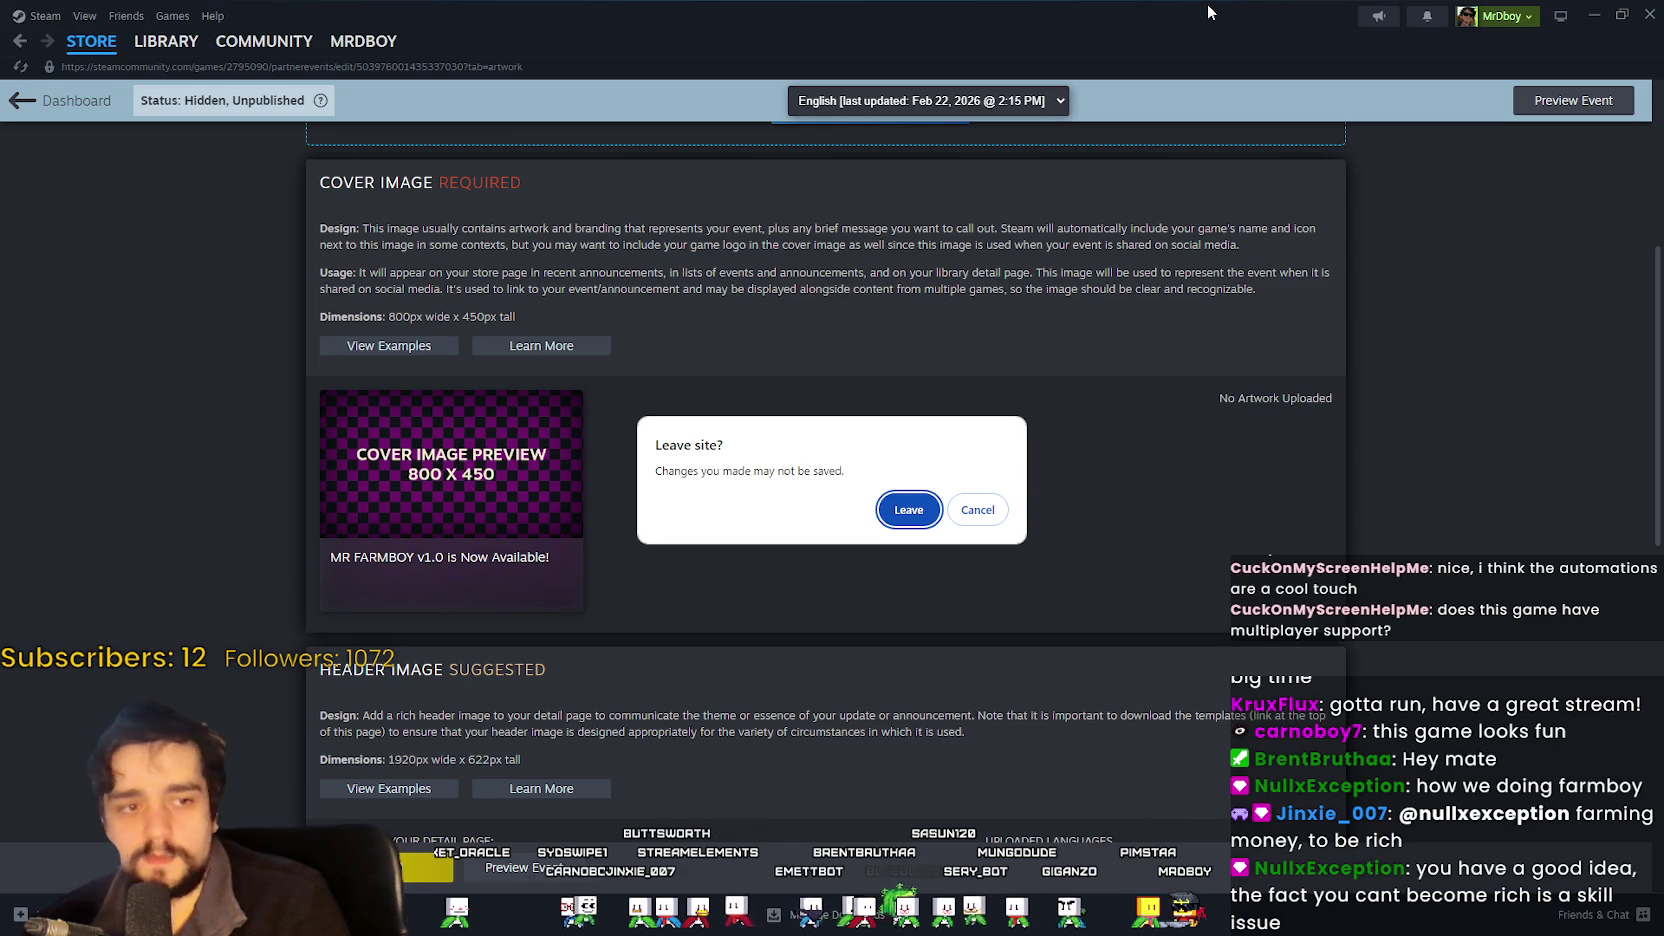
pyautogui.click(1005, 508)
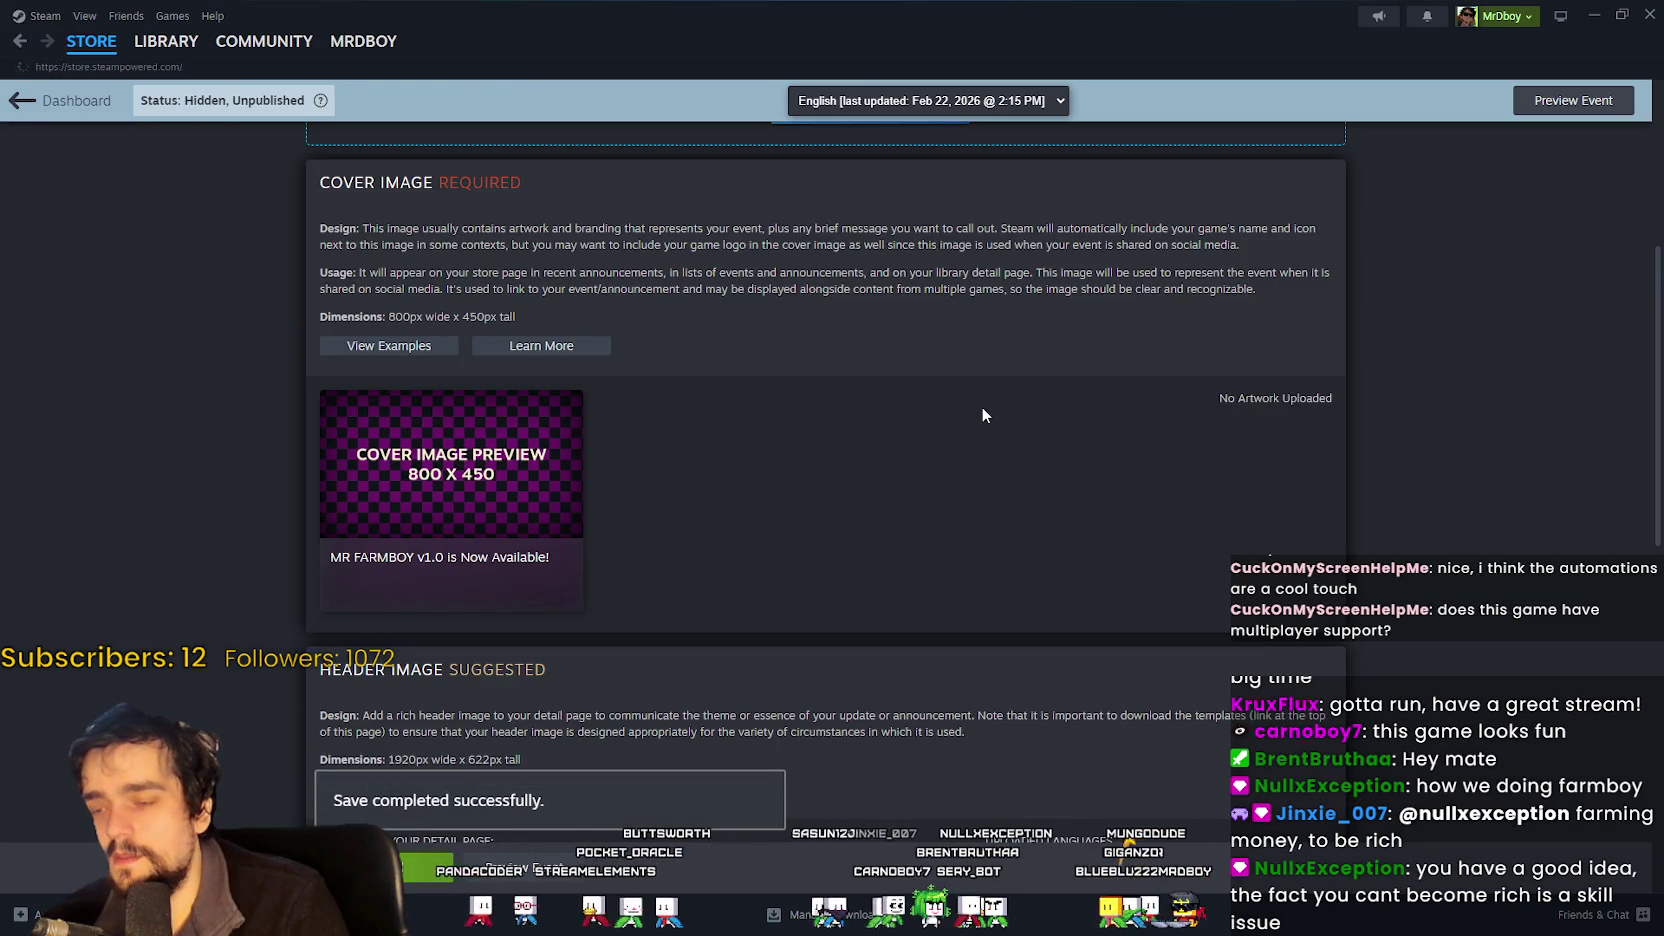
# Open the Rise of Piracy store page from the Popular Upcoming list.
pyautogui.scroll(-15, 860, 592)
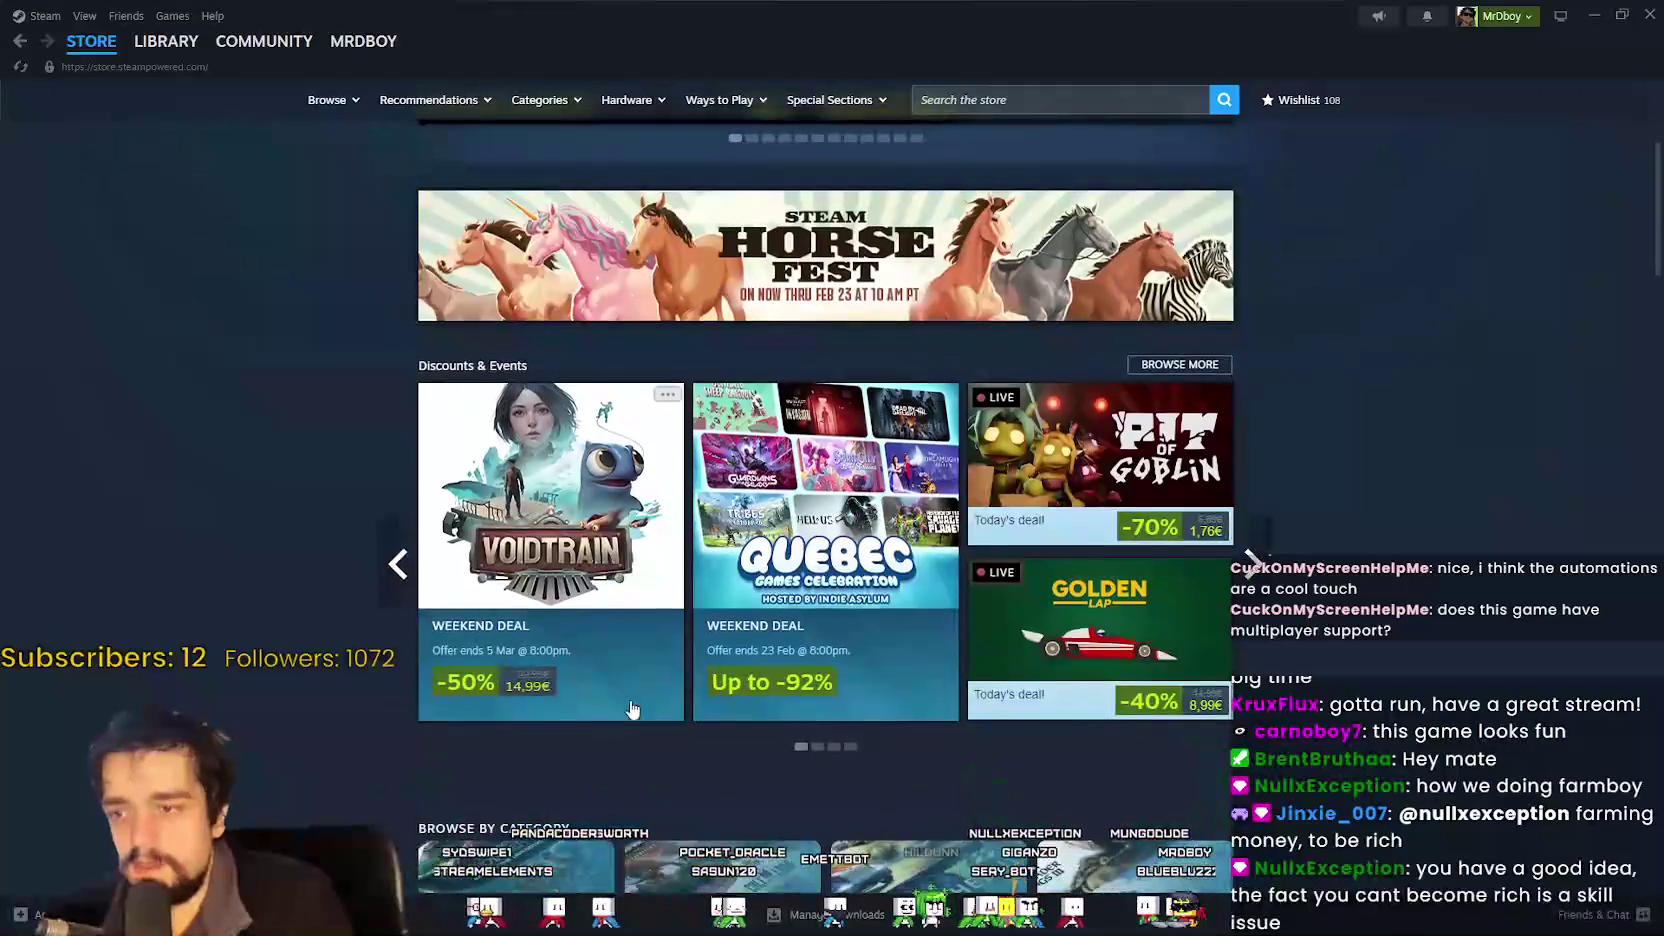
pyautogui.scroll(-15, 577, 697)
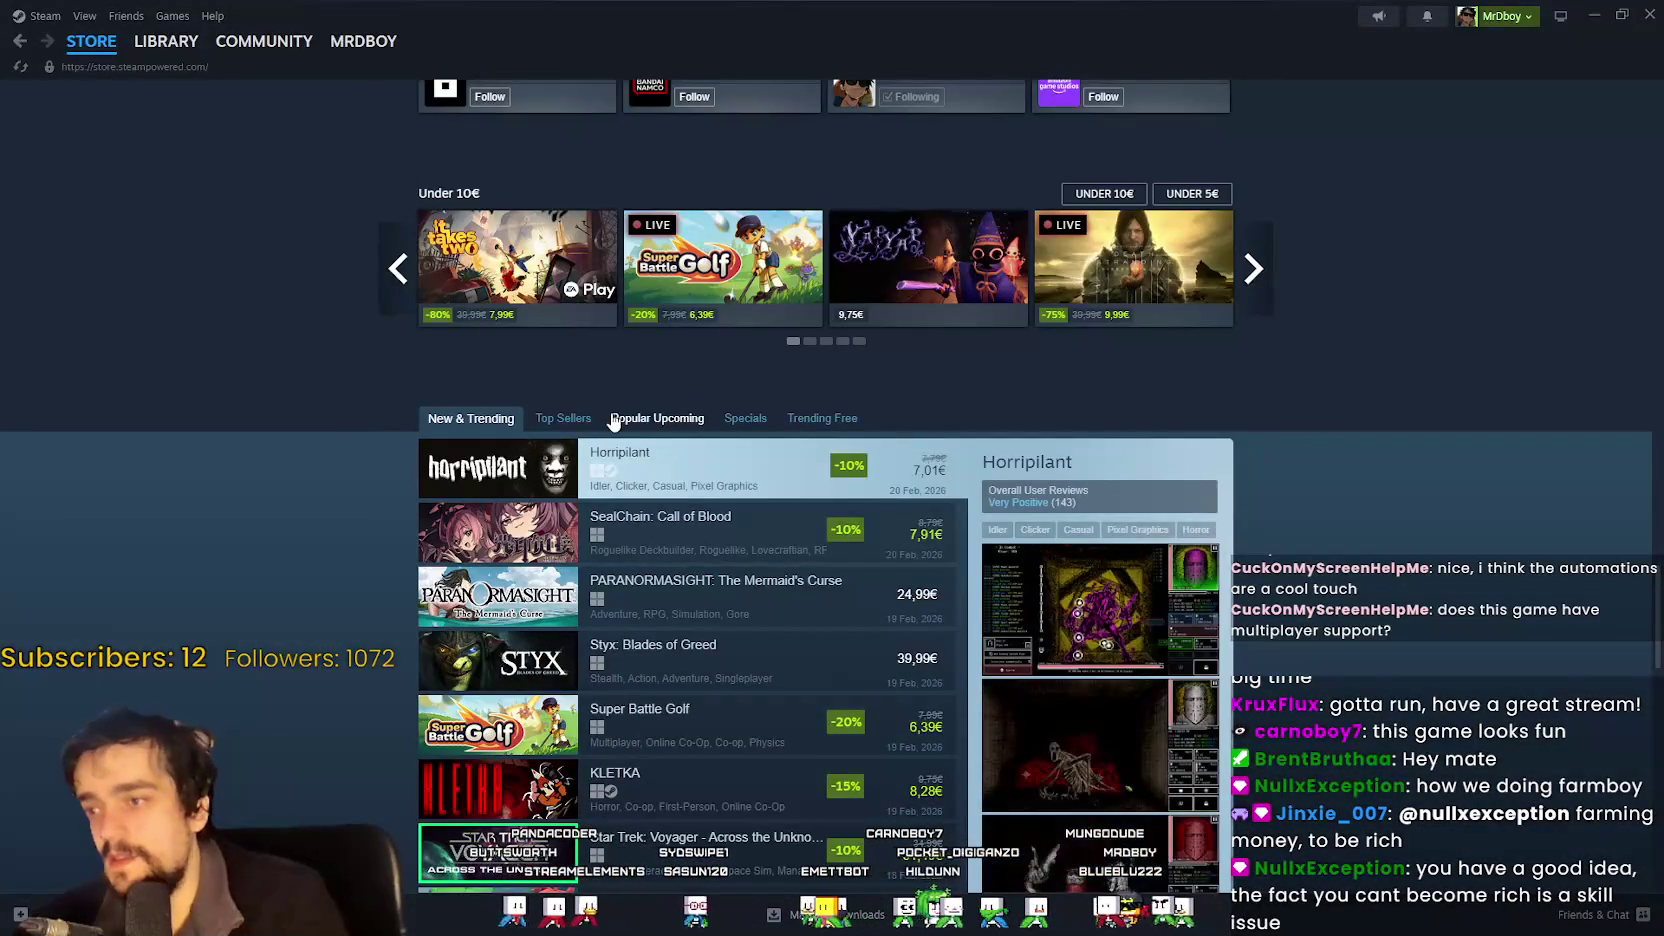
pyautogui.click(657, 418)
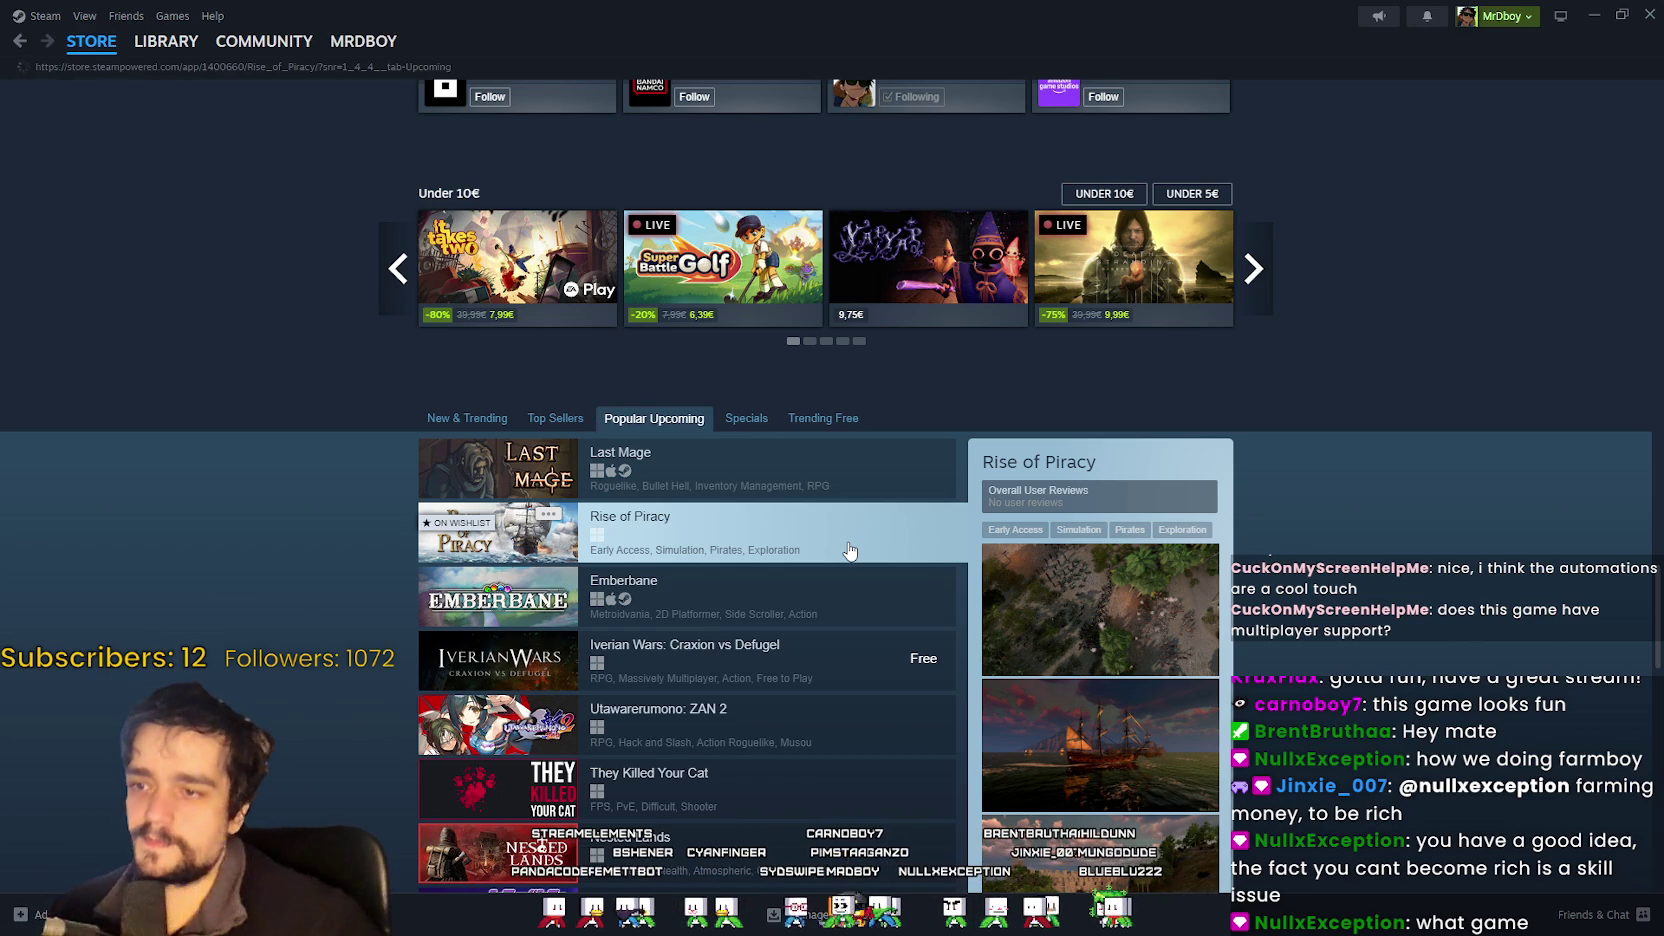
pyautogui.click(849, 550)
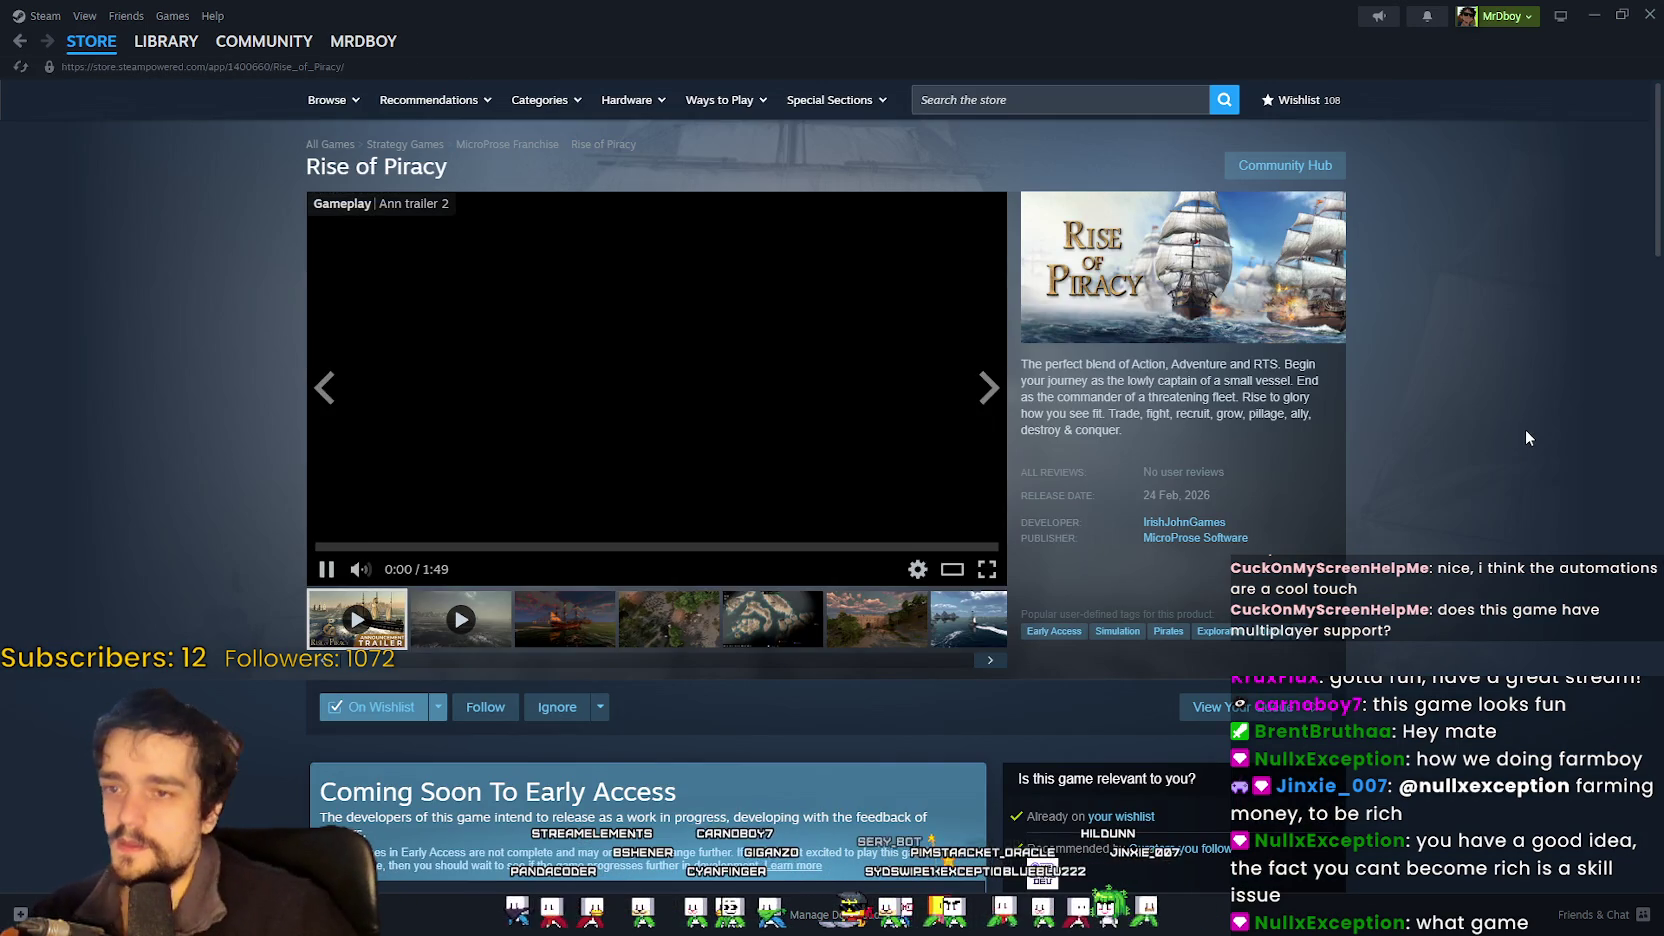